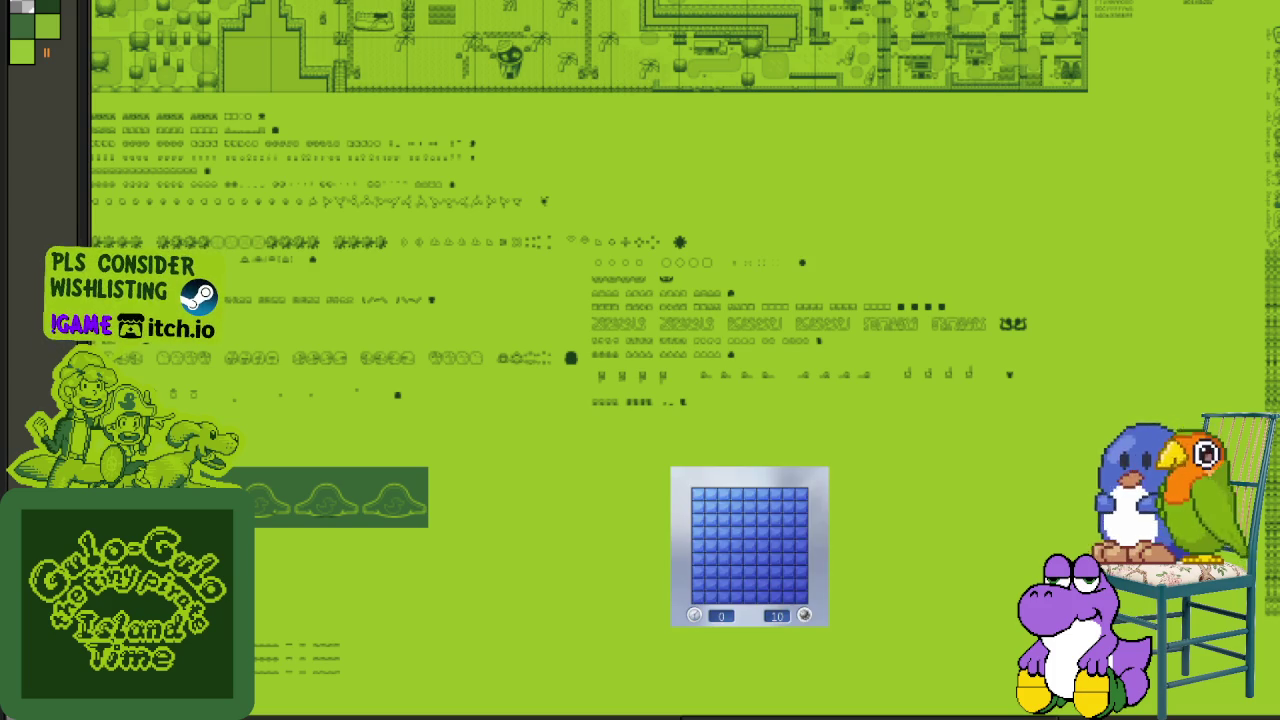
- Pan down to the overworld map, zoom in on its centre, and open a first Minesweeper cell
{"action": "left_click_drag", "start_coordinate": [668, 268], "coordinate": [788, 458]}
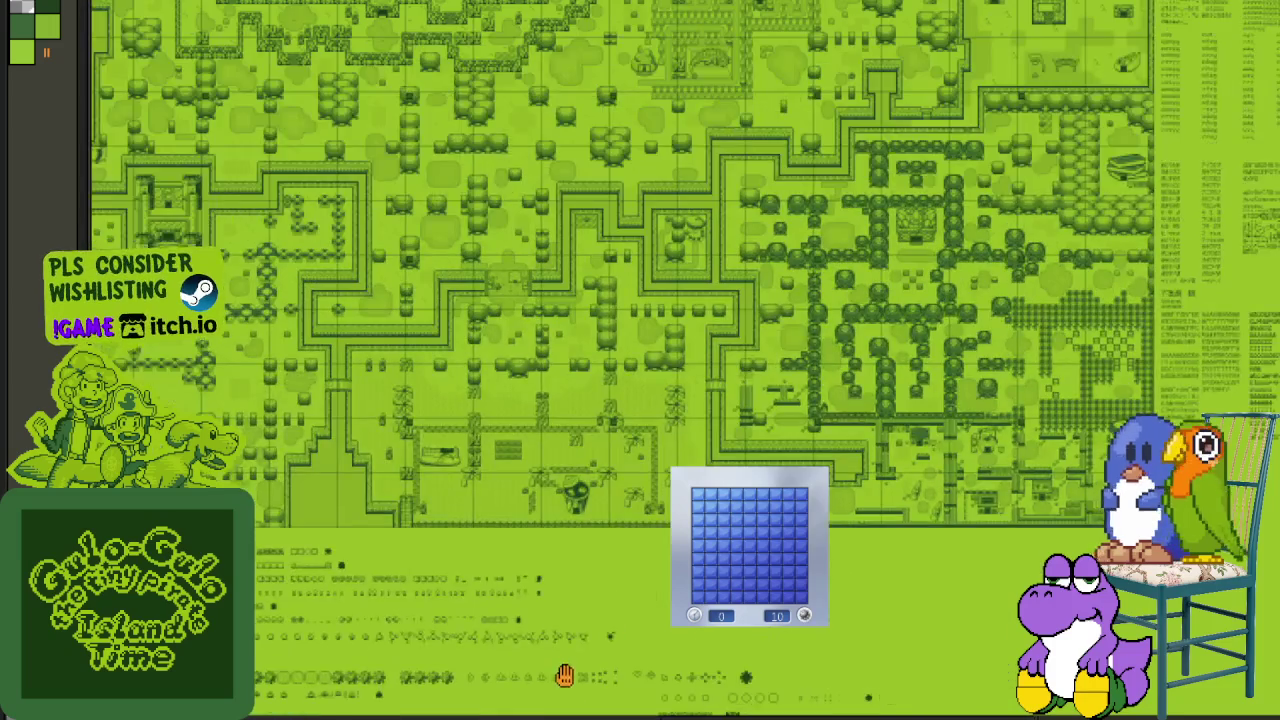
{"action": "scroll", "coordinate": [915, 468], "scroll_direction": "up", "scroll_amount": 3}
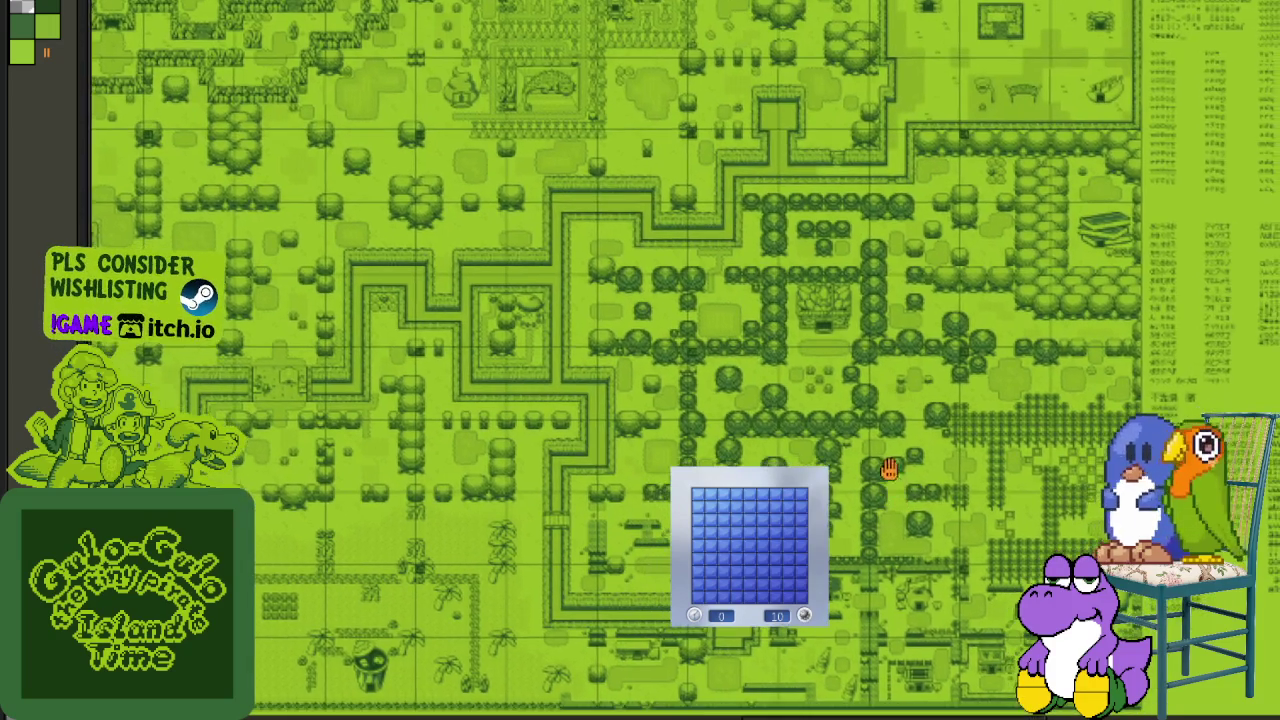
{"action": "left_click_drag", "start_coordinate": [889, 470], "coordinate": [927, 432]}
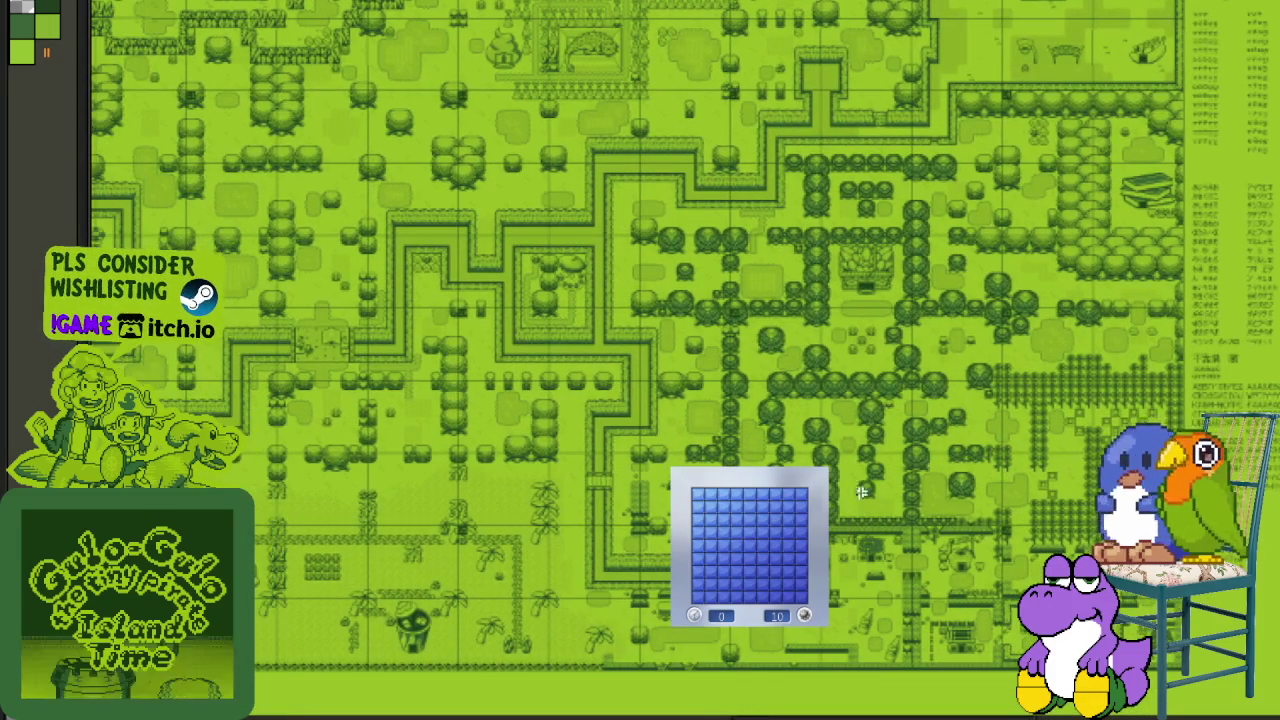
{"action": "left_click", "coordinate": [748, 543]}
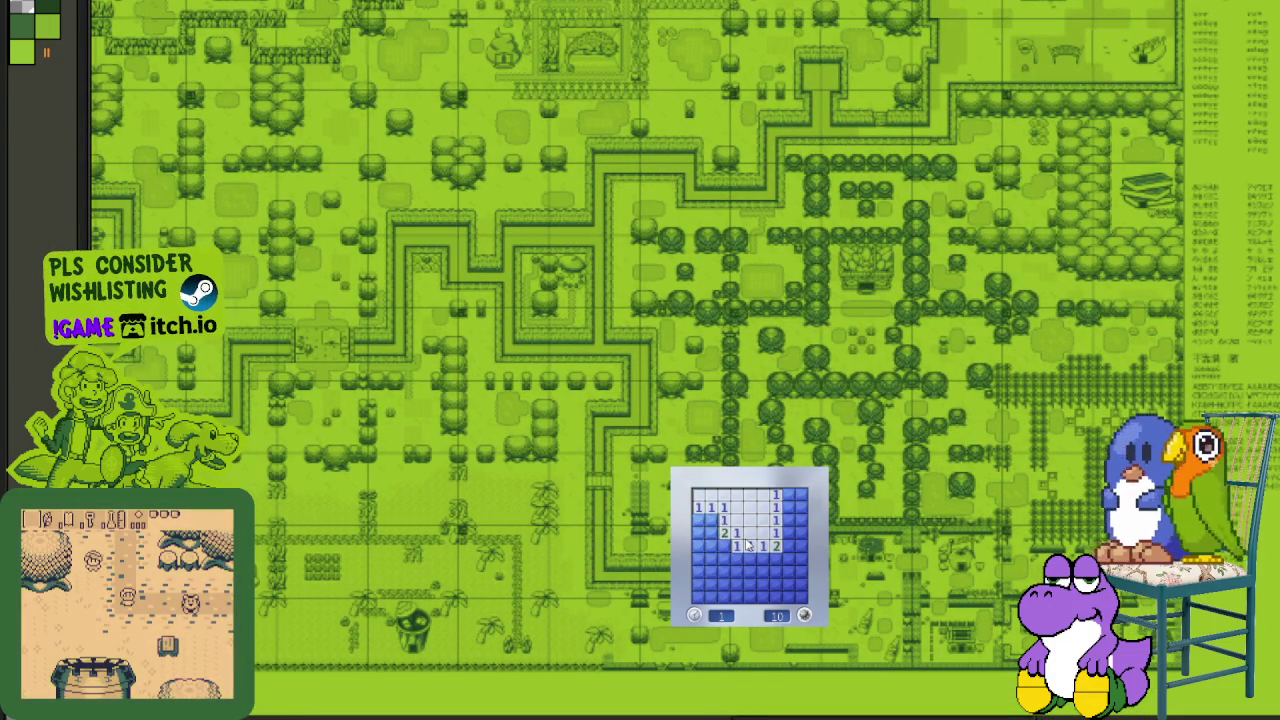
- Flag the remaining mines and open the safe cells to finish the first Minesweeper board
{"action": "right_click", "coordinate": [710, 520]}
{"action": "right_click", "coordinate": [722, 546]}
{"action": "left_click", "coordinate": [710, 533]}
{"action": "left_click", "coordinate": [735, 558]}
{"action": "right_click", "coordinate": [762, 558]}
{"action": "right_click", "coordinate": [736, 571]}
{"action": "left_click", "coordinate": [749, 571]}
{"action": "left_click", "coordinate": [788, 584]}
{"action": "right_click", "coordinate": [788, 533]}
{"action": "left_click", "coordinate": [788, 520]}
{"action": "left_click", "coordinate": [788, 507]}
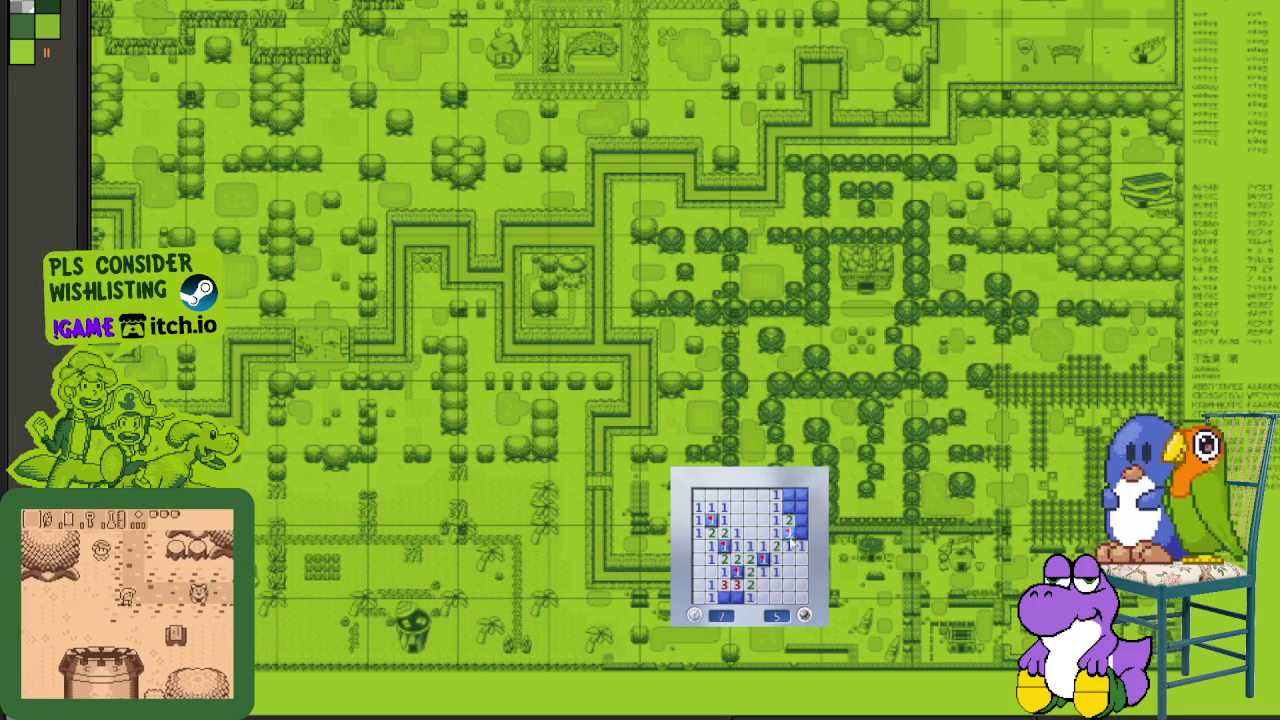
- Start a new Minesweeper game, flag several mines and open safe cells near the top
{"action": "left_click", "coordinate": [804, 615]}
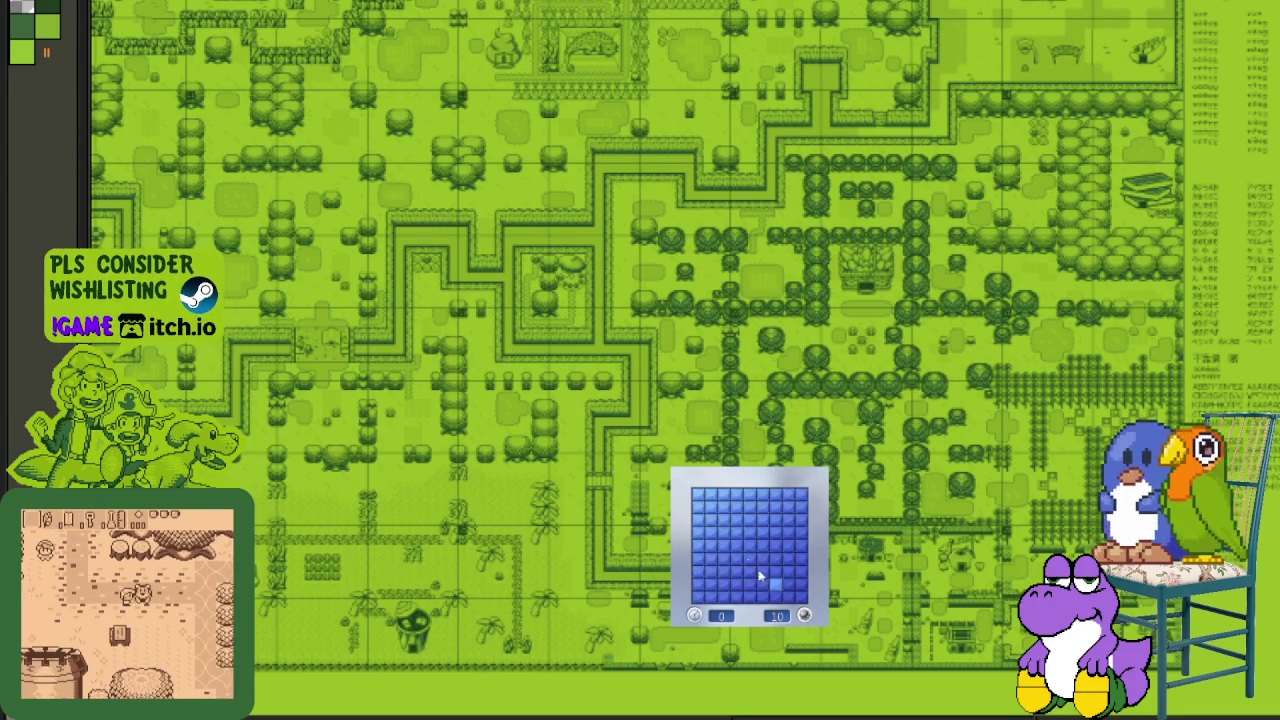
{"action": "left_click", "coordinate": [743, 557]}
{"action": "right_click", "coordinate": [762, 546]}
{"action": "right_click", "coordinate": [762, 533]}
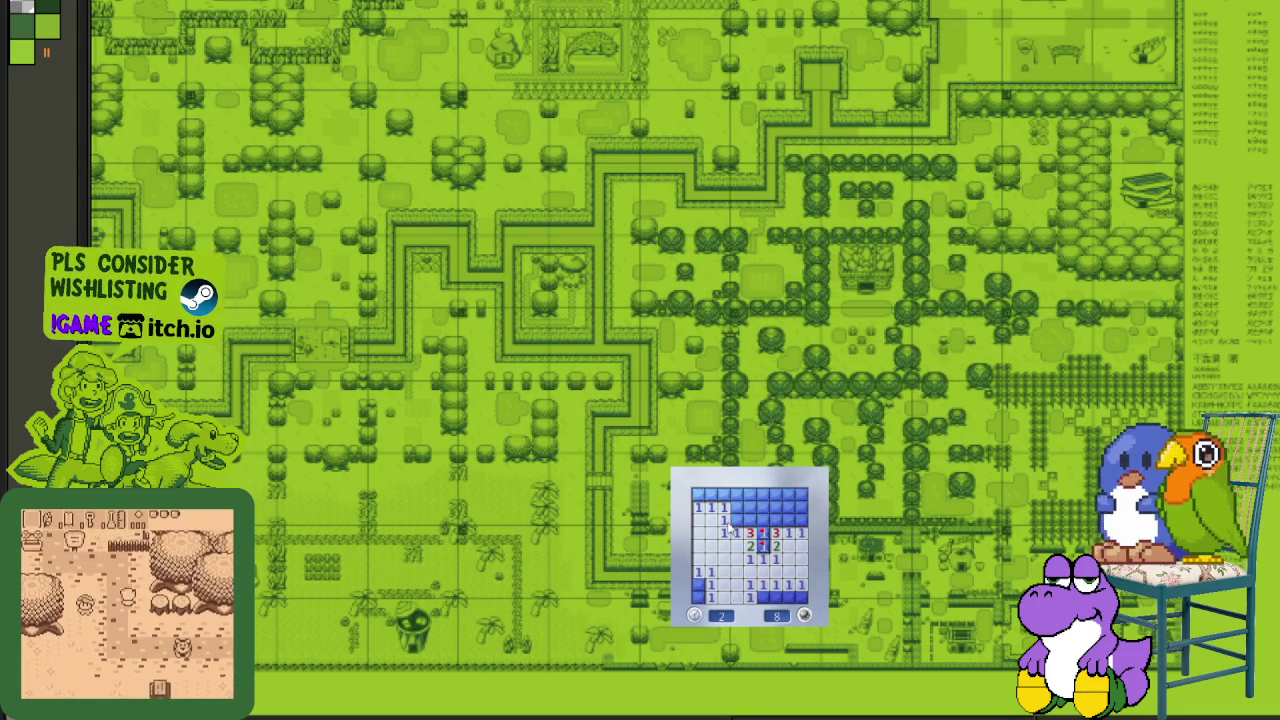
{"action": "right_click", "coordinate": [737, 520]}
{"action": "left_click", "coordinate": [750, 507]}
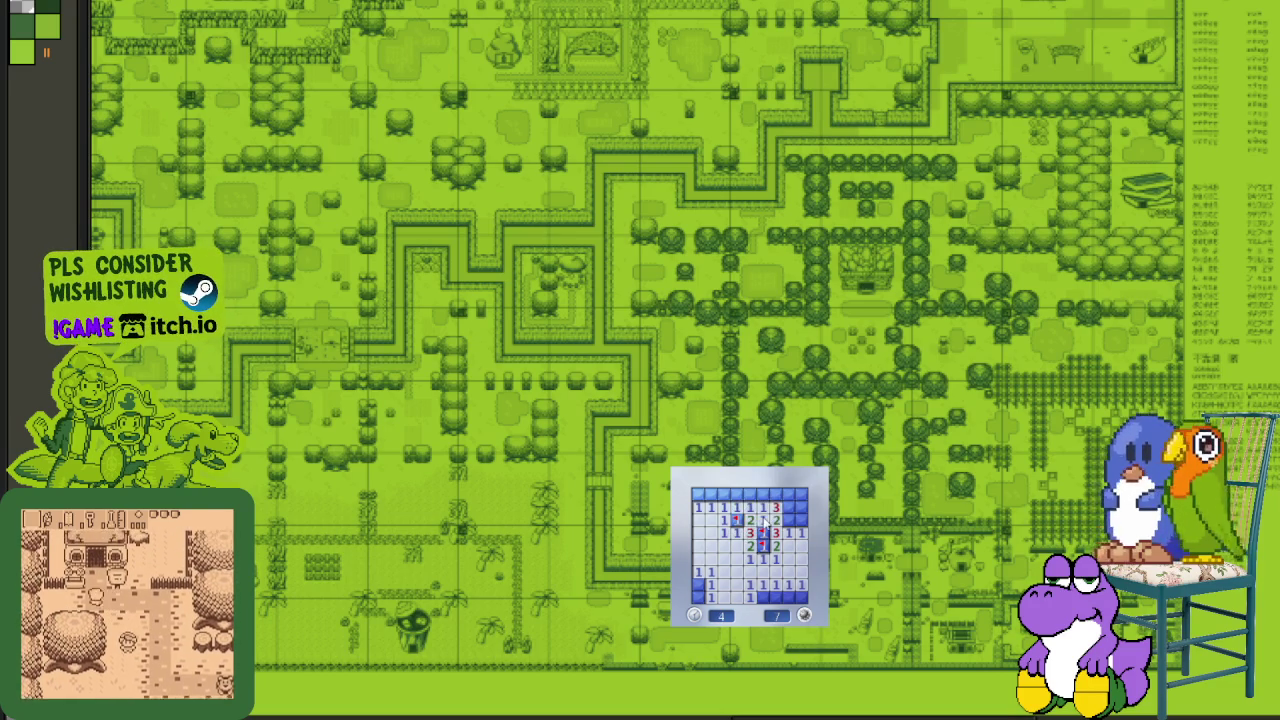
{"action": "left_click", "coordinate": [737, 494]}
{"action": "left_click", "coordinate": [776, 507]}
{"action": "right_click", "coordinate": [776, 494]}
{"action": "right_click", "coordinate": [790, 520]}
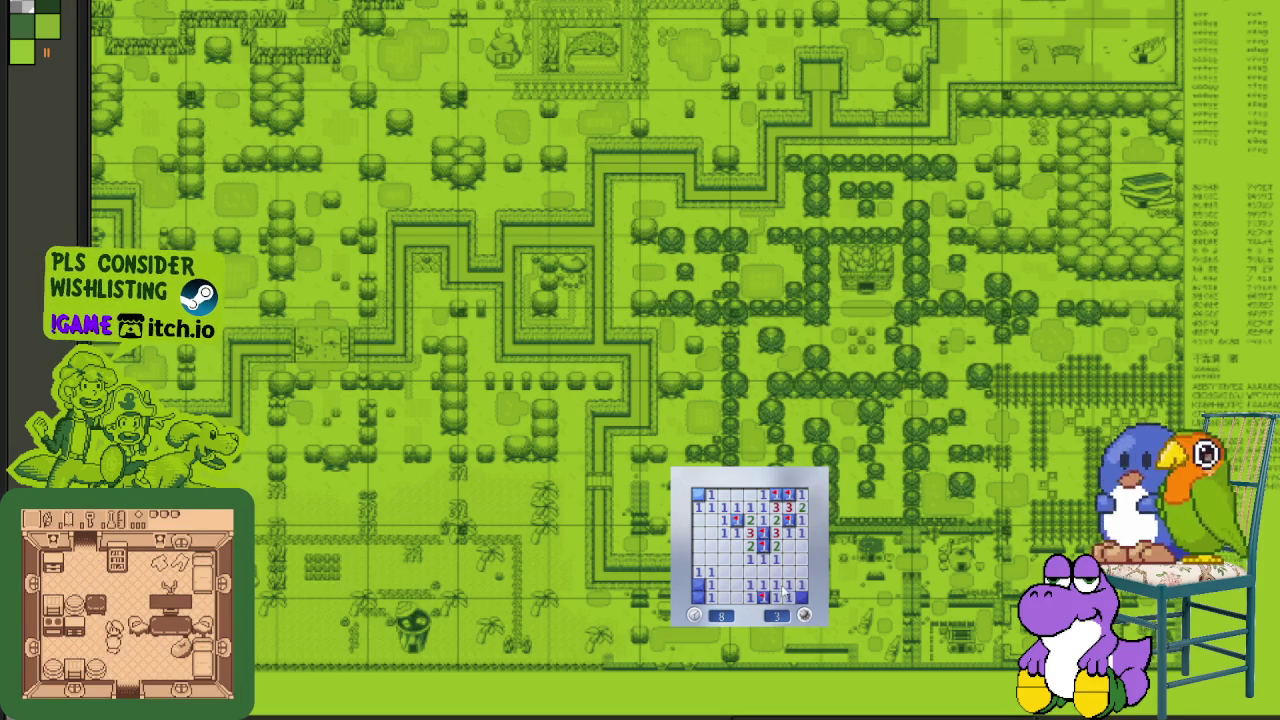
- Start a fresh game and clear the left side and top-left cells, flagging their mines
{"action": "left_click", "coordinate": [745, 570]}
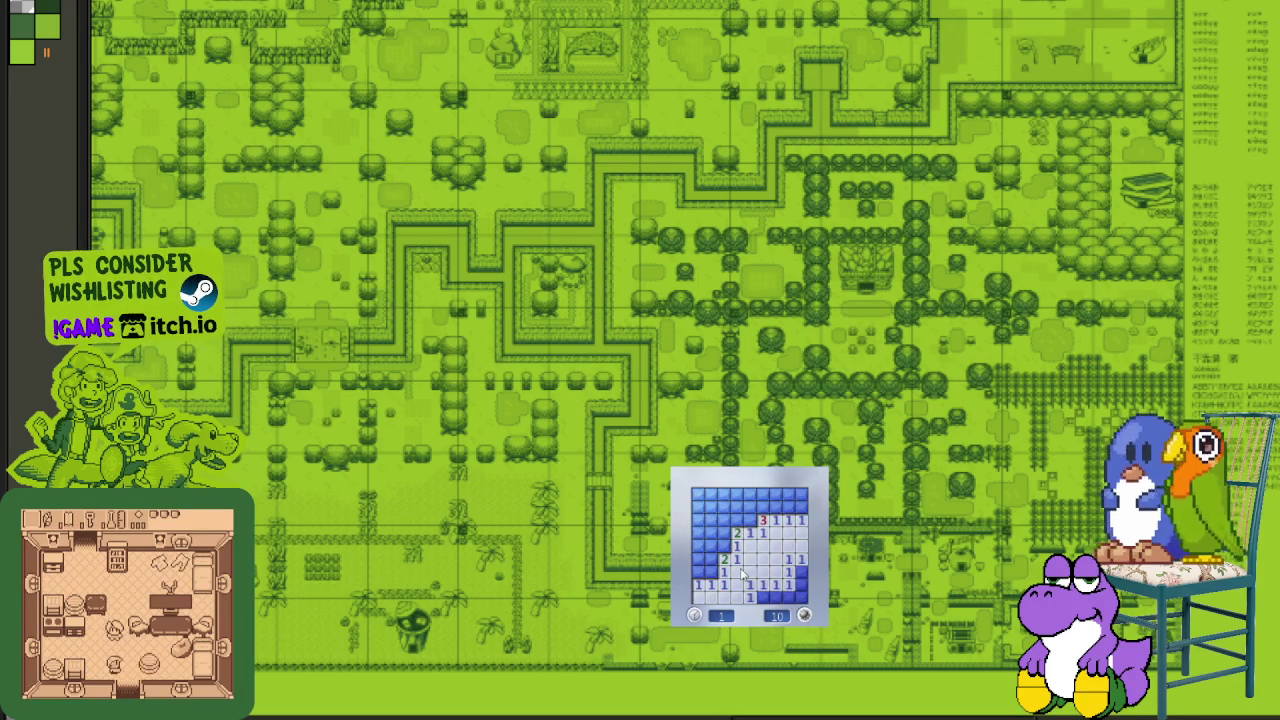
{"action": "right_click", "coordinate": [710, 571]}
{"action": "left_click", "coordinate": [723, 558]}
{"action": "right_click", "coordinate": [723, 545]}
{"action": "left_click", "coordinate": [710, 532]}
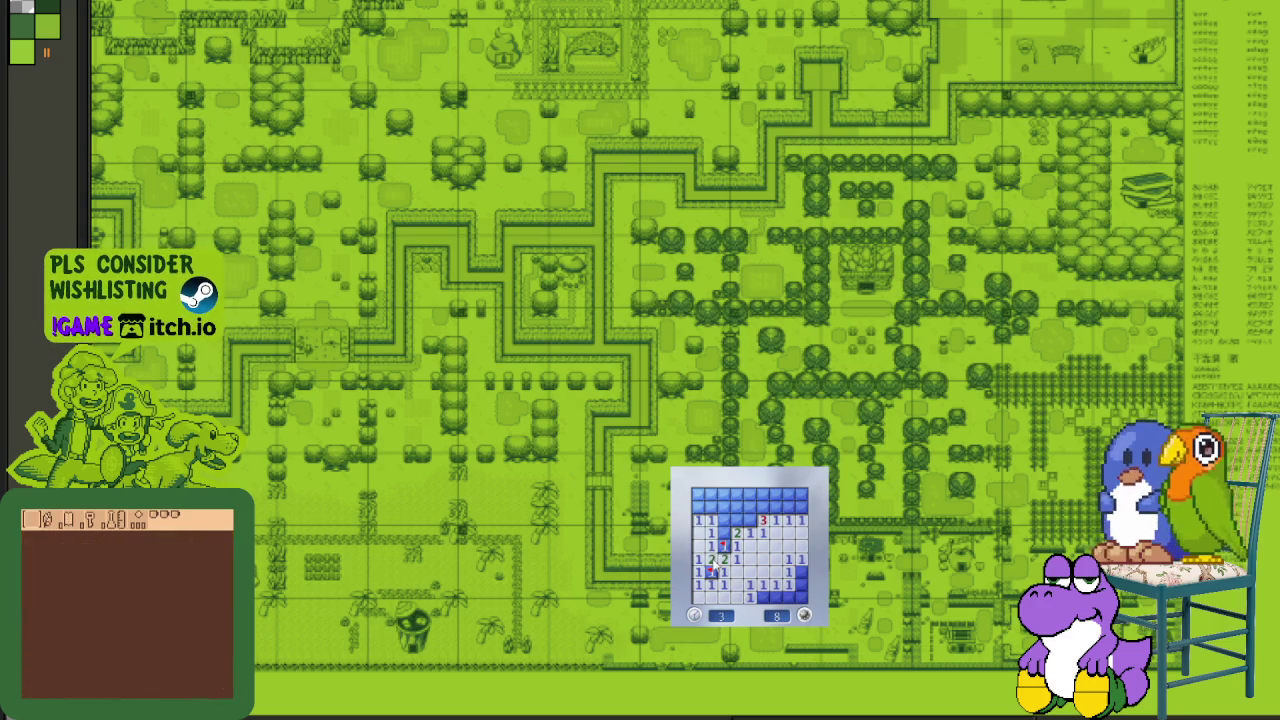
{"action": "left_click", "coordinate": [724, 520]}
{"action": "left_click", "coordinate": [736, 520]}
{"action": "right_click", "coordinate": [749, 507]}
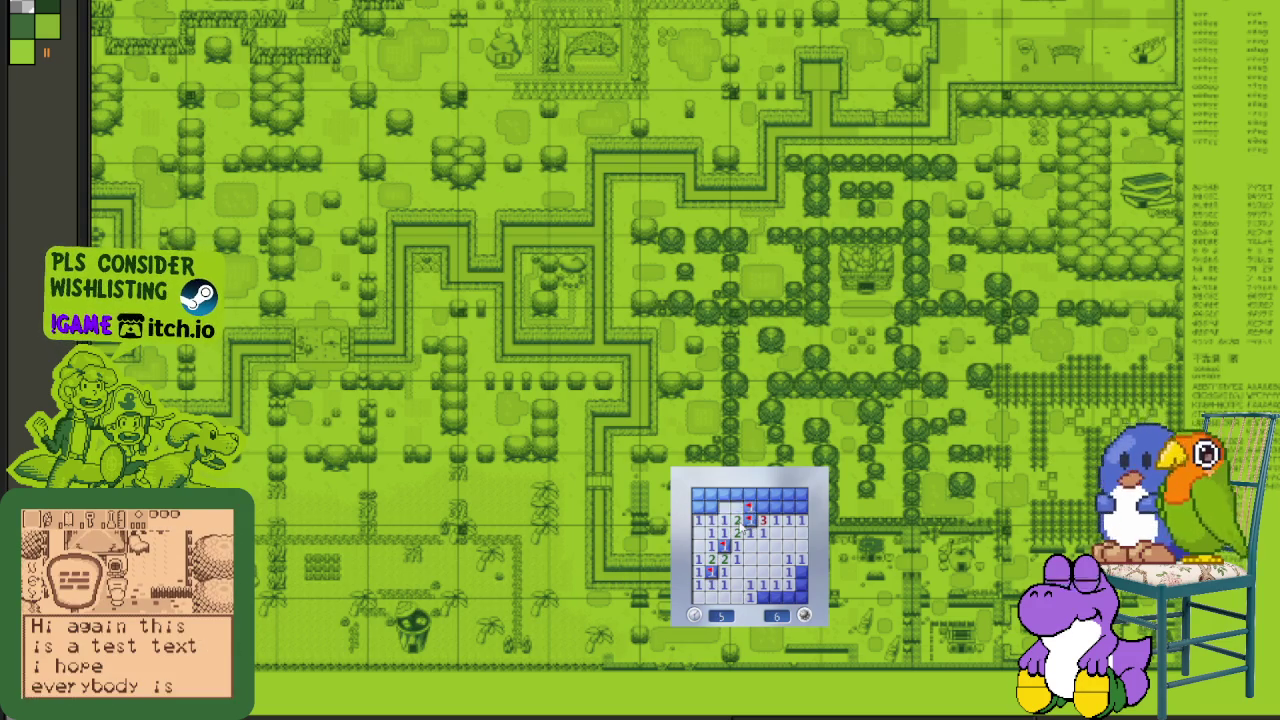
{"action": "right_click", "coordinate": [711, 507]}
{"action": "left_click", "coordinate": [698, 494]}
- Clear the top row and bottom cells, flagging the last mine to finish that board
{"action": "right_click", "coordinate": [762, 507]}
{"action": "left_click", "coordinate": [775, 507]}
{"action": "left_click", "coordinate": [787, 507]}
{"action": "right_click", "coordinate": [800, 507]}
{"action": "left_click", "coordinate": [788, 520]}
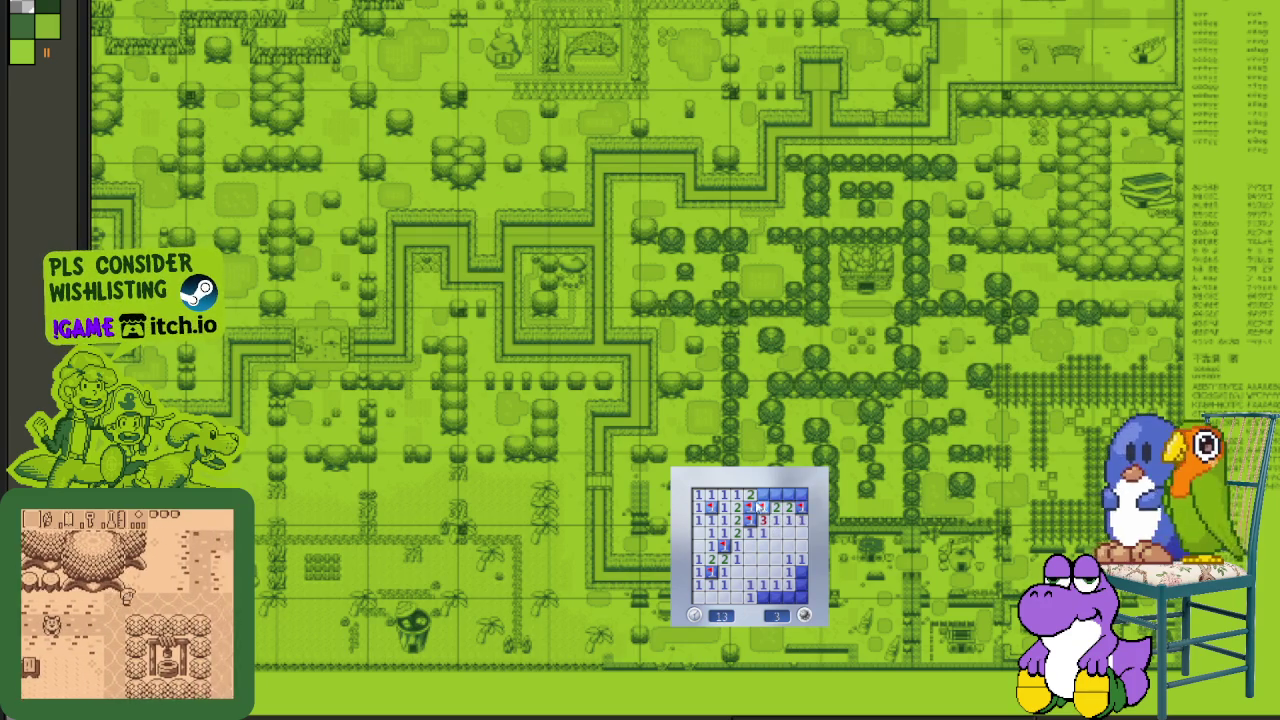
{"action": "left_click", "coordinate": [762, 494]}
{"action": "left_click", "coordinate": [788, 494]}
{"action": "left_click", "coordinate": [800, 494]}
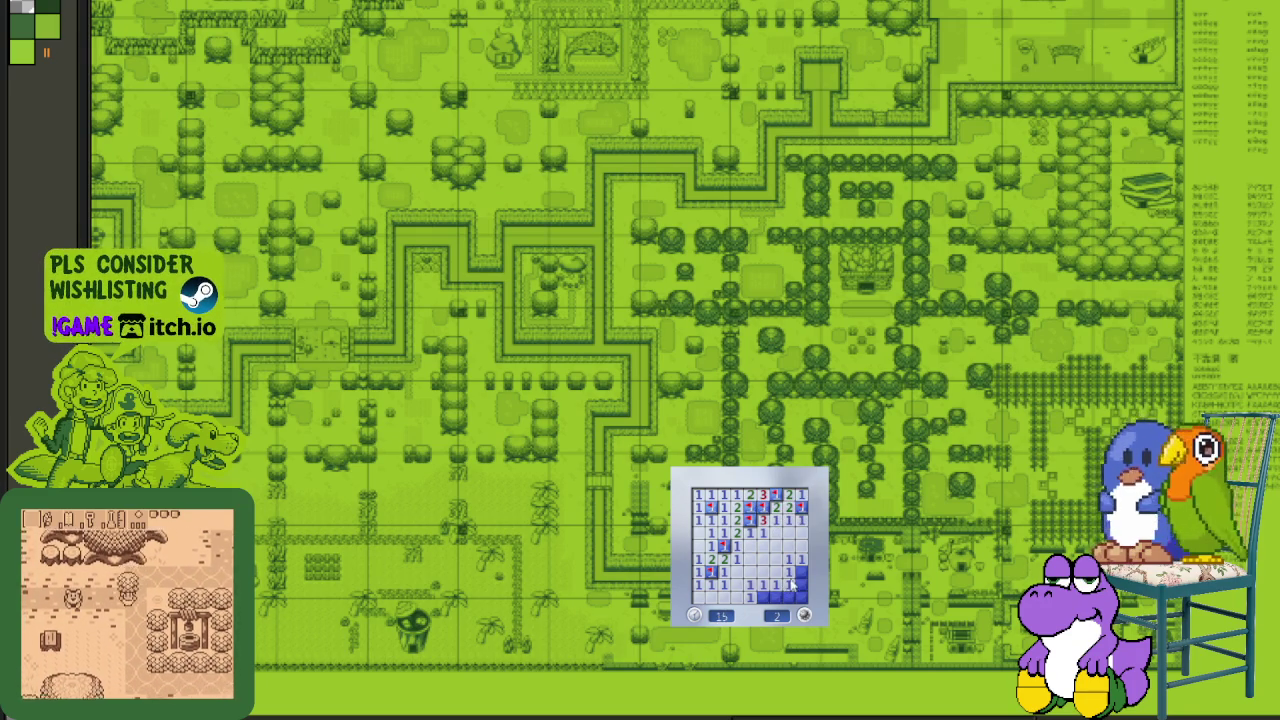
{"action": "right_click", "coordinate": [800, 571]}
{"action": "left_click", "coordinate": [776, 596]}
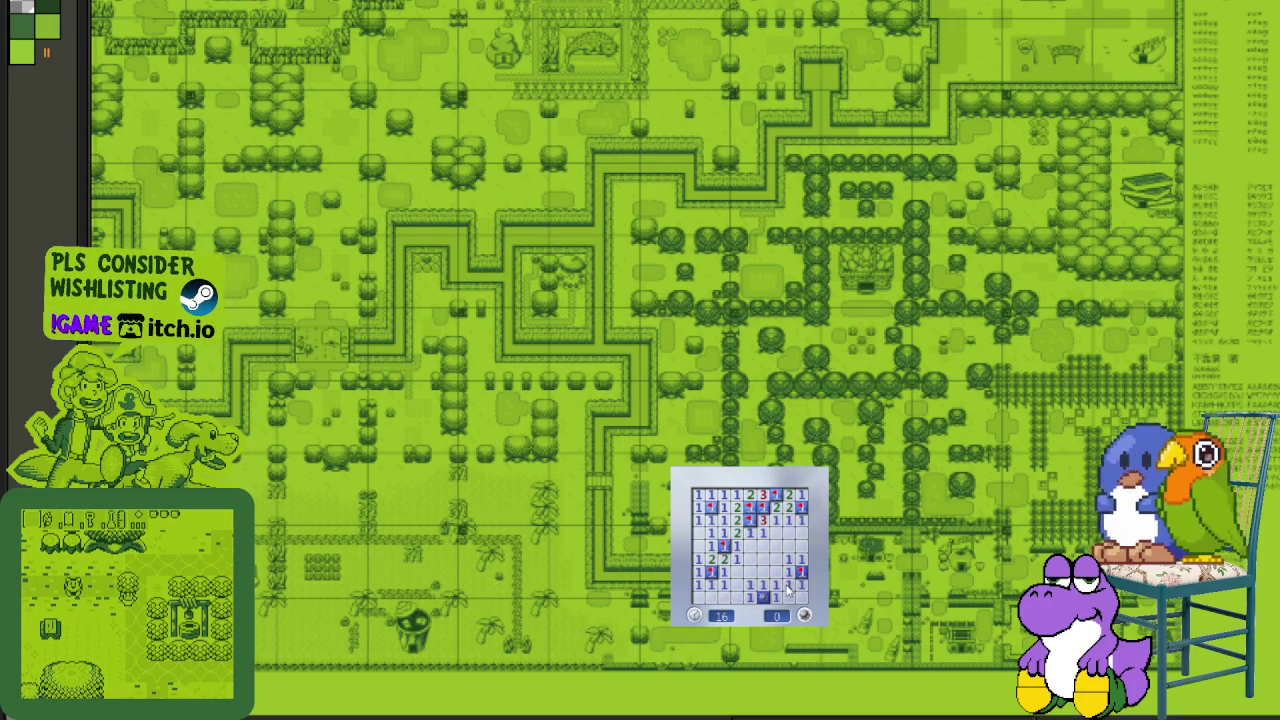
- Start another game, flag three mines on the left and three in the top row
{"action": "left_click", "coordinate": [768, 580]}
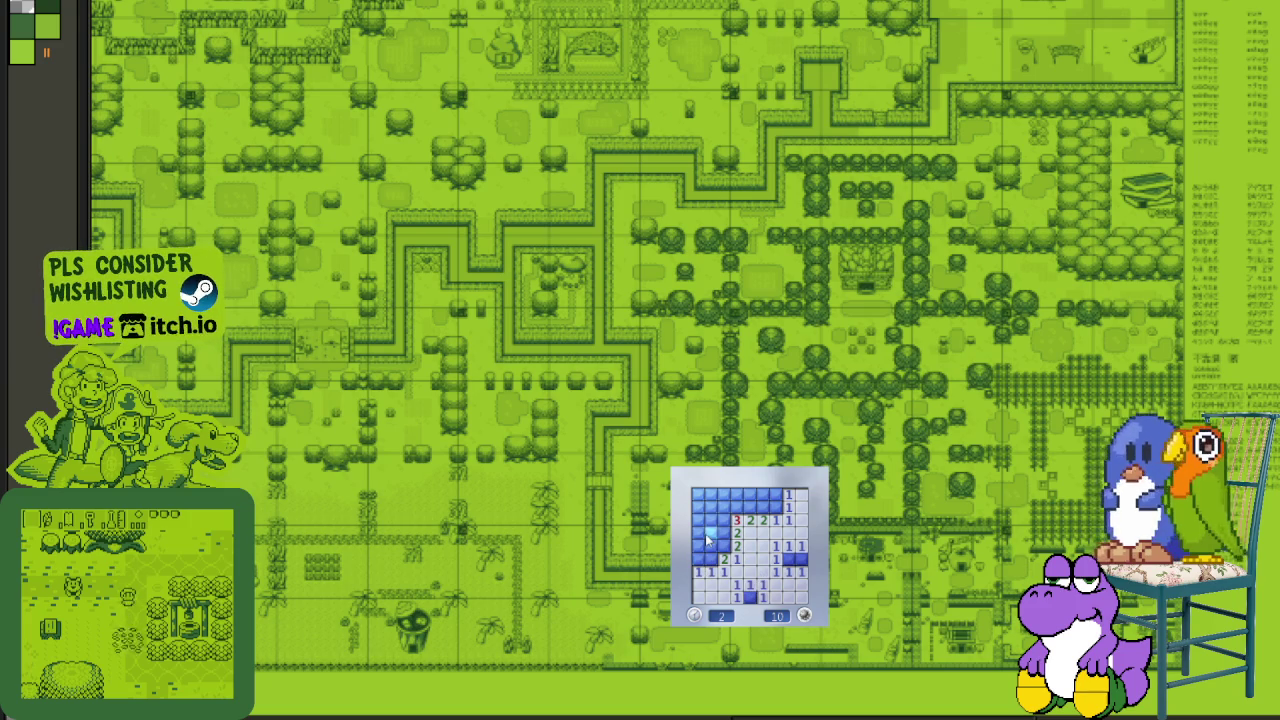
{"action": "right_click", "coordinate": [723, 545]}
{"action": "left_click", "coordinate": [711, 545]}
{"action": "right_click", "coordinate": [723, 533]}
{"action": "left_click", "coordinate": [723, 521]}
{"action": "right_click", "coordinate": [711, 559]}
{"action": "left_click", "coordinate": [699, 545]}
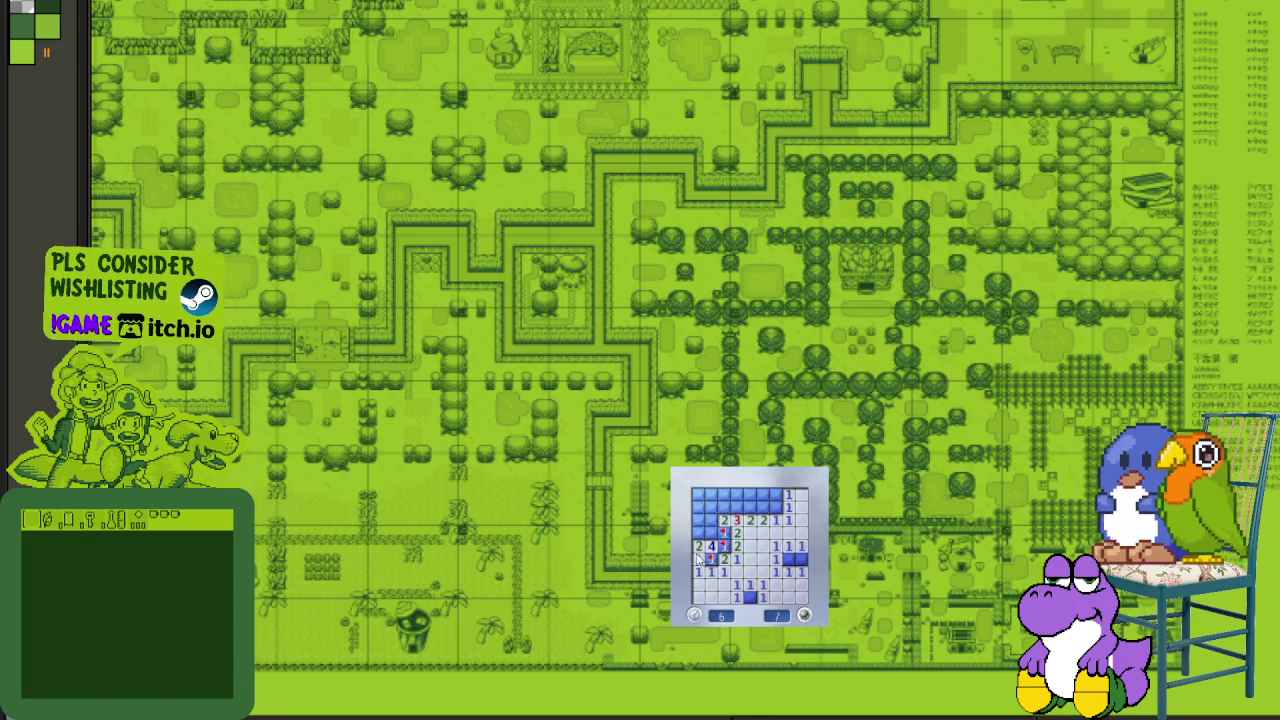
{"action": "right_click", "coordinate": [776, 507]}
{"action": "right_click", "coordinate": [750, 507]}
{"action": "right_click", "coordinate": [737, 507]}
- Open the remaining safe upper-left and top-row cells to win that game
{"action": "left_click", "coordinate": [723, 507]}
{"action": "left_click", "coordinate": [711, 521]}
{"action": "left_click", "coordinate": [763, 507]}
{"action": "left_click", "coordinate": [750, 495]}
{"action": "left_click", "coordinate": [737, 495]}
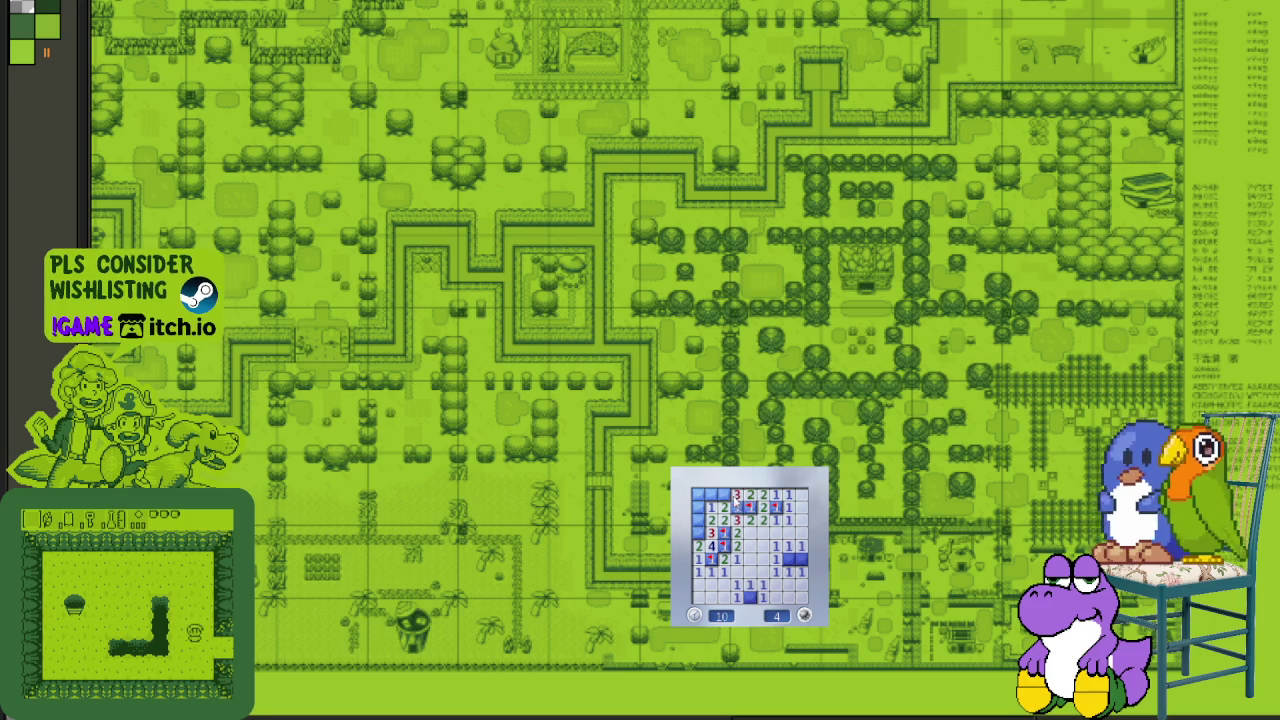
{"action": "right_click", "coordinate": [723, 495]}
{"action": "left_click", "coordinate": [711, 495]}
{"action": "left_click", "coordinate": [699, 521]}
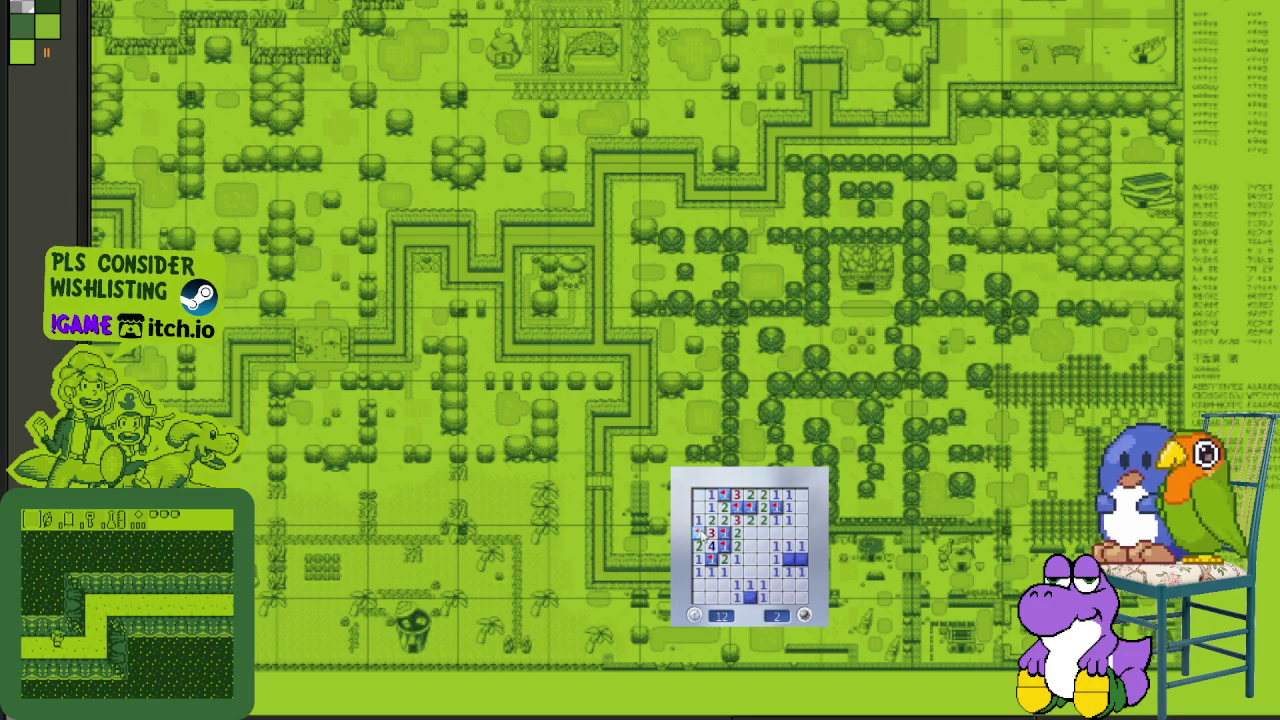
{"action": "left_click", "coordinate": [800, 558]}
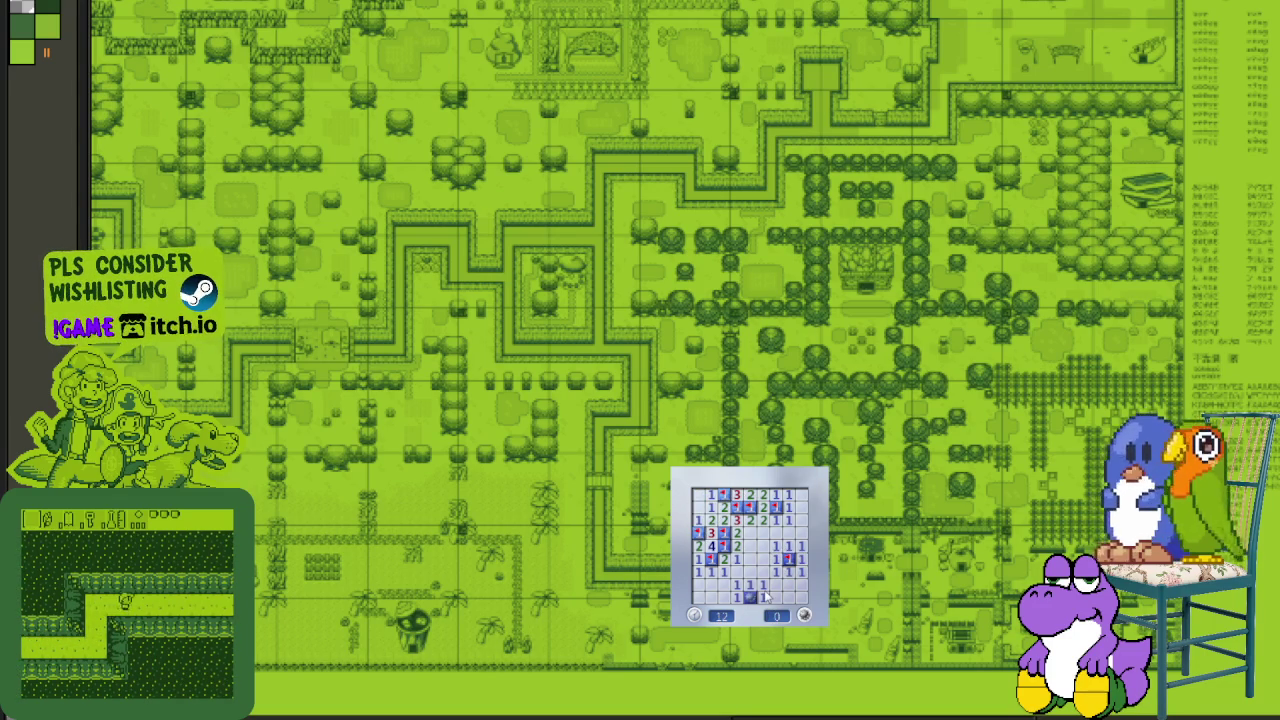
- Start a new game, open a first area and flag four suspected mines
{"action": "left_click", "coordinate": [779, 614]}
{"action": "left_click", "coordinate": [772, 594]}
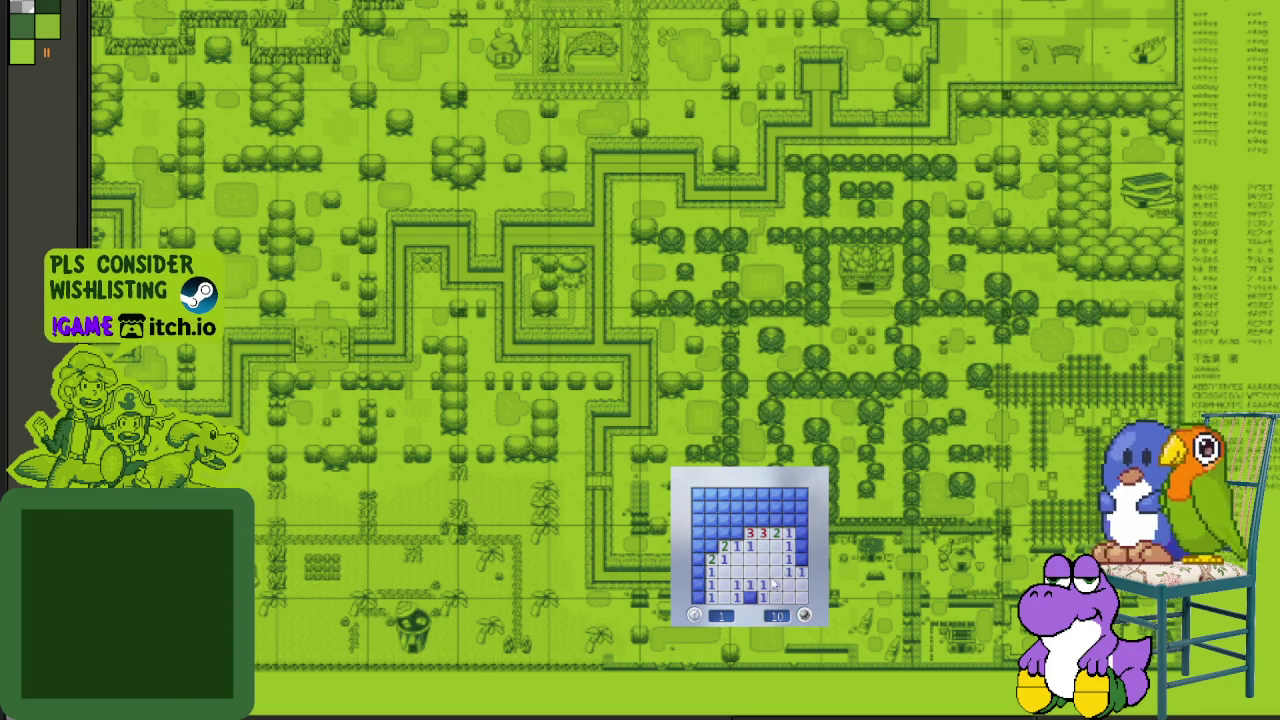
{"action": "right_click", "coordinate": [800, 558]}
{"action": "right_click", "coordinate": [775, 520]}
{"action": "right_click", "coordinate": [737, 533]}
{"action": "right_click", "coordinate": [700, 546]}
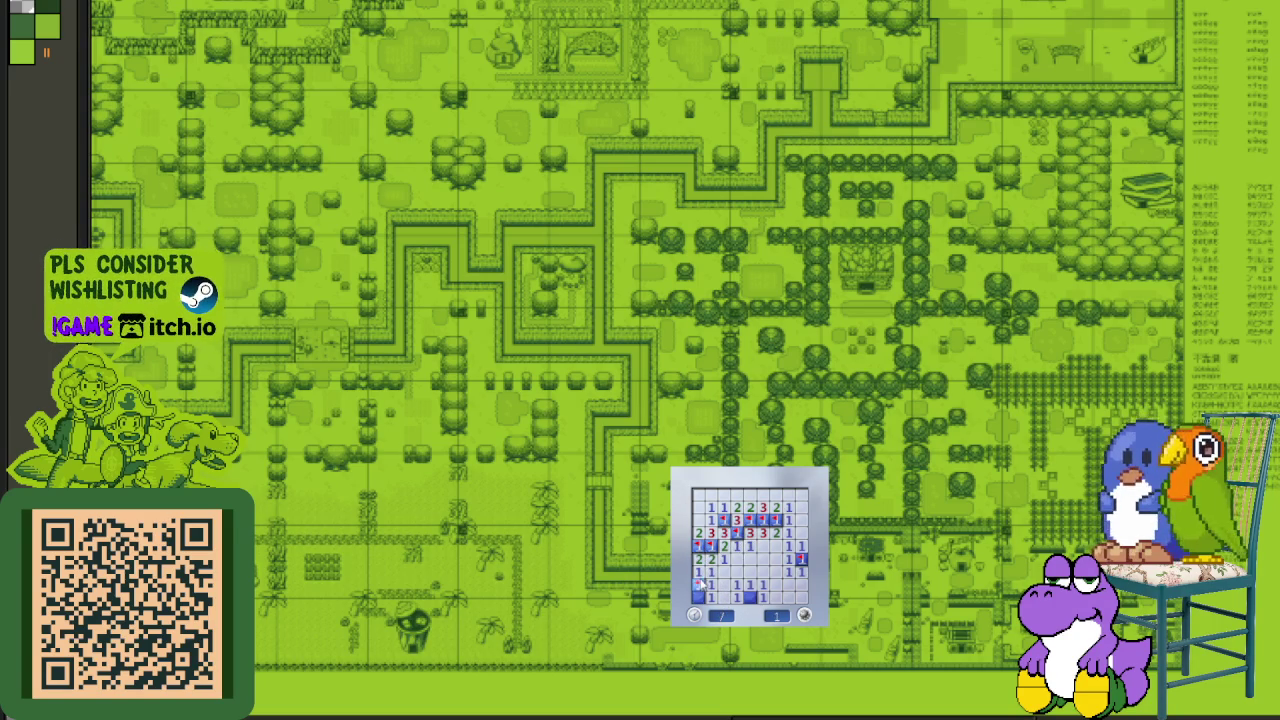
- Play a further fresh board through, clearing the left edge and flagging the final mines
{"action": "left_click", "coordinate": [773, 597]}
{"action": "left_click", "coordinate": [762, 584]}
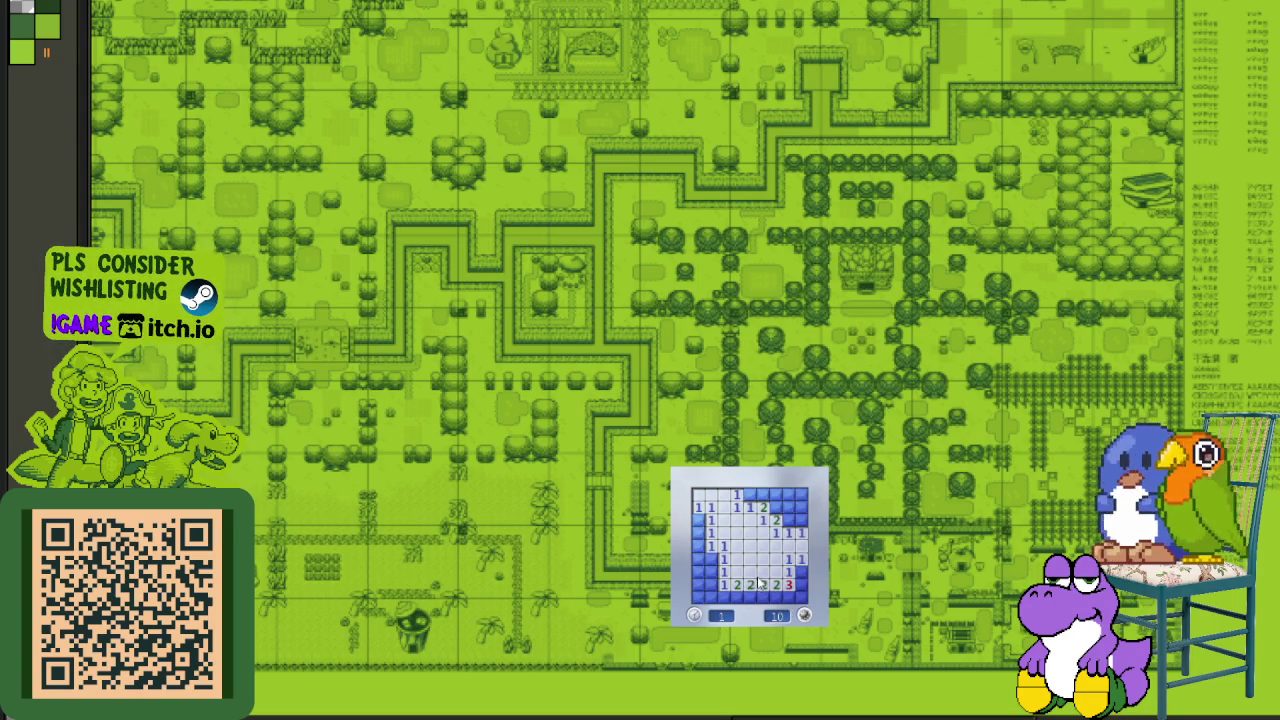
{"action": "right_click", "coordinate": [711, 559]}
{"action": "left_click", "coordinate": [708, 582]}
{"action": "left_click", "coordinate": [701, 546]}
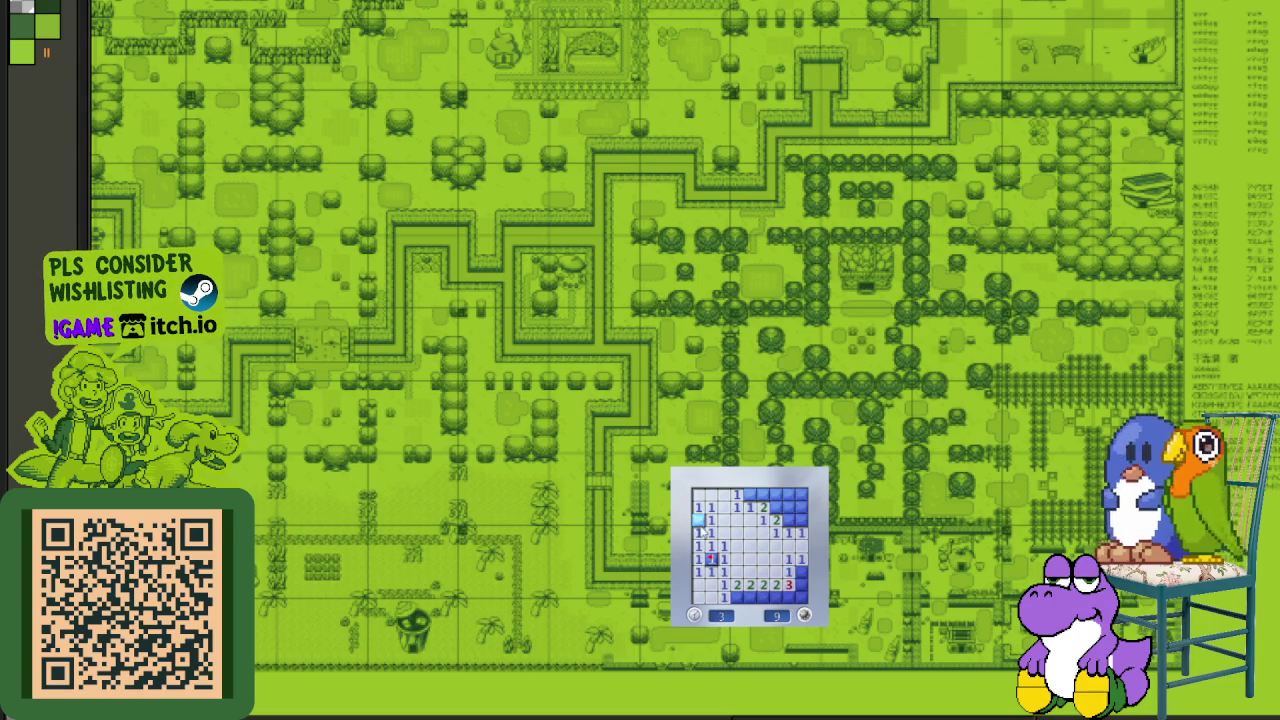
{"action": "right_click", "coordinate": [749, 494]}
{"action": "left_click", "coordinate": [764, 494]}
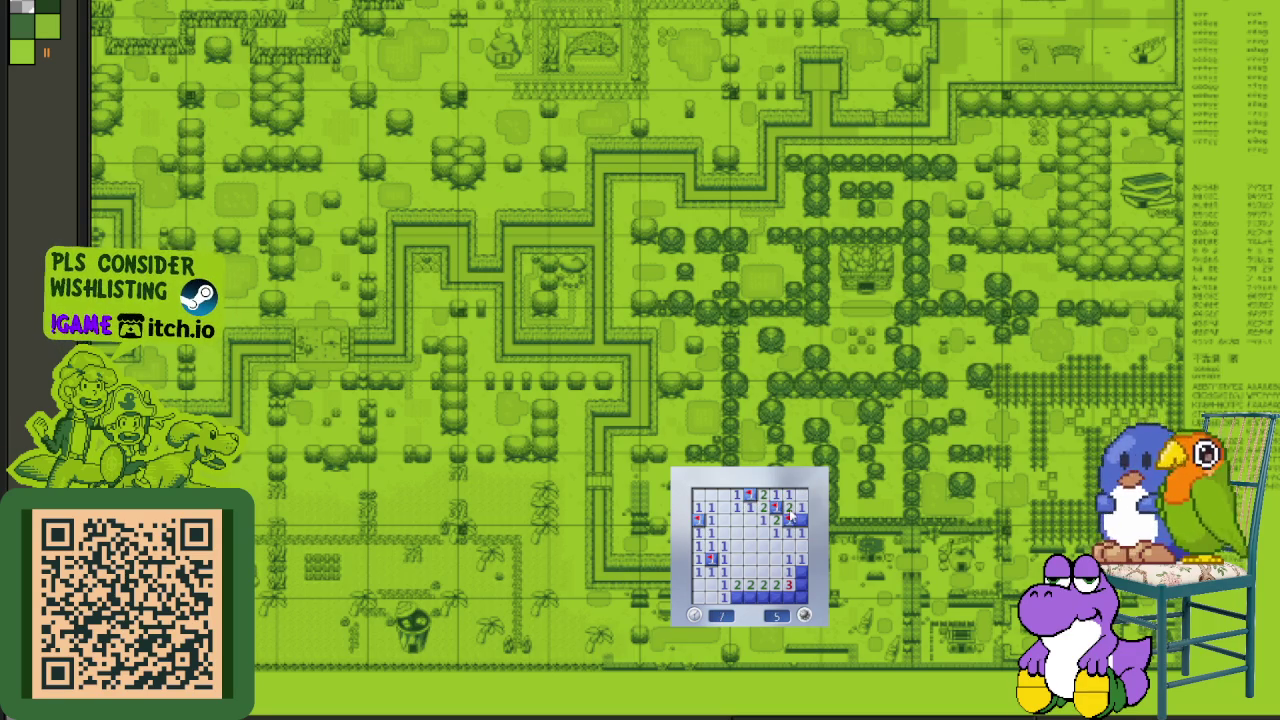
{"action": "right_click", "coordinate": [737, 597]}
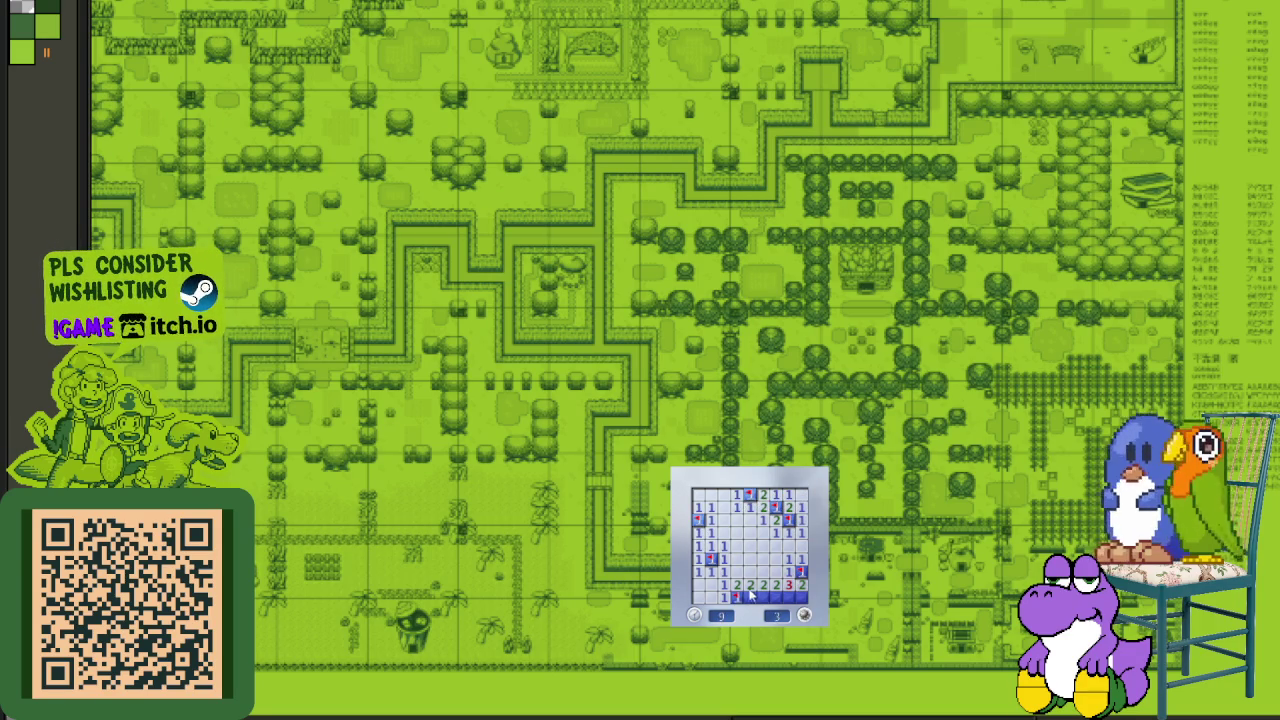
{"action": "right_click", "coordinate": [787, 597]}
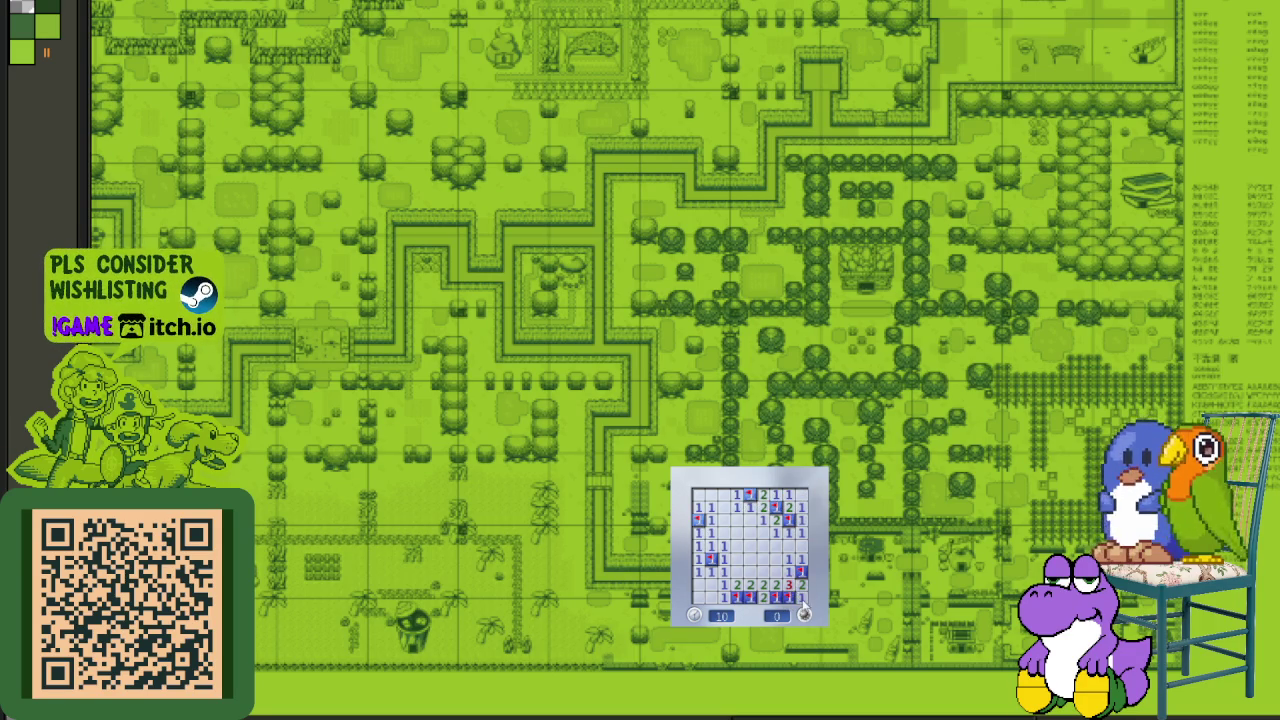
- Start another game and clear the bottom, top-left and right-column cells, flagging their mines
{"action": "left_click", "coordinate": [804, 613]}
{"action": "left_click", "coordinate": [765, 580]}
{"action": "right_click", "coordinate": [733, 586]}
{"action": "left_click", "coordinate": [740, 597]}
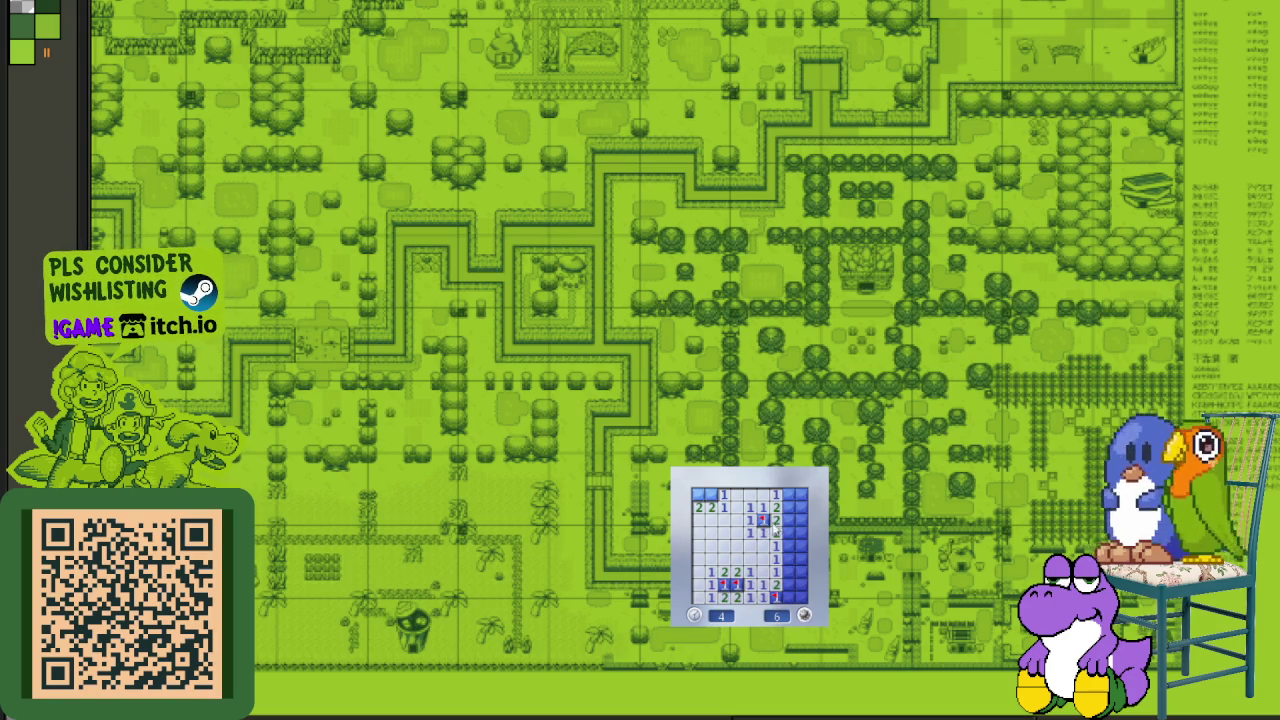
{"action": "right_click", "coordinate": [710, 493]}
{"action": "right_click", "coordinate": [697, 493]}
{"action": "right_click", "coordinate": [789, 507]}
{"action": "left_click", "coordinate": [776, 507]}
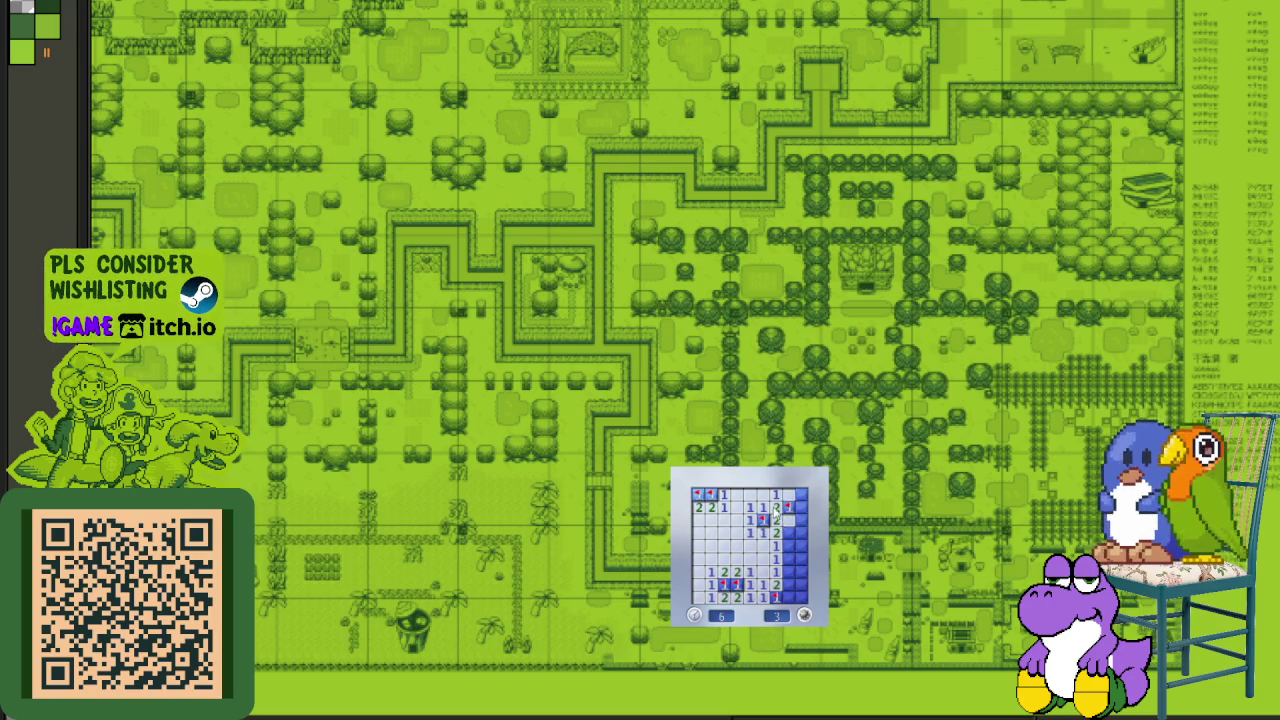
{"action": "left_click", "coordinate": [789, 521]}
{"action": "right_click", "coordinate": [787, 546]}
{"action": "left_click", "coordinate": [788, 560]}
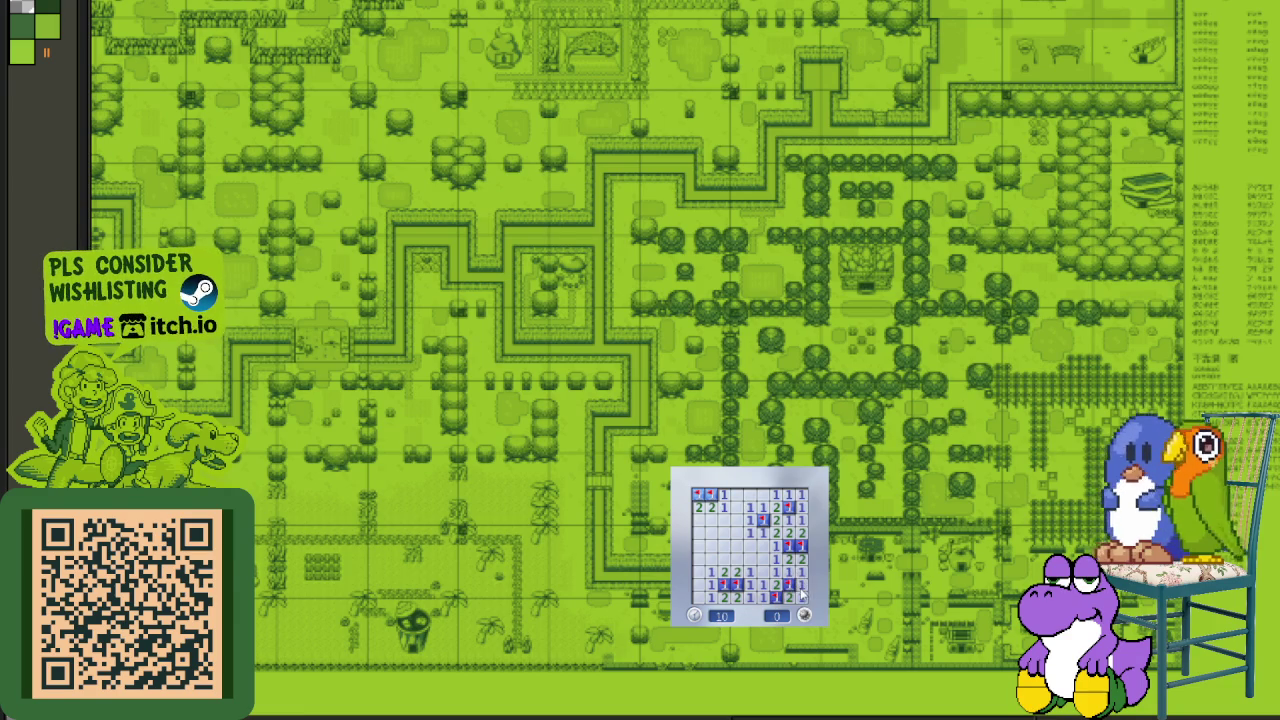
- Play one last board, opening the upper-left and top-row cells, then close Minesweeper
{"action": "left_click", "coordinate": [803, 610]}
{"action": "left_click", "coordinate": [785, 591]}
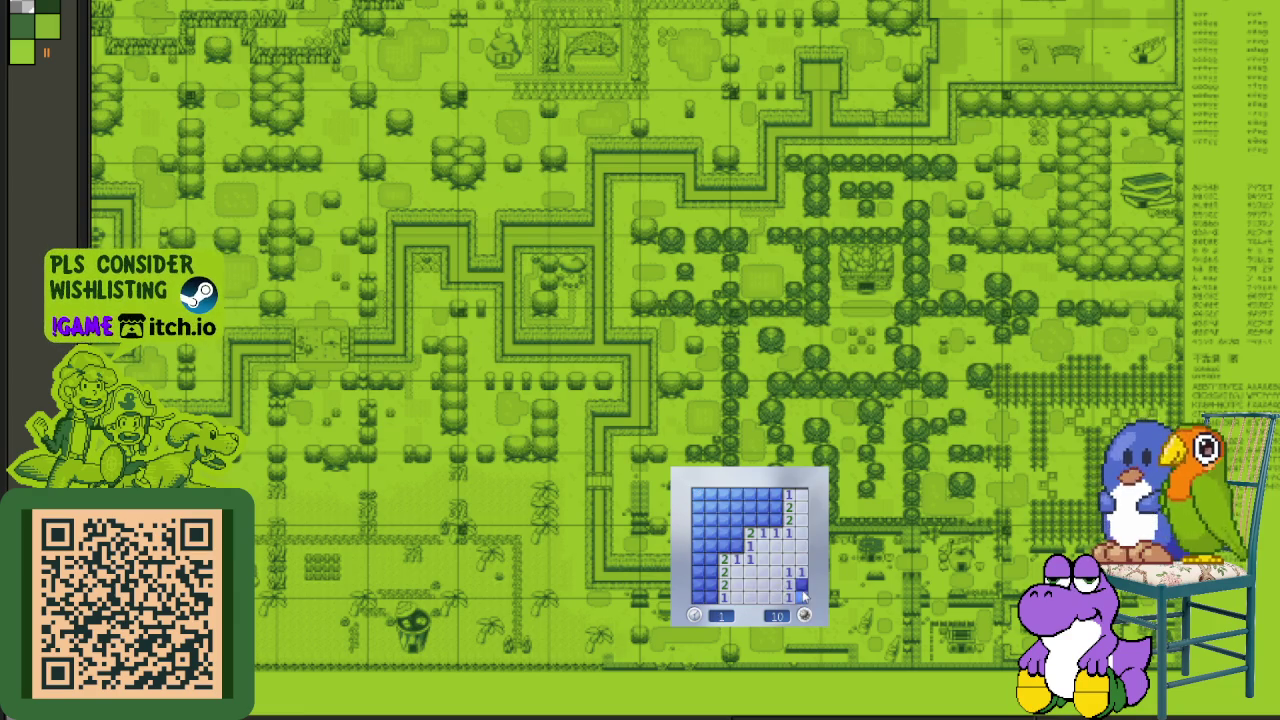
{"action": "right_click", "coordinate": [801, 585]}
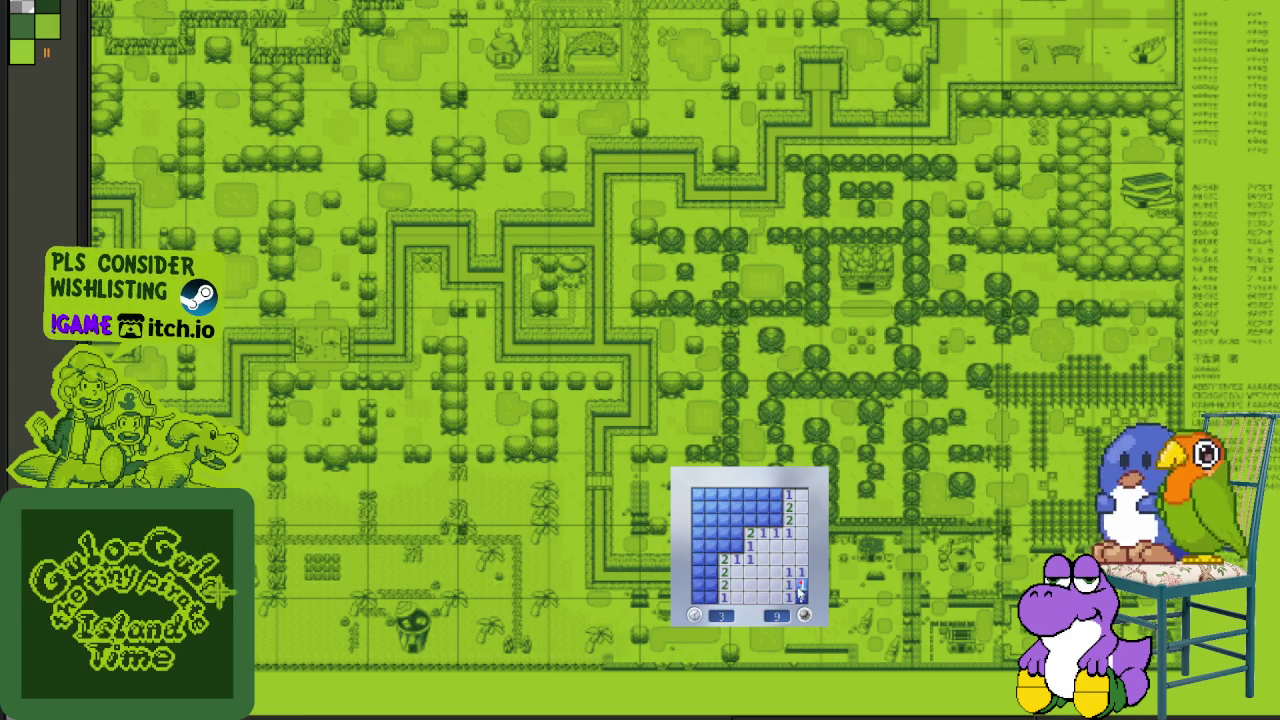
{"action": "right_click", "coordinate": [737, 546]}
{"action": "left_click", "coordinate": [724, 546]}
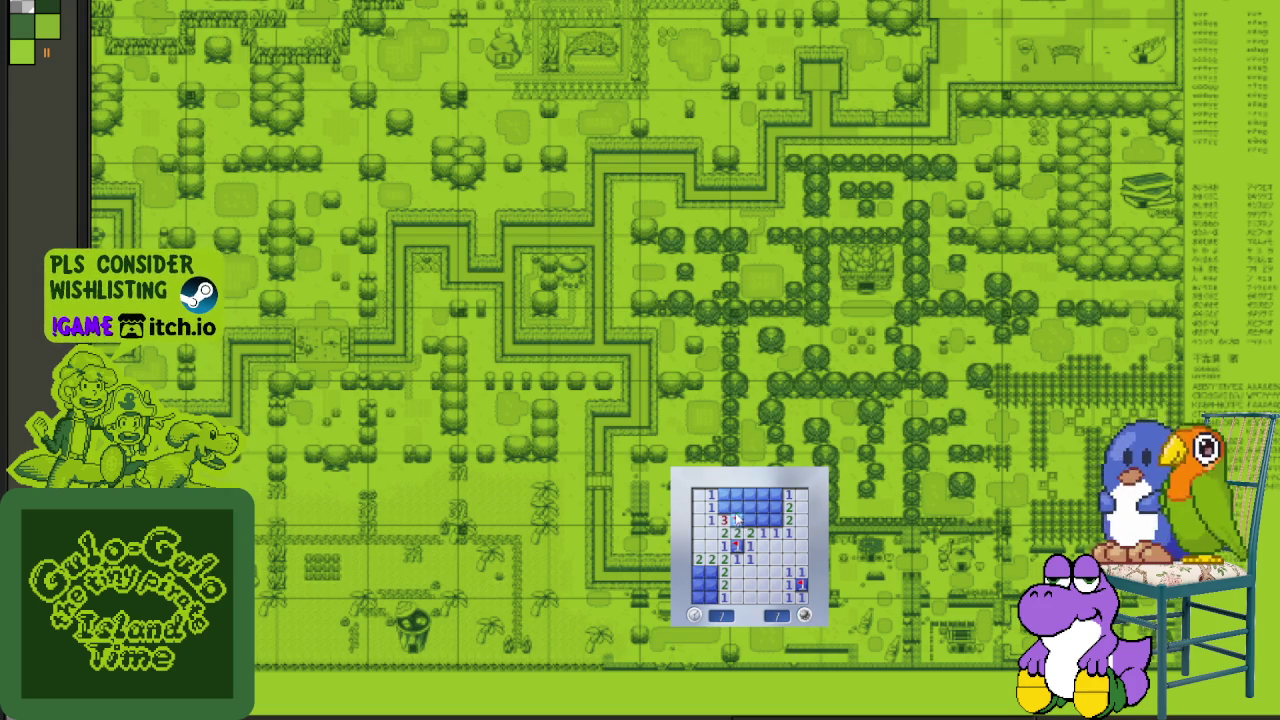
{"action": "left_click", "coordinate": [724, 518]}
{"action": "left_click", "coordinate": [724, 494]}
{"action": "left_click", "coordinate": [765, 519]}
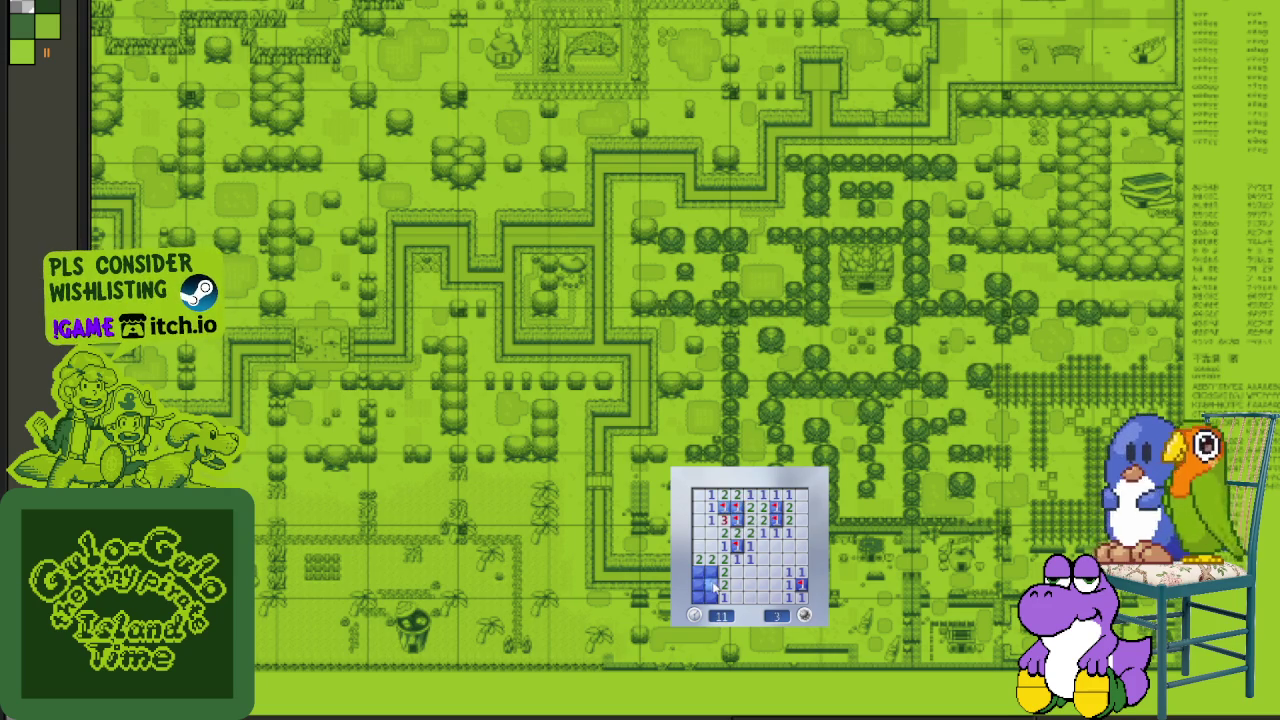
{"action": "left_click", "coordinate": [711, 589]}
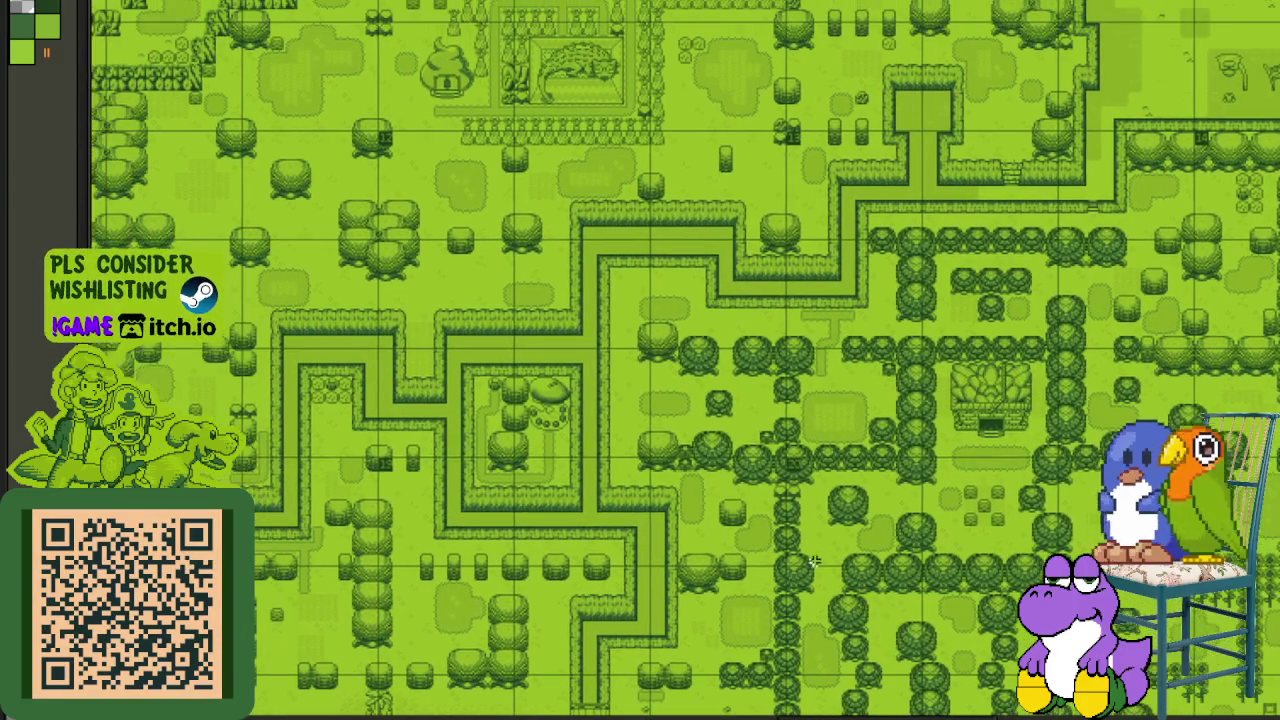
- Zoom in and pan the map to the walled garden with the lizard statue and poop-shaped house
{"action": "scroll", "coordinate": [504, 252], "scroll_direction": "up", "scroll_amount": 2}
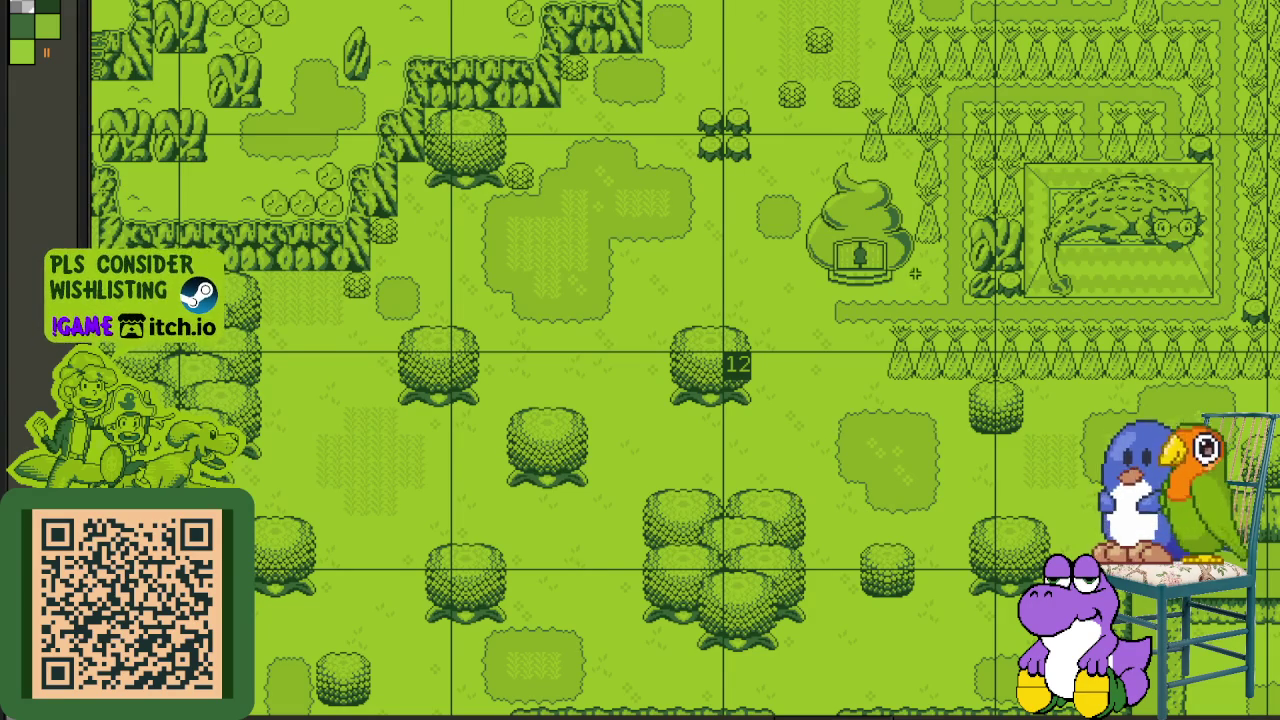
{"action": "left_click_drag", "start_coordinate": [913, 275], "coordinate": [671, 463]}
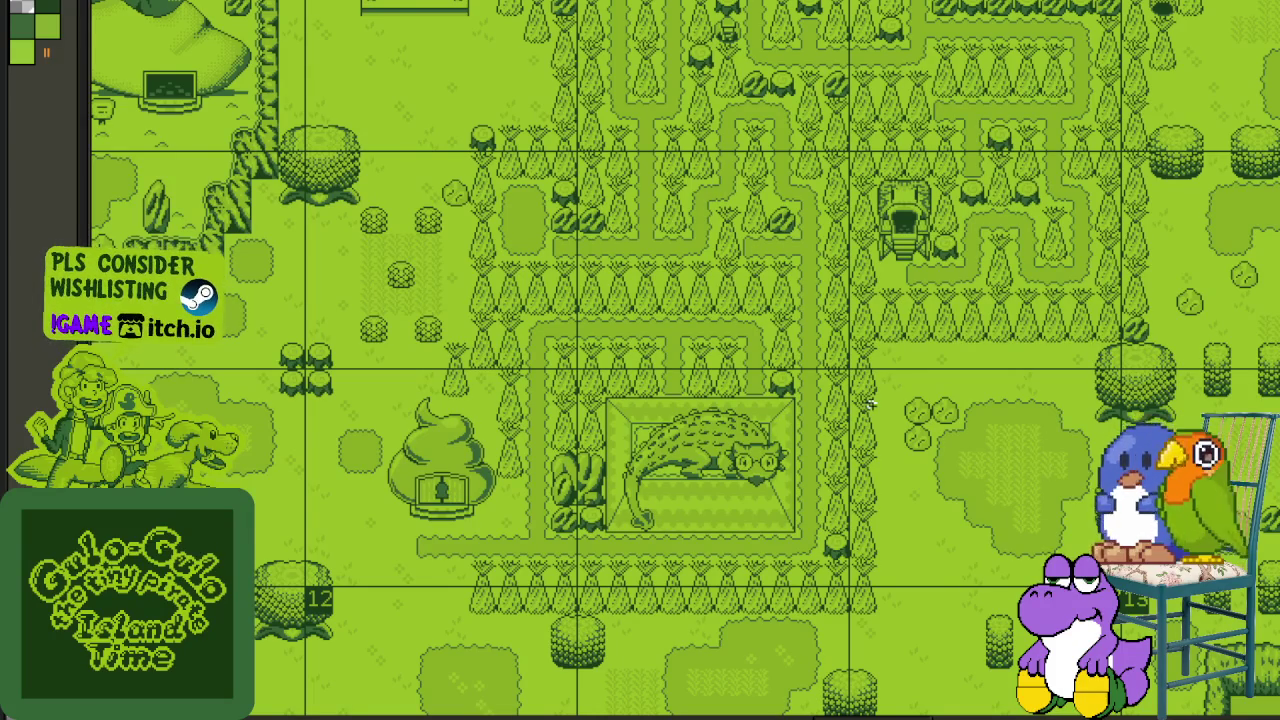
{"action": "key", "text": "Return"}
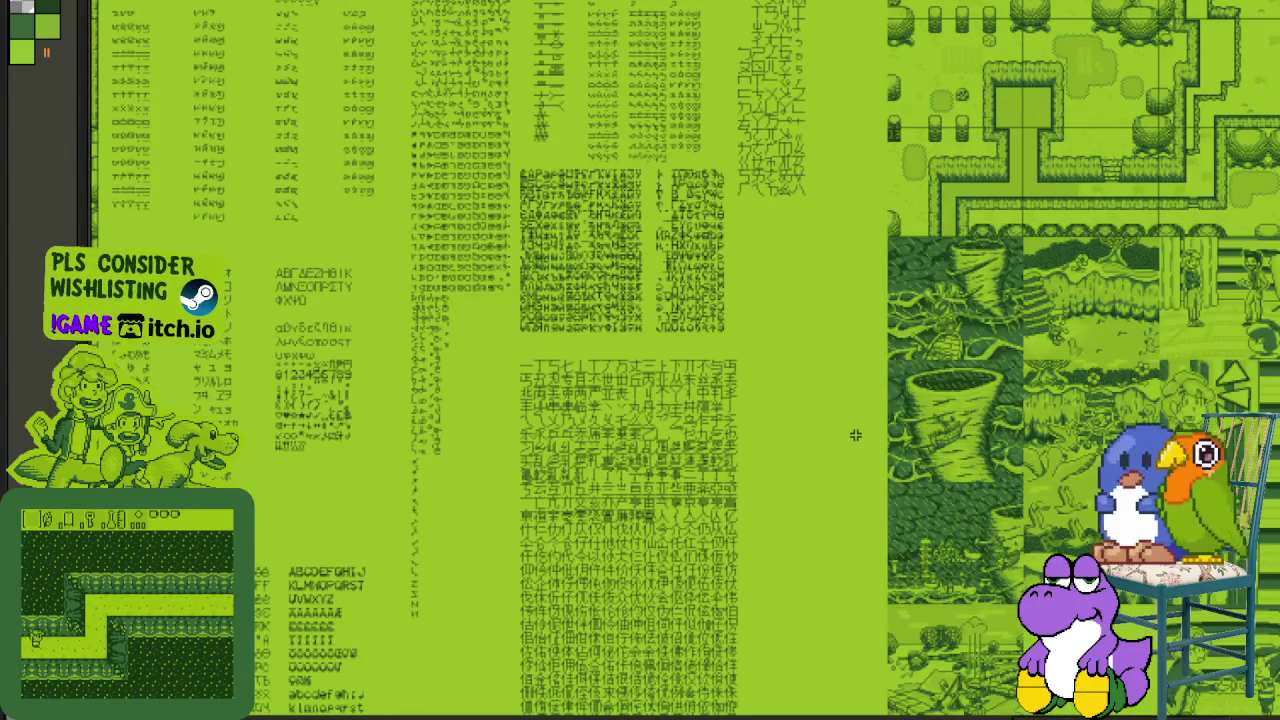
- Pan up past the glyph sheets to the bomb, train and poop cutscene panels
{"action": "left_click_drag", "start_coordinate": [800, 460], "coordinate": [800, 372]}
{"action": "left_click_drag", "start_coordinate": [798, 465], "coordinate": [782, 425]}
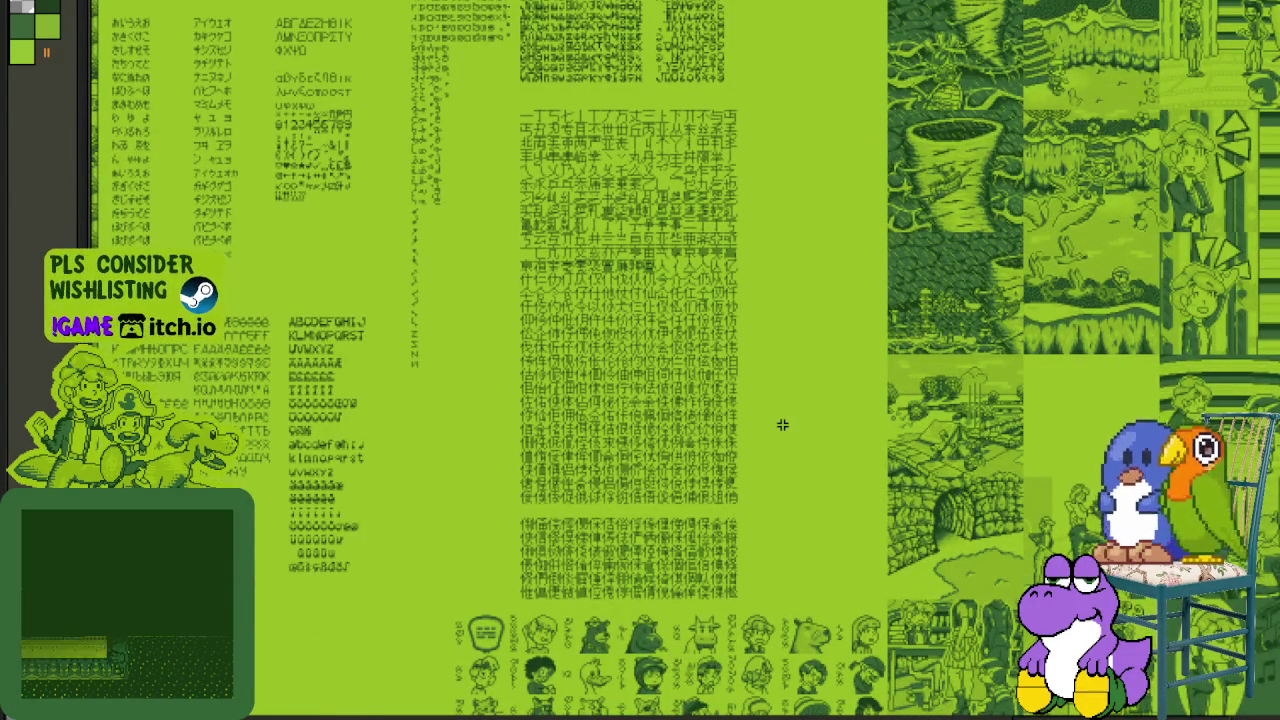
{"action": "mouse_move", "coordinate": [782, 425]}
{"action": "left_mouse_down"}
{"action": "mouse_move", "coordinate": [868, 466]}
{"action": "mouse_move", "coordinate": [674, 391]}
{"action": "left_mouse_up"}
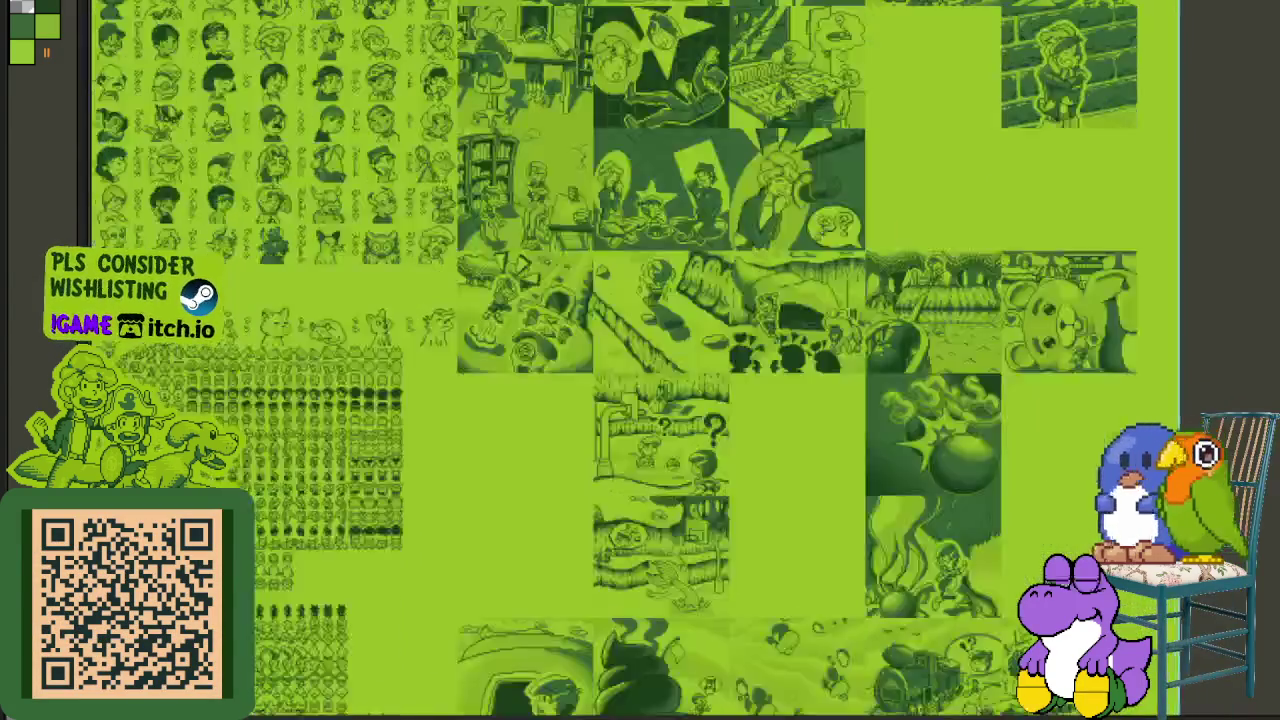
{"action": "left_click_drag", "start_coordinate": [670, 606], "coordinate": [663, 516]}
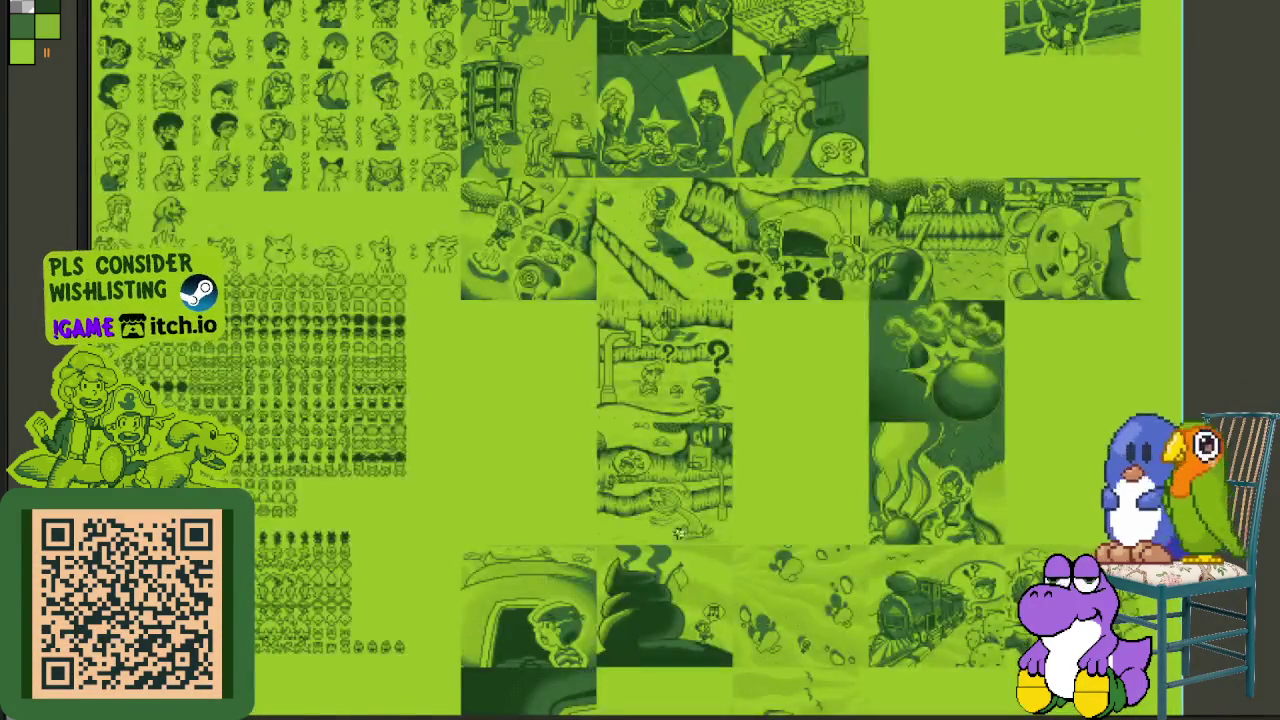
{"action": "mouse_move", "coordinate": [680, 666]}
{"action": "left_mouse_down"}
{"action": "mouse_move", "coordinate": [688, 506]}
{"action": "mouse_move", "coordinate": [654, 389]}
{"action": "left_mouse_up"}
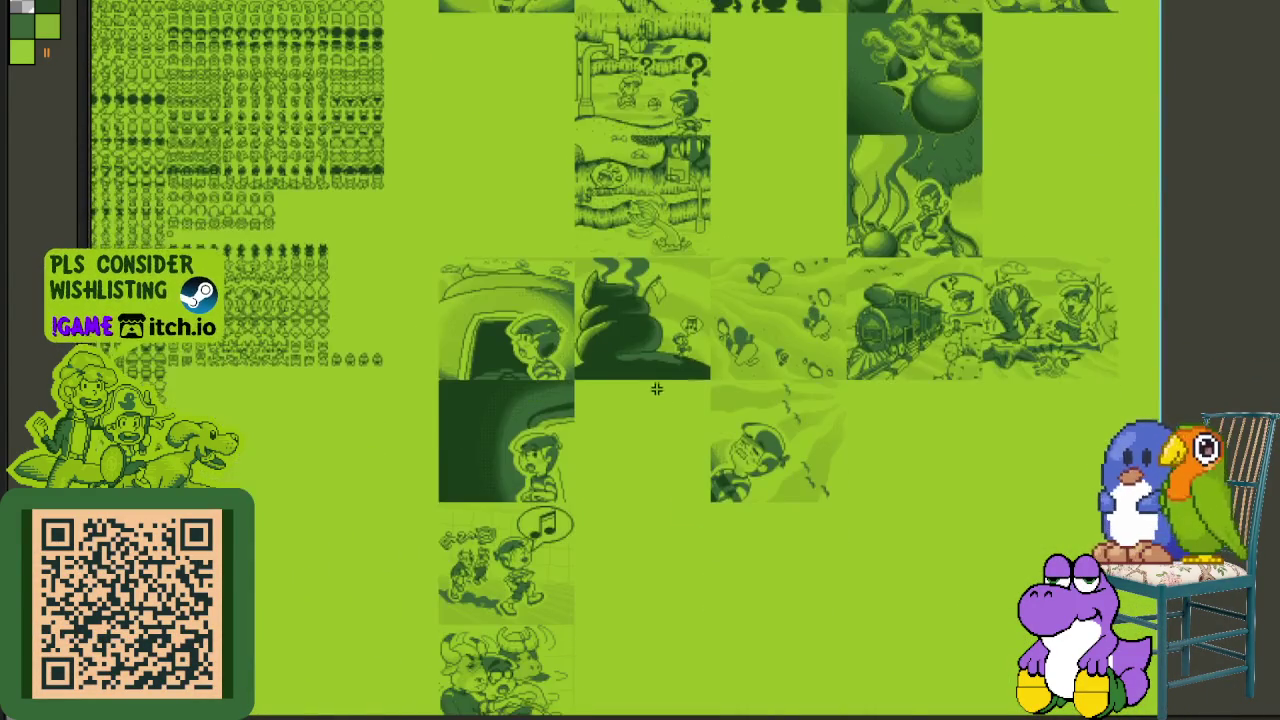
- Move up and left to the object tile rows and marquee-select a block of them
{"action": "scroll", "coordinate": [655, 380], "scroll_direction": "up", "scroll_amount": 1}
{"action": "scroll", "coordinate": [655, 380], "scroll_direction": "down", "scroll_amount": 1}
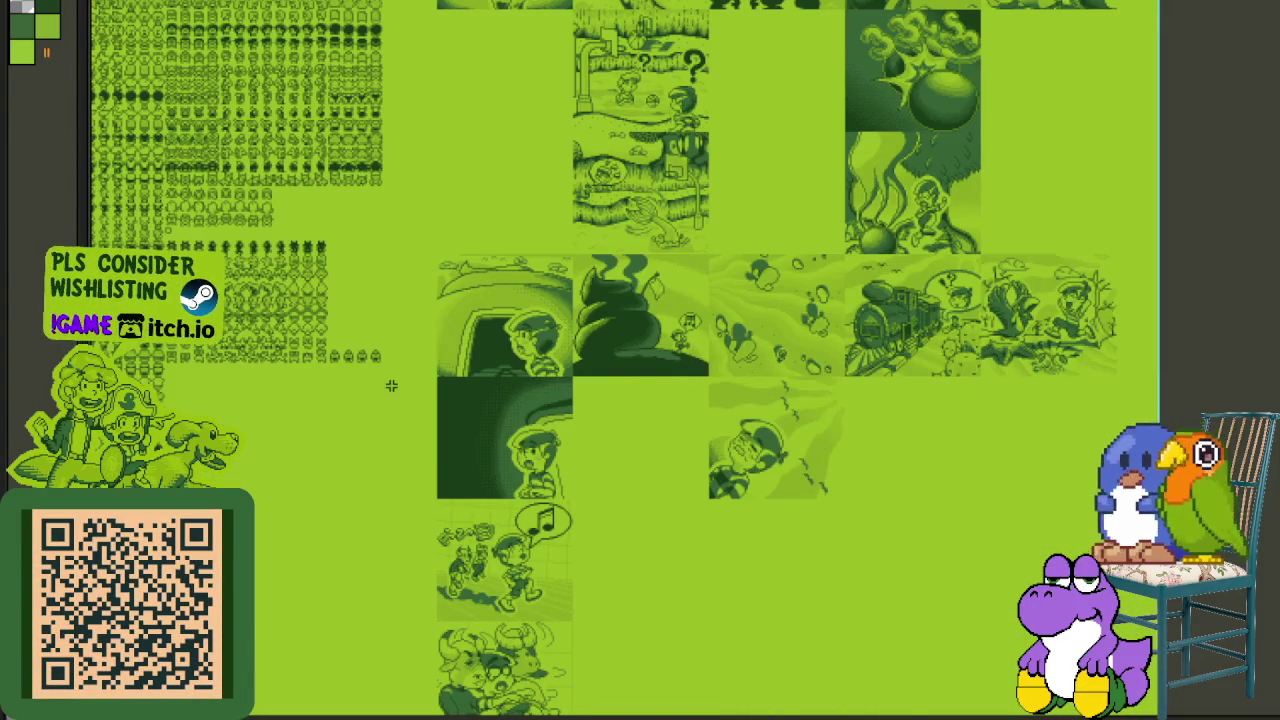
{"action": "scroll", "coordinate": [648, 250], "scroll_direction": "down", "scroll_amount": 5}
{"action": "scroll", "coordinate": [651, 300], "scroll_direction": "left", "scroll_amount": 5}
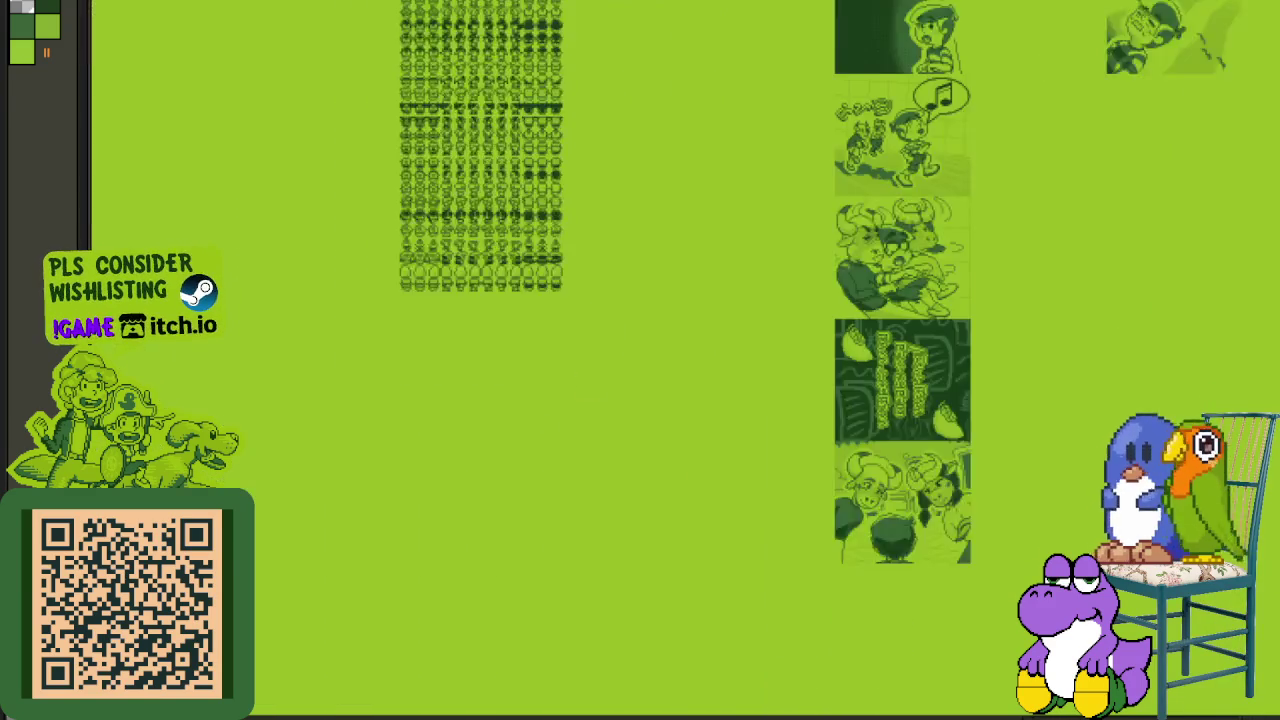
{"action": "scroll", "coordinate": [486, 345], "scroll_direction": "left", "scroll_amount": 5}
{"action": "scroll", "coordinate": [594, 391], "scroll_direction": "up", "scroll_amount": 2}
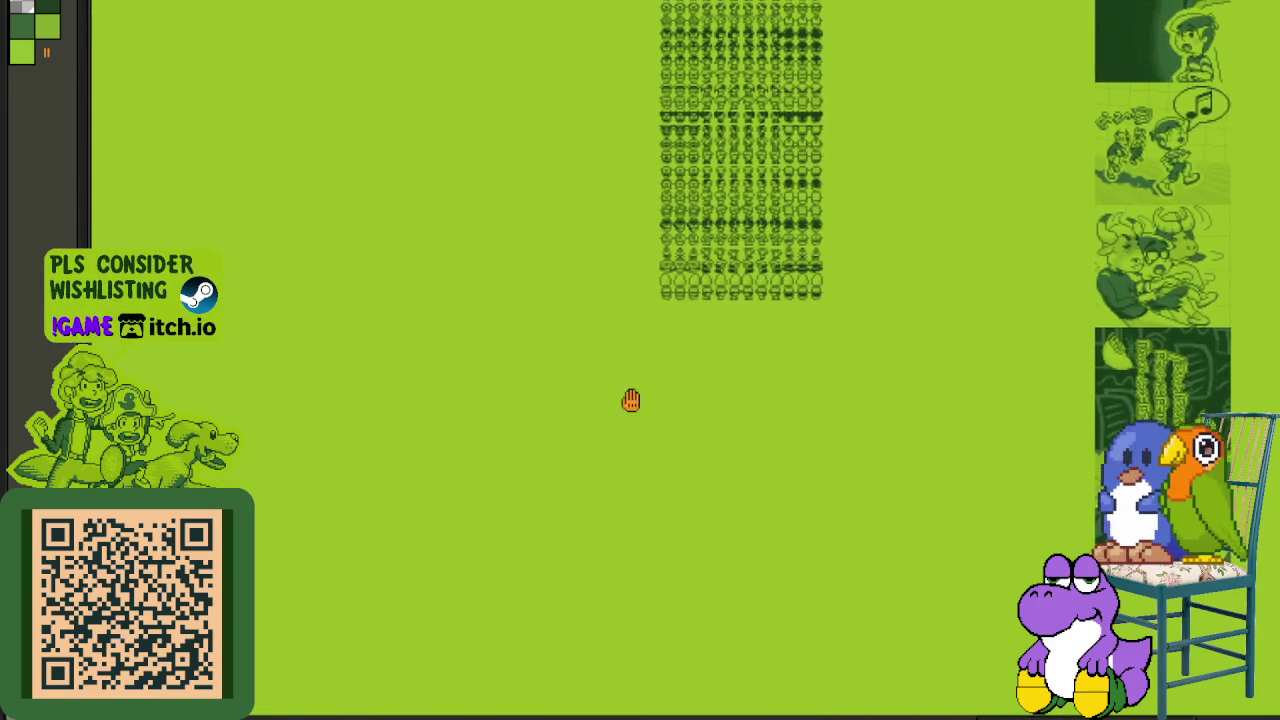
{"action": "scroll", "coordinate": [537, 446], "scroll_direction": "up", "scroll_amount": 2}
{"action": "scroll", "coordinate": [537, 446], "scroll_direction": "left", "scroll_amount": 1}
{"action": "scroll", "coordinate": [590, 380], "scroll_direction": "up", "scroll_amount": 1}
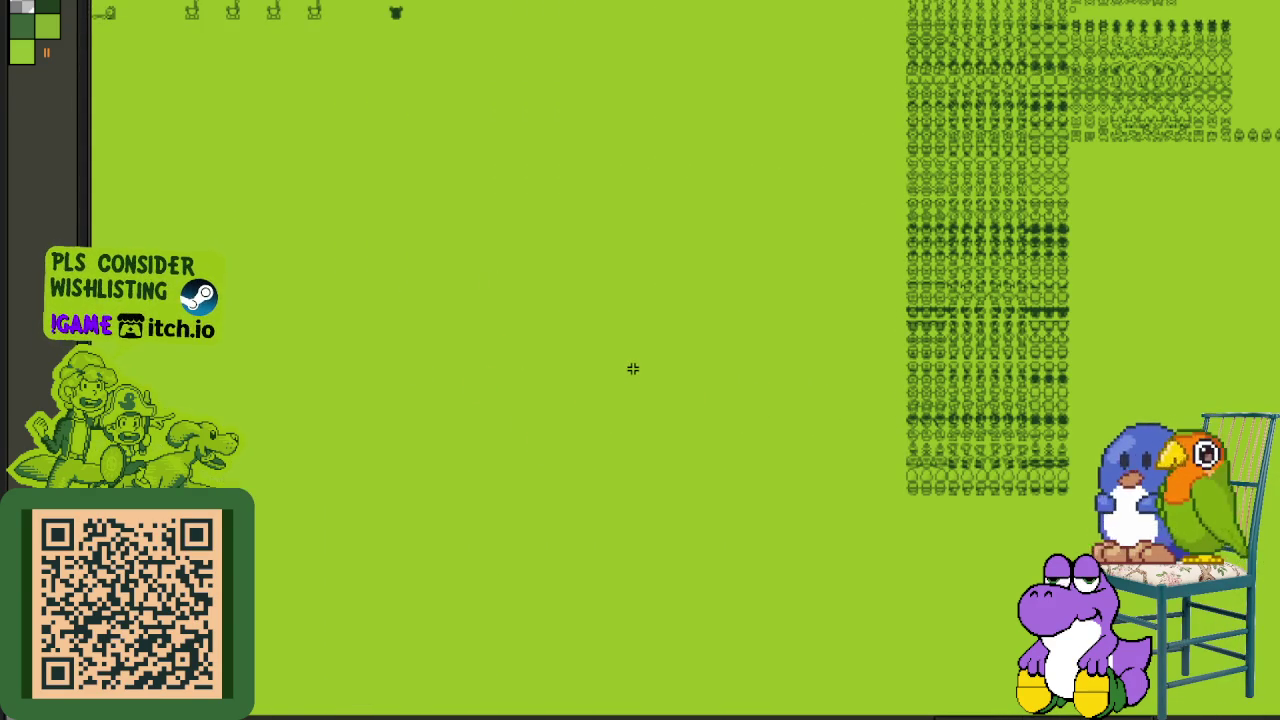
{"action": "scroll", "coordinate": [600, 300], "scroll_direction": "up", "scroll_amount": 3}
{"action": "scroll", "coordinate": [600, 300], "scroll_direction": "left", "scroll_amount": 1}
{"action": "scroll", "coordinate": [520, 295], "scroll_direction": "up", "scroll_amount": 1}
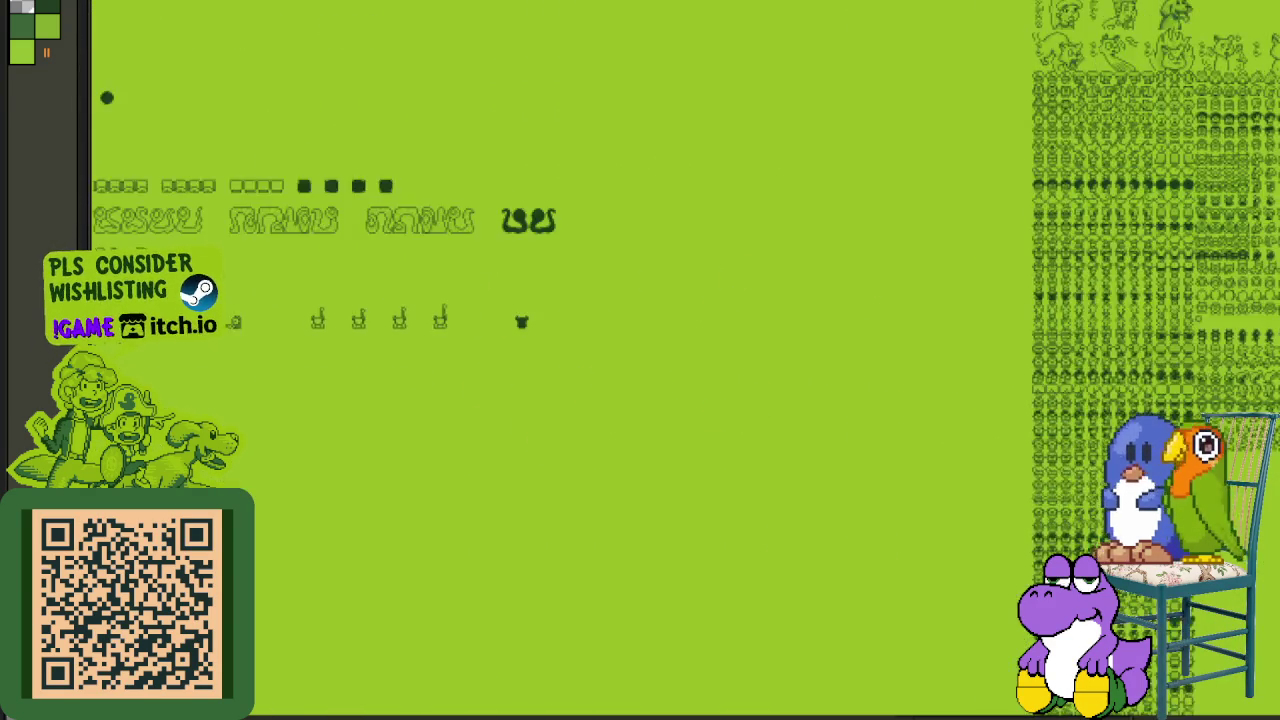
{"action": "scroll", "coordinate": [490, 290], "scroll_direction": "left", "scroll_amount": 2}
{"action": "scroll", "coordinate": [334, 229], "scroll_direction": "left", "scroll_amount": 3}
{"action": "scroll", "coordinate": [603, 257], "scroll_direction": "up", "scroll_amount": 1}
{"action": "scroll", "coordinate": [597, 286], "scroll_direction": "left", "scroll_amount": 3}
{"action": "scroll", "coordinate": [597, 286], "scroll_direction": "up", "scroll_amount": 1}
{"action": "scroll", "coordinate": [431, 205], "scroll_direction": "left", "scroll_amount": 4}
{"action": "scroll", "coordinate": [431, 205], "scroll_direction": "up", "scroll_amount": 2}
{"action": "scroll", "coordinate": [431, 205], "scroll_direction": "up", "scroll_amount": 2}
{"action": "scroll", "coordinate": [431, 205], "scroll_direction": "left", "scroll_amount": 1}
{"action": "scroll", "coordinate": [583, 251], "scroll_direction": "left", "scroll_amount": 2}
{"action": "scroll", "coordinate": [371, 271], "scroll_direction": "left", "scroll_amount": 3}
{"action": "scroll", "coordinate": [371, 271], "scroll_direction": "up", "scroll_amount": 1}
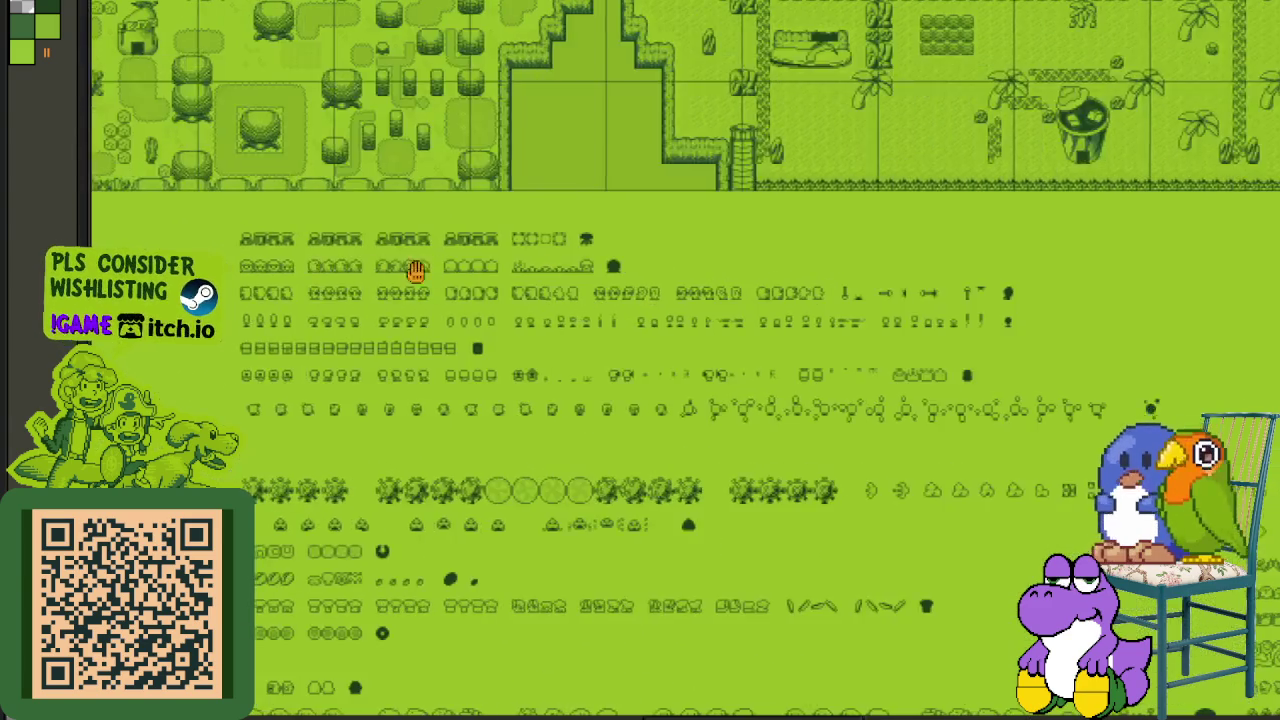
{"action": "scroll", "coordinate": [327, 290], "scroll_direction": "left", "scroll_amount": 3}
{"action": "scroll", "coordinate": [327, 290], "scroll_direction": "left", "scroll_amount": 2}
{"action": "scroll", "coordinate": [423, 286], "scroll_direction": "left", "scroll_amount": 2}
{"action": "scroll", "coordinate": [240, 306], "scroll_direction": "left", "scroll_amount": 2}
{"action": "scroll", "coordinate": [240, 306], "scroll_direction": "left", "scroll_amount": 2}
{"action": "scroll", "coordinate": [256, 316], "scroll_direction": "left", "scroll_amount": 1}
{"action": "scroll", "coordinate": [256, 316], "scroll_direction": "left", "scroll_amount": 2}
{"action": "scroll", "coordinate": [258, 310], "scroll_direction": "left", "scroll_amount": 1}
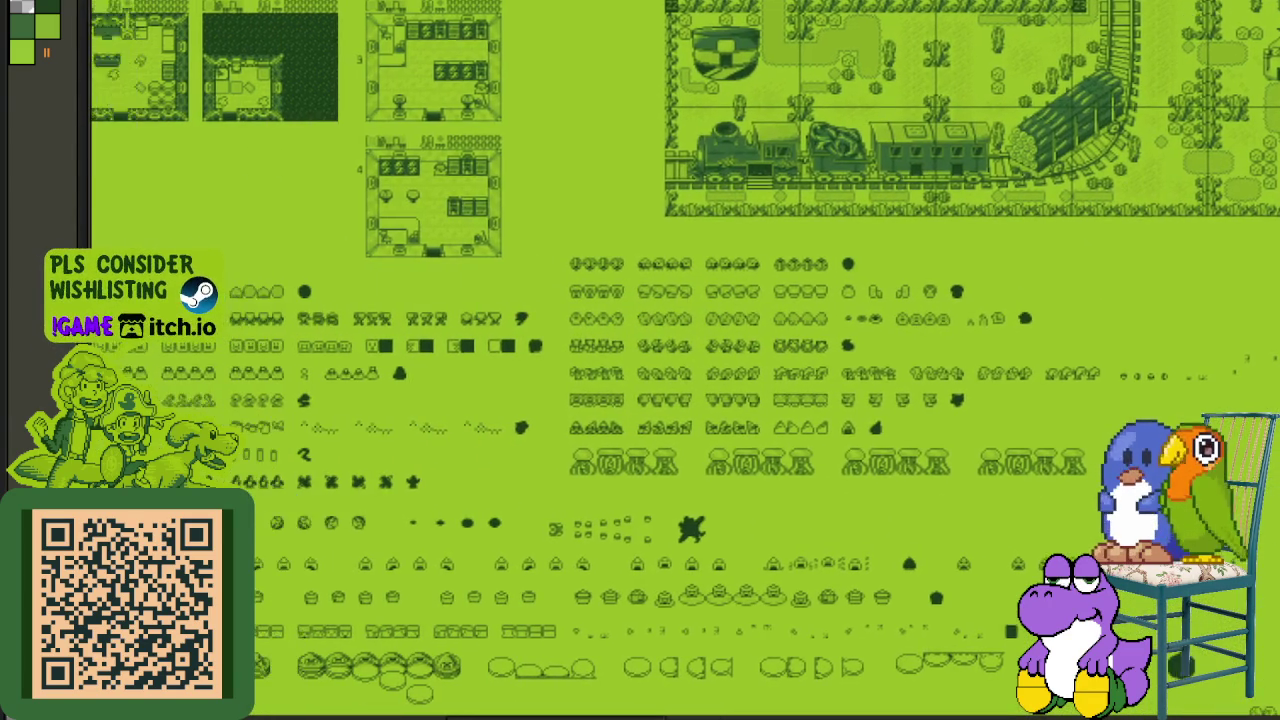
{"action": "scroll", "coordinate": [258, 309], "scroll_direction": "left", "scroll_amount": 2}
{"action": "left_click_drag", "start_coordinate": [258, 310], "coordinate": [244, 240]}
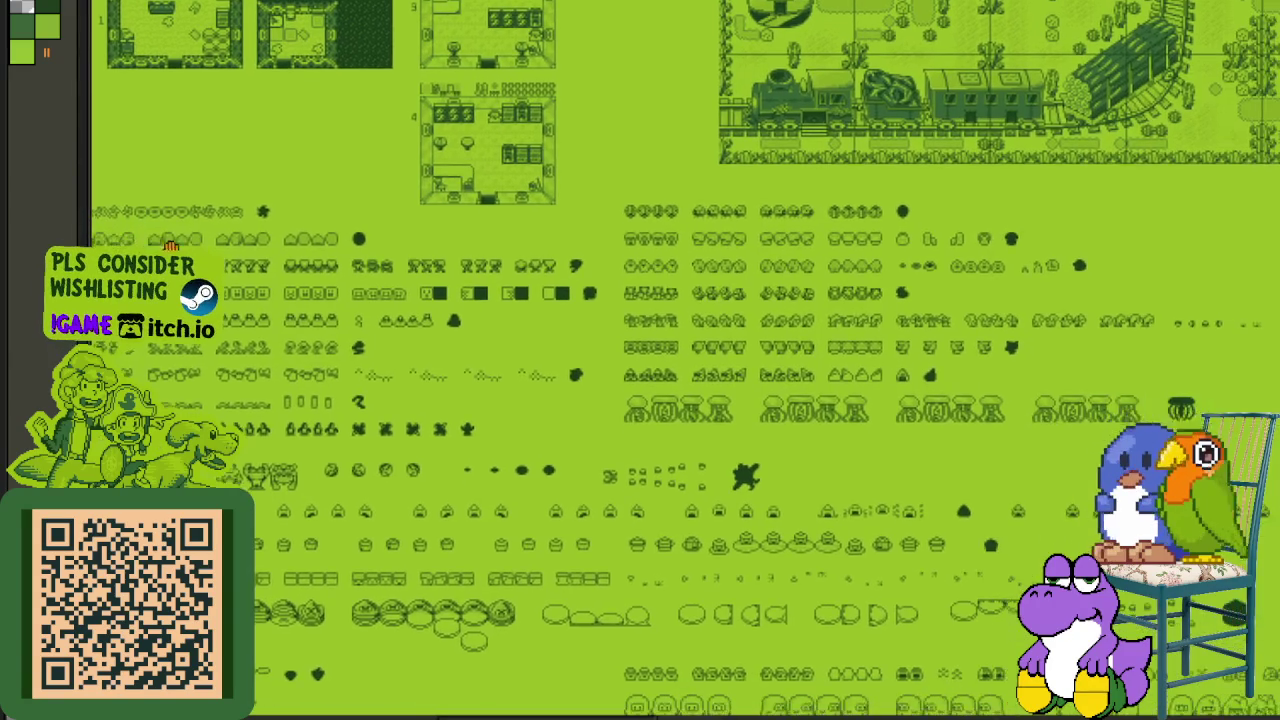
{"action": "scroll", "coordinate": [244, 240], "scroll_direction": "left", "scroll_amount": 1}
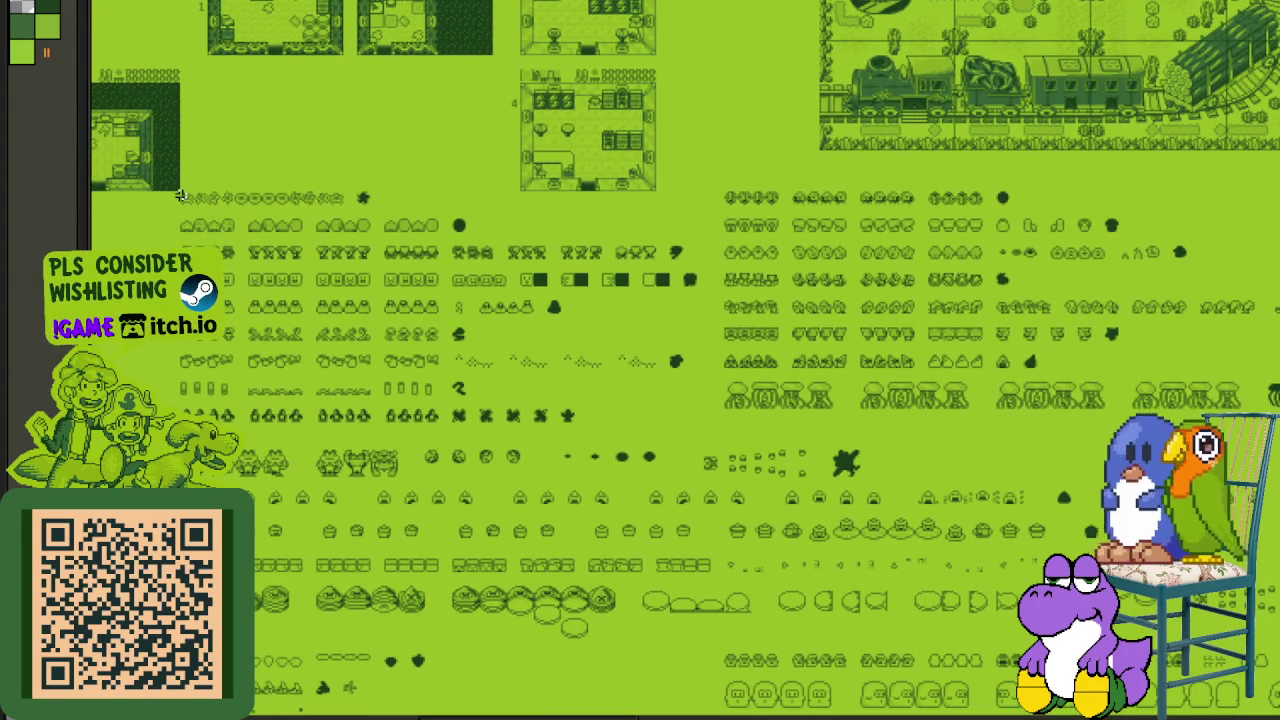
{"action": "left_click_drag", "start_coordinate": [180, 195], "coordinate": [983, 652]}
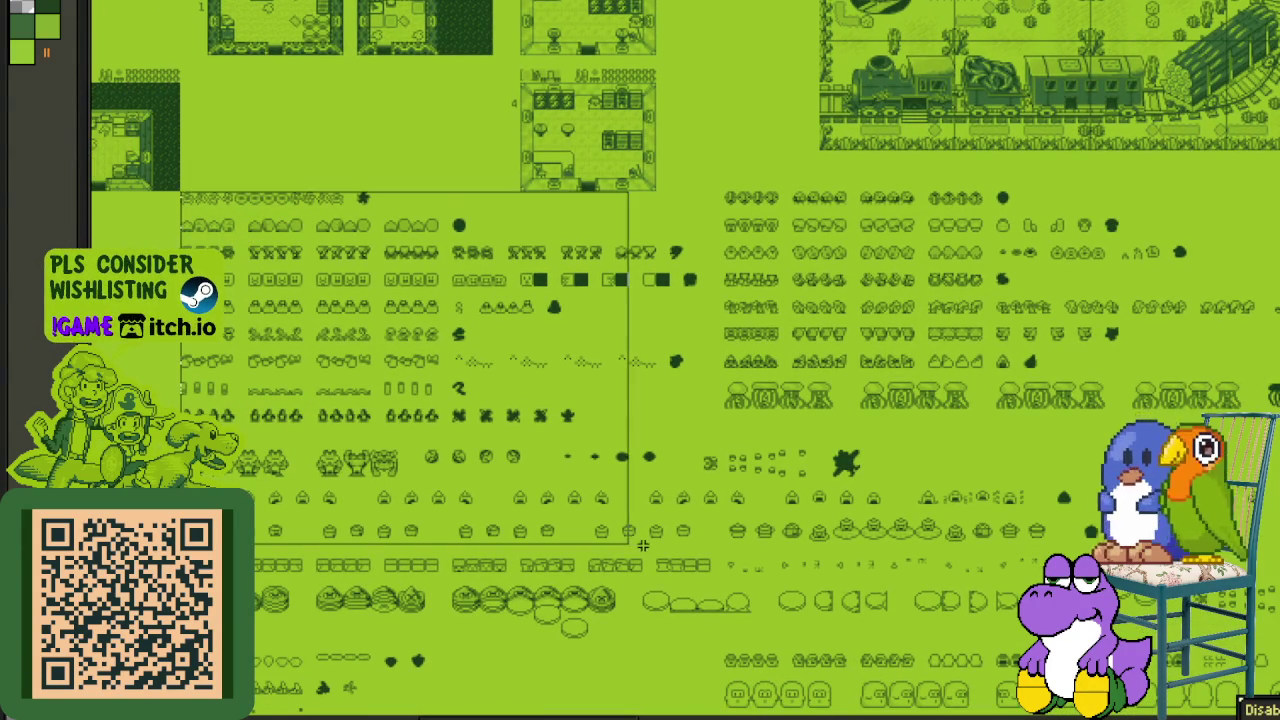
{"action": "scroll", "coordinate": [985, 655], "scroll_direction": "down", "scroll_amount": 5}
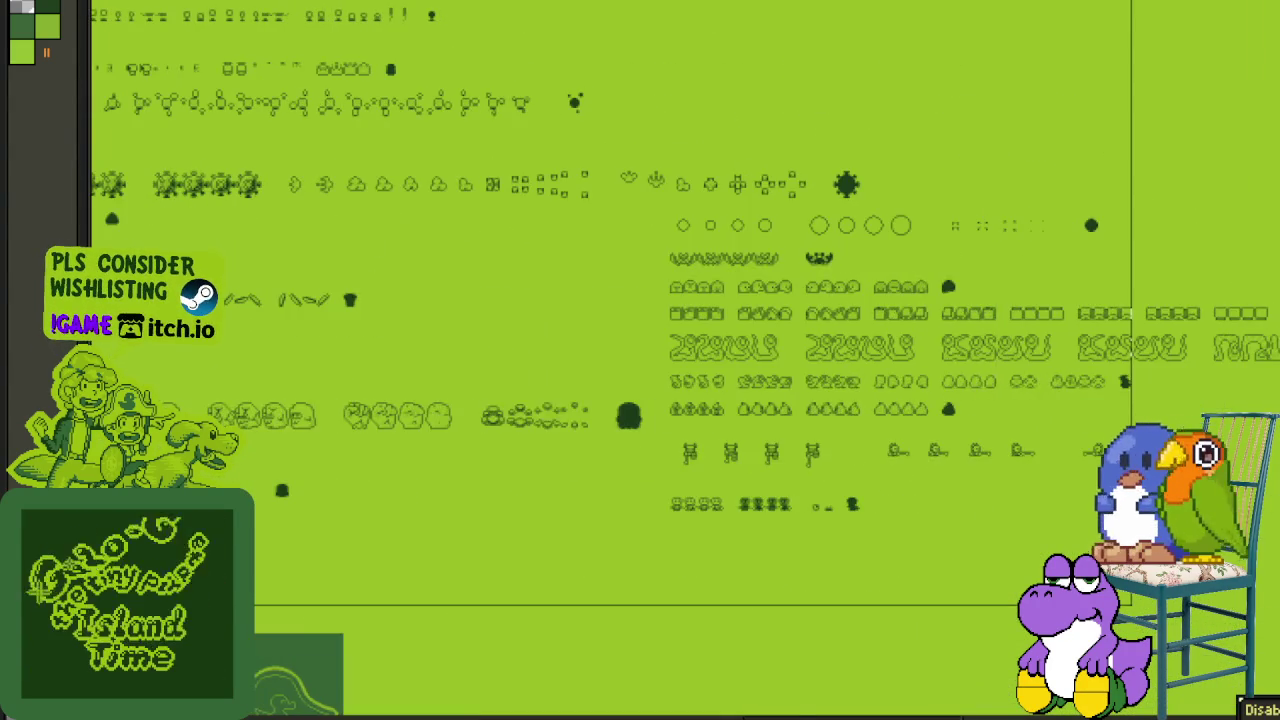
{"action": "scroll", "coordinate": [944, 468], "scroll_direction": "right", "scroll_amount": 4}
{"action": "mouse_move", "coordinate": [944, 468]}
{"action": "left_mouse_down"}
{"action": "mouse_move", "coordinate": [917, 535]}
{"action": "mouse_move", "coordinate": [909, 506]}
{"action": "left_mouse_up"}
{"action": "scroll", "coordinate": [660, 374], "scroll_direction": "down", "scroll_amount": 3}
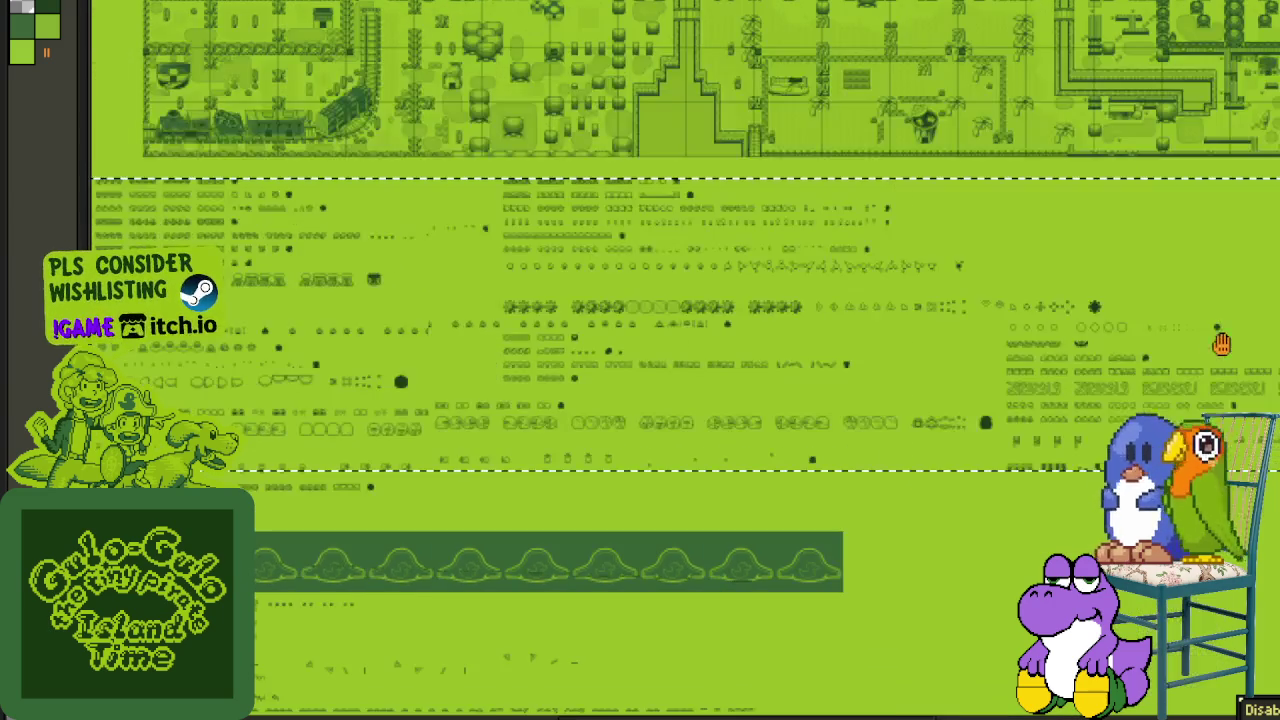
{"action": "left_click_drag", "start_coordinate": [960, 349], "coordinate": [1237, 366]}
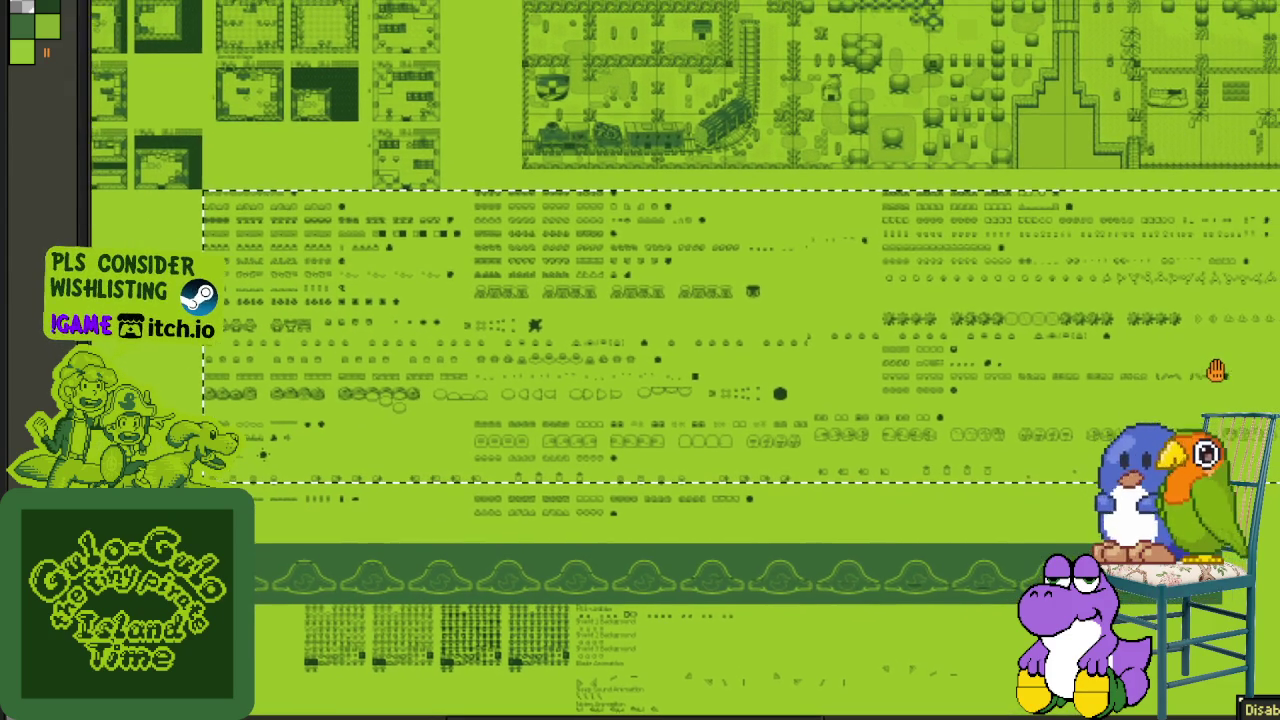
{"action": "left_click_drag", "start_coordinate": [860, 390], "coordinate": [756, 384]}
{"action": "mouse_move", "coordinate": [1252, 368]}
{"action": "left_mouse_down"}
{"action": "mouse_move", "coordinate": [929, 371]}
{"action": "mouse_move", "coordinate": [1162, 390]}
{"action": "left_mouse_up"}
{"action": "mouse_move", "coordinate": [1038, 383]}
{"action": "left_mouse_down"}
{"action": "mouse_move", "coordinate": [771, 366]}
{"action": "mouse_move", "coordinate": [742, 273]}
{"action": "left_mouse_up"}
{"action": "scroll", "coordinate": [612, 240], "scroll_direction": "up", "scroll_amount": 2}
{"action": "scroll", "coordinate": [606, 214], "scroll_direction": "up", "scroll_amount": 2}
{"action": "mouse_move", "coordinate": [606, 214]}
{"action": "left_mouse_down"}
{"action": "mouse_move", "coordinate": [520, 297]}
{"action": "mouse_move", "coordinate": [400, 342]}
{"action": "left_mouse_up"}
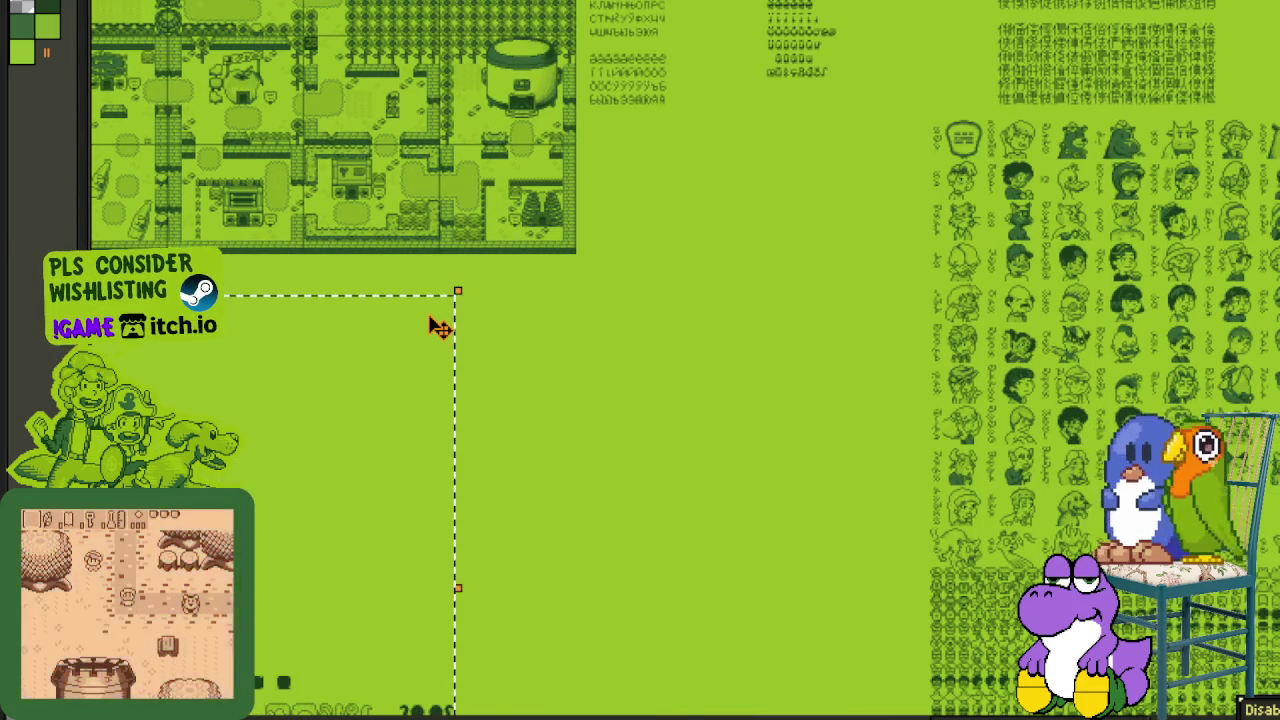
{"action": "mouse_move", "coordinate": [700, 330]}
{"action": "left_mouse_down"}
{"action": "mouse_move", "coordinate": [903, 333]}
{"action": "mouse_move", "coordinate": [886, 271]}
{"action": "mouse_move", "coordinate": [908, 275]}
{"action": "mouse_move", "coordinate": [894, 272]}
{"action": "left_mouse_up"}
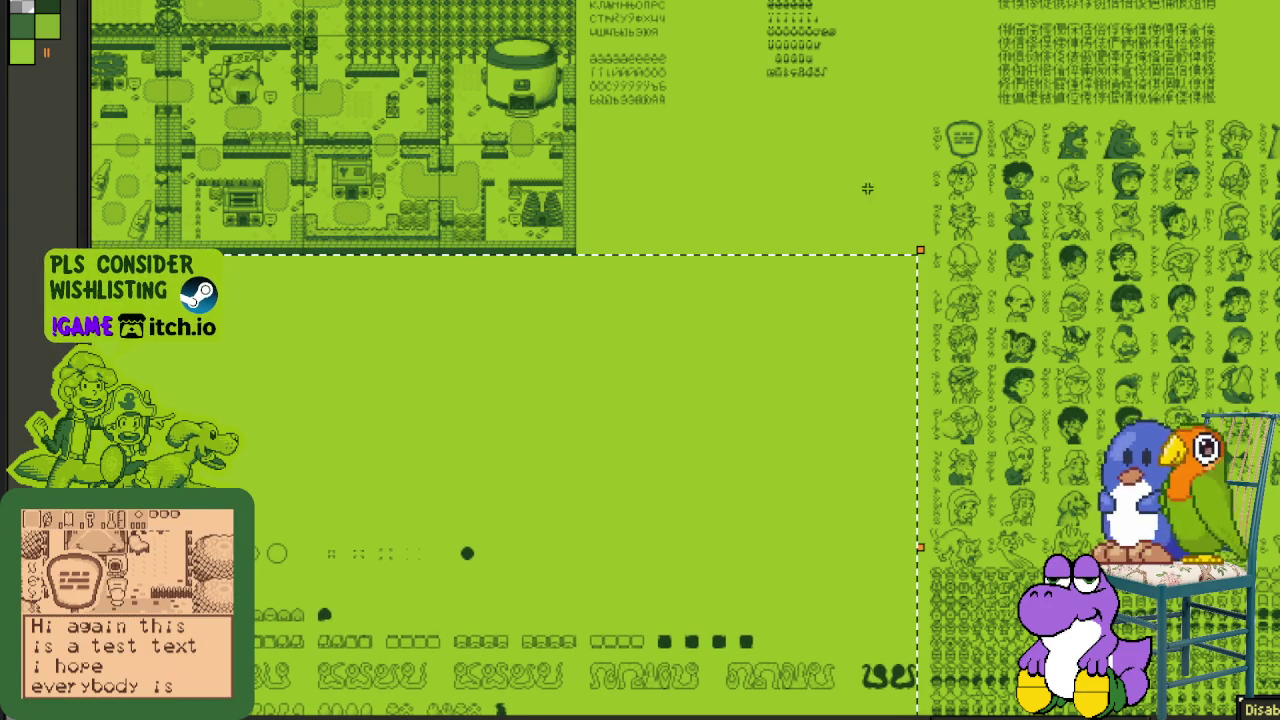
{"action": "scroll", "coordinate": [518, 300], "scroll_direction": "down", "scroll_amount": 3}
{"action": "scroll", "coordinate": [430, 306], "scroll_direction": "down", "scroll_amount": 3}
{"action": "scroll", "coordinate": [335, 290], "scroll_direction": "down", "scroll_amount": 3}
{"action": "scroll", "coordinate": [331, 272], "scroll_direction": "up", "scroll_amount": 2}
{"action": "scroll", "coordinate": [329, 240], "scroll_direction": "up", "scroll_amount": 2}
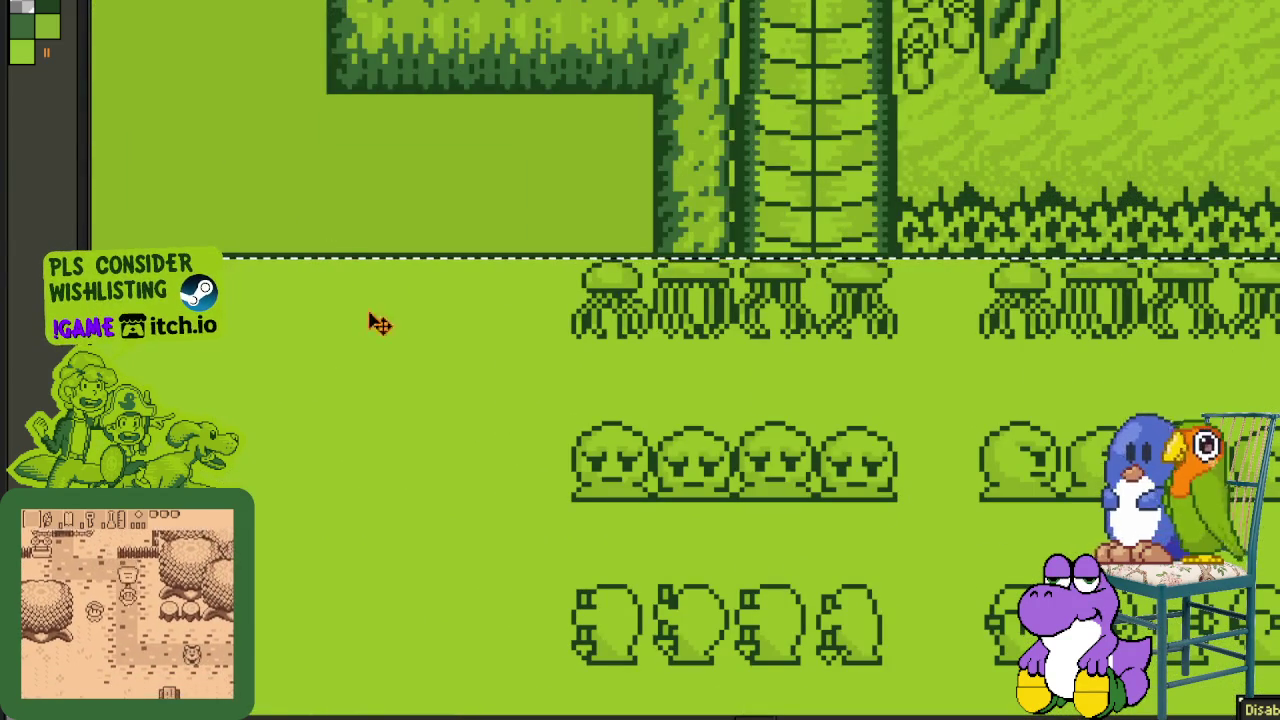
{"action": "left_click", "coordinate": [398, 326]}
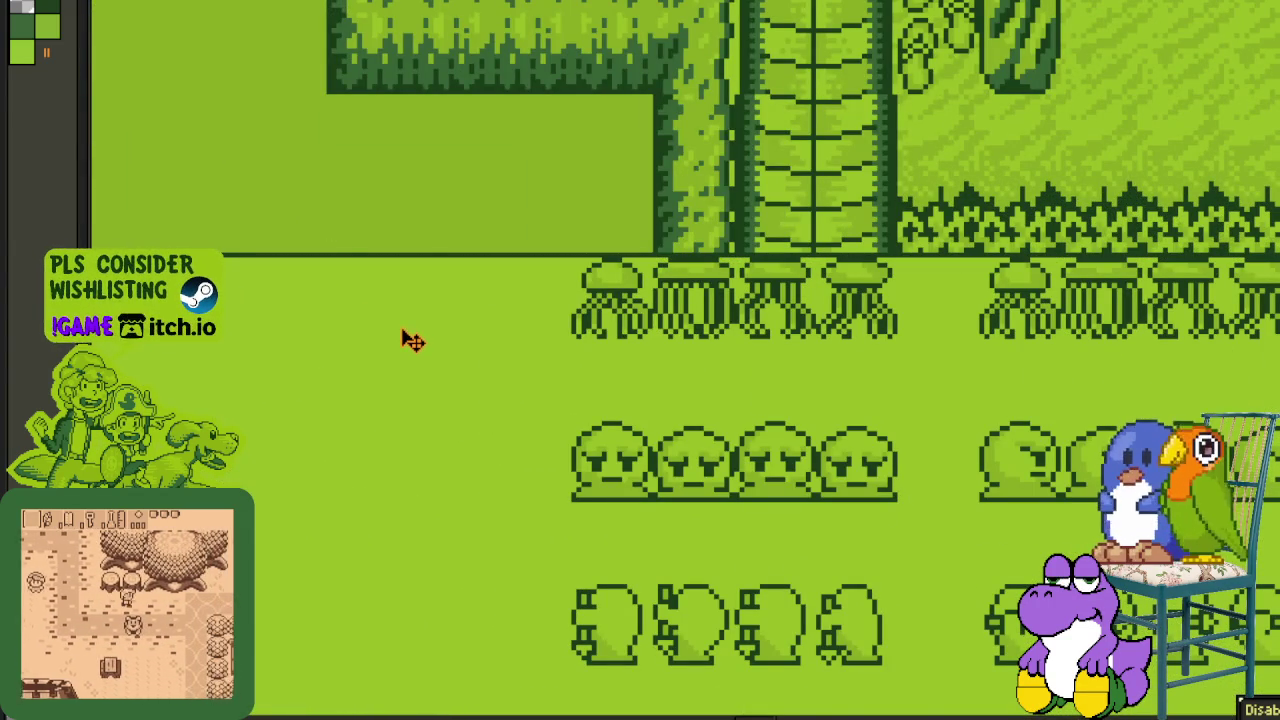
{"action": "scroll", "coordinate": [395, 352], "scroll_direction": "down", "scroll_amount": 2}
{"action": "scroll", "coordinate": [420, 330], "scroll_direction": "down", "scroll_amount": 1}
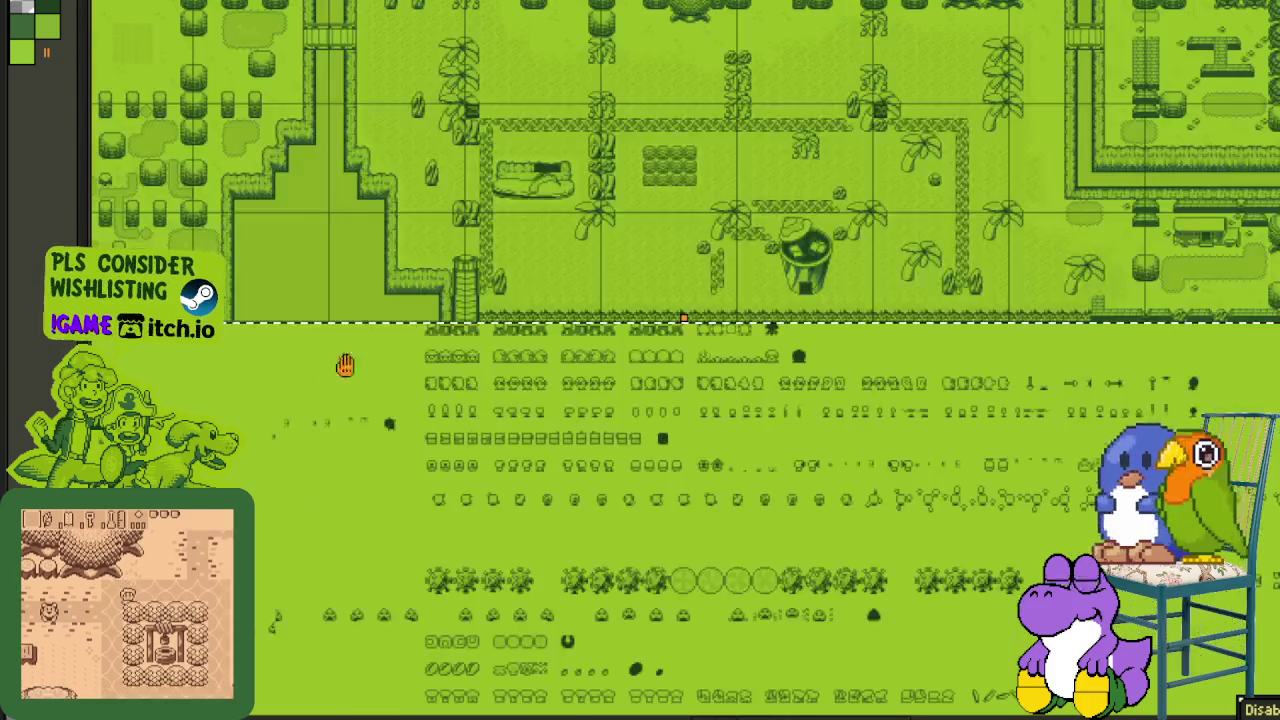
{"action": "scroll", "coordinate": [337, 349], "scroll_direction": "down", "scroll_amount": 1}
{"action": "scroll", "coordinate": [297, 360], "scroll_direction": "left", "scroll_amount": 3}
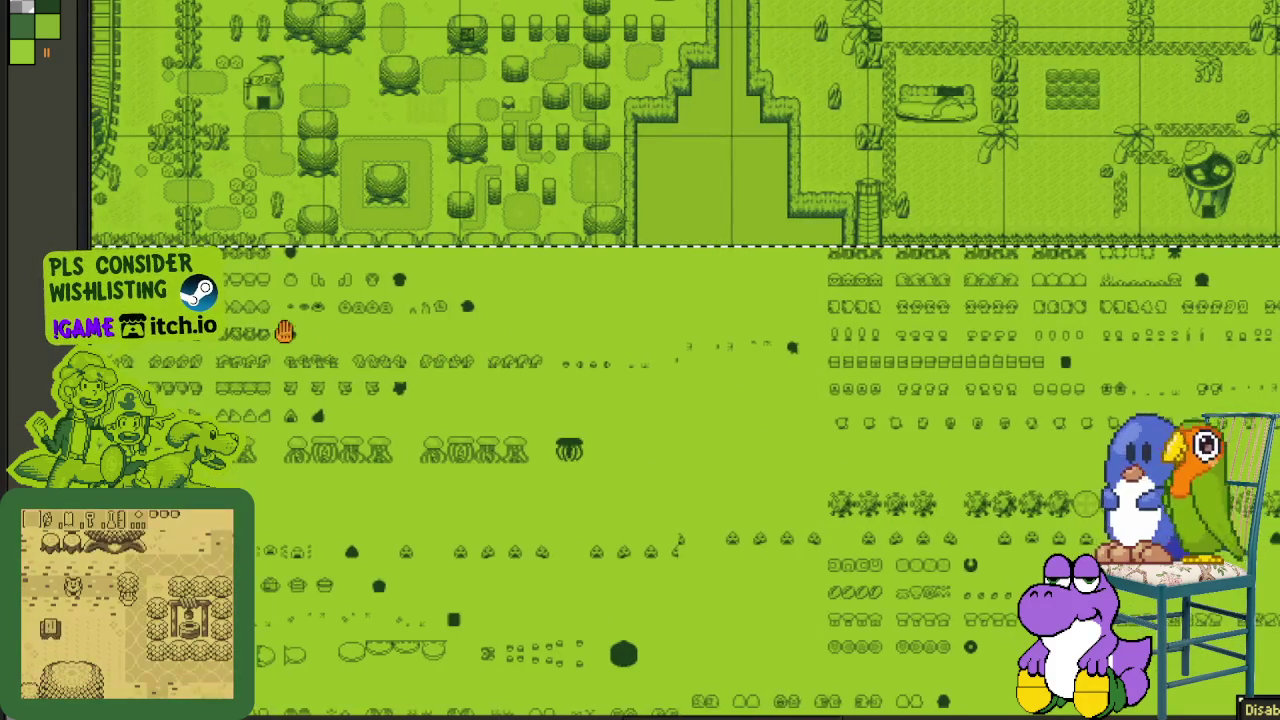
{"action": "scroll", "coordinate": [228, 302], "scroll_direction": "left", "scroll_amount": 3}
{"action": "scroll", "coordinate": [230, 300], "scroll_direction": "down", "scroll_amount": 1}
{"action": "scroll", "coordinate": [230, 300], "scroll_direction": "left", "scroll_amount": 2}
{"action": "scroll", "coordinate": [232, 295], "scroll_direction": "left", "scroll_amount": 2}
{"action": "scroll", "coordinate": [235, 288], "scroll_direction": "left", "scroll_amount": 2}
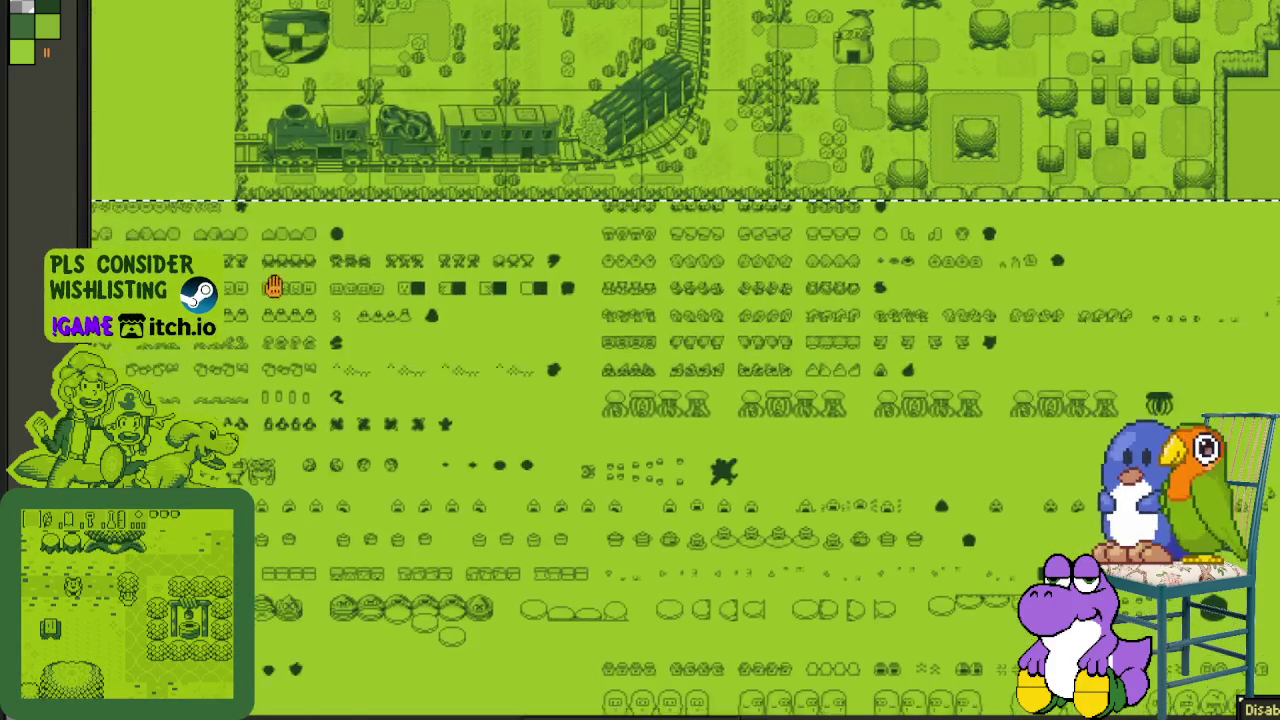
{"action": "scroll", "coordinate": [240, 280], "scroll_direction": "left", "scroll_amount": 1}
{"action": "scroll", "coordinate": [280, 262], "scroll_direction": "left", "scroll_amount": 1}
{"action": "scroll", "coordinate": [320, 234], "scroll_direction": "up", "scroll_amount": 2}
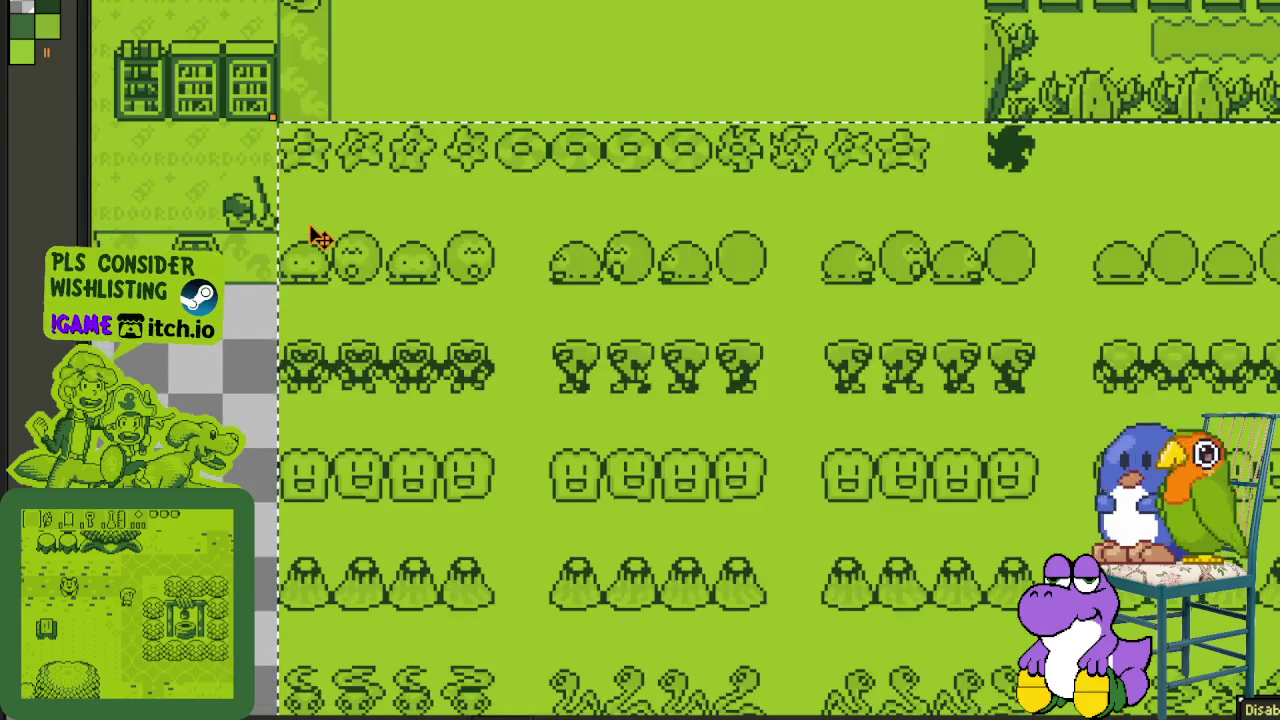
{"action": "scroll", "coordinate": [320, 236], "scroll_direction": "down", "scroll_amount": 3}
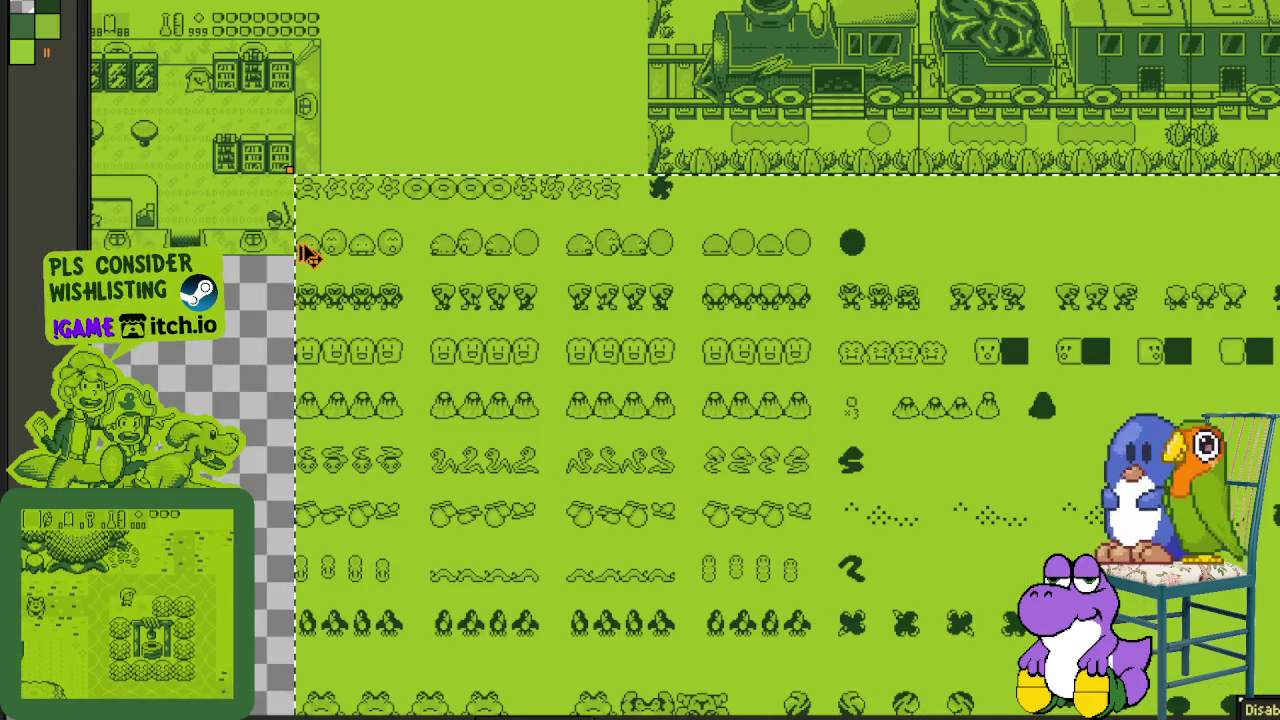
{"action": "scroll", "coordinate": [325, 177], "scroll_direction": "up", "scroll_amount": 1}
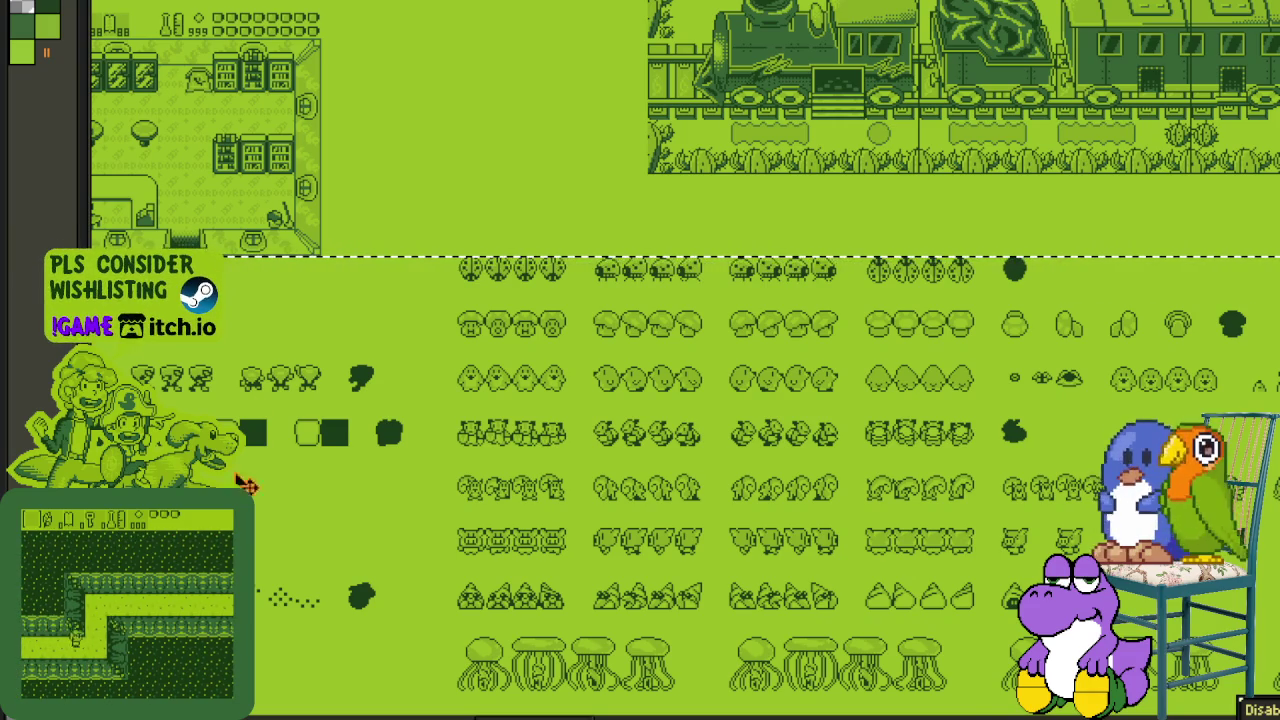
{"action": "scroll", "coordinate": [253, 380], "scroll_direction": "down", "scroll_amount": 2}
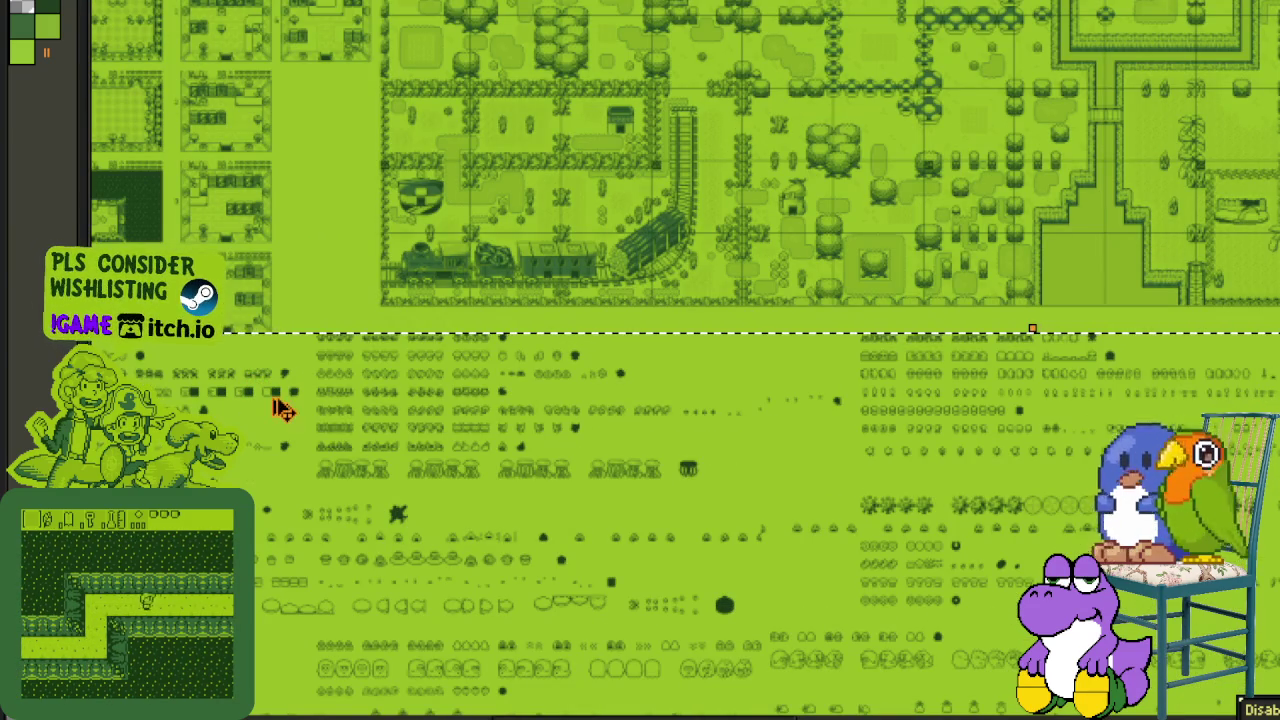
{"action": "key", "text": "Delete"}
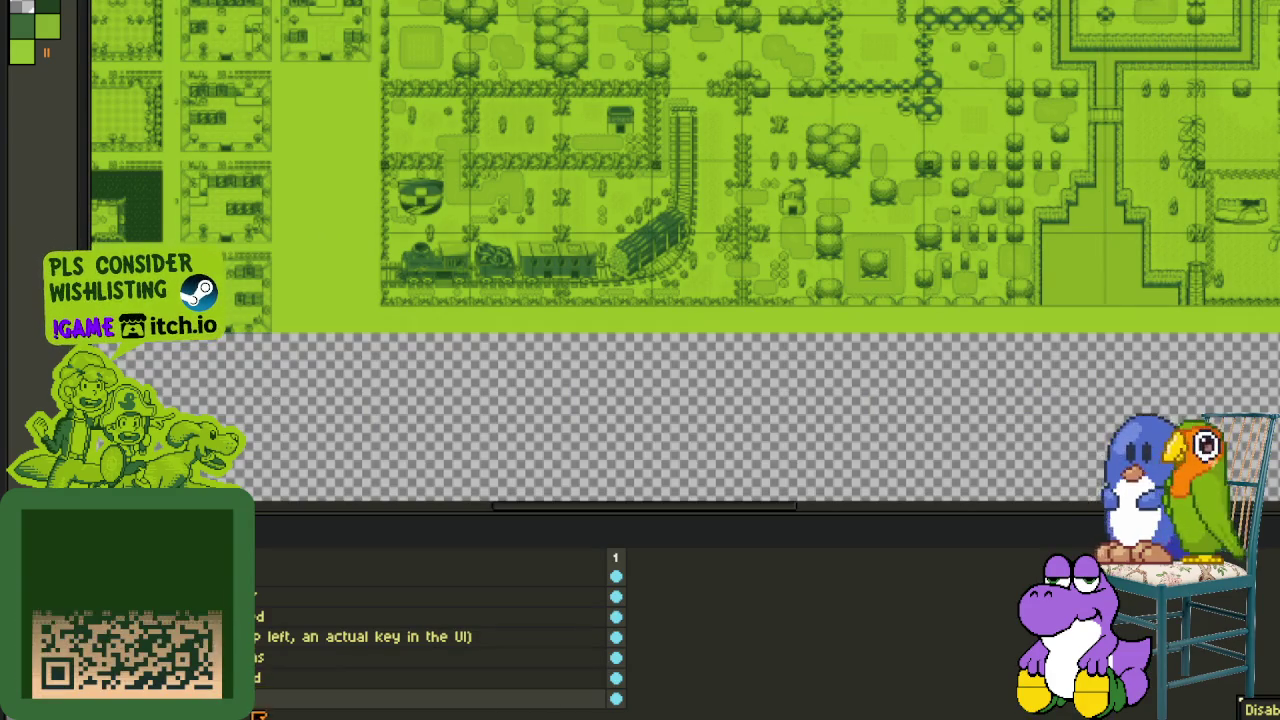
- Add a new empty layer and paste the glyph rows onto it
{"action": "right_click", "coordinate": [260, 702]}
{"action": "left_click", "coordinate": [440, 620]}
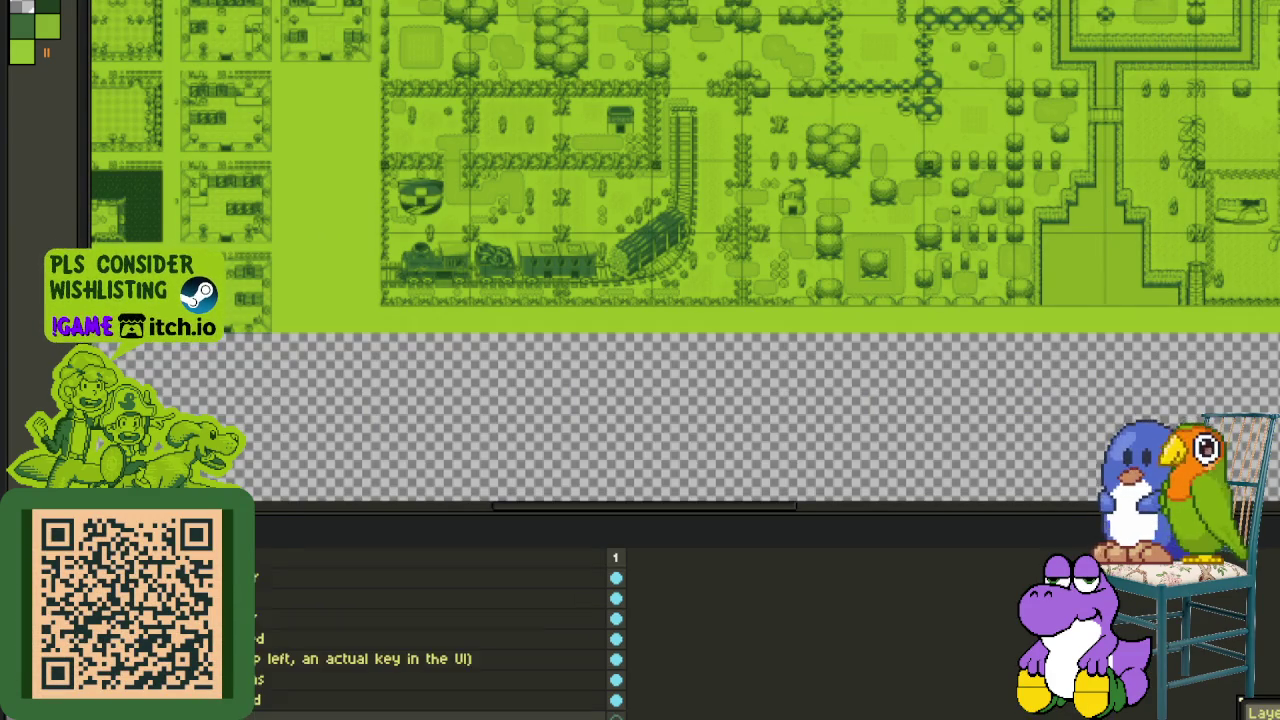
{"action": "key", "text": "Tab"}
{"action": "key", "text": "ctrl+v"}
- Check the bottom of the pasted rows on the new layer
{"action": "left_click_drag", "start_coordinate": [318, 445], "coordinate": [608, 159]}
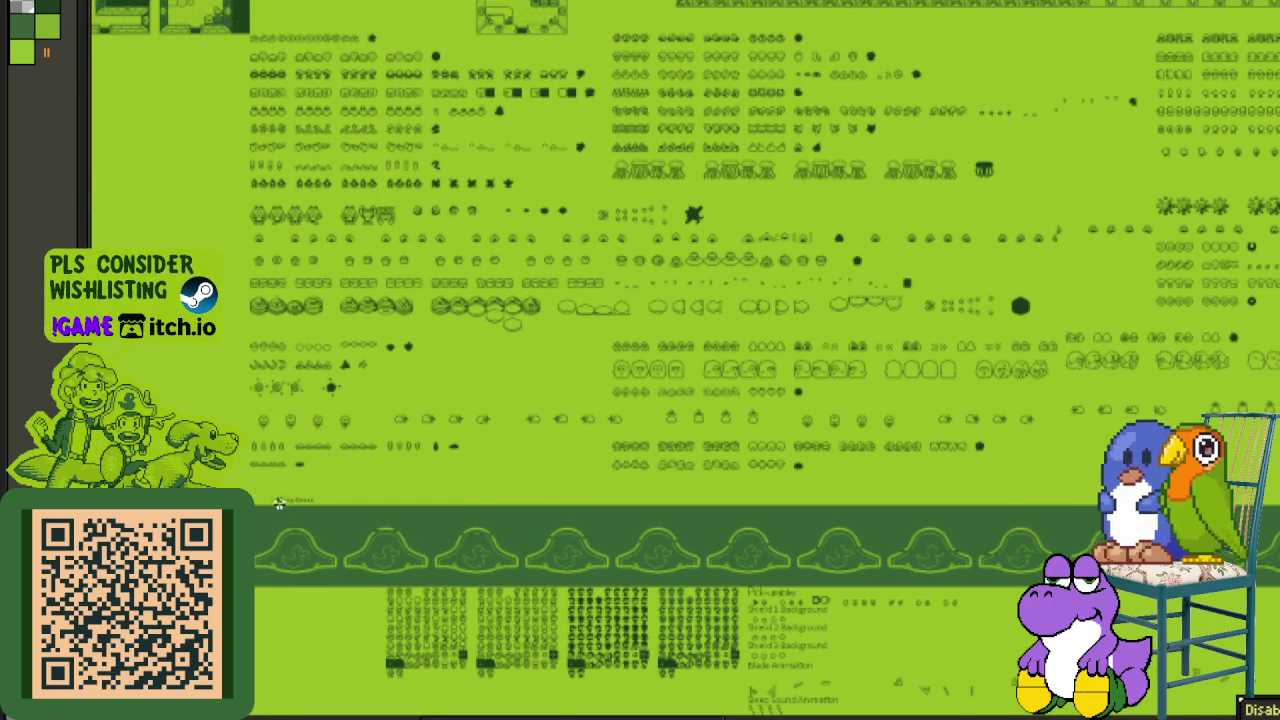
{"action": "scroll", "coordinate": [288, 500], "scroll_direction": "up", "scroll_amount": 1}
{"action": "key", "text": "Tab"}
{"action": "scroll", "coordinate": [280, 715], "scroll_direction": "down", "scroll_amount": 2}
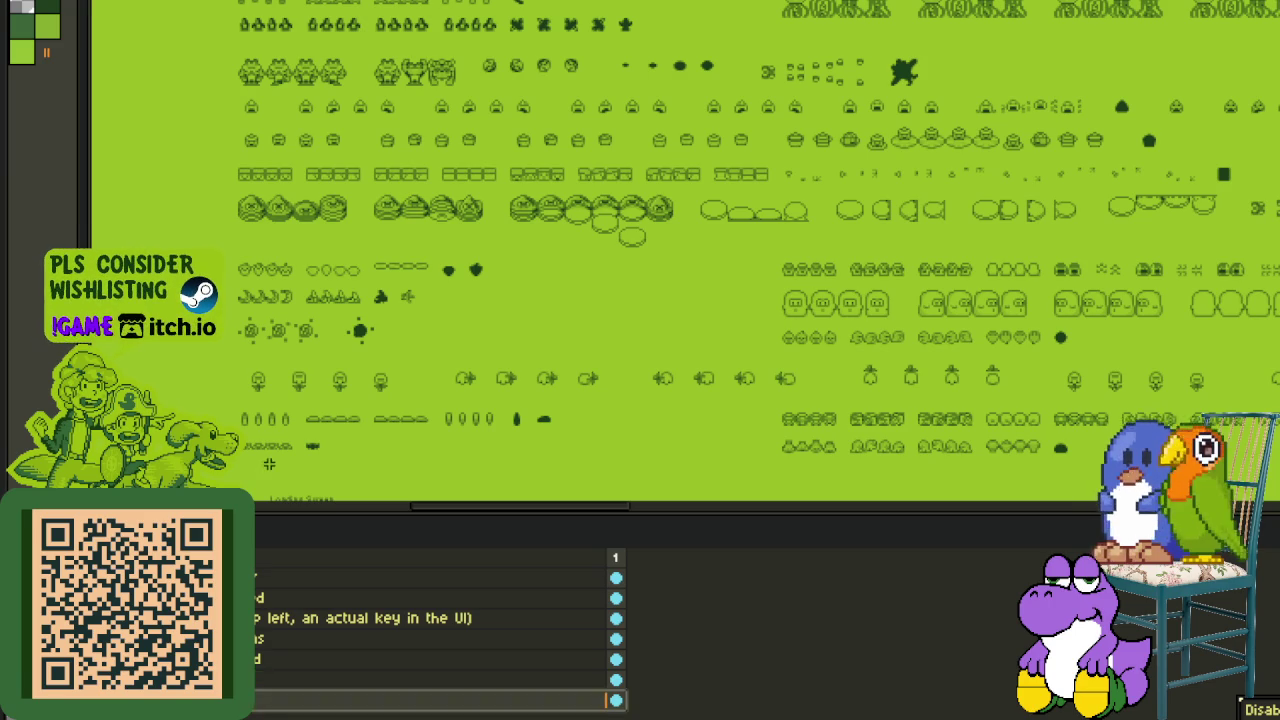
{"action": "key", "text": "Tab"}
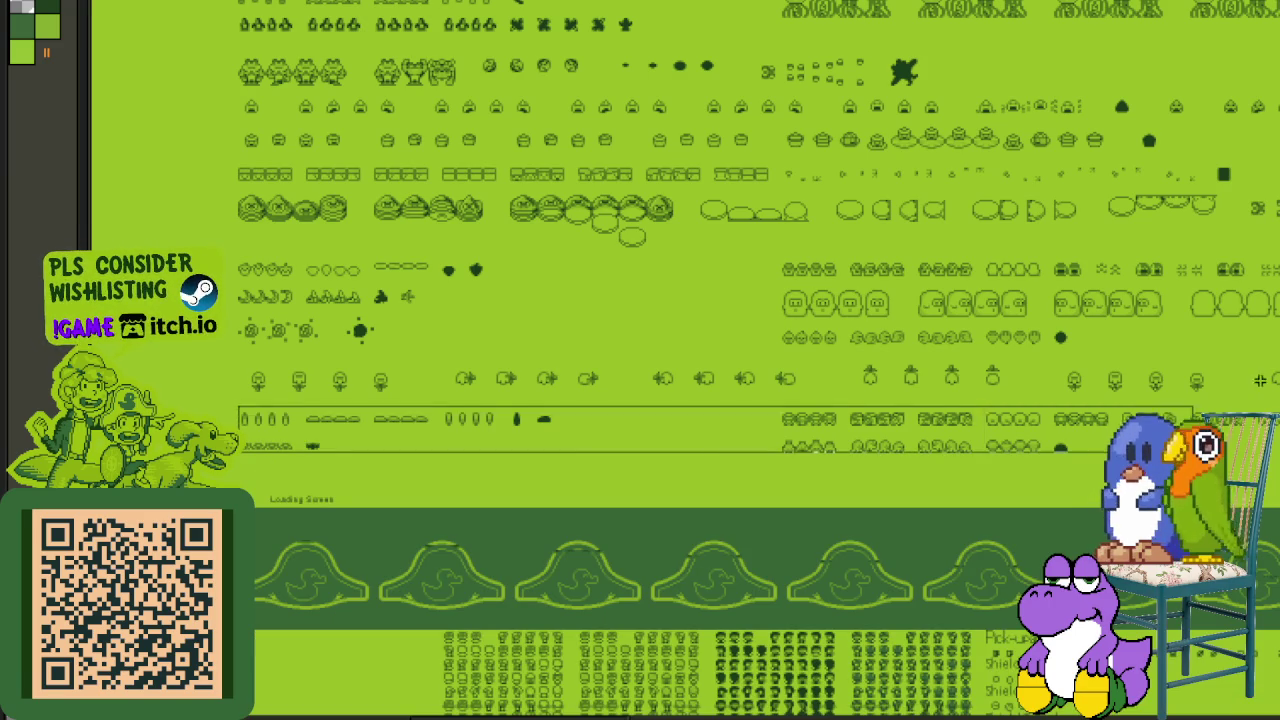
- Select and erase a strip of sprites, then undo the erase and deselect
{"action": "left_click_drag", "start_coordinate": [596, 440], "coordinate": [1279, 366]}
{"action": "key", "text": "Delete"}
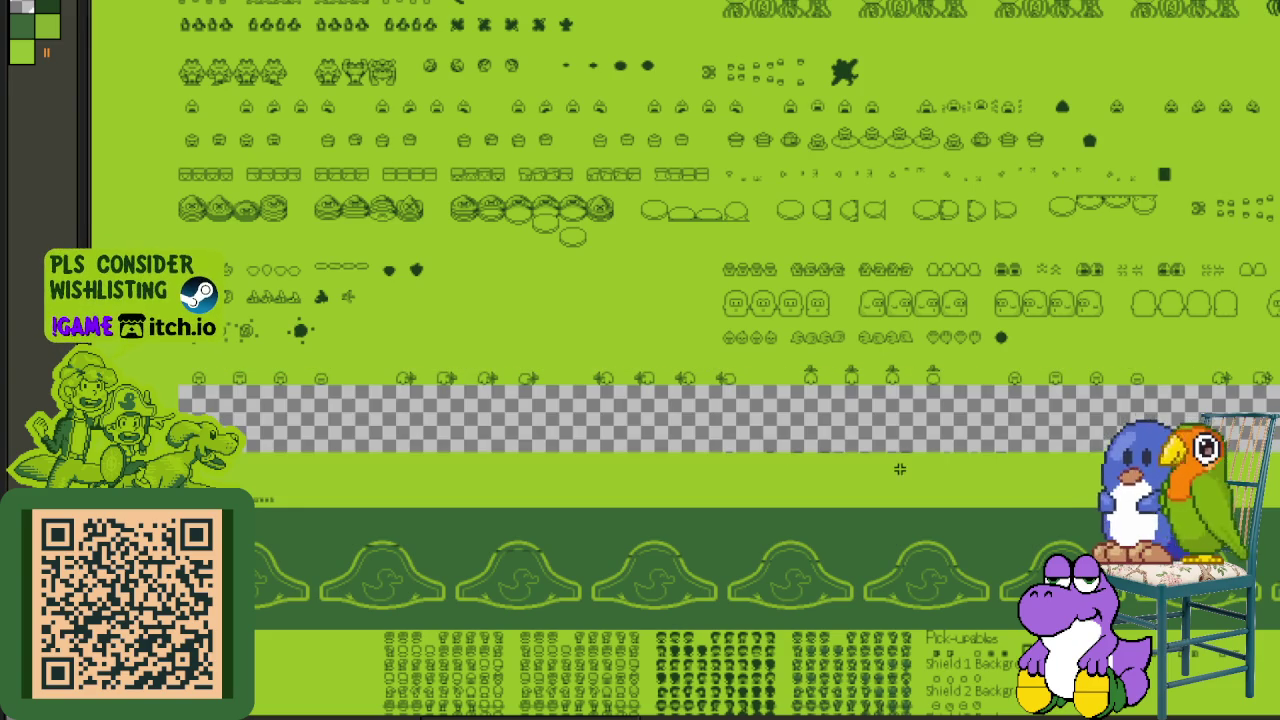
{"action": "key", "text": "Tab"}
{"action": "key", "text": "Tab"}
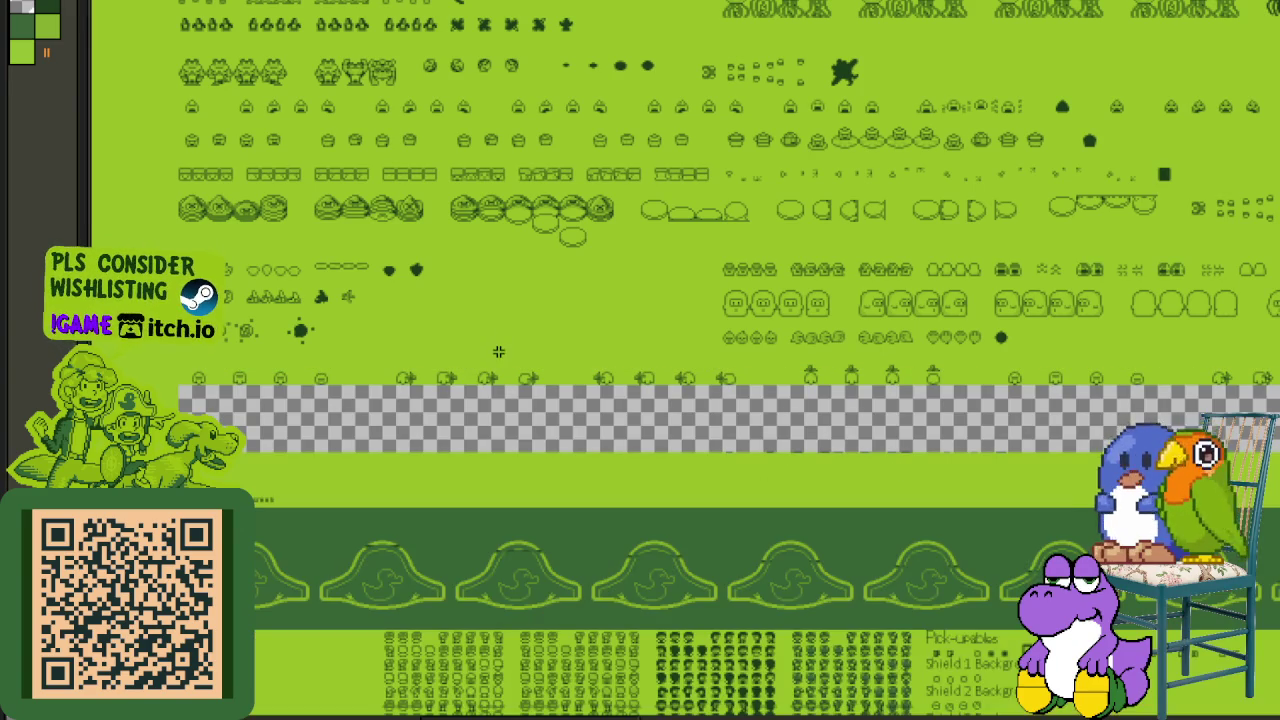
{"action": "key", "text": "ctrl+z"}
{"action": "key", "text": "ctrl+d"}
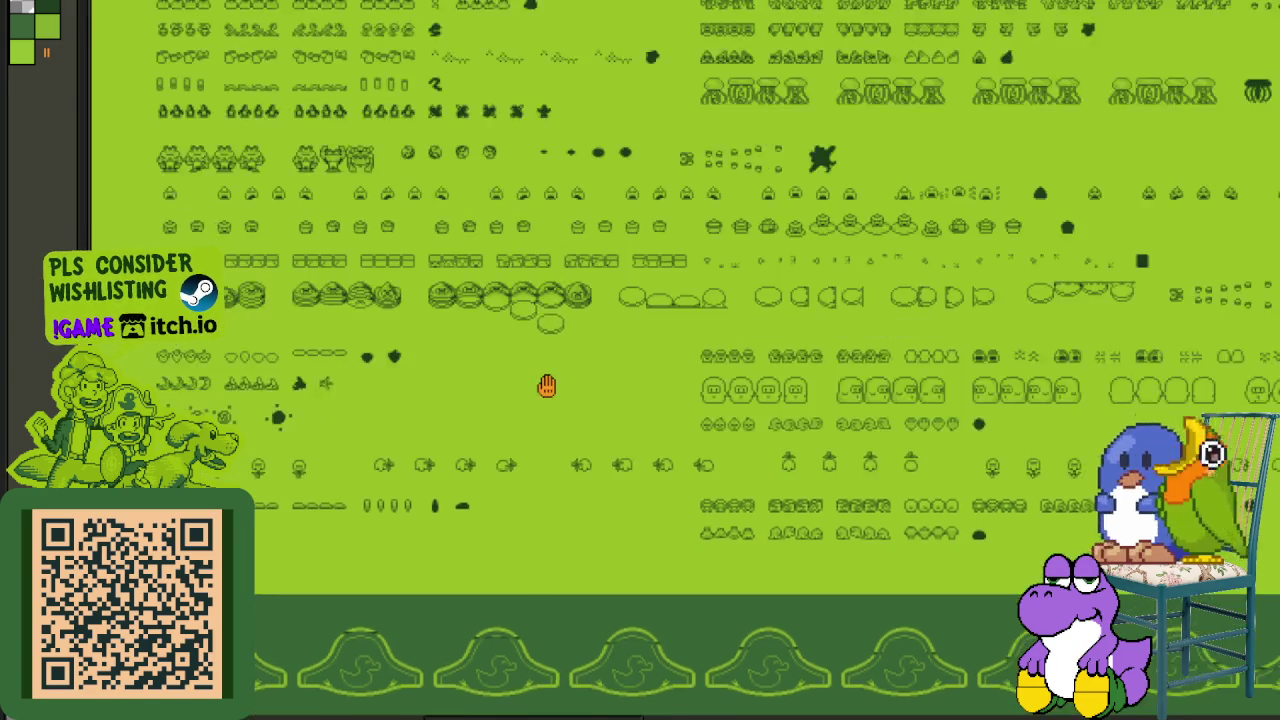
- Pan back up to the tile map above the sprite rows
{"action": "left_click_drag", "start_coordinate": [571, 240], "coordinate": [551, 391]}
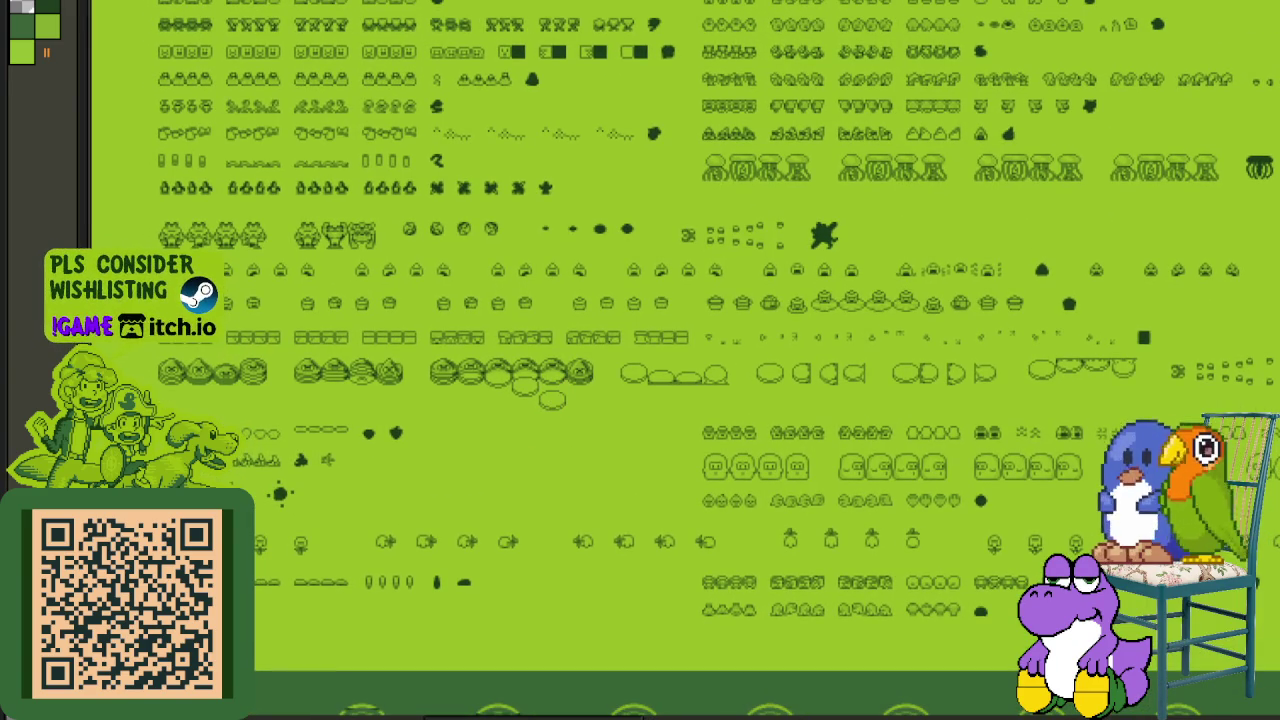
{"action": "left_click_drag", "start_coordinate": [355, 530], "coordinate": [345, 715]}
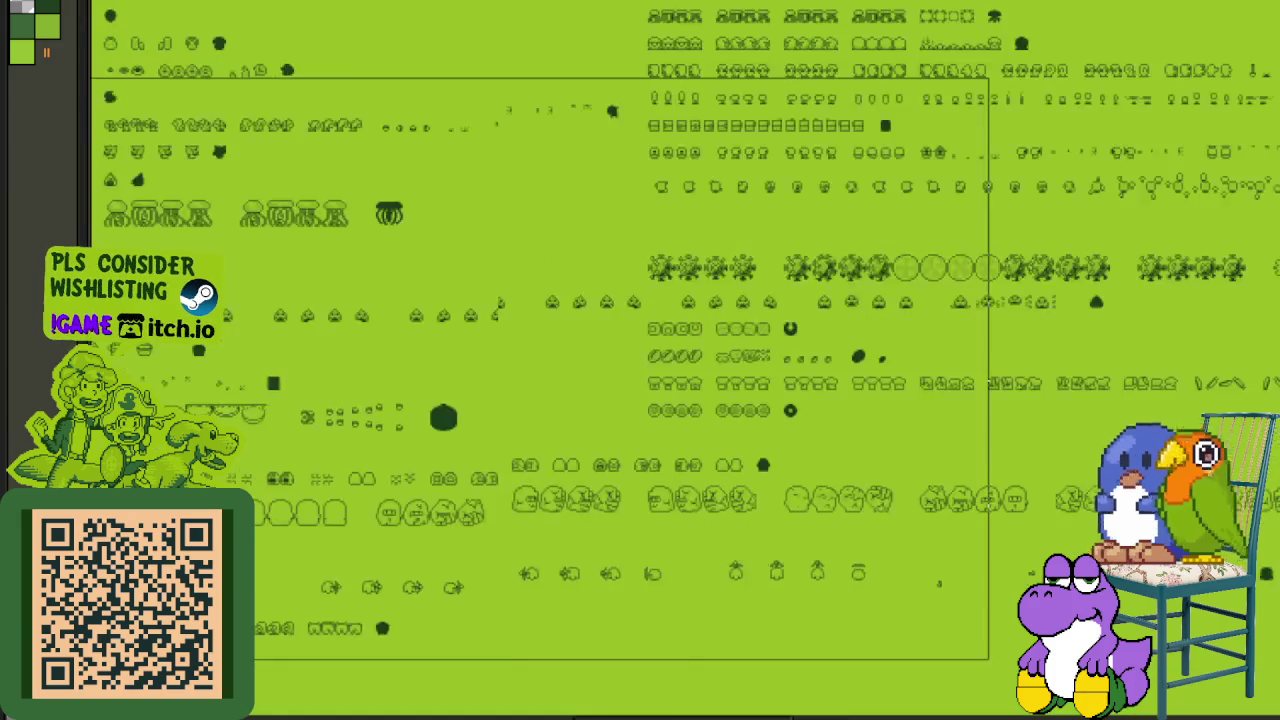
{"action": "scroll", "coordinate": [1258, 270], "scroll_direction": "right", "scroll_amount": 3}
{"action": "scroll", "coordinate": [1258, 270], "scroll_direction": "right", "scroll_amount": 3}
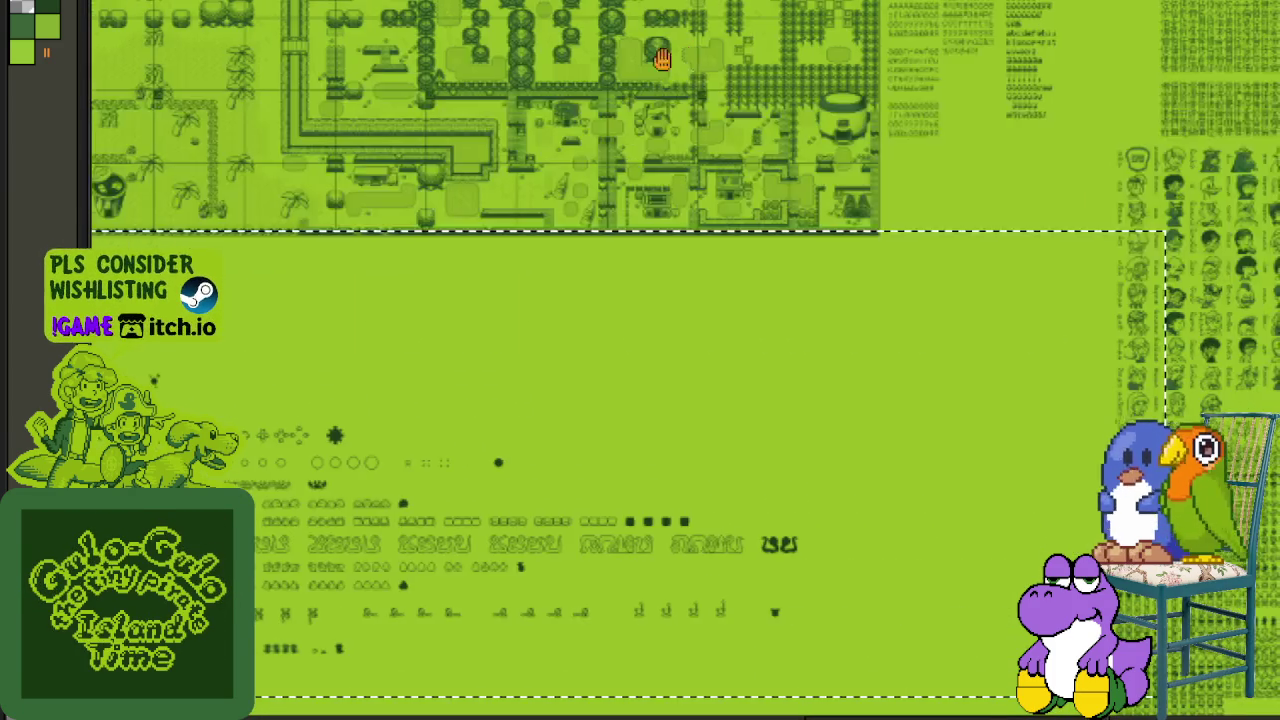
- Survey the map and glyph rows, bringing the top tile map into view
{"action": "mouse_move", "coordinate": [1258, 270]}
{"action": "left_mouse_down"}
{"action": "mouse_move", "coordinate": [1181, 88]}
{"action": "mouse_move", "coordinate": [1031, 208]}
{"action": "mouse_move", "coordinate": [1175, 233]}
{"action": "mouse_move", "coordinate": [963, 249]}
{"action": "mouse_move", "coordinate": [1006, 191]}
{"action": "mouse_move", "coordinate": [923, 249]}
{"action": "mouse_move", "coordinate": [1149, 246]}
{"action": "mouse_move", "coordinate": [469, 309]}
{"action": "mouse_move", "coordinate": [926, 271]}
{"action": "mouse_move", "coordinate": [580, 263]}
{"action": "mouse_move", "coordinate": [818, 302]}
{"action": "mouse_move", "coordinate": [666, 306]}
{"action": "mouse_move", "coordinate": [654, 323]}
{"action": "left_mouse_up"}
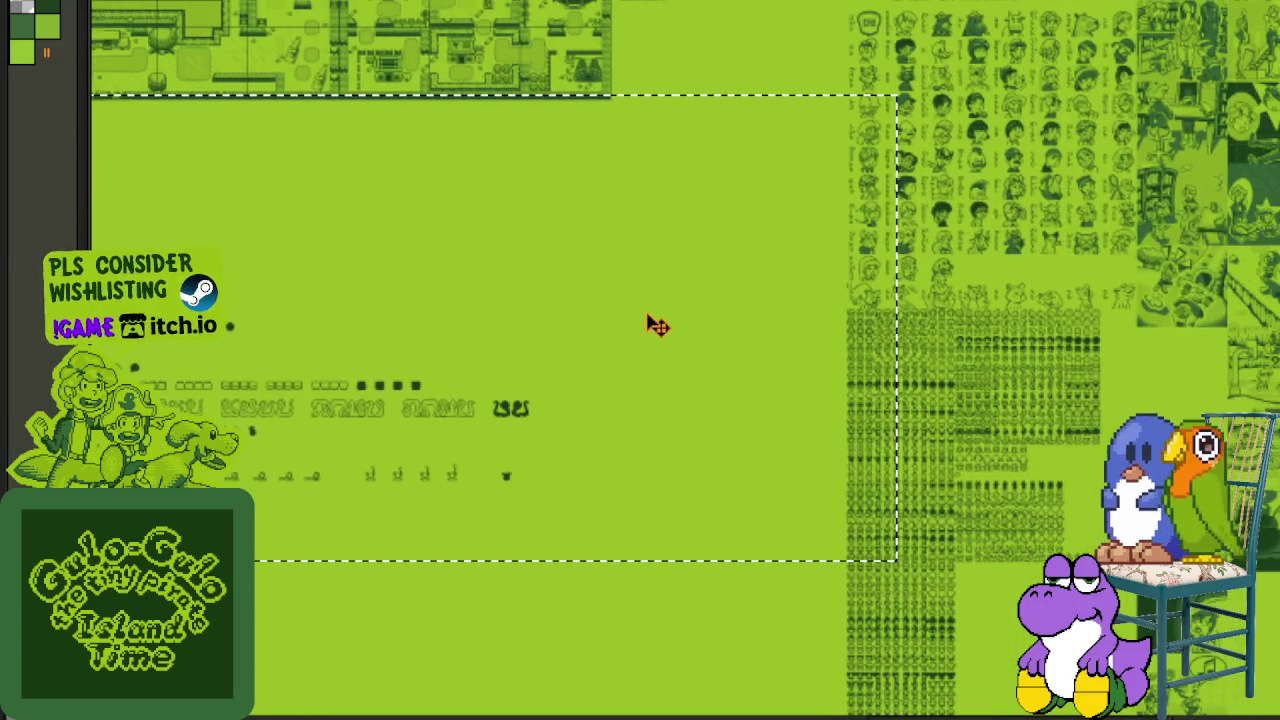
{"action": "mouse_move", "coordinate": [860, 347]}
{"action": "left_mouse_down"}
{"action": "mouse_move", "coordinate": [1006, 334]}
{"action": "mouse_move", "coordinate": [1062, 345]}
{"action": "left_mouse_up"}
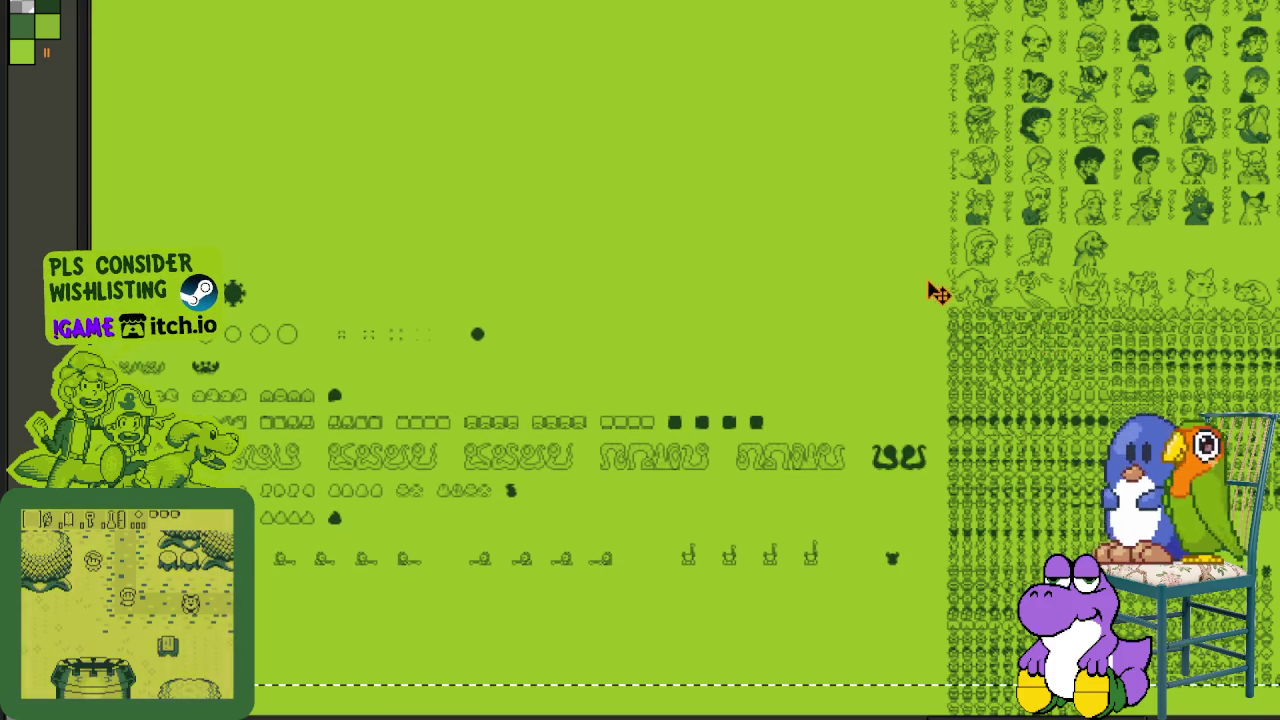
{"action": "scroll", "coordinate": [938, 292], "scroll_direction": "up", "scroll_amount": 5}
{"action": "left_click_drag", "start_coordinate": [837, 286], "coordinate": [1023, 208]}
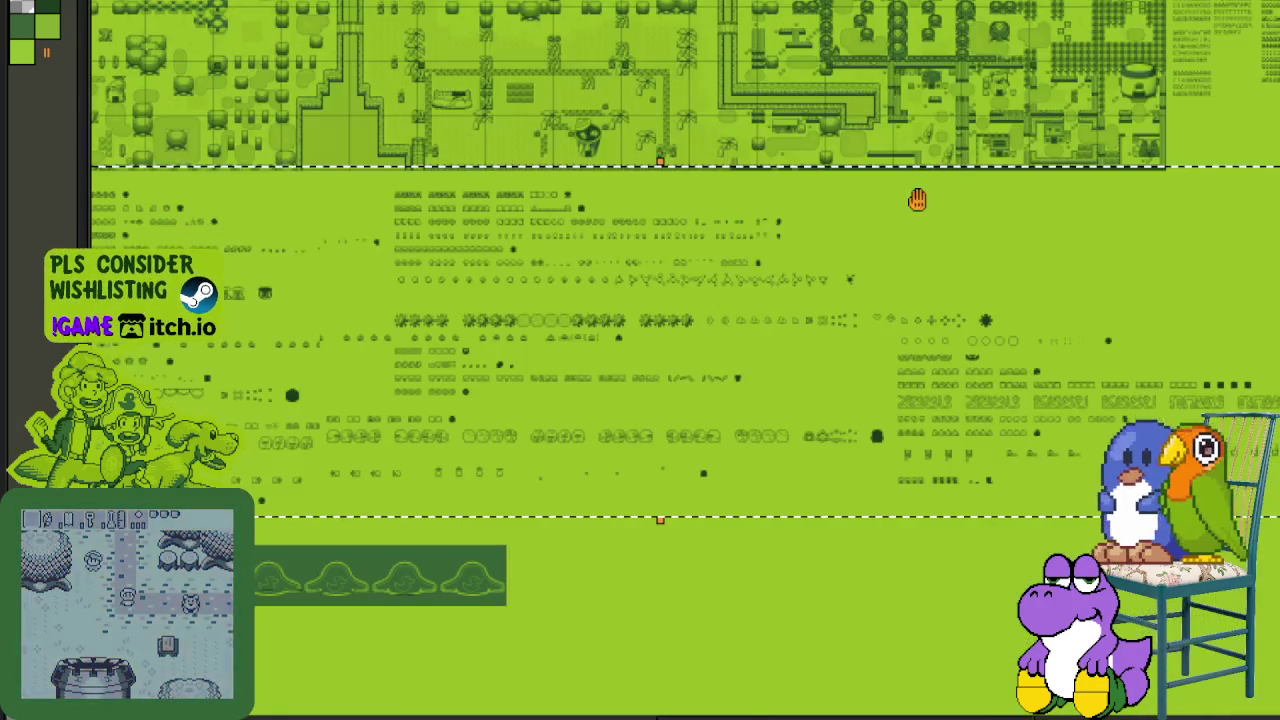
{"action": "scroll", "coordinate": [1023, 208], "scroll_direction": "up", "scroll_amount": 2}
{"action": "scroll", "coordinate": [1023, 208], "scroll_direction": "left", "scroll_amount": 5}
{"action": "scroll", "coordinate": [1023, 208], "scroll_direction": "left", "scroll_amount": 5}
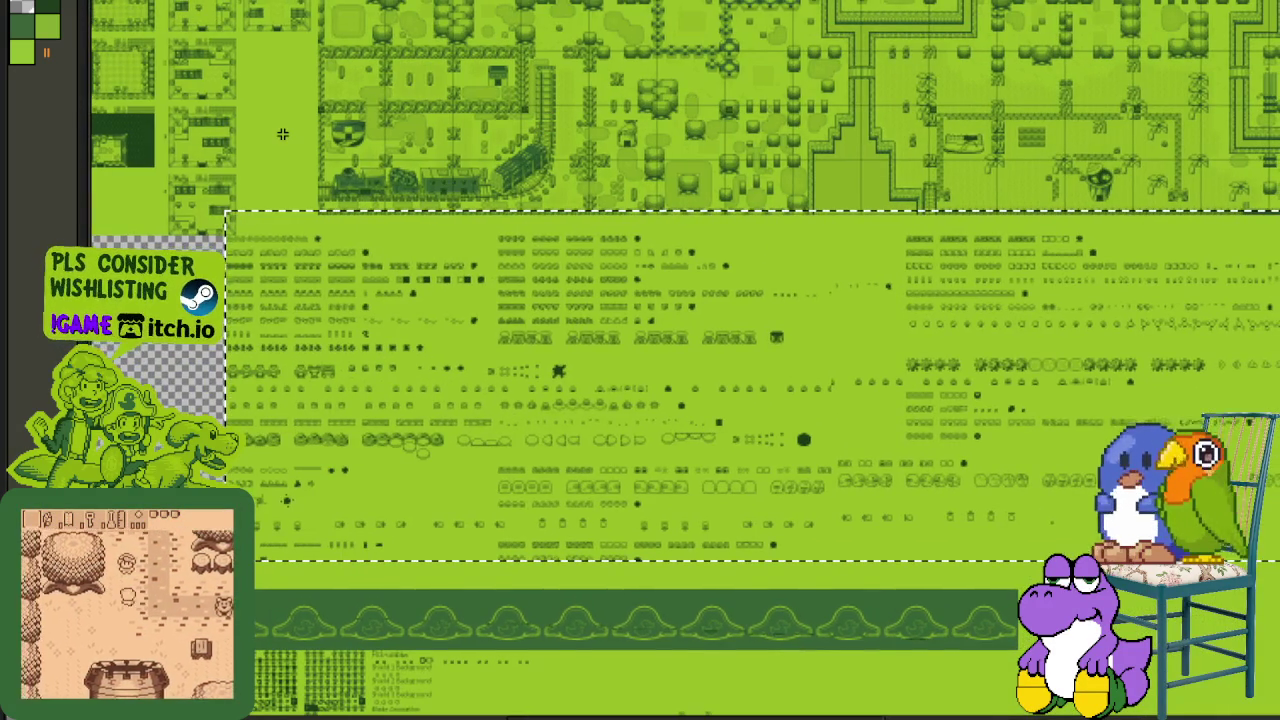
{"action": "scroll", "coordinate": [283, 133], "scroll_direction": "up", "scroll_amount": 1}
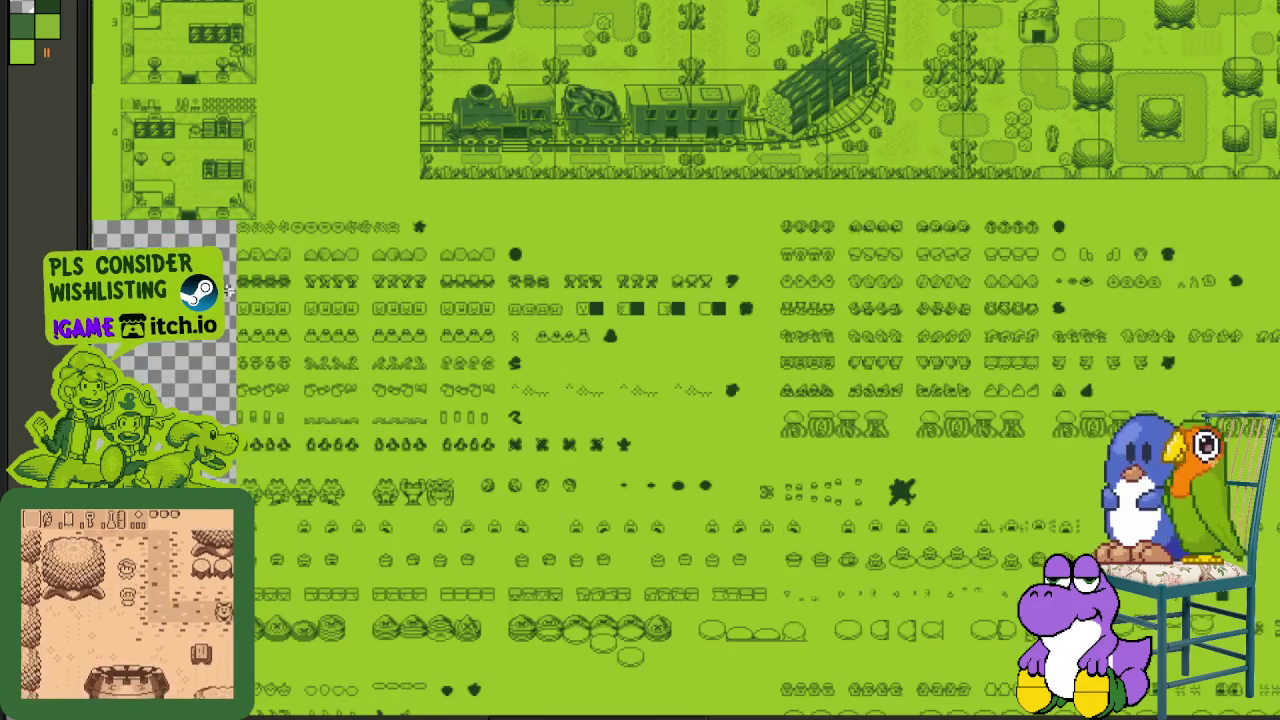
{"action": "scroll", "coordinate": [200, 250], "scroll_direction": "up", "scroll_amount": 1}
{"action": "scroll", "coordinate": [147, 376], "scroll_direction": "up", "scroll_amount": 1}
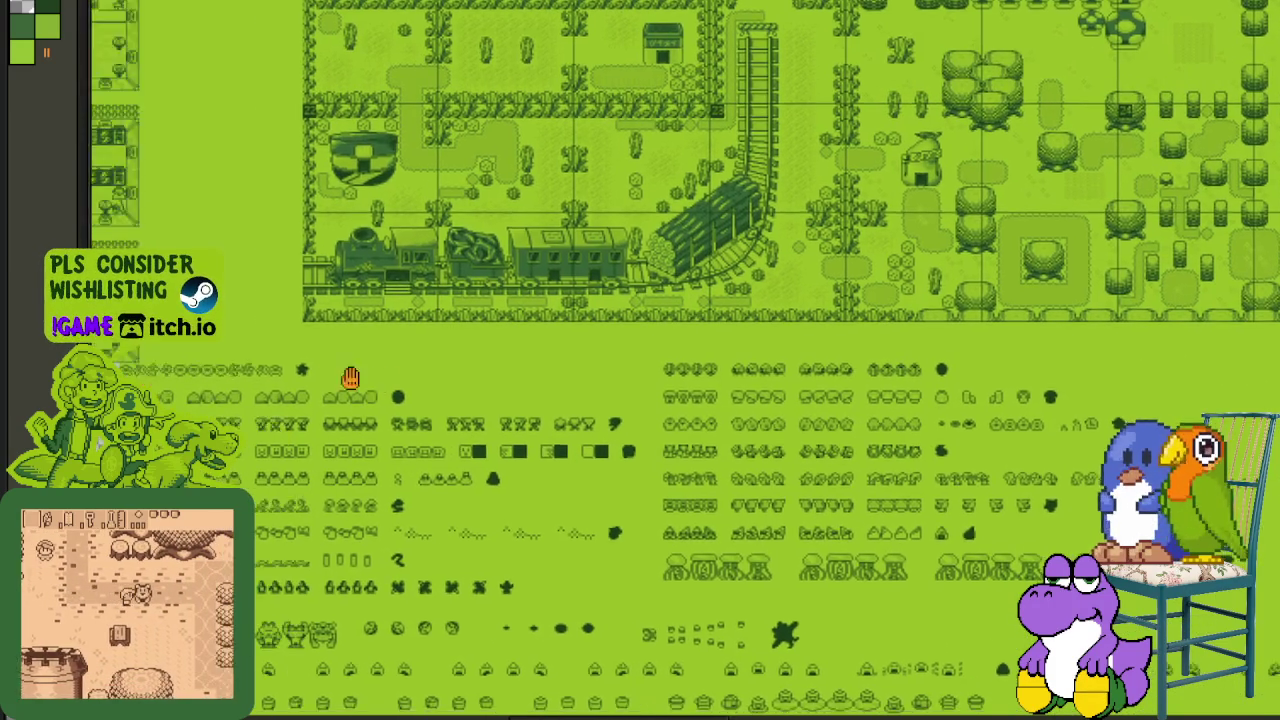
{"action": "scroll", "coordinate": [160, 380], "scroll_direction": "up", "scroll_amount": 1}
{"action": "scroll", "coordinate": [200, 385], "scroll_direction": "up", "scroll_amount": 1}
{"action": "scroll", "coordinate": [250, 390], "scroll_direction": "up", "scroll_amount": 1}
{"action": "scroll", "coordinate": [270, 390], "scroll_direction": "down", "scroll_amount": 1}
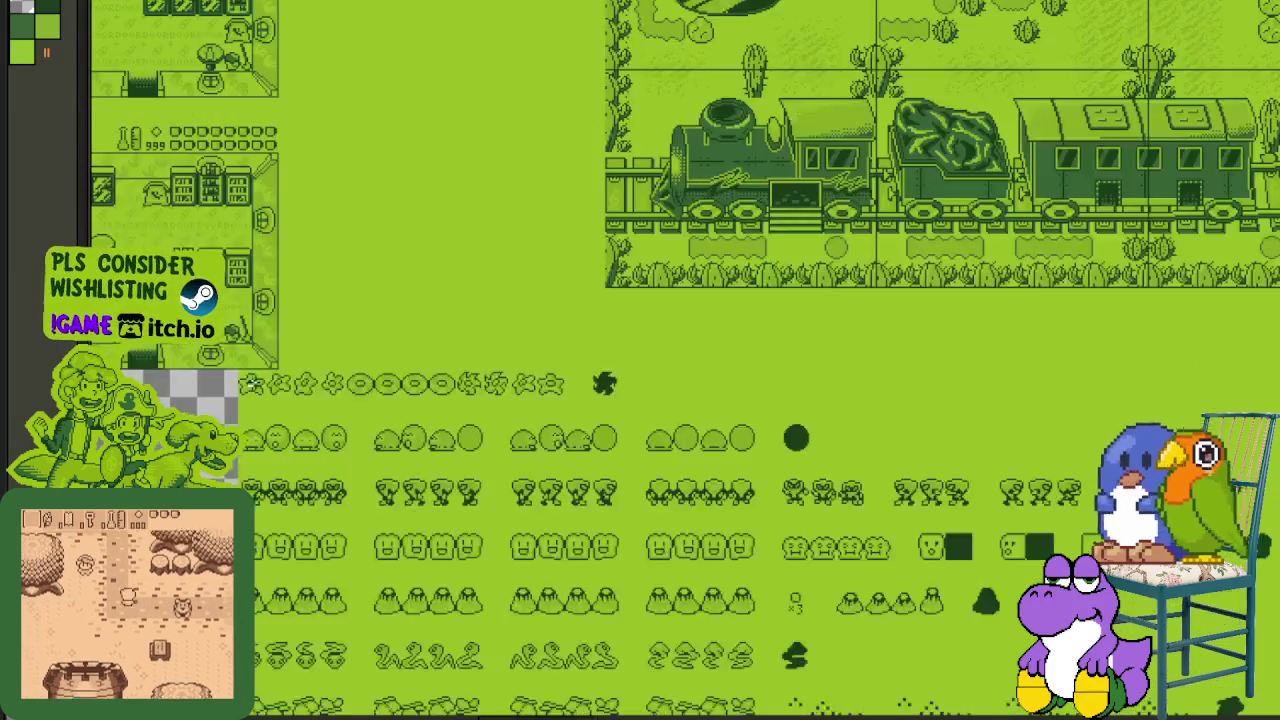
{"action": "scroll", "coordinate": [400, 392], "scroll_direction": "down", "scroll_amount": 1}
{"action": "scroll", "coordinate": [523, 396], "scroll_direction": "down", "scroll_amount": 1}
{"action": "scroll", "coordinate": [378, 242], "scroll_direction": "down", "scroll_amount": 1}
{"action": "scroll", "coordinate": [300, 200], "scroll_direction": "down", "scroll_amount": 3}
{"action": "scroll", "coordinate": [300, 200], "scroll_direction": "right", "scroll_amount": 4}
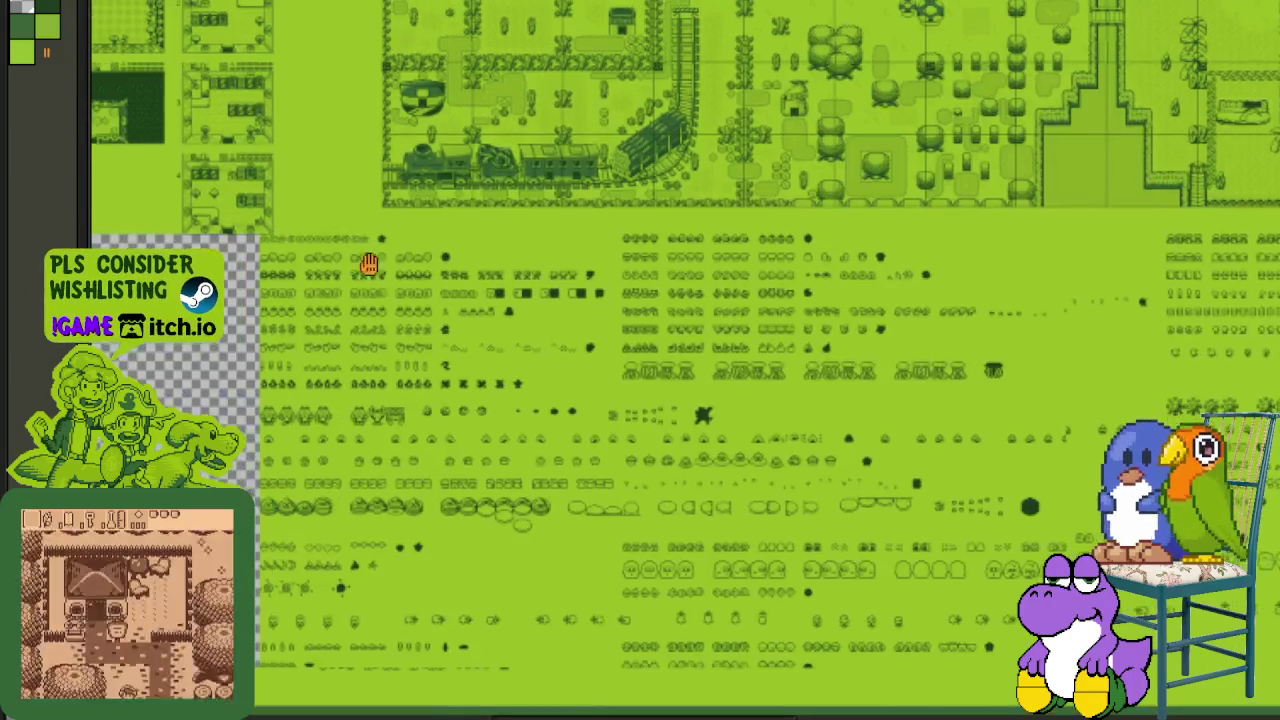
{"action": "scroll", "coordinate": [245, 295], "scroll_direction": "up", "scroll_amount": 2}
{"action": "left_click_drag", "start_coordinate": [245, 295], "coordinate": [233, 322]}
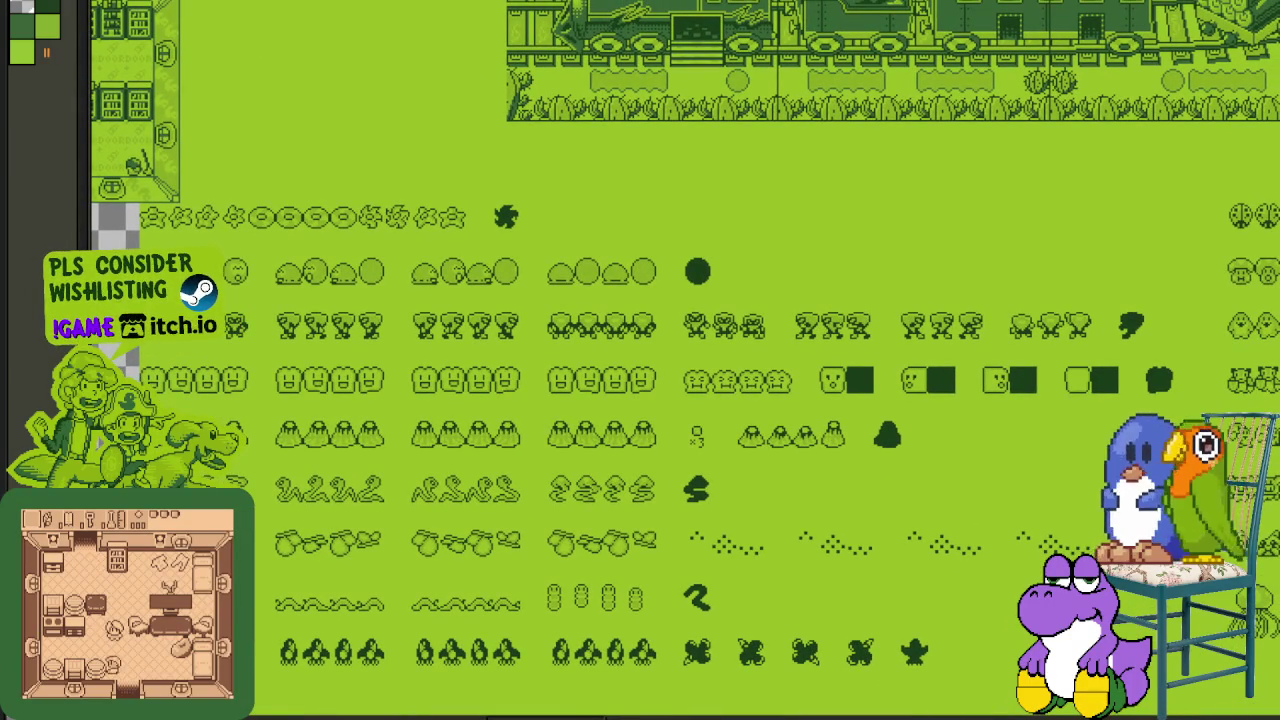
- Bring the sprite rows below the overworld map into view
{"action": "left_click_drag", "start_coordinate": [233, 322], "coordinate": [757, 514]}
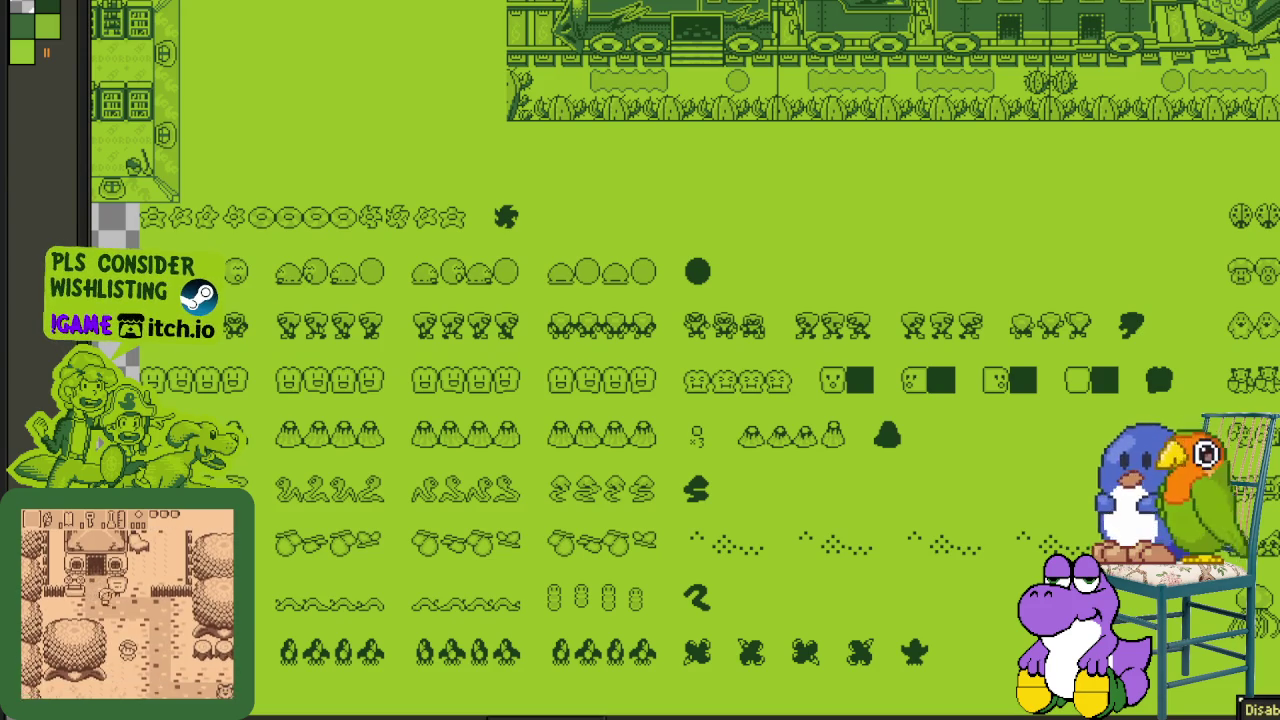
{"action": "scroll", "coordinate": [685, 400], "scroll_direction": "right", "scroll_amount": 5}
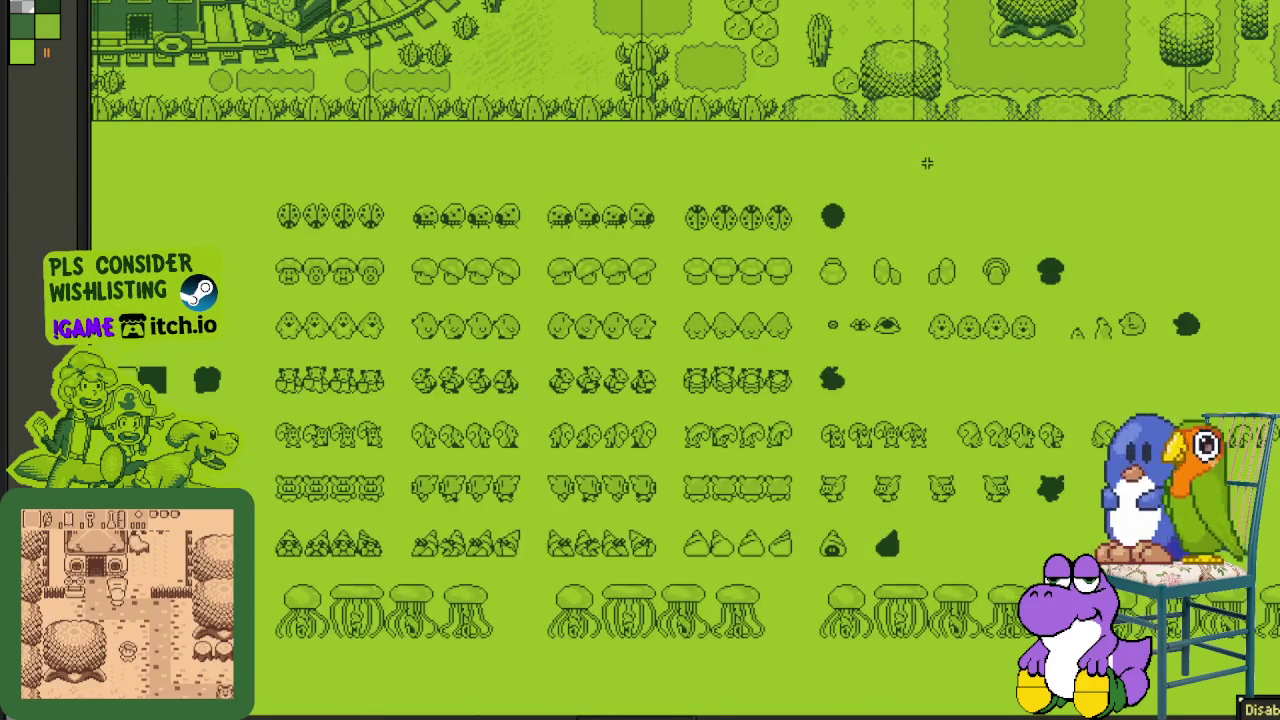
{"action": "scroll", "coordinate": [879, 168], "scroll_direction": "down", "scroll_amount": 3}
{"action": "scroll", "coordinate": [886, 160], "scroll_direction": "left", "scroll_amount": 5}
{"action": "scroll", "coordinate": [1041, 229], "scroll_direction": "up", "scroll_amount": 2}
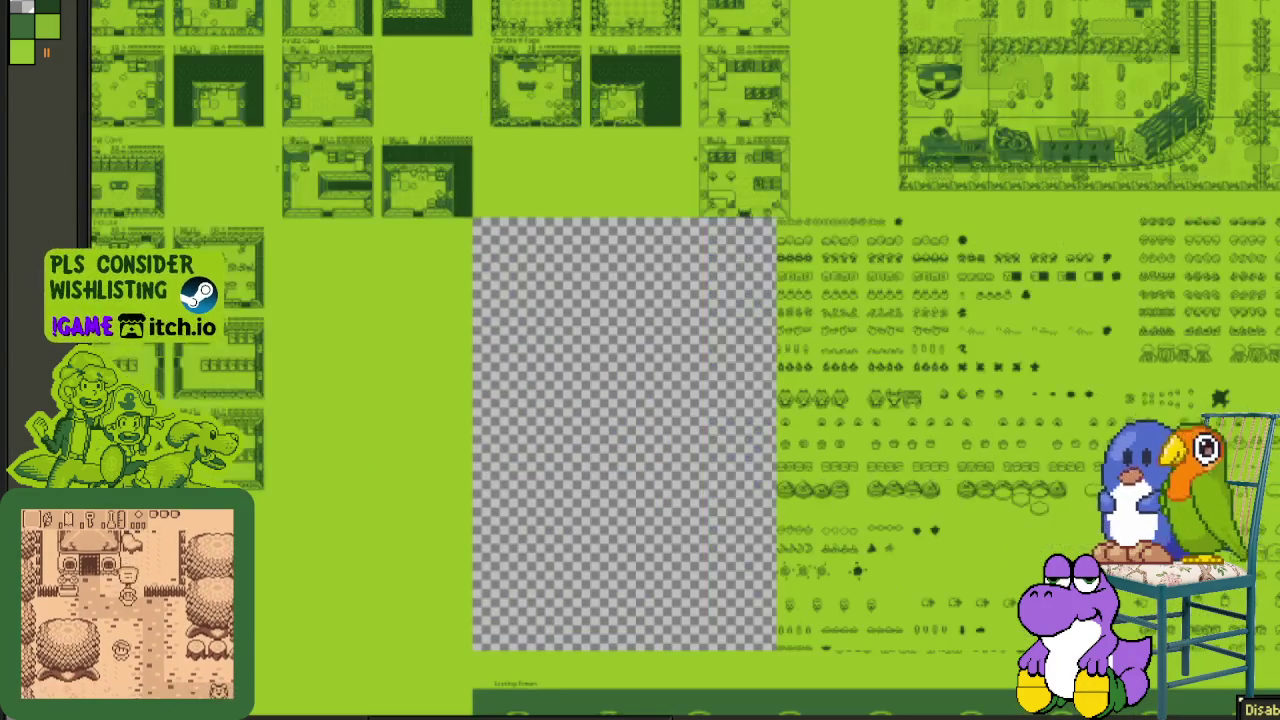
{"action": "left_click_drag", "start_coordinate": [1041, 229], "coordinate": [717, 300]}
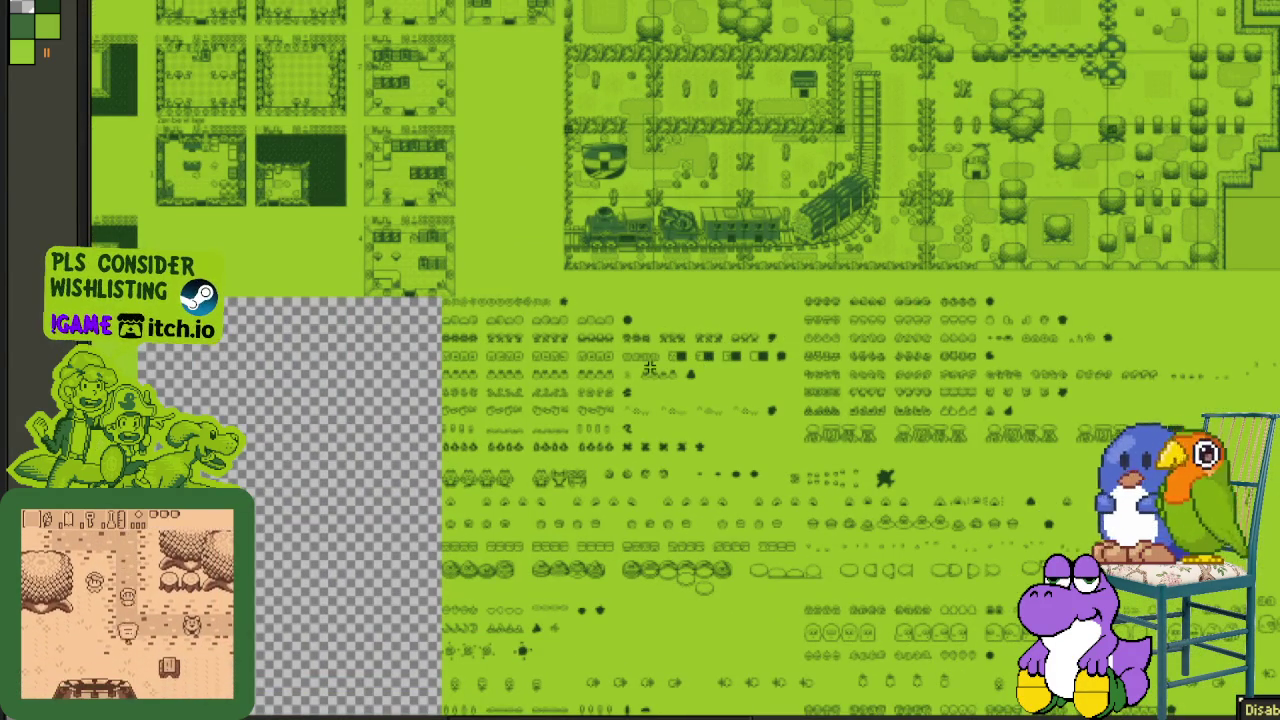
{"action": "scroll", "coordinate": [490, 460], "scroll_direction": "up", "scroll_amount": 1}
{"action": "scroll", "coordinate": [486, 437], "scroll_direction": "down", "scroll_amount": 1}
{"action": "scroll", "coordinate": [362, 485], "scroll_direction": "up", "scroll_amount": 1}
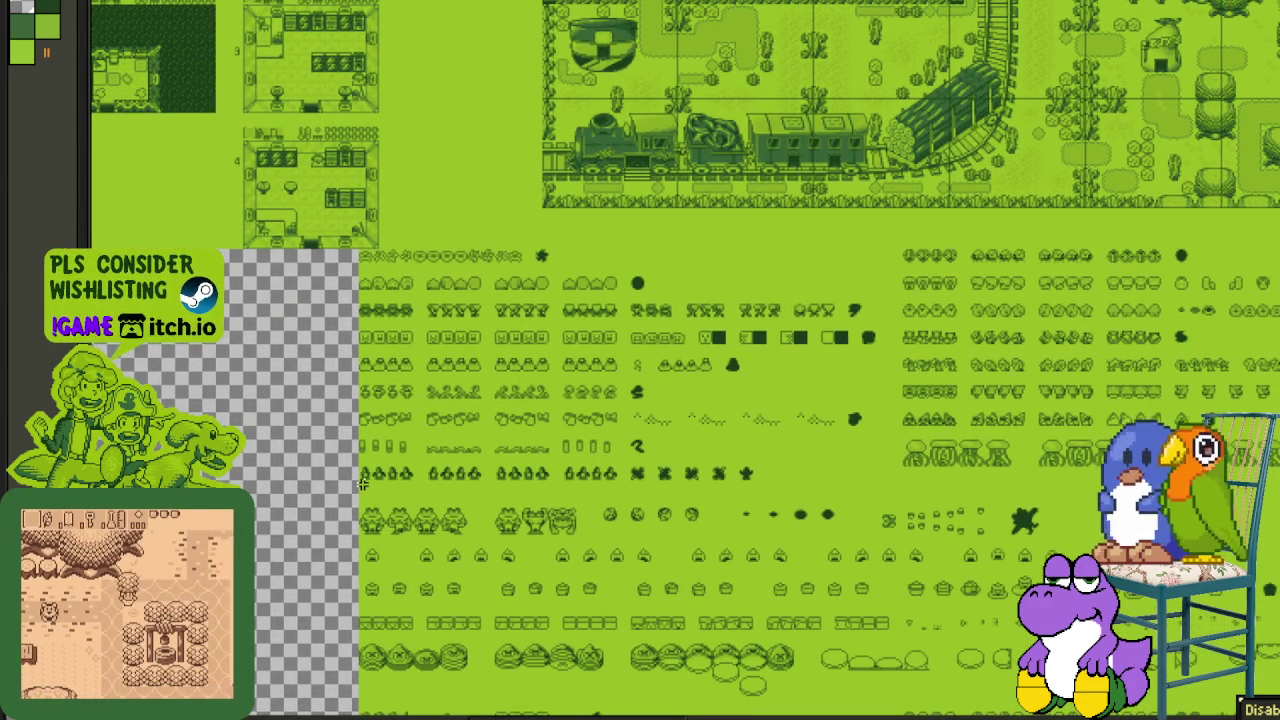
- Marquee the upper sprite rows, setting the top edge on the first row
{"action": "mouse_move", "coordinate": [362, 485]}
{"action": "left_mouse_down"}
{"action": "mouse_move", "coordinate": [1098, 322]}
{"action": "mouse_move", "coordinate": [1276, 332]}
{"action": "mouse_move", "coordinate": [1276, 237]}
{"action": "left_mouse_up"}
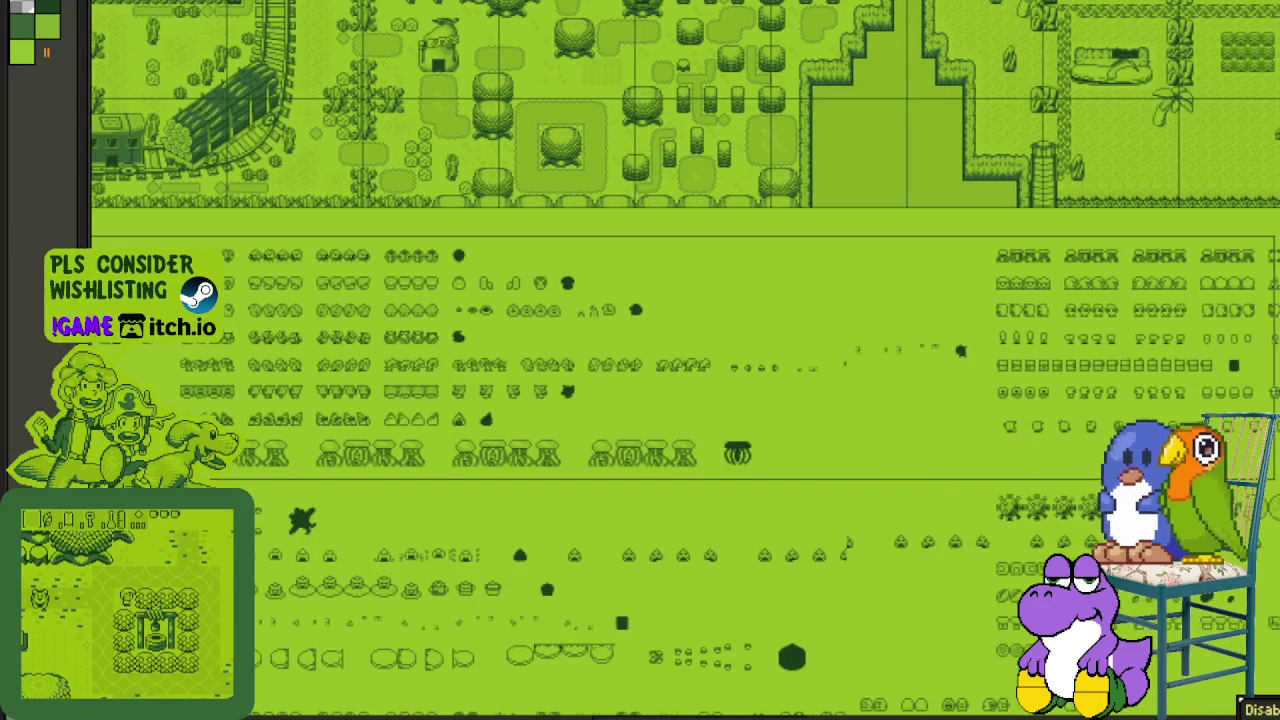
{"action": "left_click_drag", "start_coordinate": [1276, 237], "coordinate": [1276, 276]}
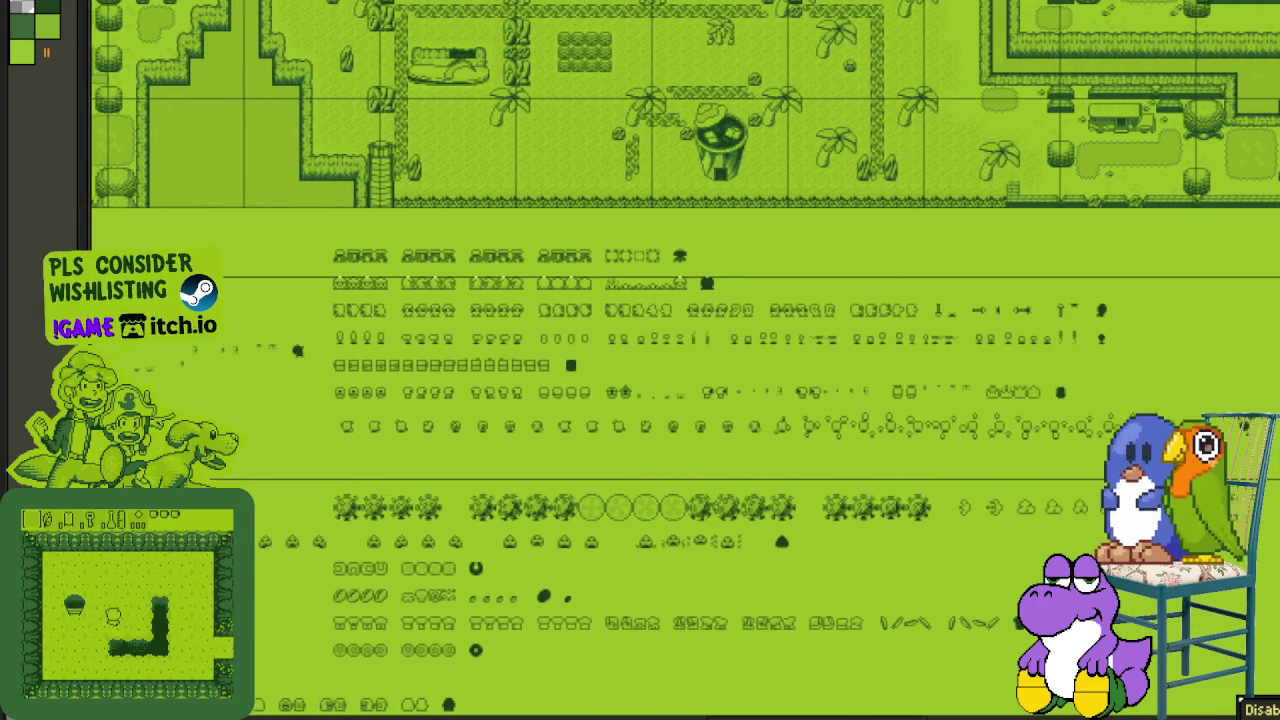
{"action": "left_click_drag", "start_coordinate": [1276, 276], "coordinate": [1276, 249]}
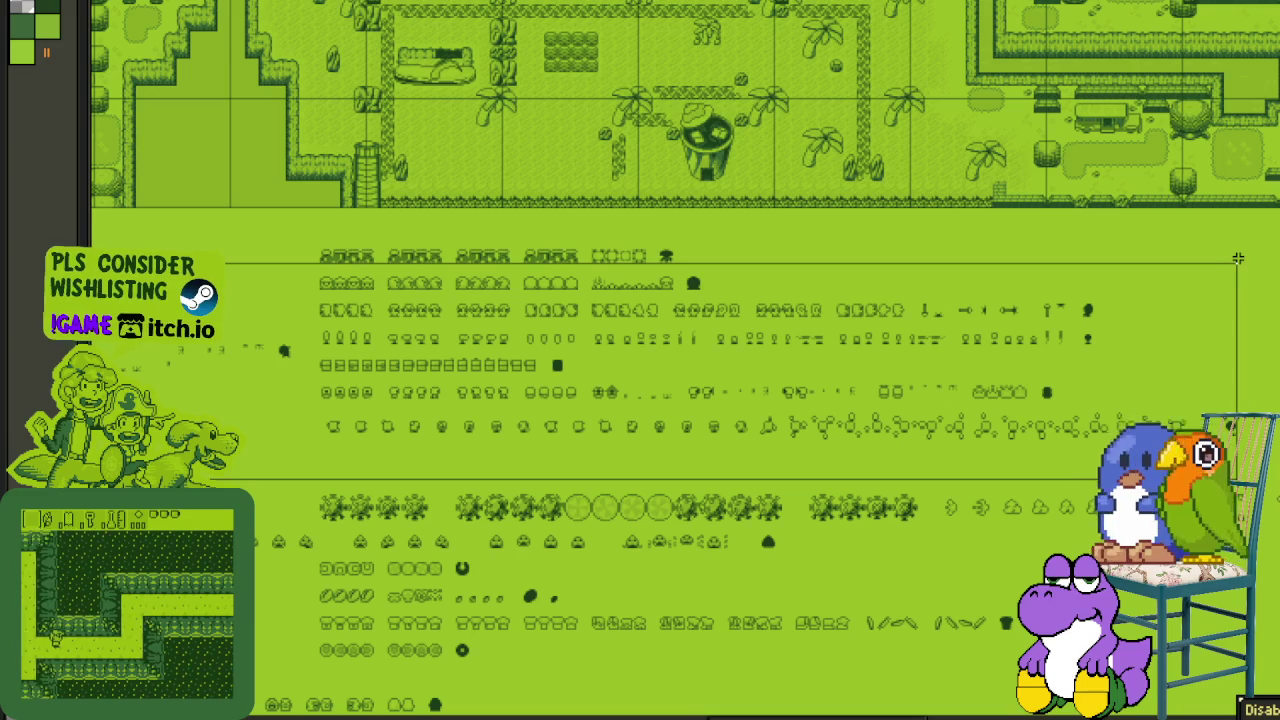
{"action": "left_click_drag", "start_coordinate": [1245, 258], "coordinate": [1257, 248]}
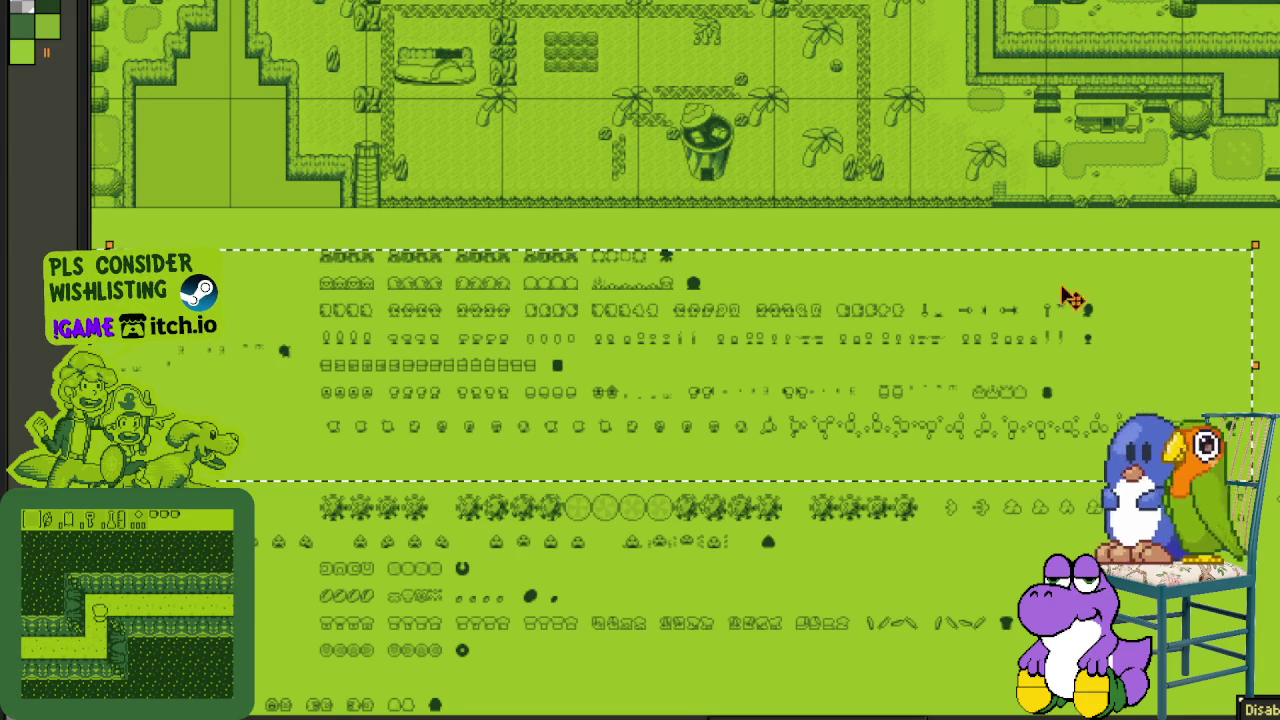
{"action": "mouse_move", "coordinate": [651, 326]}
{"action": "left_mouse_down"}
{"action": "mouse_move", "coordinate": [737, 277]}
{"action": "mouse_move", "coordinate": [1037, 331]}
{"action": "mouse_move", "coordinate": [933, 295]}
{"action": "mouse_move", "coordinate": [1029, 297]}
{"action": "mouse_move", "coordinate": [926, 311]}
{"action": "mouse_move", "coordinate": [963, 289]}
{"action": "left_mouse_up"}
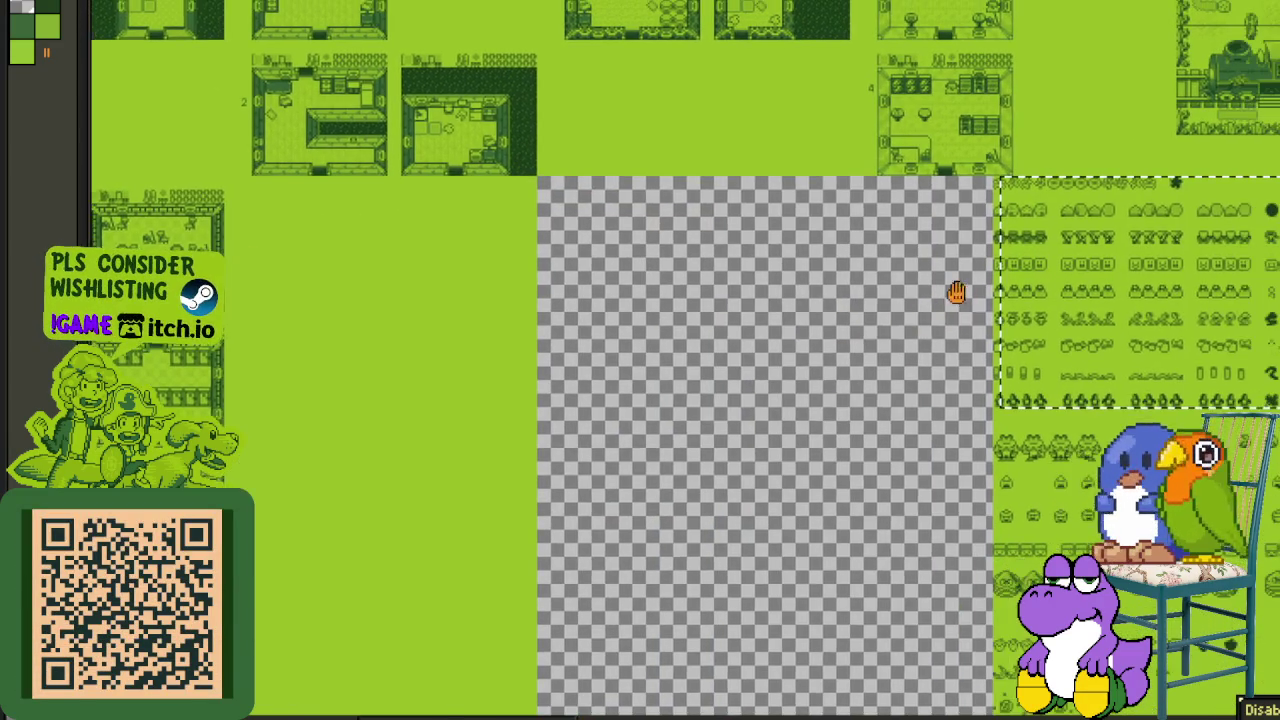
- Undo the stray selection and old placement, restoring the sprite block as a floating selection
{"action": "scroll", "coordinate": [963, 289], "scroll_direction": "up", "scroll_amount": 2}
{"action": "scroll", "coordinate": [928, 333], "scroll_direction": "up", "scroll_amount": 2}
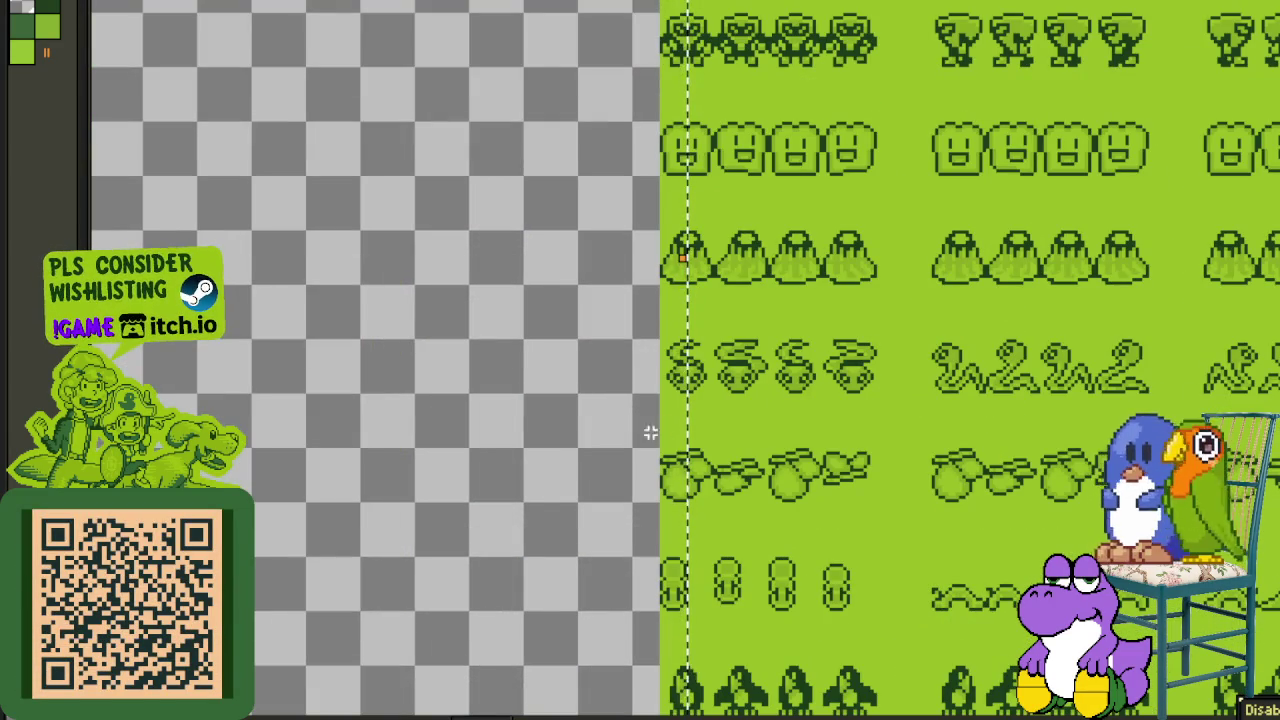
{"action": "scroll", "coordinate": [637, 432], "scroll_direction": "down", "scroll_amount": 2}
{"action": "scroll", "coordinate": [655, 90], "scroll_direction": "up", "scroll_amount": 2}
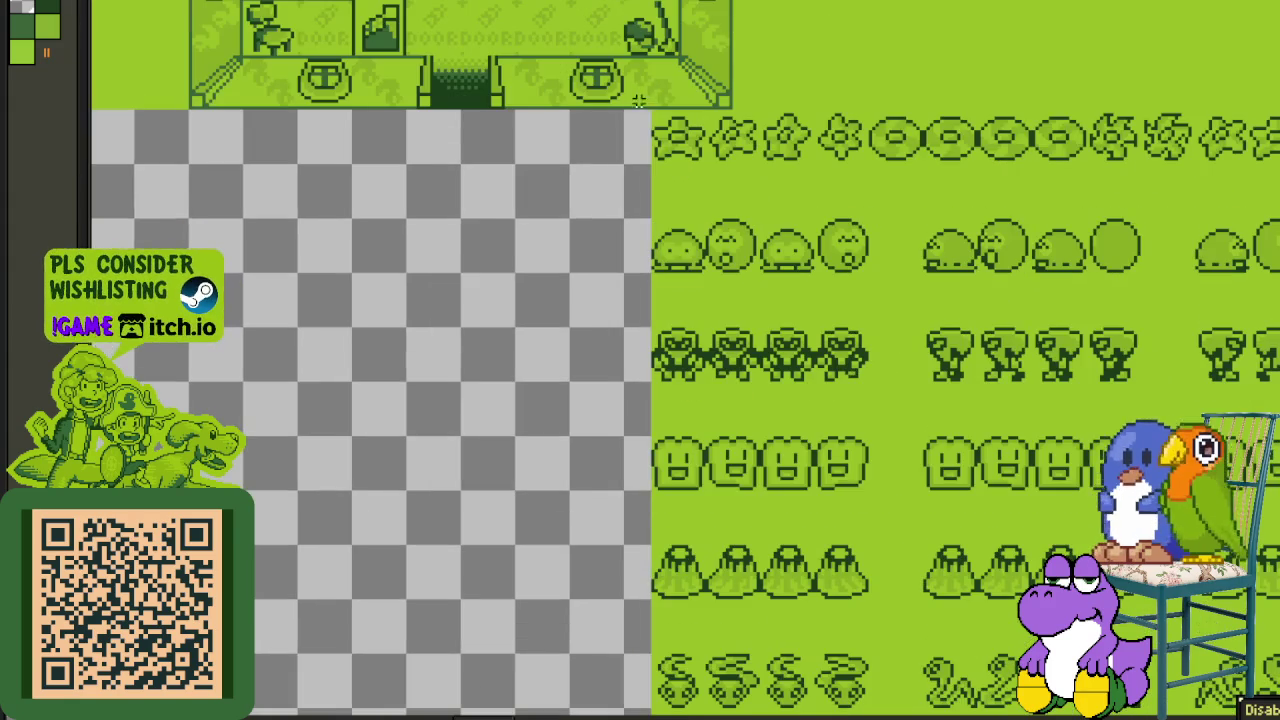
{"action": "key", "text": "ctrl+z"}
{"action": "key", "text": "ctrl+z"}
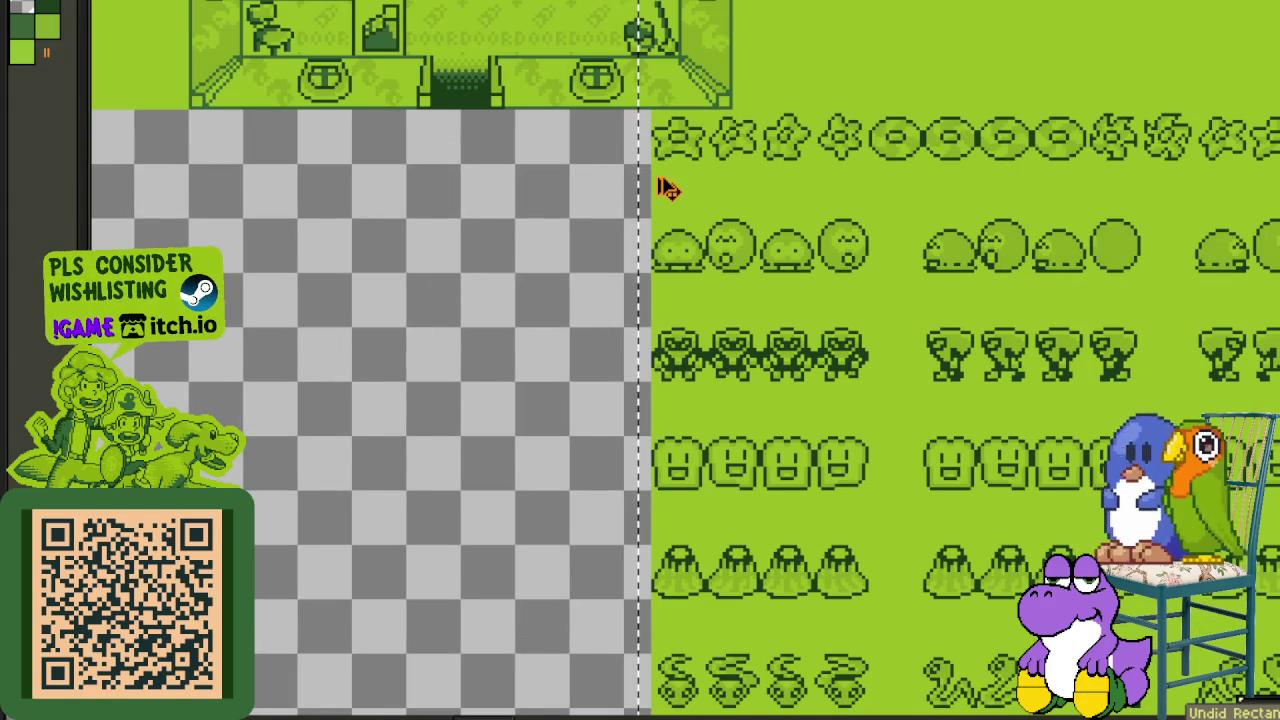
{"action": "key", "text": "ctrl+z"}
{"action": "scroll", "coordinate": [665, 195], "scroll_direction": "down", "scroll_amount": 2}
{"action": "key", "text": "ctrl+v"}
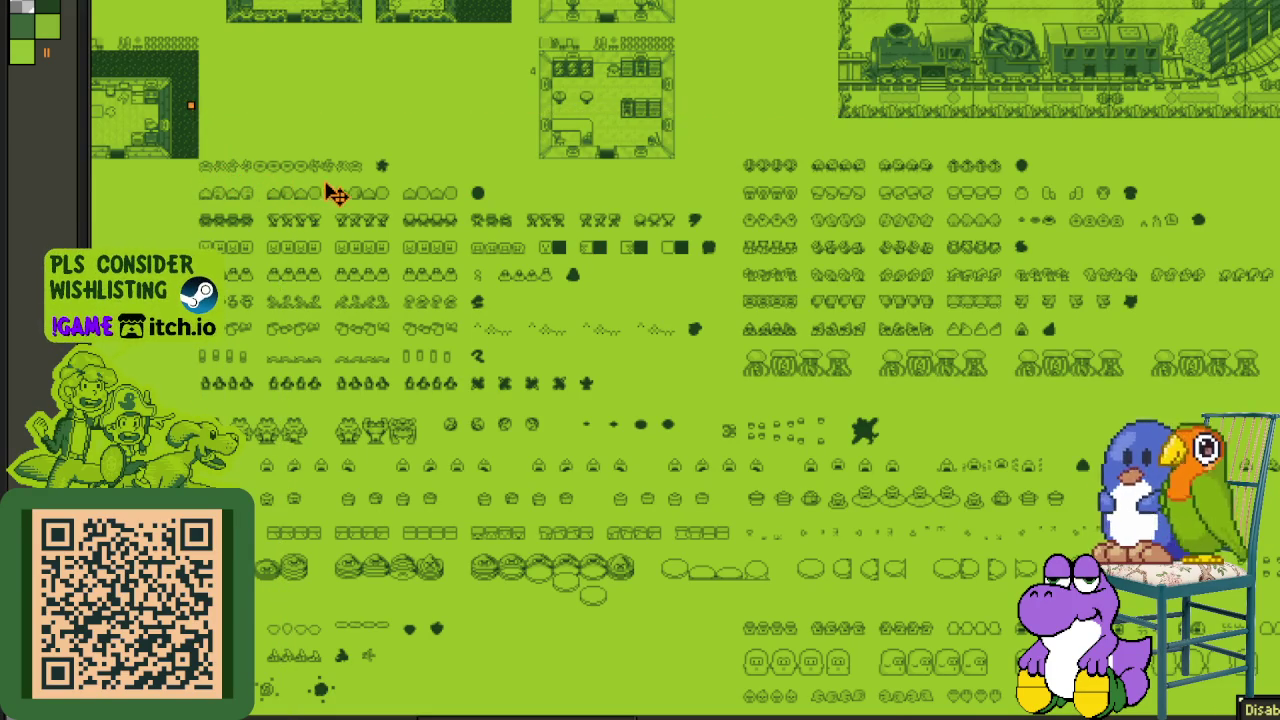
- Drag the floating sprite block right until it meets the room map's edge
{"action": "left_click_drag", "start_coordinate": [257, 187], "coordinate": [429, 171]}
{"action": "scroll", "coordinate": [420, 170], "scroll_direction": "up", "scroll_amount": 1}
{"action": "scroll", "coordinate": [330, 178], "scroll_direction": "up", "scroll_amount": 1}
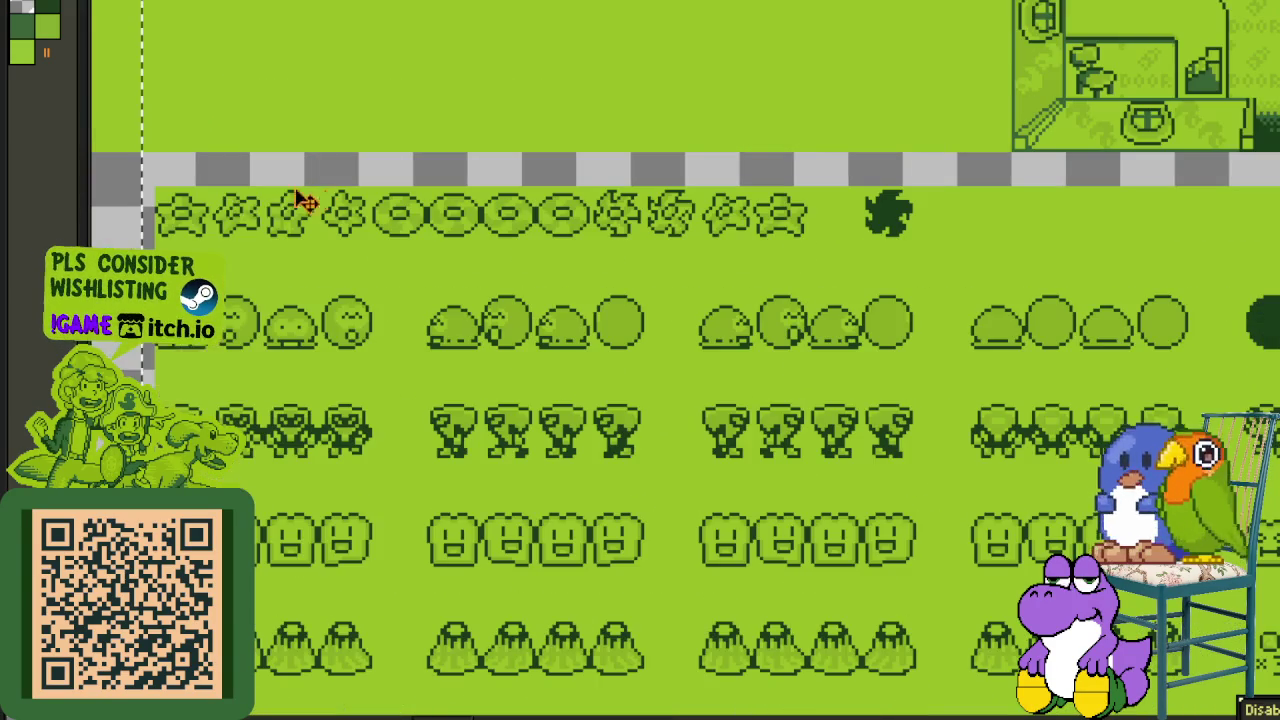
{"action": "mouse_move", "coordinate": [258, 220]}
{"action": "left_mouse_down"}
{"action": "mouse_move", "coordinate": [1275, 170]}
{"action": "mouse_move", "coordinate": [1213, 70]}
{"action": "mouse_move", "coordinate": [1177, 72]}
{"action": "mouse_move", "coordinate": [777, 360]}
{"action": "mouse_move", "coordinate": [766, 453]}
{"action": "left_mouse_up"}
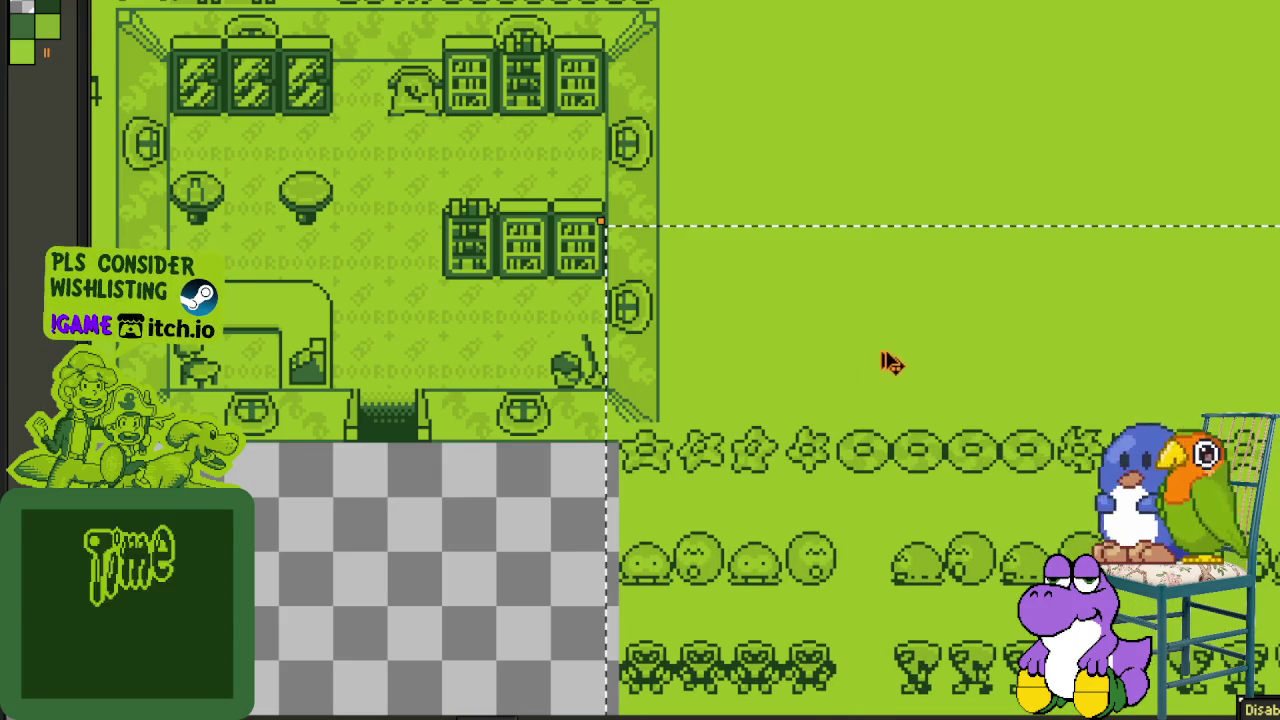
- Commit the sprite block beside the house-interior room panels and zoom in and out to check it
{"action": "left_click", "coordinate": [814, 118]}
{"action": "scroll", "coordinate": [814, 118], "scroll_direction": "down", "scroll_amount": 5}
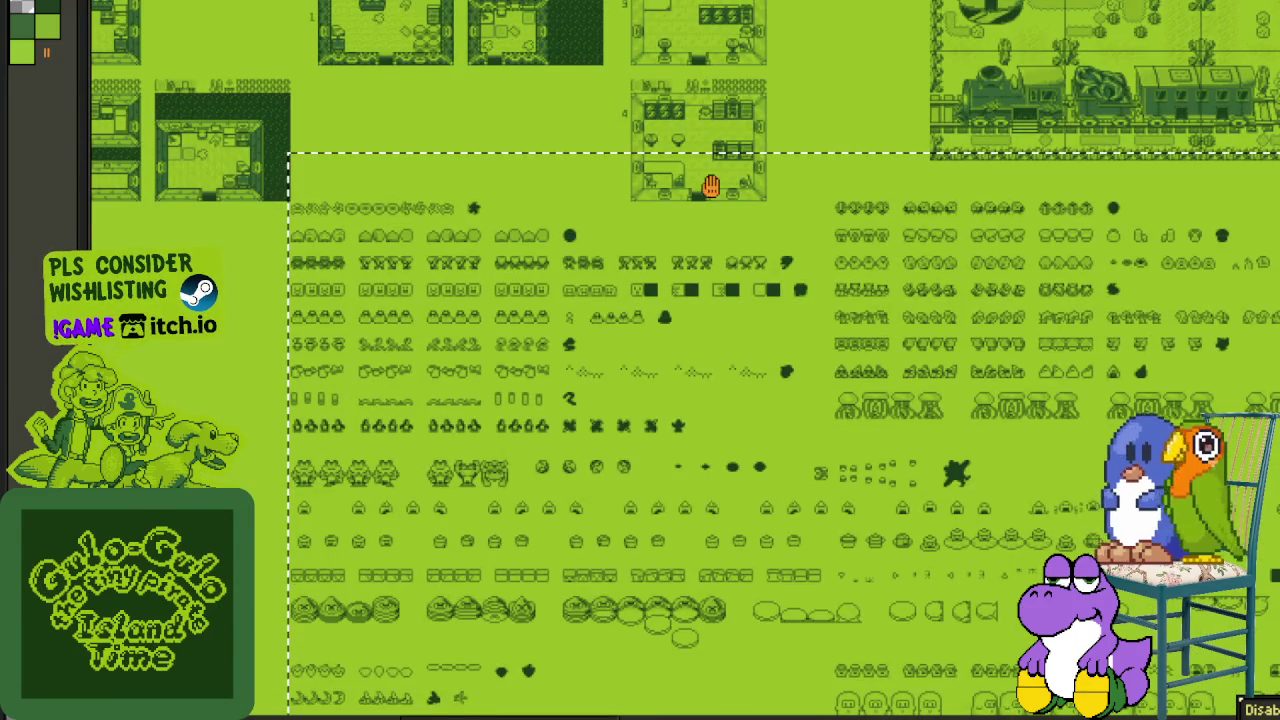
{"action": "scroll", "coordinate": [371, 220], "scroll_direction": "up", "scroll_amount": 2}
{"action": "scroll", "coordinate": [291, 214], "scroll_direction": "up", "scroll_amount": 1}
{"action": "scroll", "coordinate": [453, 167], "scroll_direction": "up", "scroll_amount": 2}
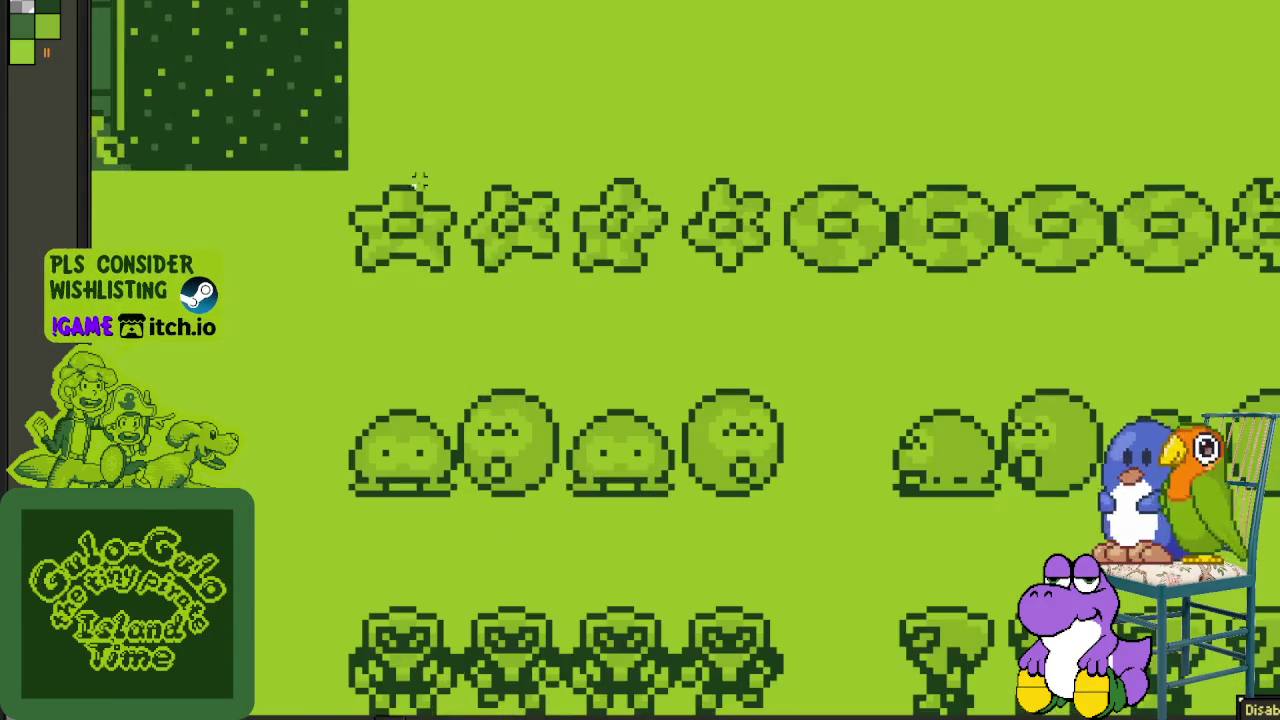
{"action": "scroll", "coordinate": [568, 160], "scroll_direction": "down", "scroll_amount": 2}
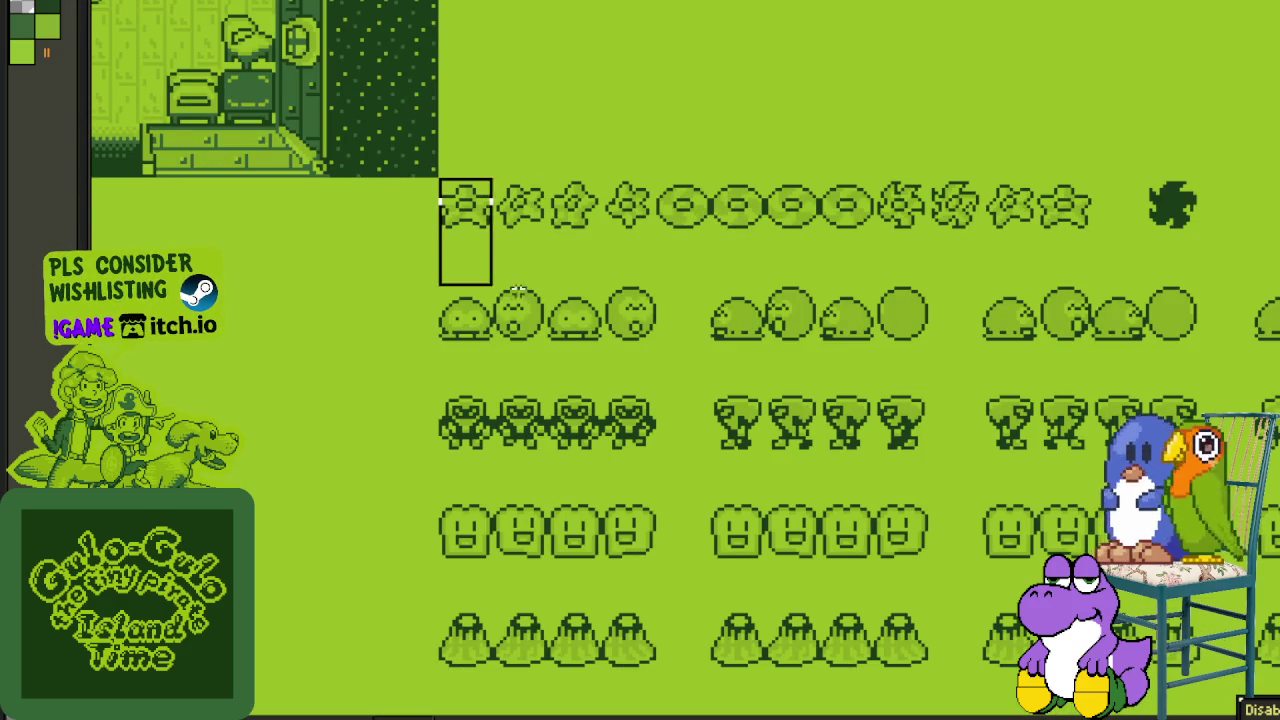
{"action": "scroll", "coordinate": [504, 271], "scroll_direction": "down", "scroll_amount": 10}
{"action": "scroll", "coordinate": [224, 380], "scroll_direction": "up", "scroll_amount": 2}
{"action": "scroll", "coordinate": [400, 503], "scroll_direction": "down", "scroll_amount": 2}
{"action": "scroll", "coordinate": [400, 503], "scroll_direction": "up", "scroll_amount": 3}
{"action": "scroll", "coordinate": [640, 450], "scroll_direction": "down", "scroll_amount": 1}
{"action": "scroll", "coordinate": [640, 450], "scroll_direction": "down", "scroll_amount": 1}
{"action": "scroll", "coordinate": [640, 450], "scroll_direction": "down", "scroll_amount": 1}
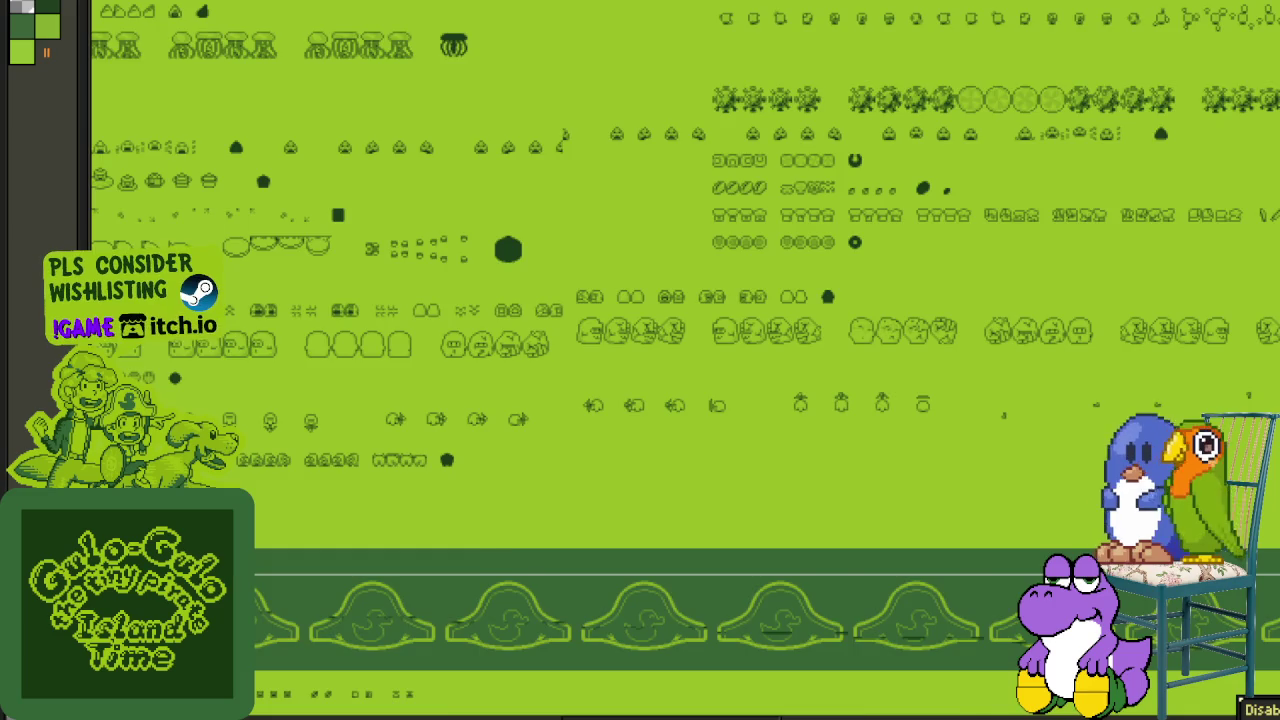
{"action": "scroll", "coordinate": [640, 450], "scroll_direction": "down", "scroll_amount": 2}
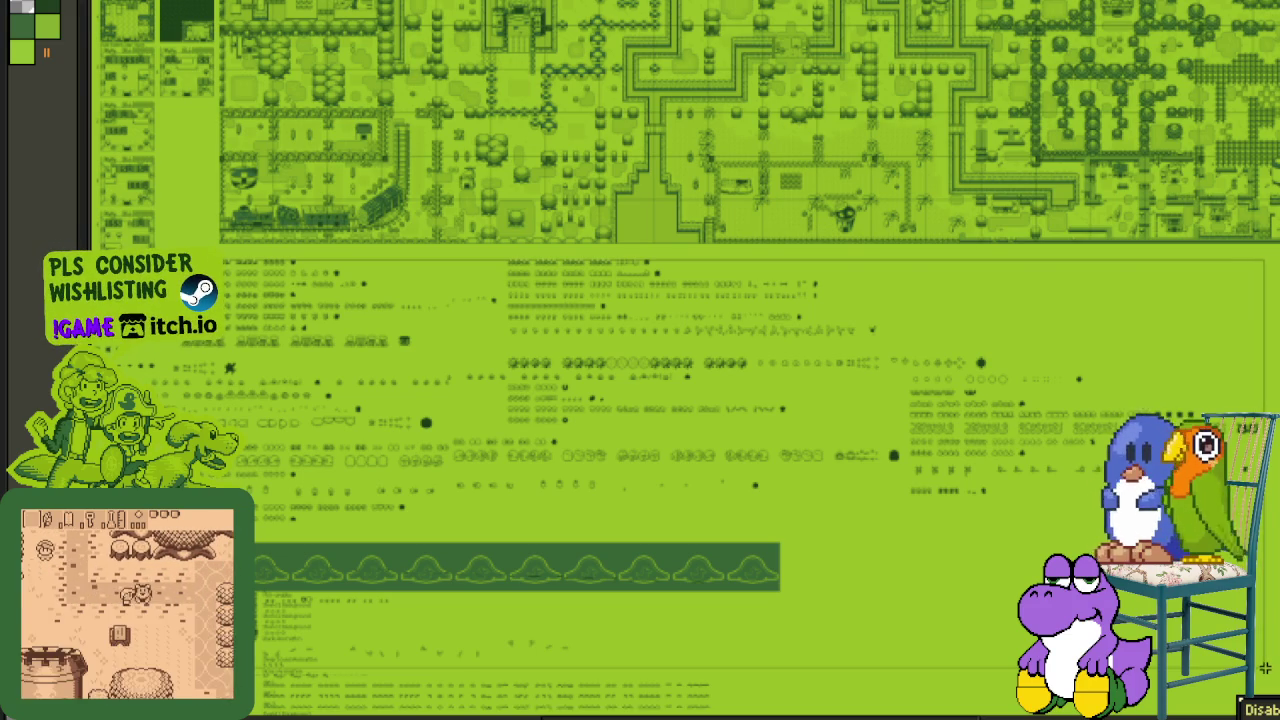
- Select the large lower tile-and-sprite block and slide it right beside room 4
{"action": "left_click_drag", "start_coordinate": [354, 320], "coordinate": [623, 440]}
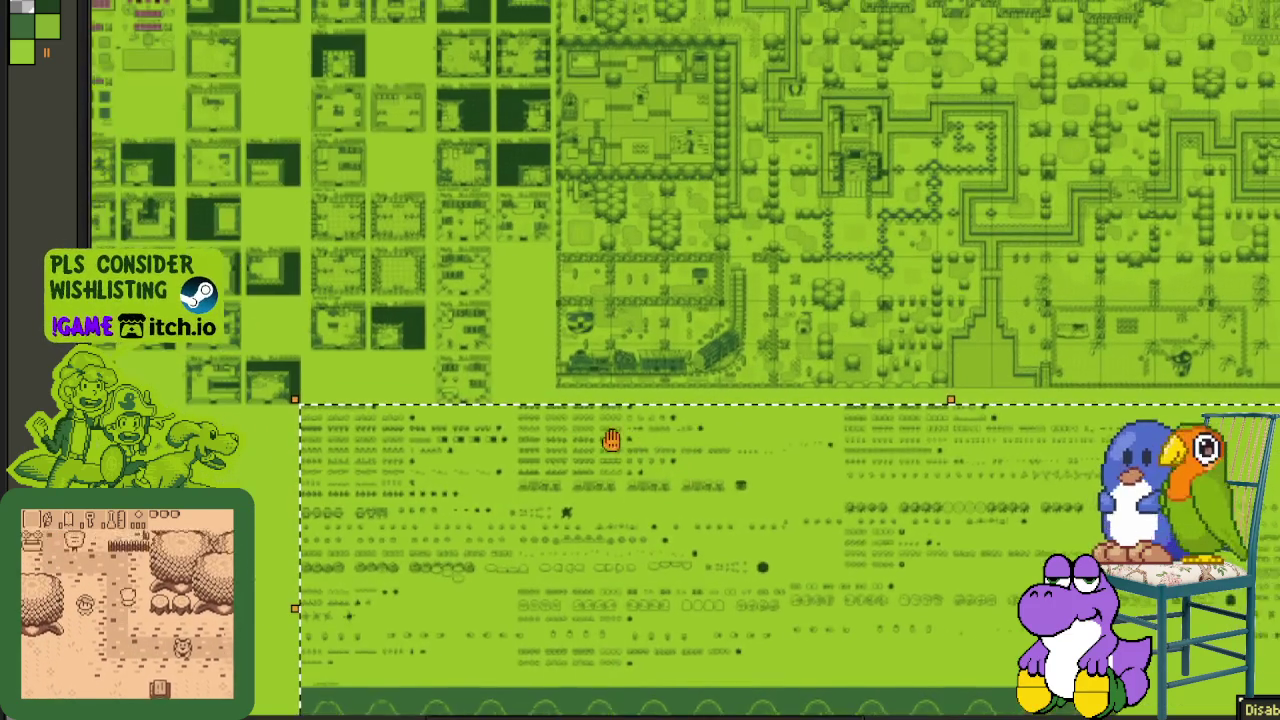
{"action": "scroll", "coordinate": [343, 434], "scroll_direction": "up", "scroll_amount": 1}
{"action": "scroll", "coordinate": [337, 434], "scroll_direction": "up", "scroll_amount": 1}
{"action": "scroll", "coordinate": [308, 425], "scroll_direction": "up", "scroll_amount": 2}
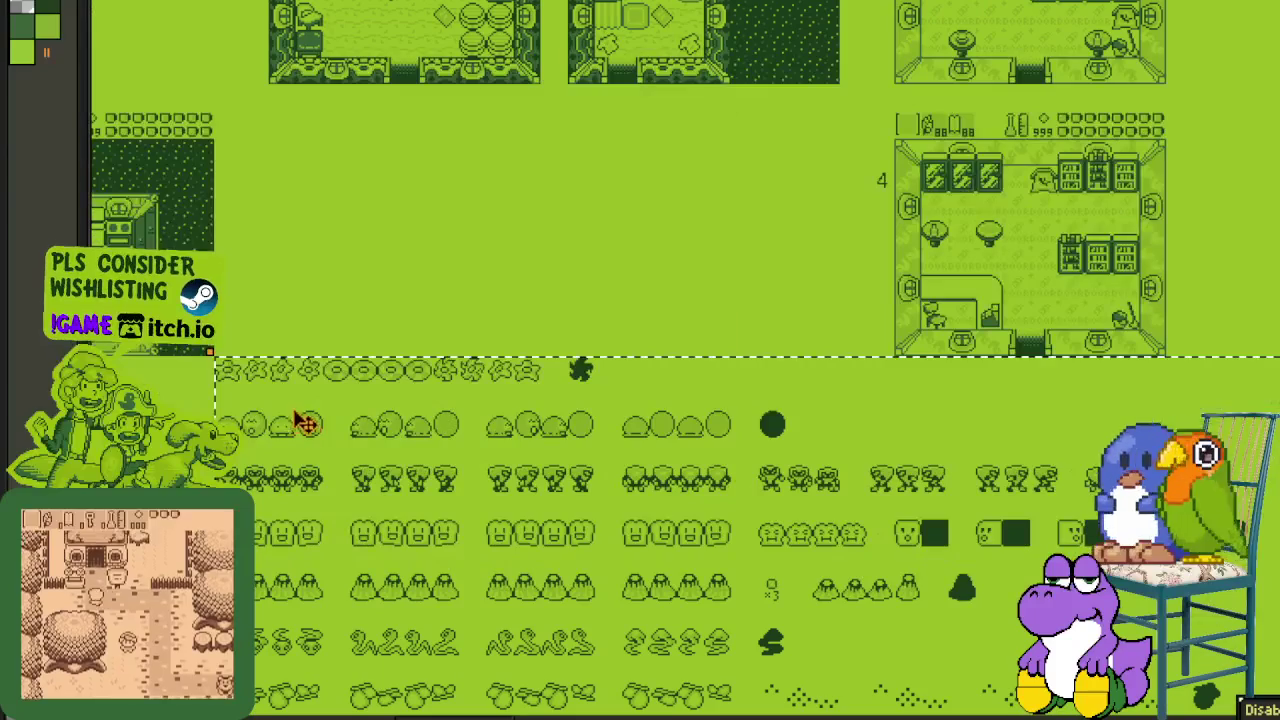
{"action": "left_click_drag", "start_coordinate": [283, 383], "coordinate": [352, 388]}
{"action": "mouse_move", "coordinate": [466, 404]}
{"action": "left_mouse_down"}
{"action": "mouse_move", "coordinate": [1079, 344]}
{"action": "mouse_move", "coordinate": [1043, 341]}
{"action": "mouse_move", "coordinate": [1149, 326]}
{"action": "mouse_move", "coordinate": [1223, 294]}
{"action": "mouse_move", "coordinate": [1279, 297]}
{"action": "mouse_move", "coordinate": [1033, 344]}
{"action": "mouse_move", "coordinate": [1040, 310]}
{"action": "left_mouse_up"}
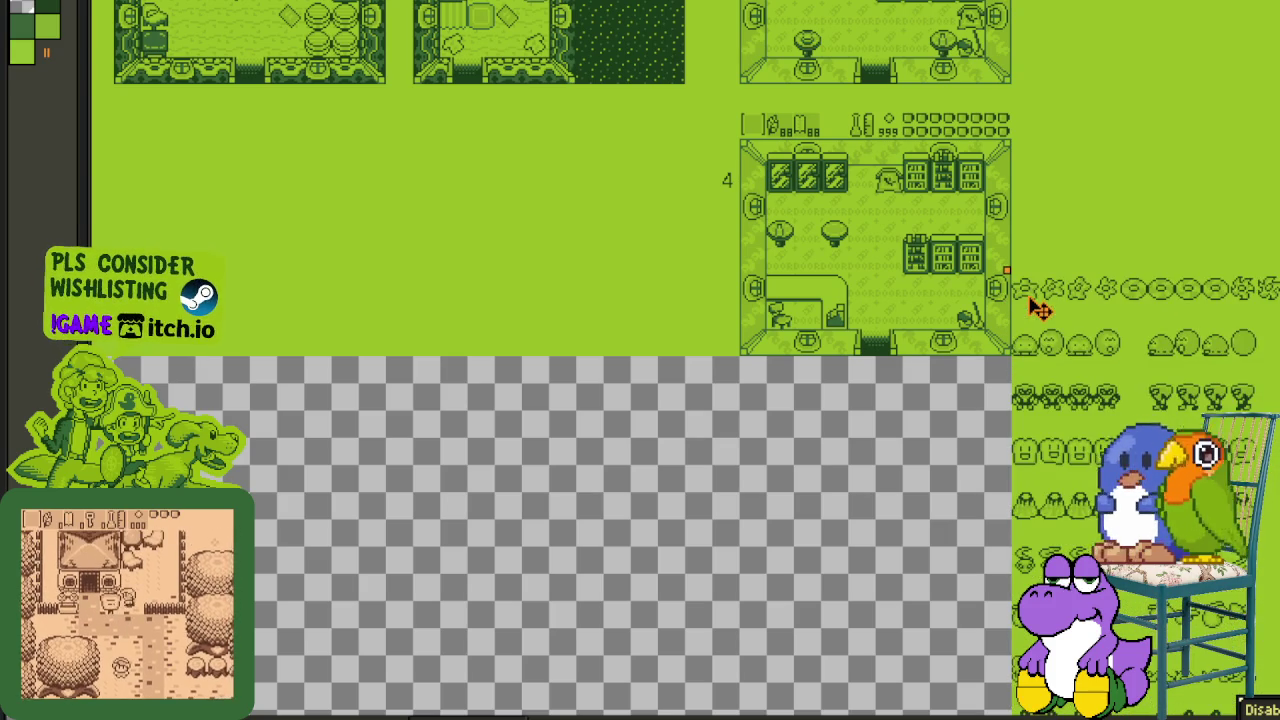
- Zoom out and scroll right to review the moved block's placement
{"action": "scroll", "coordinate": [1040, 310], "scroll_direction": "down", "scroll_amount": 1}
{"action": "scroll", "coordinate": [1089, 343], "scroll_direction": "down", "scroll_amount": 1}
{"action": "scroll", "coordinate": [1157, 366], "scroll_direction": "down", "scroll_amount": 2}
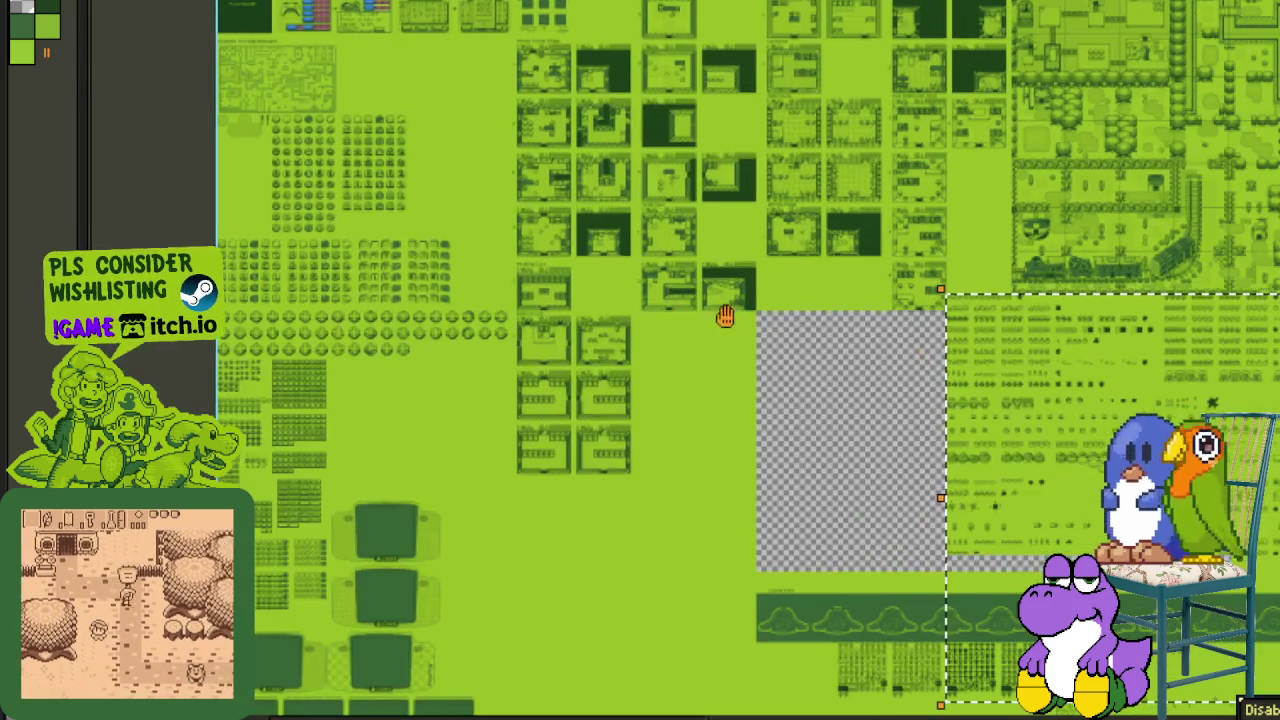
{"action": "scroll", "coordinate": [1233, 320], "scroll_direction": "down", "scroll_amount": 1}
{"action": "scroll", "coordinate": [1093, 333], "scroll_direction": "right", "scroll_amount": 3}
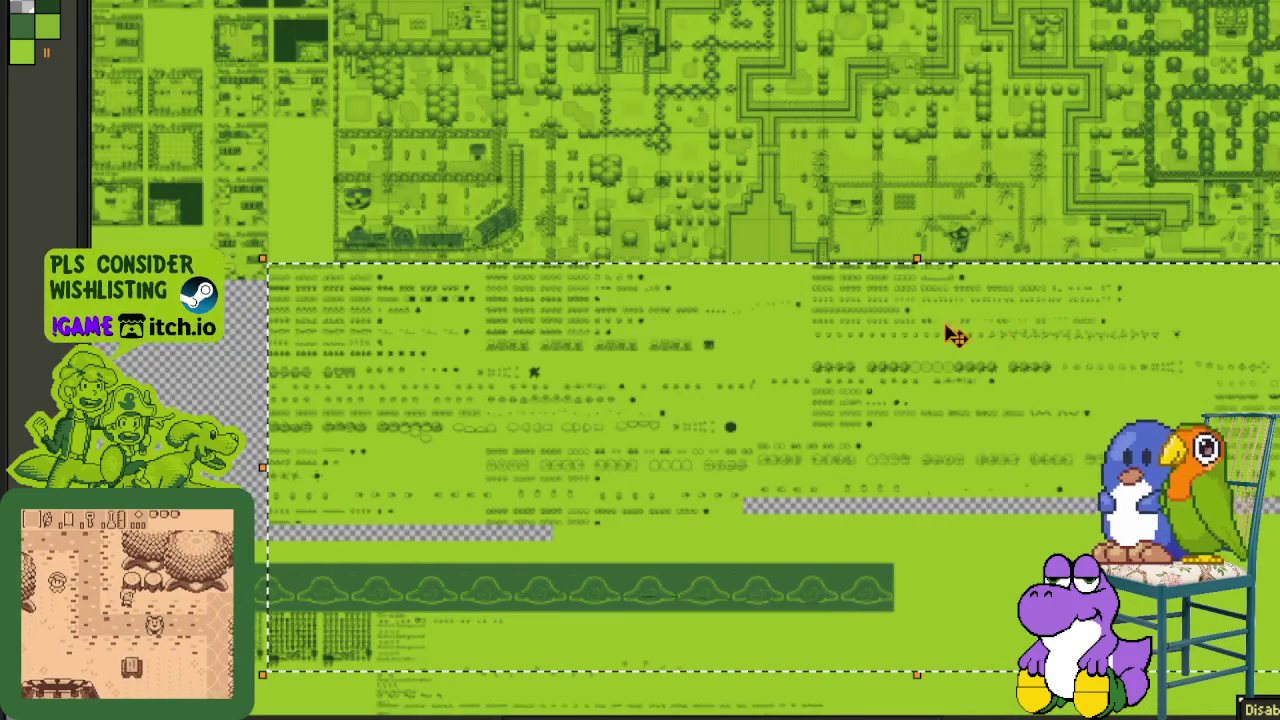
{"action": "scroll", "coordinate": [983, 337], "scroll_direction": "right", "scroll_amount": 2}
{"action": "scroll", "coordinate": [1074, 366], "scroll_direction": "right", "scroll_amount": 3}
{"action": "scroll", "coordinate": [1110, 430], "scroll_direction": "up", "scroll_amount": 5}
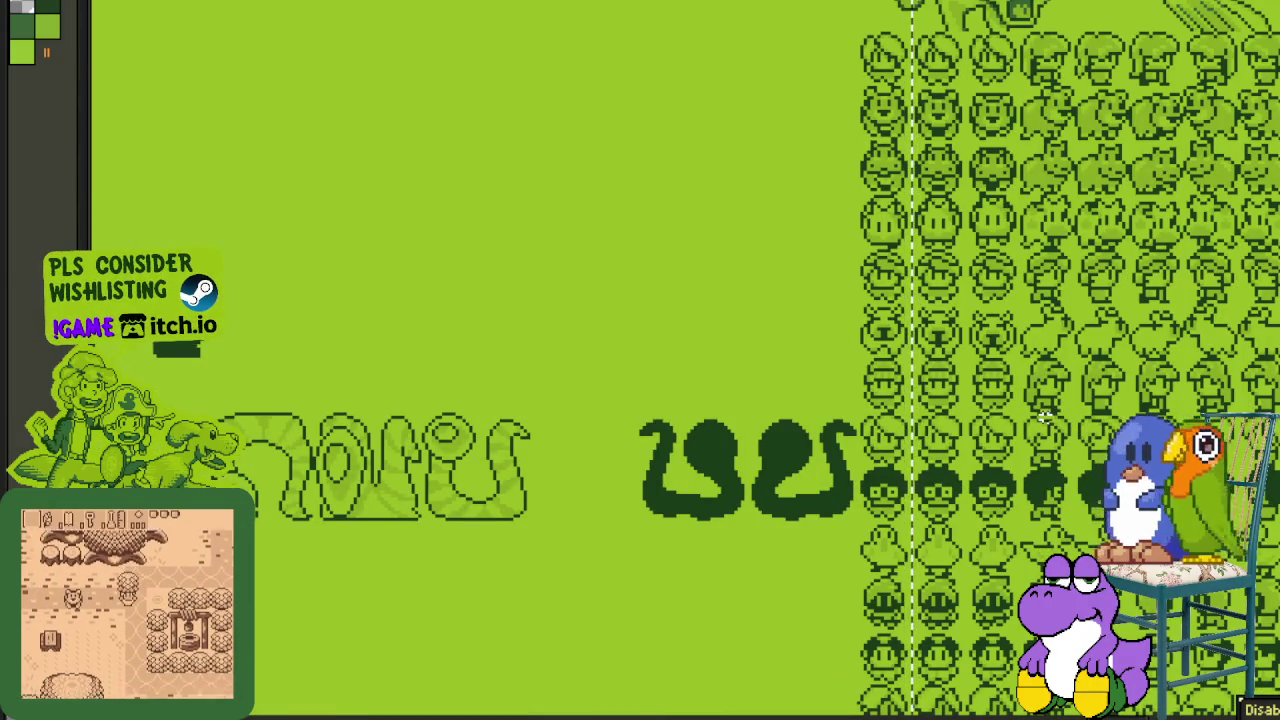
{"action": "scroll", "coordinate": [1060, 422], "scroll_direction": "down", "scroll_amount": 2}
{"action": "scroll", "coordinate": [1044, 416], "scroll_direction": "down", "scroll_amount": 2}
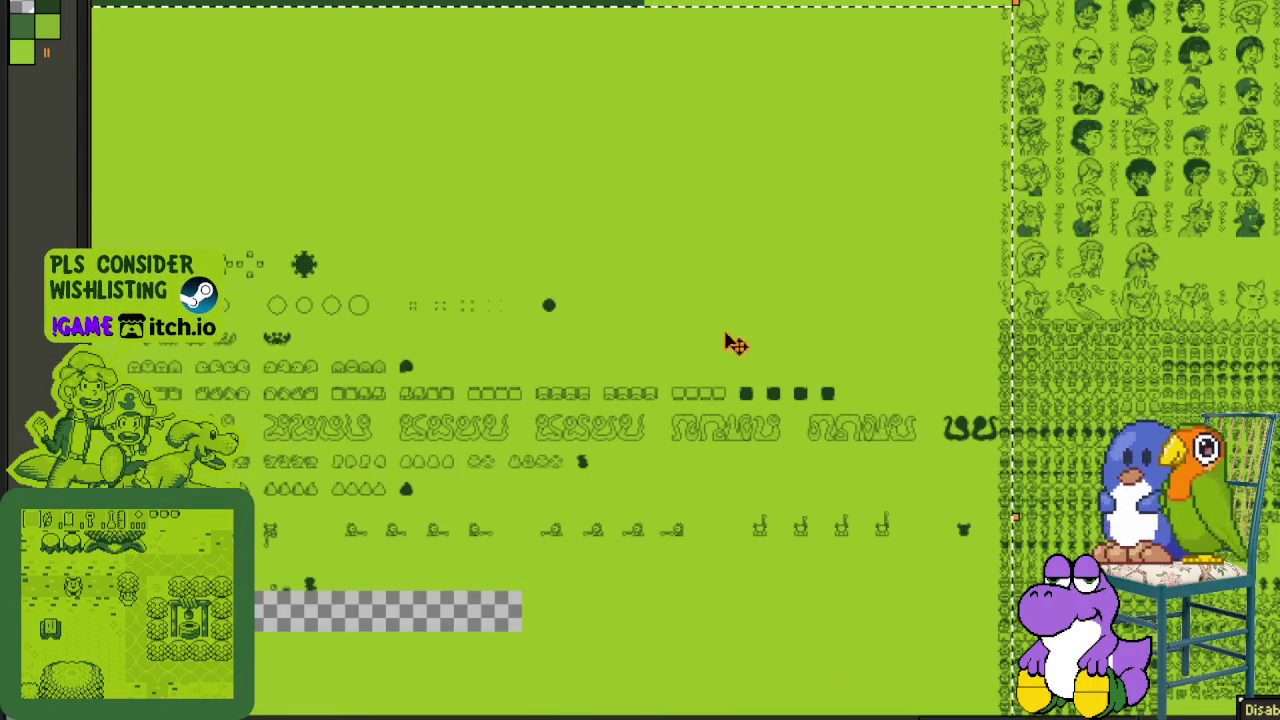
{"action": "mouse_move", "coordinate": [499, 242]}
{"action": "left_mouse_down"}
{"action": "mouse_move", "coordinate": [900, 300]}
{"action": "mouse_move", "coordinate": [531, 326]}
{"action": "mouse_move", "coordinate": [826, 343]}
{"action": "mouse_move", "coordinate": [398, 316]}
{"action": "mouse_move", "coordinate": [586, 300]}
{"action": "mouse_move", "coordinate": [500, 323]}
{"action": "mouse_move", "coordinate": [649, 306]}
{"action": "mouse_move", "coordinate": [756, 316]}
{"action": "mouse_move", "coordinate": [586, 297]}
{"action": "mouse_move", "coordinate": [714, 303]}
{"action": "left_mouse_up"}
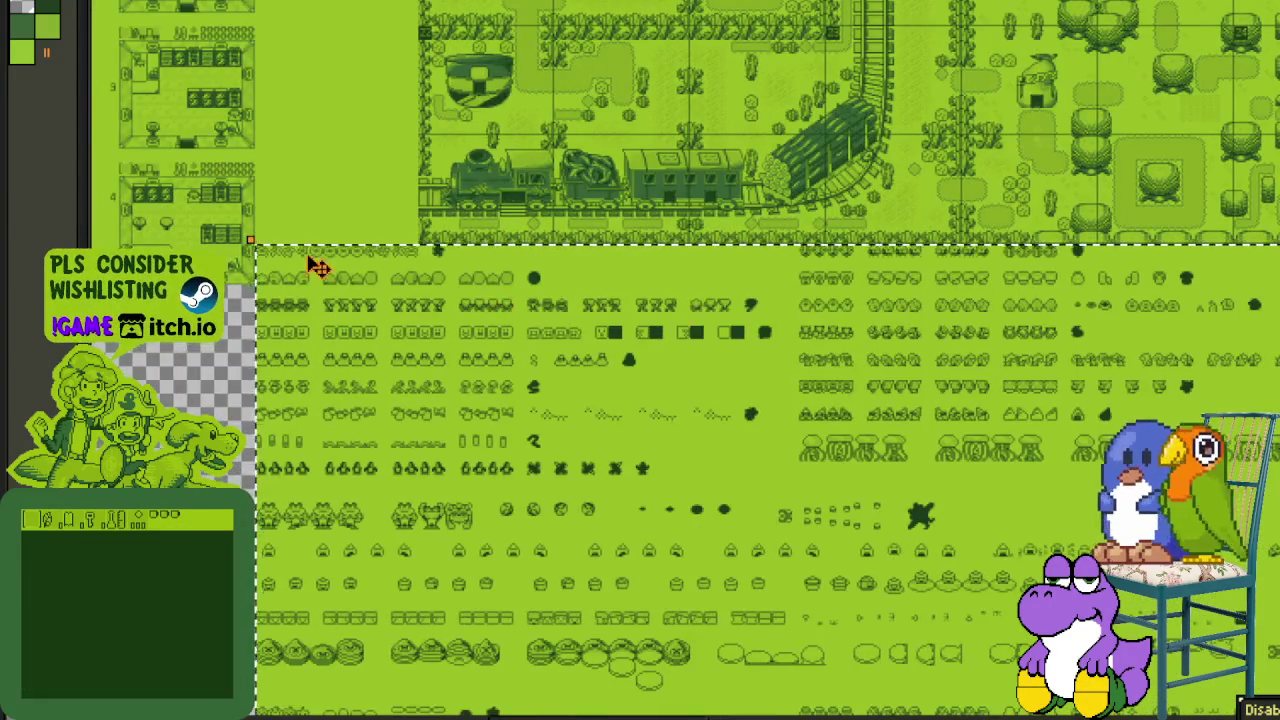
{"action": "scroll", "coordinate": [225, 270], "scroll_direction": "up", "scroll_amount": 3}
{"action": "scroll", "coordinate": [227, 270], "scroll_direction": "up", "scroll_amount": 1}
{"action": "scroll", "coordinate": [329, 277], "scroll_direction": "down", "scroll_amount": 3}
{"action": "scroll", "coordinate": [663, 391], "scroll_direction": "up", "scroll_amount": 1}
{"action": "scroll", "coordinate": [832, 443], "scroll_direction": "up", "scroll_amount": 1}
{"action": "mouse_move", "coordinate": [832, 443]}
{"action": "left_mouse_down"}
{"action": "mouse_move", "coordinate": [729, 349]}
{"action": "mouse_move", "coordinate": [617, 334]}
{"action": "mouse_move", "coordinate": [354, 336]}
{"action": "left_mouse_up"}
{"action": "left_click_drag", "start_coordinate": [809, 380], "coordinate": [457, 363]}
{"action": "left_click_drag", "start_coordinate": [549, 362], "coordinate": [829, 357]}
{"action": "scroll", "coordinate": [1165, 387], "scroll_direction": "up", "scroll_amount": 3}
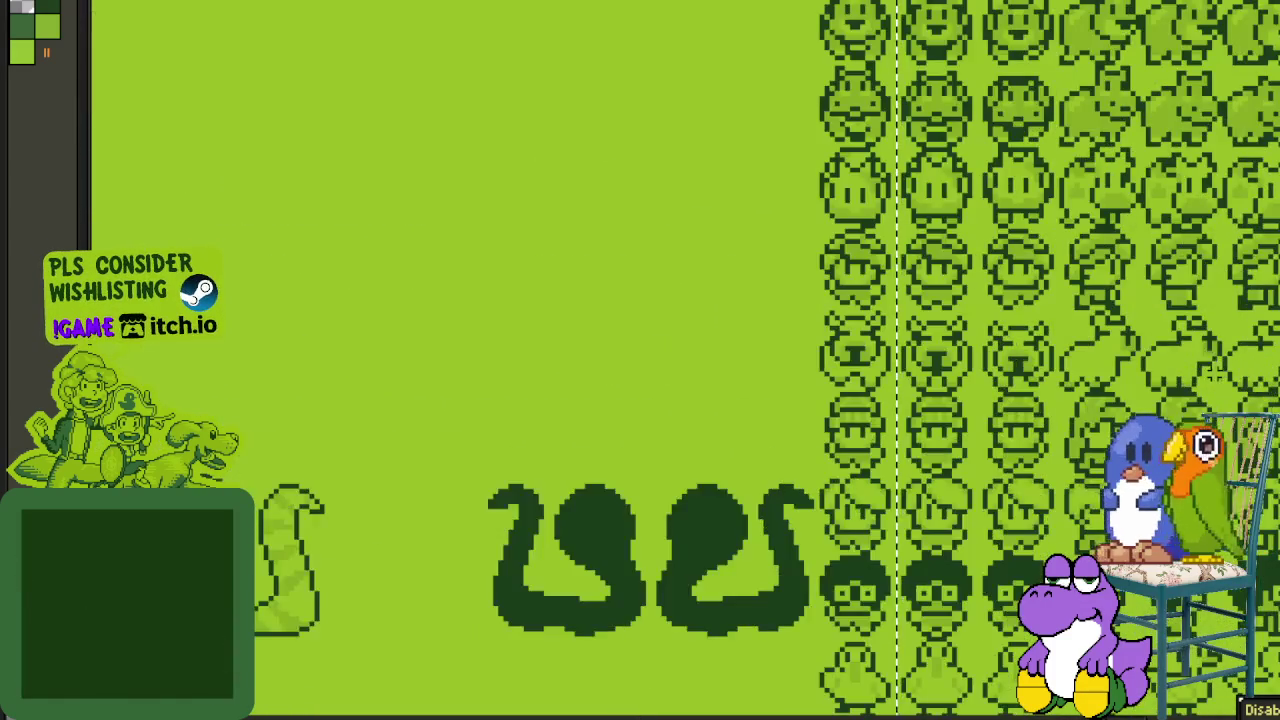
{"action": "scroll", "coordinate": [1165, 387], "scroll_direction": "down", "scroll_amount": 1}
{"action": "scroll", "coordinate": [1165, 387], "scroll_direction": "down", "scroll_amount": 1}
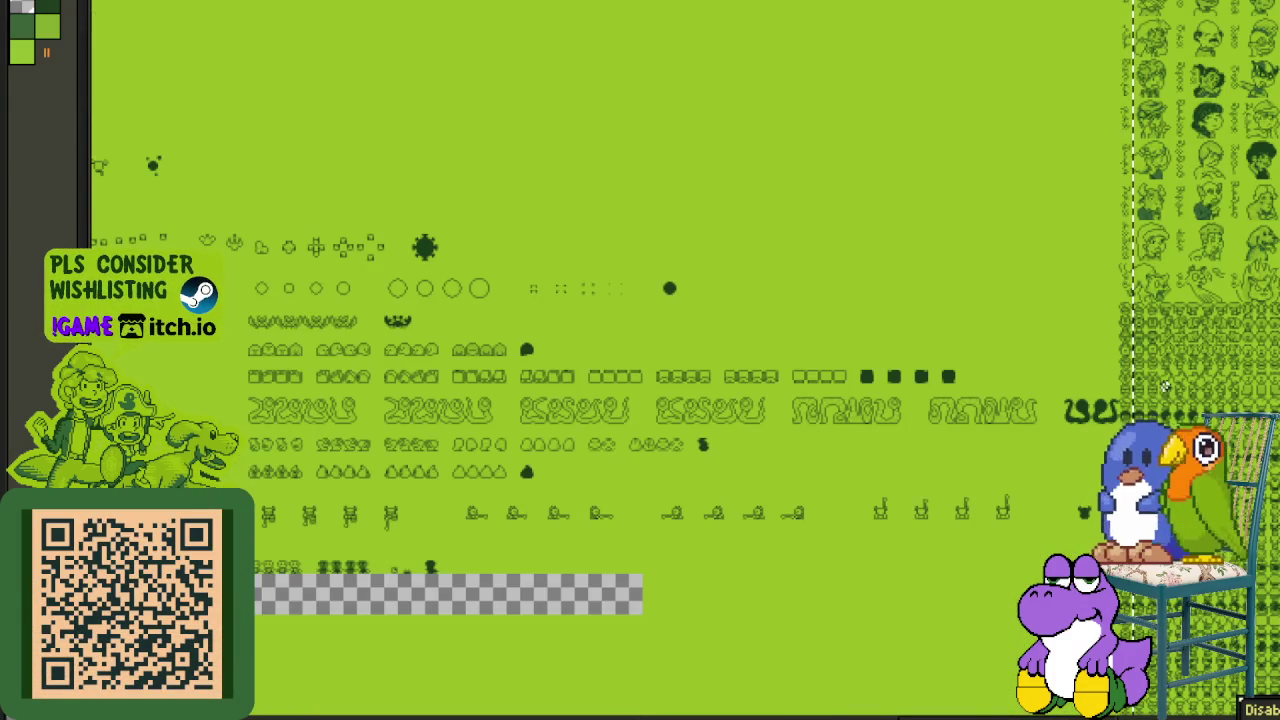
{"action": "mouse_move", "coordinate": [261, 287]}
{"action": "left_mouse_down"}
{"action": "mouse_move", "coordinate": [420, 277]}
{"action": "mouse_move", "coordinate": [777, 323]}
{"action": "mouse_move", "coordinate": [805, 343]}
{"action": "left_mouse_up"}
{"action": "mouse_move", "coordinate": [655, 314]}
{"action": "left_mouse_down"}
{"action": "mouse_move", "coordinate": [357, 300]}
{"action": "mouse_move", "coordinate": [643, 300]}
{"action": "mouse_move", "coordinate": [578, 311]}
{"action": "left_mouse_up"}
{"action": "mouse_move", "coordinate": [458, 257]}
{"action": "left_mouse_down"}
{"action": "mouse_move", "coordinate": [800, 303]}
{"action": "mouse_move", "coordinate": [466, 297]}
{"action": "mouse_move", "coordinate": [560, 331]}
{"action": "left_mouse_up"}
{"action": "key", "text": "Tab"}
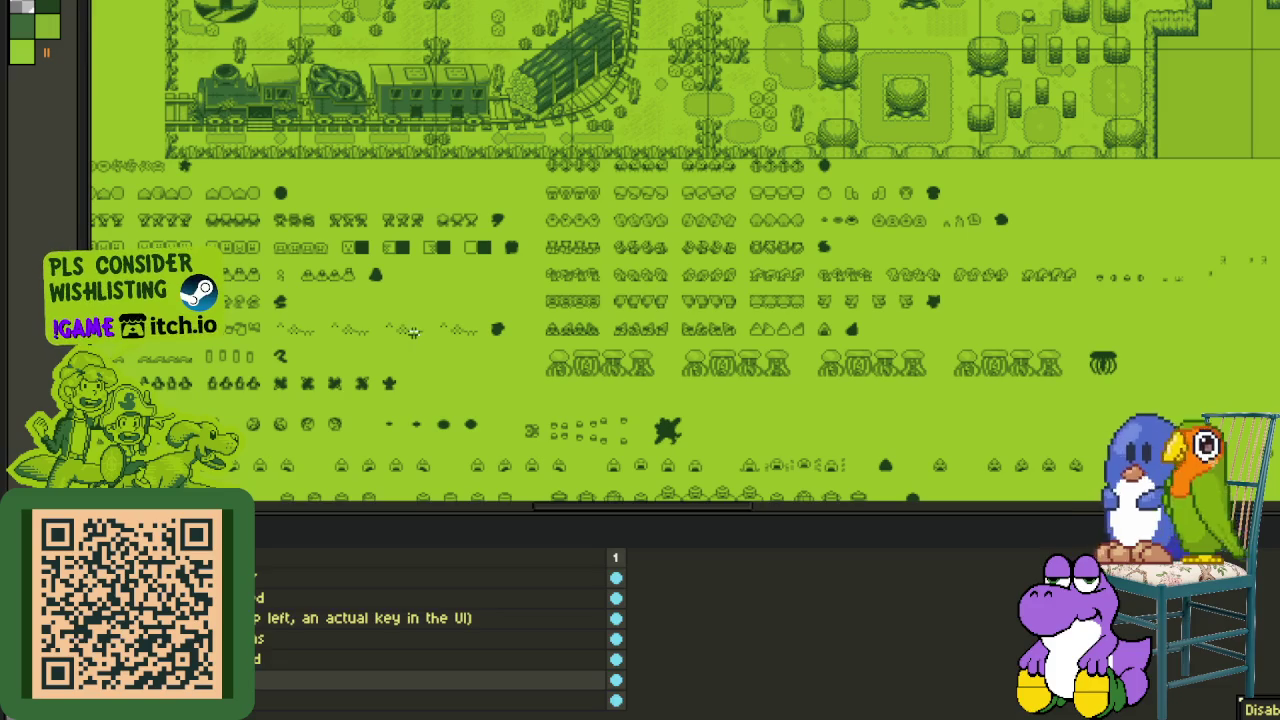
{"action": "key", "text": "Tab"}
{"action": "left_click_drag", "start_coordinate": [286, 268], "coordinate": [509, 251]}
{"action": "left_click_drag", "start_coordinate": [271, 302], "coordinate": [509, 282]}
{"action": "left_click_drag", "start_coordinate": [415, 300], "coordinate": [517, 281]}
{"action": "key", "text": "Tab"}
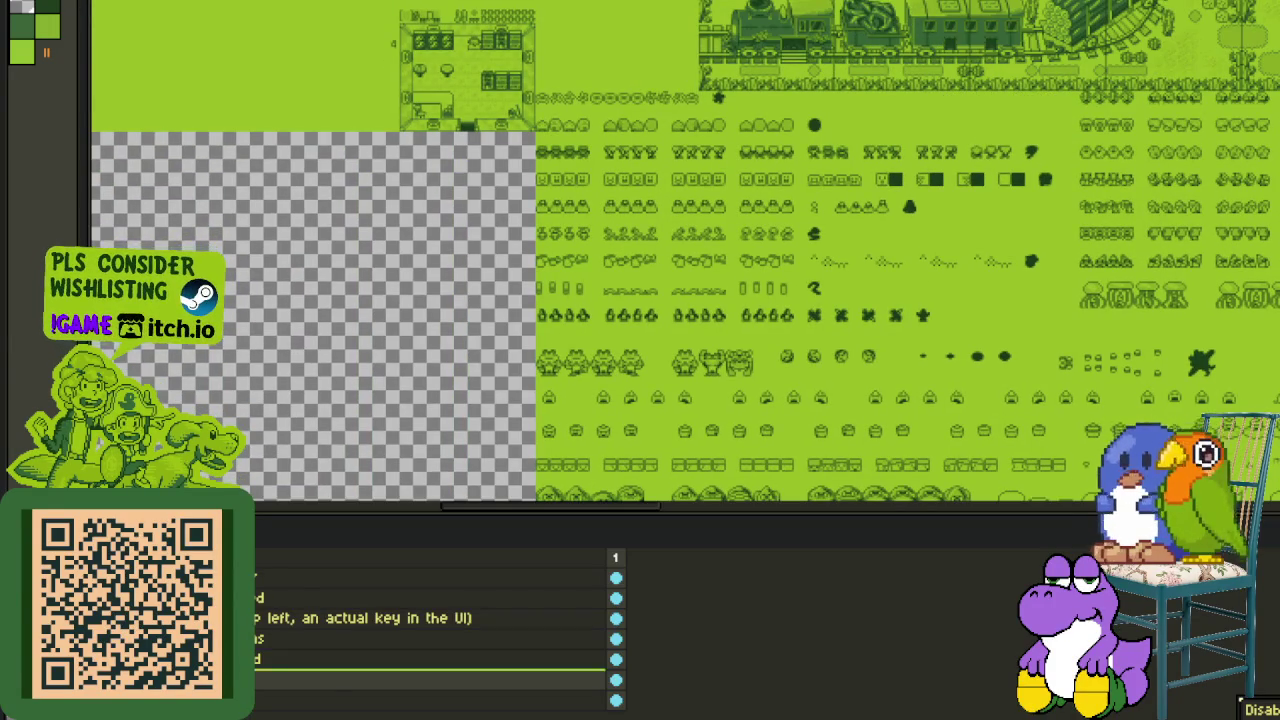
{"action": "right_click", "coordinate": [262, 682]}
{"action": "key", "text": "Escape"}
{"action": "key", "text": "Tab"}
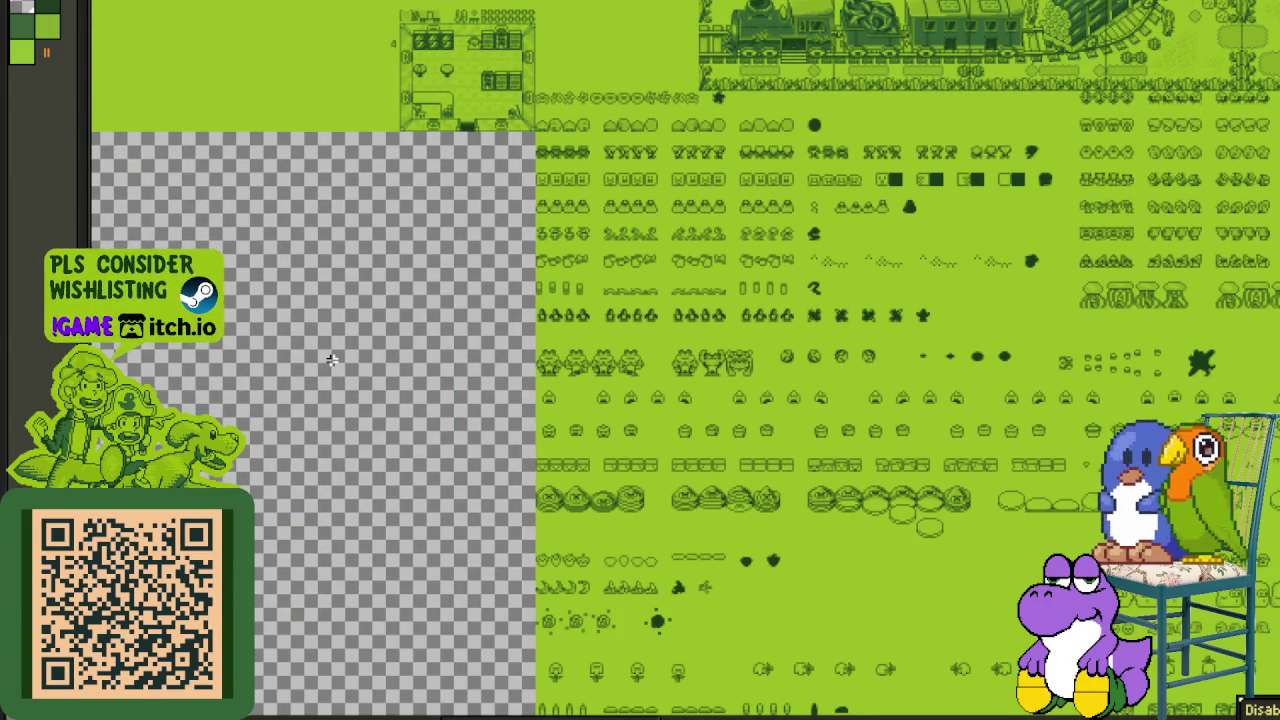
{"action": "scroll", "coordinate": [405, 401], "scroll_direction": "down", "scroll_amount": 1}
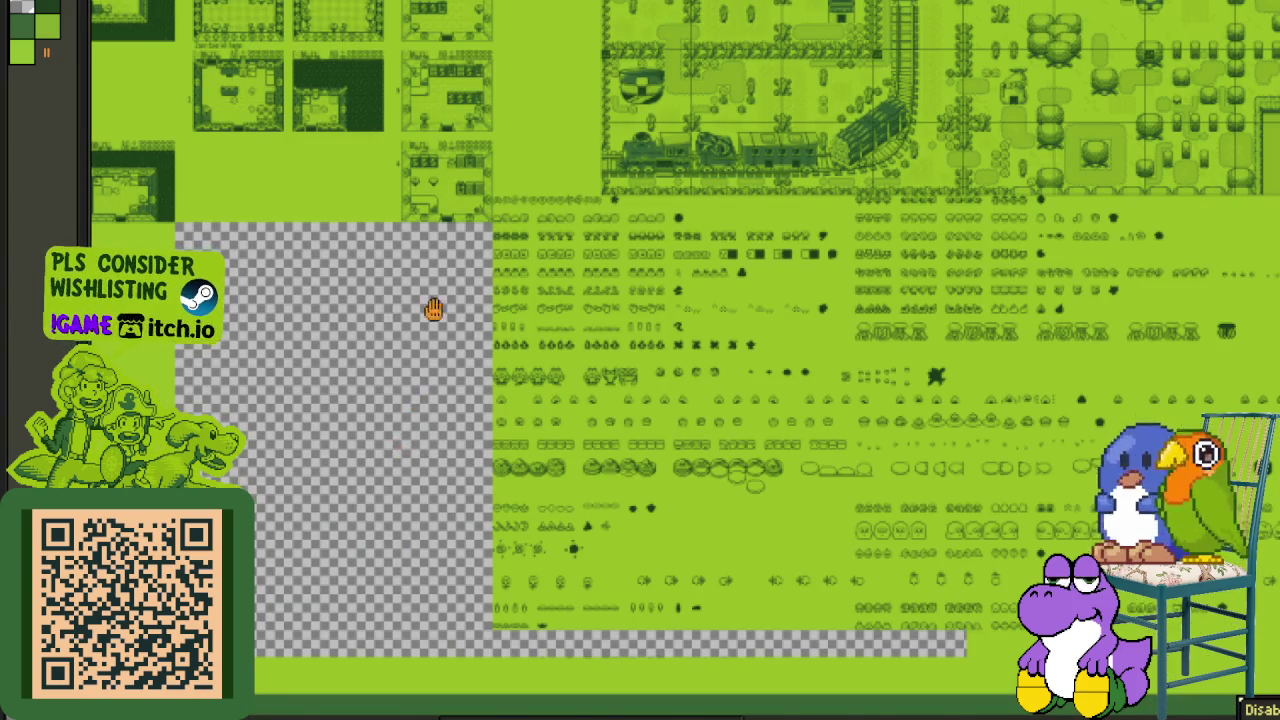
{"action": "scroll", "coordinate": [424, 165], "scroll_direction": "down", "scroll_amount": 1}
{"action": "scroll", "coordinate": [442, 200], "scroll_direction": "down", "scroll_amount": 3}
{"action": "scroll", "coordinate": [483, 440], "scroll_direction": "down", "scroll_amount": 2}
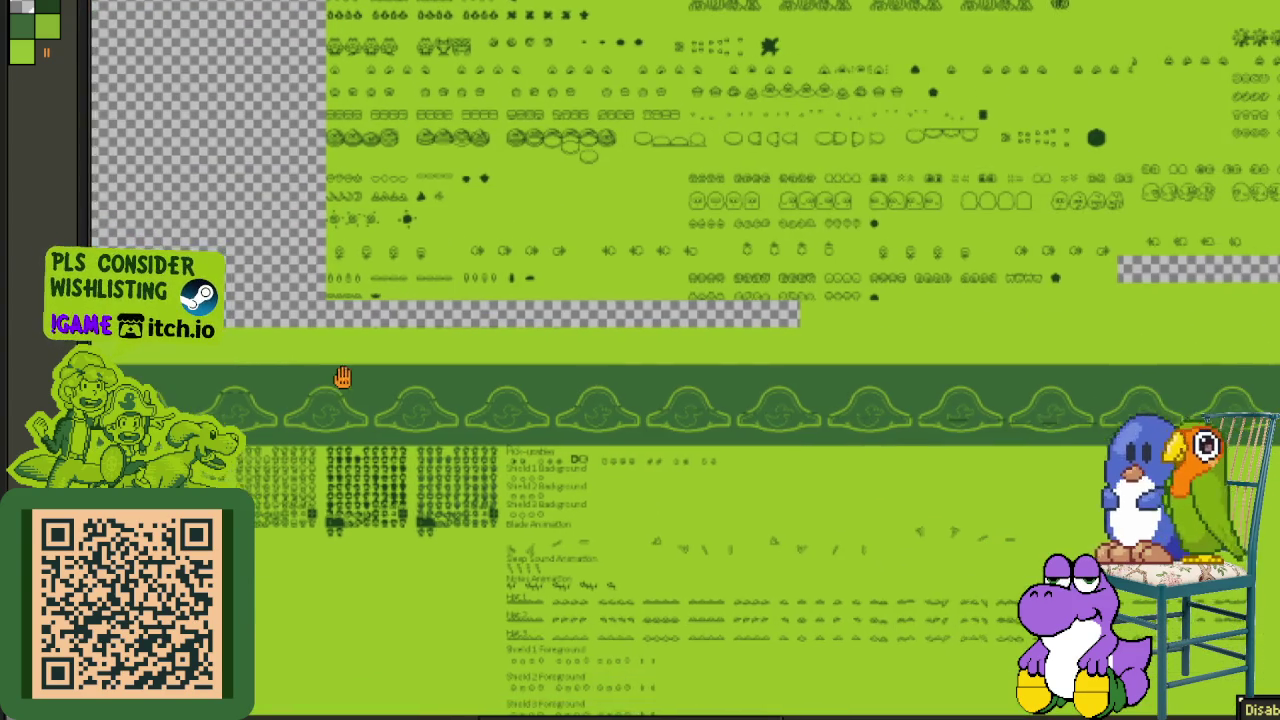
{"action": "mouse_move", "coordinate": [489, 415]}
{"action": "left_mouse_down"}
{"action": "mouse_move", "coordinate": [606, 630]}
{"action": "mouse_move", "coordinate": [248, 398]}
{"action": "mouse_move", "coordinate": [541, 478]}
{"action": "left_mouse_up"}
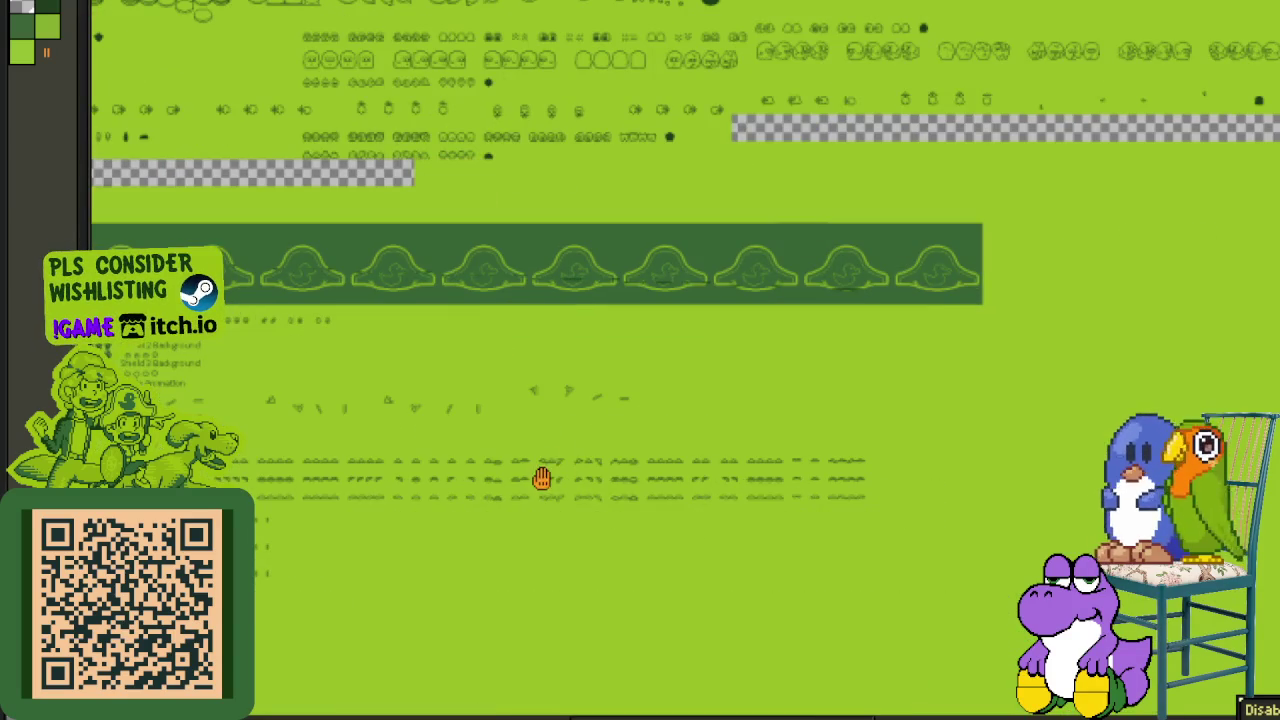
{"action": "left_click_drag", "start_coordinate": [608, 429], "coordinate": [341, 458]}
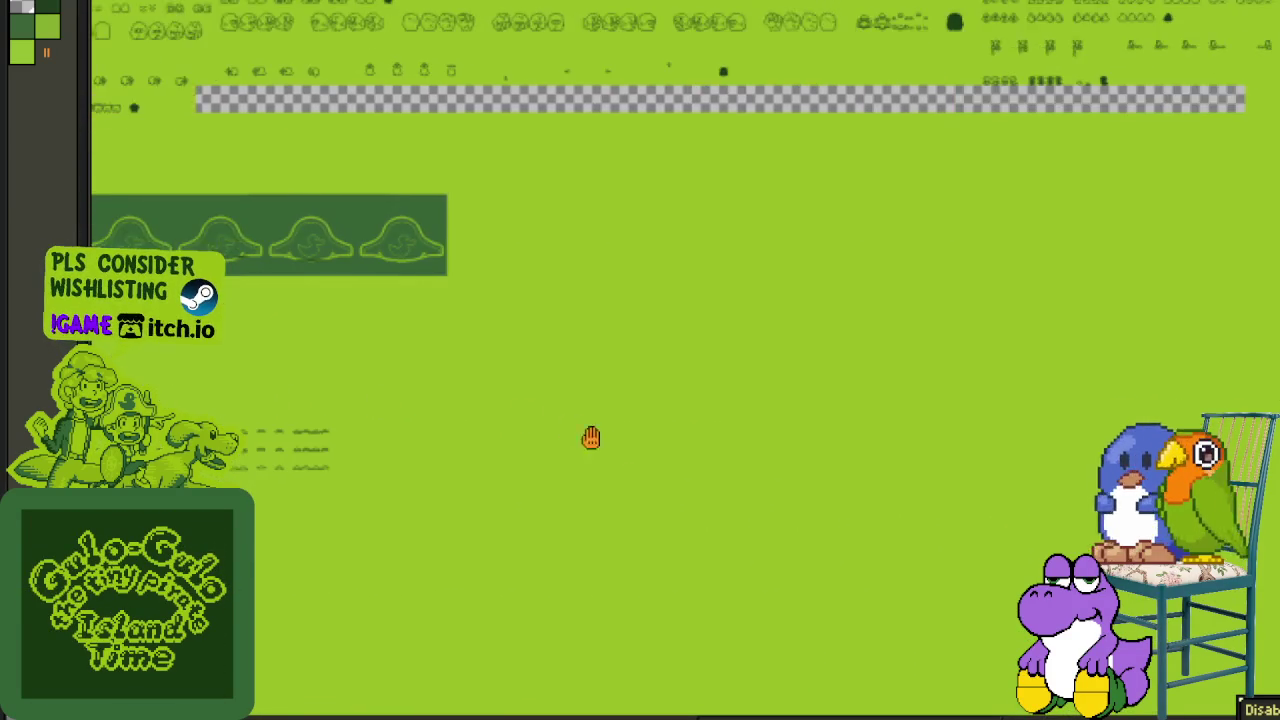
{"action": "left_click_drag", "start_coordinate": [341, 458], "coordinate": [605, 452]}
{"action": "scroll", "coordinate": [605, 452], "scroll_direction": "up", "scroll_amount": 1}
{"action": "scroll", "coordinate": [543, 228], "scroll_direction": "up", "scroll_amount": 2}
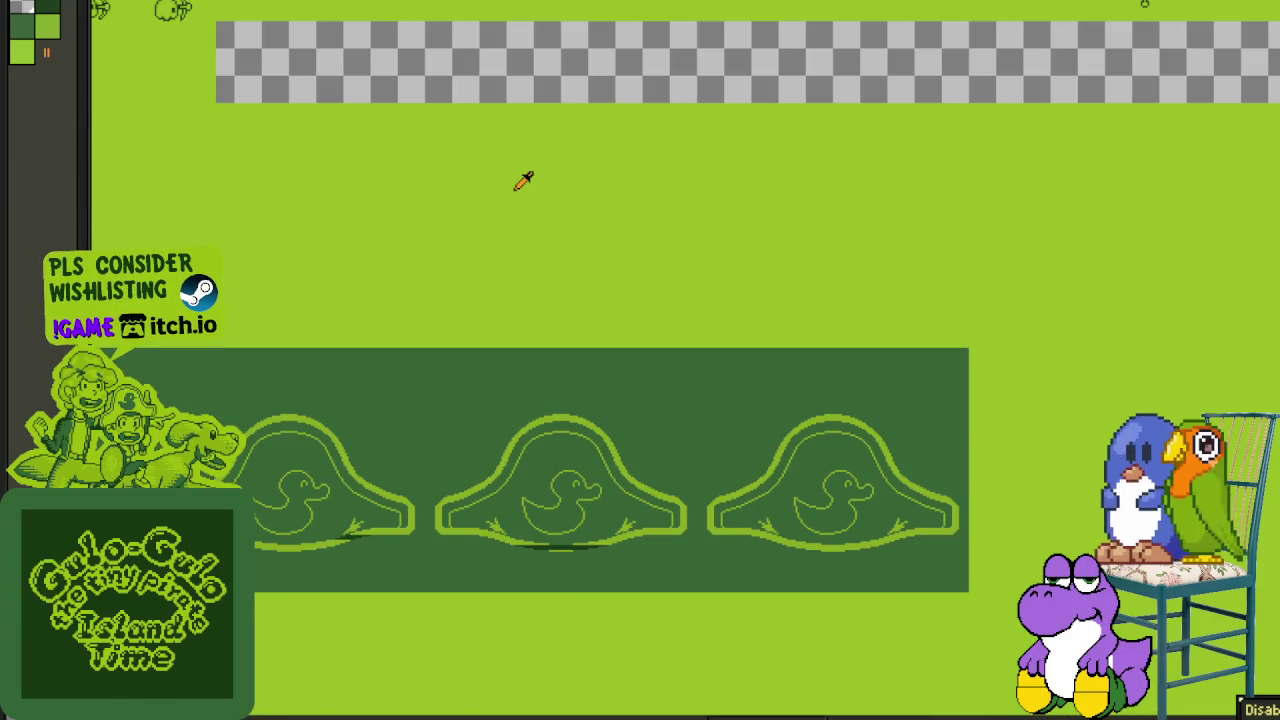
- Paint-bucket the transparent strip below the sprites with light green
{"action": "left_click", "coordinate": [495, 72]}
{"action": "scroll", "coordinate": [402, 79], "scroll_direction": "down", "scroll_amount": 3}
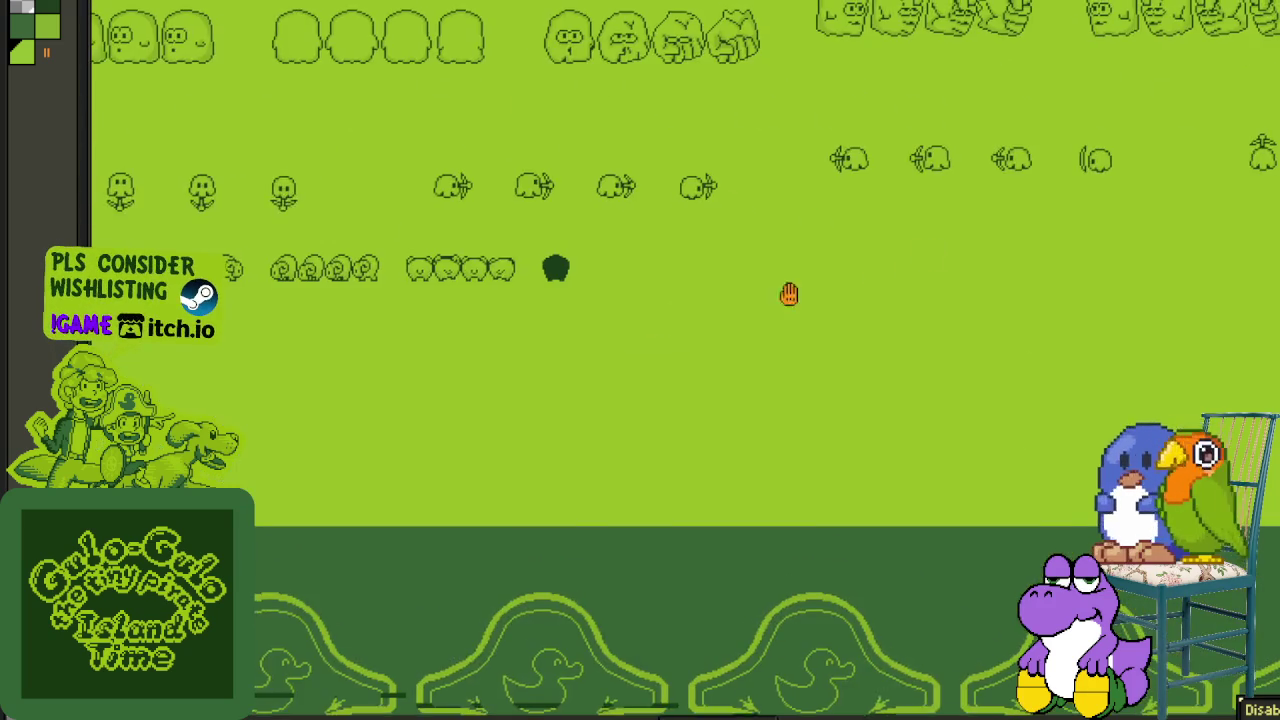
{"action": "scroll", "coordinate": [691, 391], "scroll_direction": "up", "scroll_amount": 1}
{"action": "scroll", "coordinate": [357, 400], "scroll_direction": "up", "scroll_amount": 1}
{"action": "scroll", "coordinate": [431, 436], "scroll_direction": "up", "scroll_amount": 1}
{"action": "left_click_drag", "start_coordinate": [431, 436], "coordinate": [554, 440]}
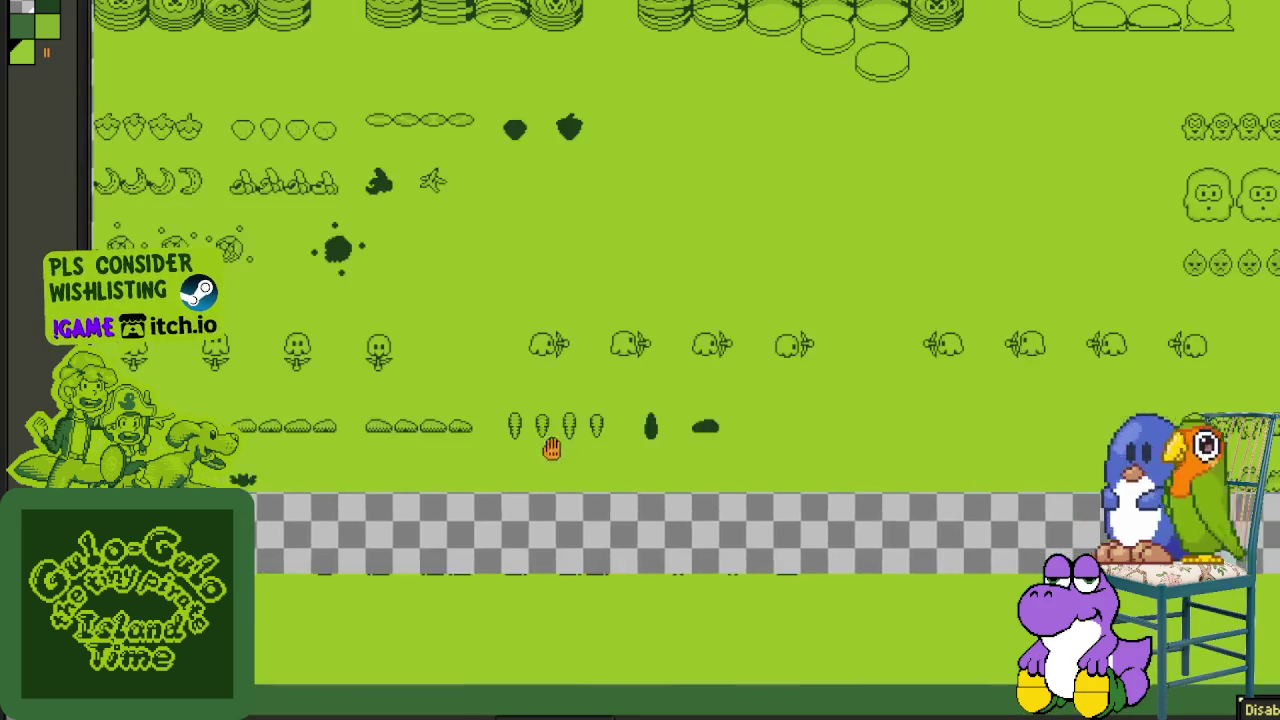
{"action": "left_click_drag", "start_coordinate": [405, 531], "coordinate": [385, 433]}
{"action": "scroll", "coordinate": [385, 433], "scroll_direction": "up", "scroll_amount": 1}
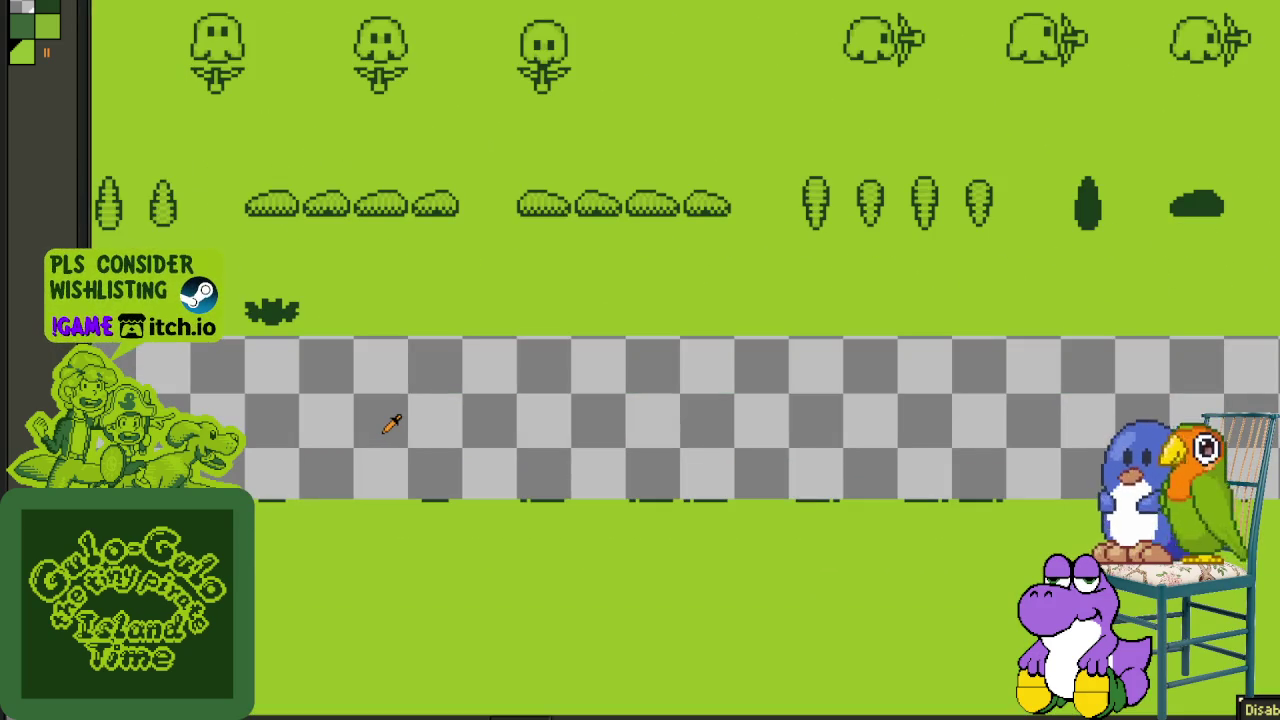
{"action": "scroll", "coordinate": [388, 424], "scroll_direction": "down", "scroll_amount": 2}
{"action": "scroll", "coordinate": [430, 440], "scroll_direction": "up", "scroll_amount": 1}
{"action": "scroll", "coordinate": [372, 444], "scroll_direction": "up", "scroll_amount": 1}
{"action": "scroll", "coordinate": [365, 470], "scroll_direction": "up", "scroll_amount": 1}
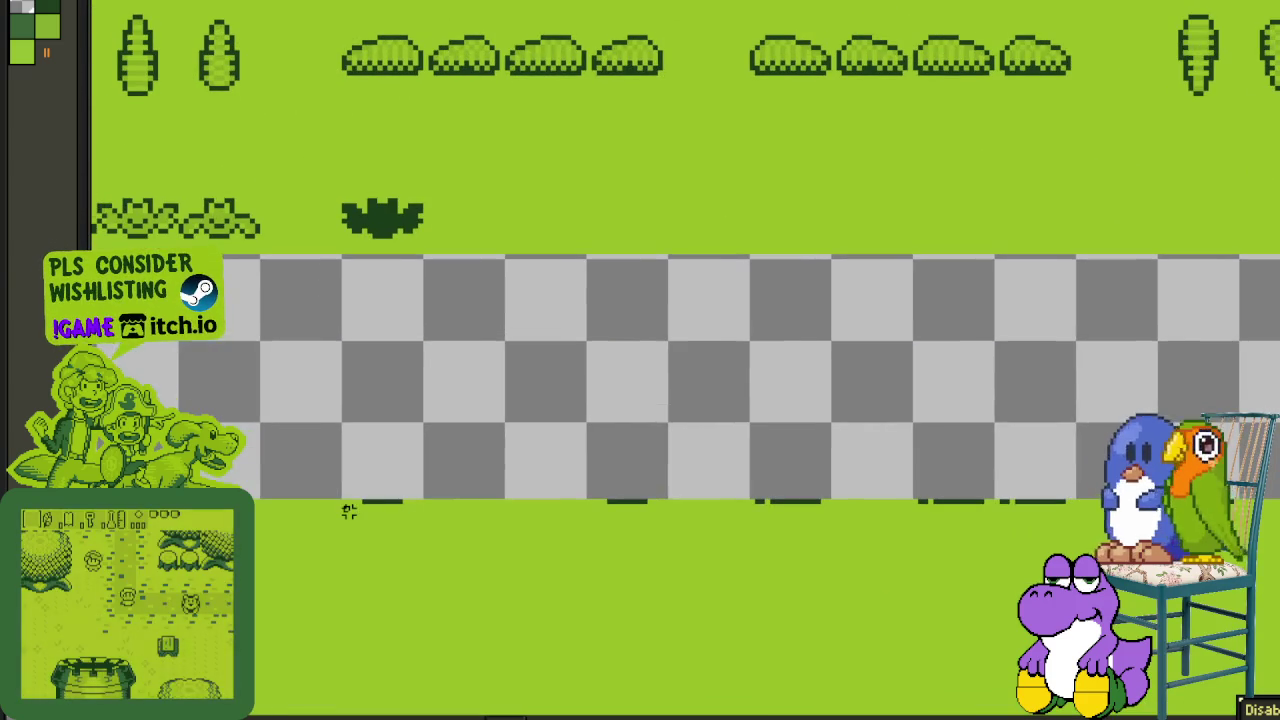
{"action": "scroll", "coordinate": [348, 507], "scroll_direction": "up", "scroll_amount": 1}
{"action": "scroll", "coordinate": [348, 507], "scroll_direction": "up", "scroll_amount": 1}
- Marquee-select a wide patch of green background beneath the strip
{"action": "mouse_move", "coordinate": [343, 497]}
{"action": "left_mouse_down"}
{"action": "mouse_move", "coordinate": [485, 582]}
{"action": "mouse_move", "coordinate": [791, 691]}
{"action": "left_mouse_up"}
{"action": "scroll", "coordinate": [791, 691], "scroll_direction": "down", "scroll_amount": 1}
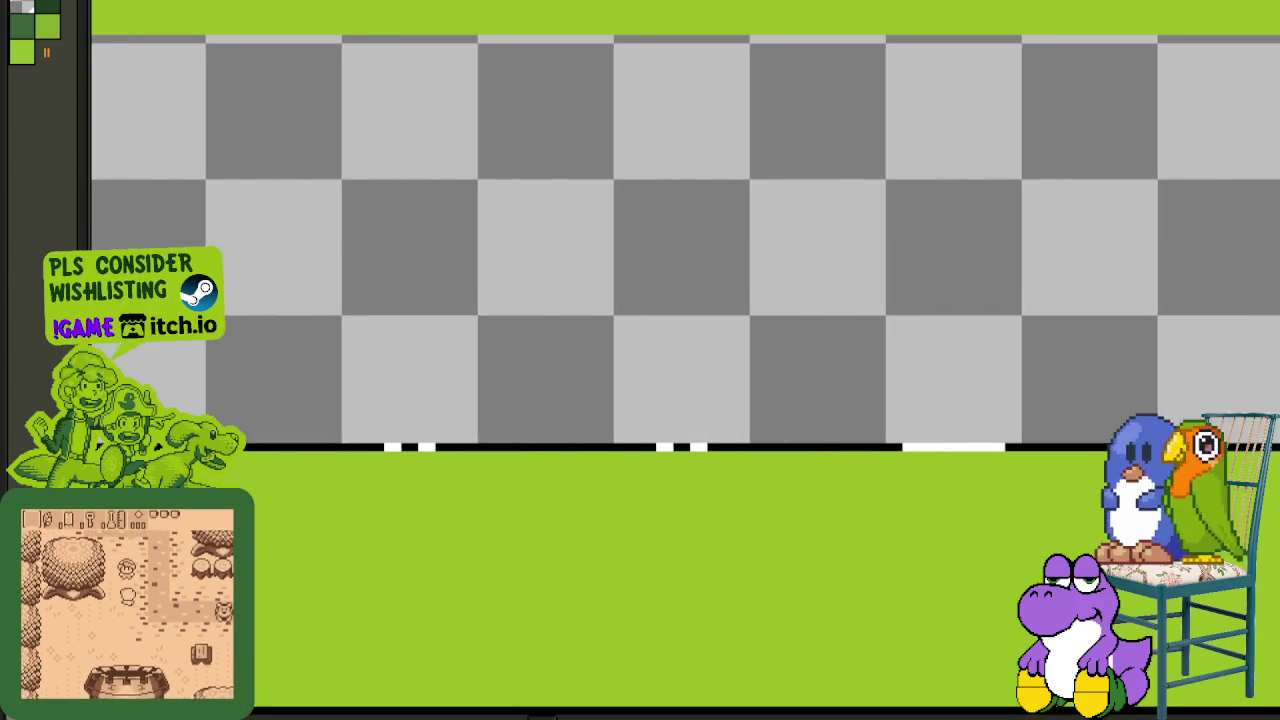
{"action": "mouse_move", "coordinate": [250, 450]}
{"action": "left_mouse_down"}
{"action": "mouse_move", "coordinate": [900, 700]}
{"action": "mouse_move", "coordinate": [971, 700]}
{"action": "left_mouse_up"}
{"action": "scroll", "coordinate": [850, 660], "scroll_direction": "down", "scroll_amount": 2}
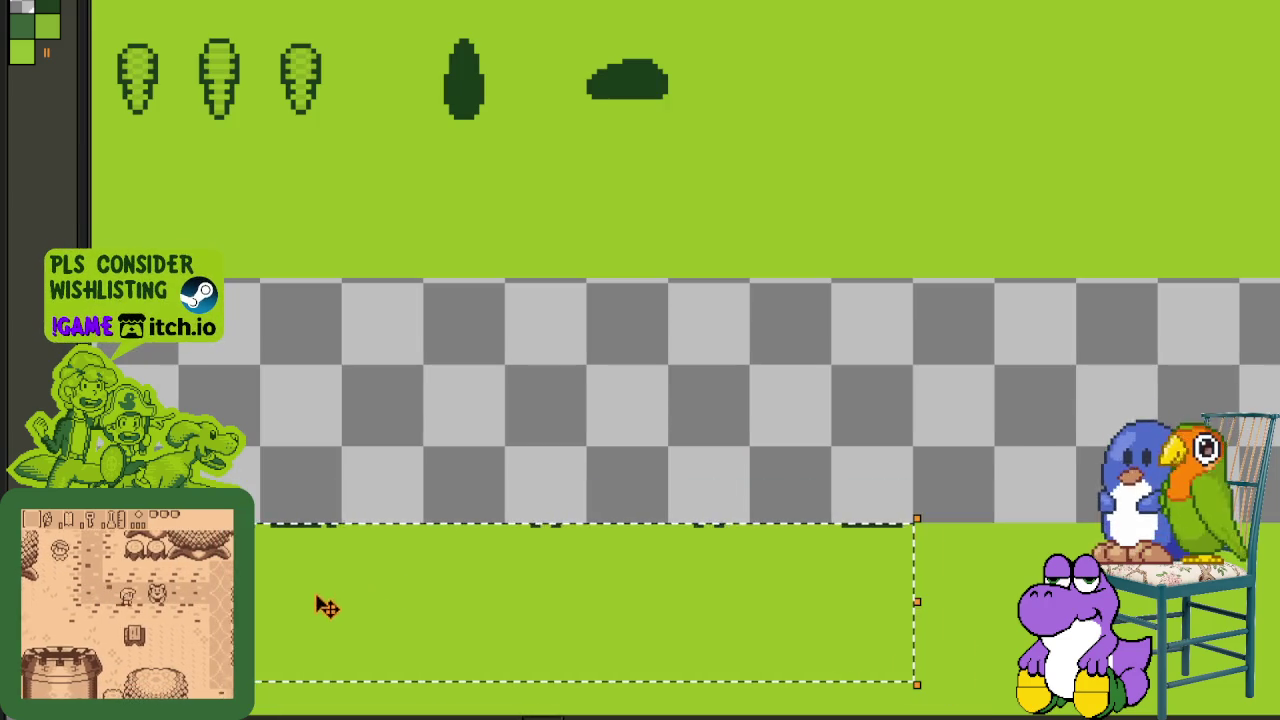
{"action": "scroll", "coordinate": [320, 609], "scroll_direction": "down", "scroll_amount": 2}
{"action": "scroll", "coordinate": [337, 569], "scroll_direction": "up", "scroll_amount": 2}
- Paste the copied green patch and slide it over the remaining transparent gap
{"action": "left_click", "coordinate": [555, 625]}
{"action": "scroll", "coordinate": [555, 625], "scroll_direction": "right", "scroll_amount": 10}
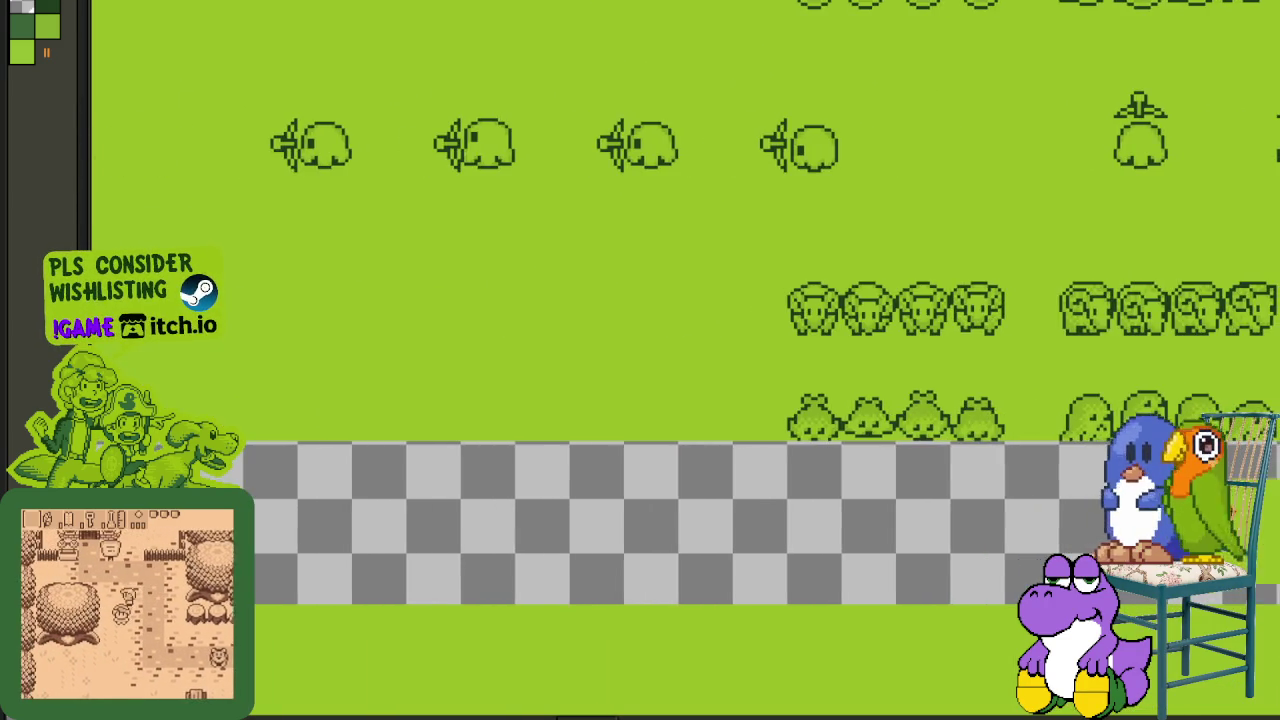
{"action": "key", "text": "ctrl+v"}
{"action": "scroll", "coordinate": [857, 503], "scroll_direction": "up", "scroll_amount": 1}
{"action": "scroll", "coordinate": [766, 463], "scroll_direction": "up", "scroll_amount": 2}
{"action": "scroll", "coordinate": [809, 463], "scroll_direction": "up", "scroll_amount": 2}
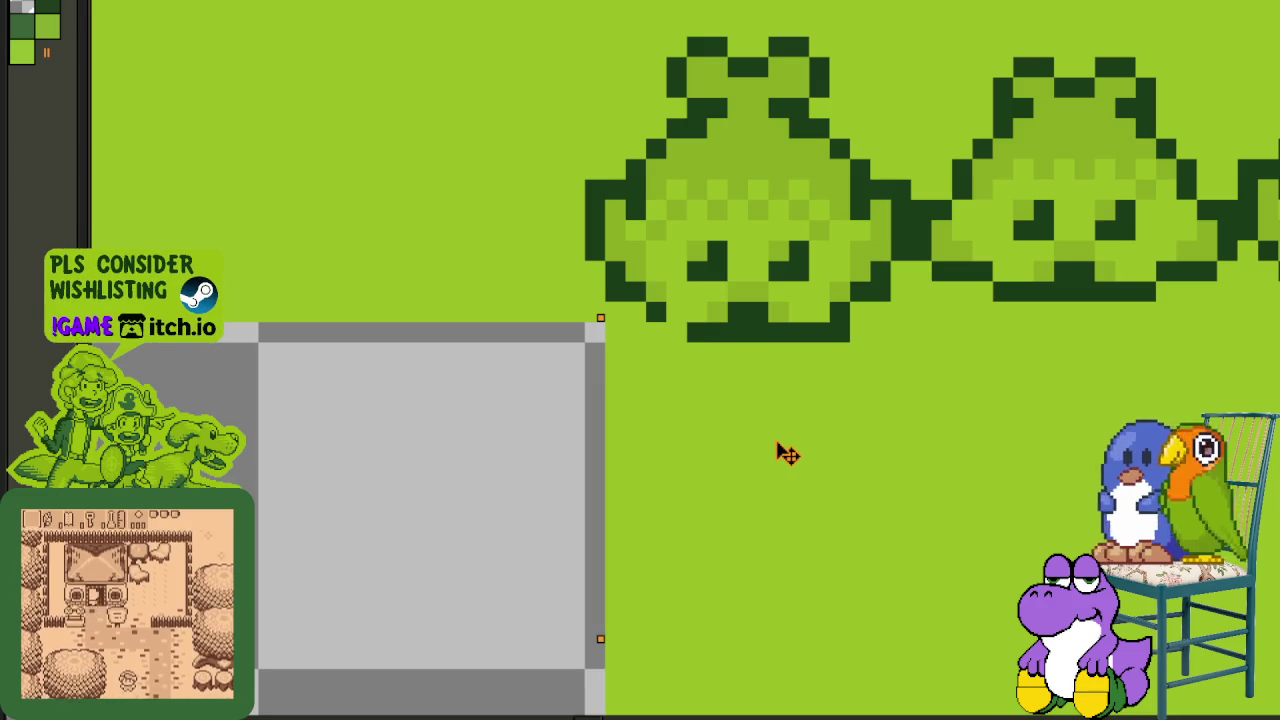
{"action": "left_click_drag", "start_coordinate": [788, 454], "coordinate": [769, 452]}
{"action": "scroll", "coordinate": [411, 371], "scroll_direction": "down", "scroll_amount": 2}
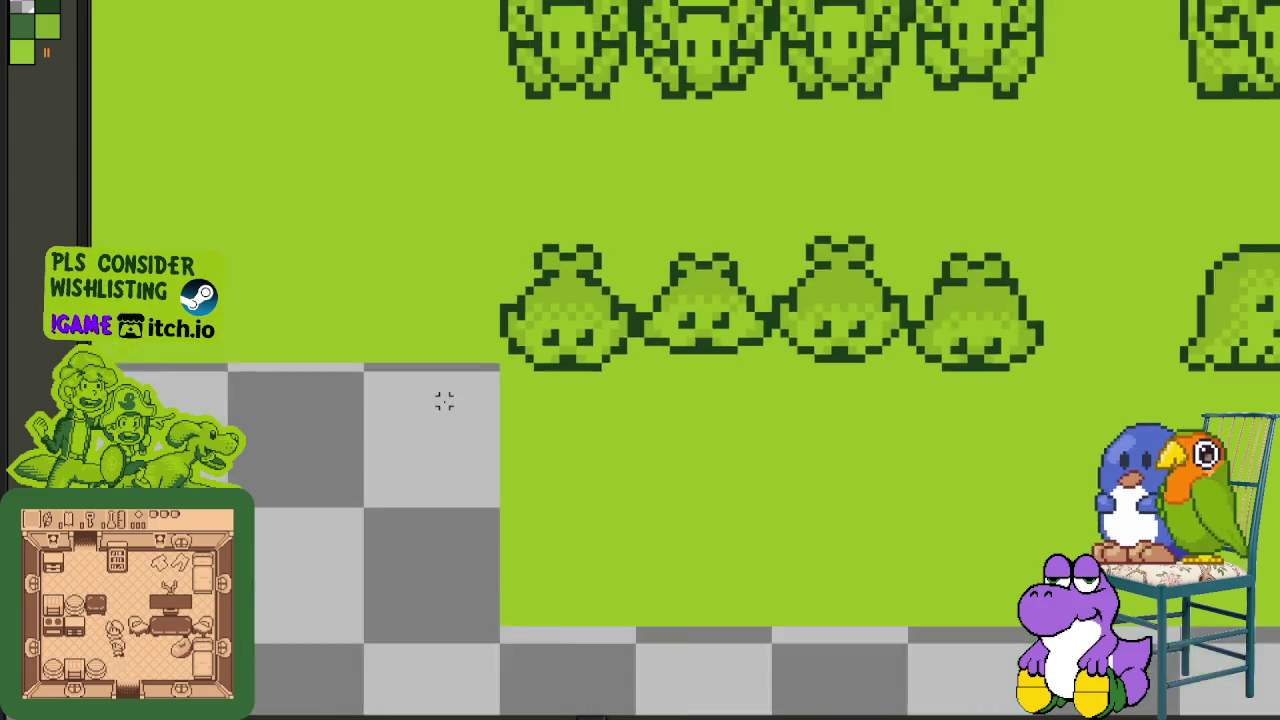
{"action": "scroll", "coordinate": [703, 474], "scroll_direction": "down", "scroll_amount": 2}
{"action": "scroll", "coordinate": [797, 474], "scroll_direction": "right", "scroll_amount": 3}
{"action": "scroll", "coordinate": [824, 487], "scroll_direction": "down", "scroll_amount": 1}
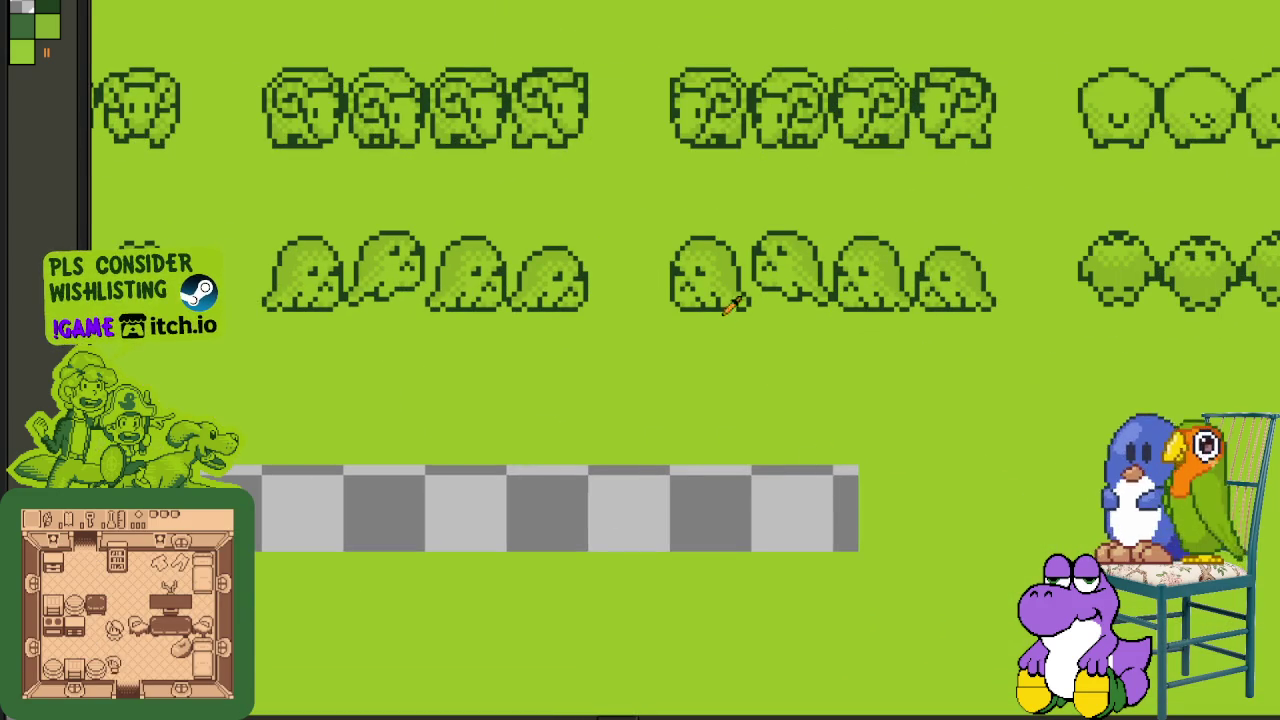
{"action": "scroll", "coordinate": [728, 355], "scroll_direction": "up", "scroll_amount": 1}
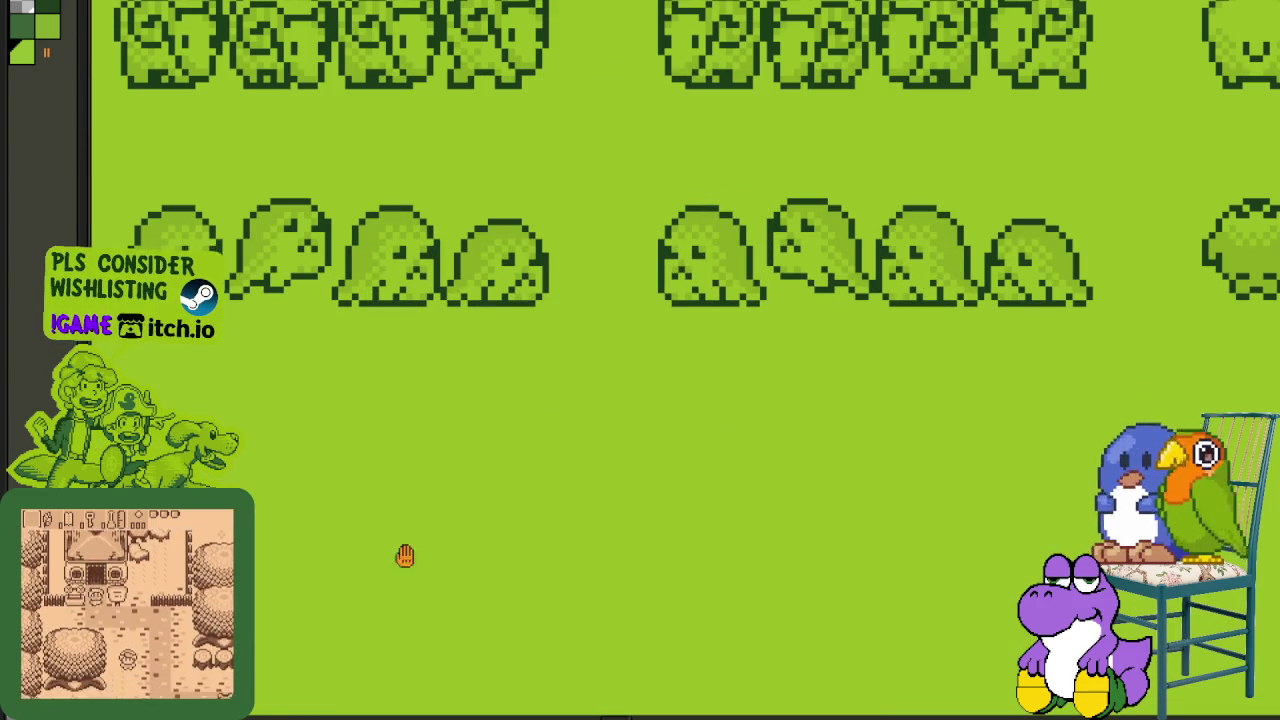
{"action": "scroll", "coordinate": [654, 503], "scroll_direction": "down", "scroll_amount": 2}
{"action": "scroll", "coordinate": [718, 440], "scroll_direction": "down", "scroll_amount": 2}
{"action": "scroll", "coordinate": [683, 474], "scroll_direction": "down", "scroll_amount": 2}
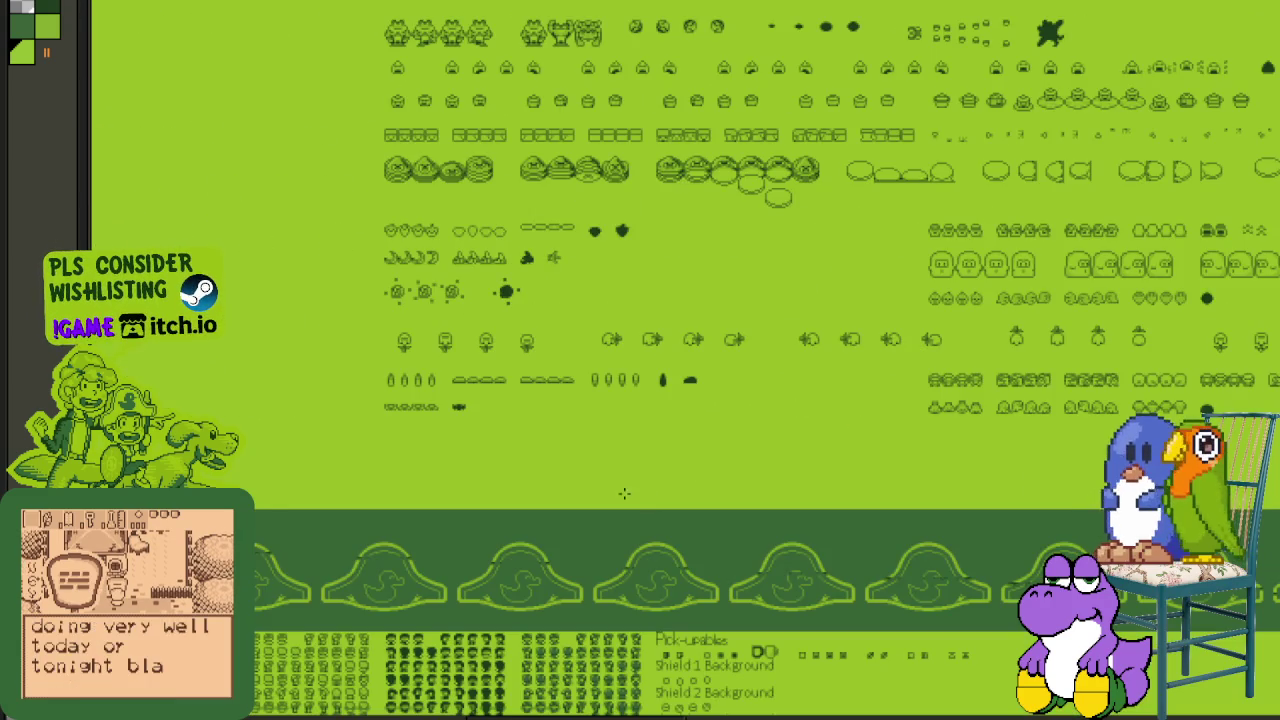
{"action": "scroll", "coordinate": [809, 429], "scroll_direction": "down", "scroll_amount": 2}
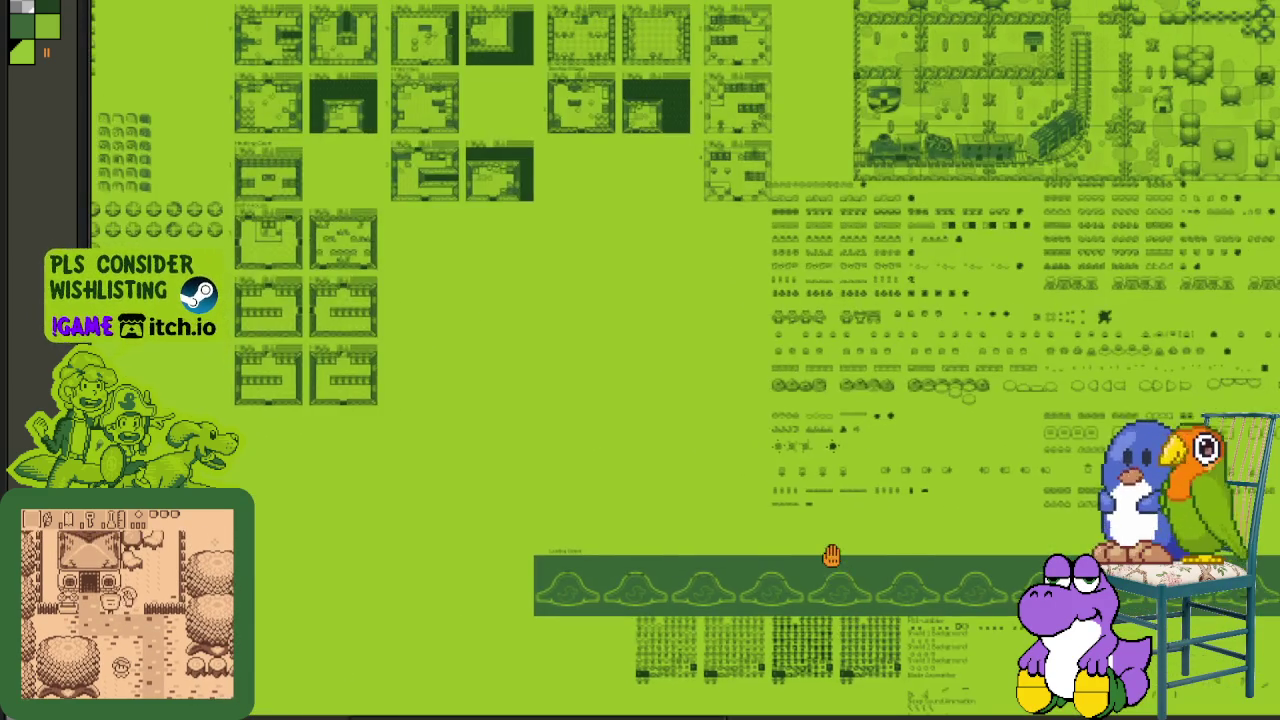
- Pan across the room tiles and duck-hat banner to review the area beneath it
{"action": "left_click_drag", "start_coordinate": [760, 486], "coordinate": [536, 260]}
{"action": "scroll", "coordinate": [586, 494], "scroll_direction": "down", "scroll_amount": 5}
{"action": "scroll", "coordinate": [629, 394], "scroll_direction": "down", "scroll_amount": 5}
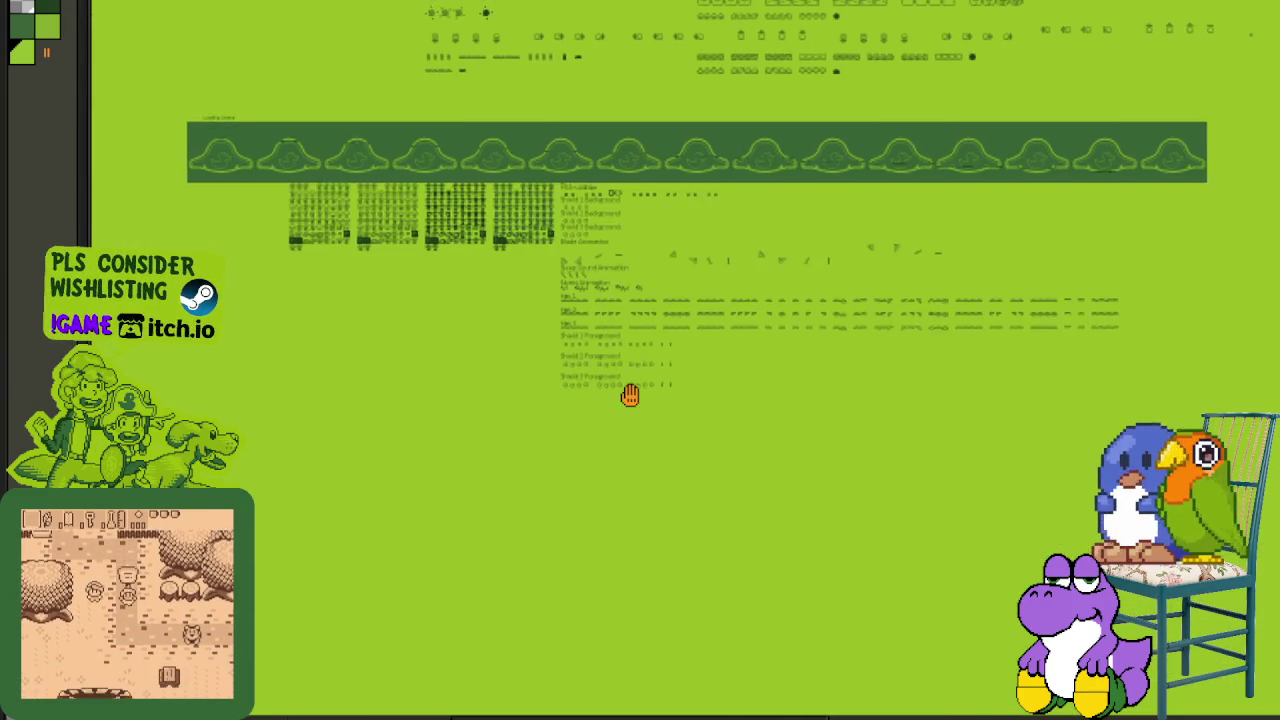
{"action": "scroll", "coordinate": [660, 309], "scroll_direction": "down", "scroll_amount": 5}
{"action": "scroll", "coordinate": [624, 430], "scroll_direction": "up", "scroll_amount": 4}
{"action": "scroll", "coordinate": [609, 503], "scroll_direction": "up", "scroll_amount": 1}
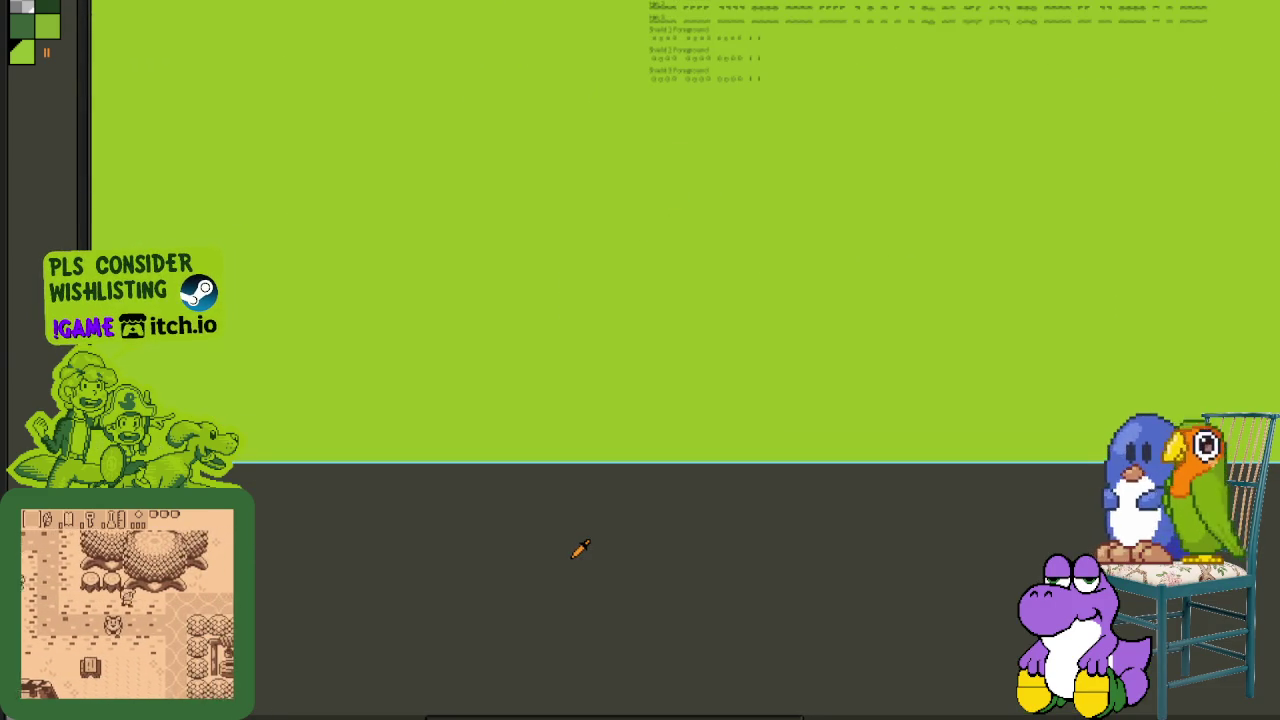
{"action": "scroll", "coordinate": [546, 571], "scroll_direction": "up", "scroll_amount": 5}
{"action": "scroll", "coordinate": [506, 674], "scroll_direction": "up", "scroll_amount": 5}
{"action": "scroll", "coordinate": [569, 577], "scroll_direction": "up", "scroll_amount": 1}
{"action": "scroll", "coordinate": [564, 584], "scroll_direction": "down", "scroll_amount": 1}
{"action": "scroll", "coordinate": [564, 584], "scroll_direction": "down", "scroll_amount": 1}
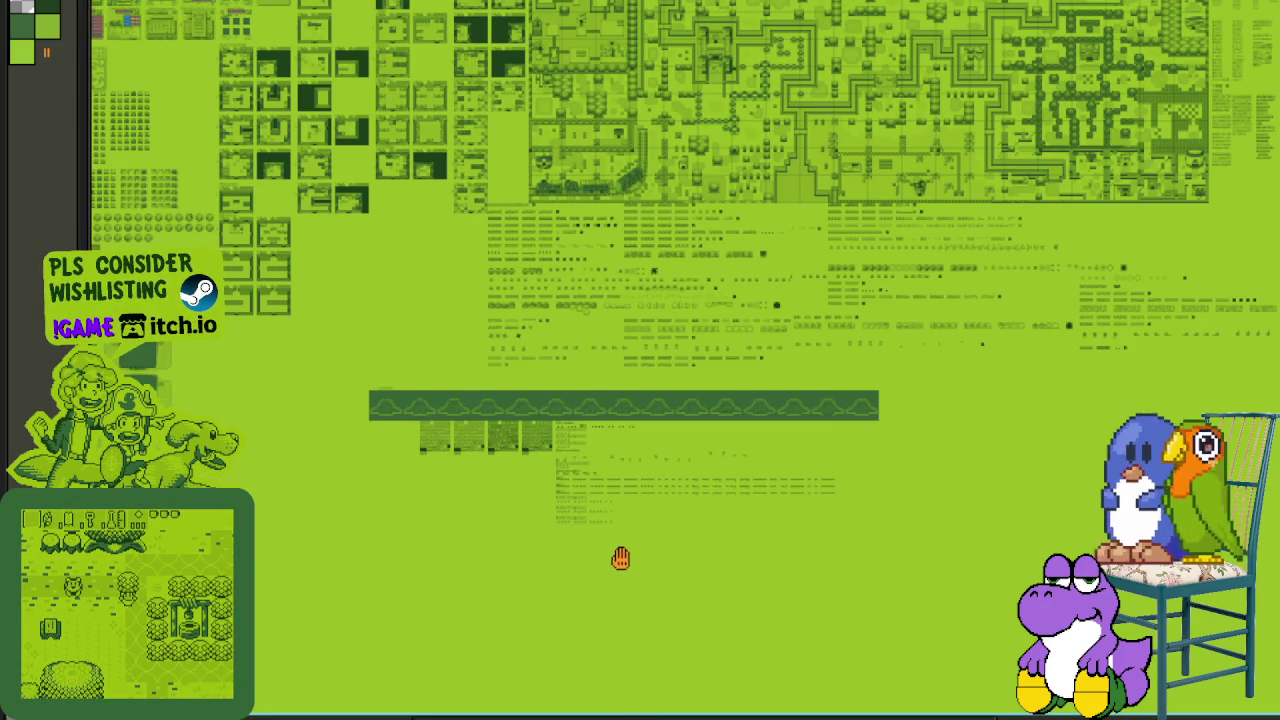
{"action": "scroll", "coordinate": [621, 557], "scroll_direction": "up", "scroll_amount": 2}
{"action": "scroll", "coordinate": [621, 557], "scroll_direction": "right", "scroll_amount": 3}
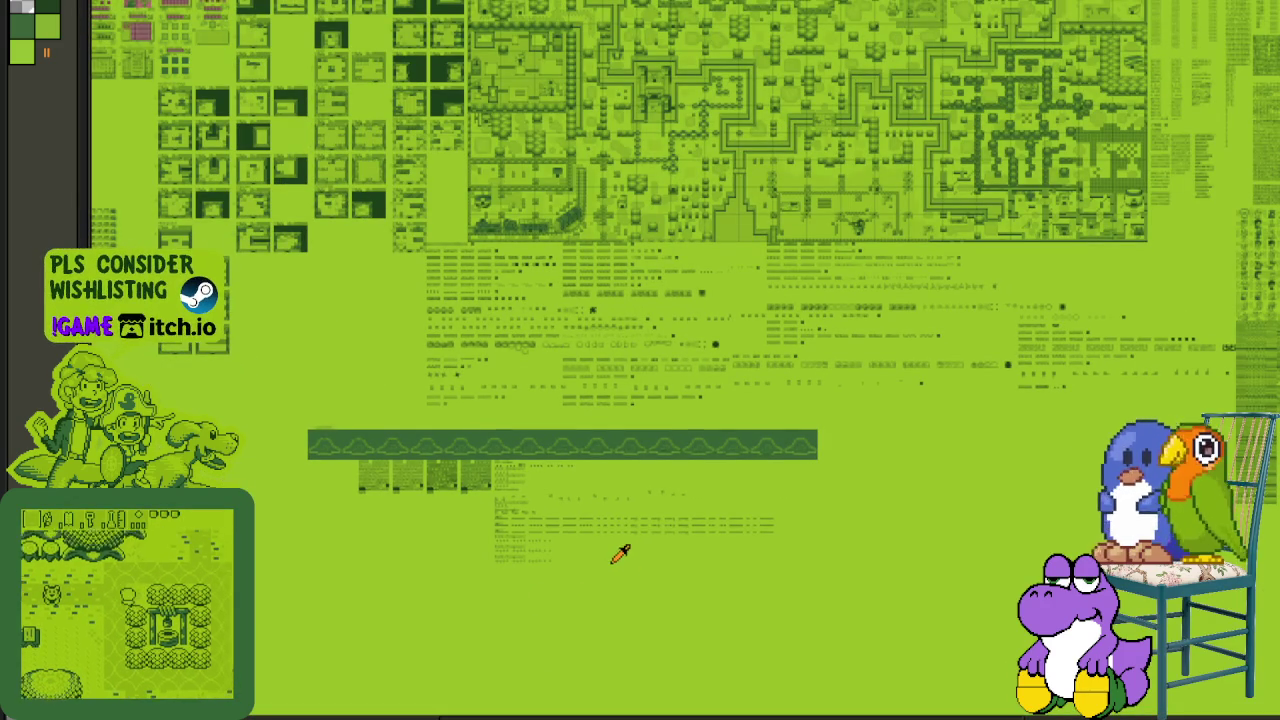
{"action": "scroll", "coordinate": [320, 434], "scroll_direction": "up", "scroll_amount": 1}
{"action": "scroll", "coordinate": [323, 431], "scroll_direction": "up", "scroll_amount": 1}
{"action": "scroll", "coordinate": [357, 343], "scroll_direction": "up", "scroll_amount": 1}
{"action": "scroll", "coordinate": [320, 260], "scroll_direction": "up", "scroll_amount": 1}
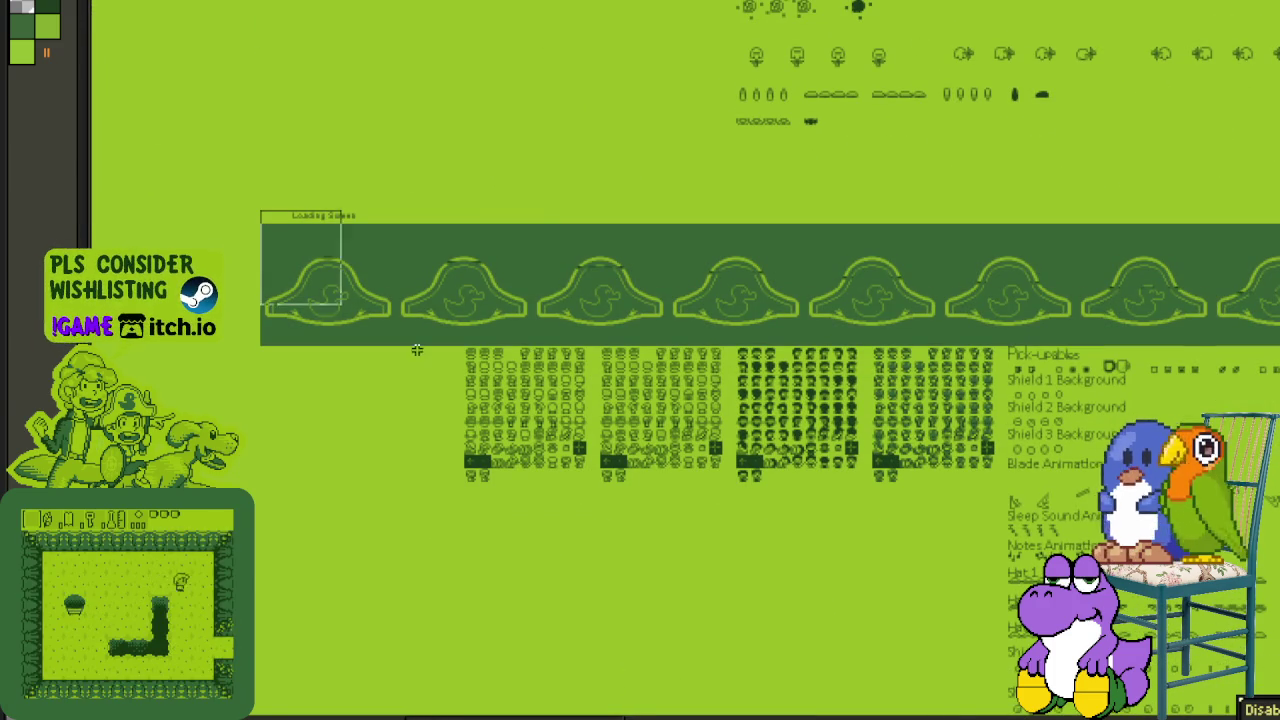
{"action": "mouse_move", "coordinate": [811, 507]}
{"action": "left_mouse_down"}
{"action": "mouse_move", "coordinate": [484, 507]}
{"action": "mouse_move", "coordinate": [390, 450]}
{"action": "mouse_move", "coordinate": [390, 387]}
{"action": "mouse_move", "coordinate": [335, 321]}
{"action": "mouse_move", "coordinate": [74, 321]}
{"action": "left_mouse_up"}
{"action": "scroll", "coordinate": [654, 359], "scroll_direction": "right", "scroll_amount": 2}
{"action": "scroll", "coordinate": [654, 359], "scroll_direction": "right", "scroll_amount": 2}
{"action": "scroll", "coordinate": [654, 359], "scroll_direction": "right", "scroll_amount": 2}
{"action": "scroll", "coordinate": [654, 359], "scroll_direction": "right", "scroll_amount": 1}
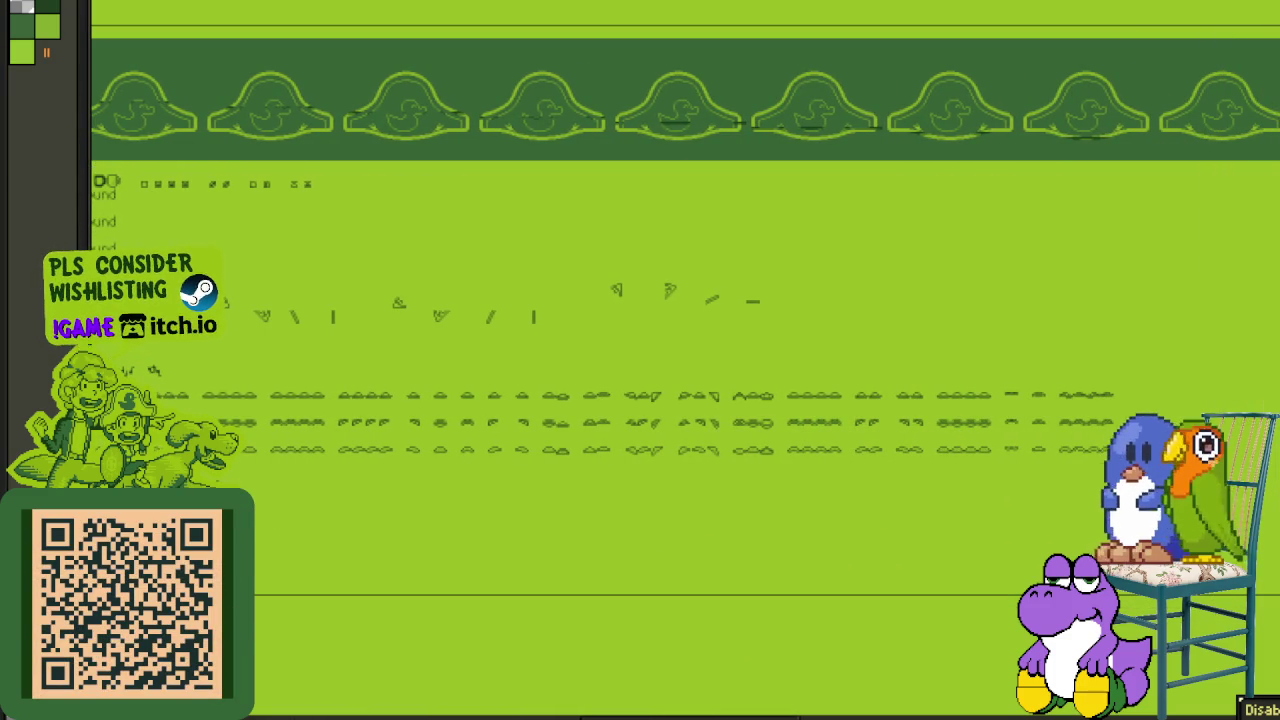
- Select the Loading Screen sprite-art block and cut it from the canvas
{"action": "key", "text": "ctrl+a"}
{"action": "scroll", "coordinate": [895, 450], "scroll_direction": "down", "scroll_amount": 1}
{"action": "scroll", "coordinate": [886, 457], "scroll_direction": "down", "scroll_amount": 1}
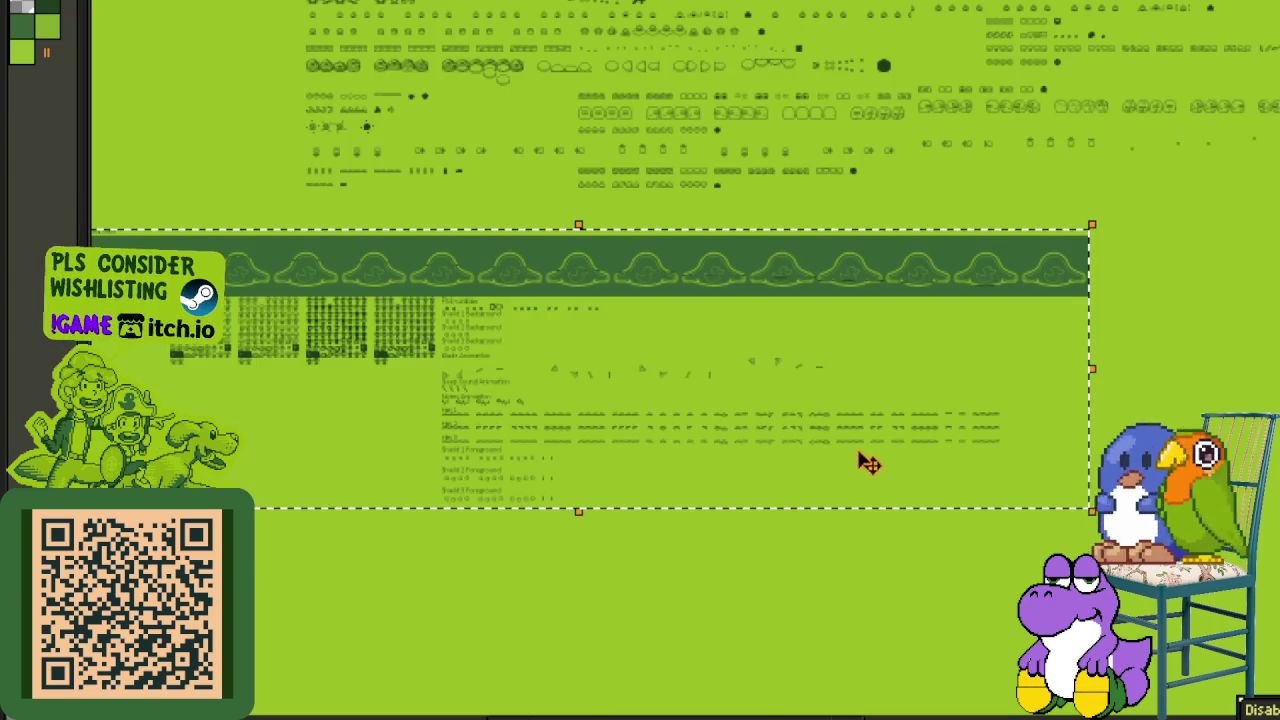
{"action": "scroll", "coordinate": [588, 397], "scroll_direction": "down", "scroll_amount": 1}
{"action": "scroll", "coordinate": [614, 451], "scroll_direction": "down", "scroll_amount": 1}
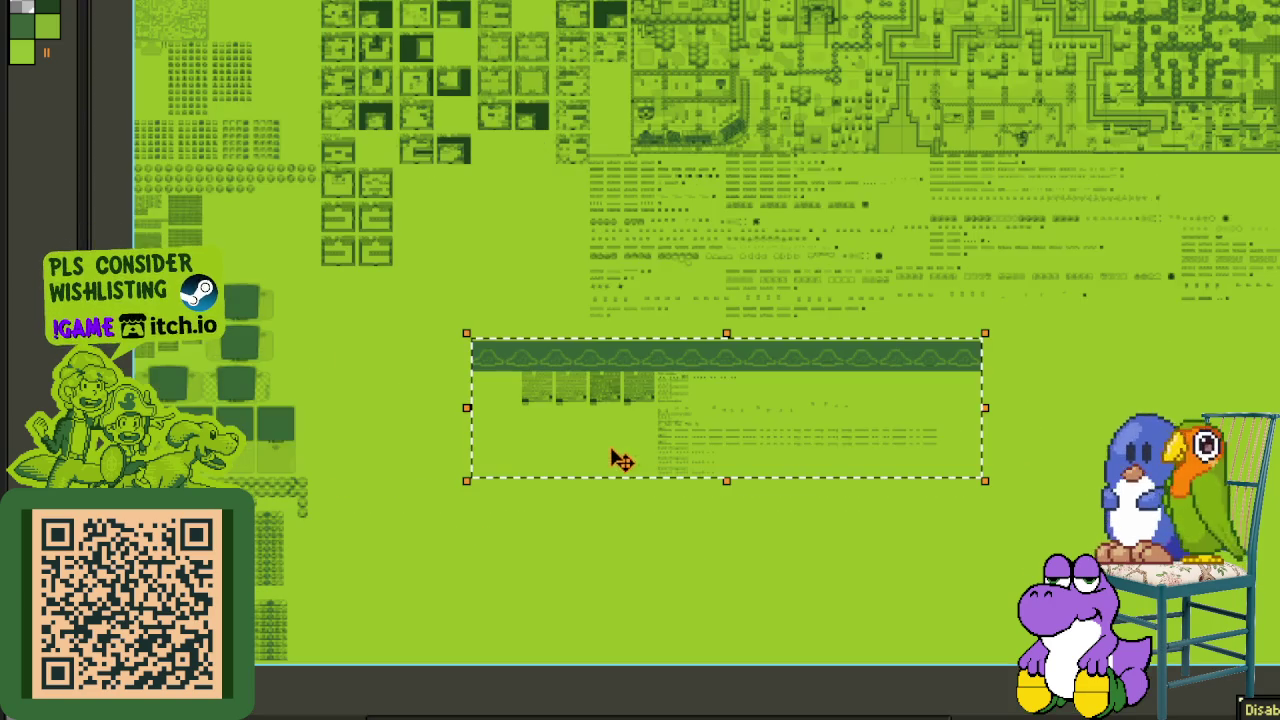
{"action": "key", "text": "Delete"}
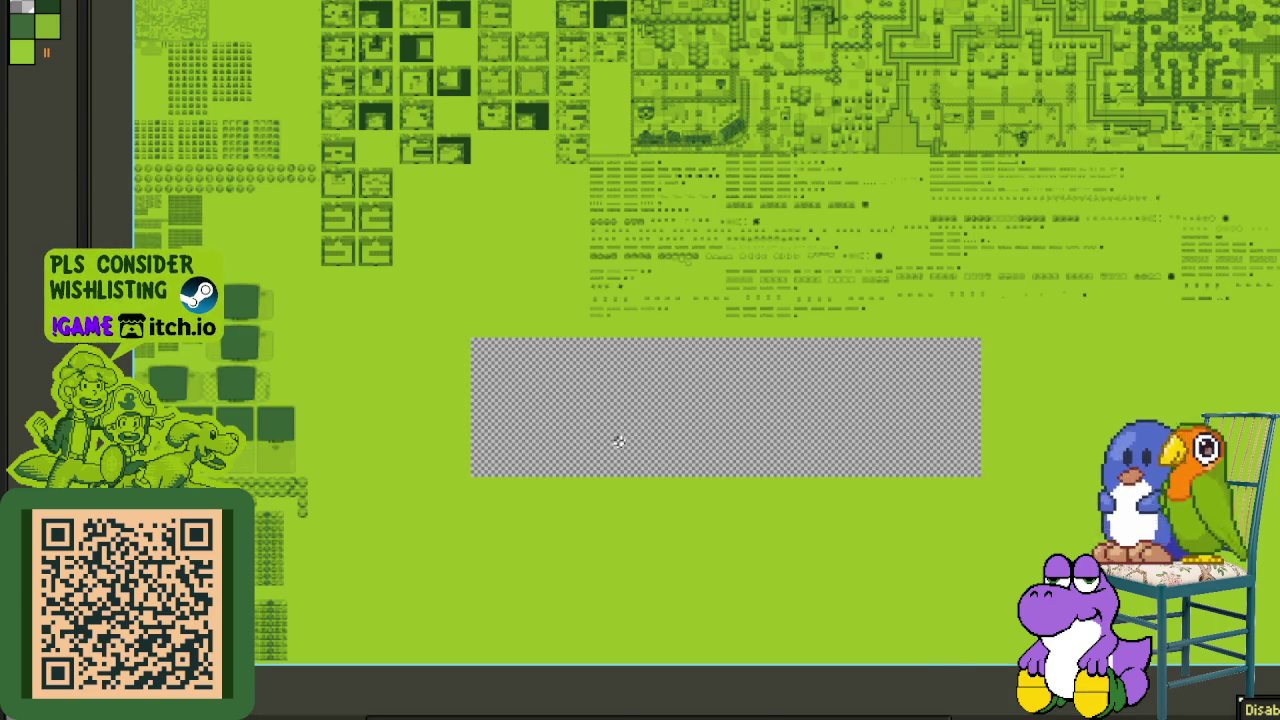
- Add a new layer and paste the cut sprite art onto it
{"action": "key", "text": "Tab"}
{"action": "right_click", "coordinate": [437, 699]}
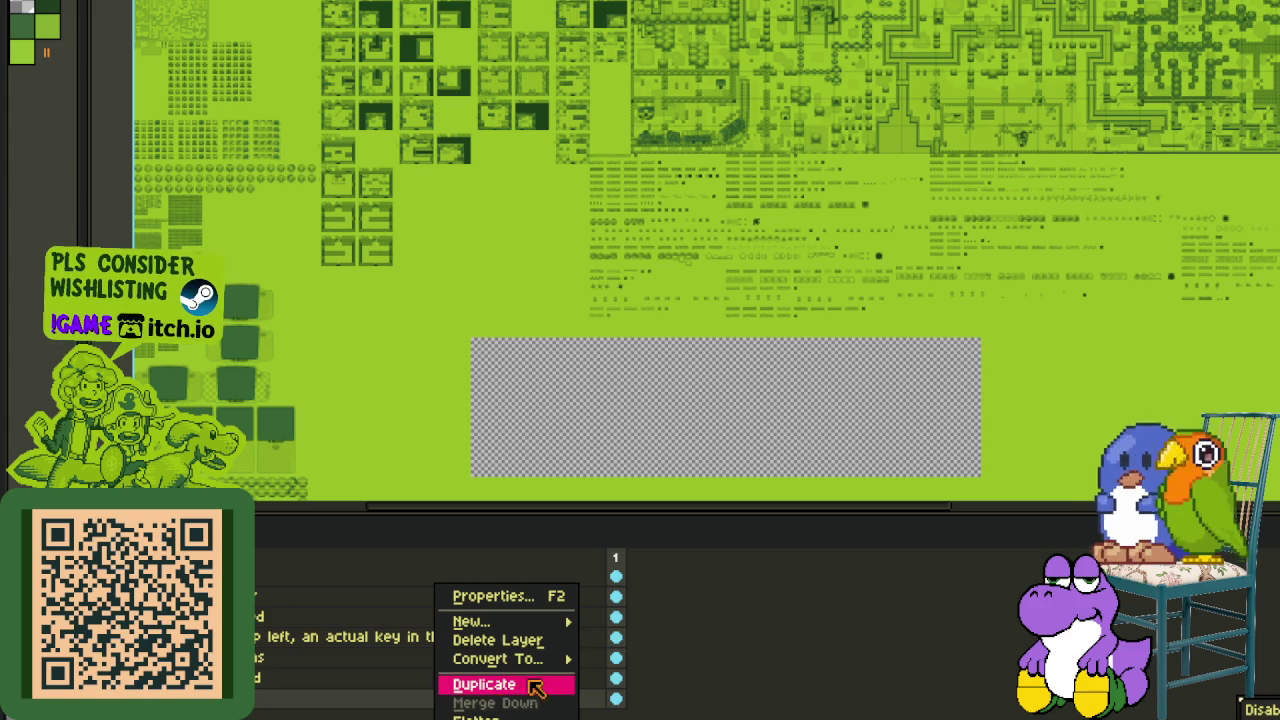
{"action": "mouse_move", "coordinate": [472, 621]}
{"action": "key", "text": "Return"}
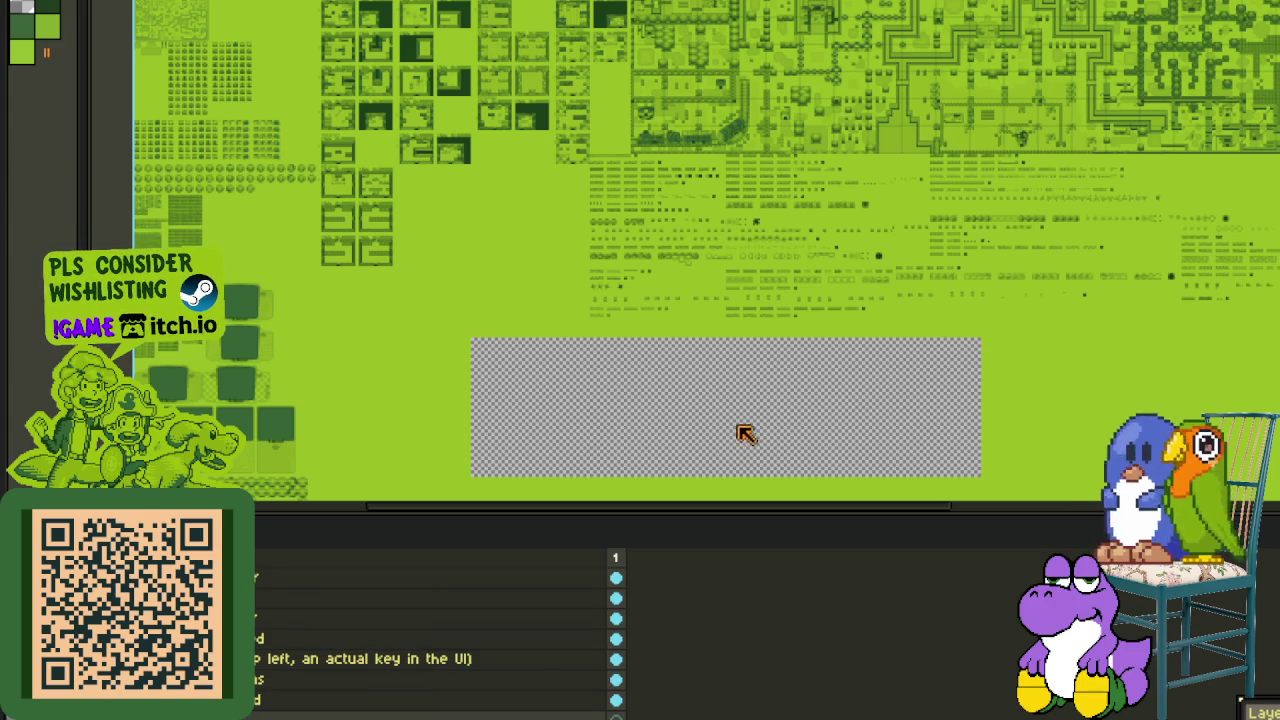
{"action": "key", "text": "Tab"}
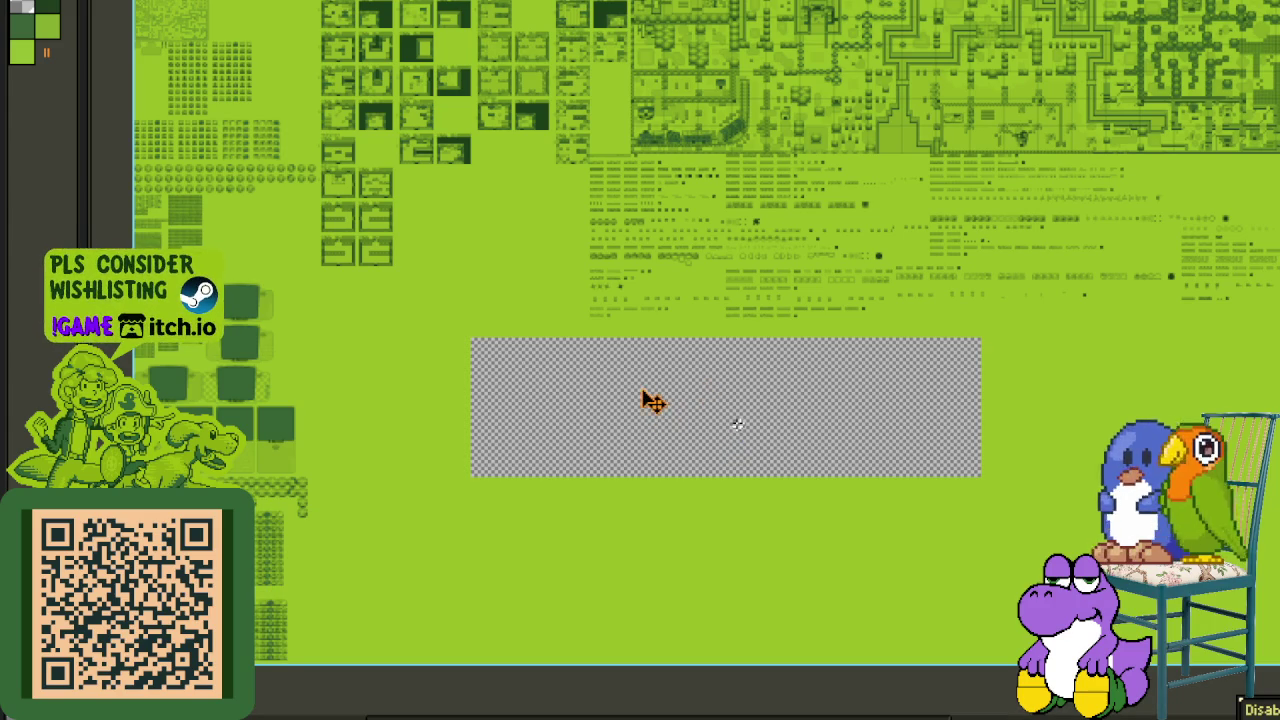
{"action": "key", "text": "ctrl+v"}
{"action": "key", "text": "Tab"}
{"action": "scroll", "coordinate": [573, 353], "scroll_direction": "up", "scroll_amount": 1}
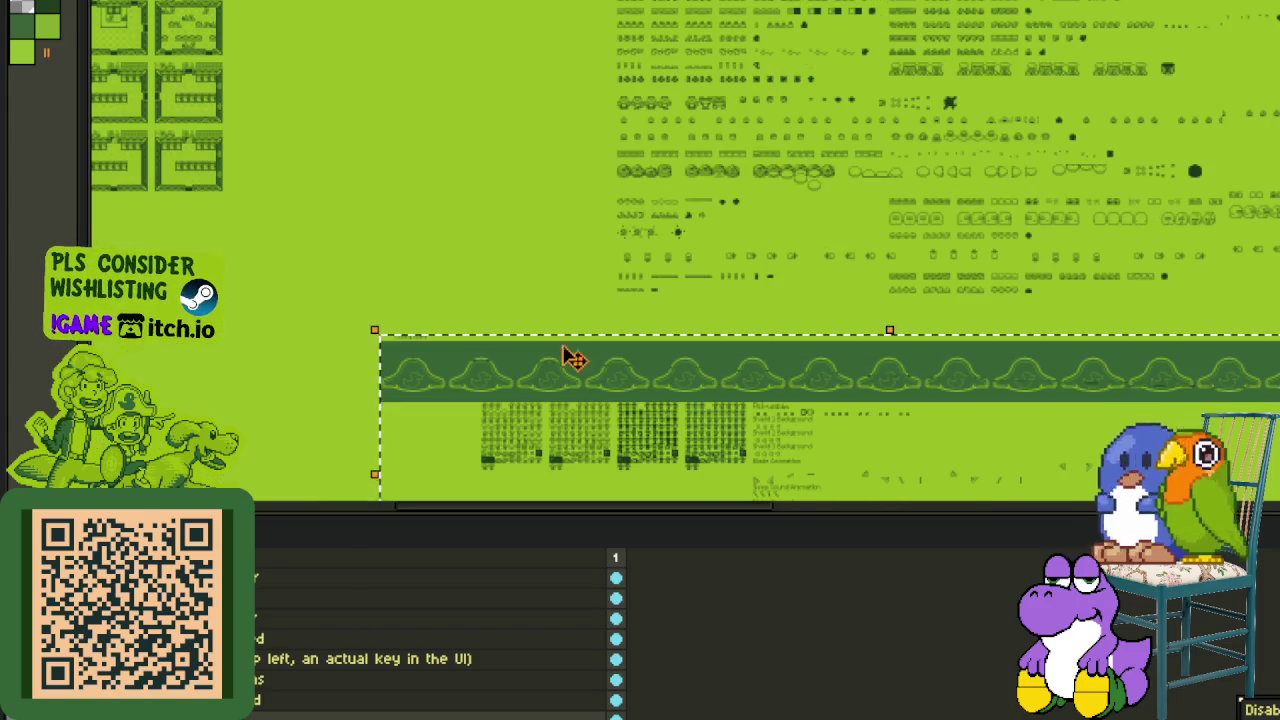
{"action": "key", "text": "Tab"}
{"action": "scroll", "coordinate": [364, 330], "scroll_direction": "up", "scroll_amount": 1}
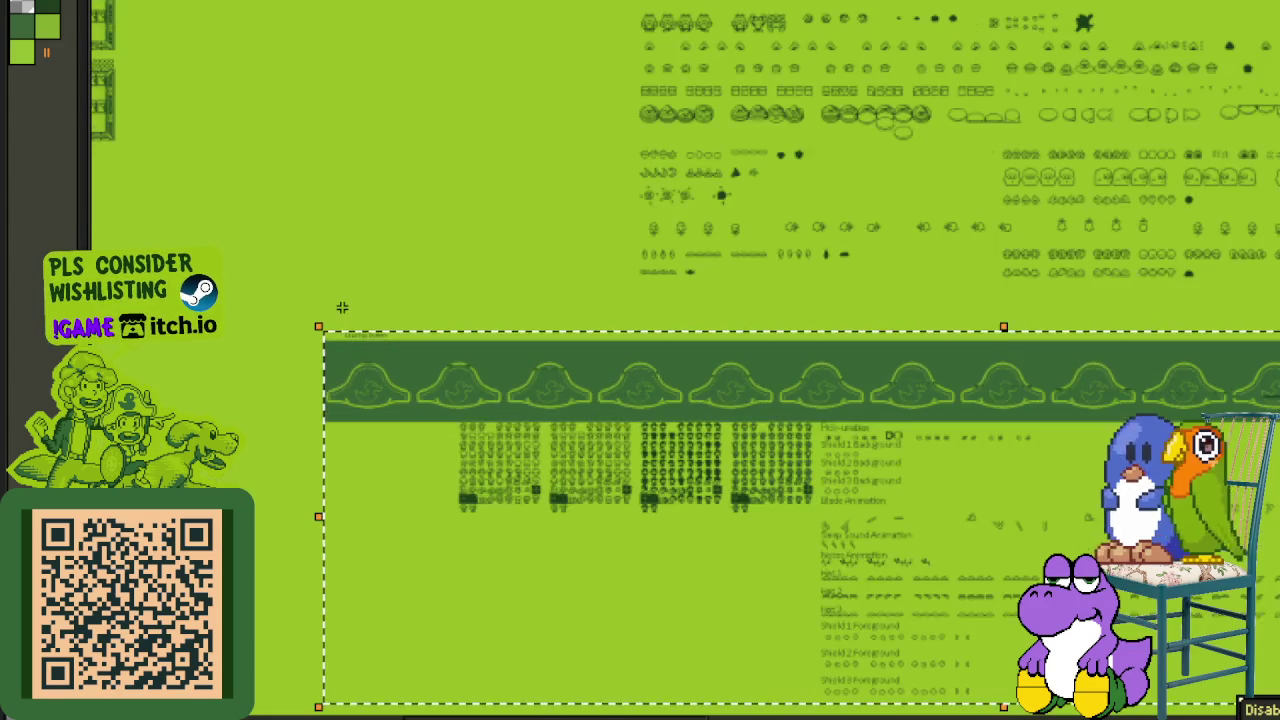
{"action": "scroll", "coordinate": [365, 383], "scroll_direction": "up", "scroll_amount": 1}
- Move the pasted Loading Screen block up and to the right into place
{"action": "left_click_drag", "start_coordinate": [343, 428], "coordinate": [1200, 380]}
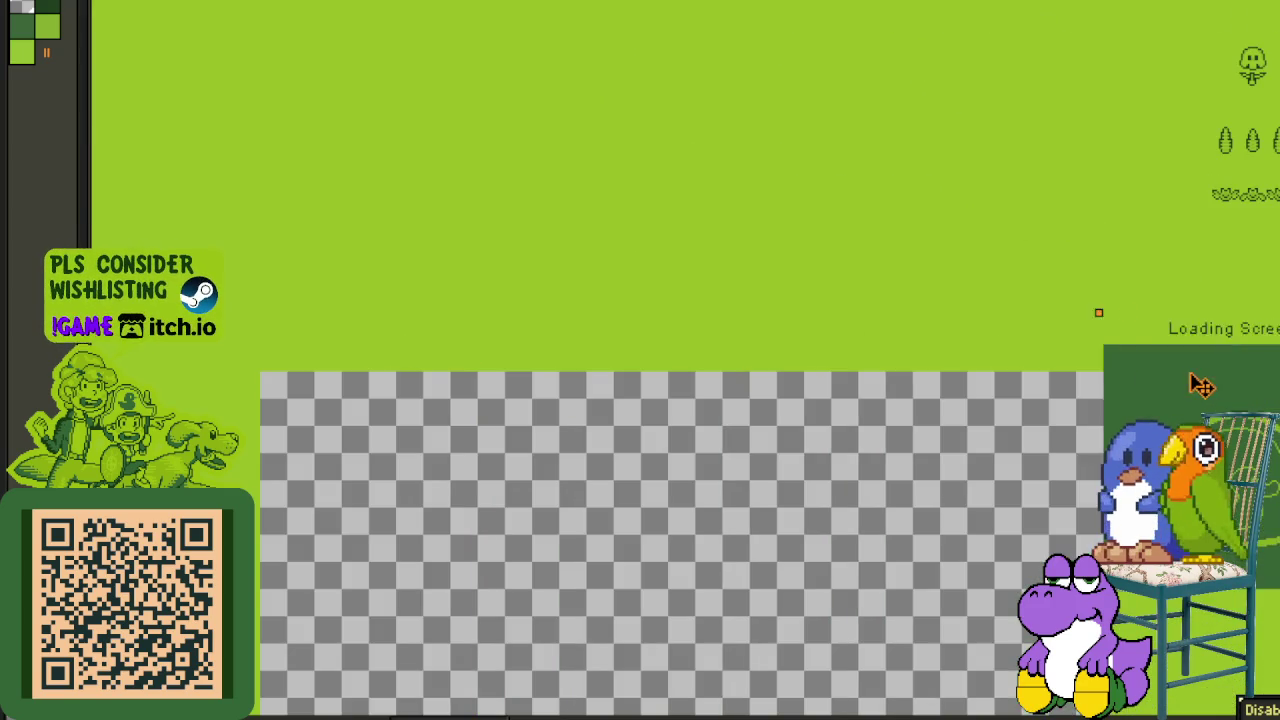
{"action": "left_click_drag", "start_coordinate": [943, 331], "coordinate": [345, 470]}
{"action": "scroll", "coordinate": [600, 416], "scroll_direction": "down", "scroll_amount": 1}
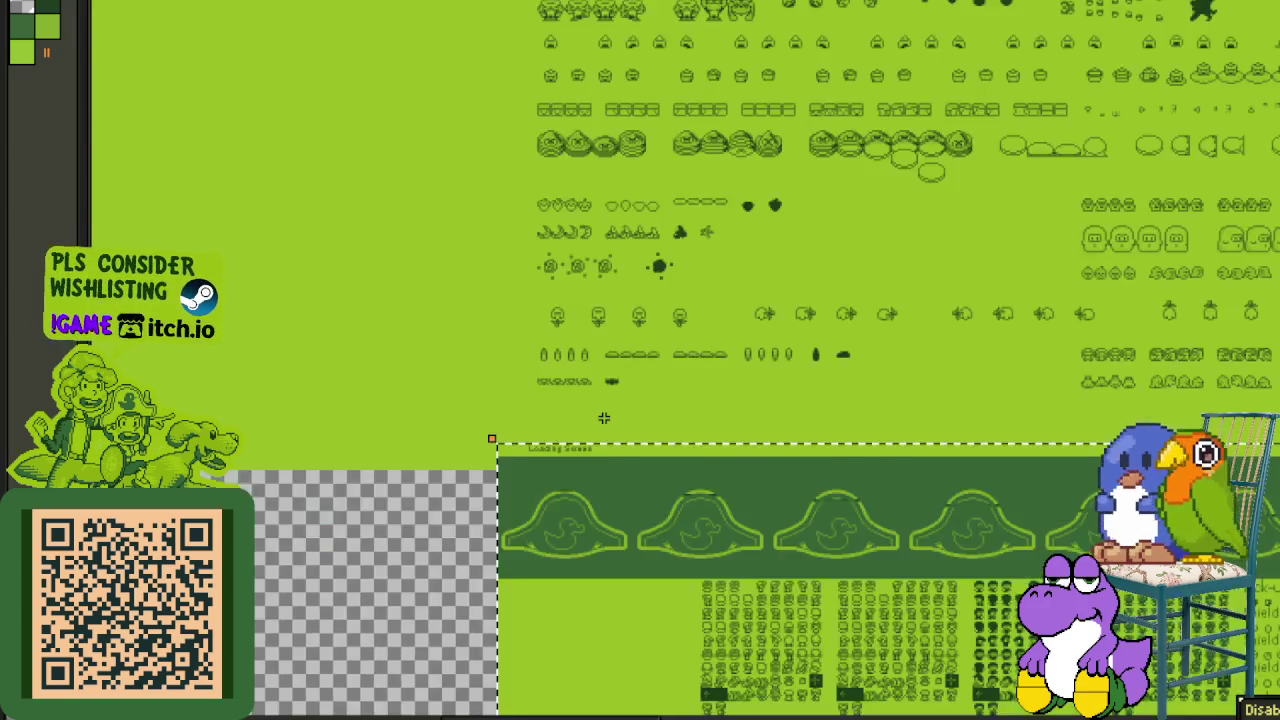
{"action": "scroll", "coordinate": [600, 420], "scroll_direction": "down", "scroll_amount": 1}
{"action": "scroll", "coordinate": [615, 413], "scroll_direction": "down", "scroll_amount": 1}
{"action": "scroll", "coordinate": [476, 468], "scroll_direction": "up", "scroll_amount": 3}
{"action": "left_click_drag", "start_coordinate": [256, 671], "coordinate": [392, 473]}
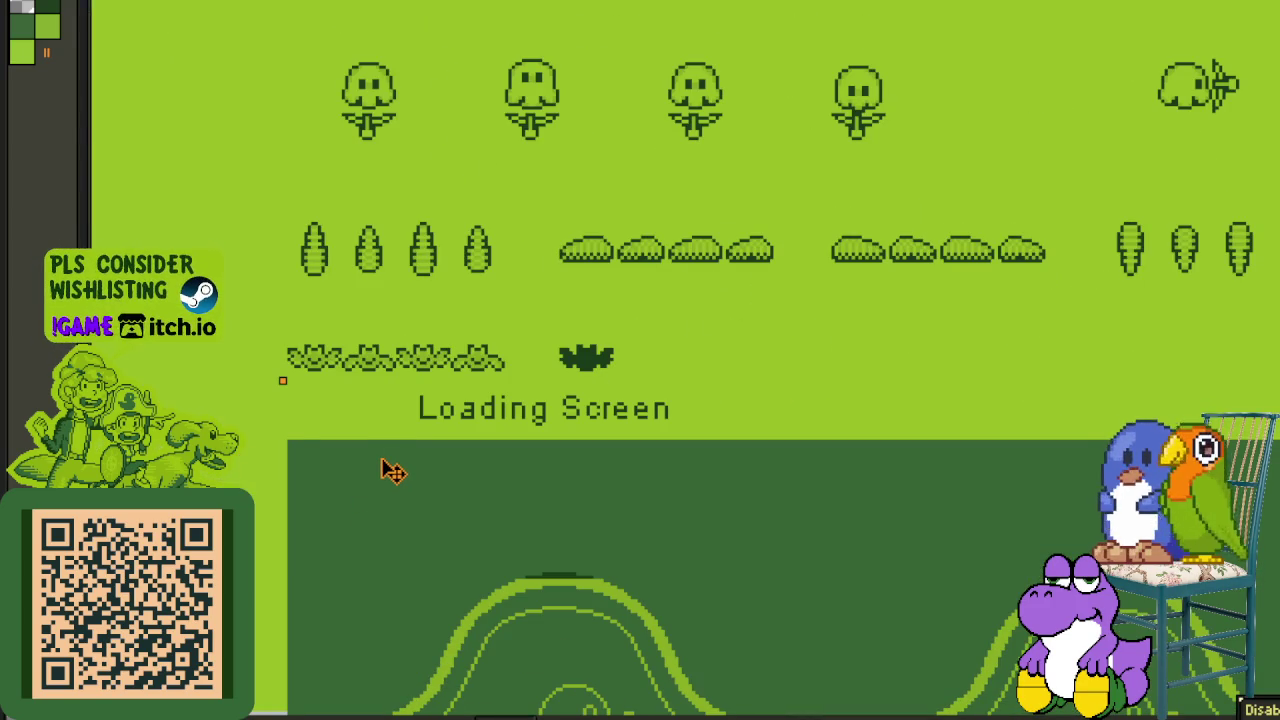
{"action": "scroll", "coordinate": [806, 297], "scroll_direction": "down", "scroll_amount": 2}
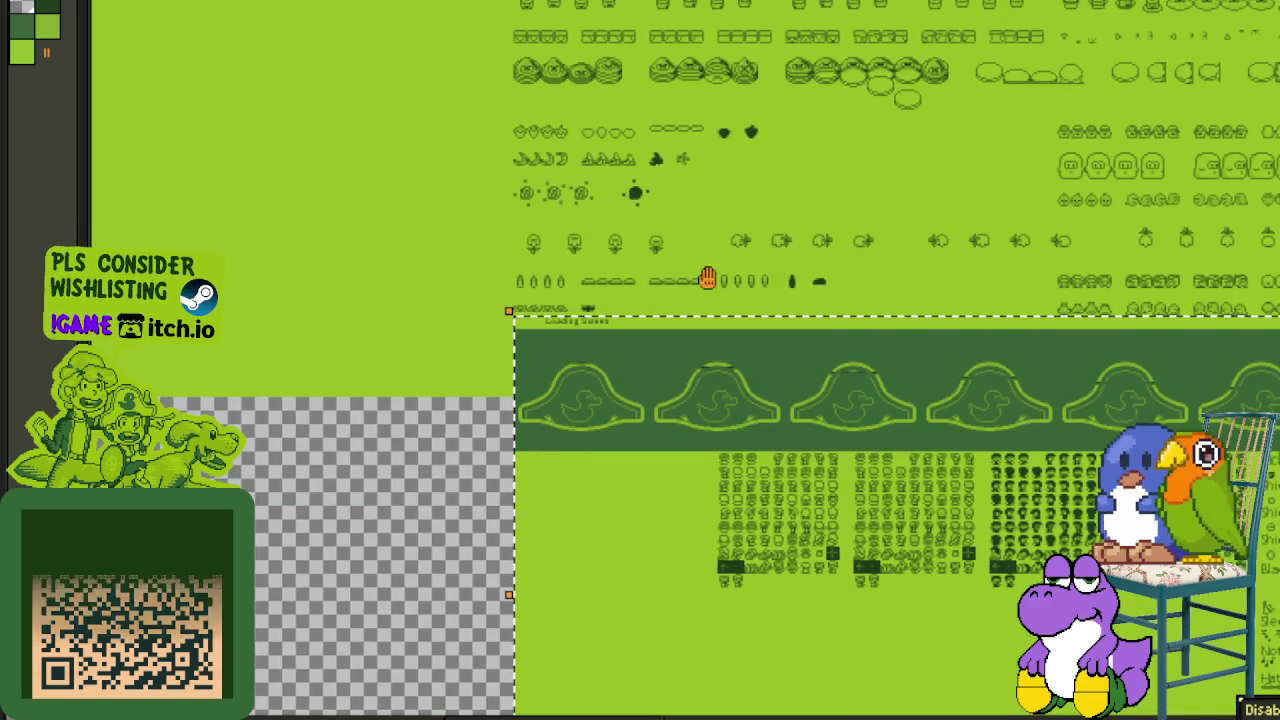
{"action": "left_click_drag", "start_coordinate": [421, 275], "coordinate": [321, 270]}
{"action": "scroll", "coordinate": [321, 270], "scroll_direction": "right", "scroll_amount": 3}
{"action": "scroll", "coordinate": [721, 255], "scroll_direction": "up", "scroll_amount": 2}
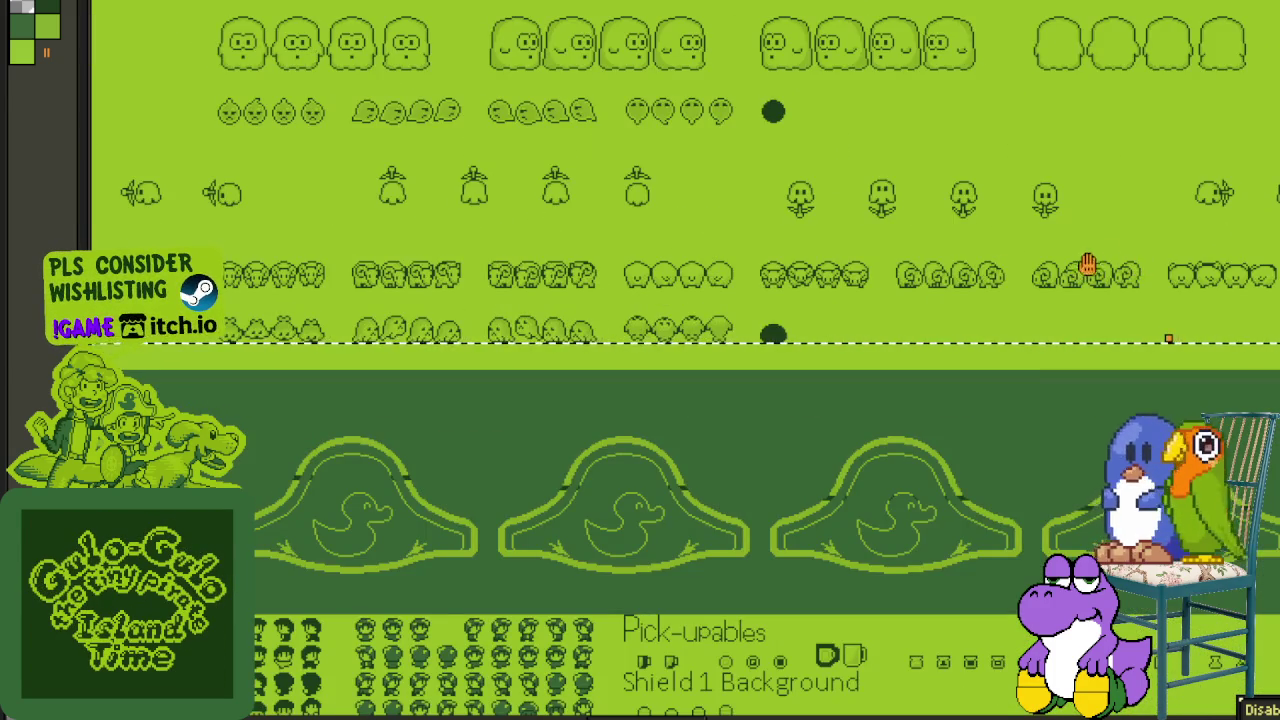
{"action": "scroll", "coordinate": [1094, 265], "scroll_direction": "down", "scroll_amount": 1}
{"action": "scroll", "coordinate": [466, 191], "scroll_direction": "right", "scroll_amount": 2}
{"action": "scroll", "coordinate": [1120, 158], "scroll_direction": "down", "scroll_amount": 2}
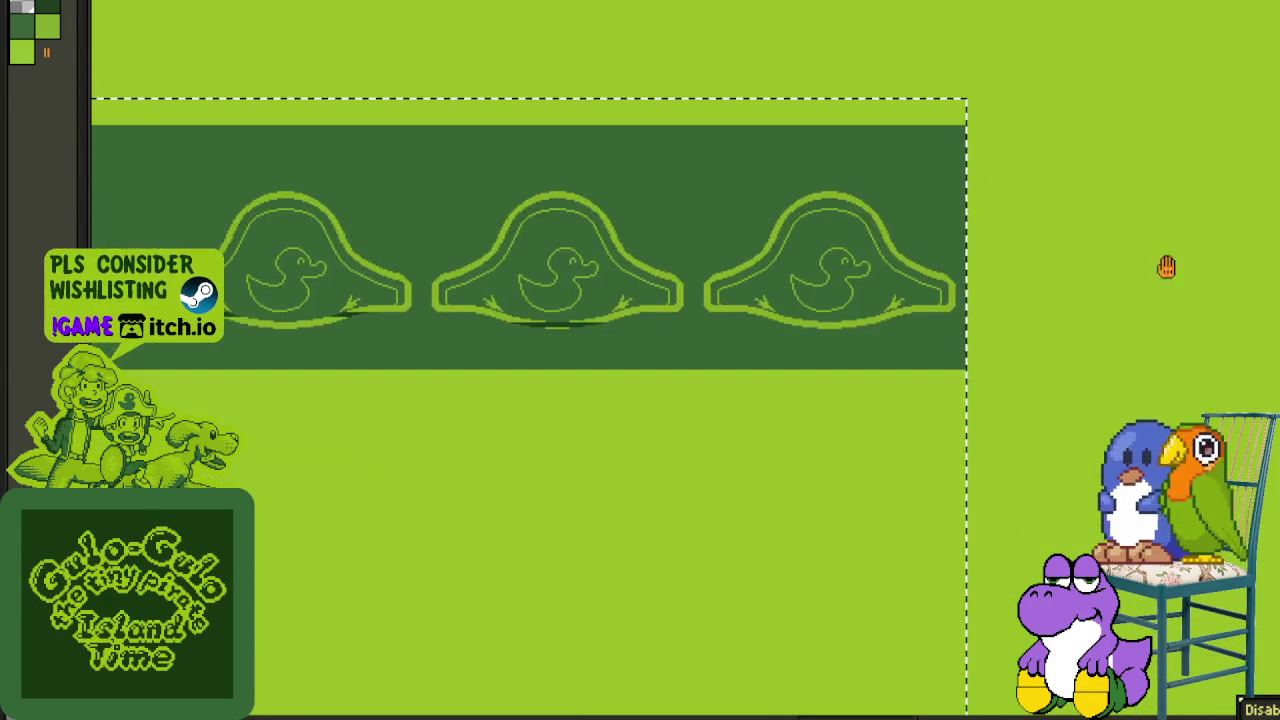
{"action": "scroll", "coordinate": [1120, 158], "scroll_direction": "down", "scroll_amount": 2}
{"action": "scroll", "coordinate": [1134, 197], "scroll_direction": "down", "scroll_amount": 3}
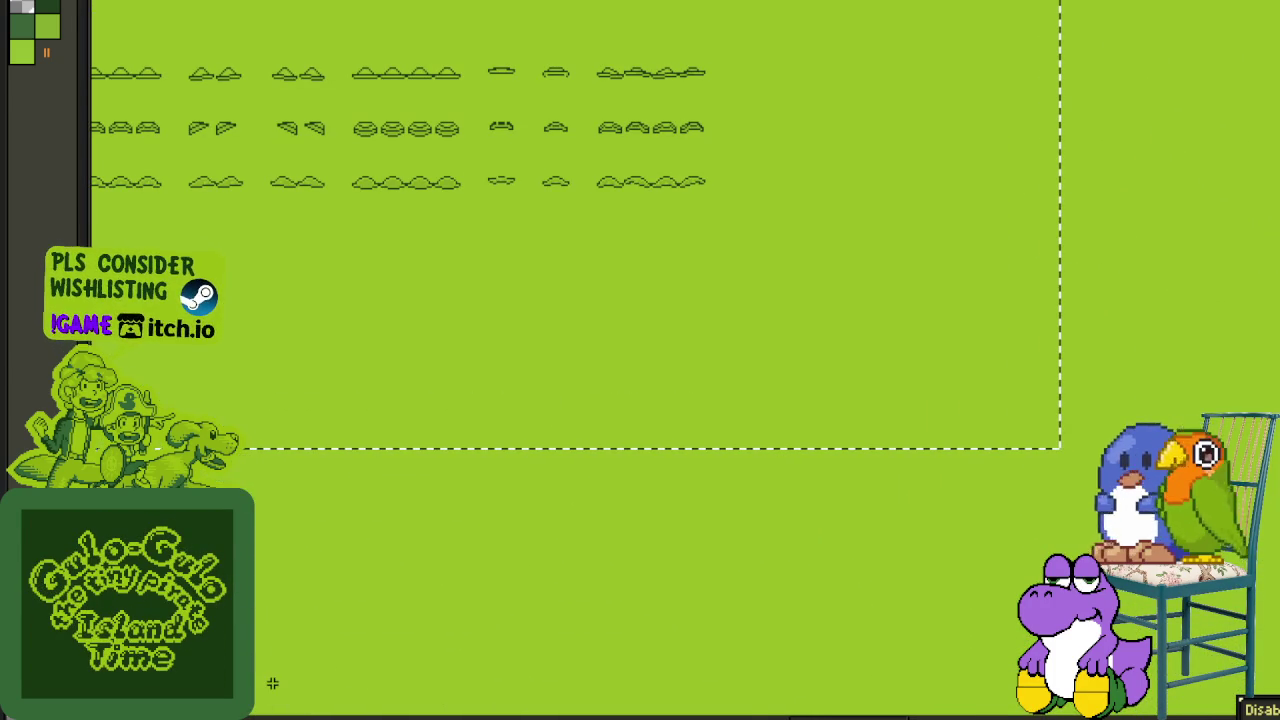
- Fill the empty area around the moved block with green
{"action": "key", "text": "Tab"}
{"action": "scroll", "coordinate": [1000, 495], "scroll_direction": "up", "scroll_amount": 1}
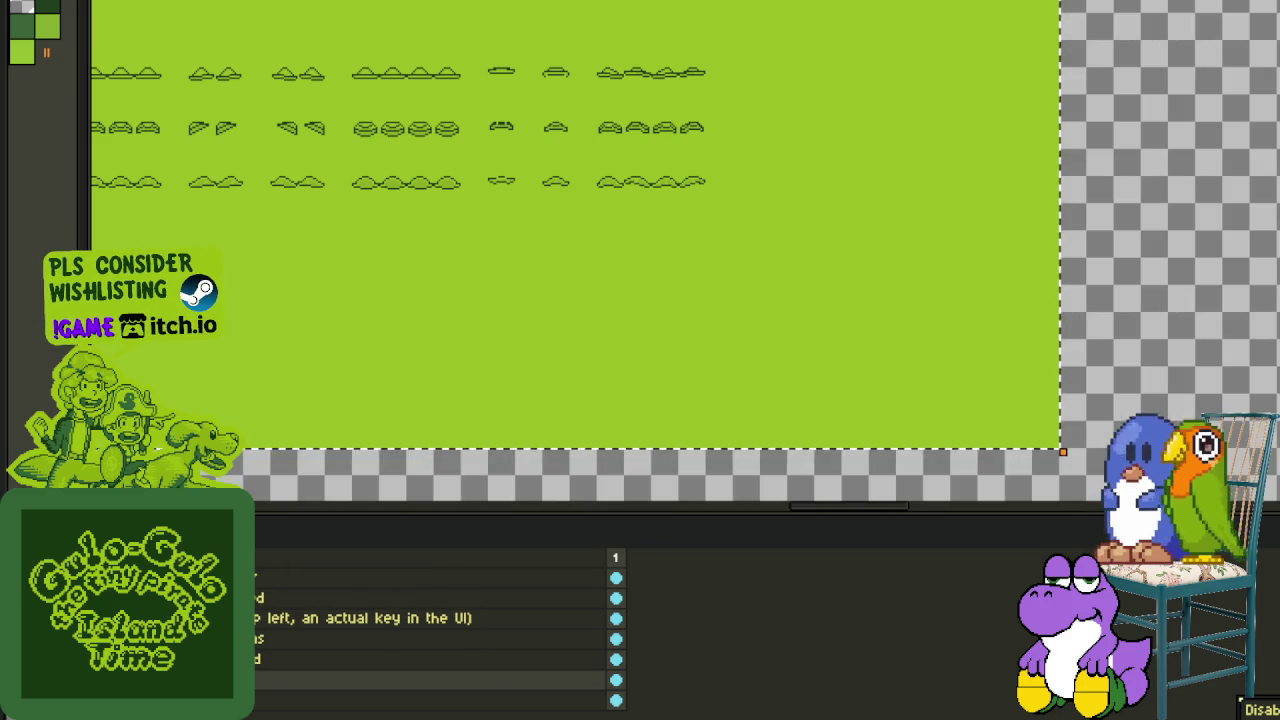
{"action": "scroll", "coordinate": [1000, 495], "scroll_direction": "up", "scroll_amount": 1}
{"action": "scroll", "coordinate": [1000, 495], "scroll_direction": "up", "scroll_amount": 1}
{"action": "scroll", "coordinate": [1000, 495], "scroll_direction": "up", "scroll_amount": 1}
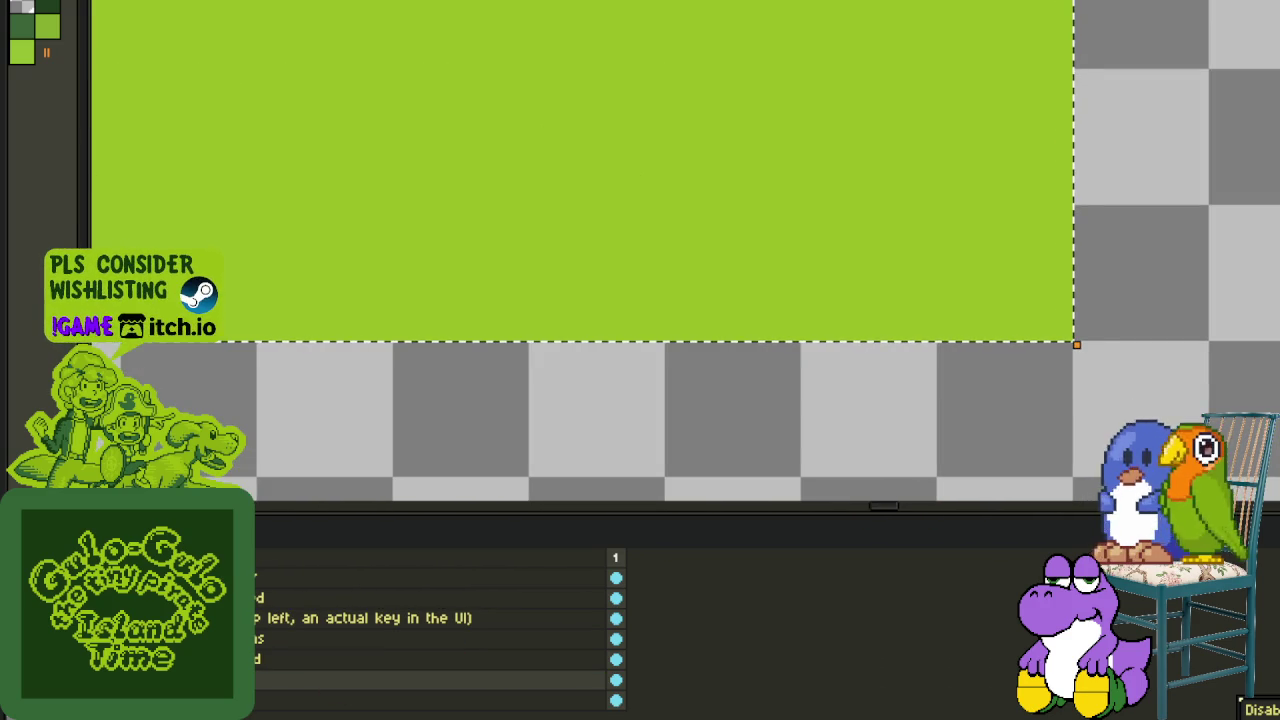
{"action": "key", "text": "f"}
{"action": "key", "text": "Tab"}
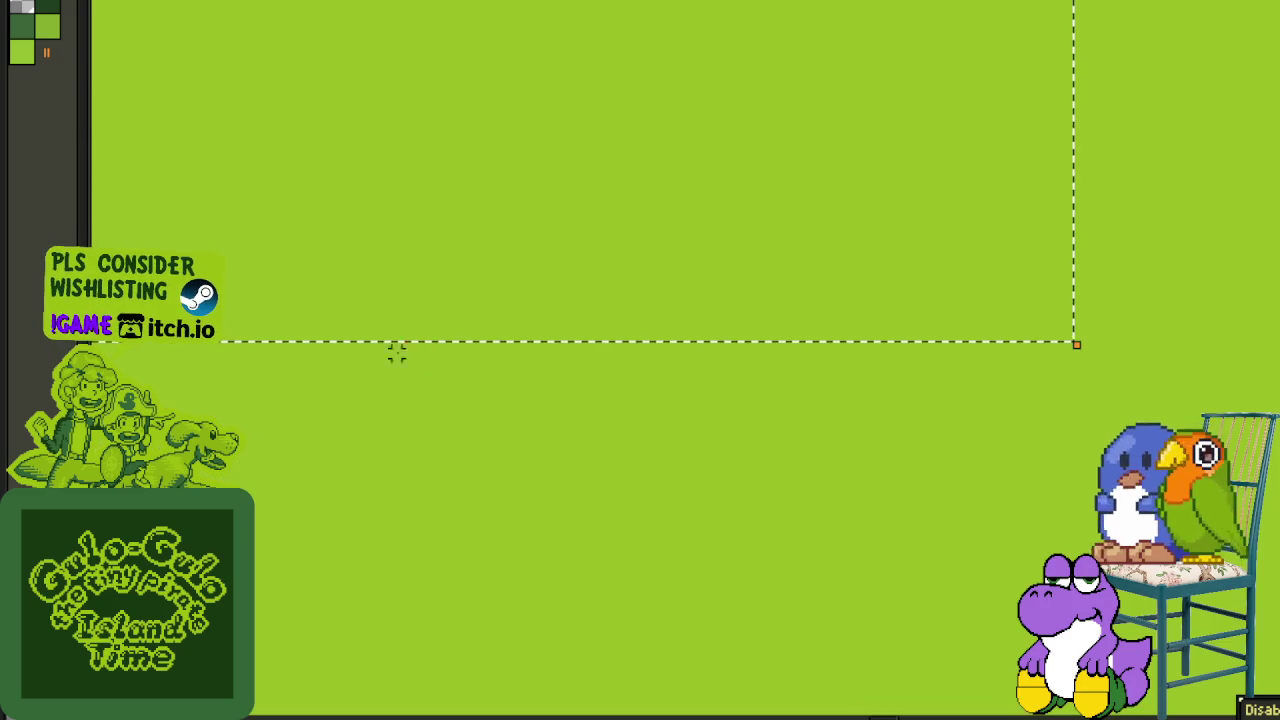
{"action": "scroll", "coordinate": [333, 423], "scroll_direction": "down", "scroll_amount": 1}
{"action": "scroll", "coordinate": [298, 455], "scroll_direction": "left", "scroll_amount": 1}
{"action": "scroll", "coordinate": [360, 509], "scroll_direction": "left", "scroll_amount": 5}
{"action": "scroll", "coordinate": [360, 509], "scroll_direction": "up", "scroll_amount": 1}
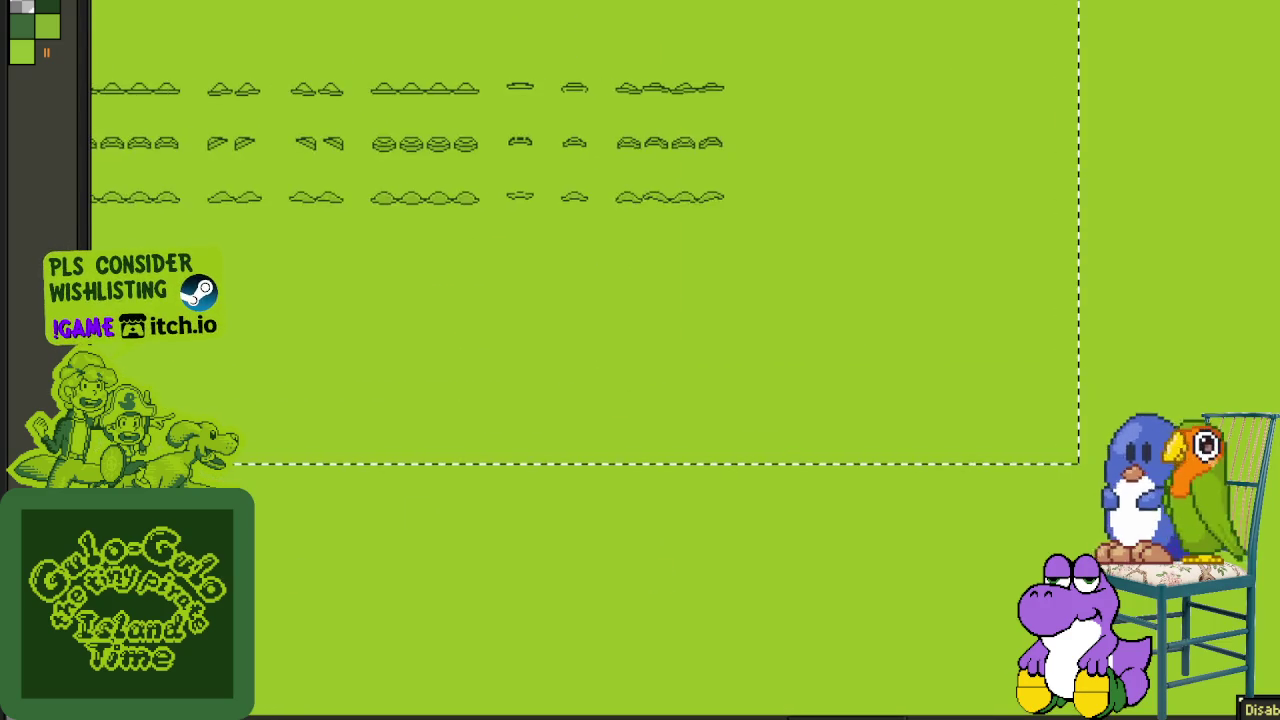
{"action": "scroll", "coordinate": [294, 571], "scroll_direction": "left", "scroll_amount": 3}
{"action": "scroll", "coordinate": [534, 586], "scroll_direction": "left", "scroll_amount": 3}
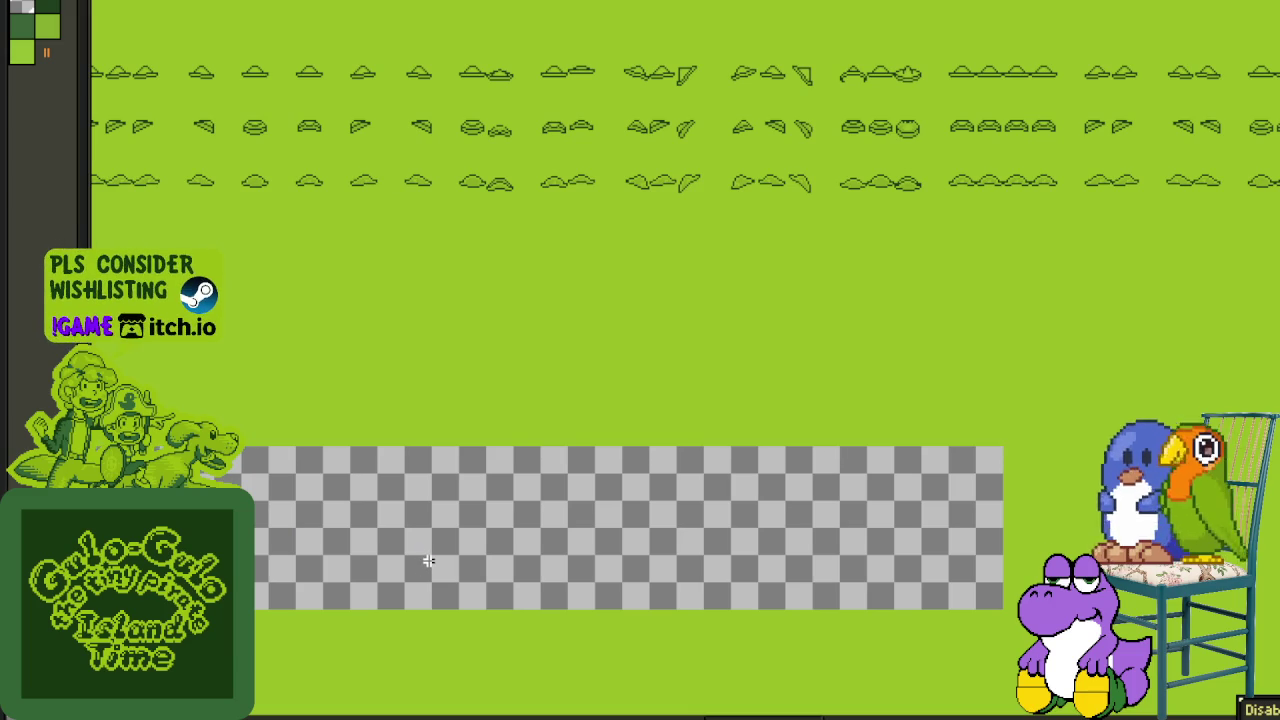
- Eyedrop the background green and paint-bucket the leftover transparent strip with it
{"action": "key", "text": "i"}
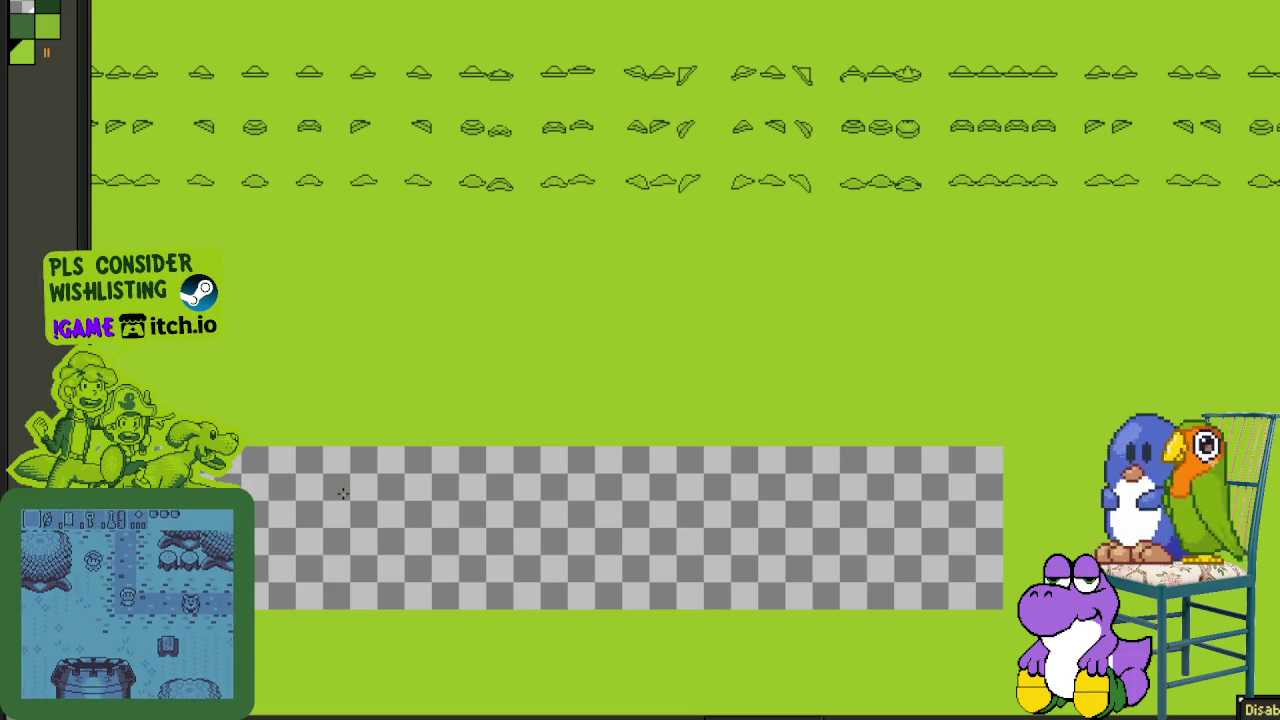
{"action": "left_click", "coordinate": [343, 493]}
{"action": "left_click_drag", "start_coordinate": [282, 378], "coordinate": [751, 451]}
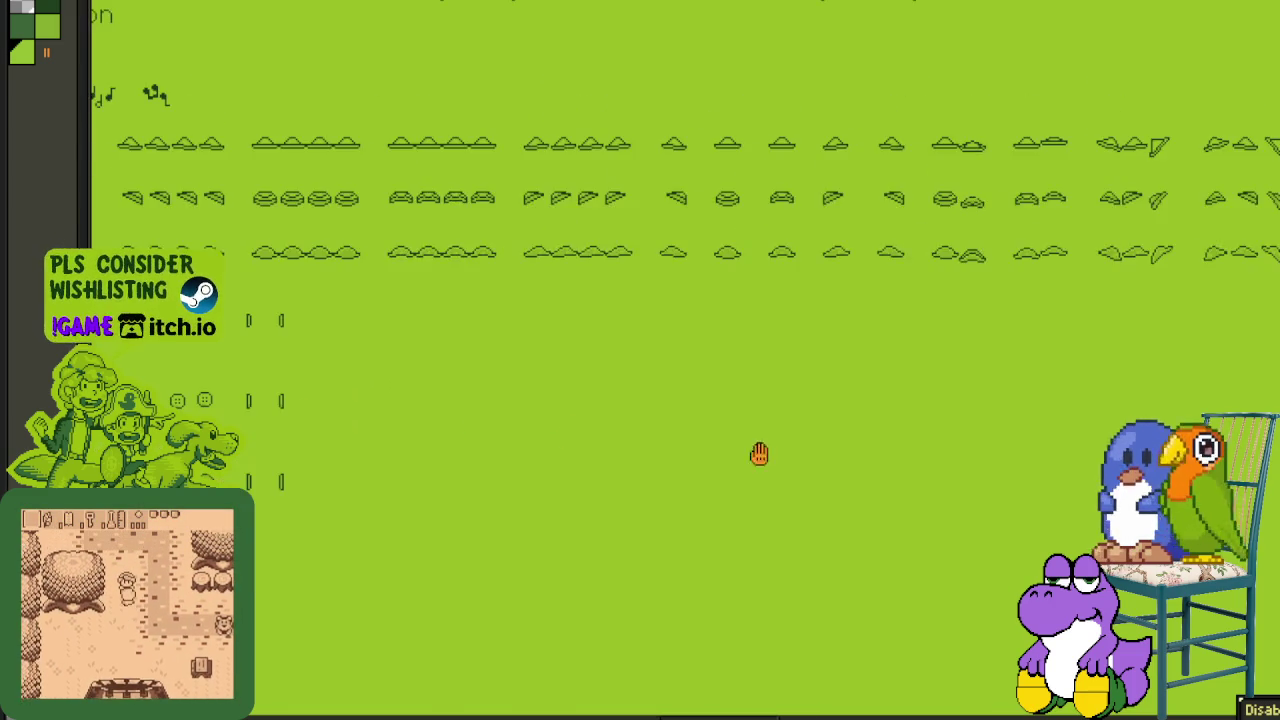
{"action": "left_click_drag", "start_coordinate": [400, 457], "coordinate": [697, 457]}
{"action": "left_click_drag", "start_coordinate": [412, 502], "coordinate": [766, 491]}
{"action": "left_click_drag", "start_coordinate": [307, 479], "coordinate": [481, 495]}
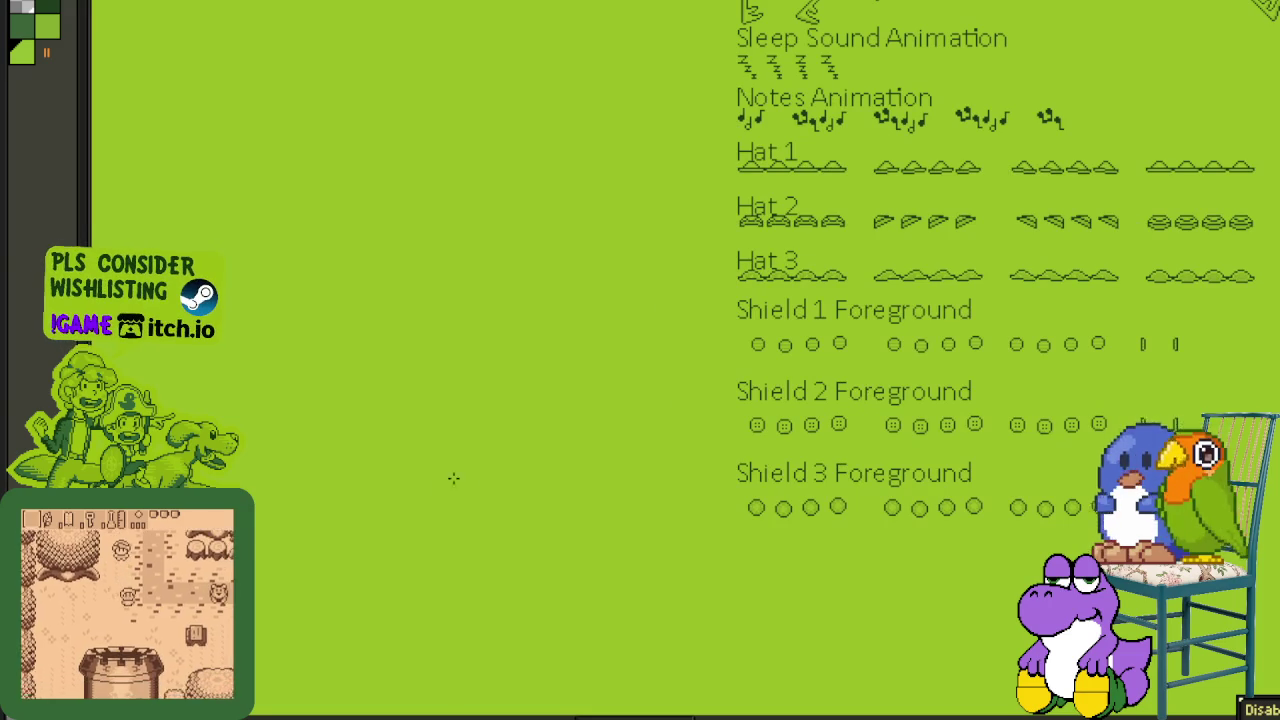
- Check the Hat and Shield sprite rows, then save the sprite sheet file
{"action": "scroll", "coordinate": [509, 557], "scroll_direction": "down", "scroll_amount": 2}
{"action": "scroll", "coordinate": [374, 483], "scroll_direction": "down", "scroll_amount": 1}
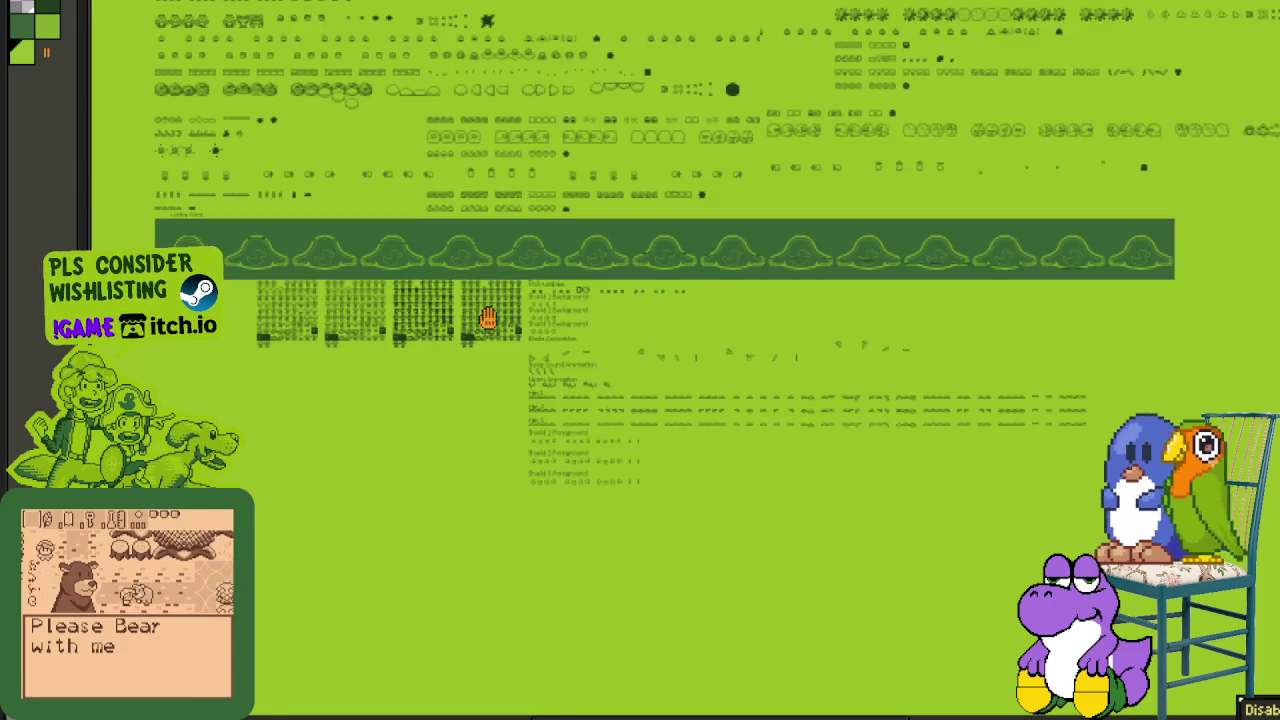
{"action": "scroll", "coordinate": [490, 300], "scroll_direction": "down", "scroll_amount": 5}
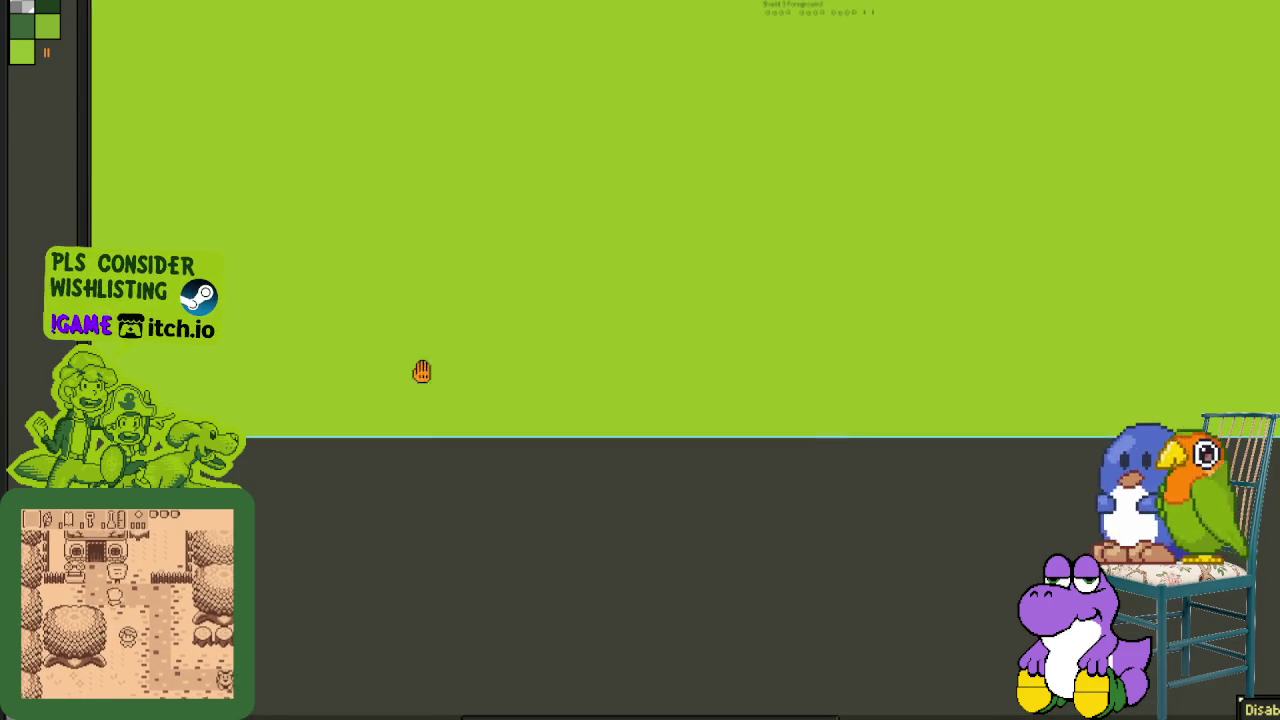
{"action": "scroll", "coordinate": [414, 349], "scroll_direction": "up", "scroll_amount": 2}
{"action": "scroll", "coordinate": [446, 346], "scroll_direction": "up", "scroll_amount": 2}
{"action": "scroll", "coordinate": [413, 537], "scroll_direction": "up", "scroll_amount": 1}
{"action": "scroll", "coordinate": [389, 374], "scroll_direction": "up", "scroll_amount": 2}
{"action": "scroll", "coordinate": [534, 520], "scroll_direction": "up", "scroll_amount": 1}
{"action": "scroll", "coordinate": [514, 514], "scroll_direction": "up", "scroll_amount": 2}
{"action": "scroll", "coordinate": [499, 545], "scroll_direction": "up", "scroll_amount": 1}
{"action": "scroll", "coordinate": [499, 545], "scroll_direction": "up", "scroll_amount": 1}
{"action": "scroll", "coordinate": [590, 280], "scroll_direction": "up", "scroll_amount": 1}
{"action": "scroll", "coordinate": [609, 186], "scroll_direction": "up", "scroll_amount": 2}
{"action": "scroll", "coordinate": [625, 186], "scroll_direction": "up", "scroll_amount": 1}
{"action": "key", "text": "ctrl+s"}
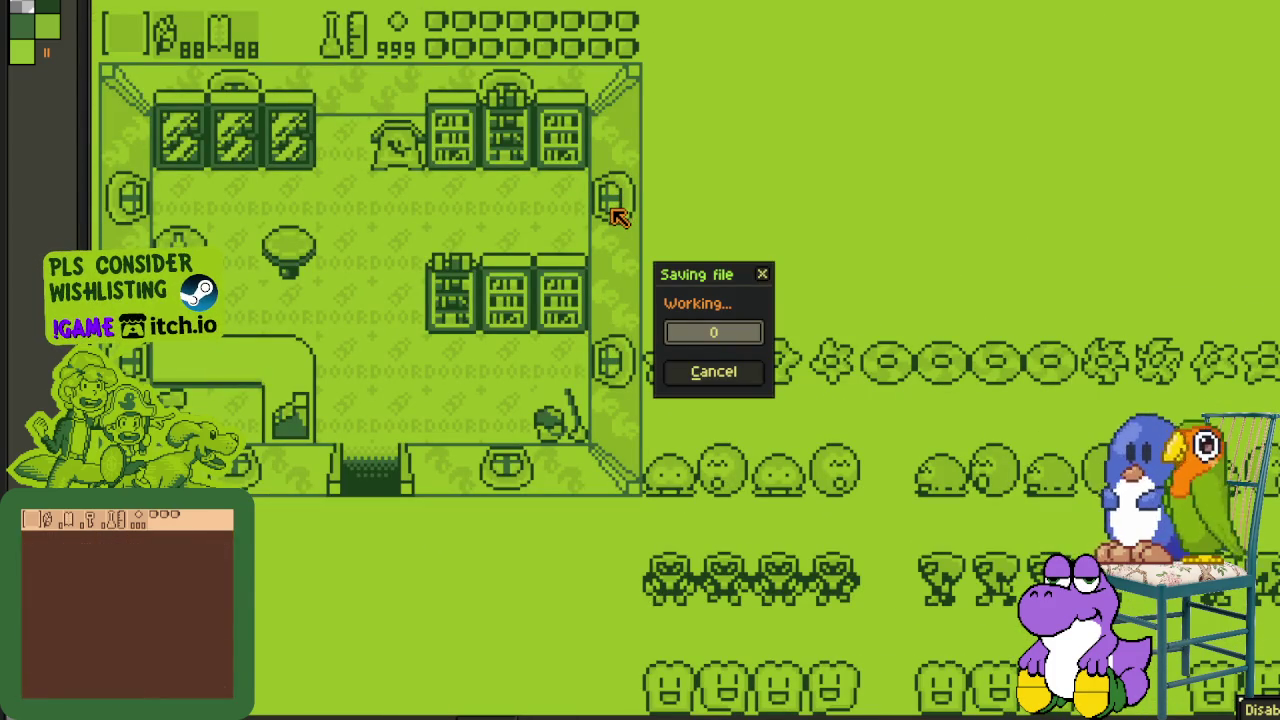
{"action": "scroll", "coordinate": [610, 230], "scroll_direction": "down", "scroll_amount": 2}
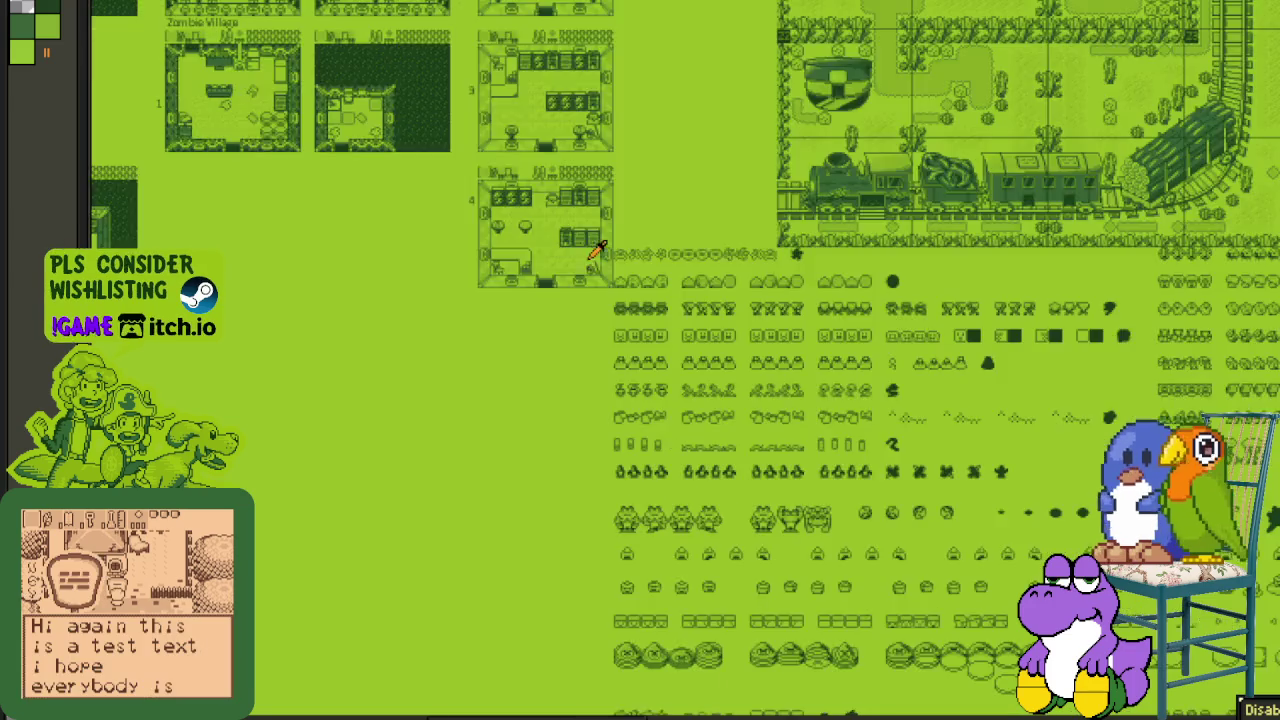
{"action": "scroll", "coordinate": [600, 250], "scroll_direction": "down", "scroll_amount": 1}
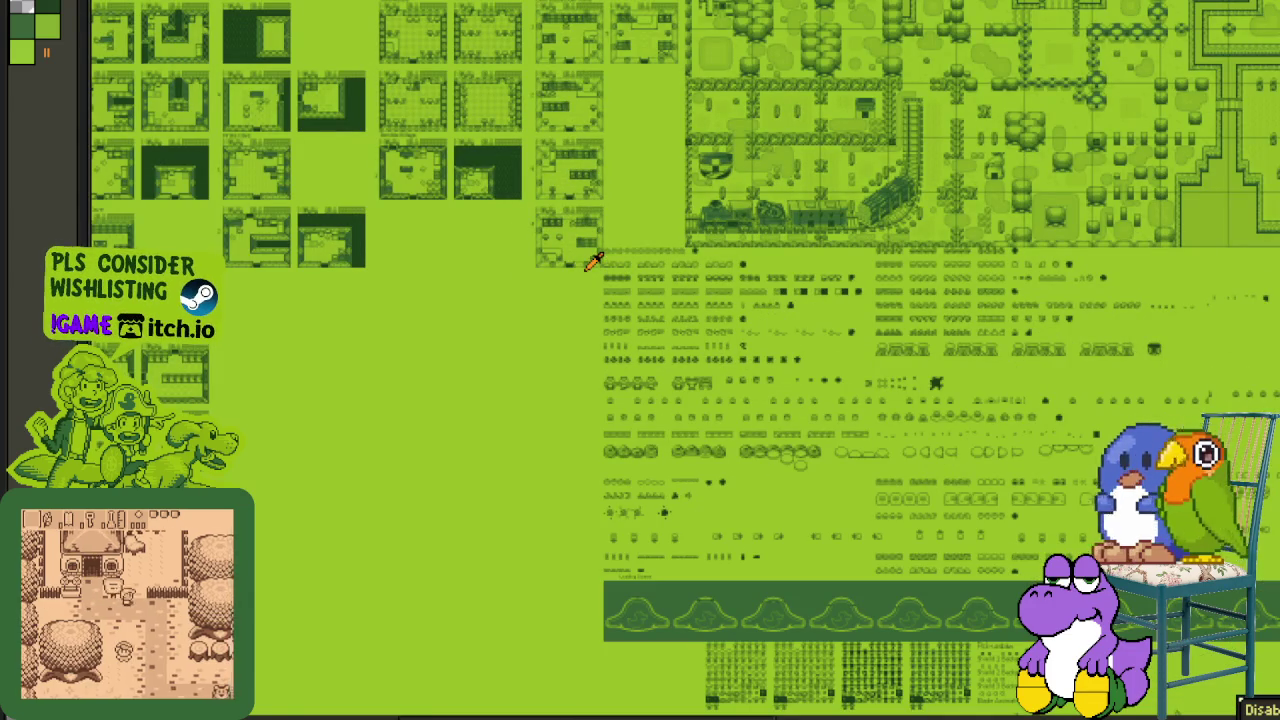
{"action": "left_click_drag", "start_coordinate": [730, 350], "coordinate": [595, 168]}
{"action": "left_click_drag", "start_coordinate": [672, 340], "coordinate": [328, 387]}
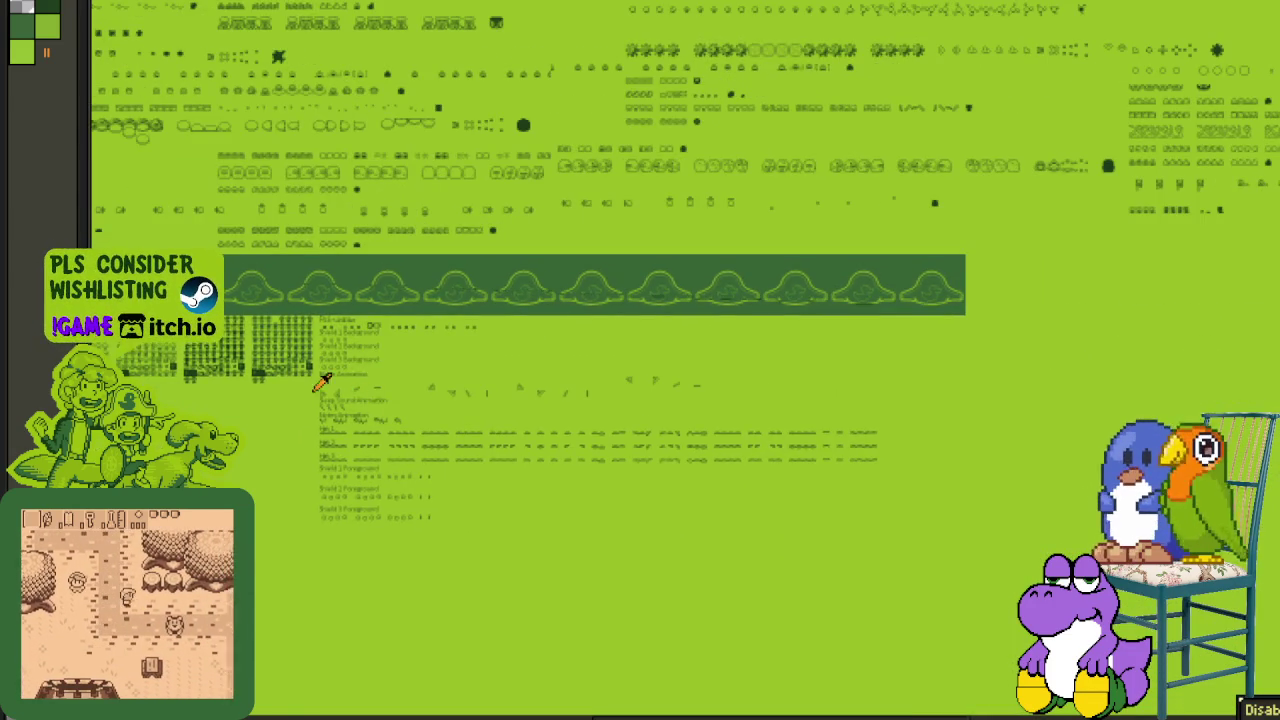
{"action": "scroll", "coordinate": [325, 380], "scroll_direction": "up", "scroll_amount": 3}
{"action": "scroll", "coordinate": [328, 371], "scroll_direction": "down", "scroll_amount": 1}
{"action": "scroll", "coordinate": [360, 390], "scroll_direction": "down", "scroll_amount": 2}
{"action": "scroll", "coordinate": [420, 420], "scroll_direction": "down", "scroll_amount": 1}
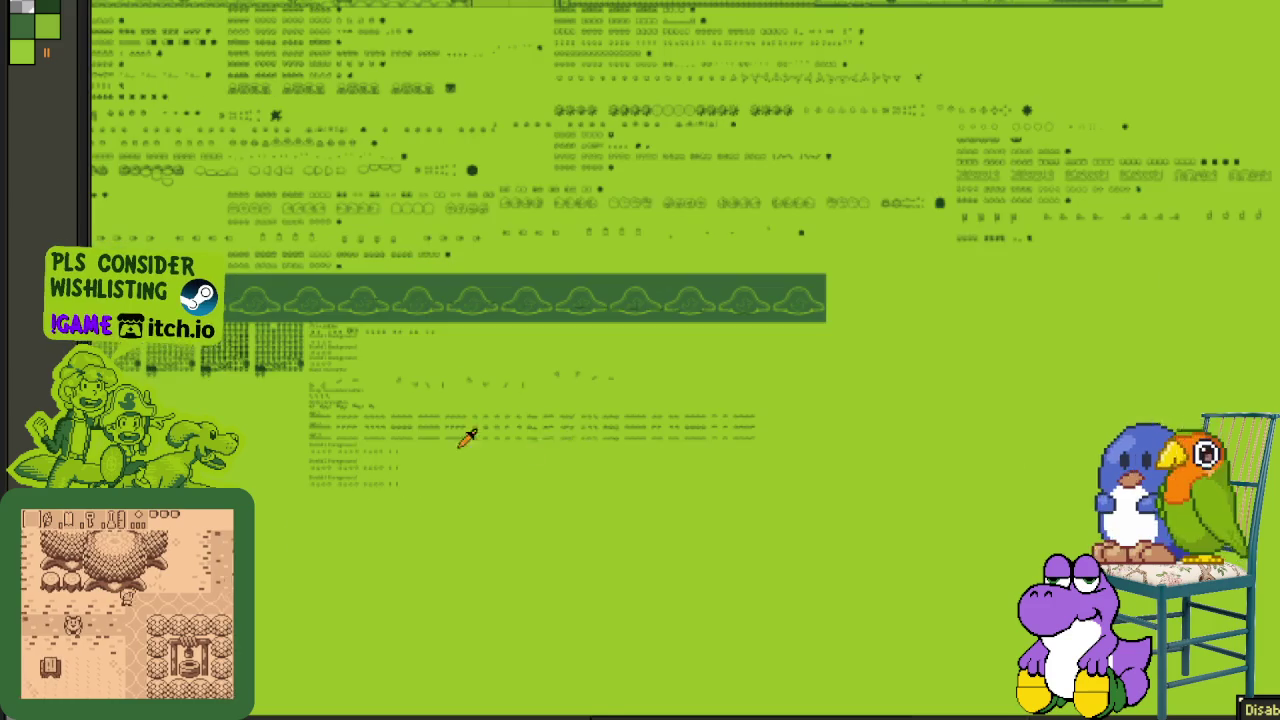
{"action": "scroll", "coordinate": [630, 335], "scroll_direction": "down", "scroll_amount": 1}
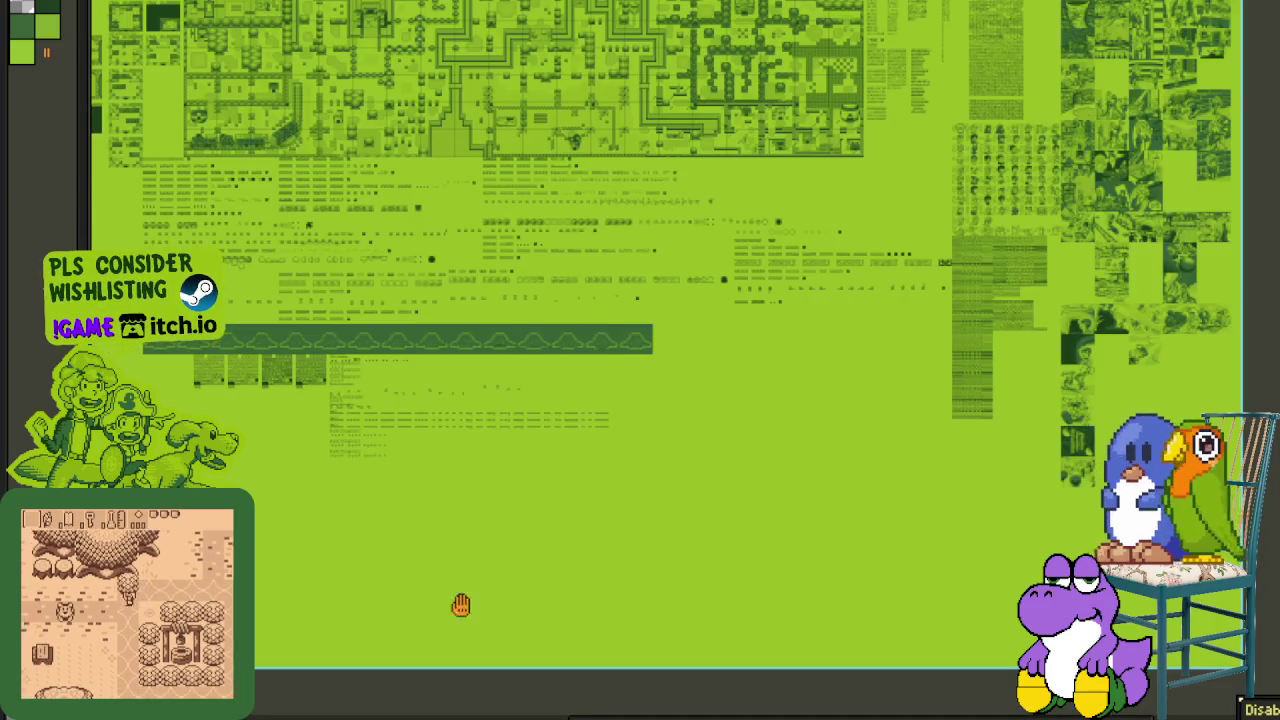
{"action": "scroll", "coordinate": [460, 597], "scroll_direction": "down", "scroll_amount": 5}
{"action": "scroll", "coordinate": [460, 597], "scroll_direction": "left", "scroll_amount": 3}
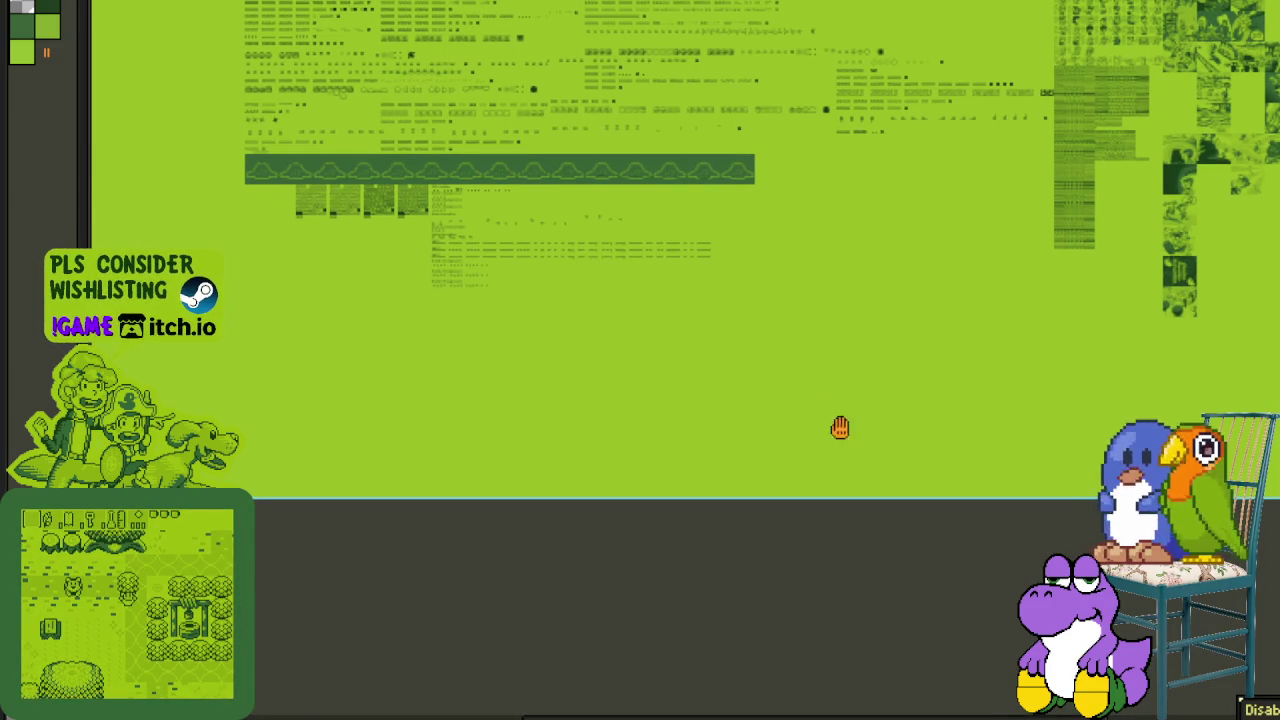
{"action": "scroll", "coordinate": [429, 423], "scroll_direction": "up", "scroll_amount": 5}
{"action": "scroll", "coordinate": [429, 423], "scroll_direction": "right", "scroll_amount": 2}
{"action": "scroll", "coordinate": [637, 420], "scroll_direction": "up", "scroll_amount": 1}
{"action": "scroll", "coordinate": [637, 420], "scroll_direction": "left", "scroll_amount": 2}
{"action": "scroll", "coordinate": [815, 330], "scroll_direction": "up", "scroll_amount": 1}
{"action": "scroll", "coordinate": [815, 330], "scroll_direction": "left", "scroll_amount": 2}
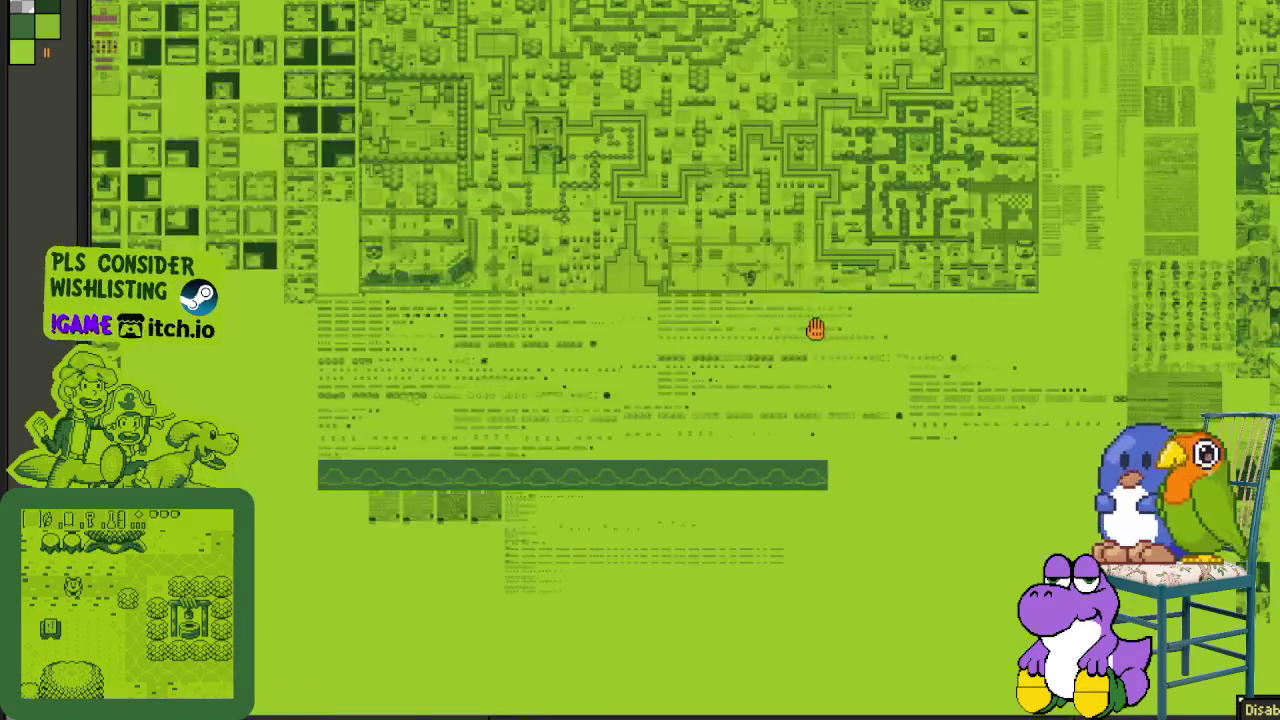
{"action": "scroll", "coordinate": [431, 363], "scroll_direction": "left", "scroll_amount": 5}
{"action": "scroll", "coordinate": [431, 363], "scroll_direction": "down", "scroll_amount": 1}
{"action": "scroll", "coordinate": [500, 331], "scroll_direction": "left", "scroll_amount": 5}
{"action": "scroll", "coordinate": [500, 331], "scroll_direction": "down", "scroll_amount": 3}
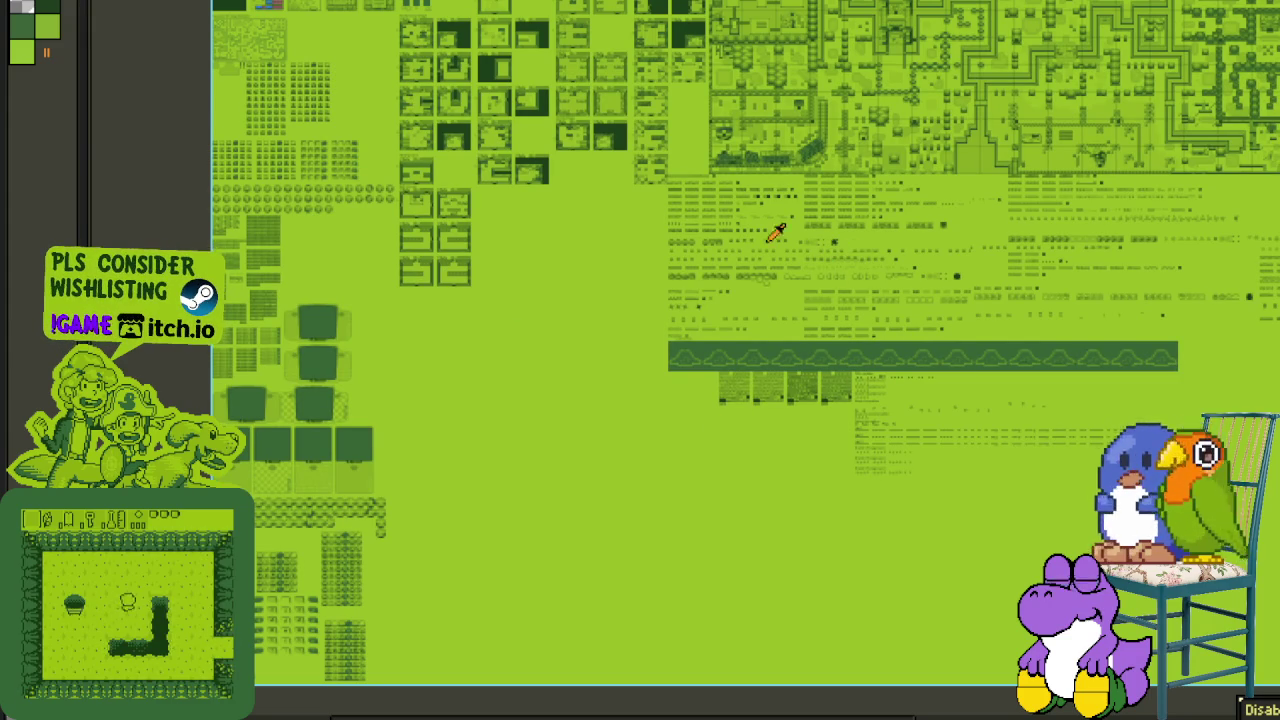
- Zoom in and pan over the overworld map and the tile rows beneath it
{"action": "scroll", "coordinate": [720, 180], "scroll_direction": "up", "scroll_amount": 1}
{"action": "scroll", "coordinate": [786, 220], "scroll_direction": "up", "scroll_amount": 1}
{"action": "mouse_move", "coordinate": [651, 374]}
{"action": "left_mouse_down"}
{"action": "mouse_move", "coordinate": [497, 409]}
{"action": "mouse_move", "coordinate": [834, 423]}
{"action": "mouse_move", "coordinate": [494, 363]}
{"action": "mouse_move", "coordinate": [435, 340]}
{"action": "mouse_move", "coordinate": [786, 397]}
{"action": "mouse_move", "coordinate": [711, 360]}
{"action": "left_mouse_up"}
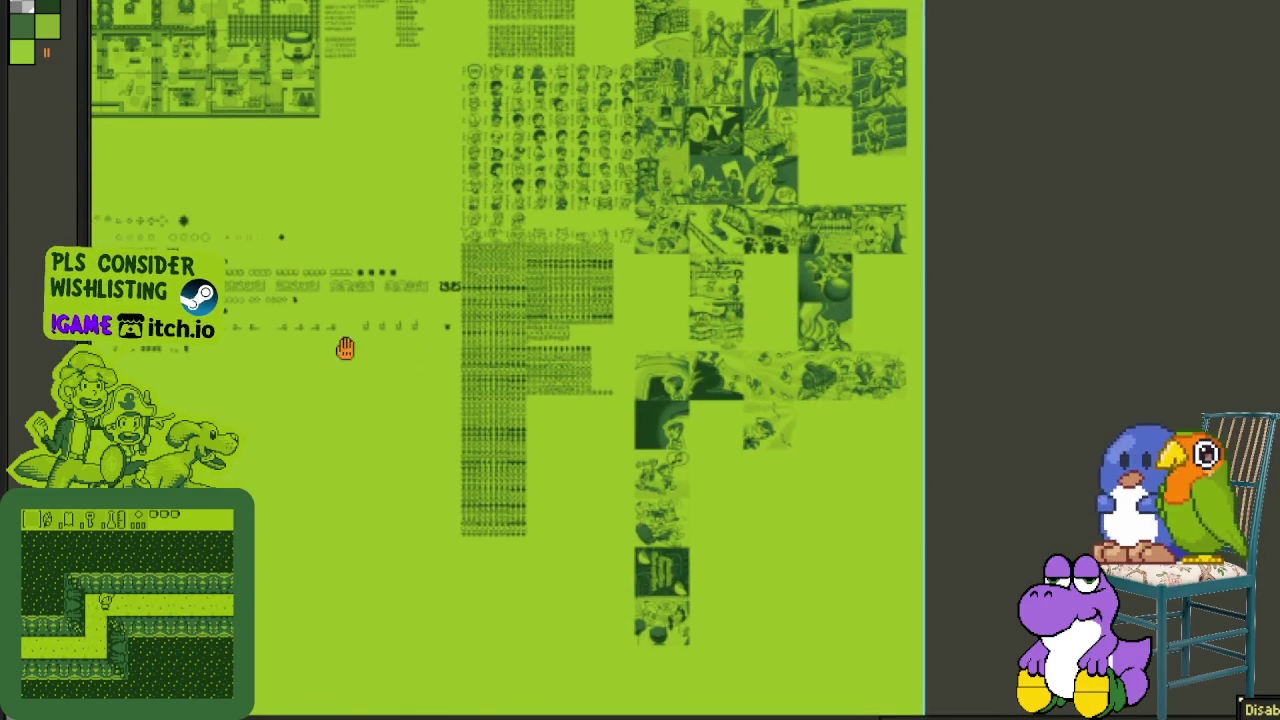
{"action": "scroll", "coordinate": [706, 366], "scroll_direction": "up", "scroll_amount": 1}
{"action": "scroll", "coordinate": [640, 357], "scroll_direction": "up", "scroll_amount": 1}
{"action": "scroll", "coordinate": [441, 362], "scroll_direction": "up", "scroll_amount": 1}
{"action": "left_click_drag", "start_coordinate": [441, 362], "coordinate": [569, 360]}
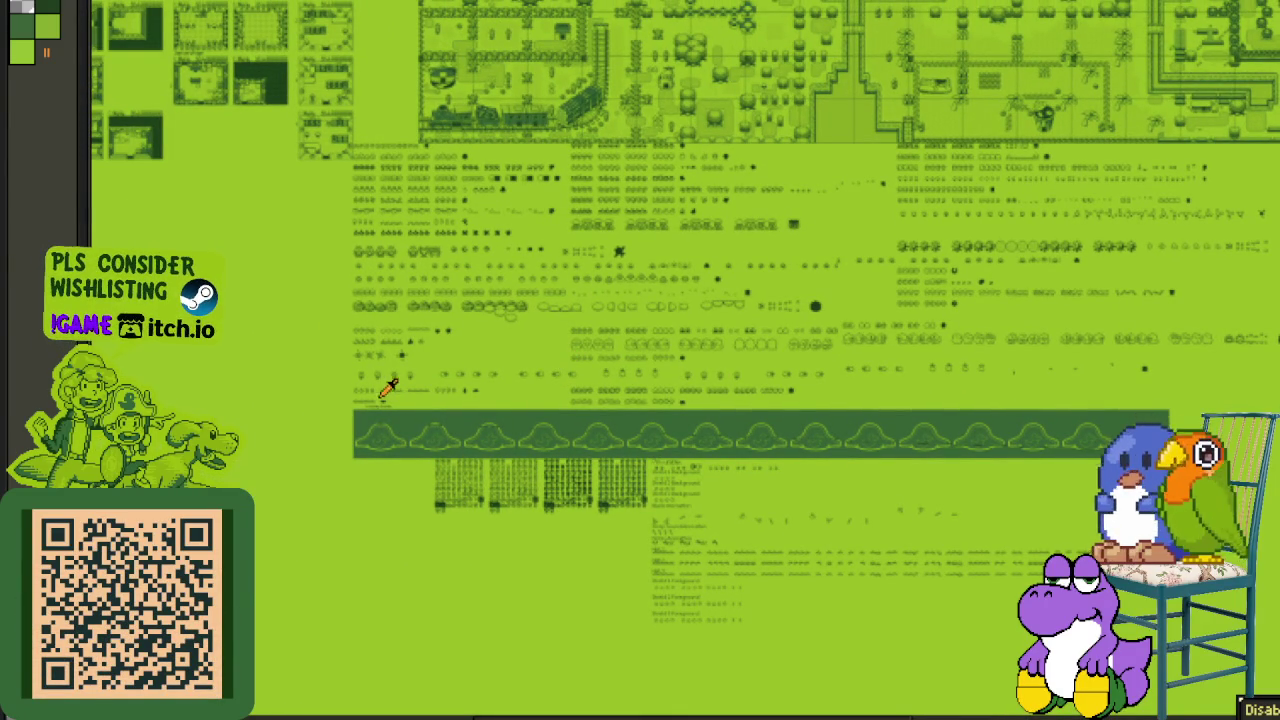
- Zoom in and out around the map area, panning left across it
{"action": "scroll", "coordinate": [441, 329], "scroll_direction": "up", "scroll_amount": 1}
{"action": "scroll", "coordinate": [370, 285], "scroll_direction": "up", "scroll_amount": 2}
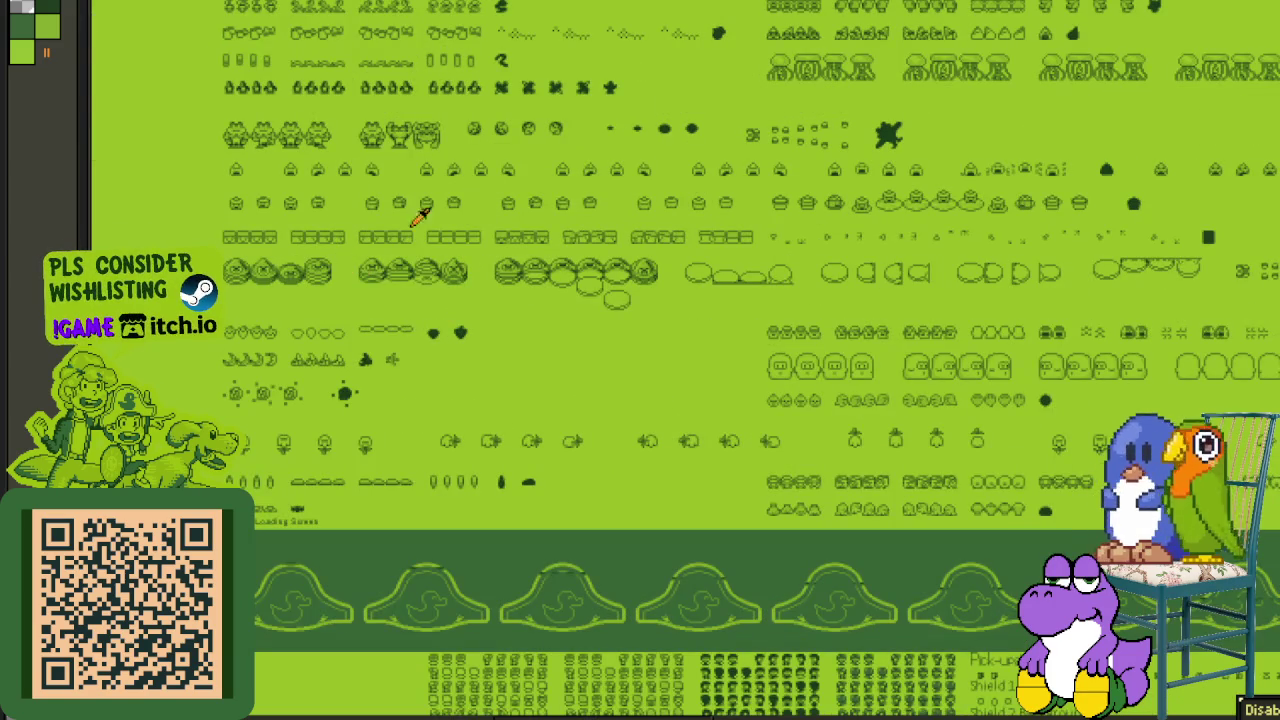
{"action": "scroll", "coordinate": [425, 360], "scroll_direction": "up", "scroll_amount": 2}
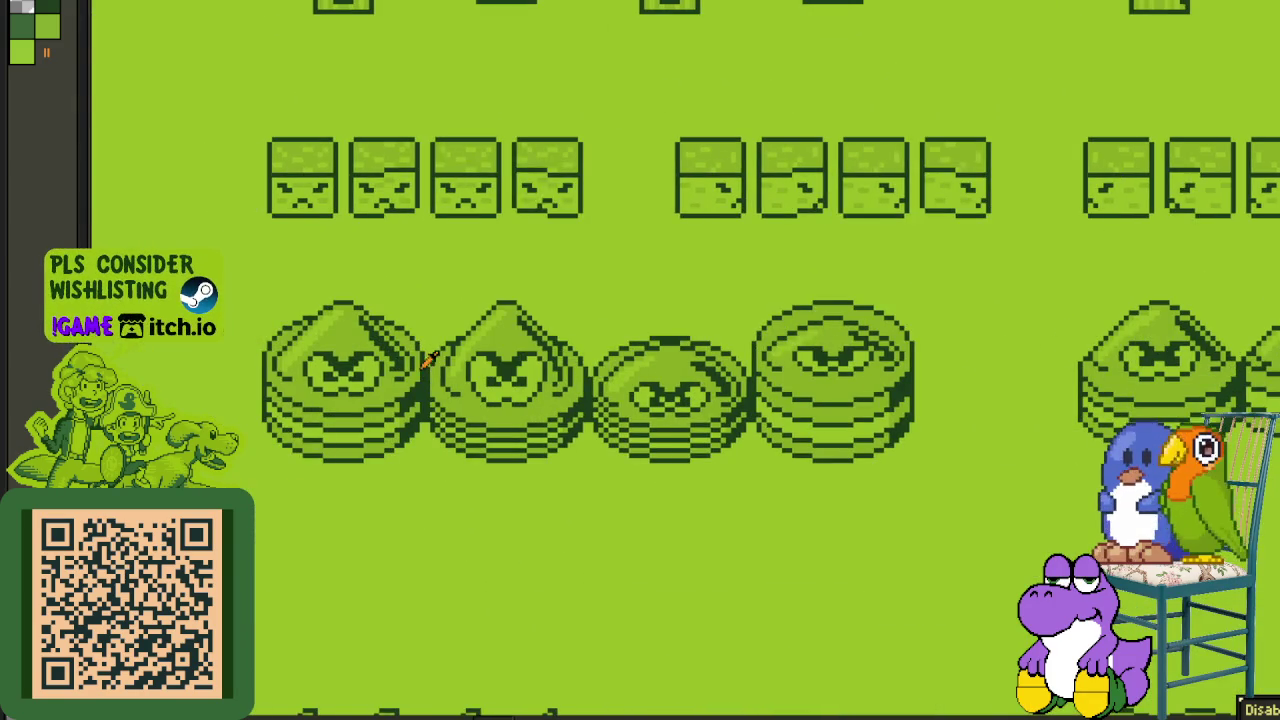
{"action": "scroll", "coordinate": [250, 322], "scroll_direction": "up", "scroll_amount": 1}
{"action": "scroll", "coordinate": [634, 297], "scroll_direction": "down", "scroll_amount": 1}
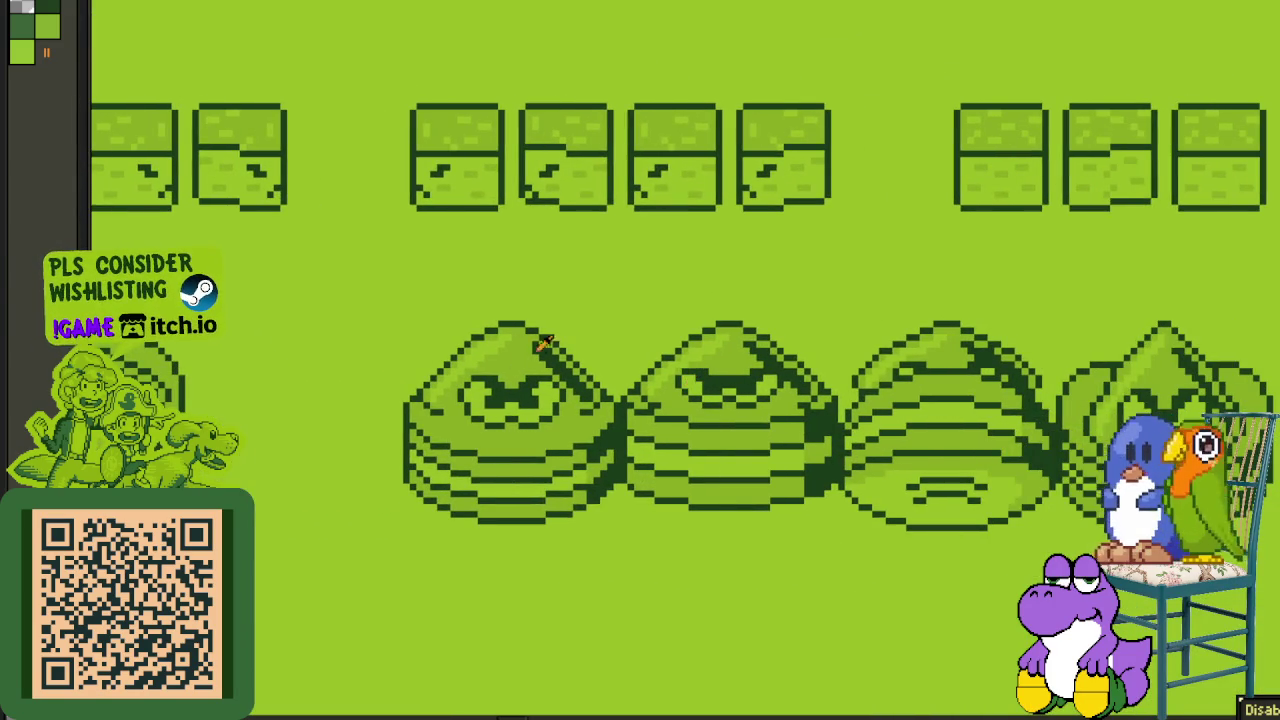
{"action": "scroll", "coordinate": [513, 345], "scroll_direction": "down", "scroll_amount": 1}
{"action": "scroll", "coordinate": [543, 343], "scroll_direction": "down", "scroll_amount": 1}
{"action": "scroll", "coordinate": [899, 352], "scroll_direction": "down", "scroll_amount": 1}
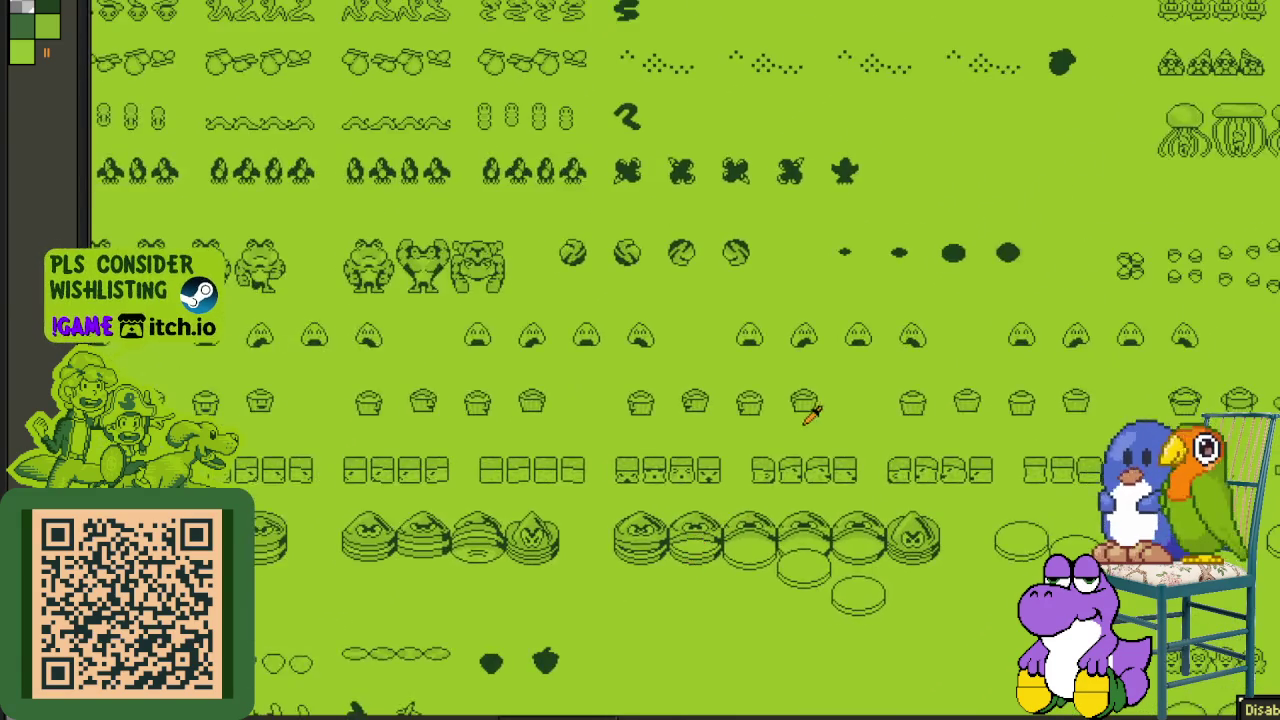
{"action": "scroll", "coordinate": [688, 508], "scroll_direction": "up", "scroll_amount": 1}
{"action": "scroll", "coordinate": [692, 503], "scroll_direction": "down", "scroll_amount": 1}
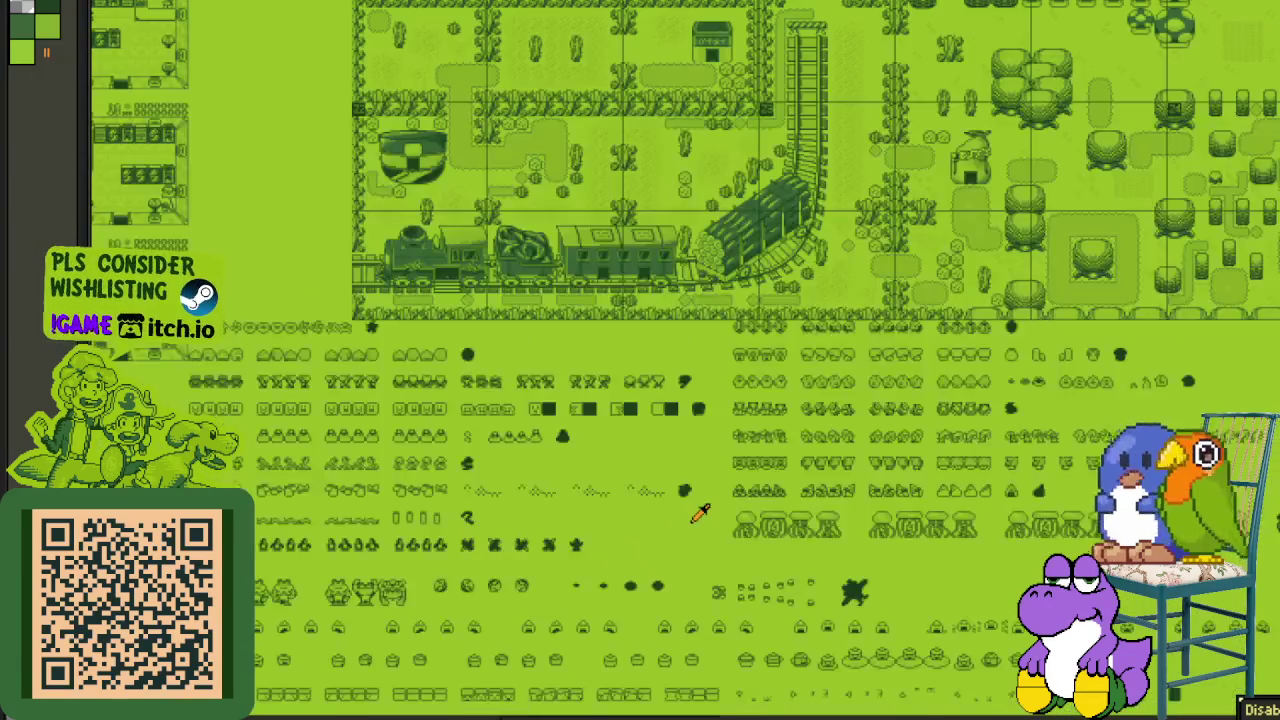
{"action": "scroll", "coordinate": [809, 494], "scroll_direction": "up", "scroll_amount": 1}
{"action": "left_click_drag", "start_coordinate": [666, 457], "coordinate": [480, 442]}
{"action": "scroll", "coordinate": [634, 428], "scroll_direction": "down", "scroll_amount": 1}
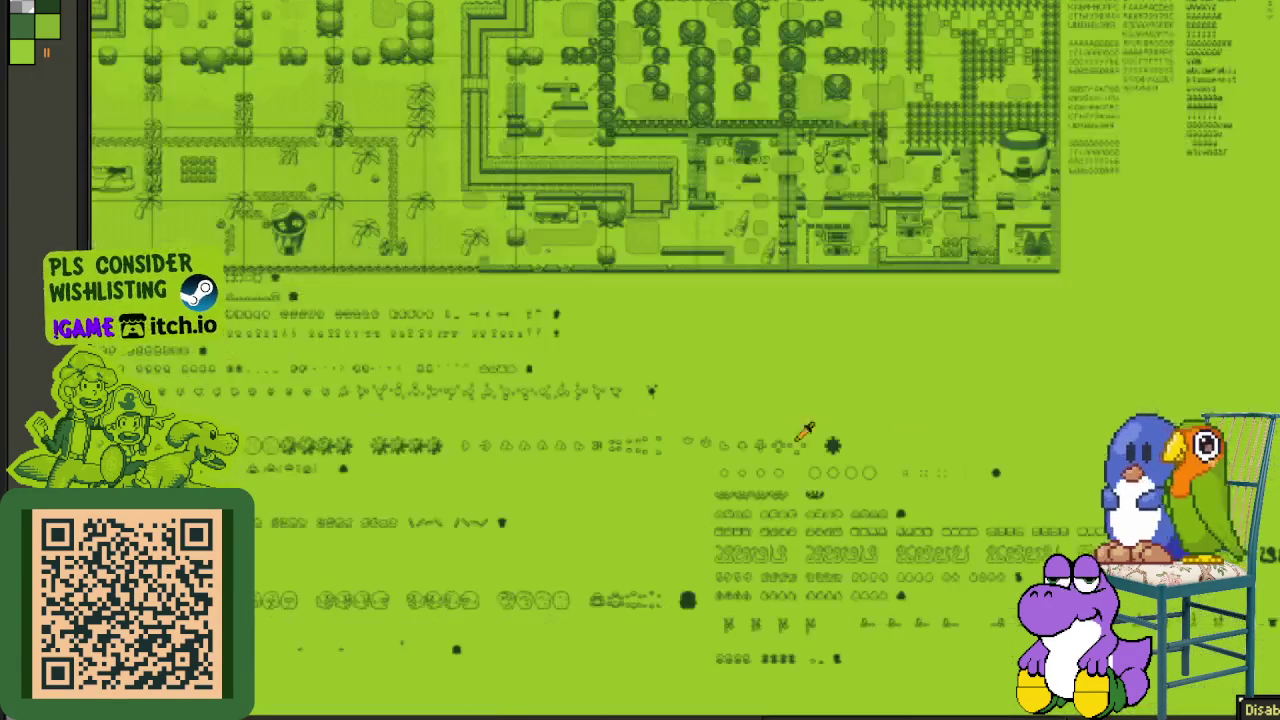
{"action": "scroll", "coordinate": [857, 434], "scroll_direction": "down", "scroll_amount": 1}
{"action": "scroll", "coordinate": [676, 433], "scroll_direction": "up", "scroll_amount": 1}
- Move down to the cutscene panels of trains, bombs and village scenes
{"action": "left_click_drag", "start_coordinate": [676, 433], "coordinate": [700, 337]}
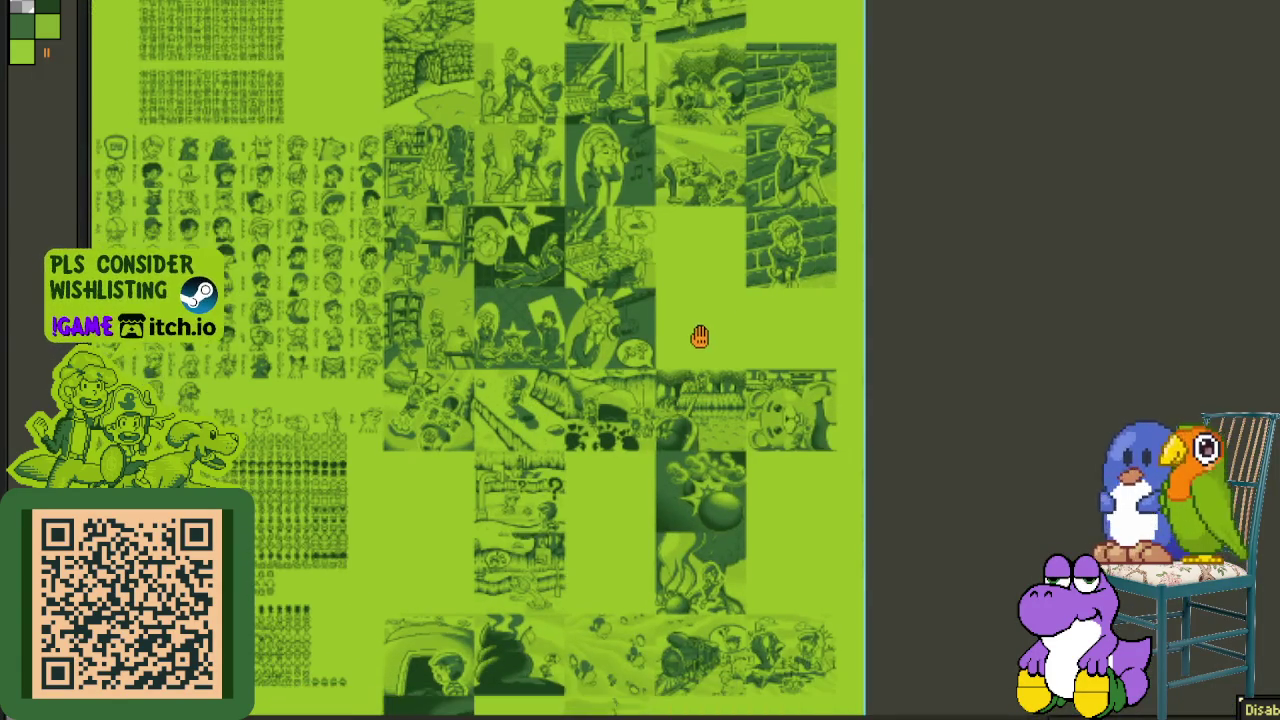
{"action": "scroll", "coordinate": [383, 320], "scroll_direction": "up", "scroll_amount": 1}
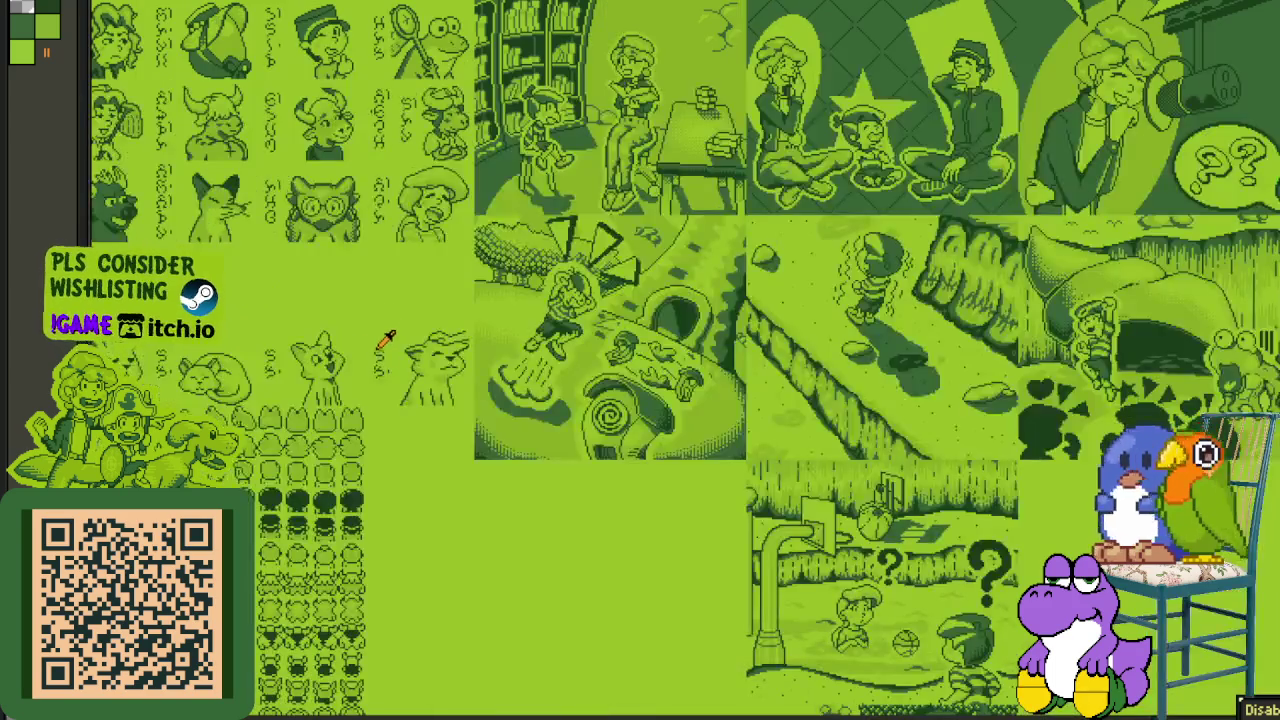
{"action": "scroll", "coordinate": [380, 337], "scroll_direction": "up", "scroll_amount": 1}
{"action": "scroll", "coordinate": [320, 280], "scroll_direction": "up", "scroll_amount": 1}
{"action": "scroll", "coordinate": [300, 260], "scroll_direction": "up", "scroll_amount": 1}
{"action": "scroll", "coordinate": [700, 277], "scroll_direction": "left", "scroll_amount": 3}
{"action": "scroll", "coordinate": [650, 300], "scroll_direction": "right", "scroll_amount": 3}
{"action": "scroll", "coordinate": [630, 320], "scroll_direction": "right", "scroll_amount": 3}
{"action": "scroll", "coordinate": [614, 345], "scroll_direction": "right", "scroll_amount": 3}
{"action": "scroll", "coordinate": [790, 372], "scroll_direction": "down", "scroll_amount": 1}
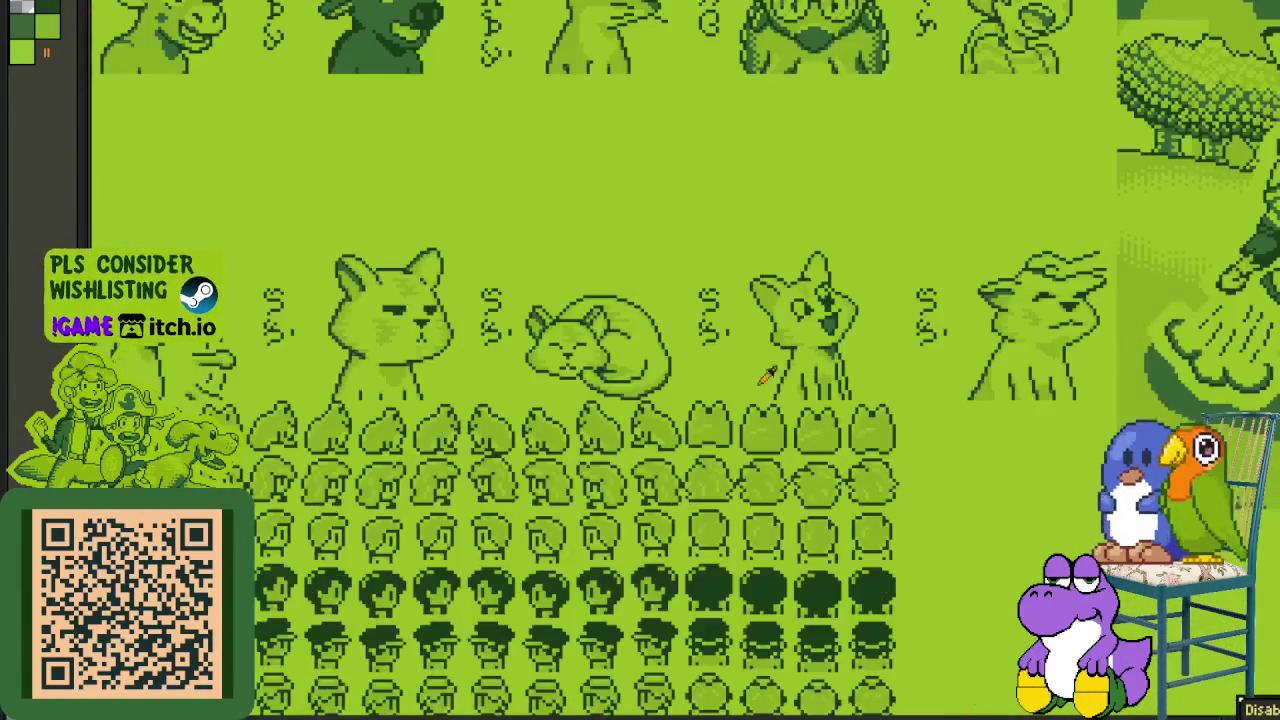
{"action": "scroll", "coordinate": [690, 380], "scroll_direction": "down", "scroll_amount": 1}
{"action": "scroll", "coordinate": [903, 405], "scroll_direction": "down", "scroll_amount": 1}
{"action": "scroll", "coordinate": [640, 462], "scroll_direction": "down", "scroll_amount": 1}
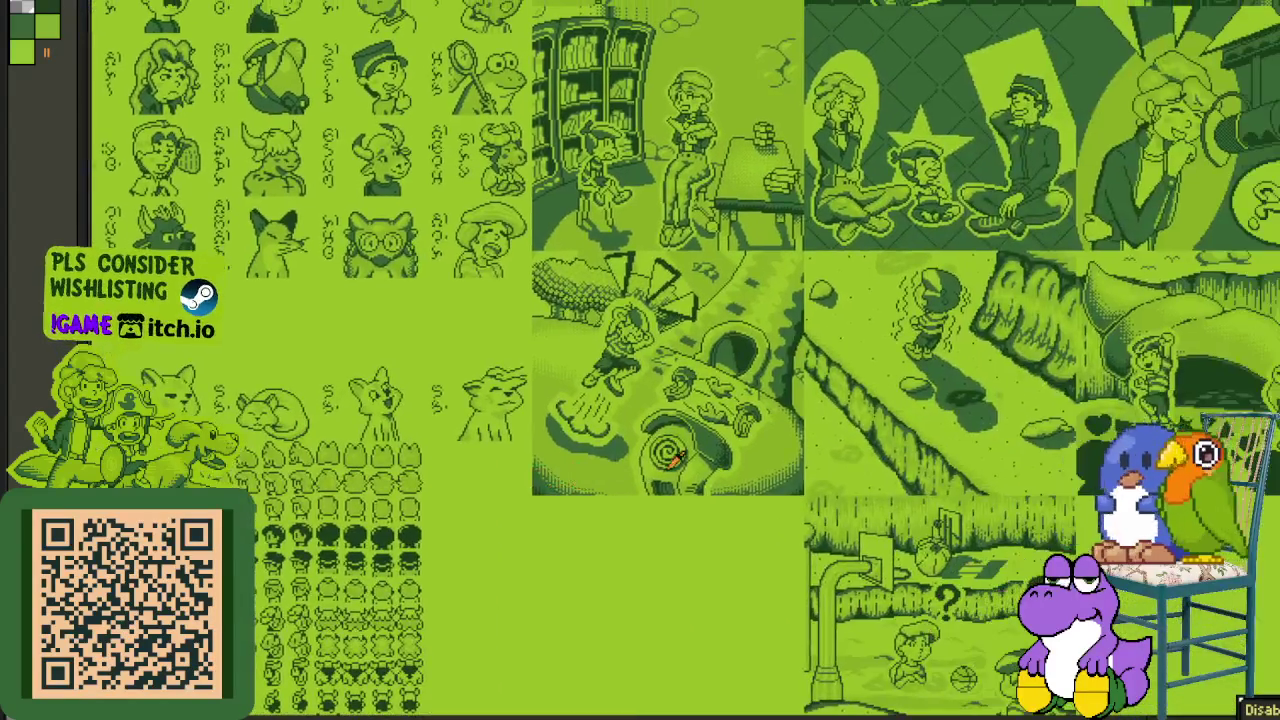
{"action": "scroll", "coordinate": [730, 530], "scroll_direction": "down", "scroll_amount": 1}
{"action": "scroll", "coordinate": [748, 420], "scroll_direction": "down", "scroll_amount": 1}
{"action": "scroll", "coordinate": [888, 474], "scroll_direction": "down", "scroll_amount": 3}
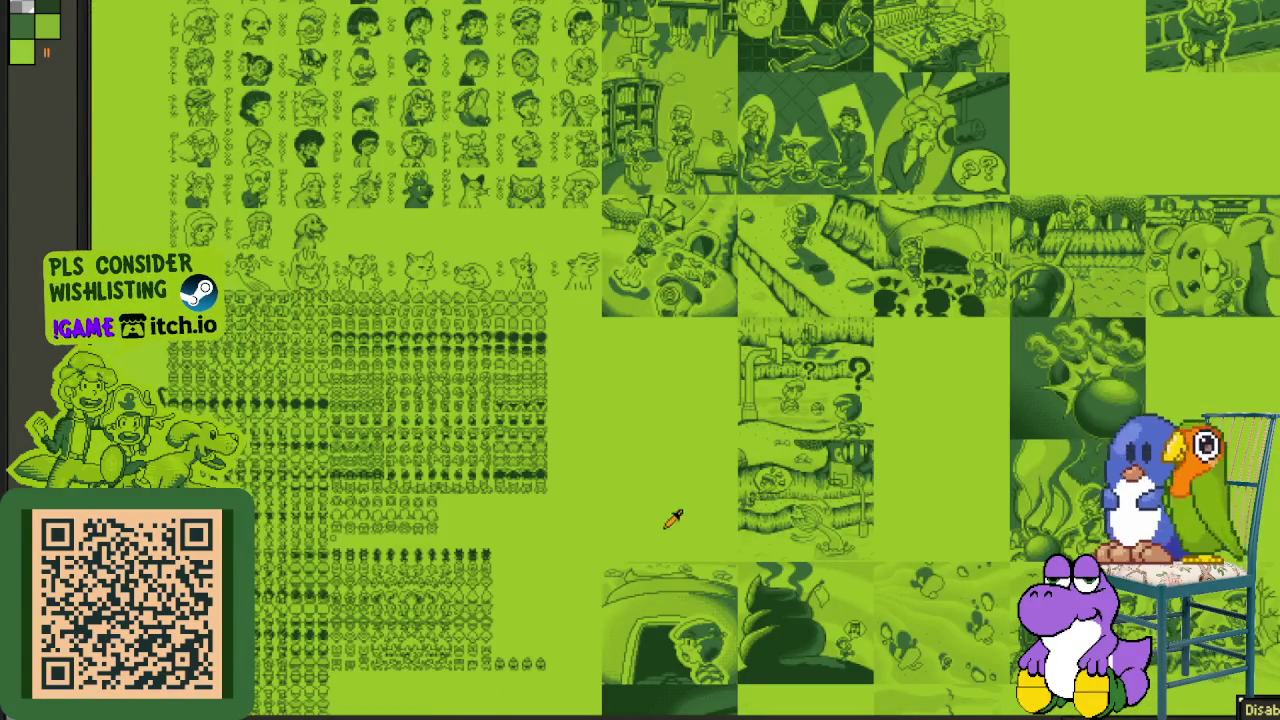
{"action": "scroll", "coordinate": [877, 366], "scroll_direction": "right", "scroll_amount": 2}
{"action": "scroll", "coordinate": [877, 366], "scroll_direction": "down", "scroll_amount": 3}
{"action": "scroll", "coordinate": [877, 366], "scroll_direction": "right", "scroll_amount": 5}
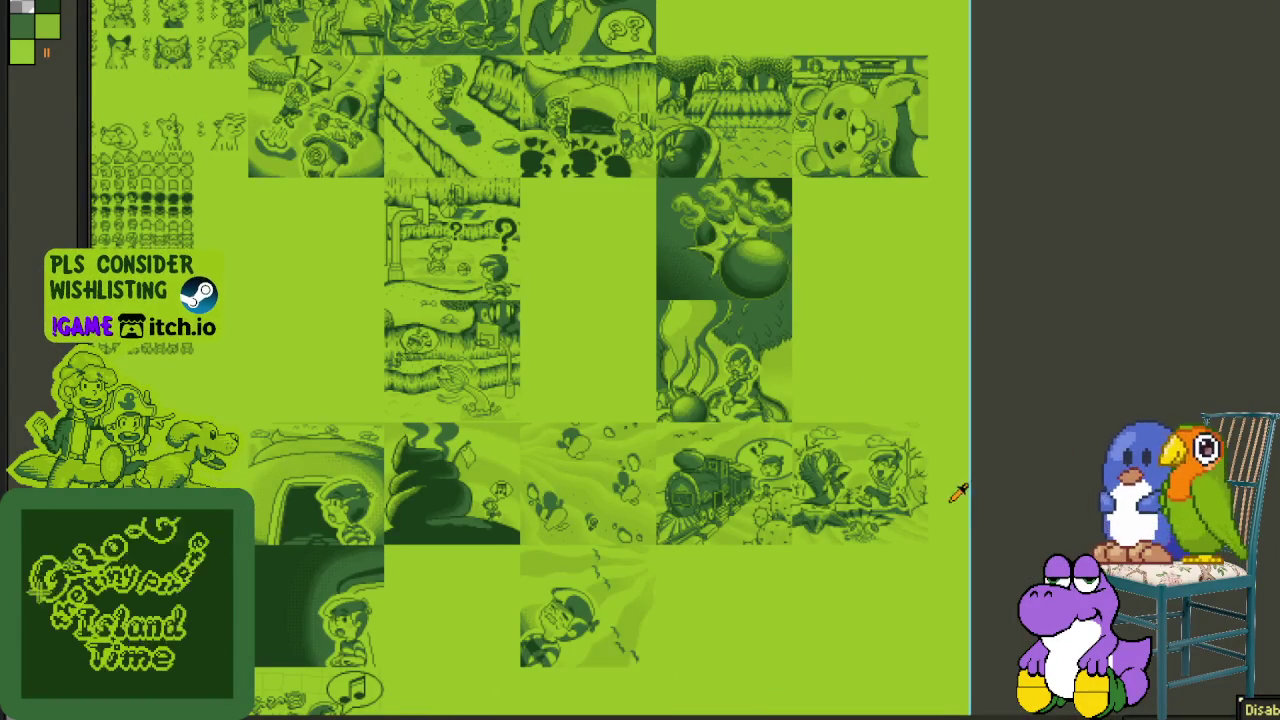
{"action": "scroll", "coordinate": [737, 517], "scroll_direction": "down", "scroll_amount": 3}
{"action": "scroll", "coordinate": [737, 517], "scroll_direction": "left", "scroll_amount": 1}
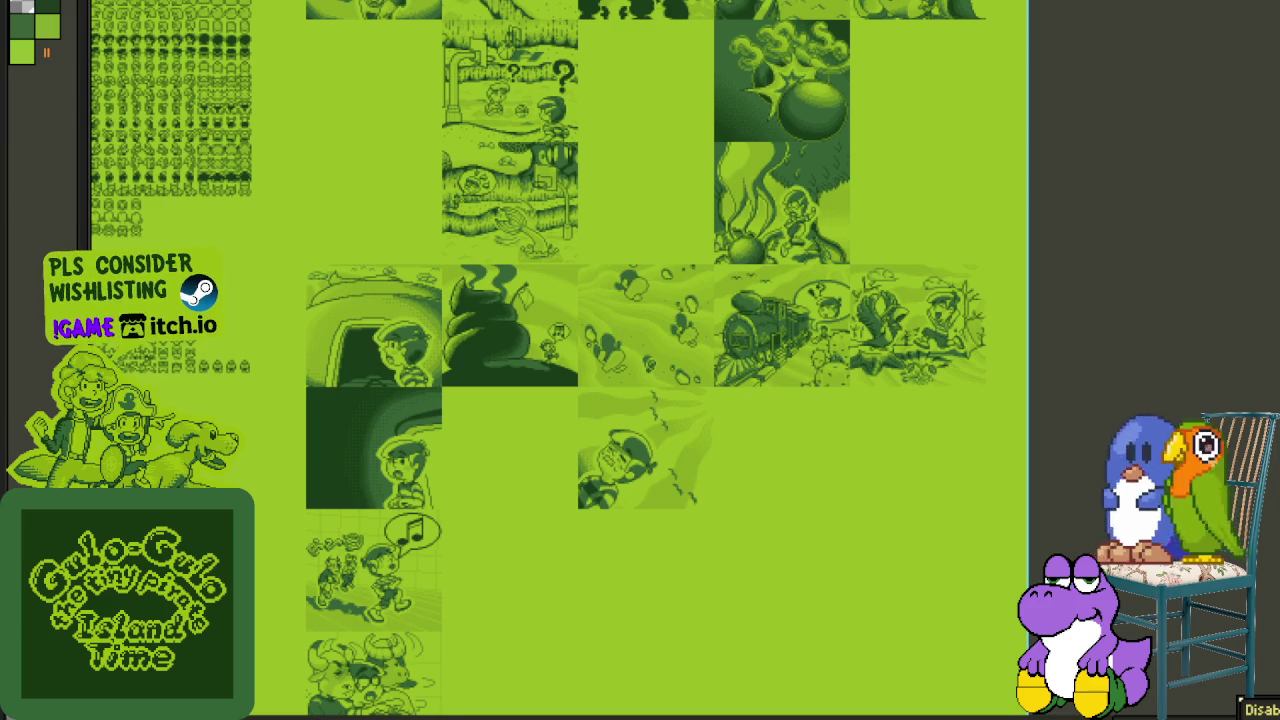
- Play a first round: open the minefield, flag two suspected mines and uncover safe cells
{"action": "left_click", "coordinate": [726, 524]}
{"action": "right_click", "coordinate": [762, 533]}
{"action": "right_click", "coordinate": [762, 545]}
{"action": "left_click", "coordinate": [762, 570]}
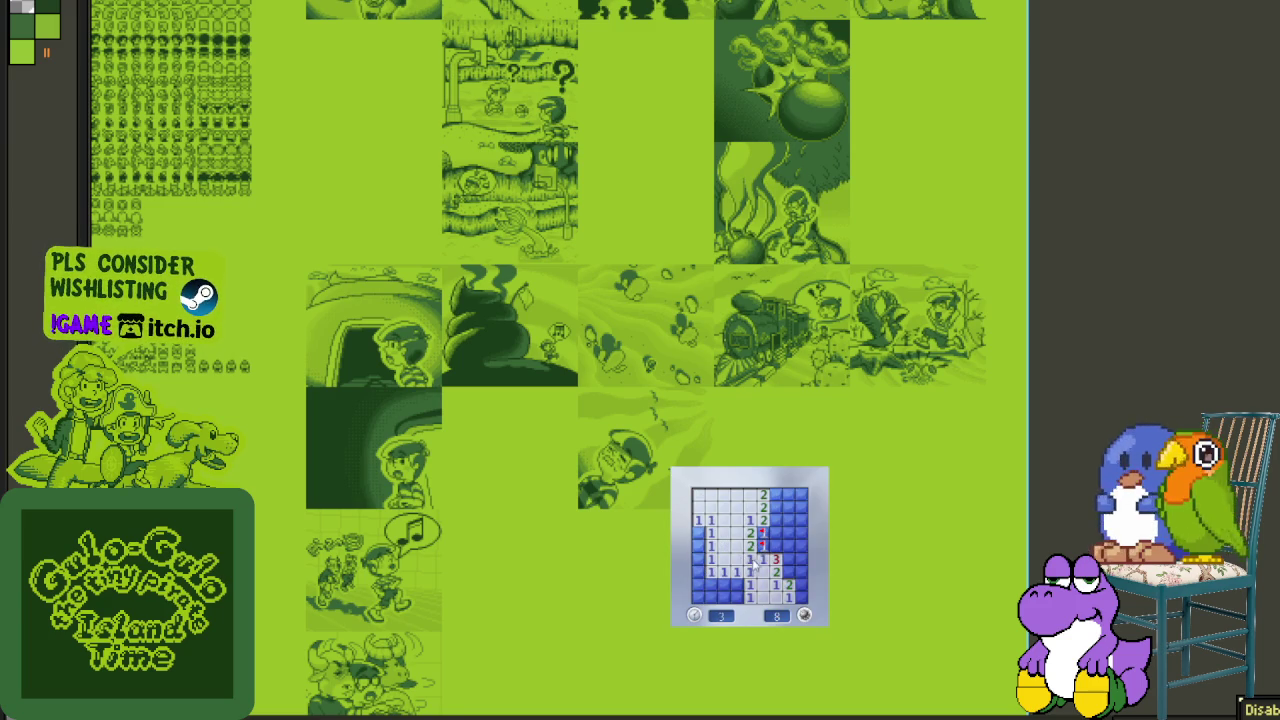
{"action": "left_click", "coordinate": [788, 547]}
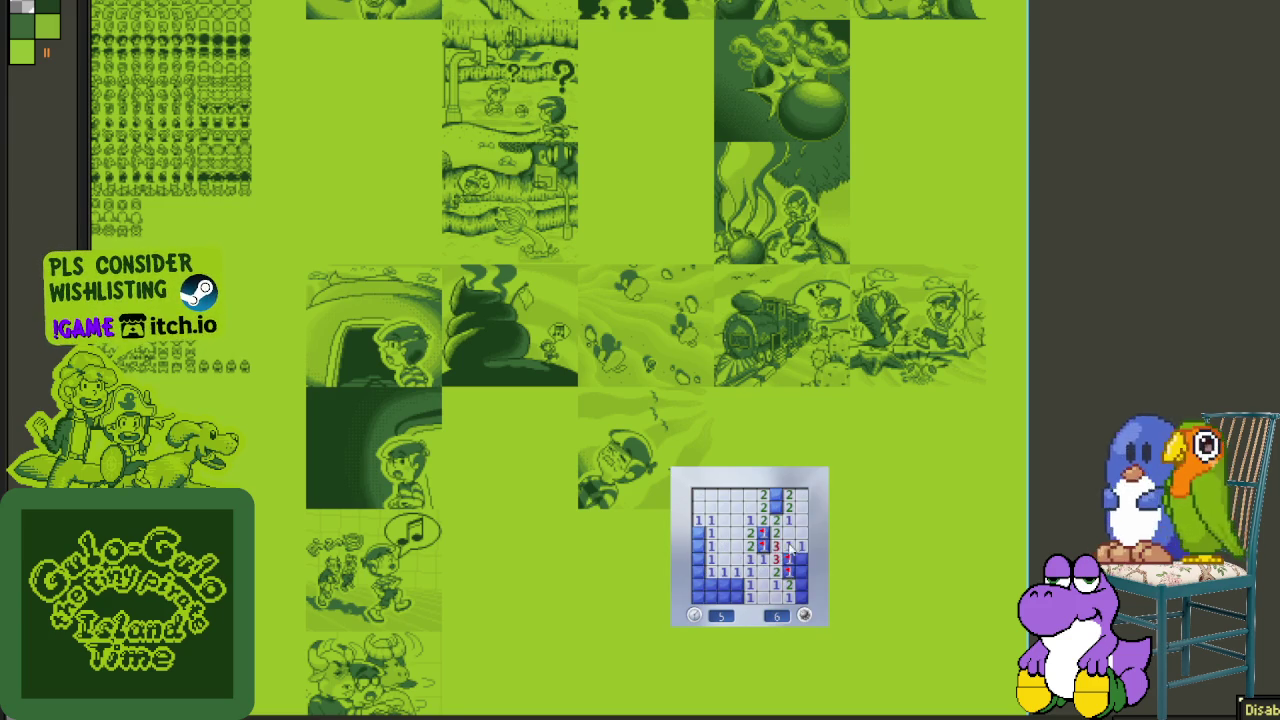
{"action": "left_click", "coordinate": [800, 571]}
{"action": "left_click", "coordinate": [800, 584]}
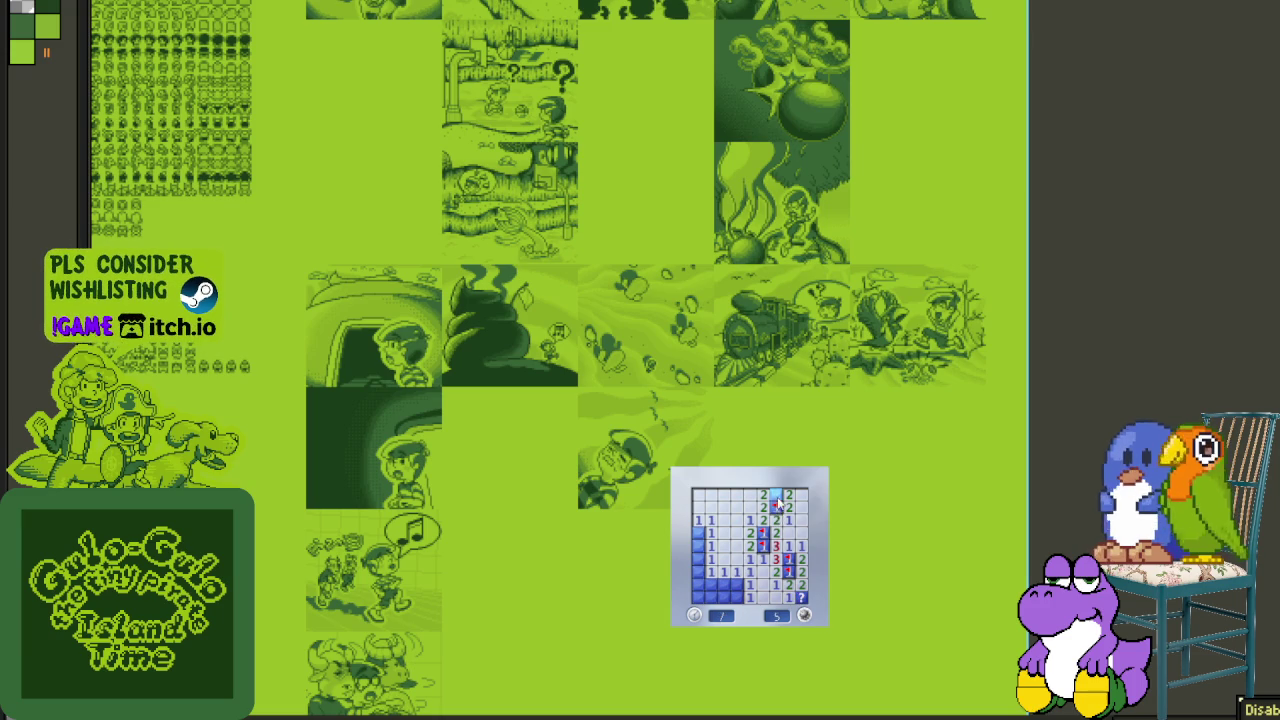
{"action": "left_click", "coordinate": [712, 591]}
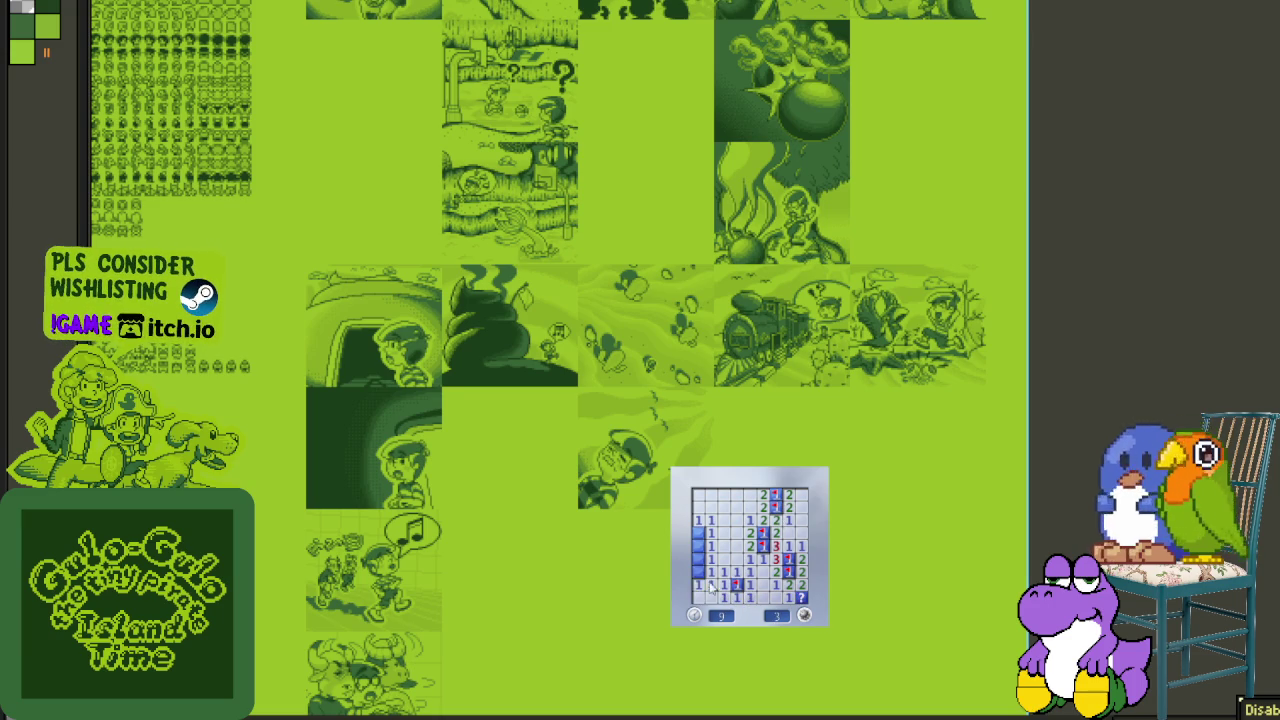
- Start a new game, opening cells on the left and top and flagging nearby mines
{"action": "left_click", "coordinate": [803, 614]}
{"action": "left_click", "coordinate": [719, 546]}
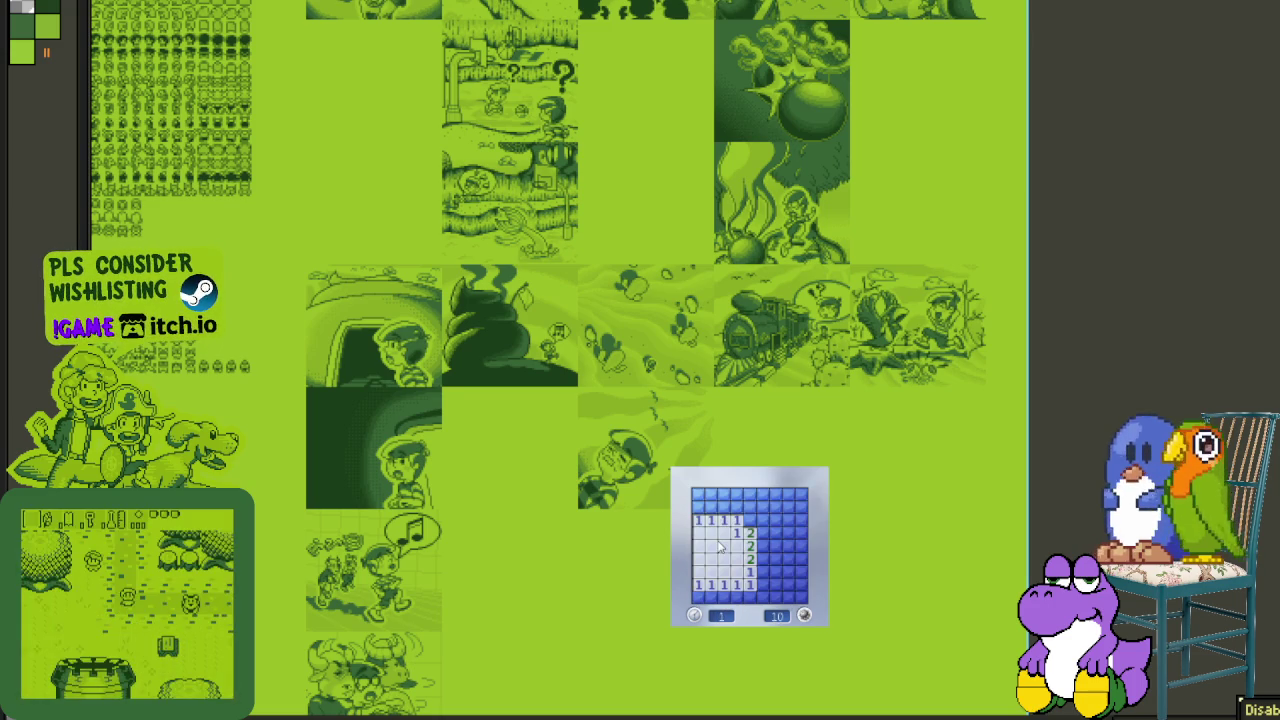
{"action": "left_click", "coordinate": [750, 510]}
{"action": "right_click", "coordinate": [711, 507]}
{"action": "left_click", "coordinate": [705, 497]}
{"action": "right_click", "coordinate": [762, 546]}
{"action": "right_click", "coordinate": [762, 559]}
{"action": "left_click", "coordinate": [772, 571]}
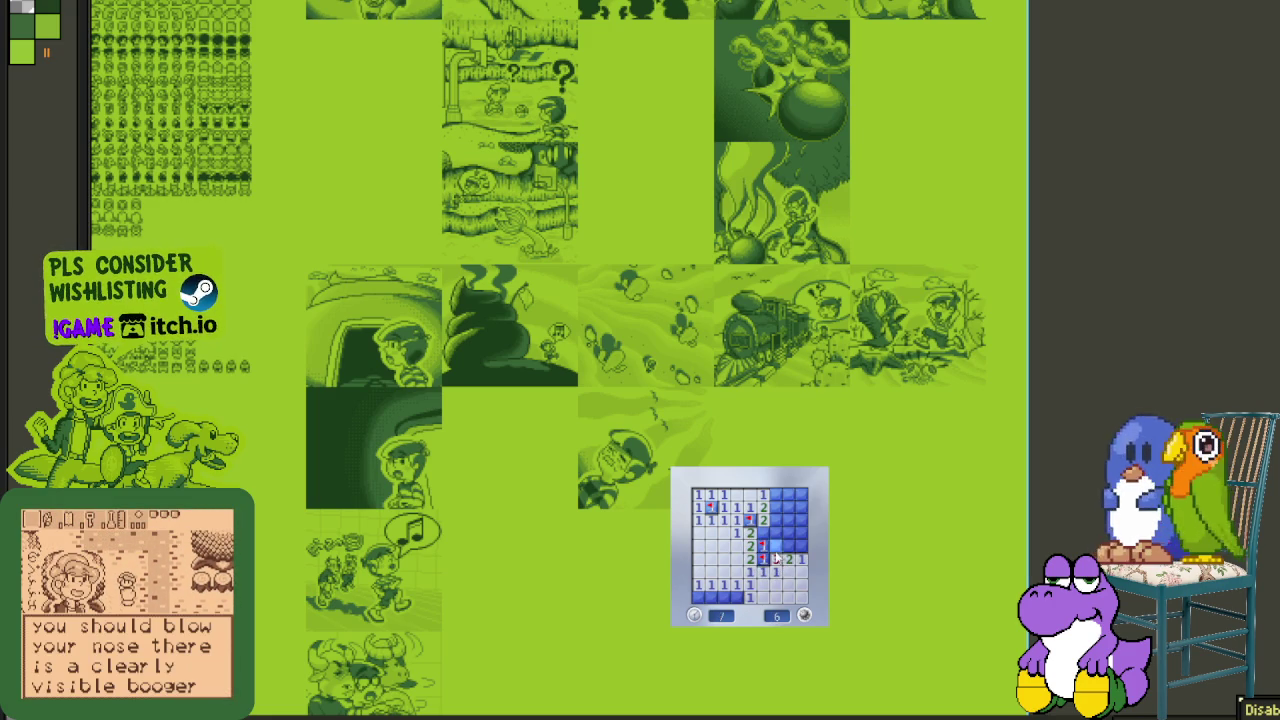
{"action": "left_click", "coordinate": [776, 557]}
- Flag the mines on the right and clear the last safe cells to finish the board
{"action": "right_click", "coordinate": [776, 546]}
{"action": "right_click", "coordinate": [763, 533]}
{"action": "left_click", "coordinate": [763, 538]}
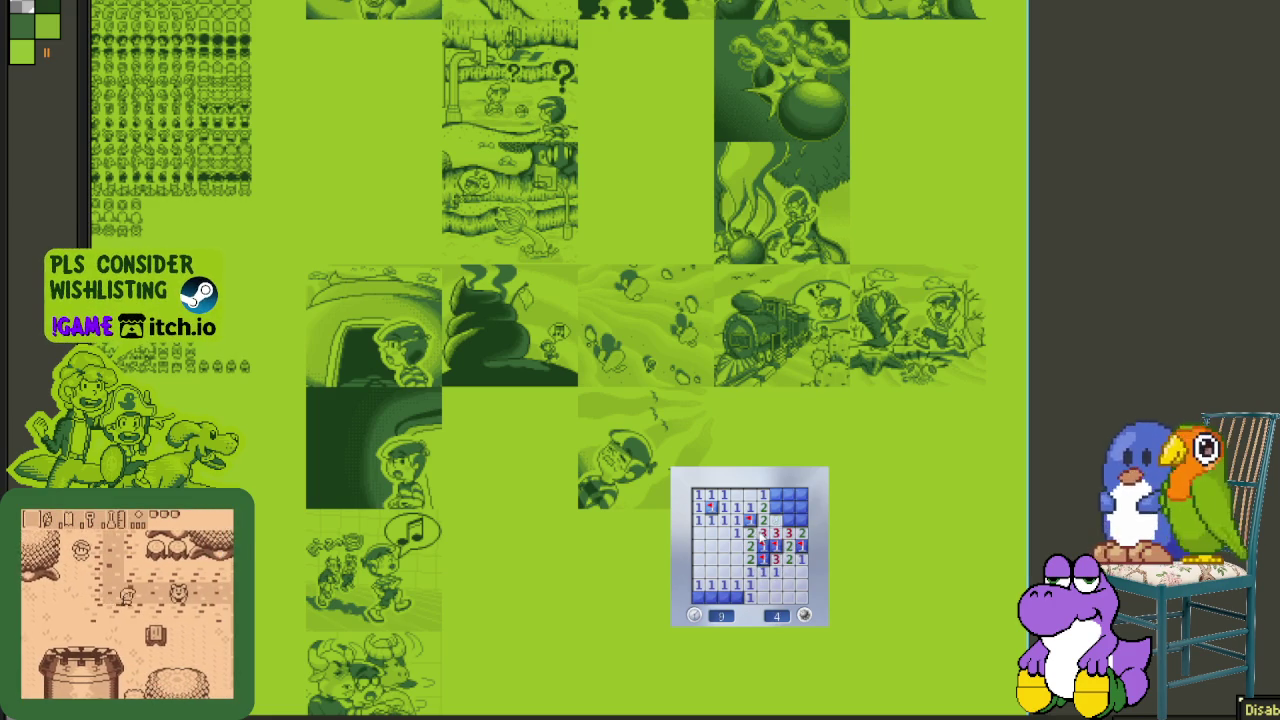
{"action": "right_click", "coordinate": [776, 507]}
{"action": "right_click", "coordinate": [788, 520]}
{"action": "left_click", "coordinate": [788, 500]}
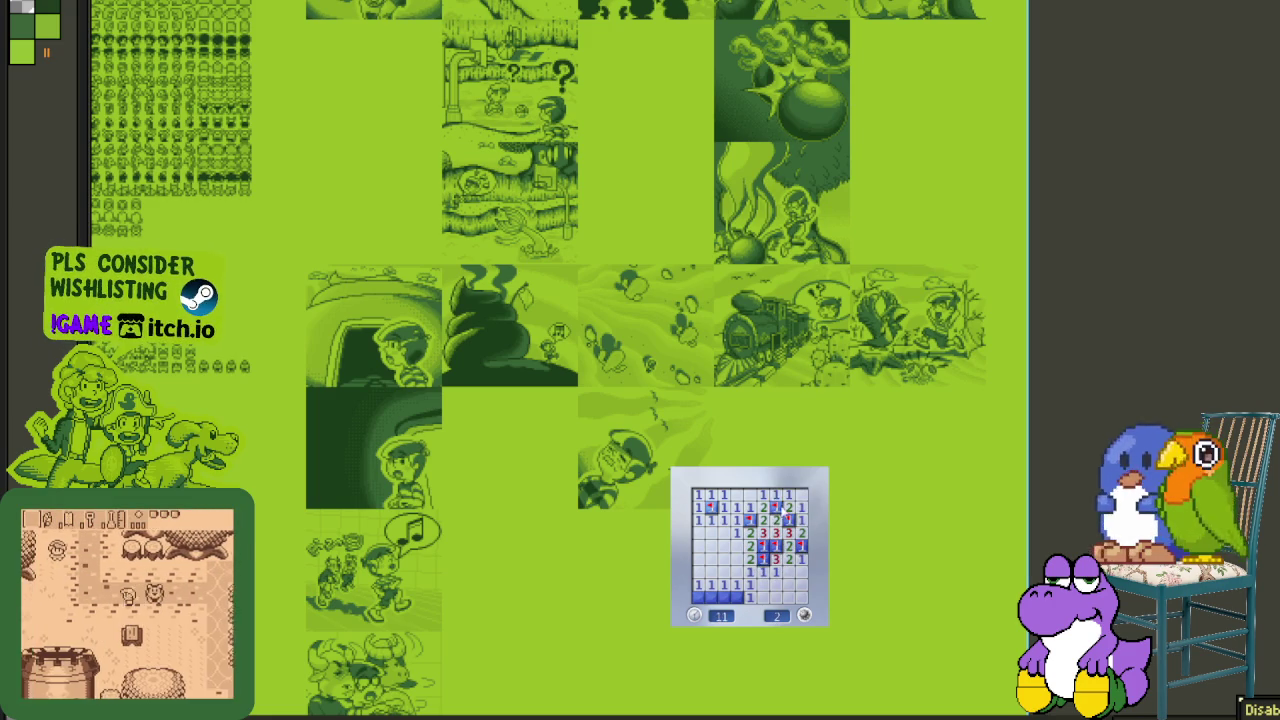
{"action": "left_click", "coordinate": [711, 597]}
{"action": "left_click", "coordinate": [724, 597]}
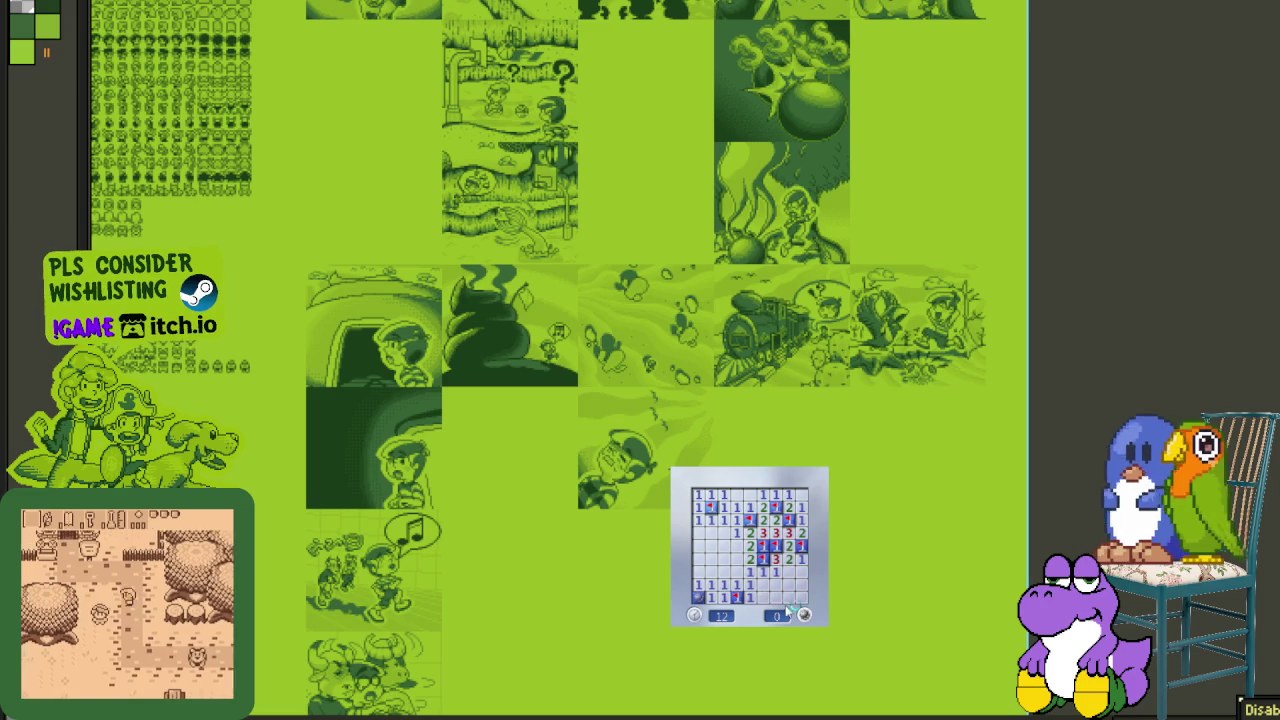
- Start a fresh game, open the first cells and flag three suspected upper-left mines
{"action": "left_click", "coordinate": [804, 614]}
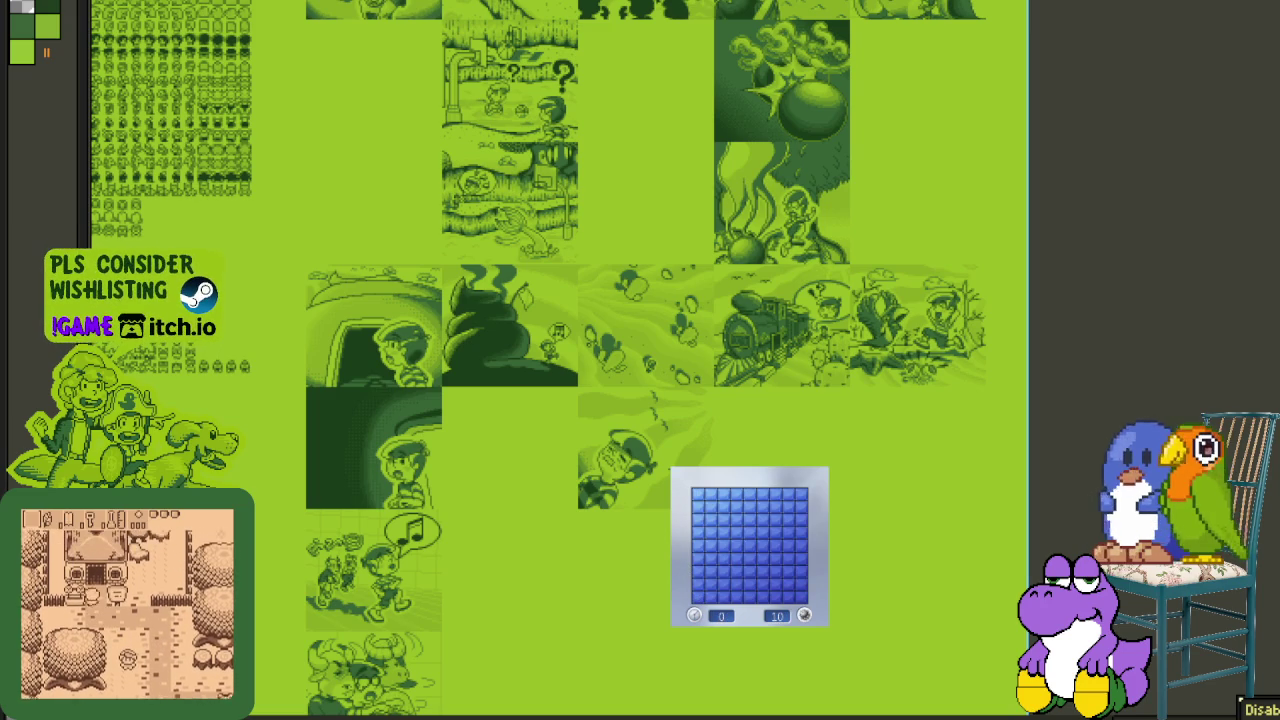
{"action": "left_click", "coordinate": [724, 540]}
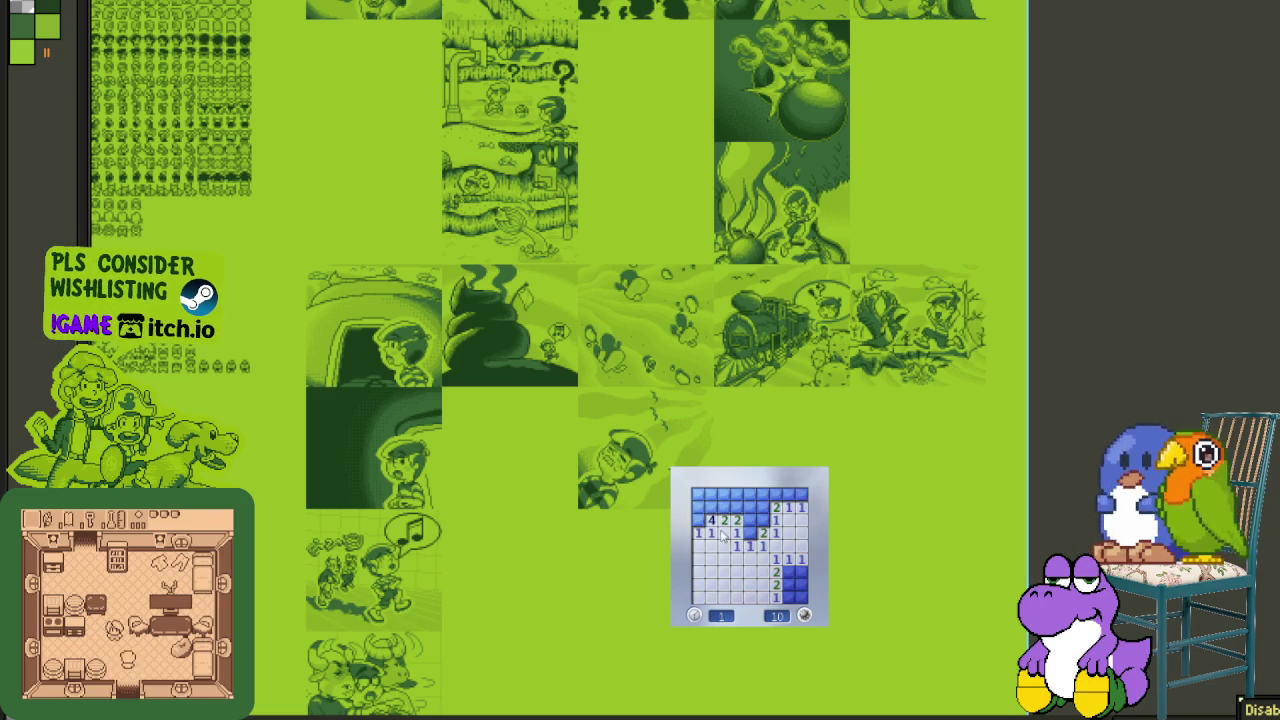
{"action": "left_click", "coordinate": [763, 496]}
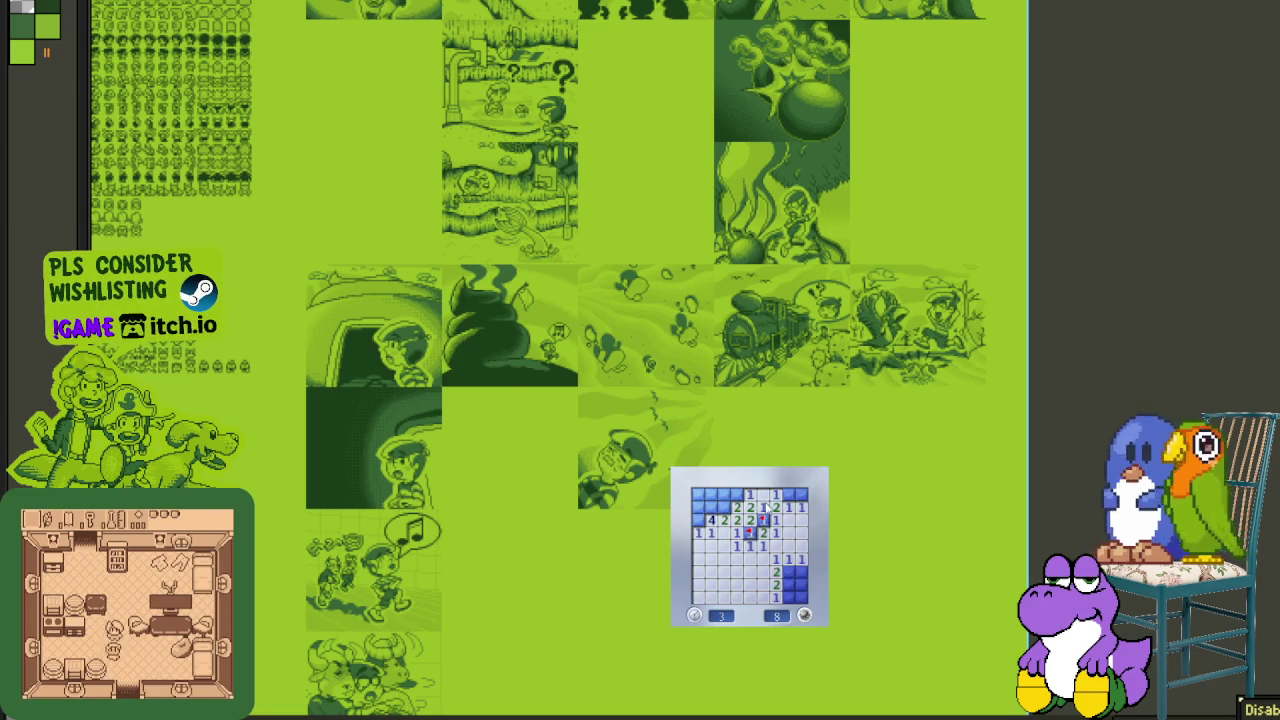
{"action": "right_click", "coordinate": [710, 507]}
{"action": "right_click", "coordinate": [697, 507]}
{"action": "right_click", "coordinate": [697, 520]}
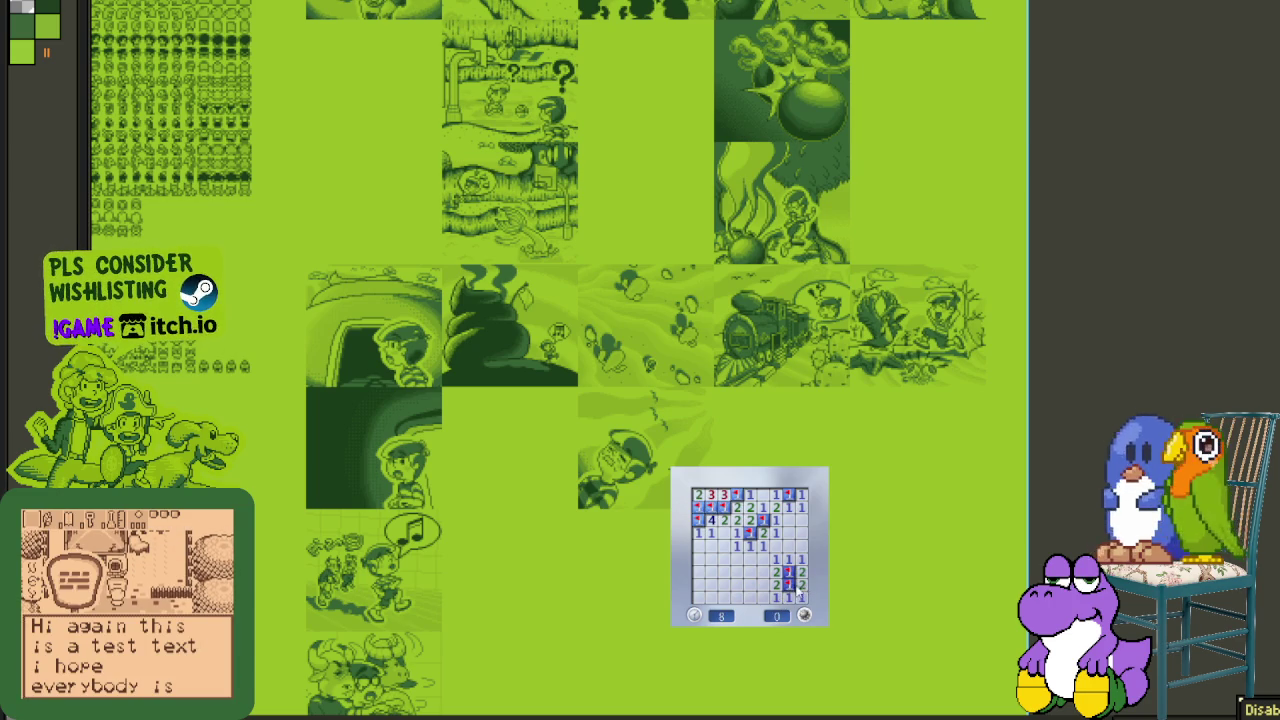
- Begin another new board, flagging mines and opening safe cells along the left column
{"action": "left_click", "coordinate": [777, 572]}
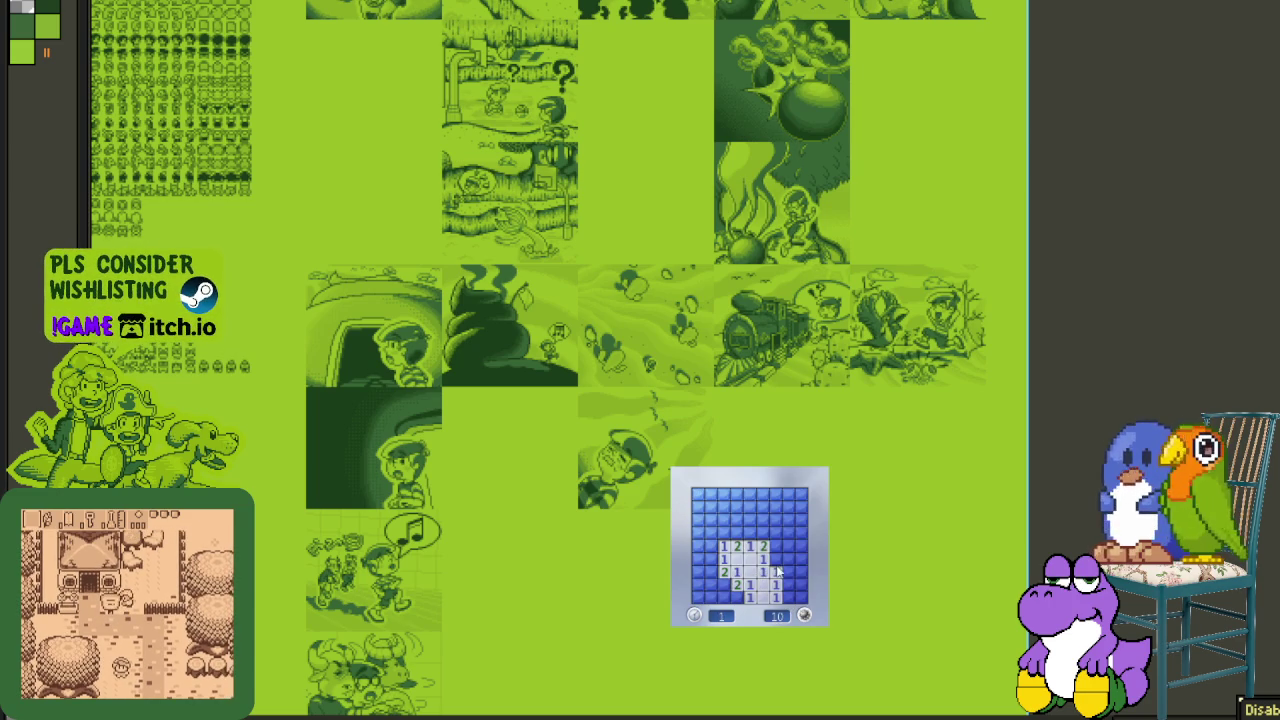
{"action": "right_click", "coordinate": [776, 560]}
{"action": "left_click", "coordinate": [788, 560]}
{"action": "right_click", "coordinate": [723, 532]}
{"action": "left_click", "coordinate": [710, 546]}
{"action": "left_click", "coordinate": [697, 546]}
{"action": "right_click", "coordinate": [710, 520]}
{"action": "right_click", "coordinate": [710, 494]}
{"action": "left_click", "coordinate": [697, 507]}
- Flag the remaining left-column mines, open the bottom row and turn one flag into a question mark
{"action": "right_click", "coordinate": [710, 572]}
{"action": "left_click", "coordinate": [697, 572]}
{"action": "right_click", "coordinate": [723, 584]}
{"action": "left_click", "coordinate": [710, 584]}
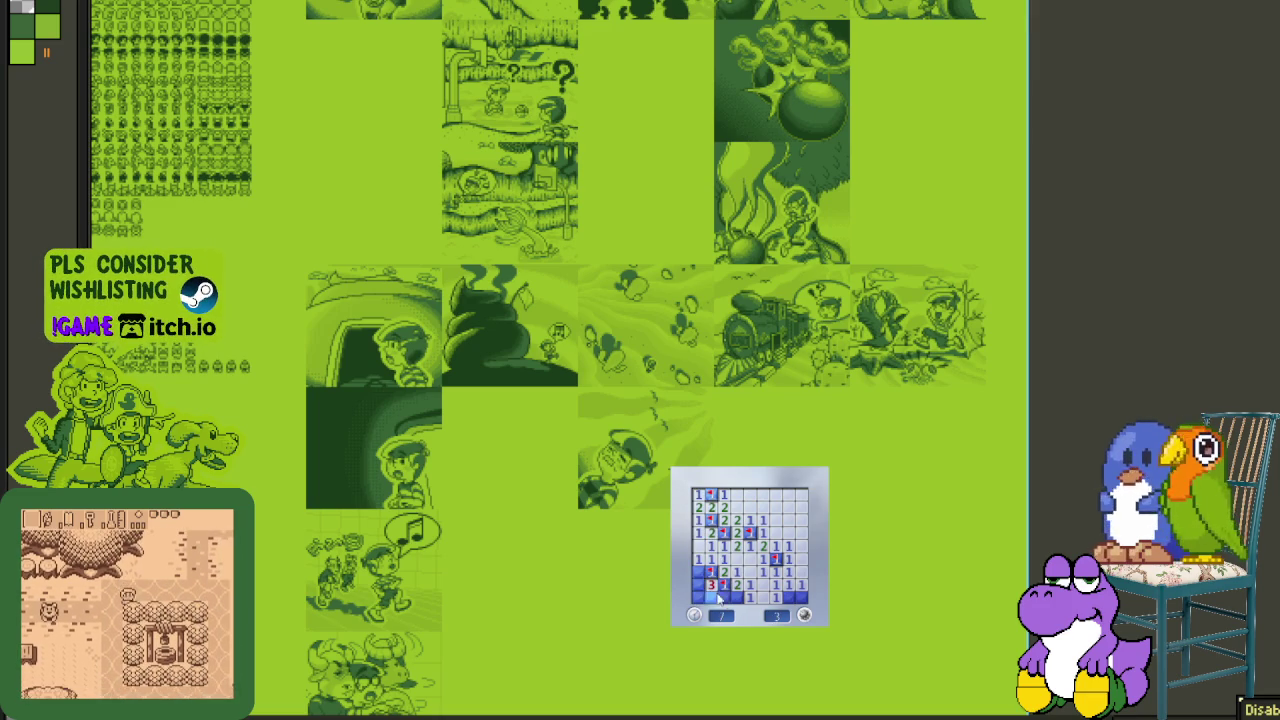
{"action": "left_click", "coordinate": [741, 596]}
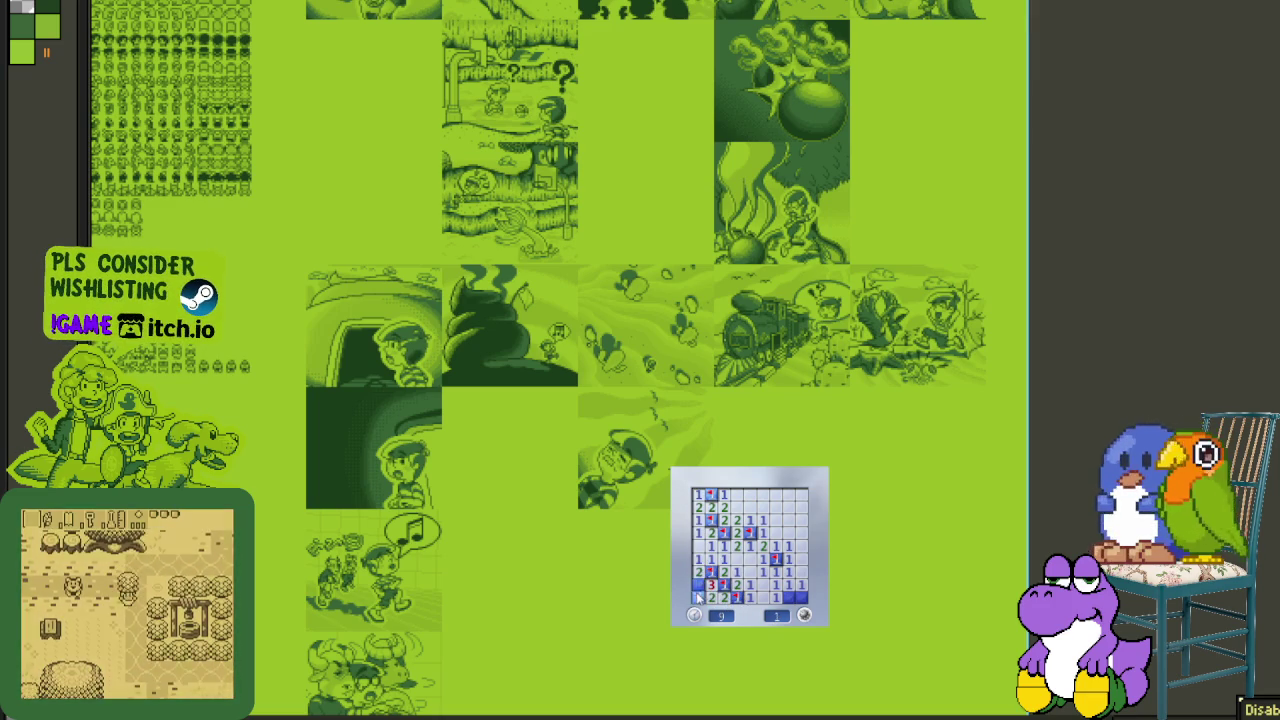
{"action": "right_click", "coordinate": [801, 597]}
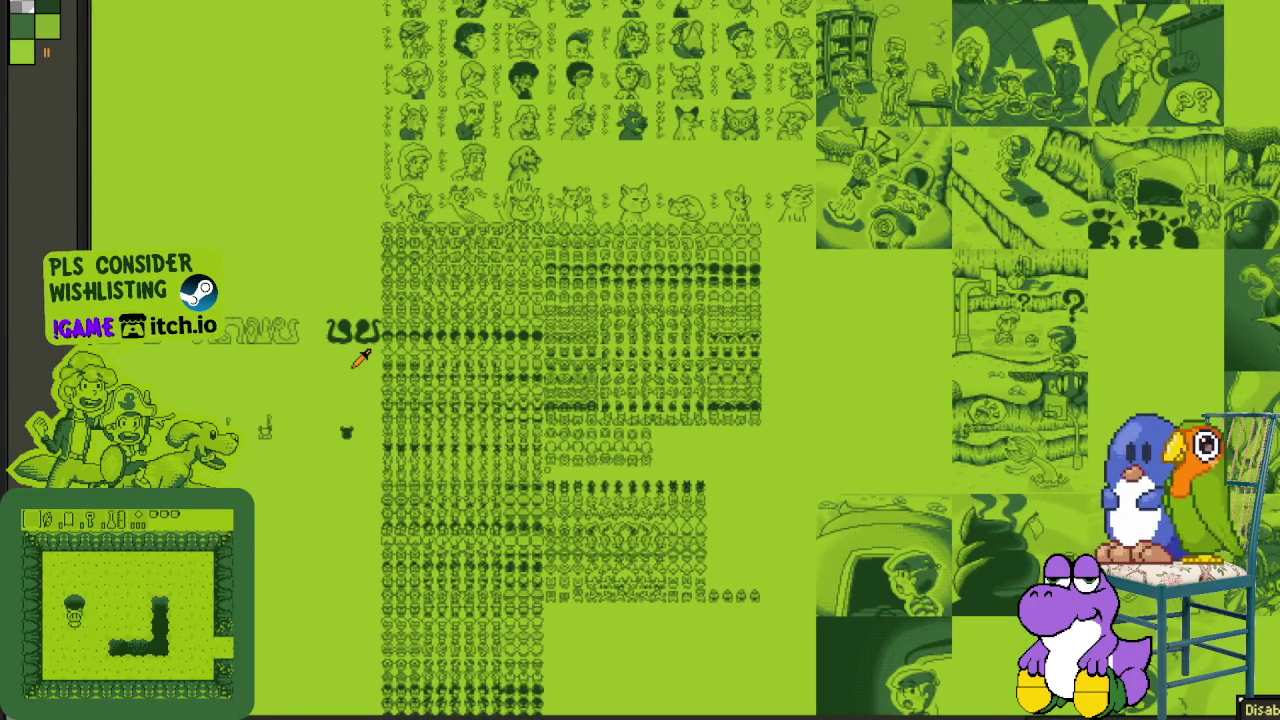
- Zoom in and centre the dog and fire-cat portraits
{"action": "scroll", "coordinate": [483, 290], "scroll_direction": "up", "scroll_amount": 2}
{"action": "scroll", "coordinate": [424, 160], "scroll_direction": "up", "scroll_amount": 2}
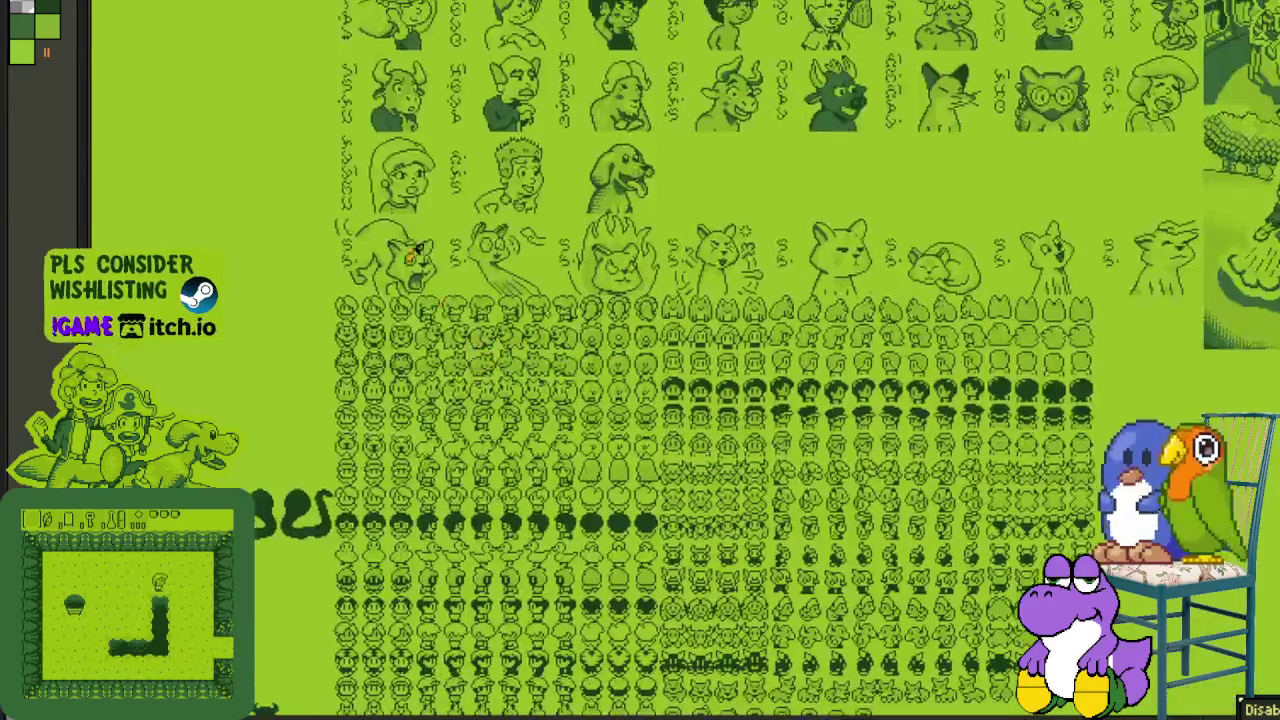
{"action": "scroll", "coordinate": [418, 240], "scroll_direction": "up", "scroll_amount": 2}
{"action": "scroll", "coordinate": [440, 300], "scroll_direction": "up", "scroll_amount": 2}
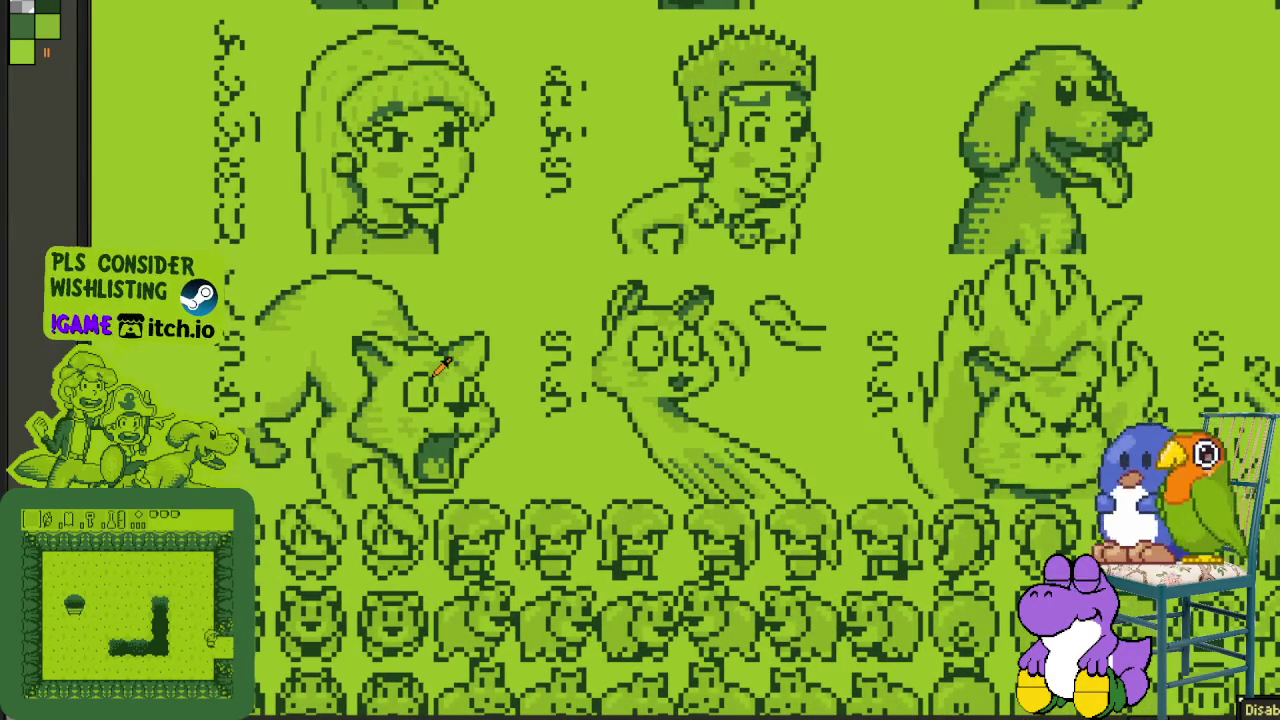
{"action": "left_click_drag", "start_coordinate": [786, 337], "coordinate": [429, 343]}
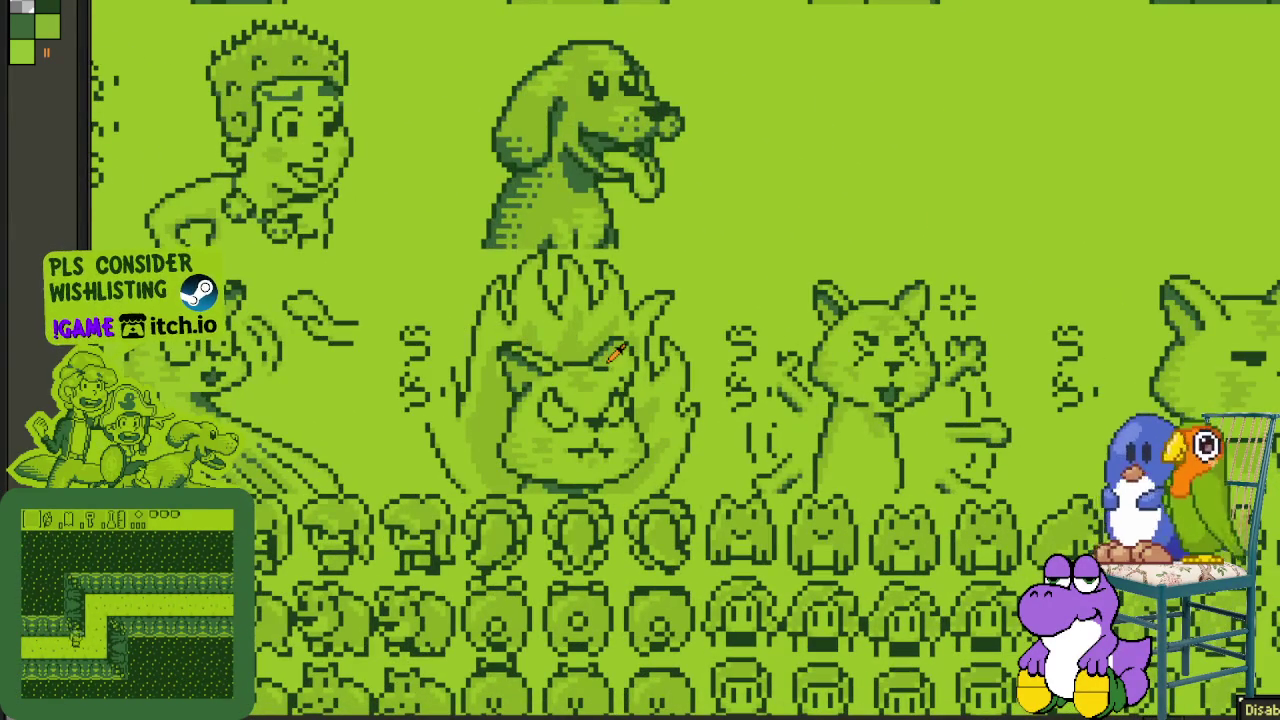
- Zoom out to survey the sprite sheets across the canvas
{"action": "scroll", "coordinate": [615, 355], "scroll_direction": "down", "scroll_amount": 1}
{"action": "scroll", "coordinate": [573, 302], "scroll_direction": "down", "scroll_amount": 1}
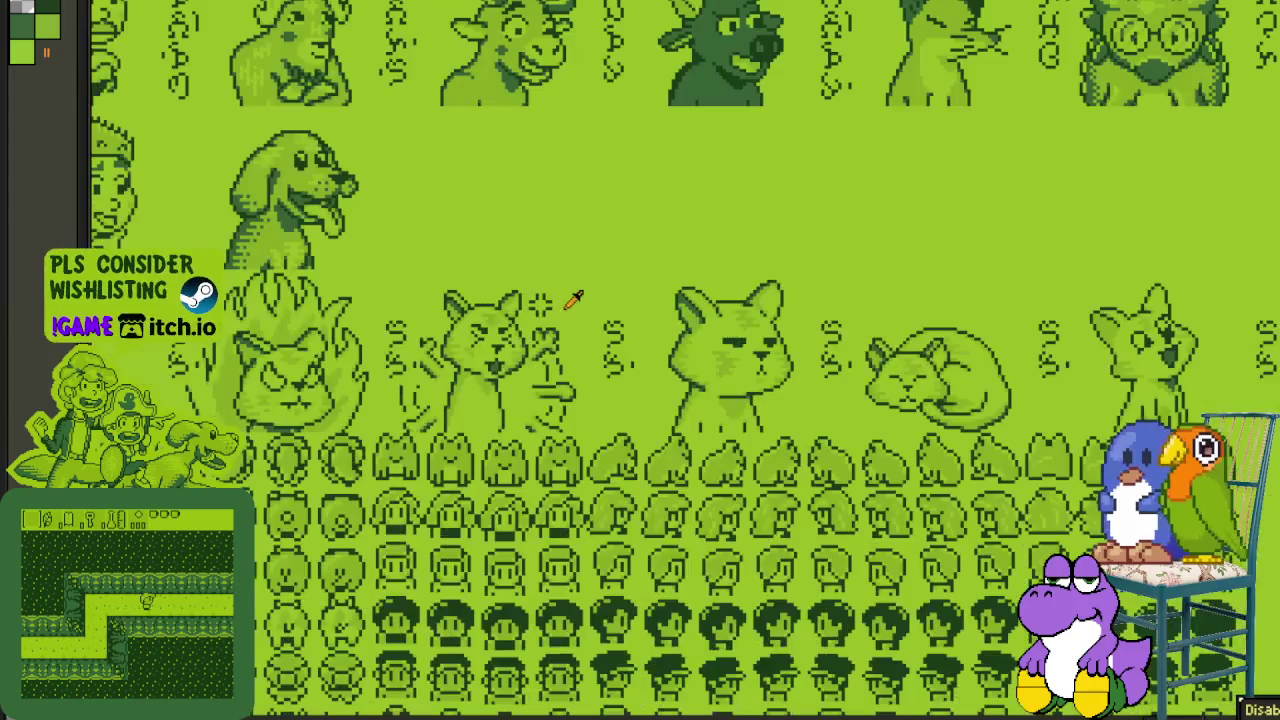
{"action": "scroll", "coordinate": [720, 345], "scroll_direction": "down", "scroll_amount": 5}
{"action": "scroll", "coordinate": [664, 495], "scroll_direction": "down", "scroll_amount": 5}
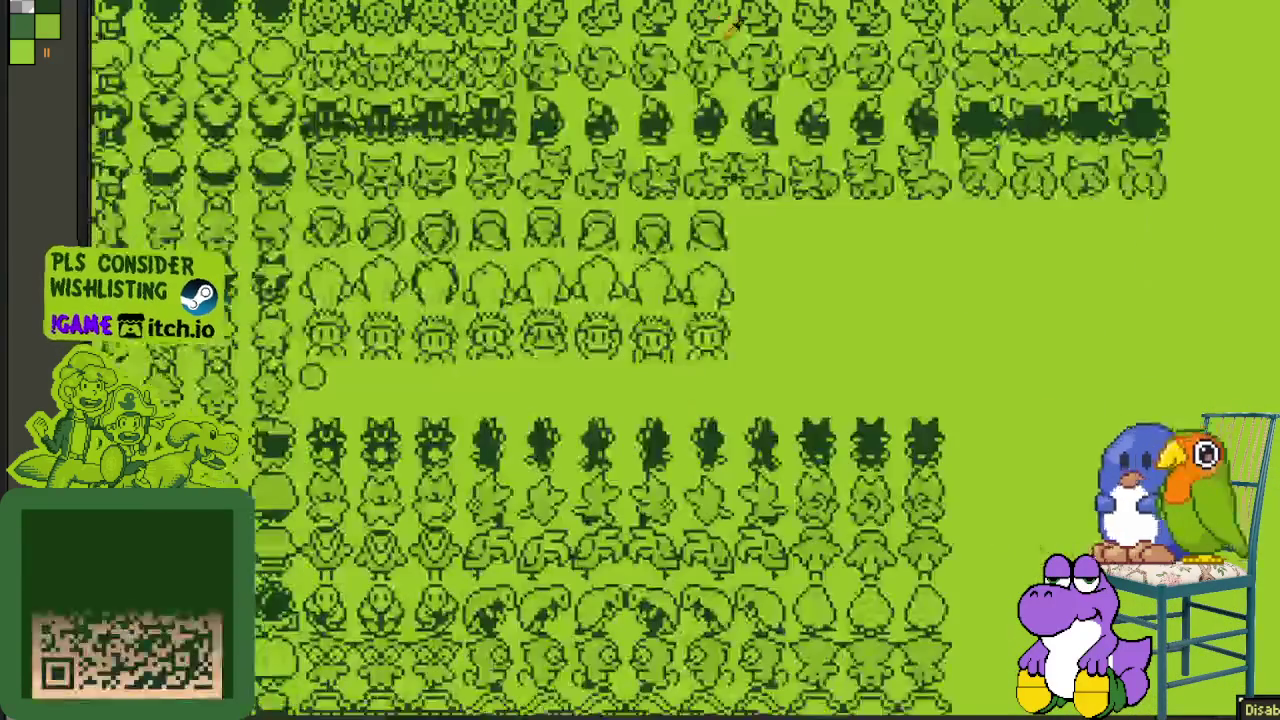
{"action": "scroll", "coordinate": [645, 153], "scroll_direction": "down", "scroll_amount": 5}
{"action": "scroll", "coordinate": [645, 153], "scroll_direction": "down", "scroll_amount": 5}
{"action": "scroll", "coordinate": [490, 300], "scroll_direction": "up", "scroll_amount": 1}
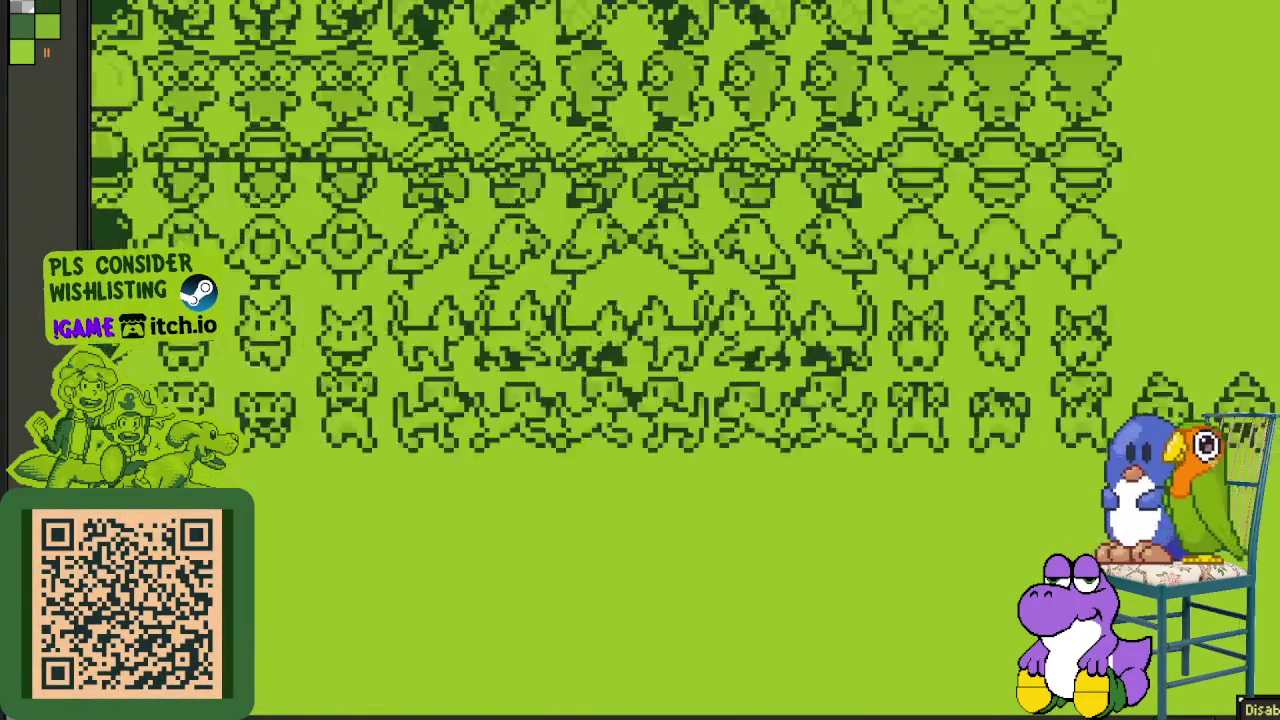
{"action": "scroll", "coordinate": [490, 300], "scroll_direction": "up", "scroll_amount": 1}
{"action": "scroll", "coordinate": [510, 325], "scroll_direction": "down", "scroll_amount": 2}
{"action": "scroll", "coordinate": [700, 345], "scroll_direction": "down", "scroll_amount": 2}
{"action": "scroll", "coordinate": [840, 360], "scroll_direction": "down", "scroll_amount": 3}
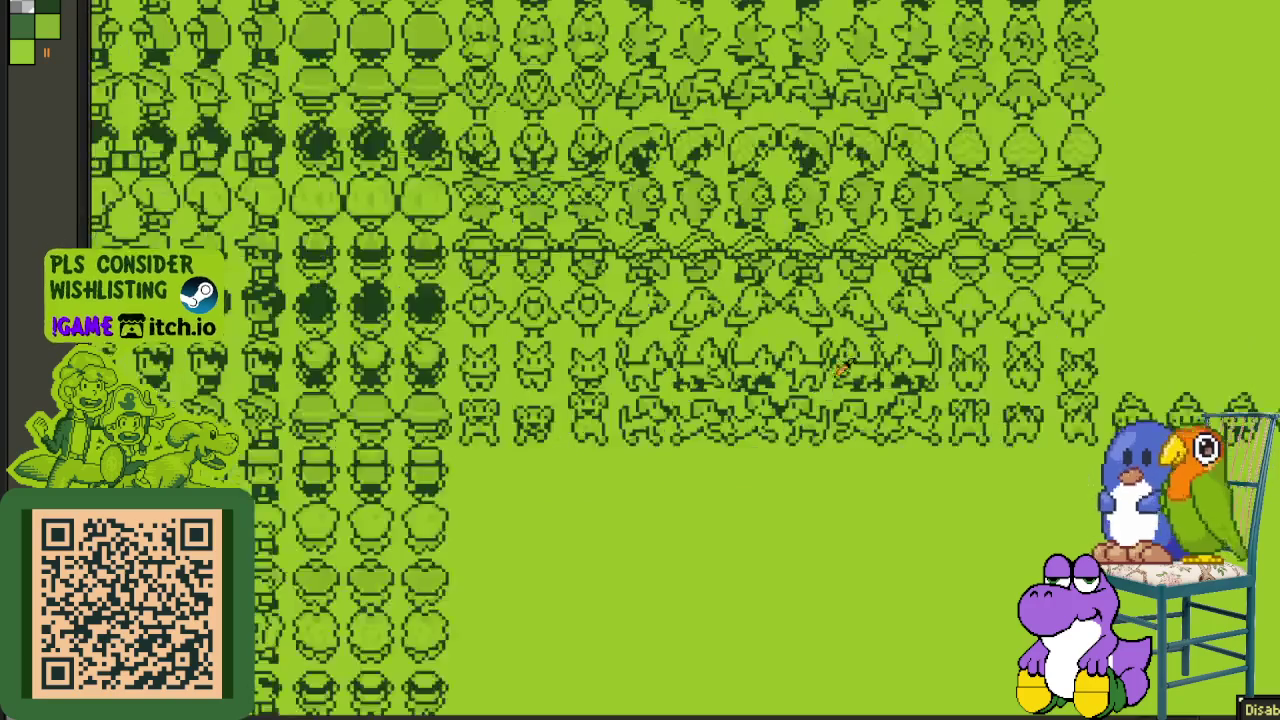
{"action": "scroll", "coordinate": [690, 350], "scroll_direction": "down", "scroll_amount": 2}
{"action": "scroll", "coordinate": [737, 335], "scroll_direction": "left", "scroll_amount": 5}
{"action": "scroll", "coordinate": [620, 376], "scroll_direction": "down", "scroll_amount": 2}
{"action": "scroll", "coordinate": [412, 342], "scroll_direction": "down", "scroll_amount": 2}
{"action": "scroll", "coordinate": [412, 342], "scroll_direction": "down", "scroll_amount": 2}
{"action": "scroll", "coordinate": [623, 400], "scroll_direction": "up", "scroll_amount": 3}
- Pan up to the overworld tile map and the rows of small tiles
{"action": "left_click_drag", "start_coordinate": [623, 400], "coordinate": [815, 381]}
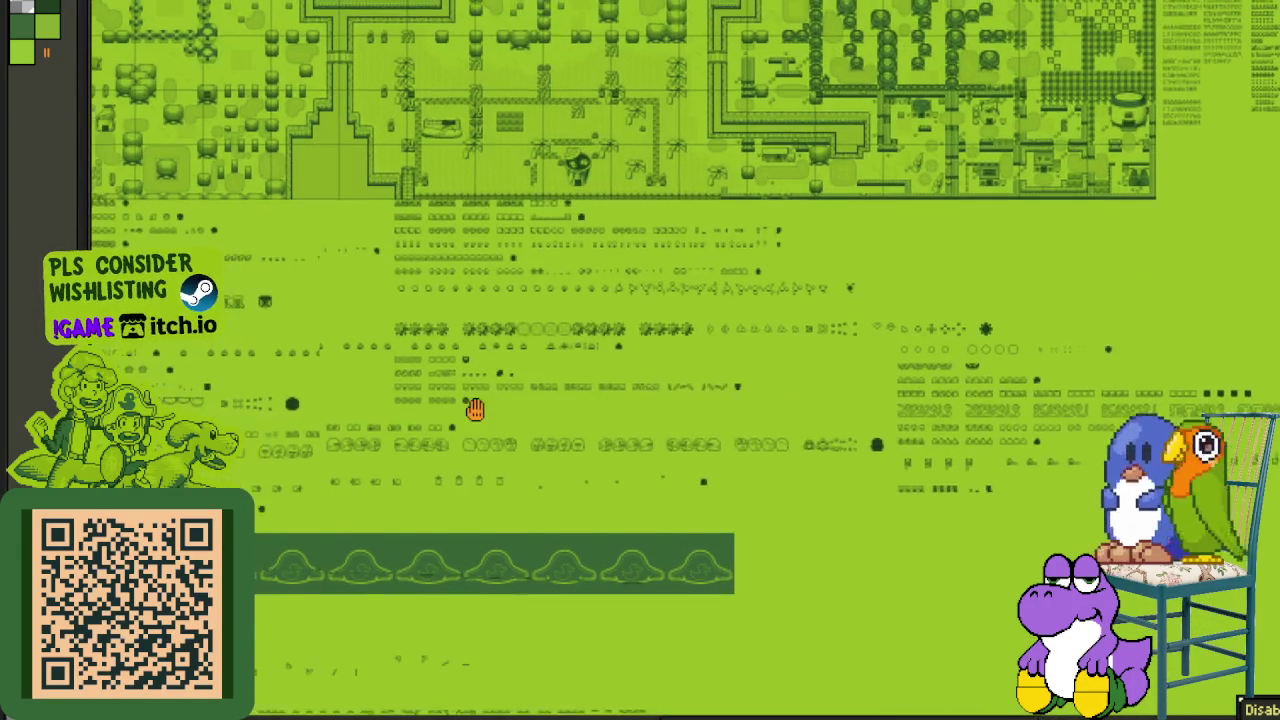
{"action": "left_click_drag", "start_coordinate": [475, 409], "coordinate": [629, 392]}
{"action": "scroll", "coordinate": [826, 306], "scroll_direction": "down", "scroll_amount": 1}
{"action": "scroll", "coordinate": [826, 330], "scroll_direction": "up", "scroll_amount": 2}
{"action": "scroll", "coordinate": [800, 357], "scroll_direction": "up", "scroll_amount": 1}
{"action": "scroll", "coordinate": [669, 514], "scroll_direction": "up", "scroll_amount": 1}
{"action": "left_click_drag", "start_coordinate": [669, 514], "coordinate": [298, 627]}
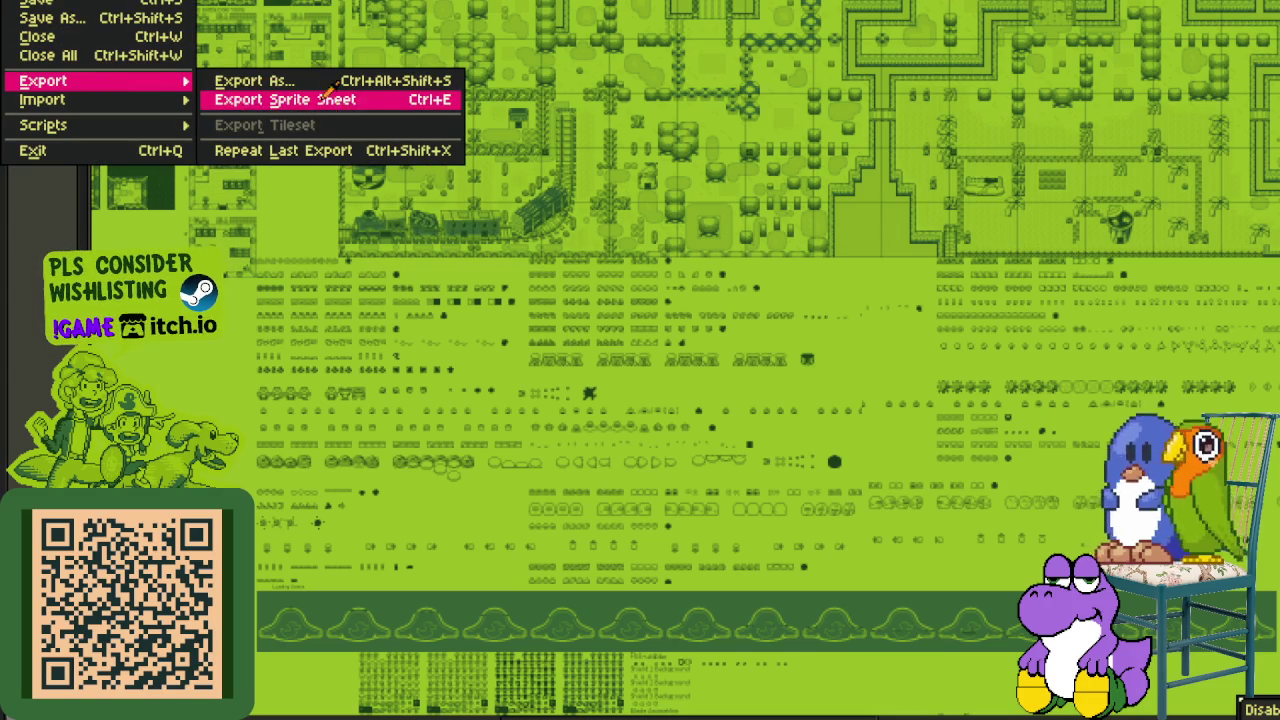
- Cancel the Export Sprite Sheet settings and bring up Export As for a flat image instead
{"action": "mouse_move", "coordinate": [95, 80]}
{"action": "left_click", "coordinate": [323, 102]}
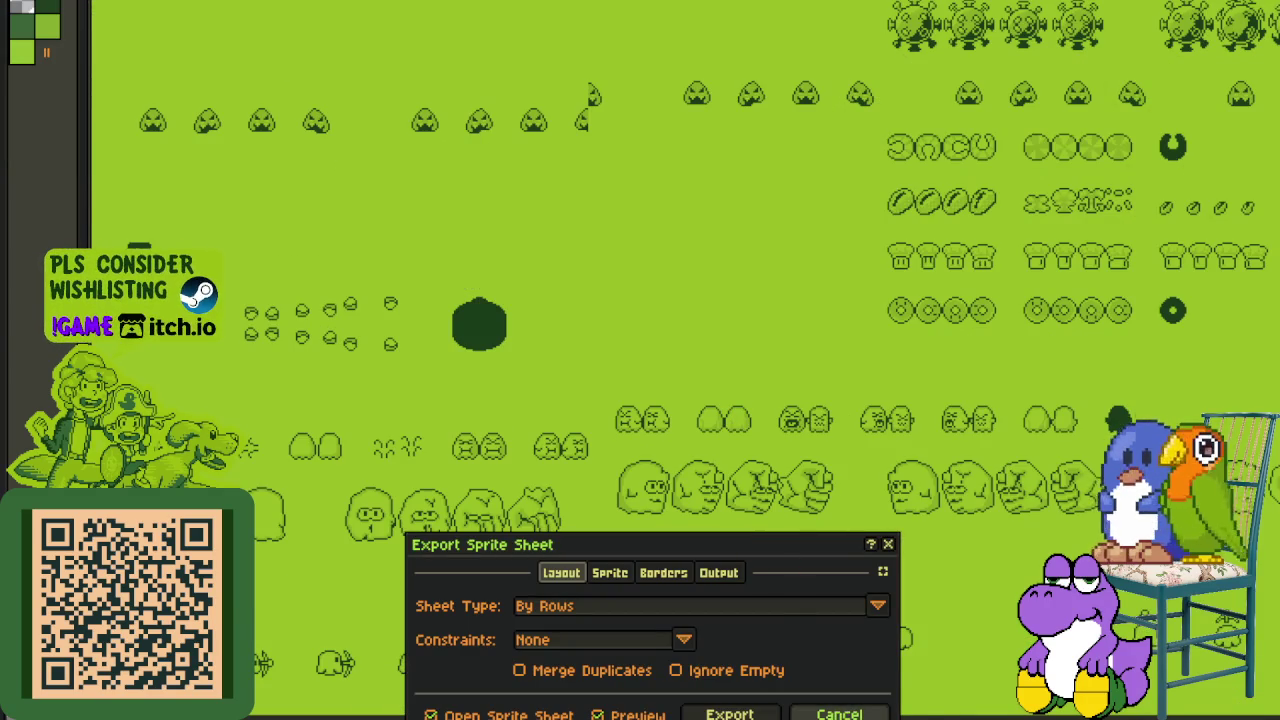
{"action": "left_click", "coordinate": [839, 713]}
{"action": "left_click", "coordinate": [20, 2]}
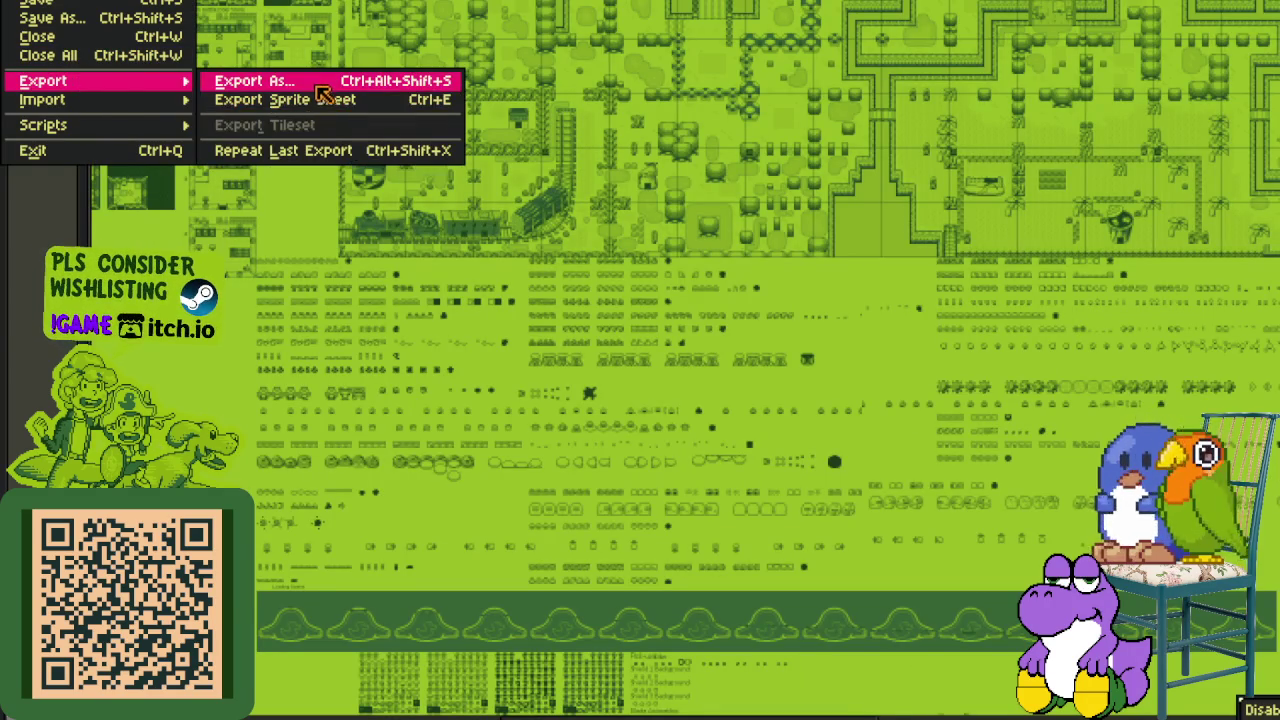
{"action": "left_click", "coordinate": [318, 84]}
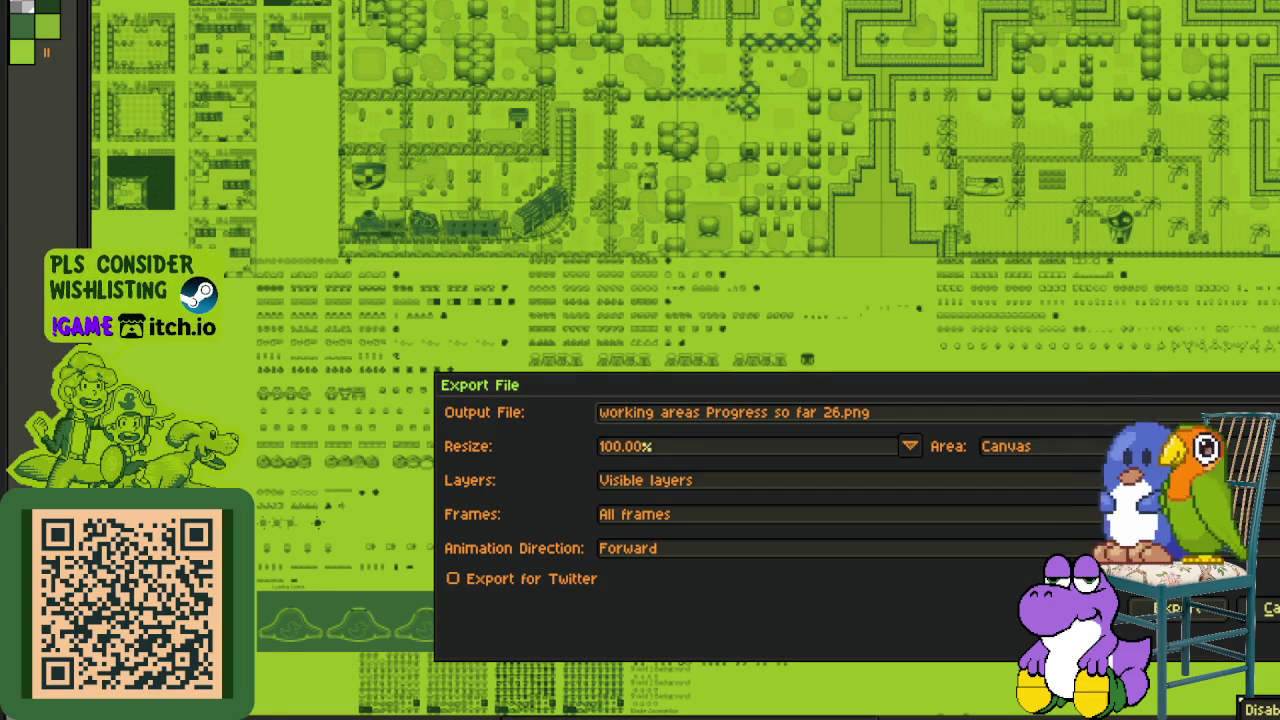
- Export as 'working areas Progress so far 26.png', accepting the flattened-layers warning
{"action": "left_click", "coordinate": [828, 418]}
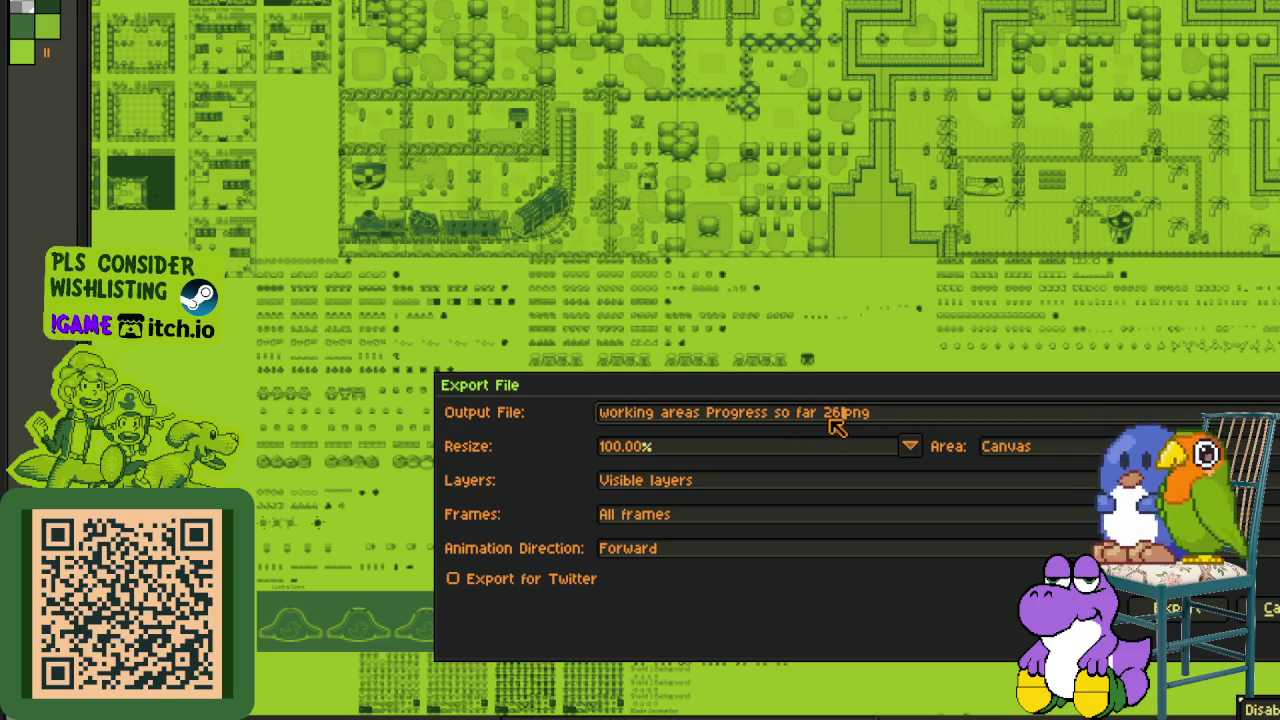
{"action": "type", "text": "8"}
{"action": "key", "text": "Return"}
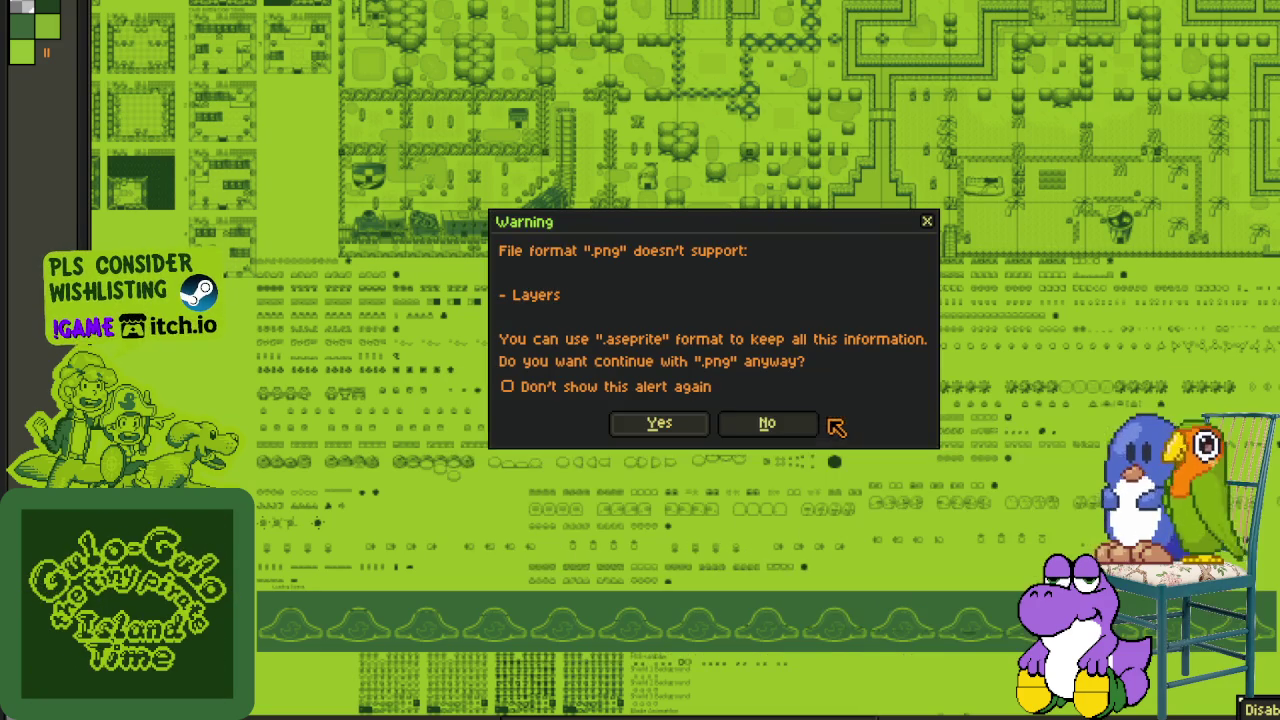
{"action": "left_click", "coordinate": [690, 427]}
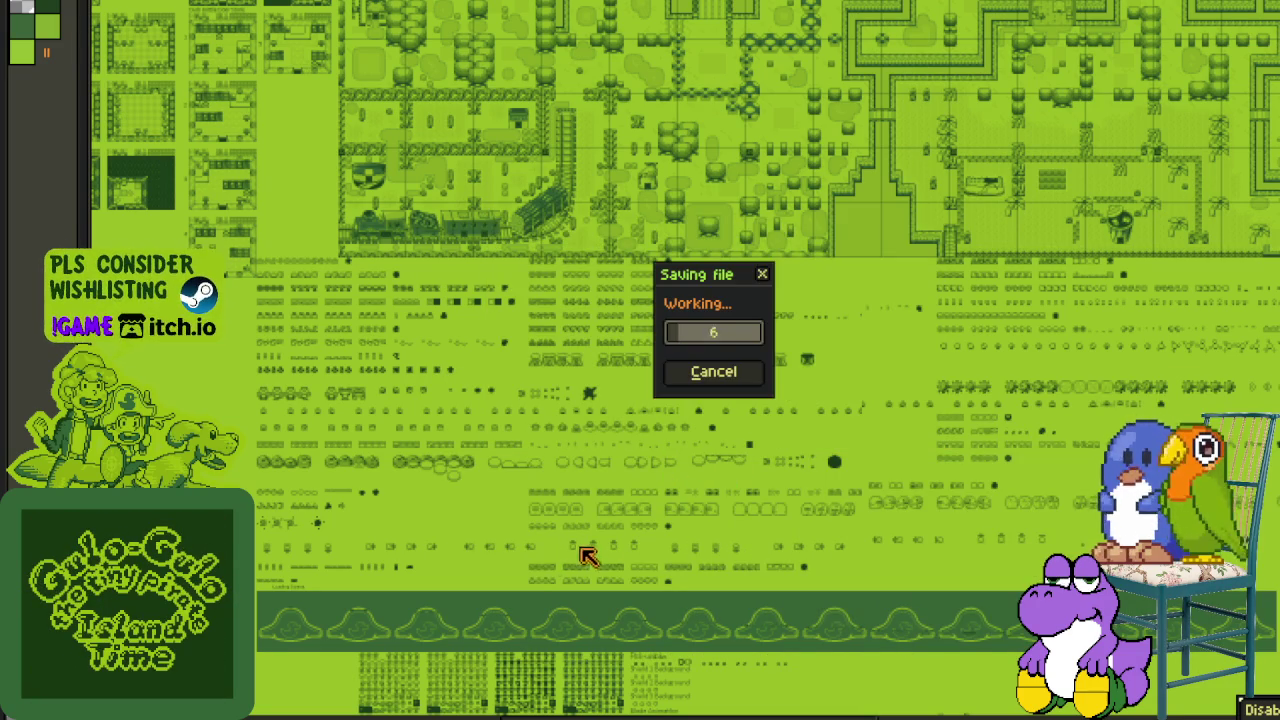
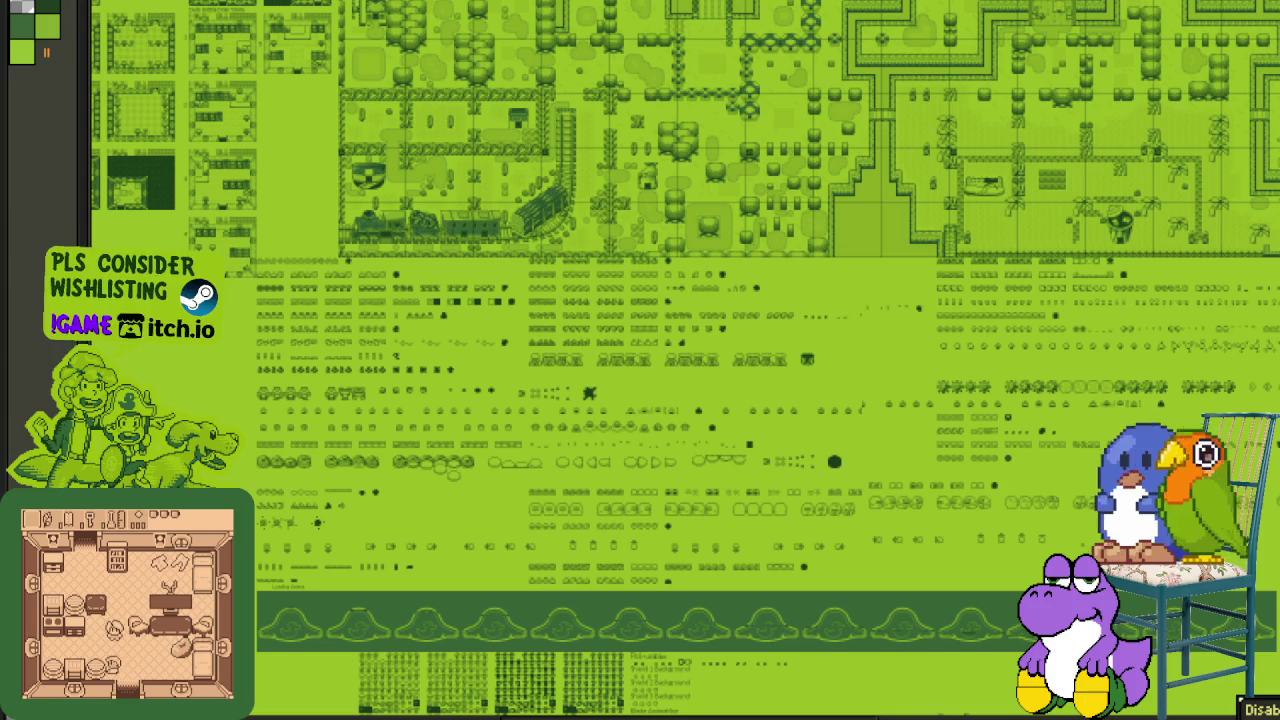
- Pan right across the sheet to centre the character-face sprite sheets and zoom in
{"action": "mouse_move", "coordinate": [1130, 328]}
{"action": "left_mouse_down"}
{"action": "mouse_move", "coordinate": [834, 340]}
{"action": "mouse_move", "coordinate": [586, 290]}
{"action": "left_mouse_up"}
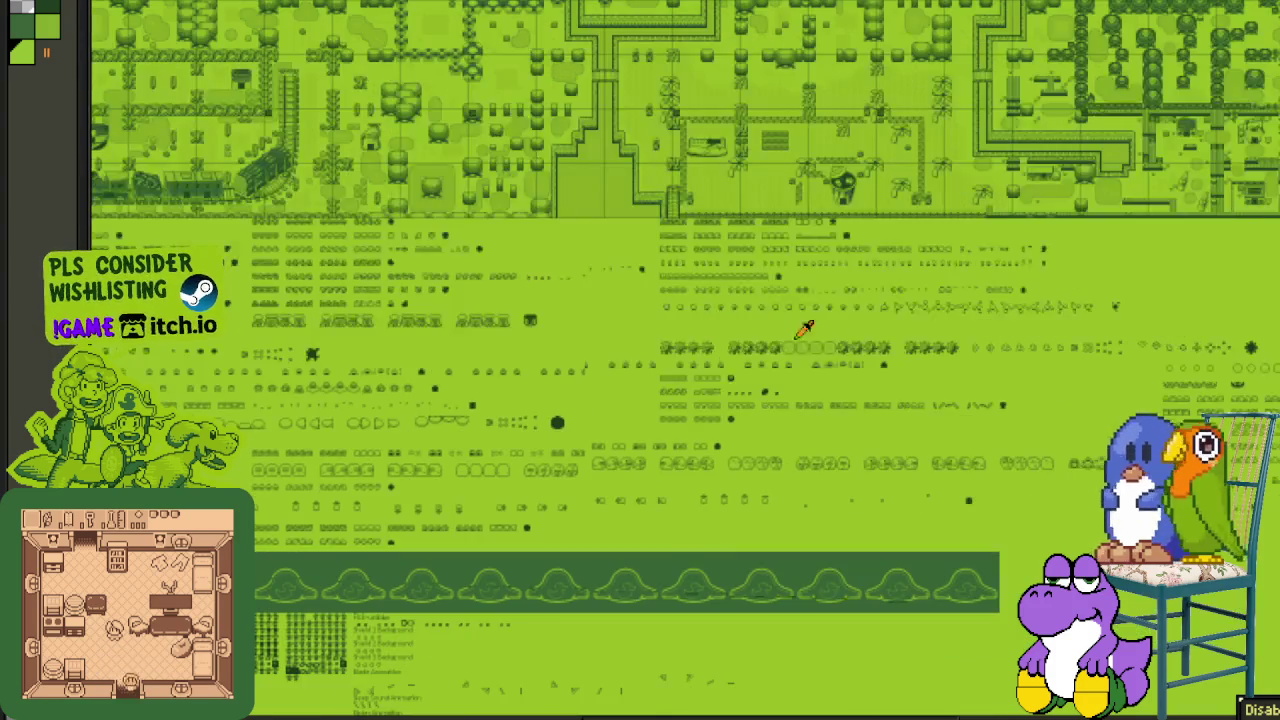
{"action": "left_click_drag", "start_coordinate": [943, 341], "coordinate": [666, 337]}
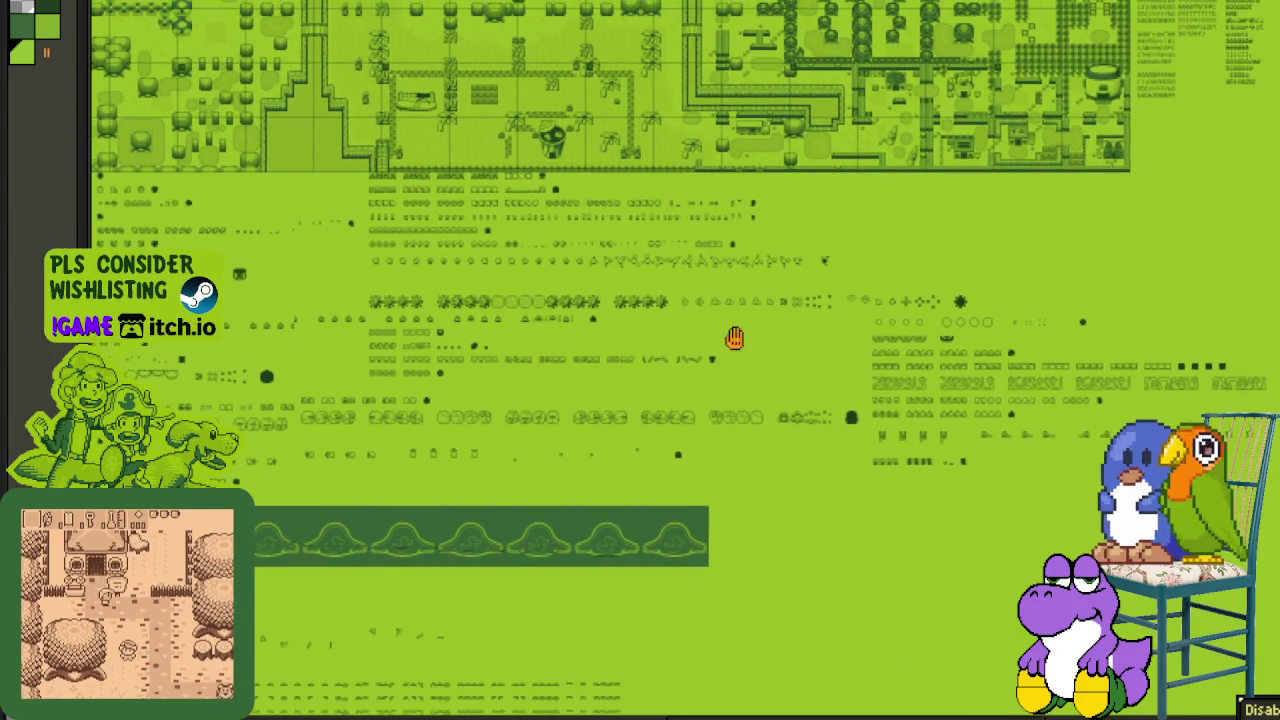
{"action": "left_click_drag", "start_coordinate": [806, 357], "coordinate": [380, 365]}
{"action": "mouse_move", "coordinate": [871, 343]}
{"action": "left_mouse_down"}
{"action": "mouse_move", "coordinate": [634, 366]}
{"action": "mouse_move", "coordinate": [606, 393]}
{"action": "left_mouse_up"}
{"action": "scroll", "coordinate": [592, 345], "scroll_direction": "up", "scroll_amount": 1}
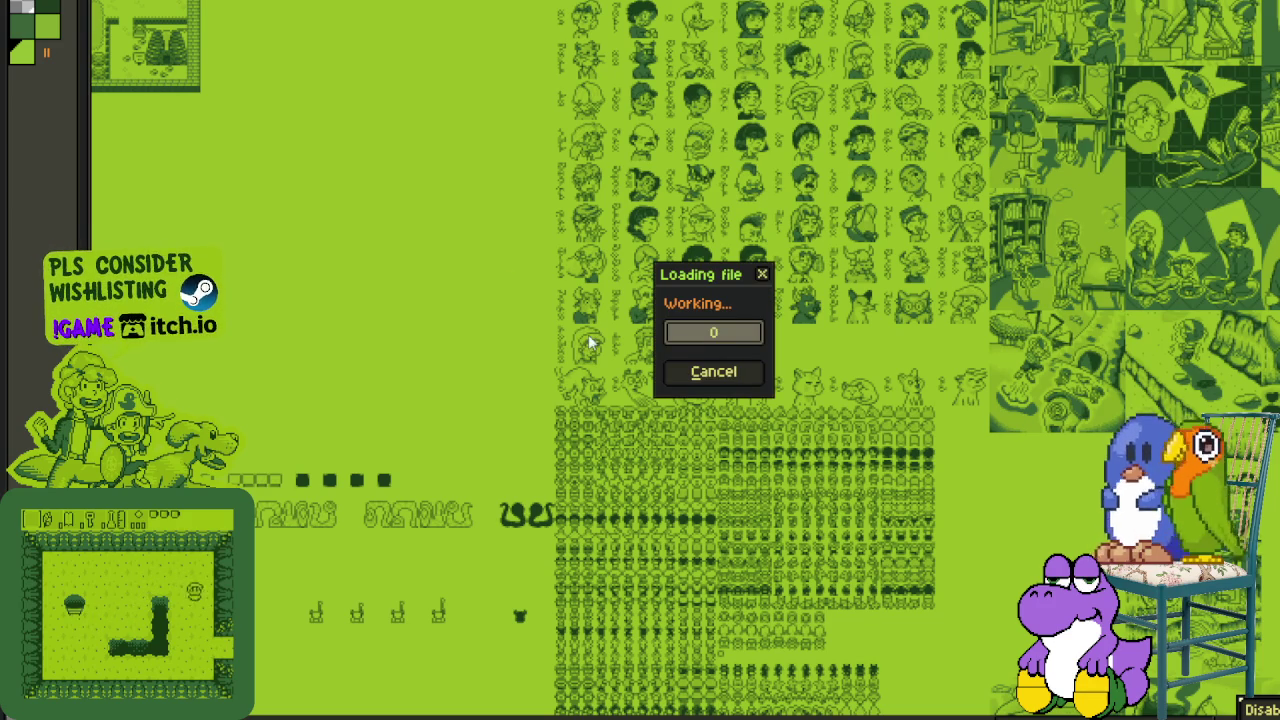
- Bring the comic-style scenes into view and zoom out to survey them
{"action": "scroll", "coordinate": [600, 335], "scroll_direction": "up", "scroll_amount": 3}
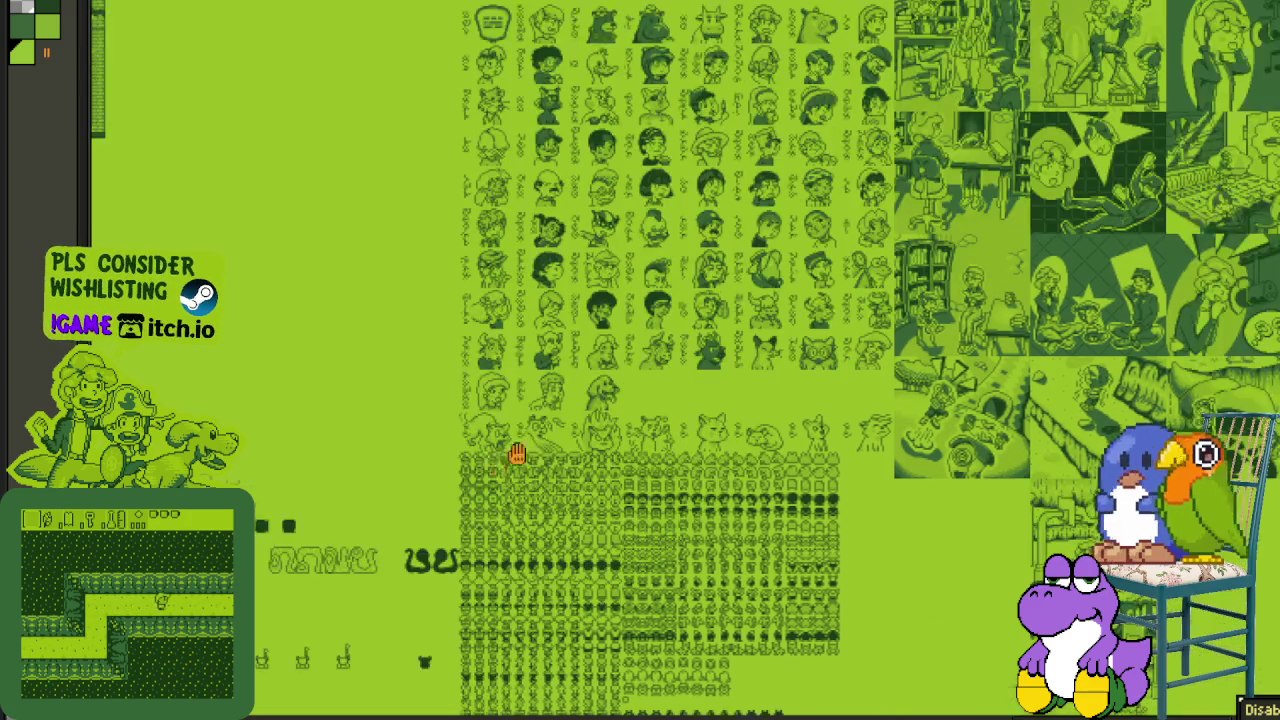
{"action": "mouse_move", "coordinate": [1065, 207]}
{"action": "left_mouse_down"}
{"action": "mouse_move", "coordinate": [398, 378]}
{"action": "mouse_move", "coordinate": [558, 706]}
{"action": "mouse_move", "coordinate": [518, 420]}
{"action": "left_mouse_up"}
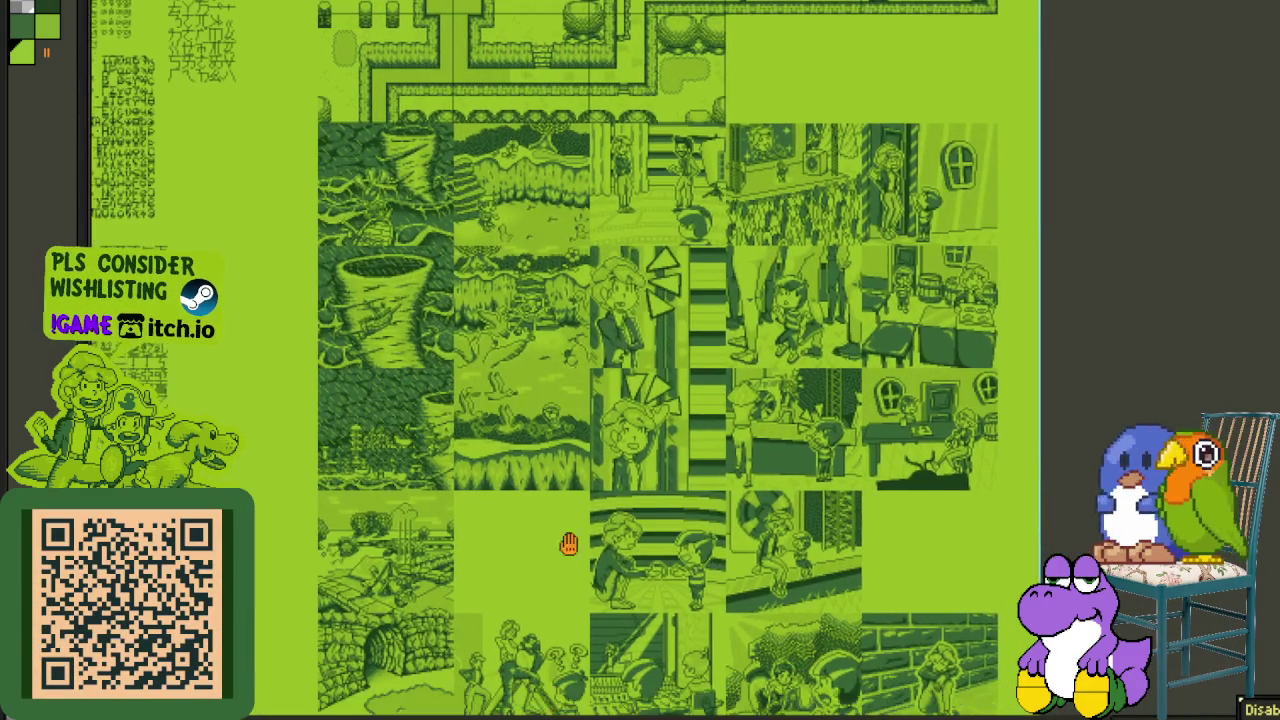
{"action": "scroll", "coordinate": [530, 420], "scroll_direction": "down", "scroll_amount": 3}
{"action": "scroll", "coordinate": [540, 421], "scroll_direction": "down", "scroll_amount": 3}
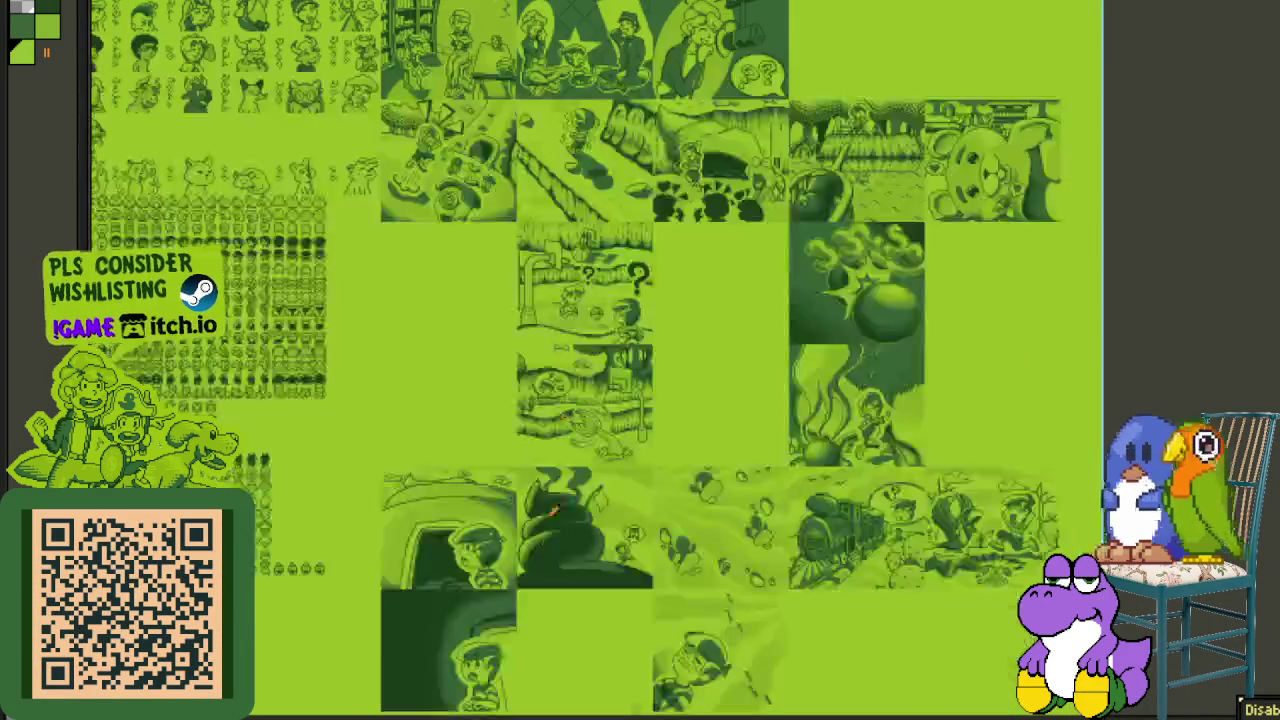
{"action": "scroll", "coordinate": [550, 421], "scroll_direction": "down", "scroll_amount": 3}
{"action": "scroll", "coordinate": [557, 422], "scroll_direction": "down", "scroll_amount": 3}
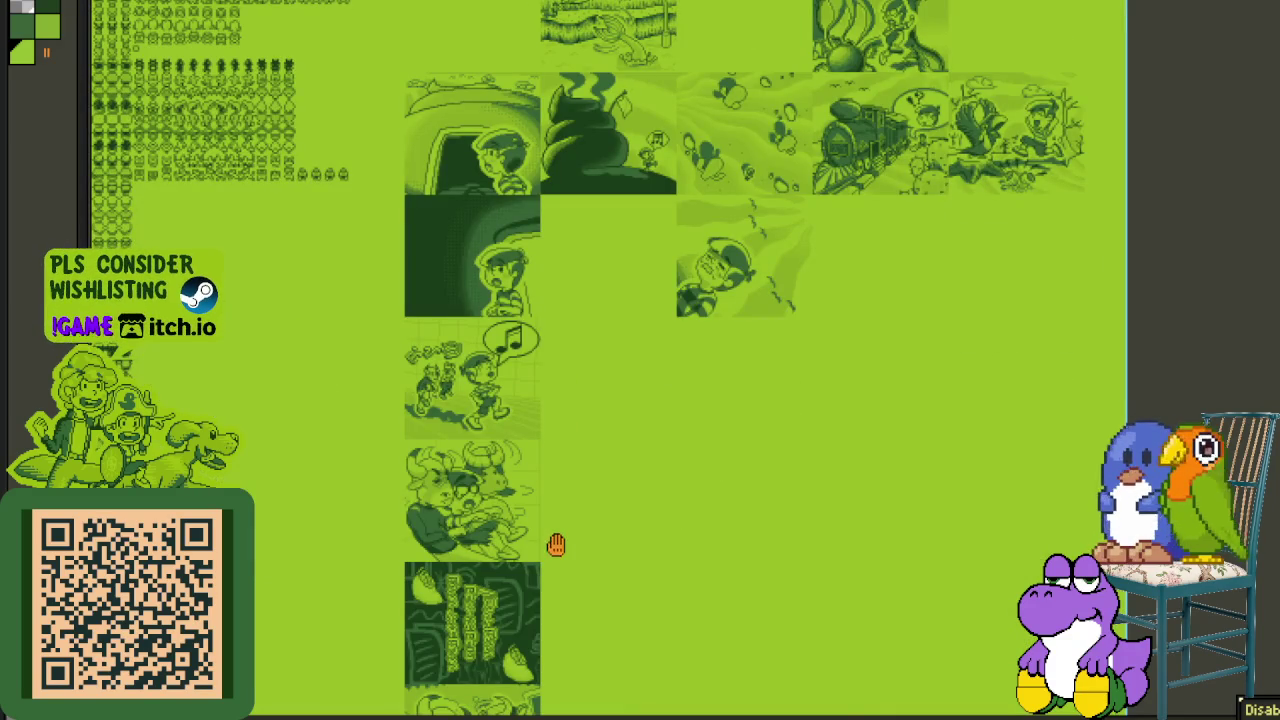
{"action": "scroll", "coordinate": [554, 380], "scroll_direction": "down", "scroll_amount": 2}
{"action": "scroll", "coordinate": [554, 420], "scroll_direction": "down", "scroll_amount": 2}
{"action": "scroll", "coordinate": [519, 490], "scroll_direction": "up", "scroll_amount": 2}
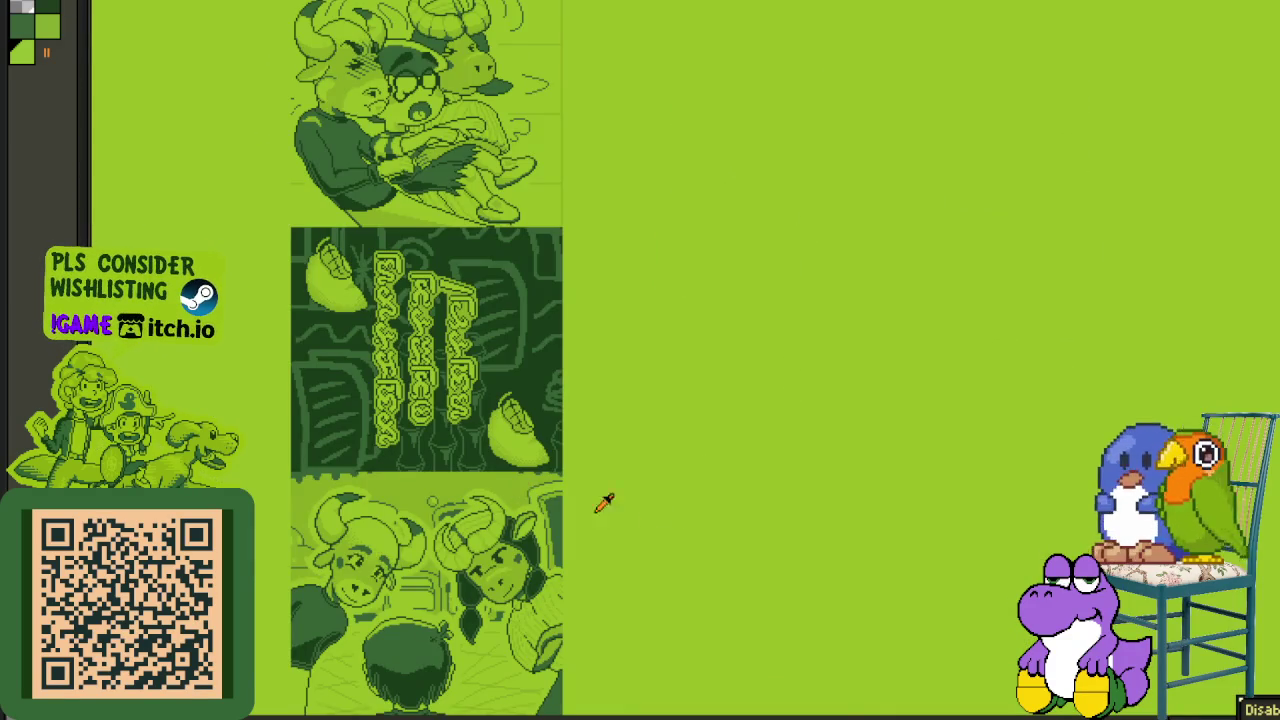
{"action": "scroll", "coordinate": [600, 420], "scroll_direction": "down", "scroll_amount": 3}
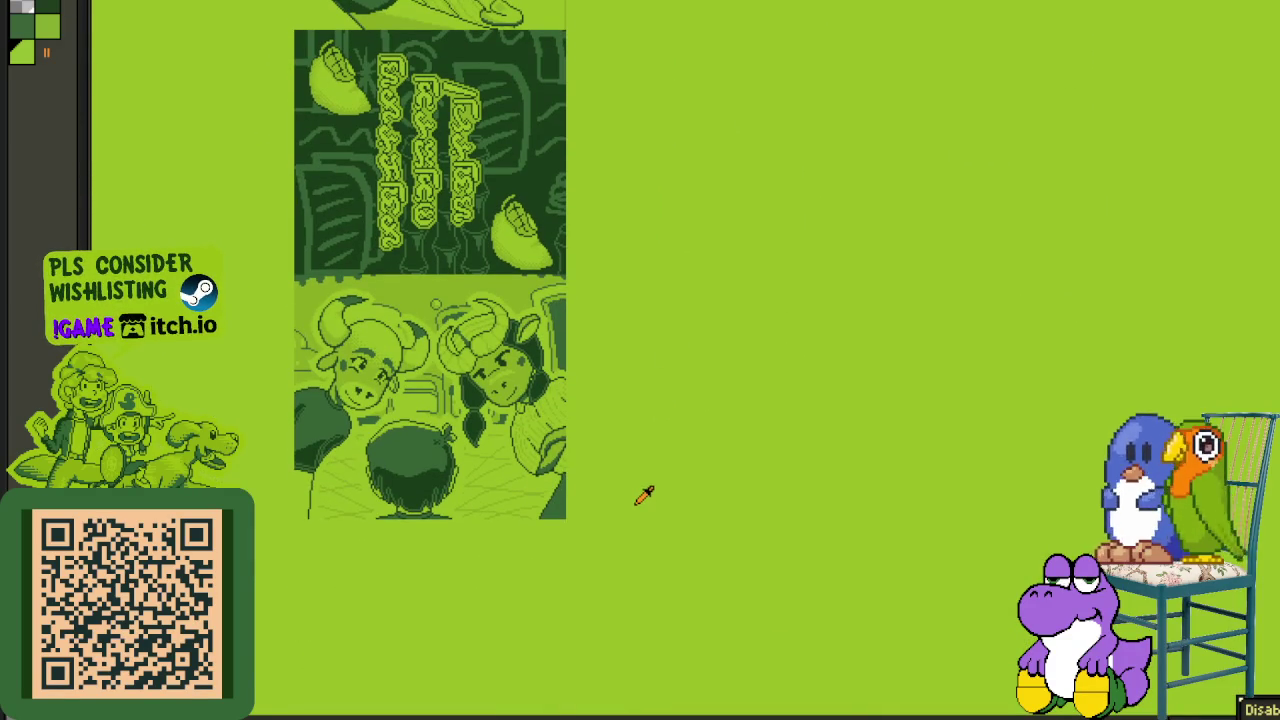
{"action": "scroll", "coordinate": [644, 496], "scroll_direction": "down", "scroll_amount": 2}
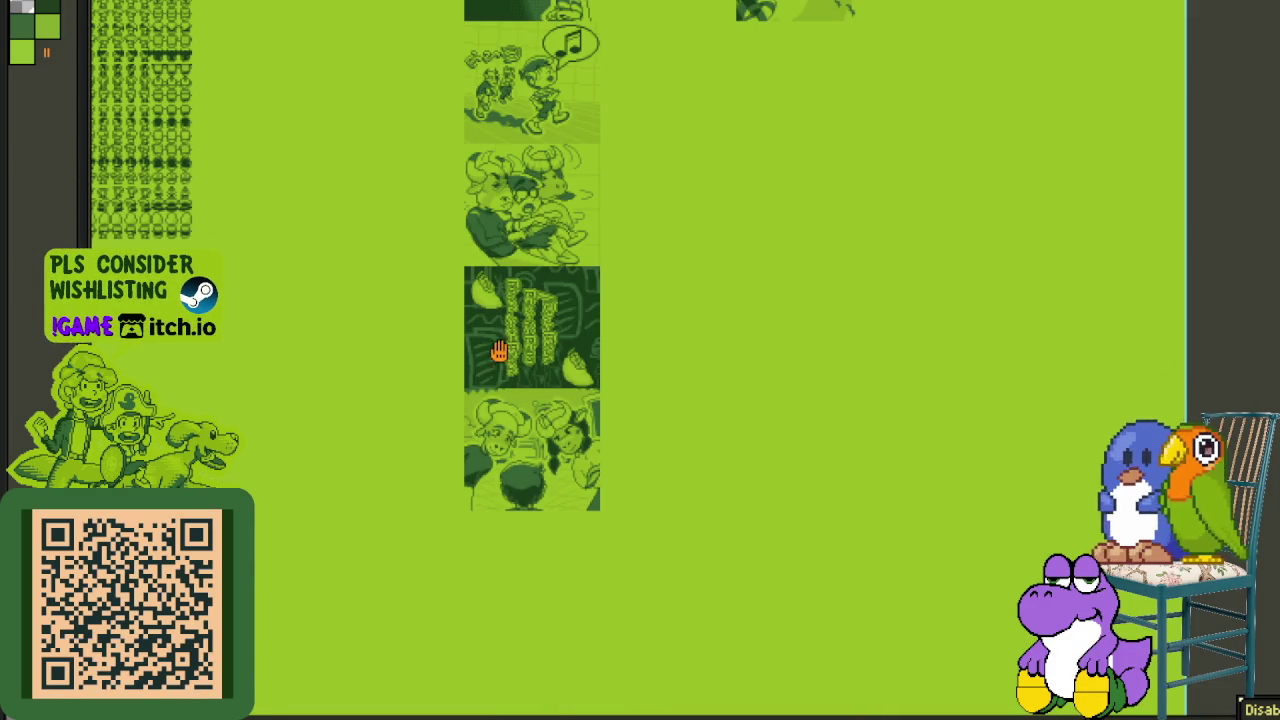
- Pan up and left to the higher comic panels and zoom in on them
{"action": "left_click_drag", "start_coordinate": [498, 350], "coordinate": [561, 470]}
{"action": "left_click_drag", "start_coordinate": [465, 302], "coordinate": [485, 428]}
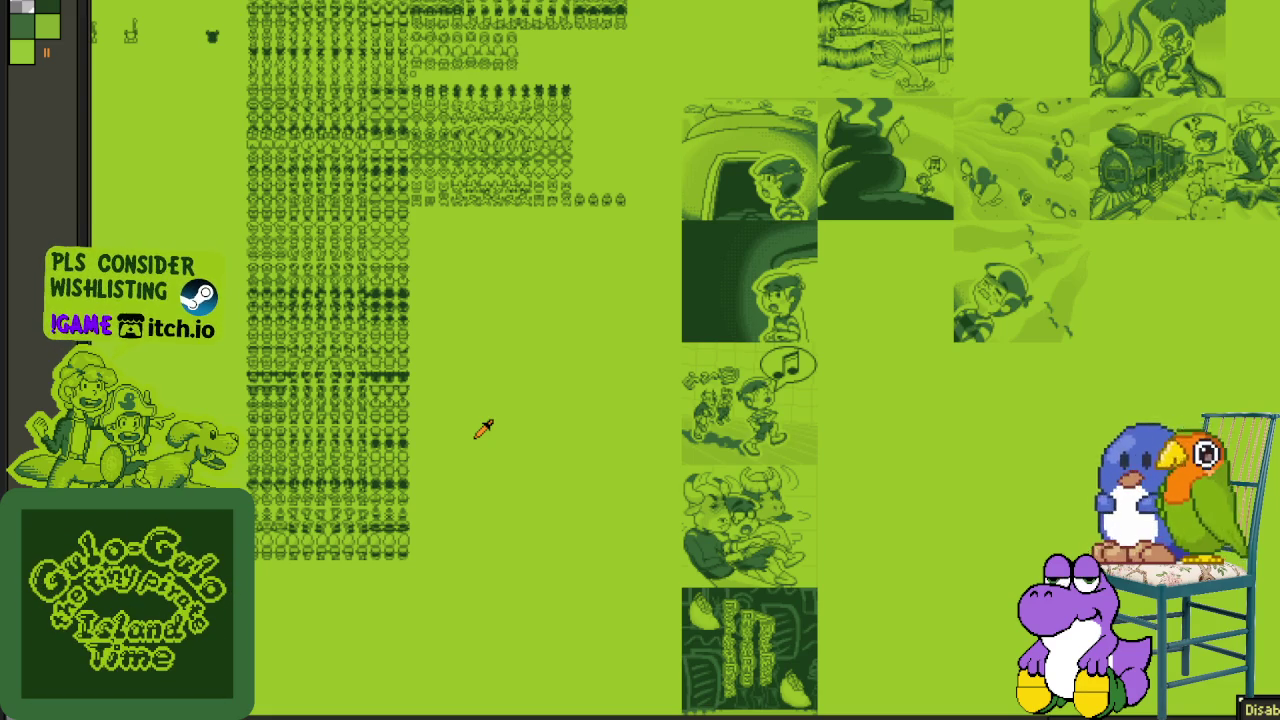
{"action": "scroll", "coordinate": [498, 215], "scroll_direction": "up", "scroll_amount": 2}
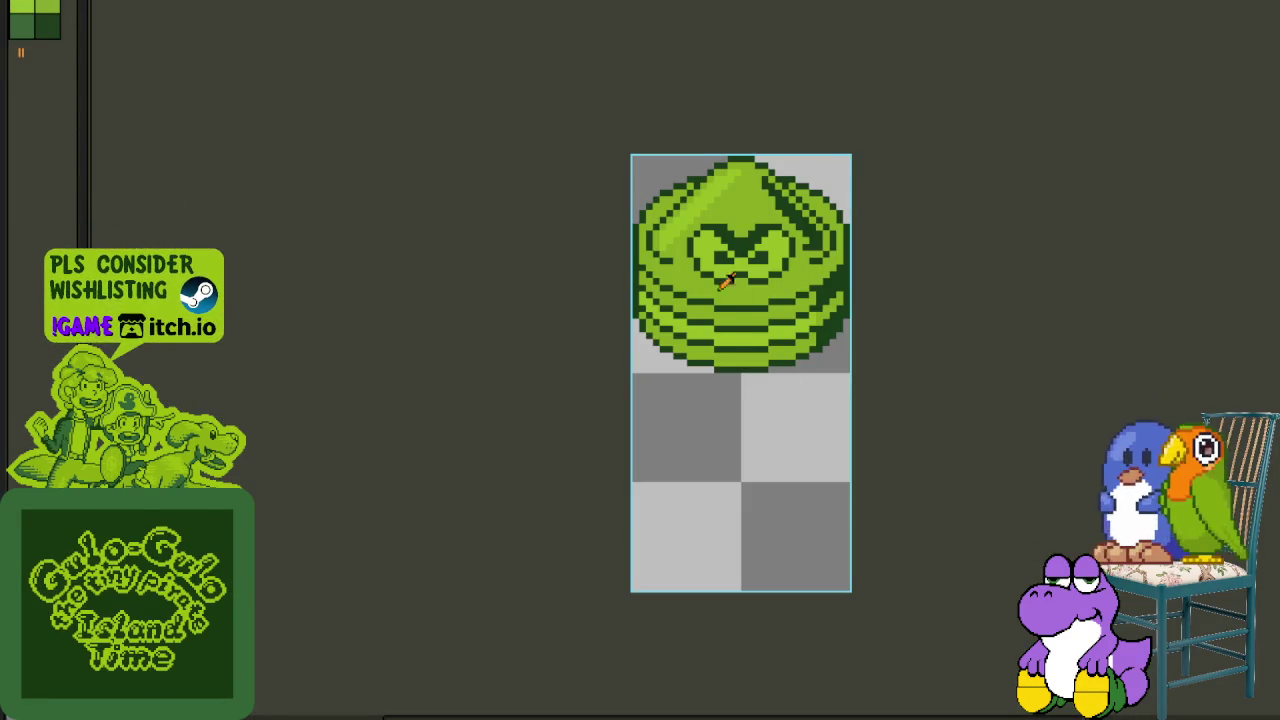
- Show the monster's animation frames in the timeline, then hide them again
{"action": "scroll", "coordinate": [728, 296], "scroll_direction": "up", "scroll_amount": 1}
{"action": "key", "text": "Tab"}
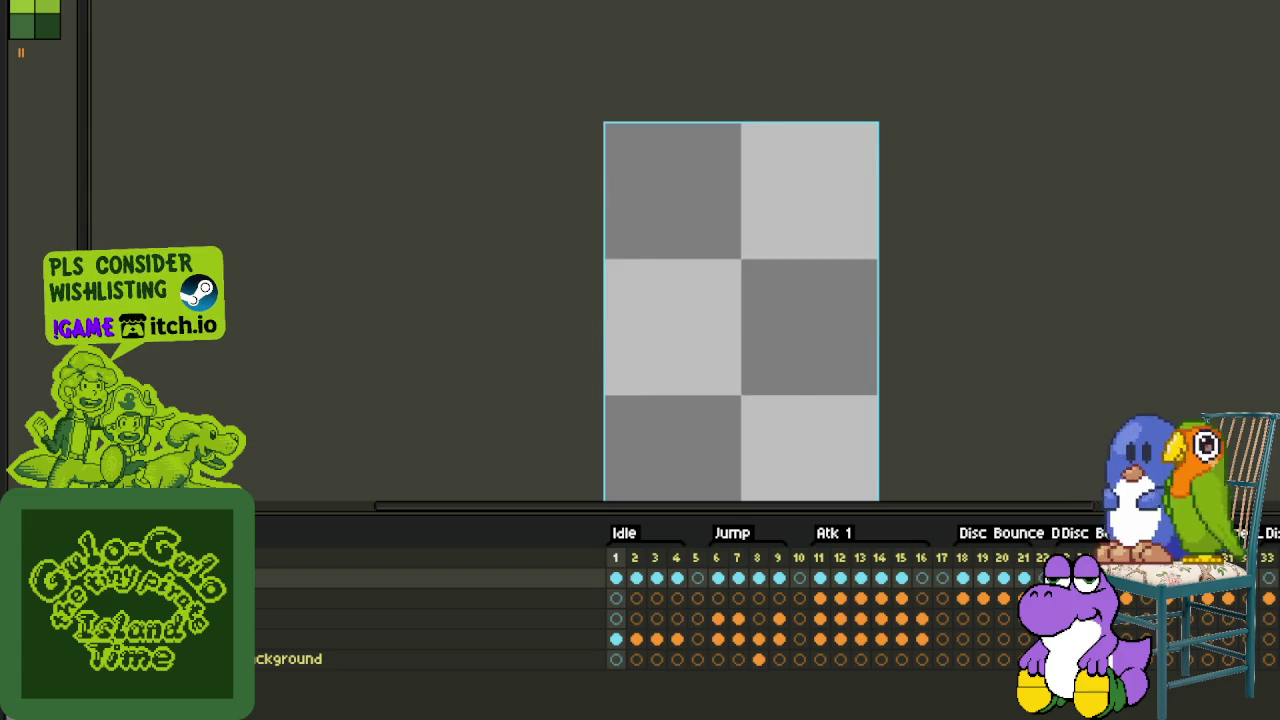
{"action": "key", "text": "Tab"}
{"action": "scroll", "coordinate": [694, 264], "scroll_direction": "up", "scroll_amount": 1}
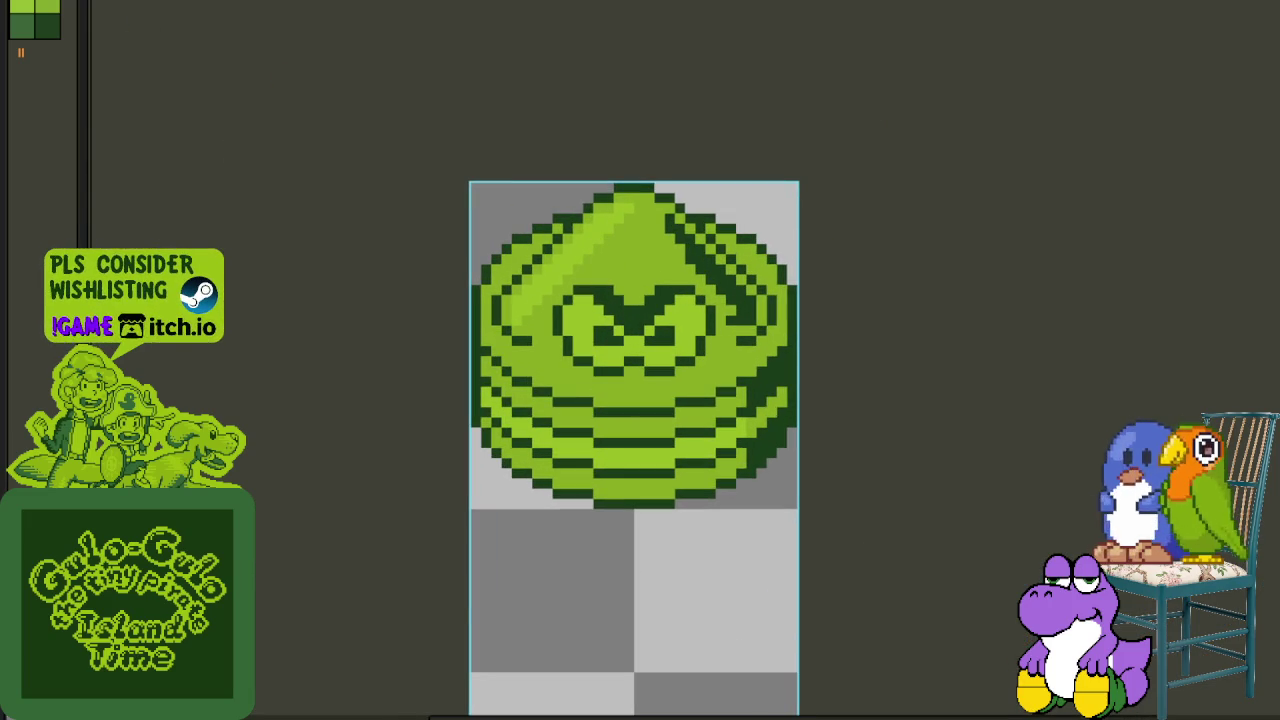
- Start File > Save As for the monster sprite, then cancel without saving
{"action": "key", "text": "alt+f"}
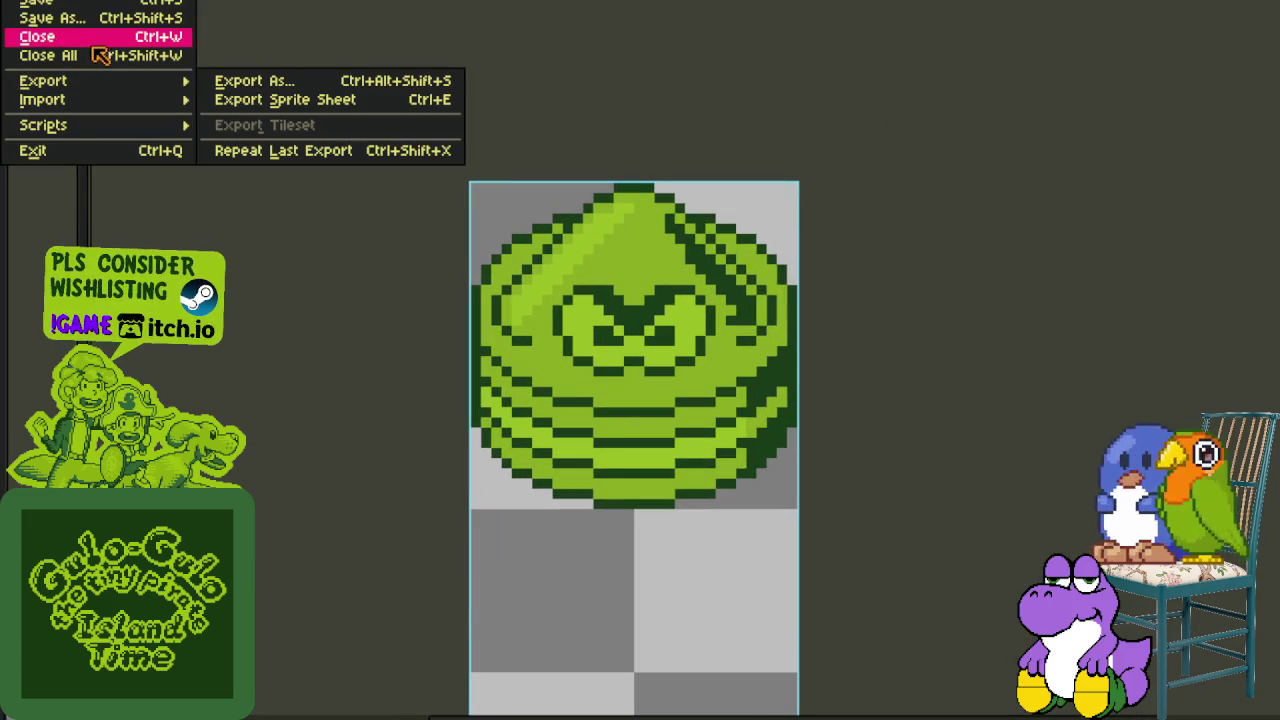
{"action": "left_click", "coordinate": [106, 22]}
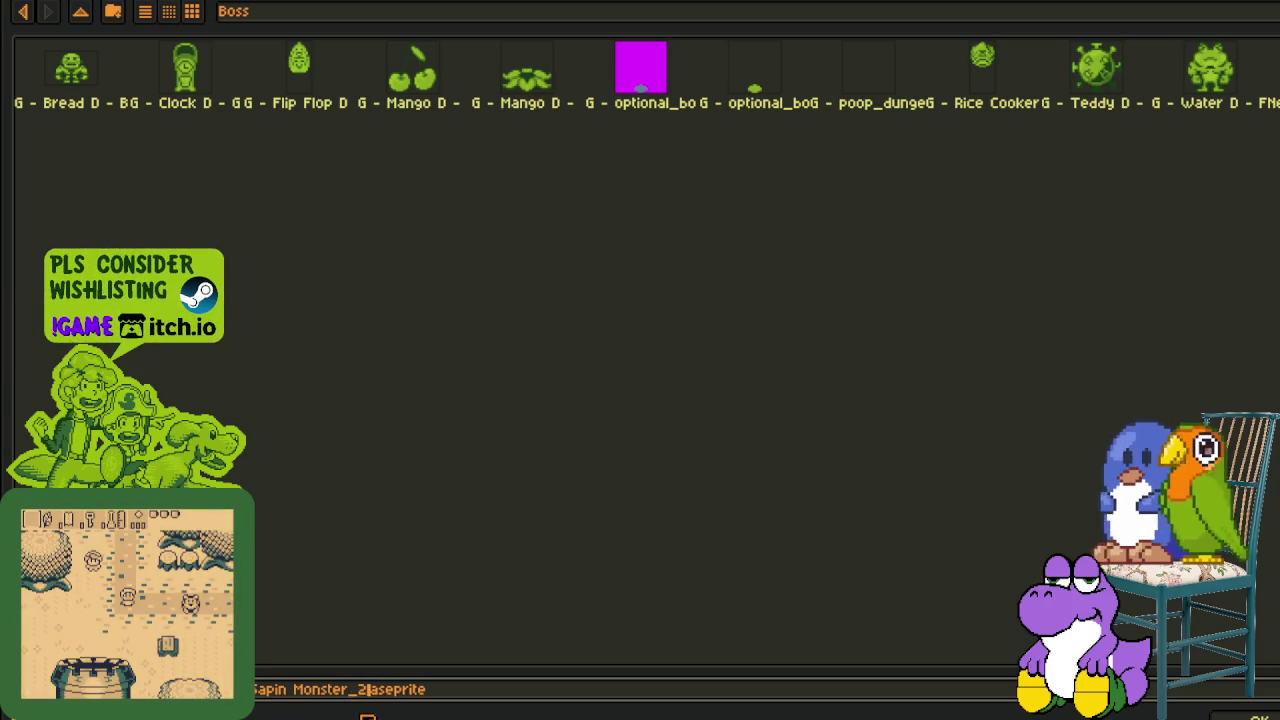
{"action": "key", "text": "Return"}
{"action": "scroll", "coordinate": [706, 473], "scroll_direction": "down", "scroll_amount": 2}
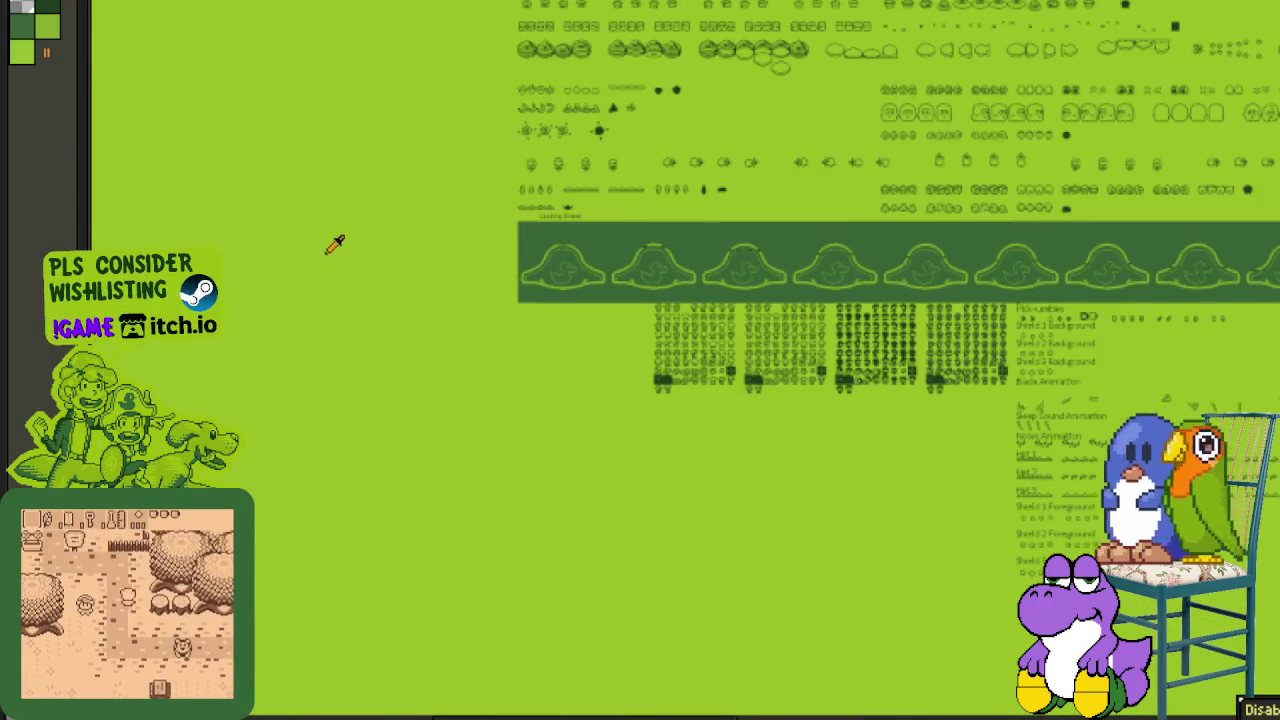
- Navigate to the upper-left sprite rows and the train banner at the top of the sheet
{"action": "scroll", "coordinate": [553, 95], "scroll_direction": "up", "scroll_amount": 2}
{"action": "scroll", "coordinate": [585, 63], "scroll_direction": "up", "scroll_amount": 1}
{"action": "scroll", "coordinate": [557, 303], "scroll_direction": "up", "scroll_amount": 1}
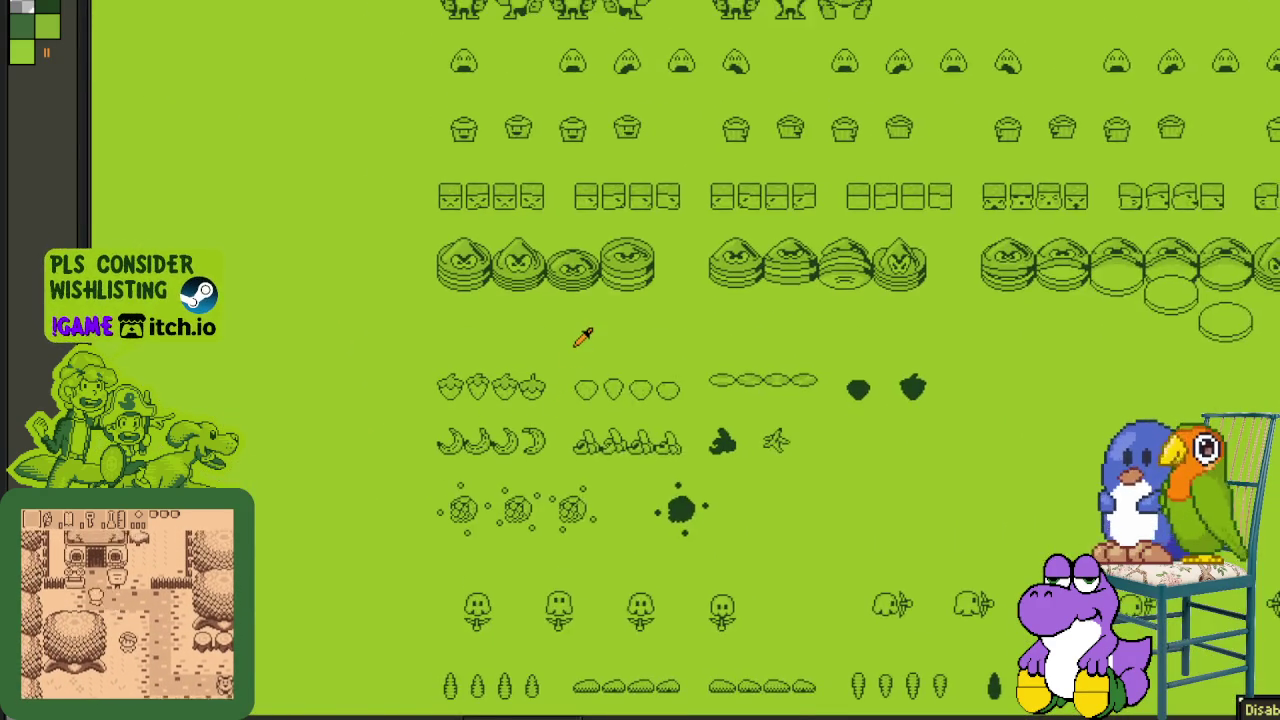
{"action": "scroll", "coordinate": [583, 334], "scroll_direction": "up", "scroll_amount": 2}
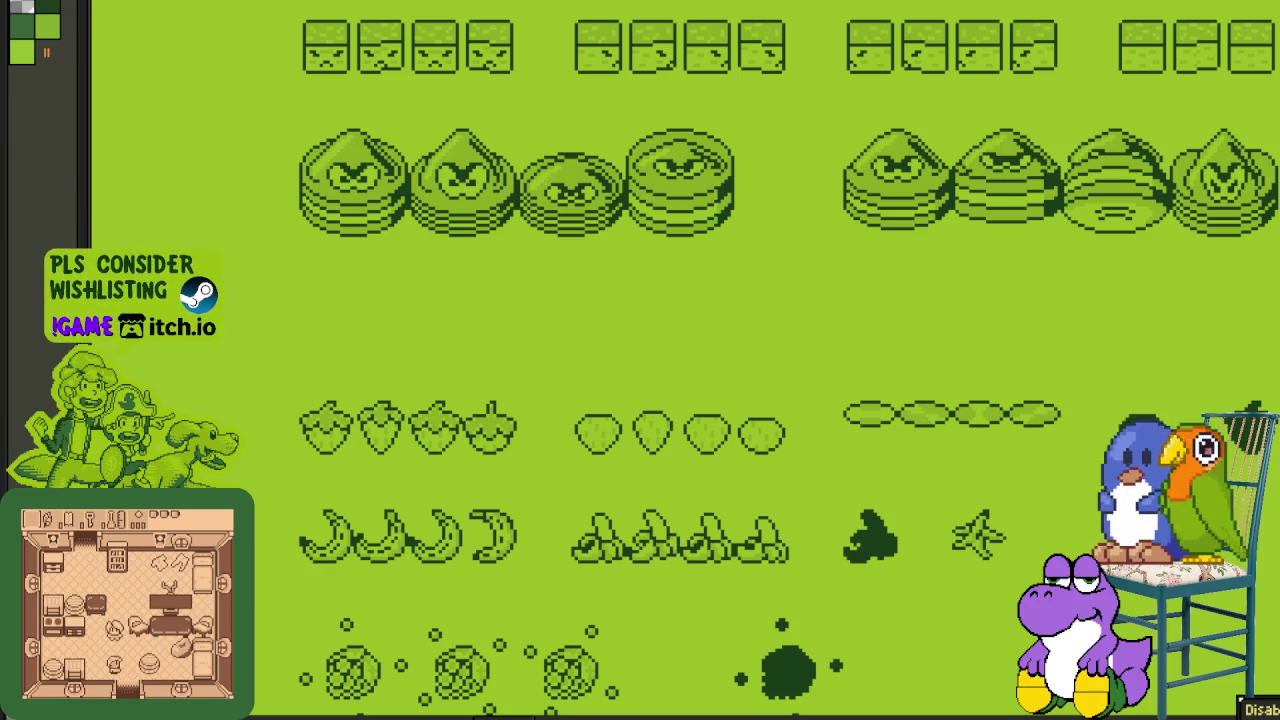
{"action": "scroll", "coordinate": [549, 313], "scroll_direction": "down", "scroll_amount": 3}
{"action": "left_click_drag", "start_coordinate": [737, 352], "coordinate": [547, 373]}
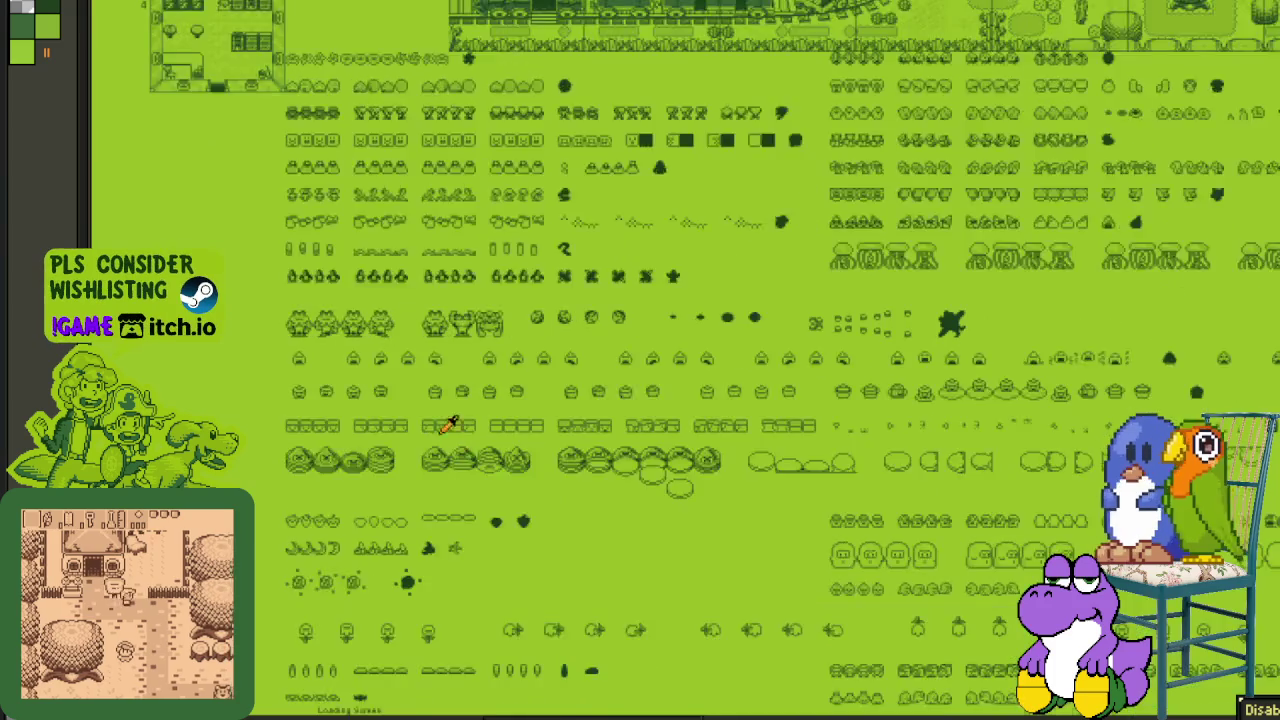
{"action": "left_click_drag", "start_coordinate": [434, 296], "coordinate": [445, 407]}
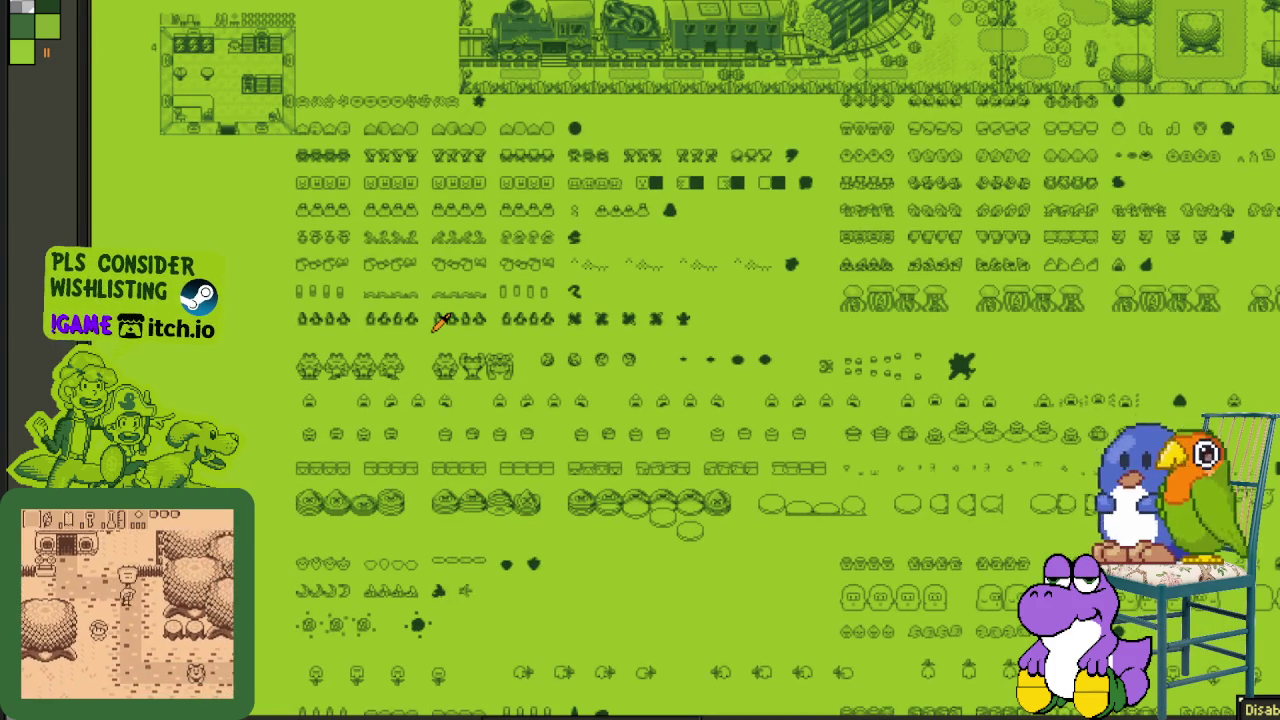
{"action": "scroll", "coordinate": [443, 317], "scroll_direction": "up", "scroll_amount": 3}
{"action": "left_click_drag", "start_coordinate": [386, 277], "coordinate": [341, 566]}
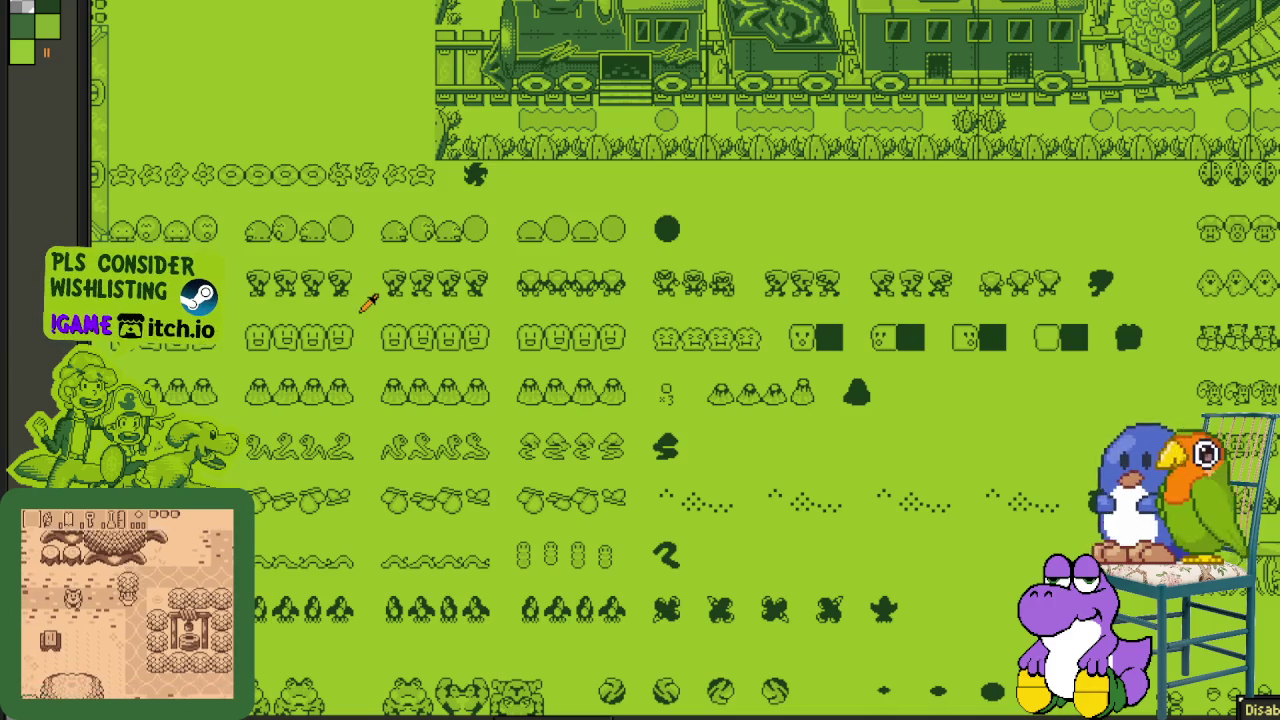
- Select the star-and-ring sprite row, save the sheet with Ctrl+S, and reselect the row
{"action": "scroll", "coordinate": [371, 286], "scroll_direction": "up", "scroll_amount": 3}
{"action": "scroll", "coordinate": [371, 286], "scroll_direction": "left", "scroll_amount": 5}
{"action": "scroll", "coordinate": [434, 322], "scroll_direction": "up", "scroll_amount": 1}
{"action": "scroll", "coordinate": [390, 315], "scroll_direction": "up", "scroll_amount": 1}
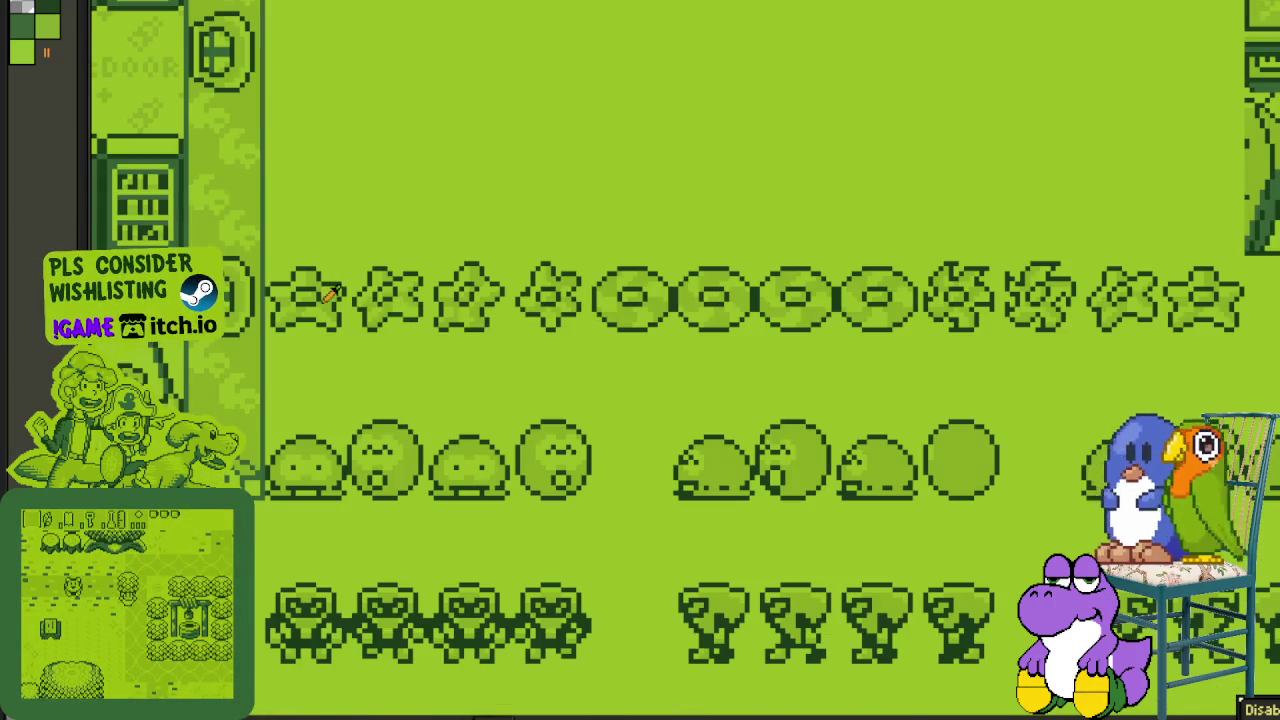
{"action": "scroll", "coordinate": [308, 287], "scroll_direction": "down", "scroll_amount": 1}
{"action": "left_click_drag", "start_coordinate": [275, 268], "coordinate": [1043, 326]}
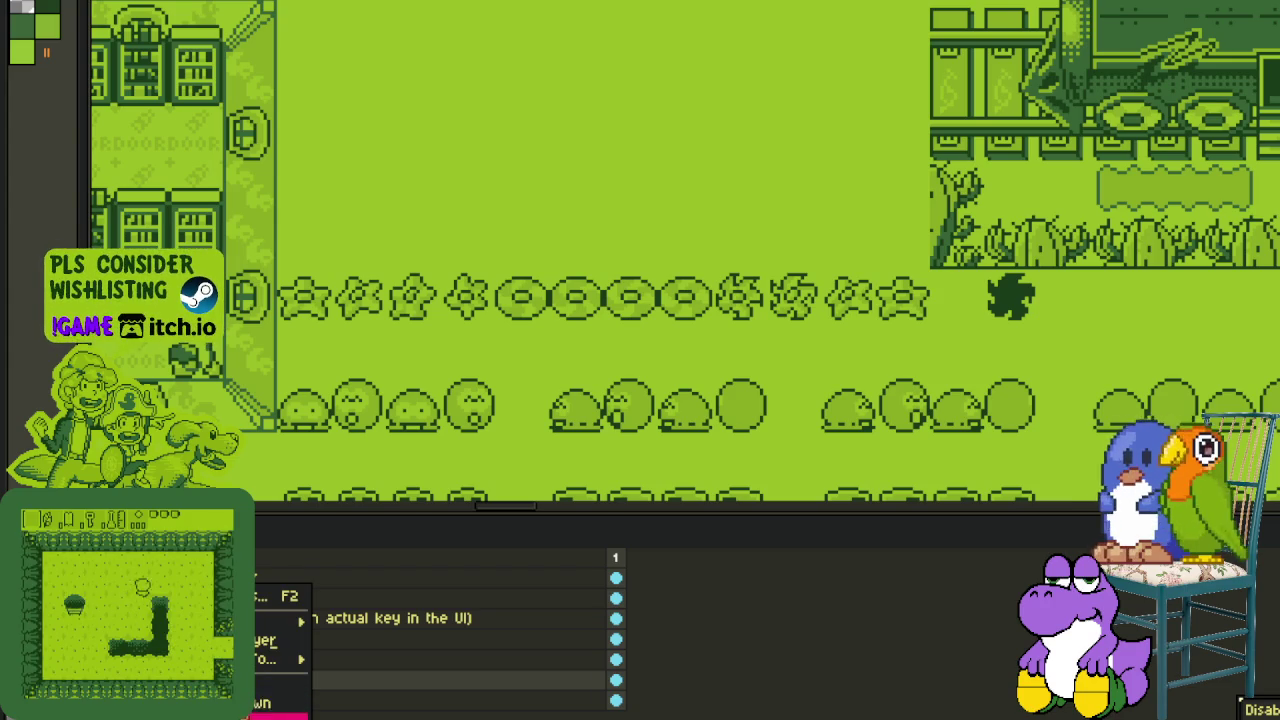
{"action": "key", "text": "Escape"}
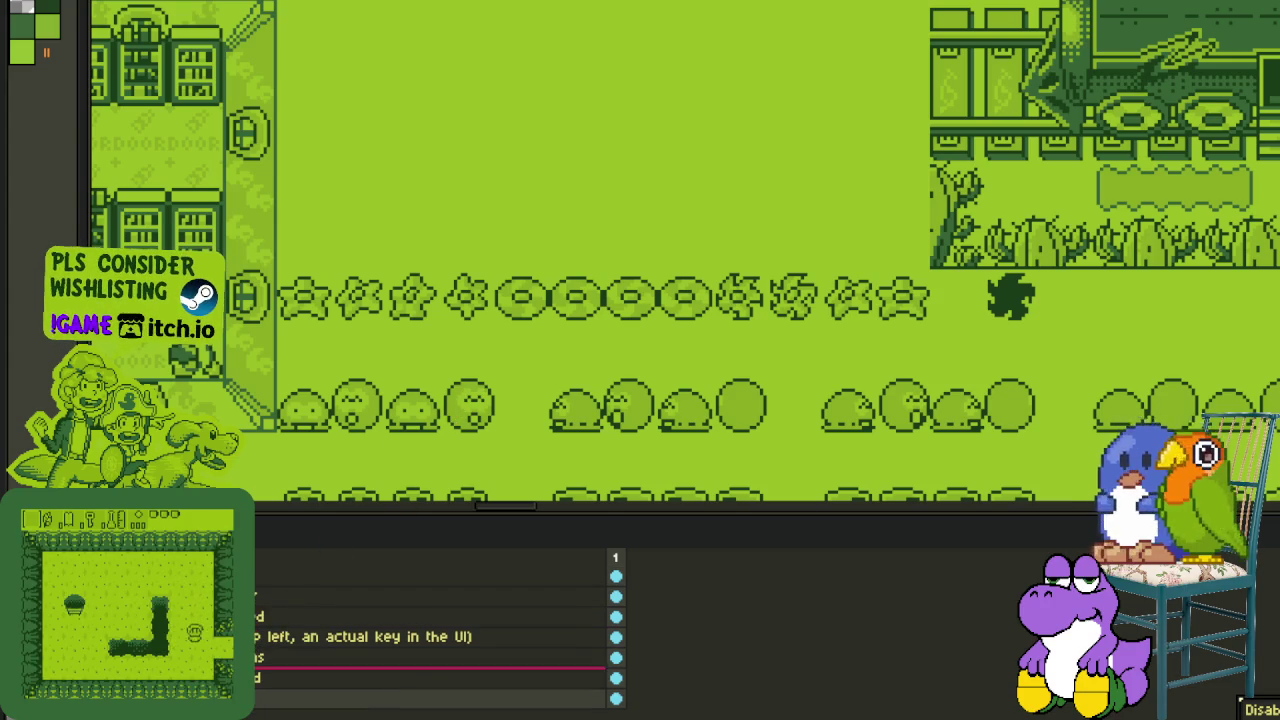
{"action": "key", "text": "ctrl+s"}
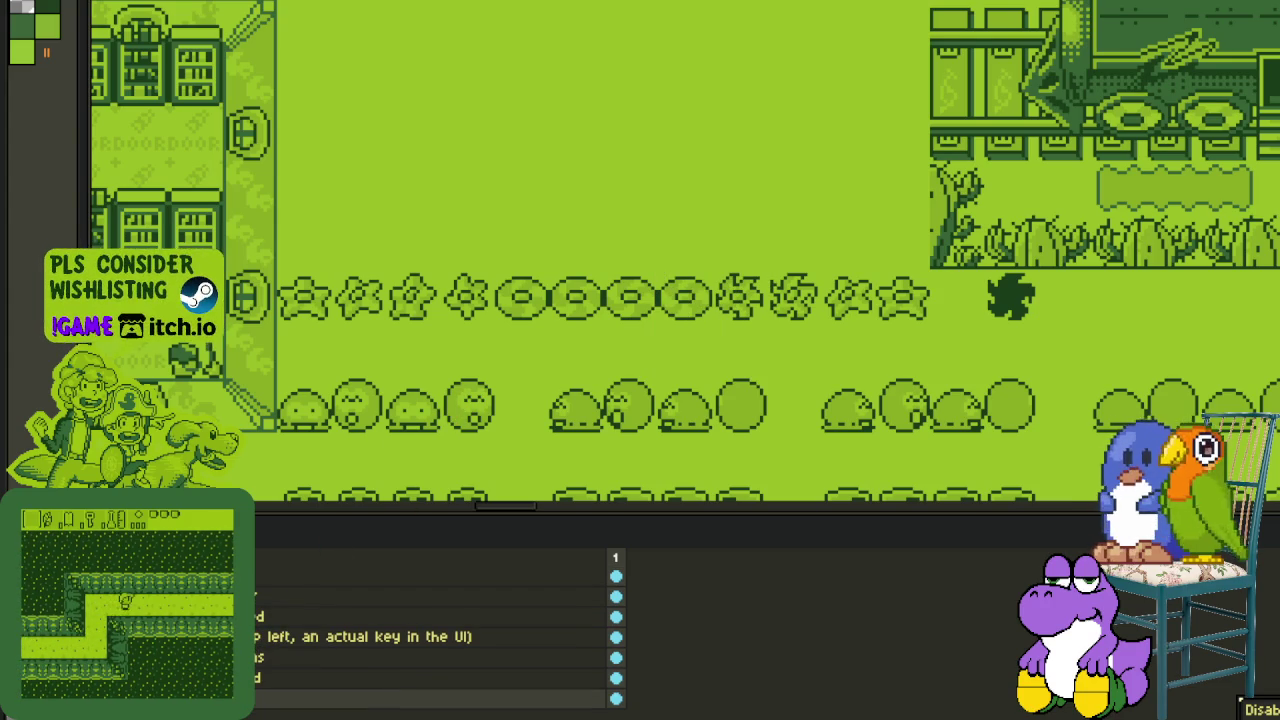
{"action": "left_click_drag", "start_coordinate": [278, 272], "coordinate": [1042, 322]}
- Move the star-and-spiral row and the blob rows down one row to close the gap
{"action": "left_click_drag", "start_coordinate": [357, 322], "coordinate": [350, 372]}
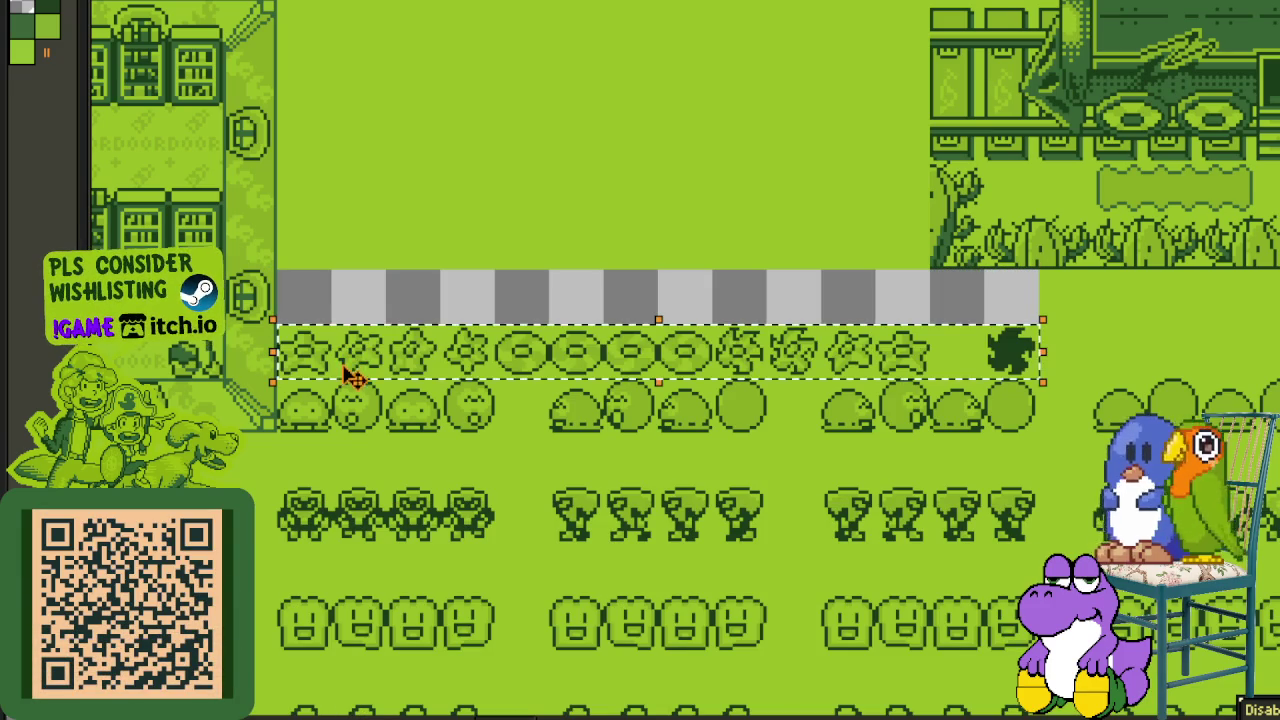
{"action": "mouse_move", "coordinate": [334, 429]}
{"action": "left_mouse_down"}
{"action": "mouse_move", "coordinate": [240, 451]}
{"action": "mouse_move", "coordinate": [1126, 418]}
{"action": "left_mouse_up"}
{"action": "left_click_drag", "start_coordinate": [1272, 447], "coordinate": [186, 346]}
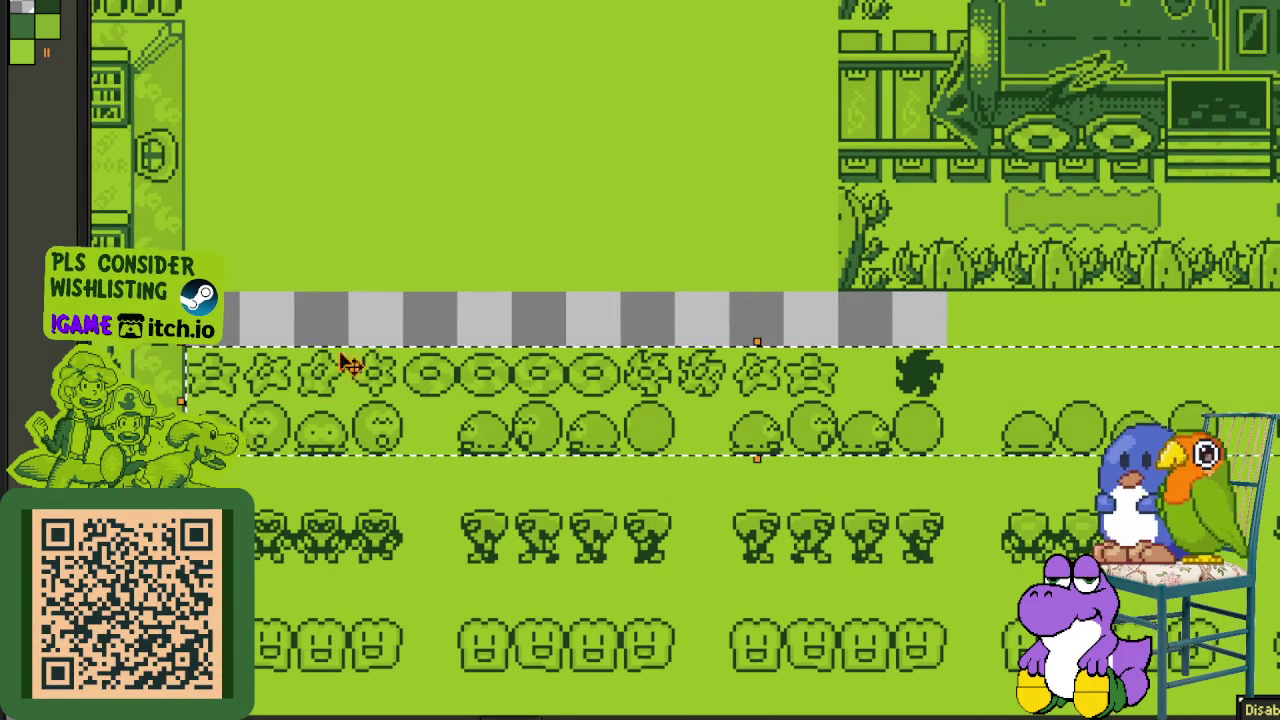
{"action": "mouse_move", "coordinate": [229, 410]}
{"action": "left_mouse_down"}
{"action": "mouse_move", "coordinate": [228, 478]}
{"action": "mouse_move", "coordinate": [1095, 562]}
{"action": "left_mouse_up"}
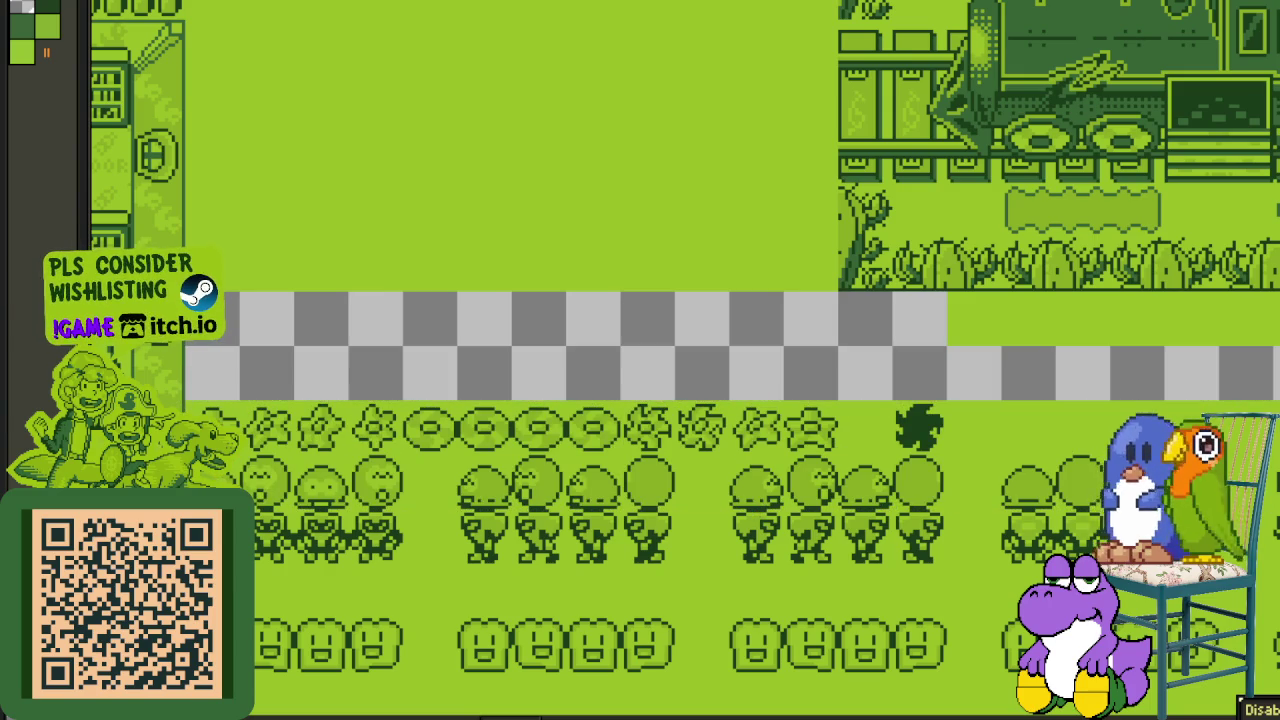
- Shift the walking-figure row down to close its gap, then select the next row
{"action": "scroll", "coordinate": [680, 340], "scroll_direction": "right", "scroll_amount": 3}
{"action": "scroll", "coordinate": [680, 340], "scroll_direction": "right", "scroll_amount": 4}
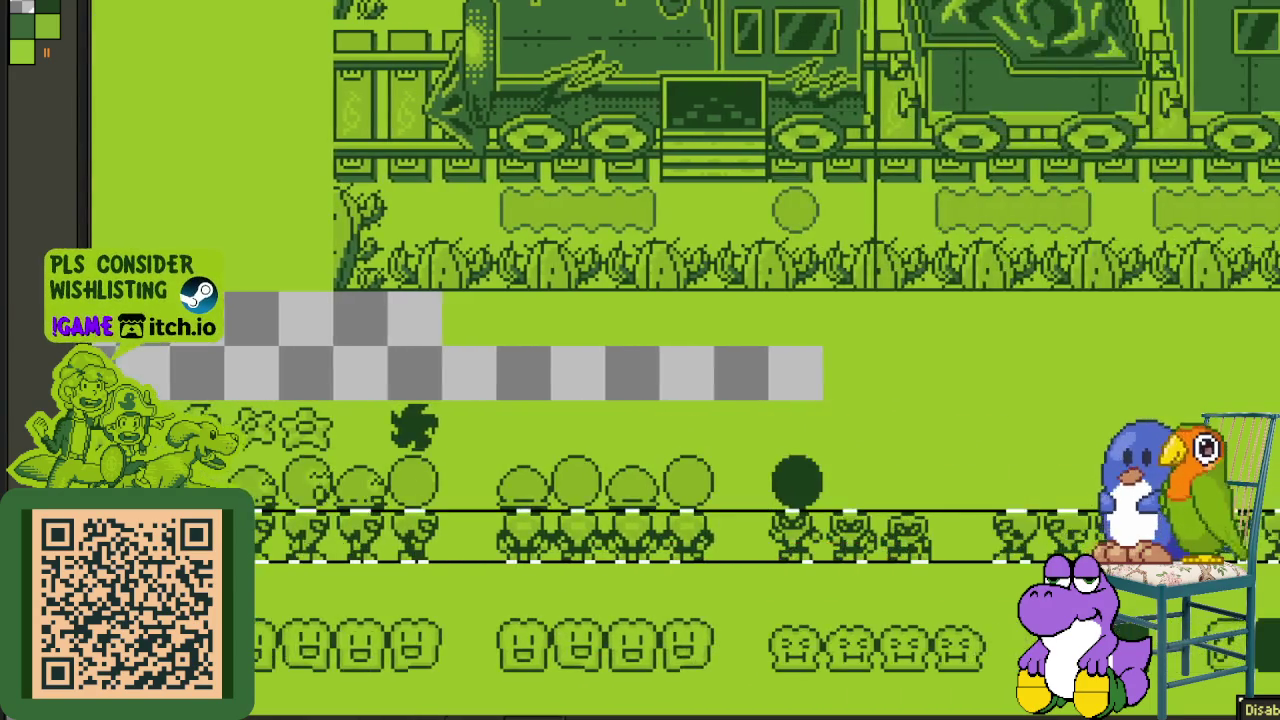
{"action": "scroll", "coordinate": [680, 340], "scroll_direction": "right", "scroll_amount": 4}
{"action": "scroll", "coordinate": [680, 340], "scroll_direction": "right", "scroll_amount": 2}
{"action": "scroll", "coordinate": [655, 447], "scroll_direction": "down", "scroll_amount": 3}
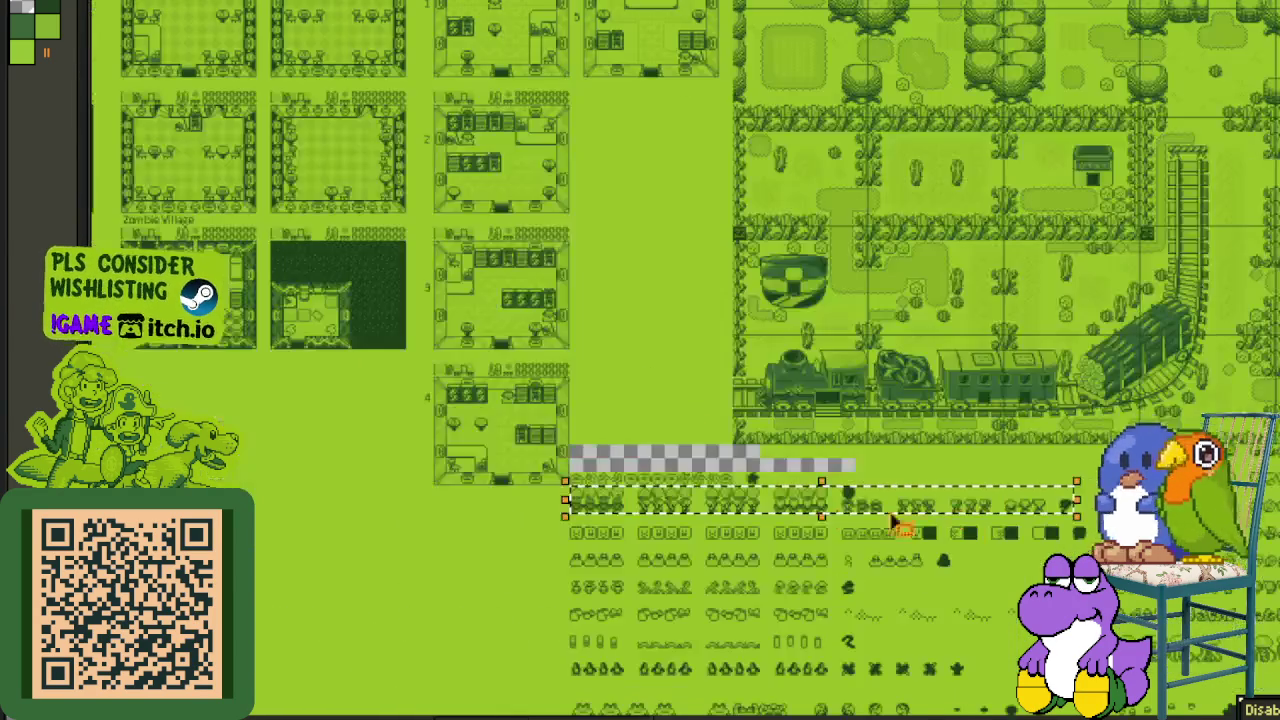
{"action": "scroll", "coordinate": [655, 447], "scroll_direction": "up", "scroll_amount": 2}
{"action": "scroll", "coordinate": [600, 500], "scroll_direction": "up", "scroll_amount": 2}
{"action": "scroll", "coordinate": [571, 514], "scroll_direction": "up", "scroll_amount": 1}
{"action": "mouse_move", "coordinate": [290, 494]}
{"action": "left_mouse_down"}
{"action": "mouse_move", "coordinate": [800, 470]}
{"action": "mouse_move", "coordinate": [1275, 418]}
{"action": "left_mouse_up"}
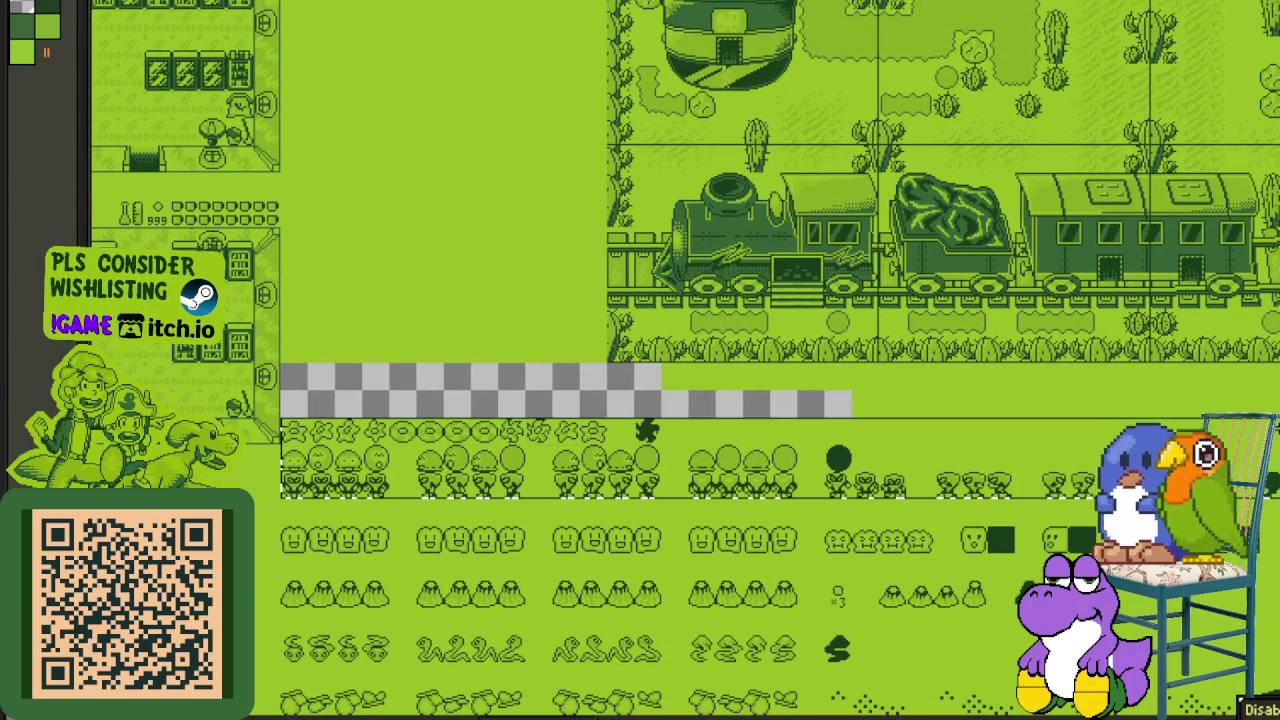
{"action": "left_click_drag", "start_coordinate": [337, 503], "coordinate": [338, 514]}
{"action": "left_click", "coordinate": [316, 567]}
{"action": "mouse_move", "coordinate": [283, 551]}
{"action": "left_mouse_down"}
{"action": "mouse_move", "coordinate": [1278, 474]}
{"action": "mouse_move", "coordinate": [1278, 442]}
{"action": "left_mouse_up"}
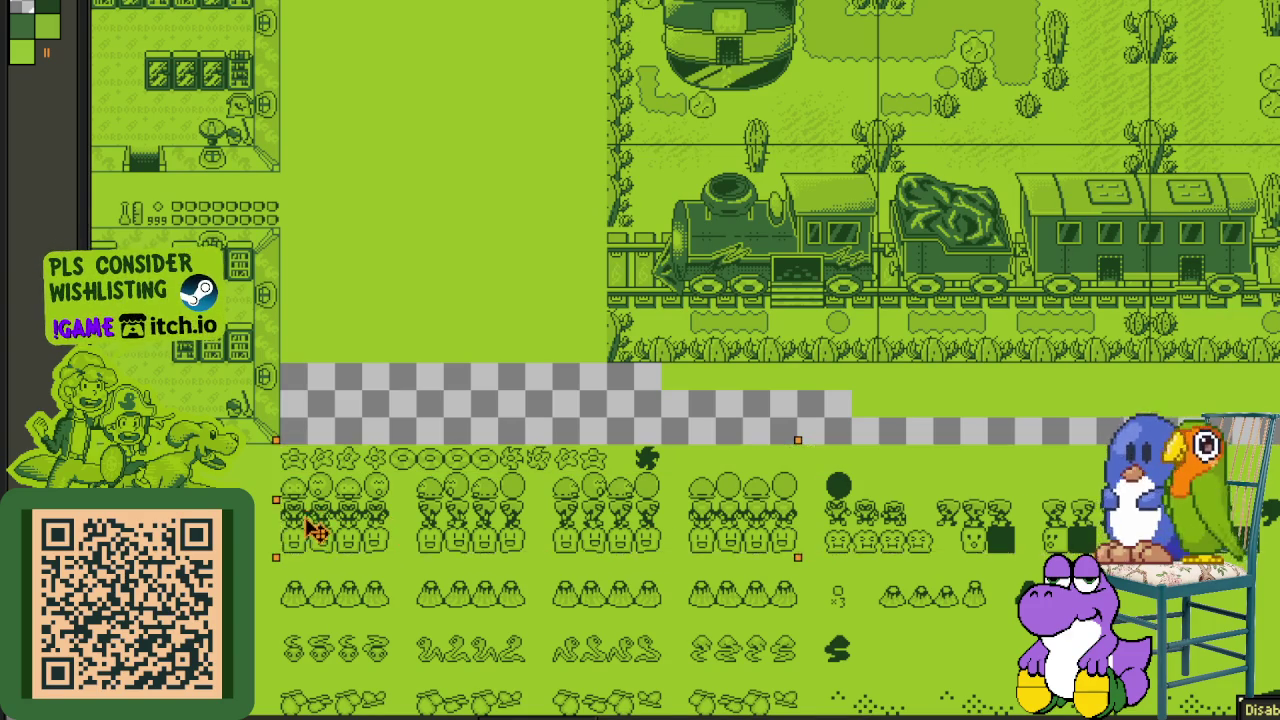
- Shift the stacked rows down onto the face row and drop the block with Ctrl+D
{"action": "left_click_drag", "start_coordinate": [316, 517], "coordinate": [316, 545]}
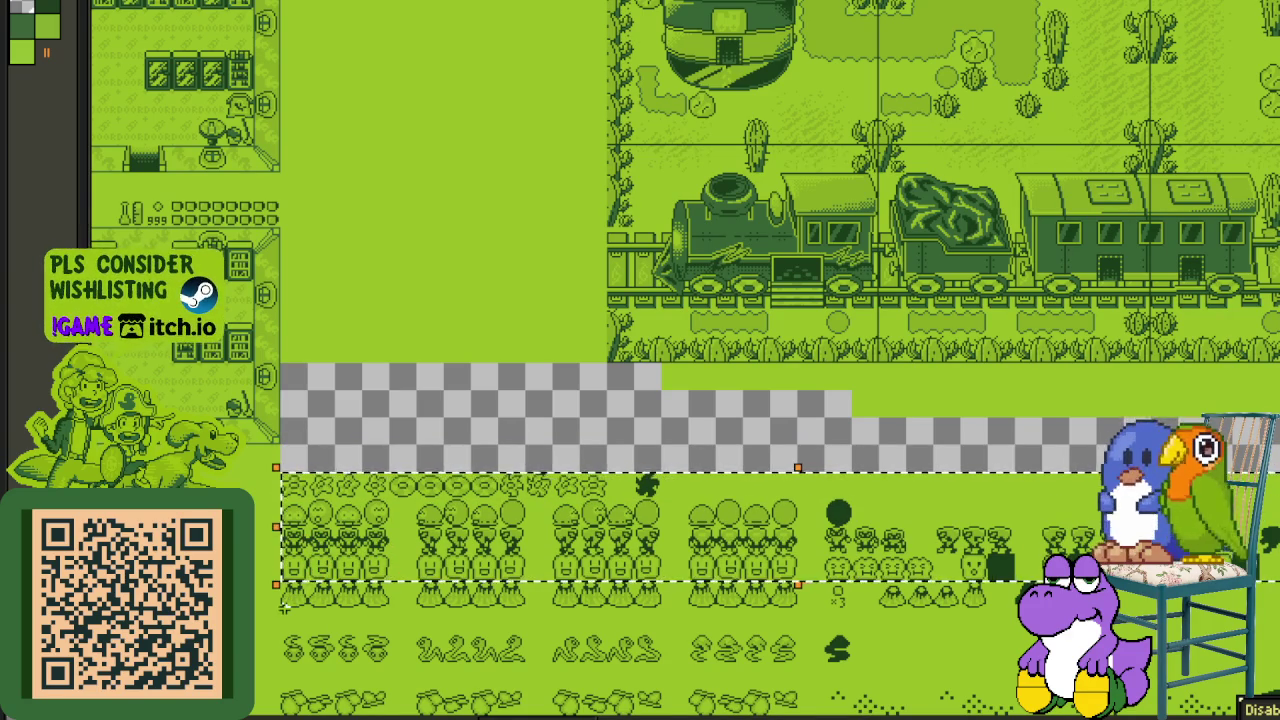
{"action": "mouse_move", "coordinate": [283, 605]}
{"action": "left_mouse_down"}
{"action": "mouse_move", "coordinate": [1014, 556]}
{"action": "mouse_move", "coordinate": [1000, 567]}
{"action": "mouse_move", "coordinate": [1000, 470]}
{"action": "left_mouse_up"}
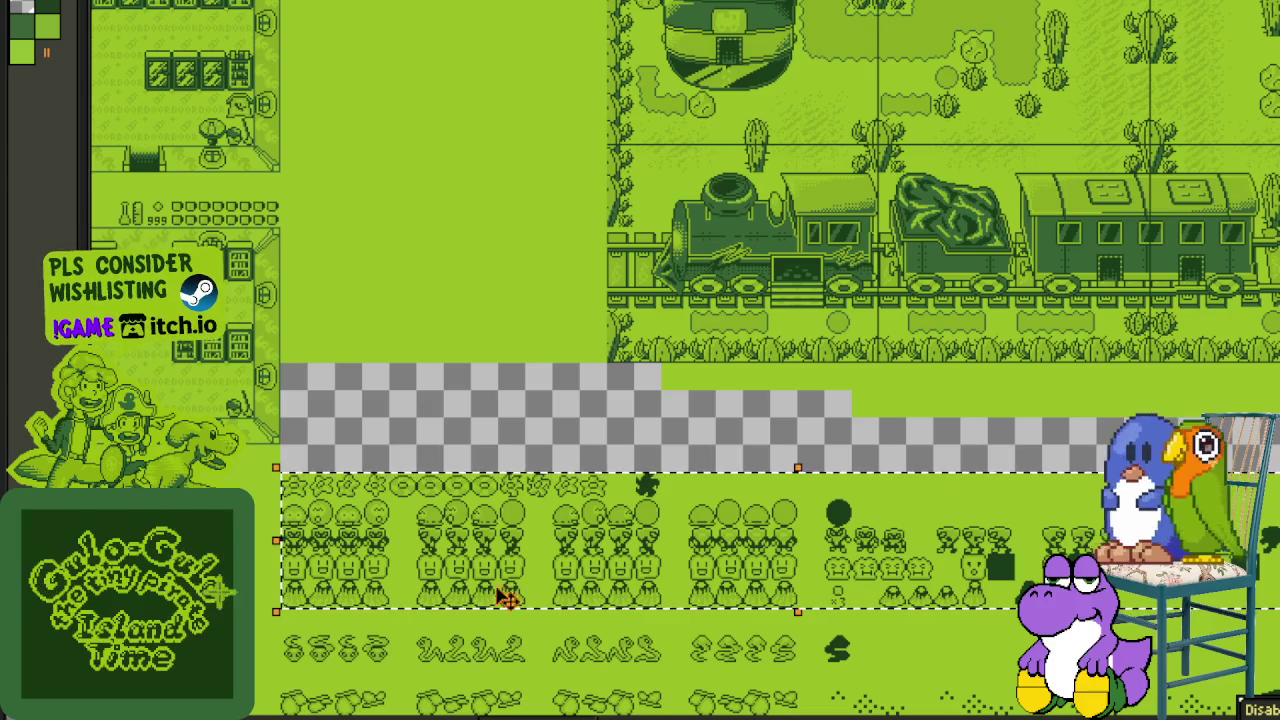
{"action": "left_click_drag", "start_coordinate": [335, 594], "coordinate": [335, 622]}
{"action": "mouse_move", "coordinate": [337, 683]}
{"action": "left_mouse_down"}
{"action": "mouse_move", "coordinate": [311, 620]}
{"action": "mouse_move", "coordinate": [1270, 442]}
{"action": "left_mouse_up"}
{"action": "key", "text": "ctrl+d"}
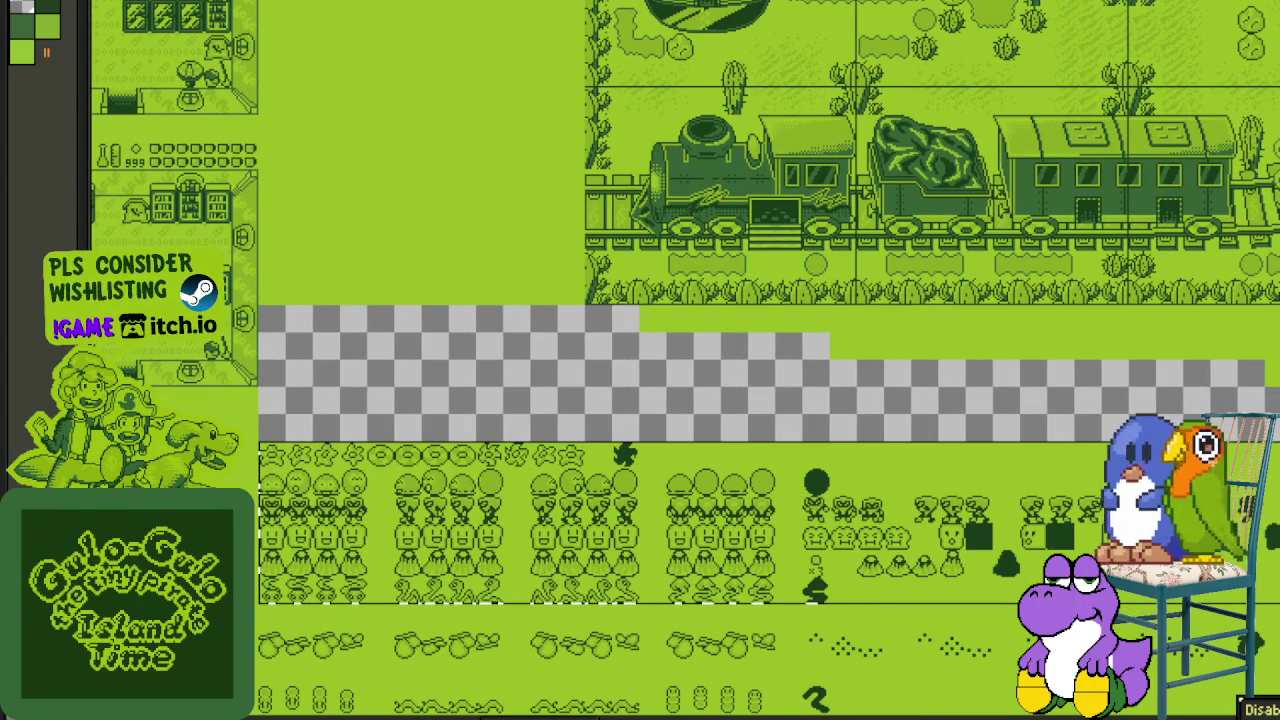
- Lower the stacked rows one more row, then move the block above the next gap against the row below
{"action": "left_click_drag", "start_coordinate": [309, 572], "coordinate": [308, 600]}
{"action": "key", "text": "ctrl+d"}
{"action": "left_click_drag", "start_coordinate": [258, 655], "coordinate": [1270, 496]}
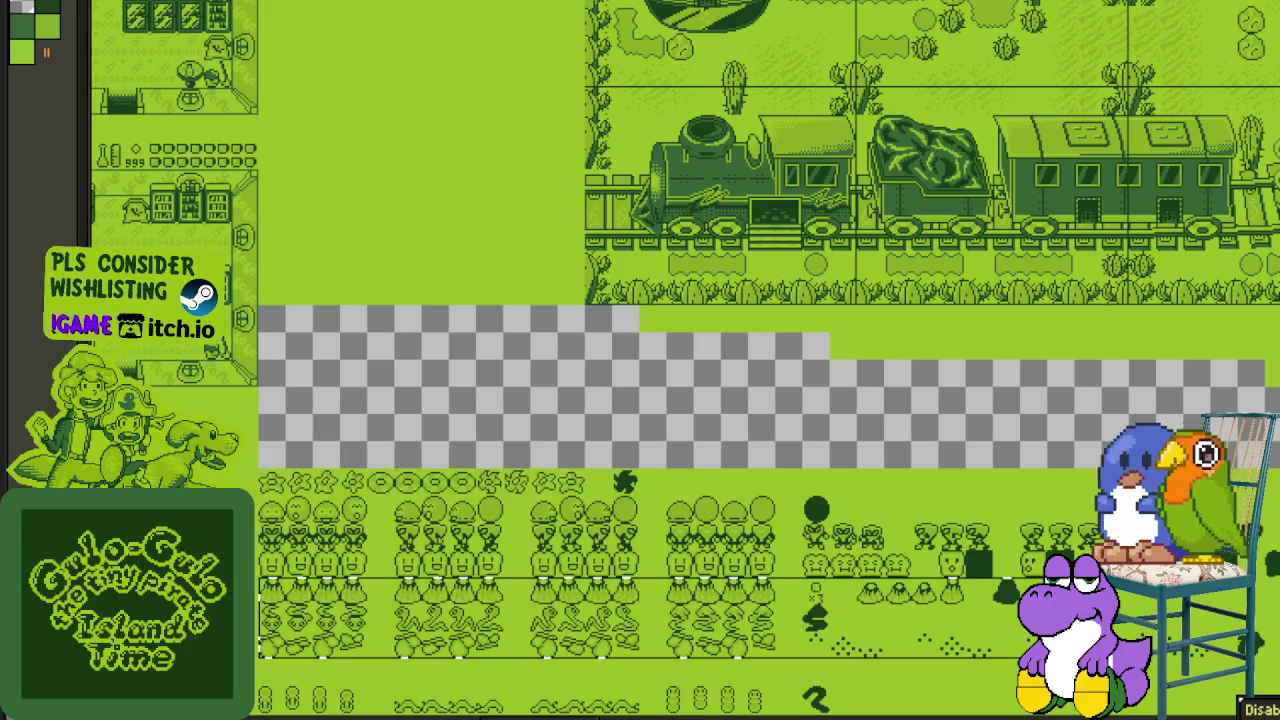
{"action": "left_click_drag", "start_coordinate": [438, 569], "coordinate": [438, 597]}
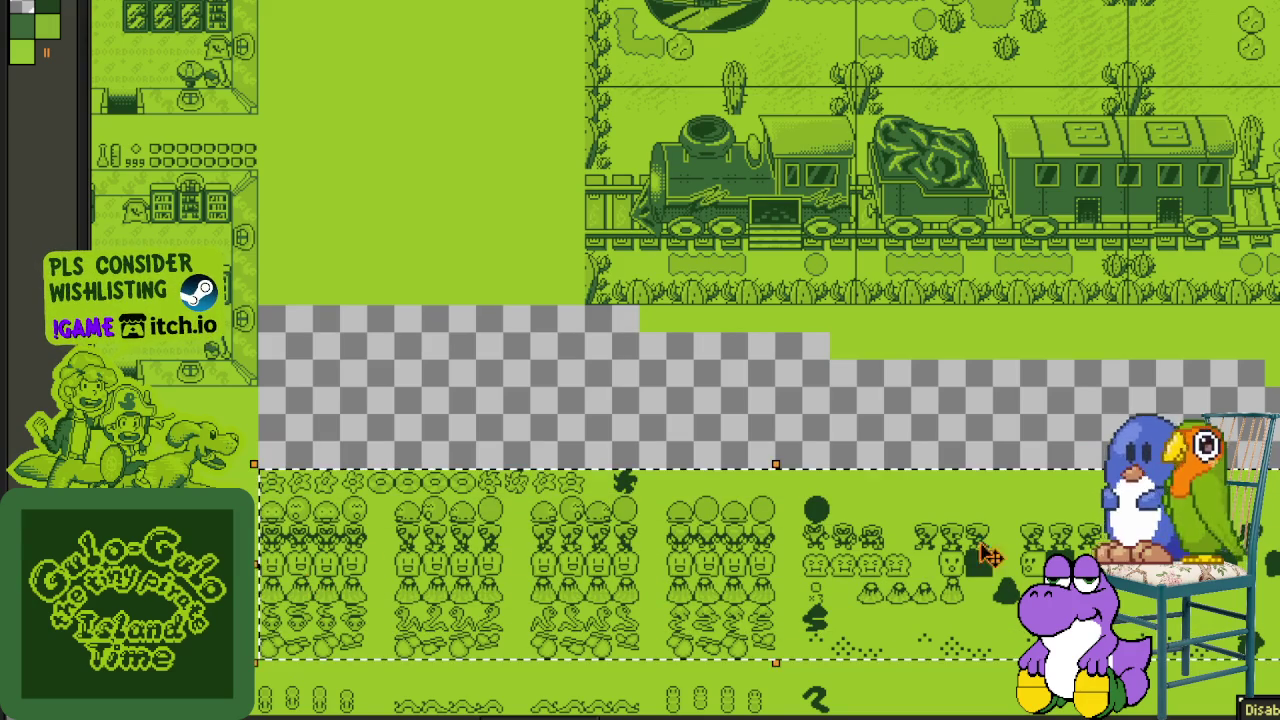
{"action": "scroll", "coordinate": [443, 528], "scroll_direction": "down", "scroll_amount": 5}
{"action": "key", "text": "ctrl+d"}
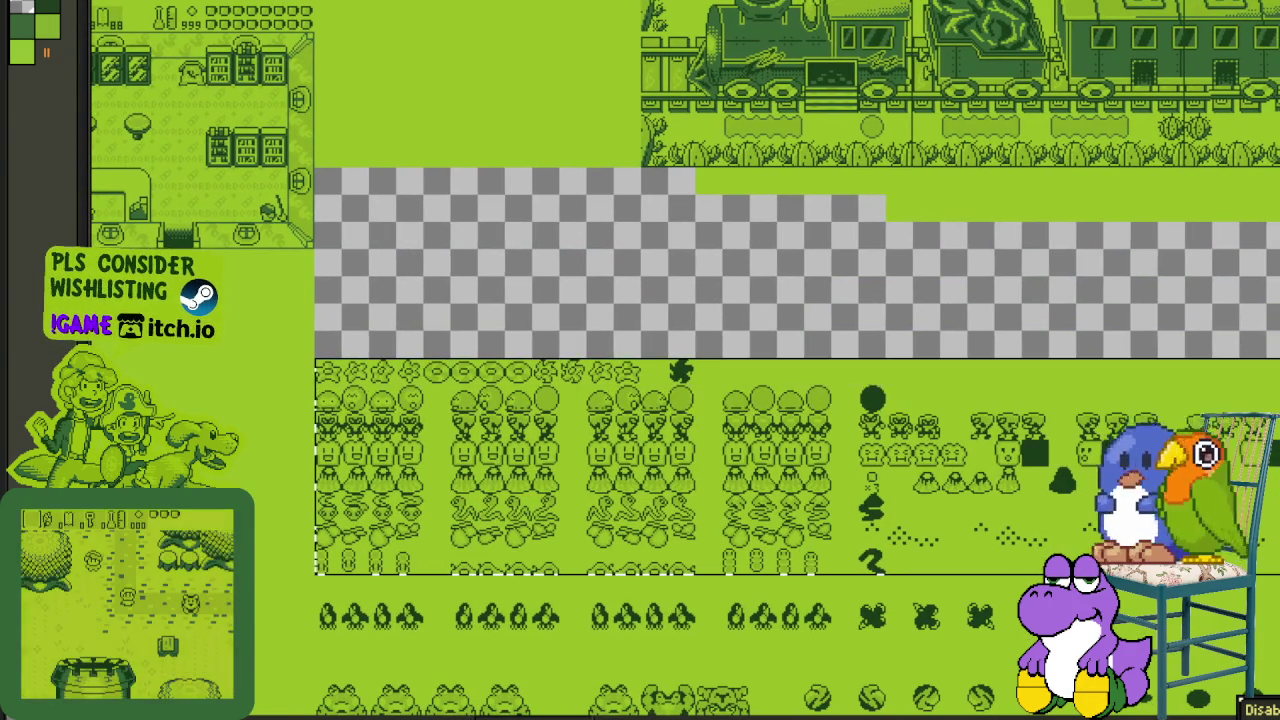
- Lower the upper sprite block onto the penguin row, then the whole stack two more rows
{"action": "left_click_drag", "start_coordinate": [316, 580], "coordinate": [836, 356]}
{"action": "left_click_drag", "start_coordinate": [401, 514], "coordinate": [401, 542]}
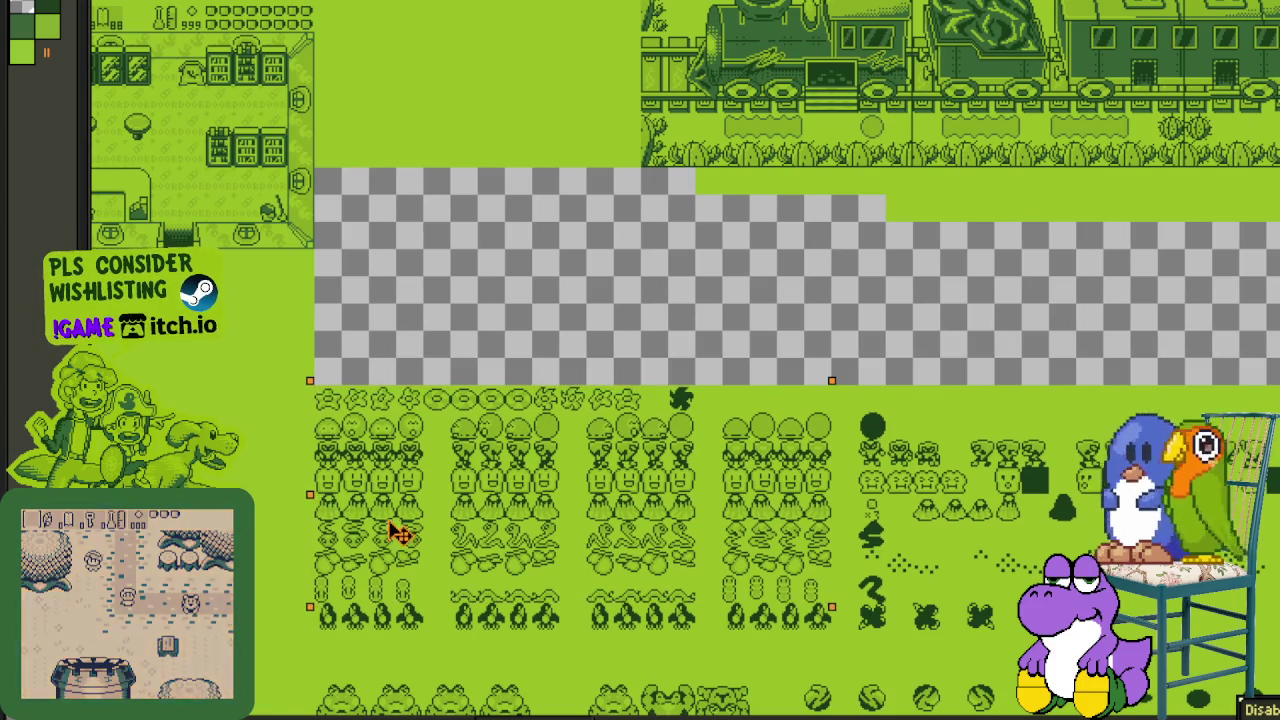
{"action": "key", "text": "ctrl+d"}
{"action": "left_click_drag", "start_coordinate": [451, 633], "coordinate": [320, 609]}
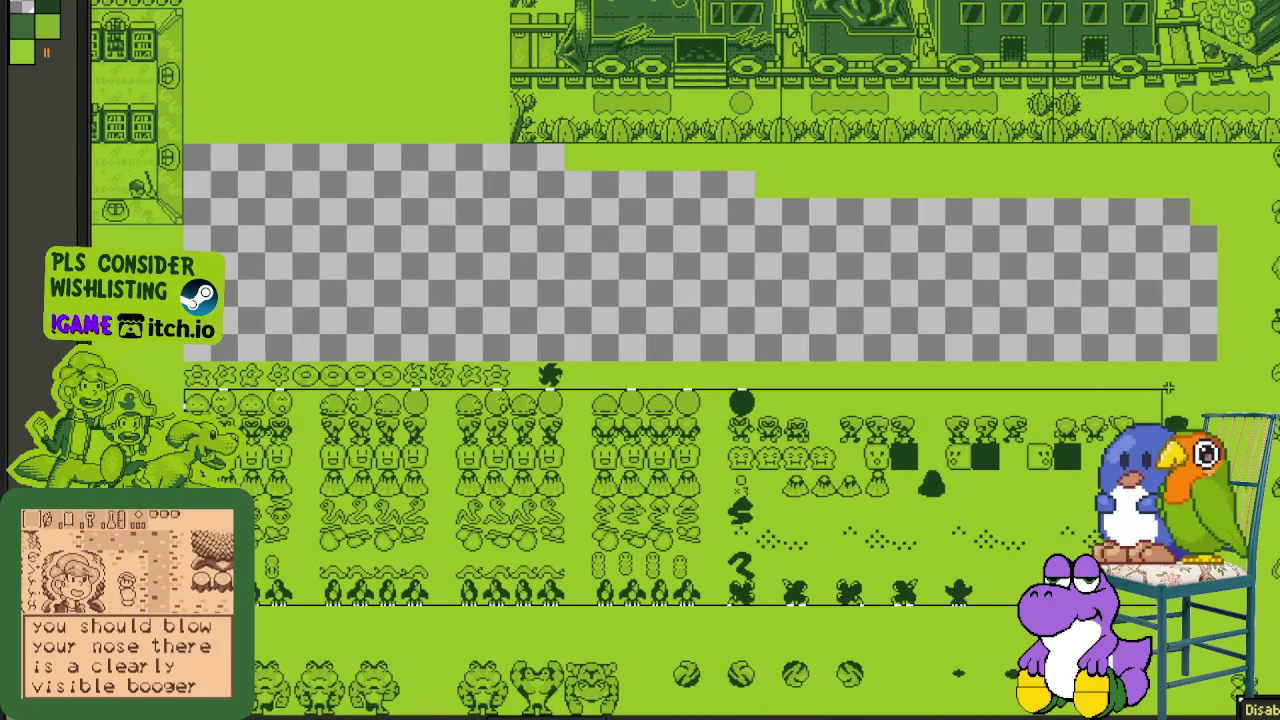
{"action": "left_click_drag", "start_coordinate": [1221, 608], "coordinate": [180, 357]}
{"action": "left_click_drag", "start_coordinate": [478, 492], "coordinate": [472, 548]}
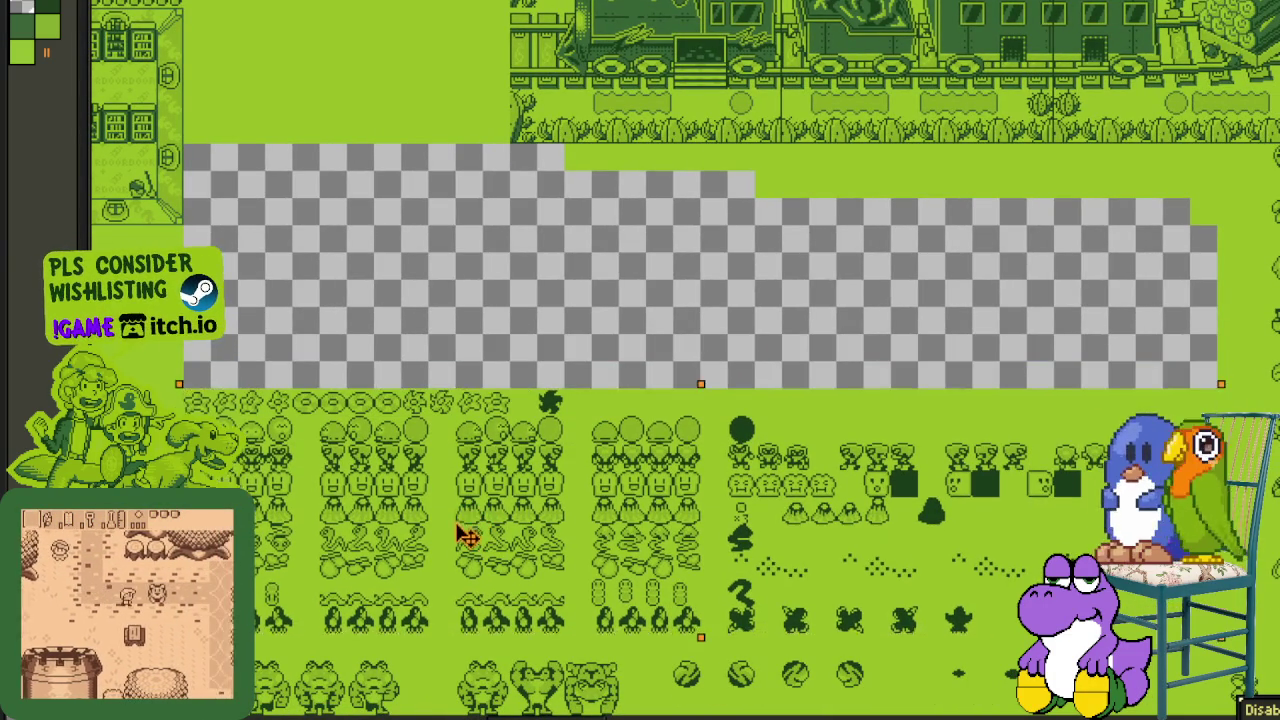
{"action": "key", "text": "ctrl+d"}
- Move the ladybug row down onto the mushroom row
{"action": "left_click_drag", "start_coordinate": [932, 285], "coordinate": [751, 286]}
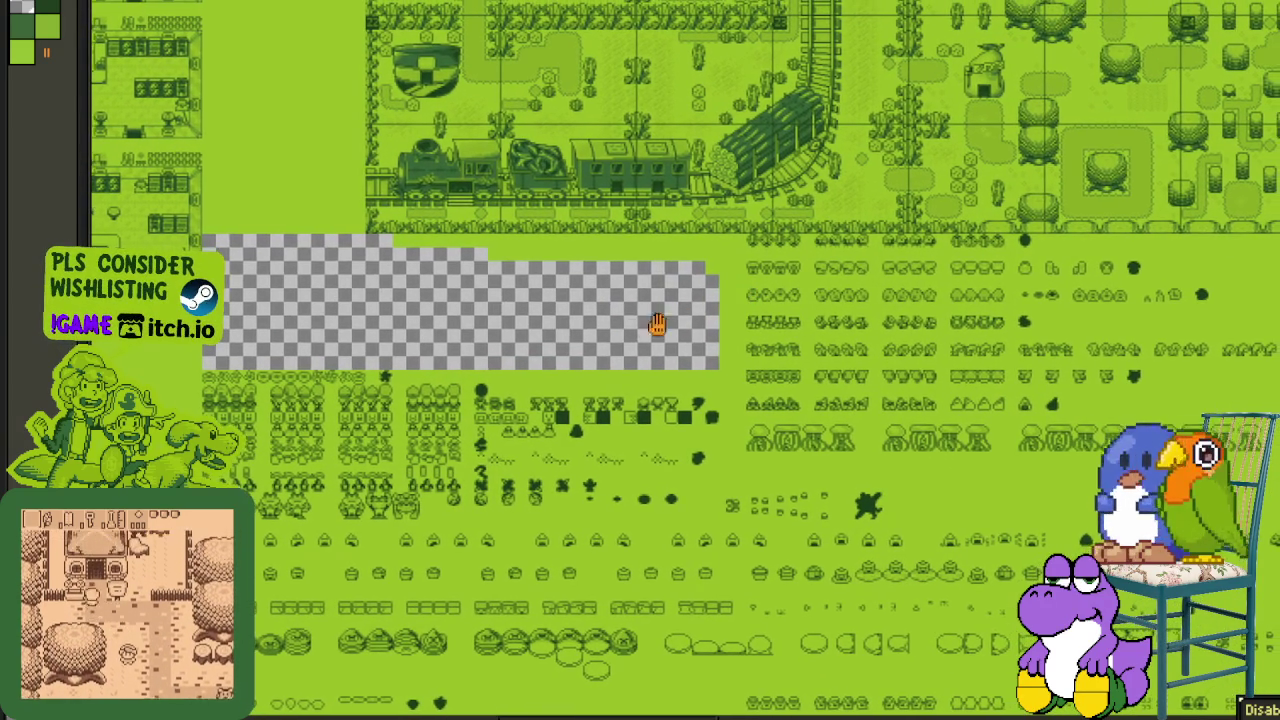
{"action": "left_click_drag", "start_coordinate": [660, 329], "coordinate": [497, 355]}
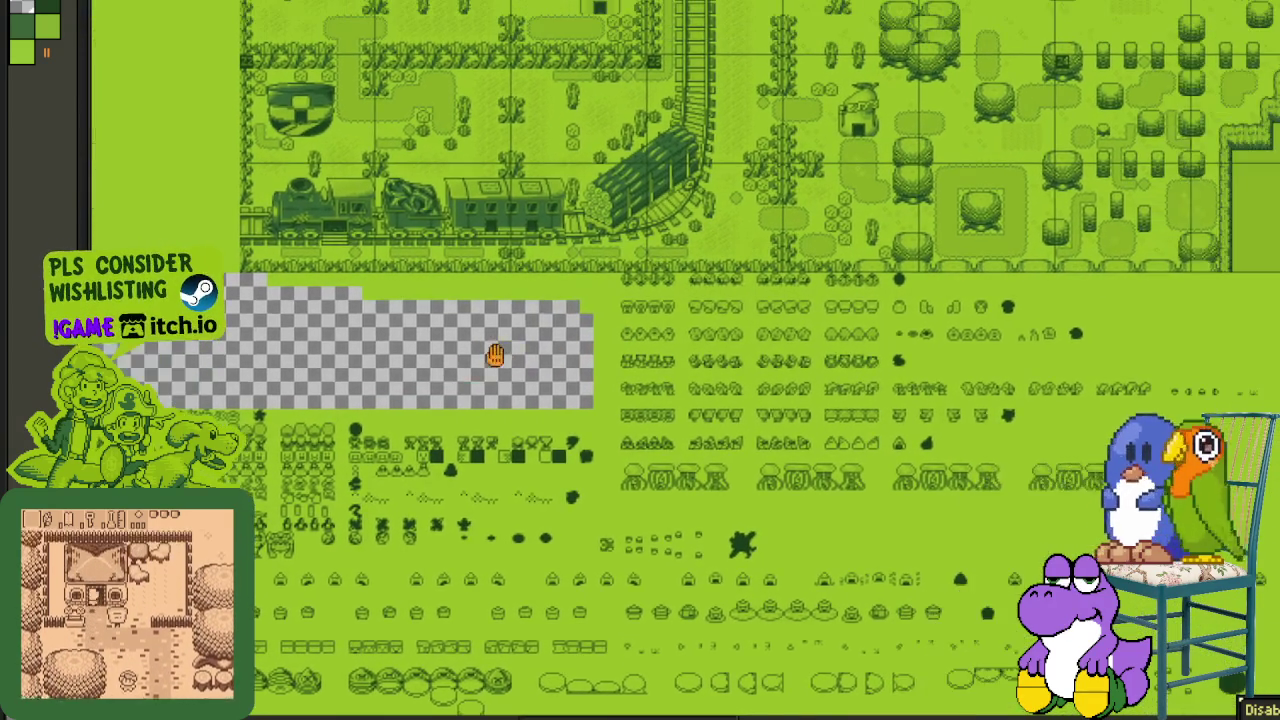
{"action": "scroll", "coordinate": [497, 355], "scroll_direction": "up", "scroll_amount": 2}
{"action": "scroll", "coordinate": [503, 323], "scroll_direction": "up", "scroll_amount": 2}
{"action": "scroll", "coordinate": [503, 323], "scroll_direction": "up", "scroll_amount": 1}
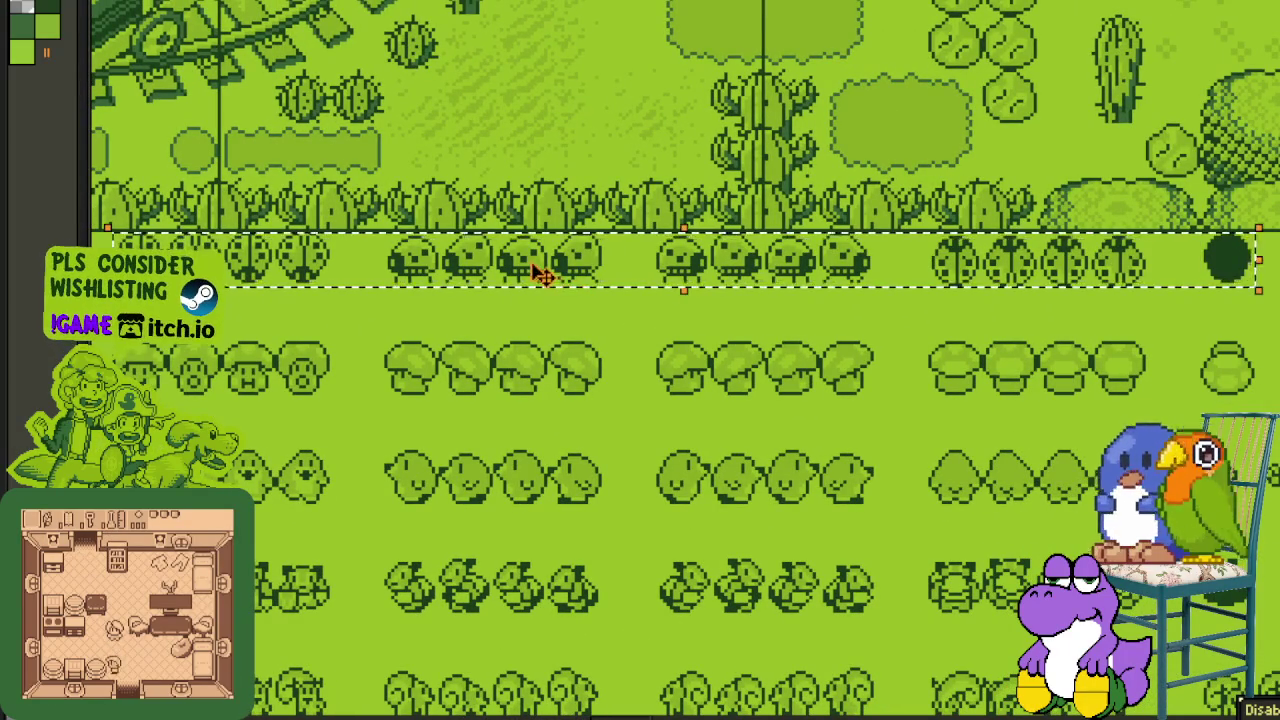
{"action": "left_click_drag", "start_coordinate": [532, 266], "coordinate": [528, 311]}
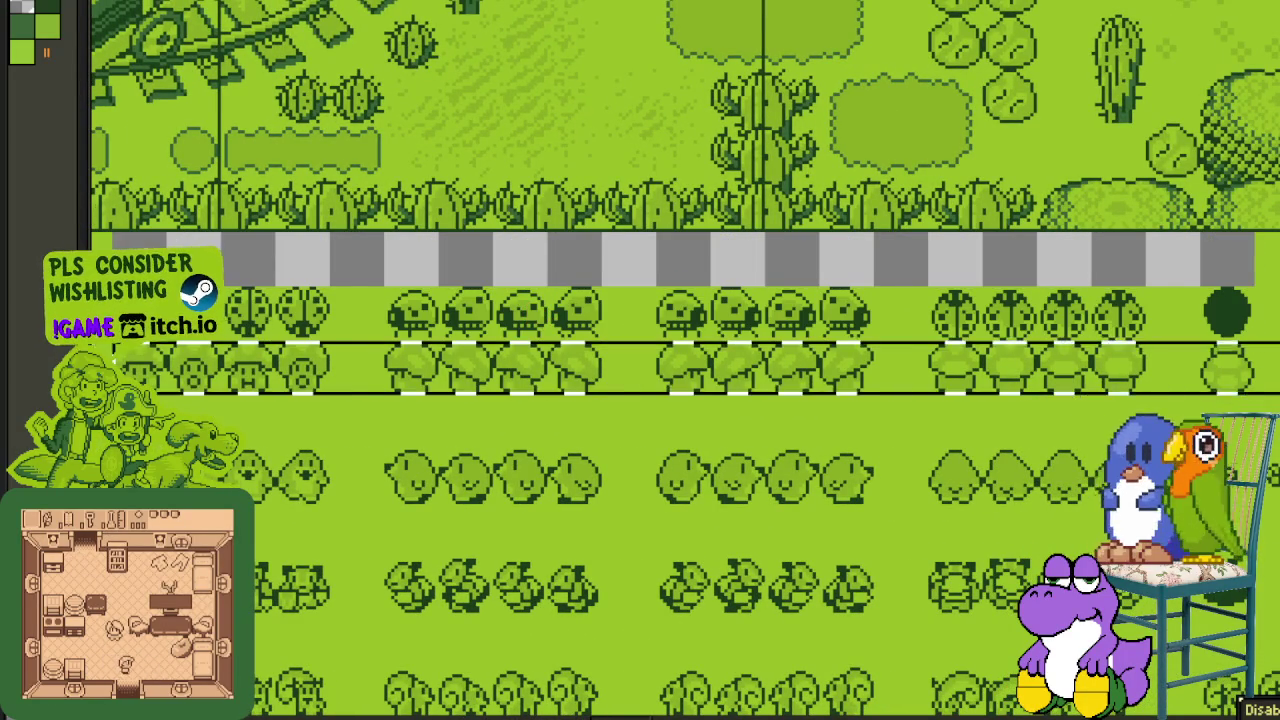
- Move the three selected sprite rows down one row to close the next gap
{"action": "scroll", "coordinate": [1108, 326], "scroll_direction": "right", "scroll_amount": 3}
{"action": "scroll", "coordinate": [1108, 326], "scroll_direction": "right", "scroll_amount": 1}
{"action": "scroll", "coordinate": [900, 330], "scroll_direction": "down", "scroll_amount": 2}
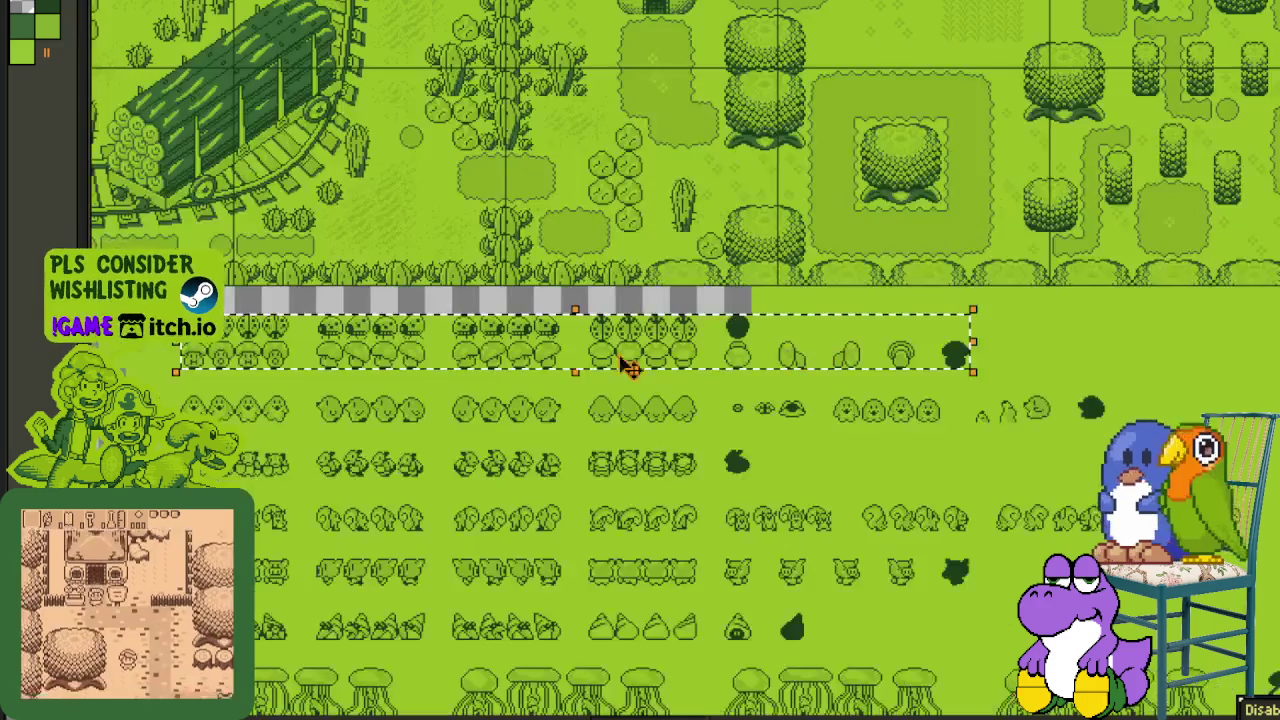
{"action": "scroll", "coordinate": [760, 320], "scroll_direction": "down", "scroll_amount": 1}
{"action": "scroll", "coordinate": [770, 330], "scroll_direction": "down", "scroll_amount": 1}
{"action": "scroll", "coordinate": [772, 332], "scroll_direction": "up", "scroll_amount": 1}
{"action": "scroll", "coordinate": [770, 330], "scroll_direction": "up", "scroll_amount": 2}
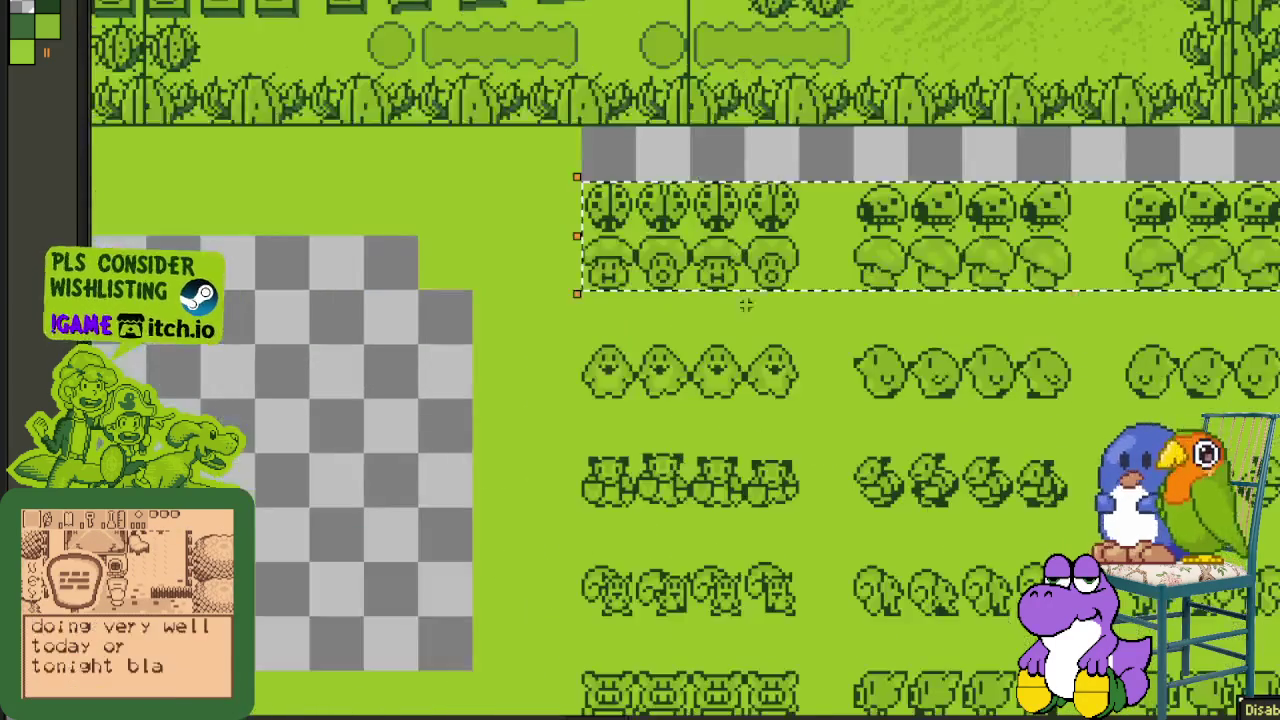
{"action": "scroll", "coordinate": [651, 289], "scroll_direction": "up", "scroll_amount": 1}
{"action": "scroll", "coordinate": [600, 300], "scroll_direction": "up", "scroll_amount": 1}
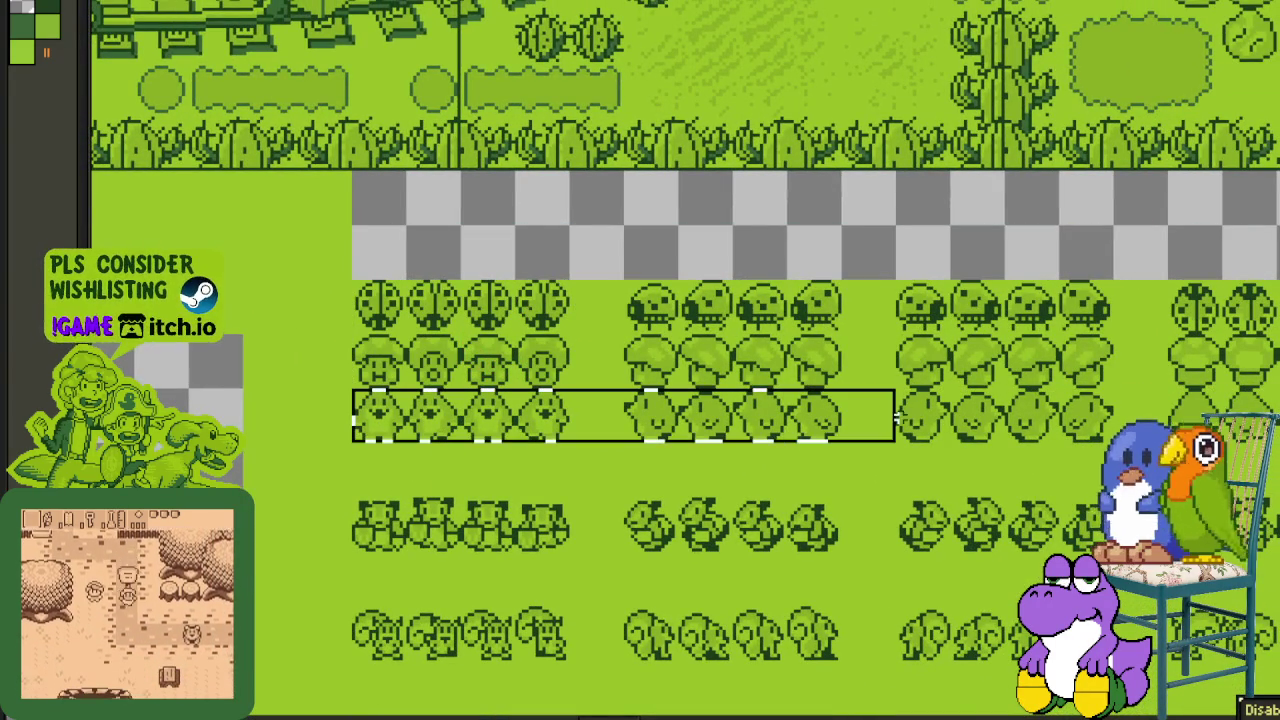
{"action": "scroll", "coordinate": [897, 418], "scroll_direction": "right", "scroll_amount": 2}
{"action": "scroll", "coordinate": [897, 418], "scroll_direction": "right", "scroll_amount": 1}
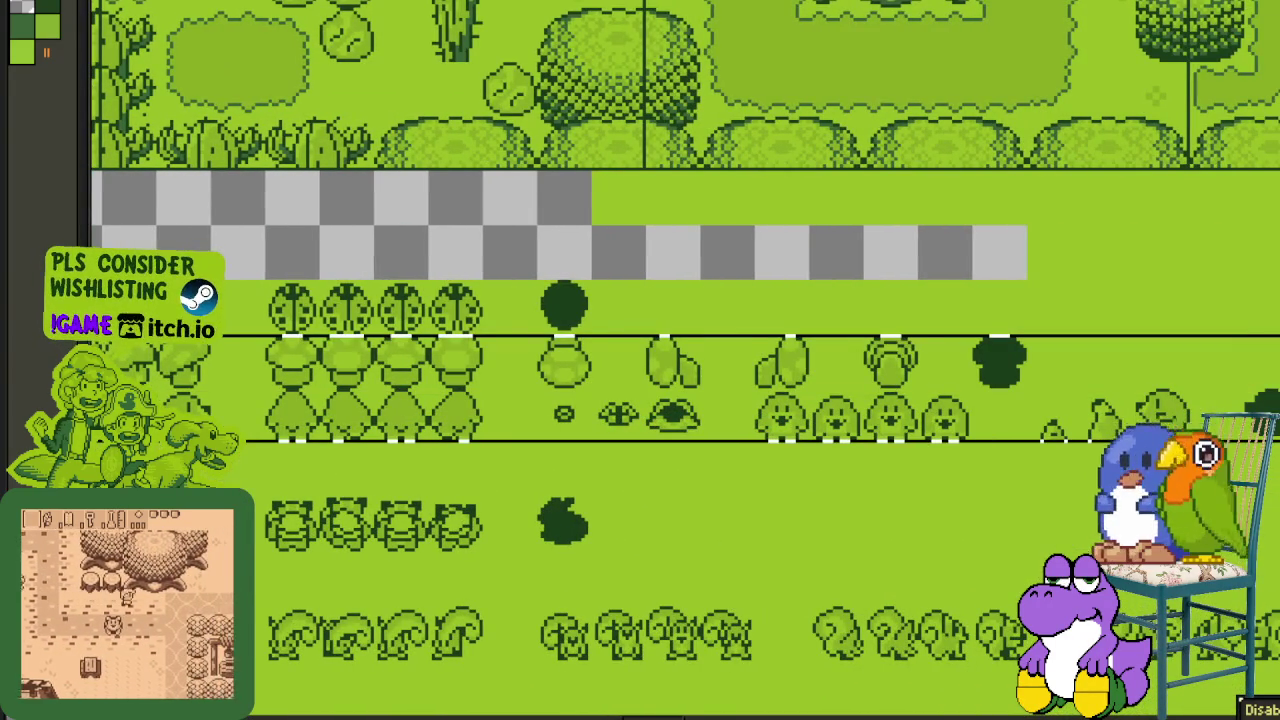
{"action": "scroll", "coordinate": [706, 383], "scroll_direction": "down", "scroll_amount": 1}
{"action": "scroll", "coordinate": [650, 380], "scroll_direction": "down", "scroll_amount": 1}
{"action": "scroll", "coordinate": [600, 380], "scroll_direction": "up", "scroll_amount": 1}
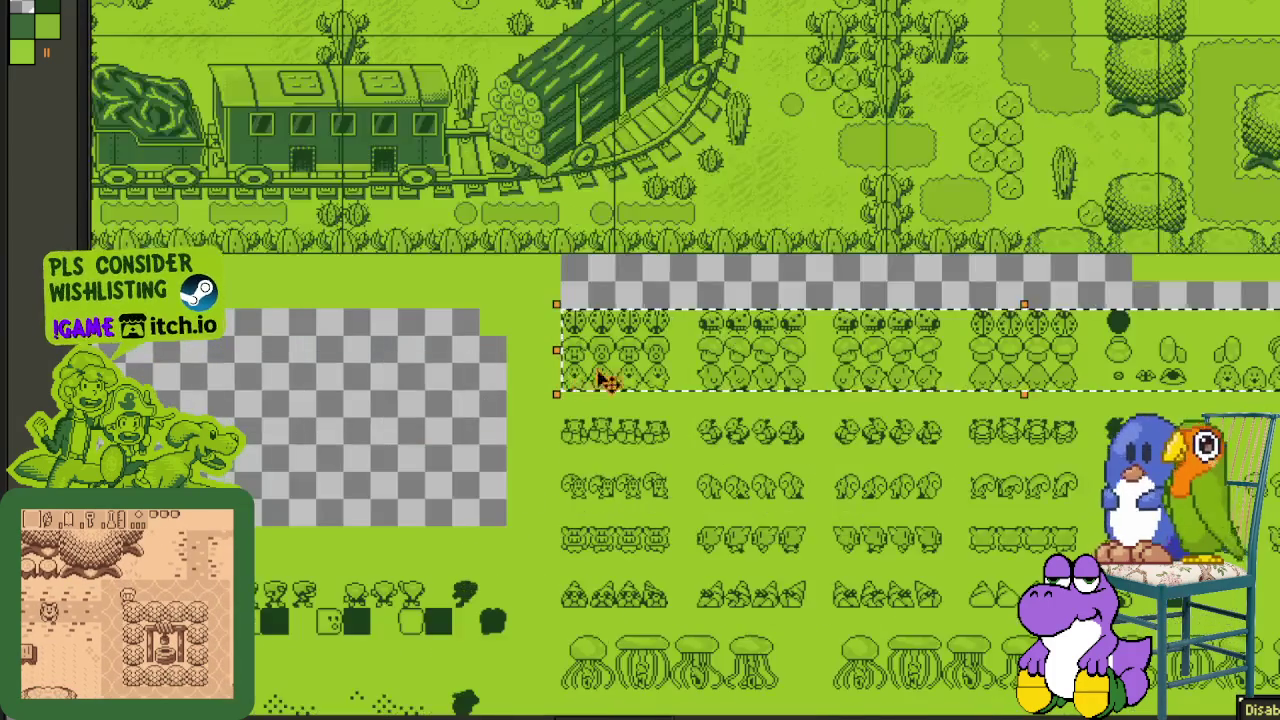
{"action": "scroll", "coordinate": [600, 380], "scroll_direction": "up", "scroll_amount": 1}
{"action": "left_click_drag", "start_coordinate": [634, 371], "coordinate": [634, 400]}
- Extend the selection up by one row and drop the moved block in place
{"action": "mouse_move", "coordinate": [568, 516]}
{"action": "left_mouse_down"}
{"action": "mouse_move", "coordinate": [425, 453]}
{"action": "mouse_move", "coordinate": [1020, 470]}
{"action": "left_mouse_up"}
{"action": "scroll", "coordinate": [600, 400], "scroll_direction": "down", "scroll_amount": 1}
{"action": "scroll", "coordinate": [400, 420], "scroll_direction": "up", "scroll_amount": 1}
{"action": "left_click_drag", "start_coordinate": [1094, 290], "coordinate": [1094, 258]}
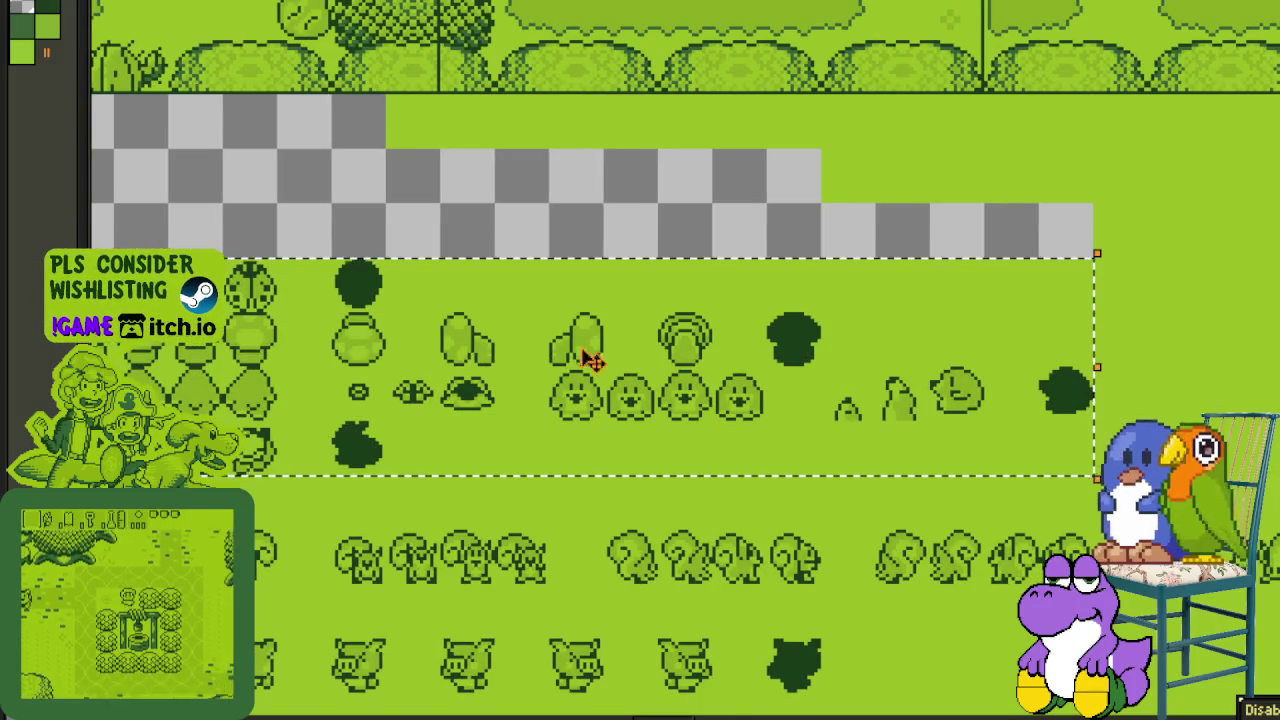
{"action": "scroll", "coordinate": [606, 360], "scroll_direction": "down", "scroll_amount": 2}
{"action": "scroll", "coordinate": [430, 268], "scroll_direction": "up", "scroll_amount": 2}
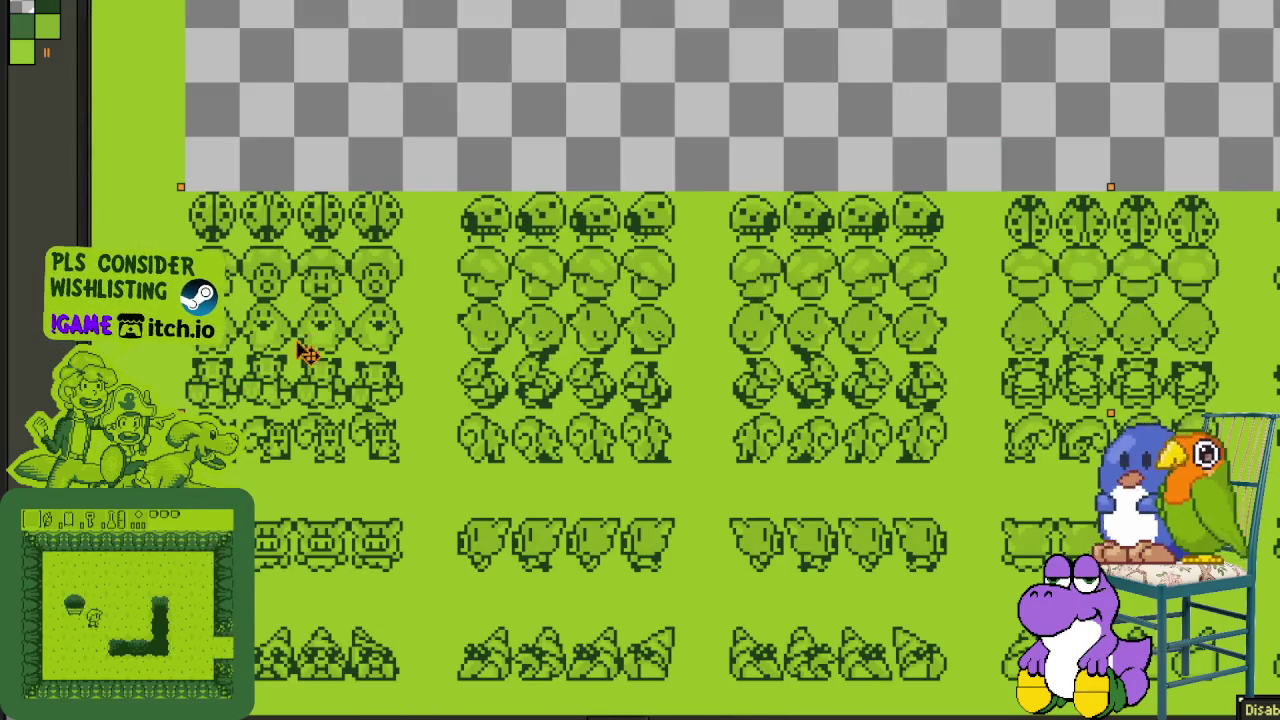
{"action": "key", "text": "Escape"}
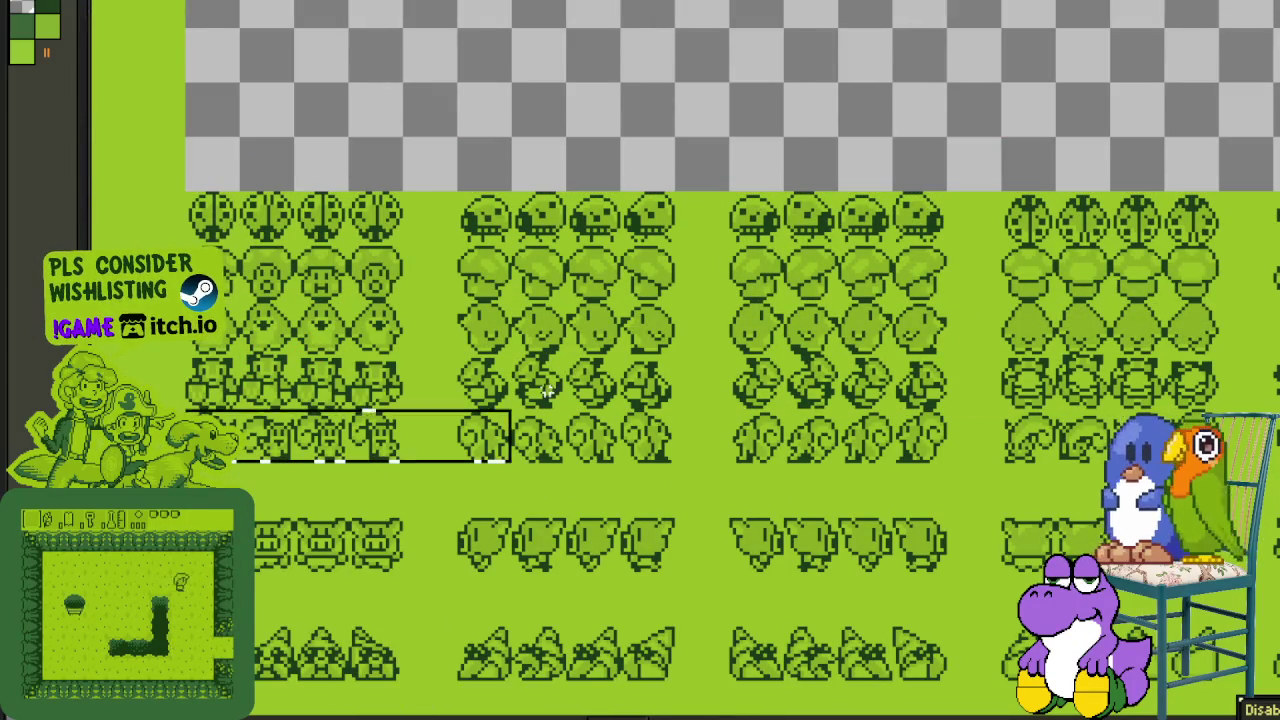
- Begin selecting the sparse sprite rows at the sheet's right edge
{"action": "scroll", "coordinate": [640, 360], "scroll_direction": "right", "scroll_amount": 3}
{"action": "scroll", "coordinate": [640, 360], "scroll_direction": "right", "scroll_amount": 3}
{"action": "scroll", "coordinate": [640, 360], "scroll_direction": "right", "scroll_amount": 3}
{"action": "scroll", "coordinate": [640, 360], "scroll_direction": "right", "scroll_amount": 1}
{"action": "scroll", "coordinate": [640, 360], "scroll_direction": "right", "scroll_amount": 3}
{"action": "scroll", "coordinate": [640, 360], "scroll_direction": "right", "scroll_amount": 1}
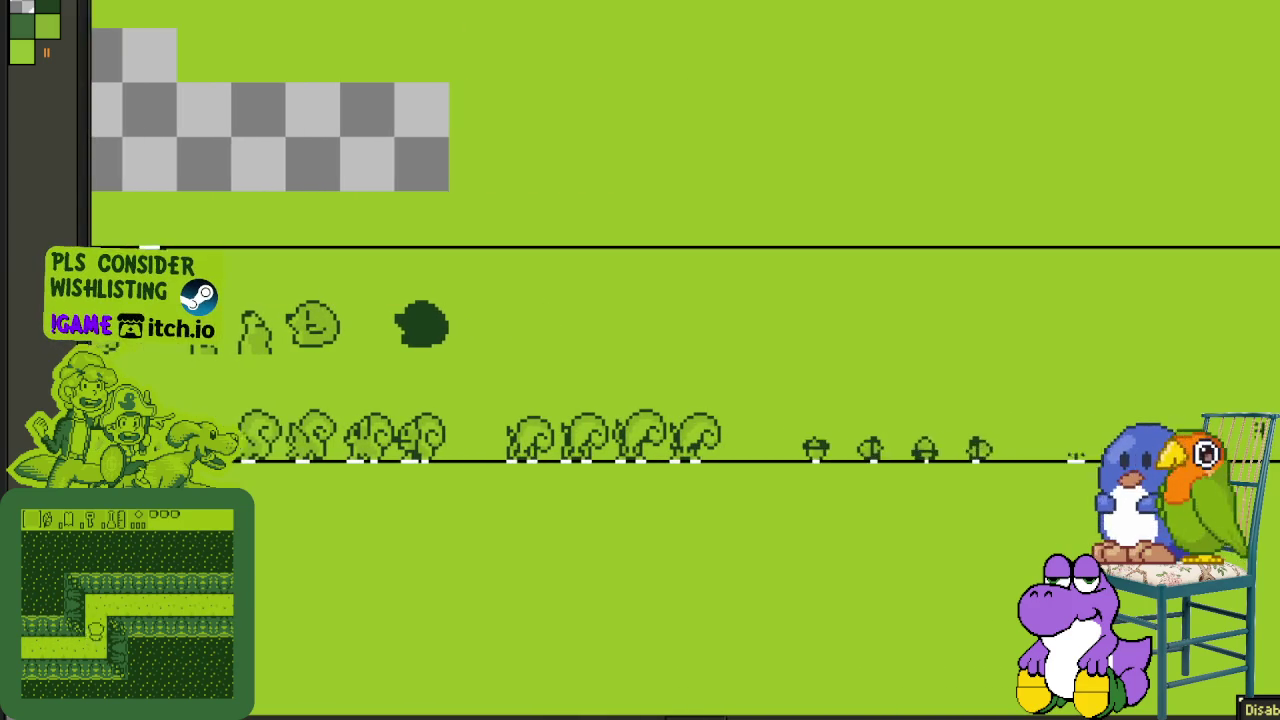
{"action": "scroll", "coordinate": [640, 360], "scroll_direction": "right", "scroll_amount": 1}
{"action": "scroll", "coordinate": [640, 360], "scroll_direction": "right", "scroll_amount": 5}
{"action": "left_click_drag", "start_coordinate": [1171, 300], "coordinate": [1123, 266]}
{"action": "scroll", "coordinate": [1065, 337], "scroll_direction": "down", "scroll_amount": 2}
- Drag the selected creature sprite block down so it sits just above the jellyfish row
{"action": "scroll", "coordinate": [1065, 337], "scroll_direction": "down", "scroll_amount": 2}
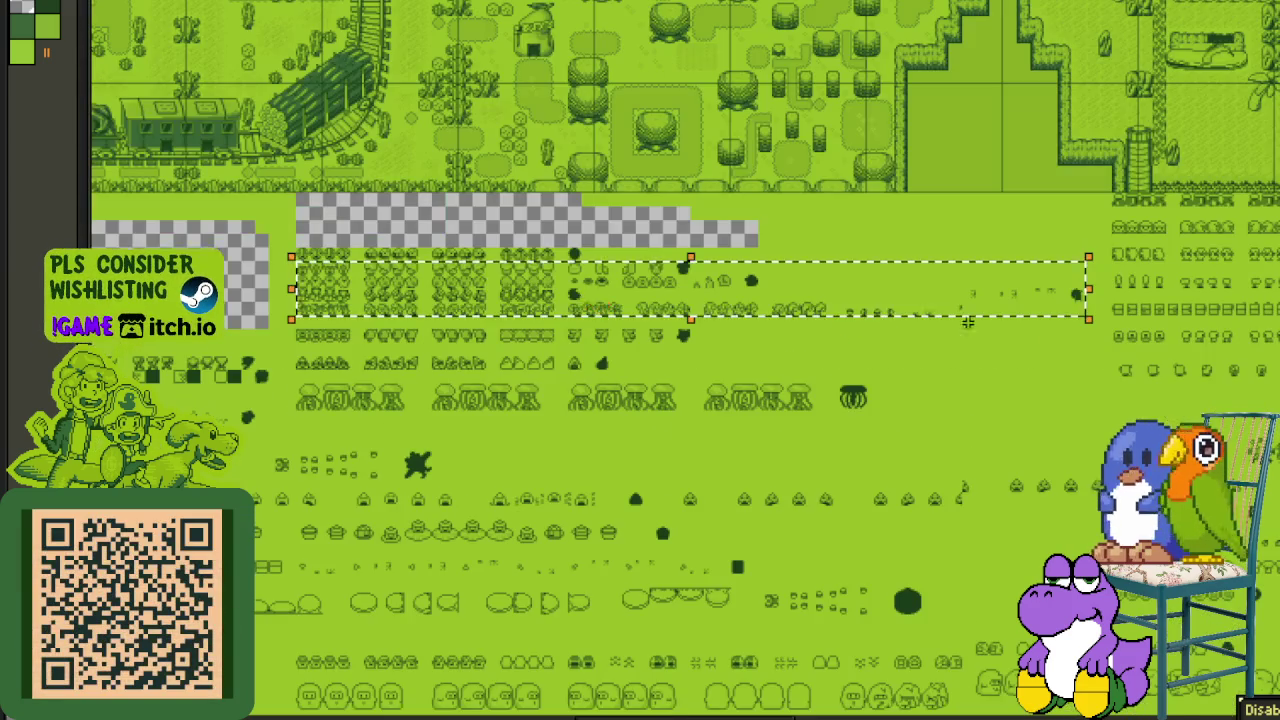
{"action": "scroll", "coordinate": [467, 175], "scroll_direction": "up", "scroll_amount": 2}
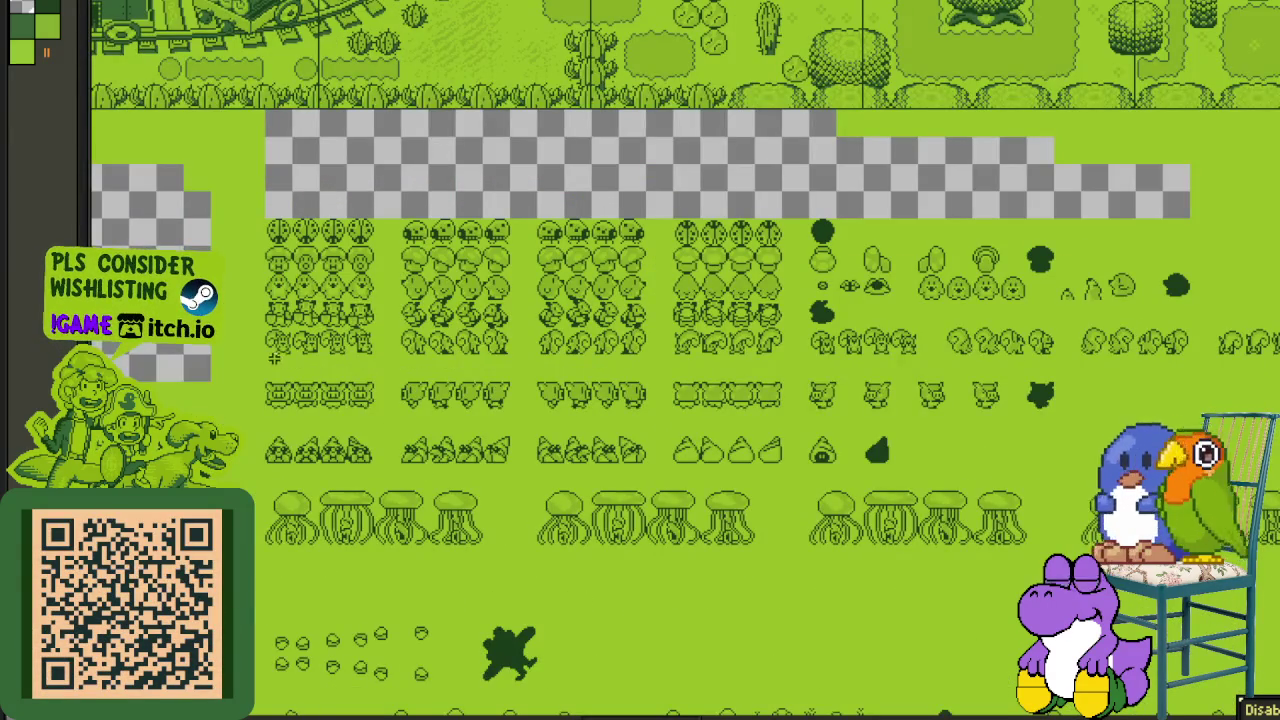
{"action": "scroll", "coordinate": [1030, 337], "scroll_direction": "right", "scroll_amount": 2}
{"action": "scroll", "coordinate": [1040, 337], "scroll_direction": "right", "scroll_amount": 2}
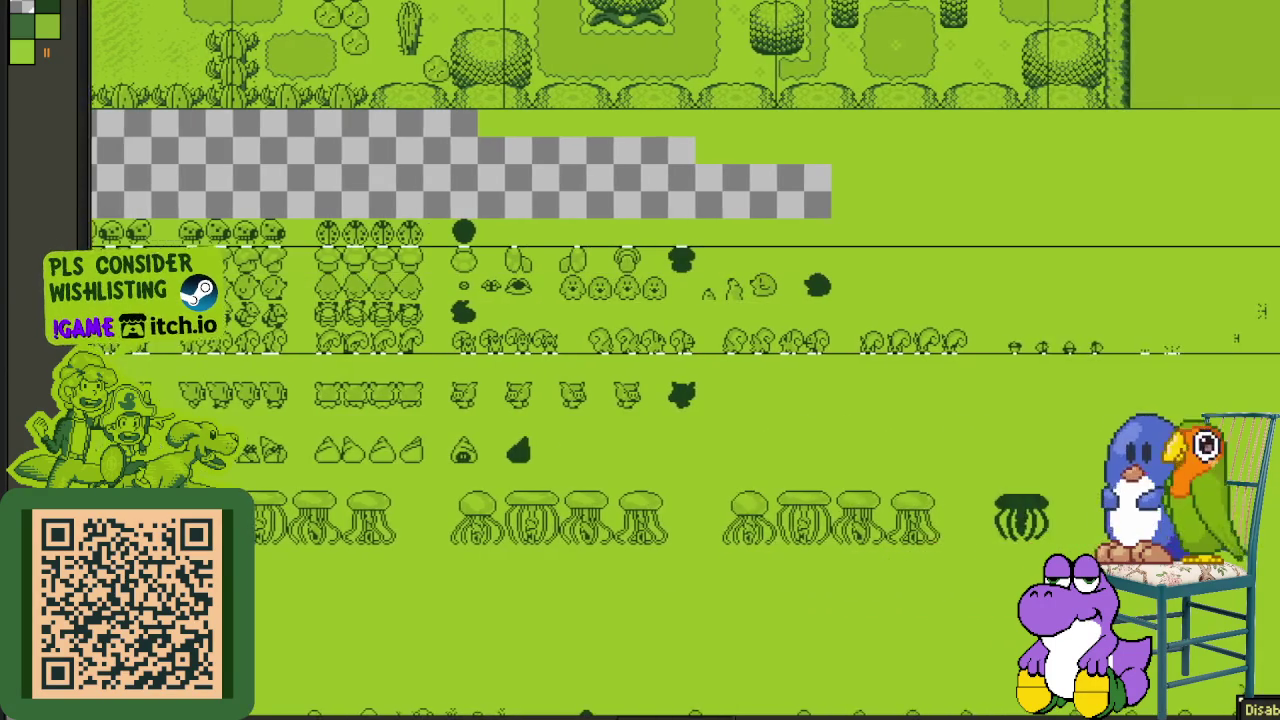
{"action": "scroll", "coordinate": [1050, 338], "scroll_direction": "right", "scroll_amount": 2}
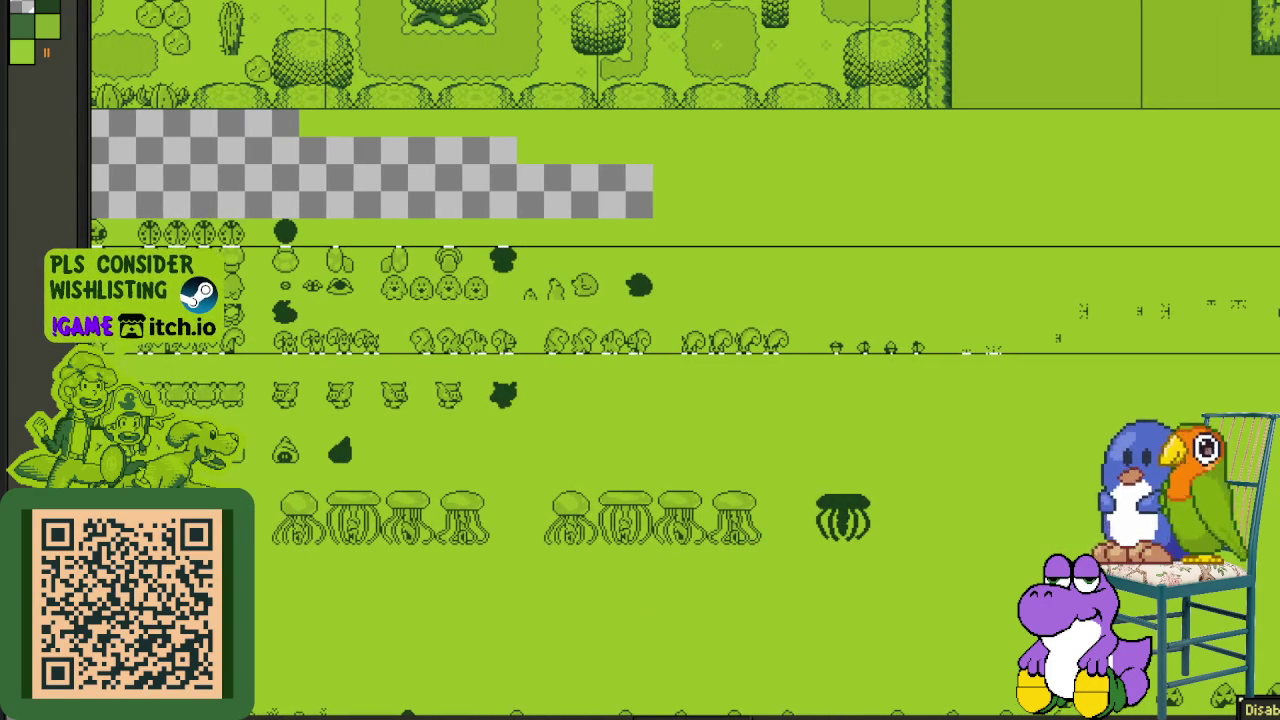
{"action": "scroll", "coordinate": [555, 272], "scroll_direction": "left", "scroll_amount": 2}
{"action": "scroll", "coordinate": [555, 272], "scroll_direction": "down", "scroll_amount": 1}
{"action": "scroll", "coordinate": [366, 286], "scroll_direction": "up", "scroll_amount": 2}
{"action": "scroll", "coordinate": [366, 286], "scroll_direction": "left", "scroll_amount": 2}
{"action": "scroll", "coordinate": [614, 309], "scroll_direction": "up", "scroll_amount": 1}
{"action": "scroll", "coordinate": [548, 333], "scroll_direction": "up", "scroll_amount": 1}
{"action": "scroll", "coordinate": [543, 409], "scroll_direction": "down", "scroll_amount": 2}
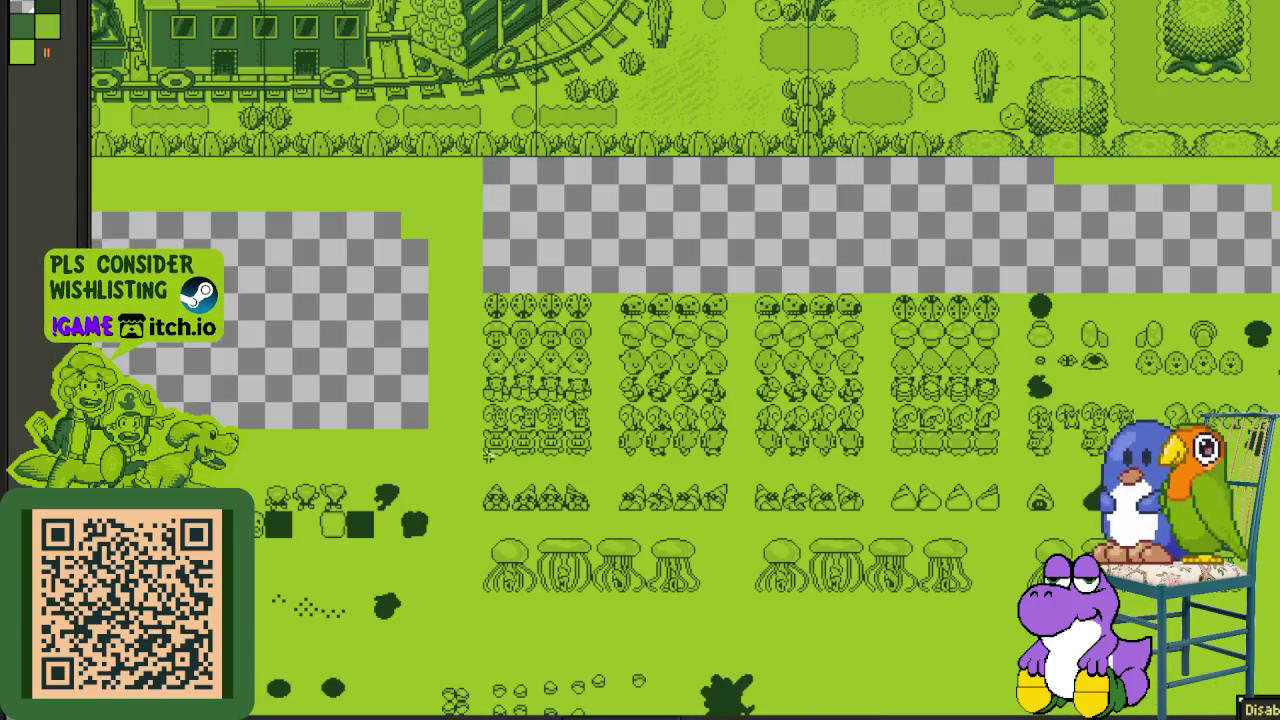
{"action": "scroll", "coordinate": [684, 297], "scroll_direction": "right", "scroll_amount": 5}
{"action": "scroll", "coordinate": [684, 297], "scroll_direction": "right", "scroll_amount": 5}
{"action": "scroll", "coordinate": [684, 297], "scroll_direction": "right", "scroll_amount": 5}
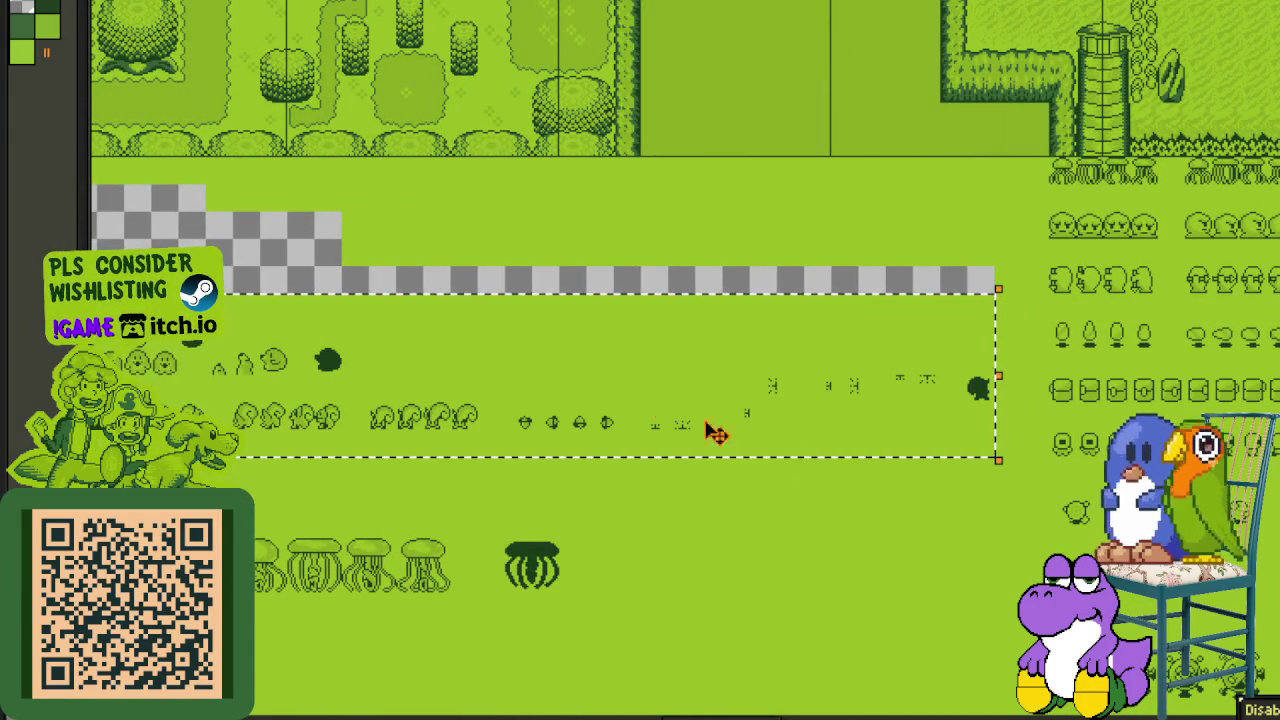
{"action": "scroll", "coordinate": [290, 332], "scroll_direction": "down", "scroll_amount": 2}
{"action": "scroll", "coordinate": [389, 391], "scroll_direction": "up", "scroll_amount": 4}
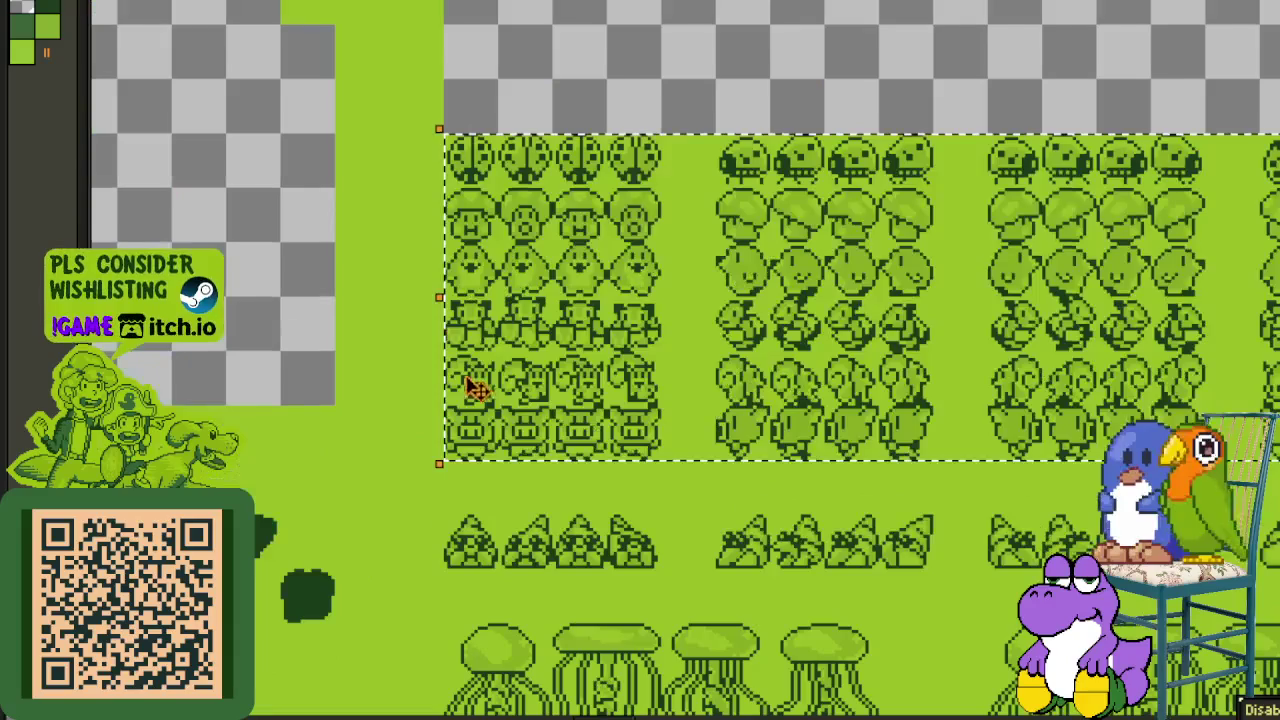
{"action": "left_click_drag", "start_coordinate": [508, 430], "coordinate": [473, 498]}
- Pan across the sheet's left and right sprite columns to inspect the closed gap
{"action": "scroll", "coordinate": [441, 577], "scroll_direction": "down", "scroll_amount": 1}
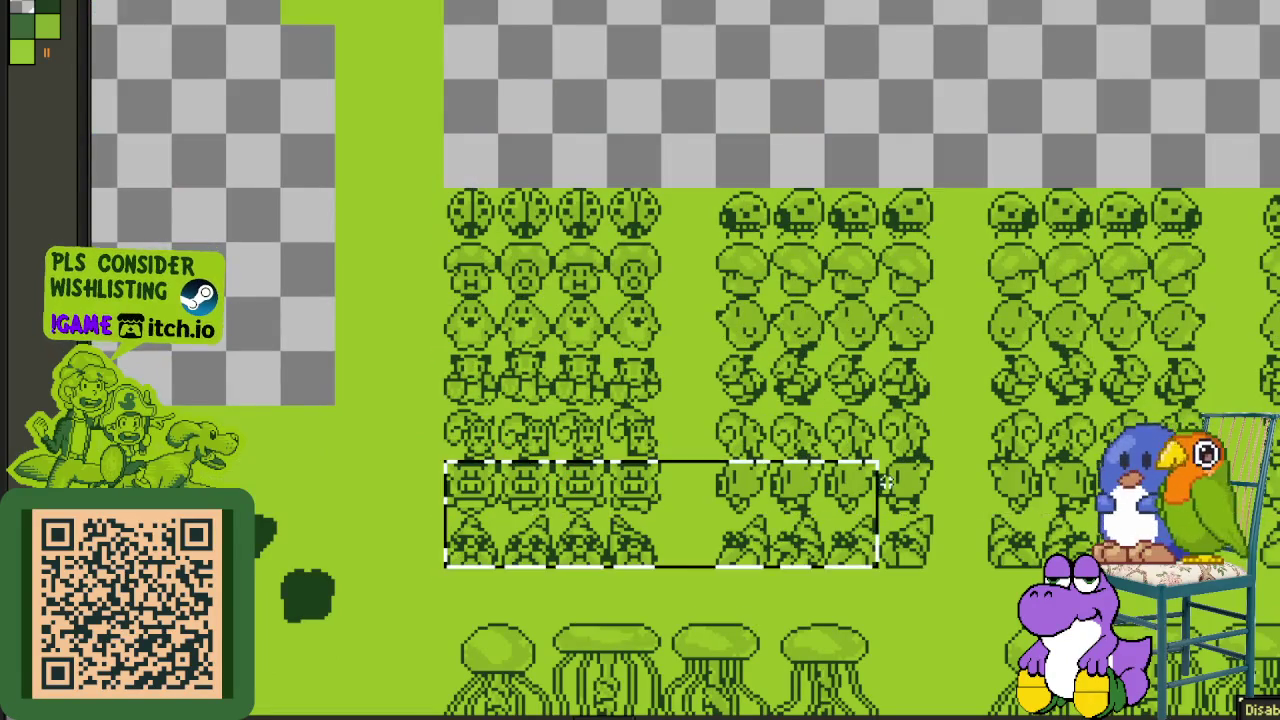
{"action": "scroll", "coordinate": [441, 577], "scroll_direction": "down", "scroll_amount": 3}
{"action": "scroll", "coordinate": [441, 577], "scroll_direction": "down", "scroll_amount": 3}
{"action": "scroll", "coordinate": [441, 577], "scroll_direction": "down", "scroll_amount": 3}
{"action": "scroll", "coordinate": [1042, 192], "scroll_direction": "right", "scroll_amount": 4}
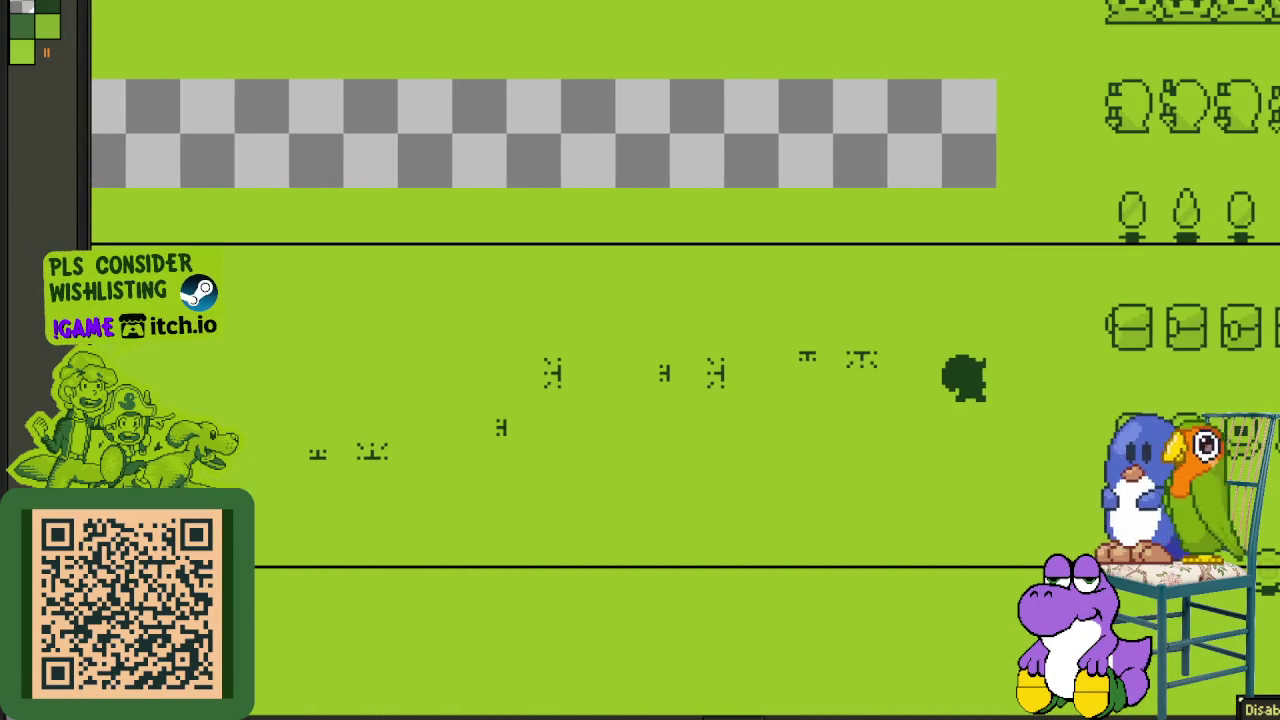
{"action": "scroll", "coordinate": [900, 240], "scroll_direction": "down", "scroll_amount": 2}
{"action": "scroll", "coordinate": [657, 286], "scroll_direction": "down", "scroll_amount": 1}
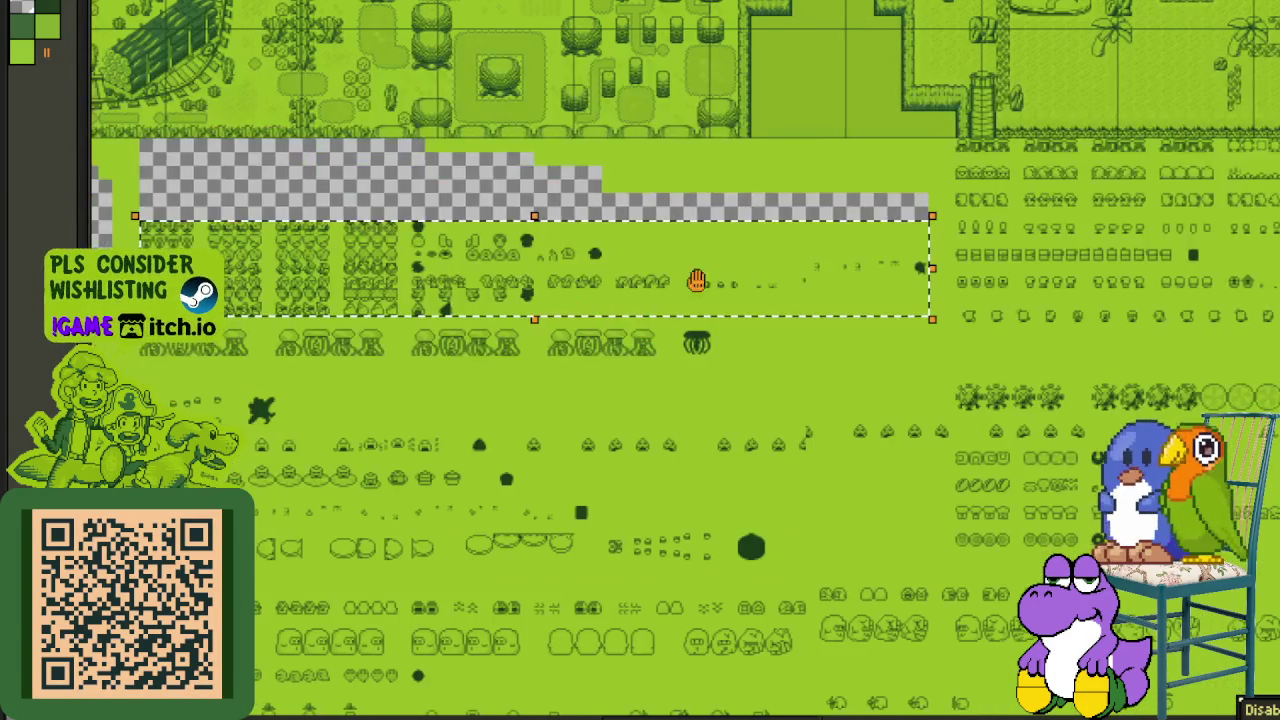
{"action": "scroll", "coordinate": [500, 278], "scroll_direction": "left", "scroll_amount": 3}
{"action": "scroll", "coordinate": [400, 278], "scroll_direction": "up", "scroll_amount": 3}
{"action": "scroll", "coordinate": [425, 290], "scroll_direction": "up", "scroll_amount": 1}
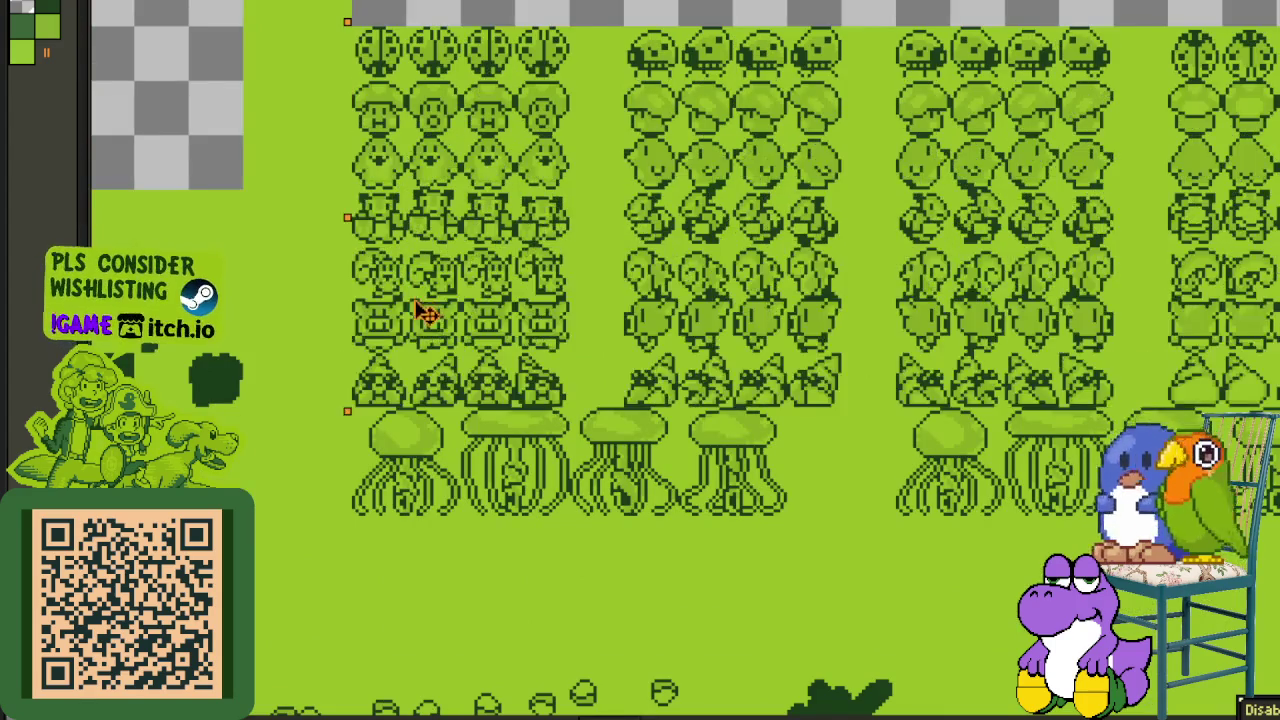
{"action": "scroll", "coordinate": [418, 497], "scroll_direction": "down", "scroll_amount": 2}
{"action": "scroll", "coordinate": [418, 497], "scroll_direction": "down", "scroll_amount": 1}
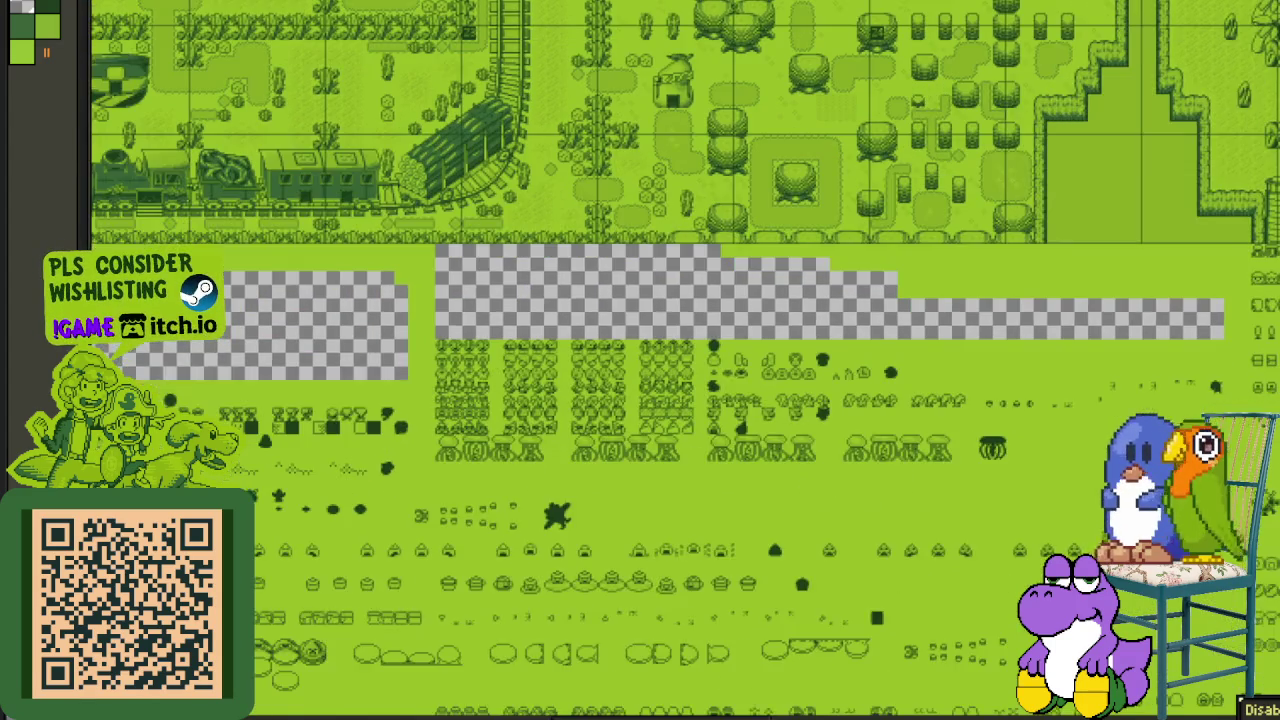
{"action": "left_click_drag", "start_coordinate": [471, 509], "coordinate": [543, 449]}
{"action": "scroll", "coordinate": [646, 453], "scroll_direction": "left", "scroll_amount": 3}
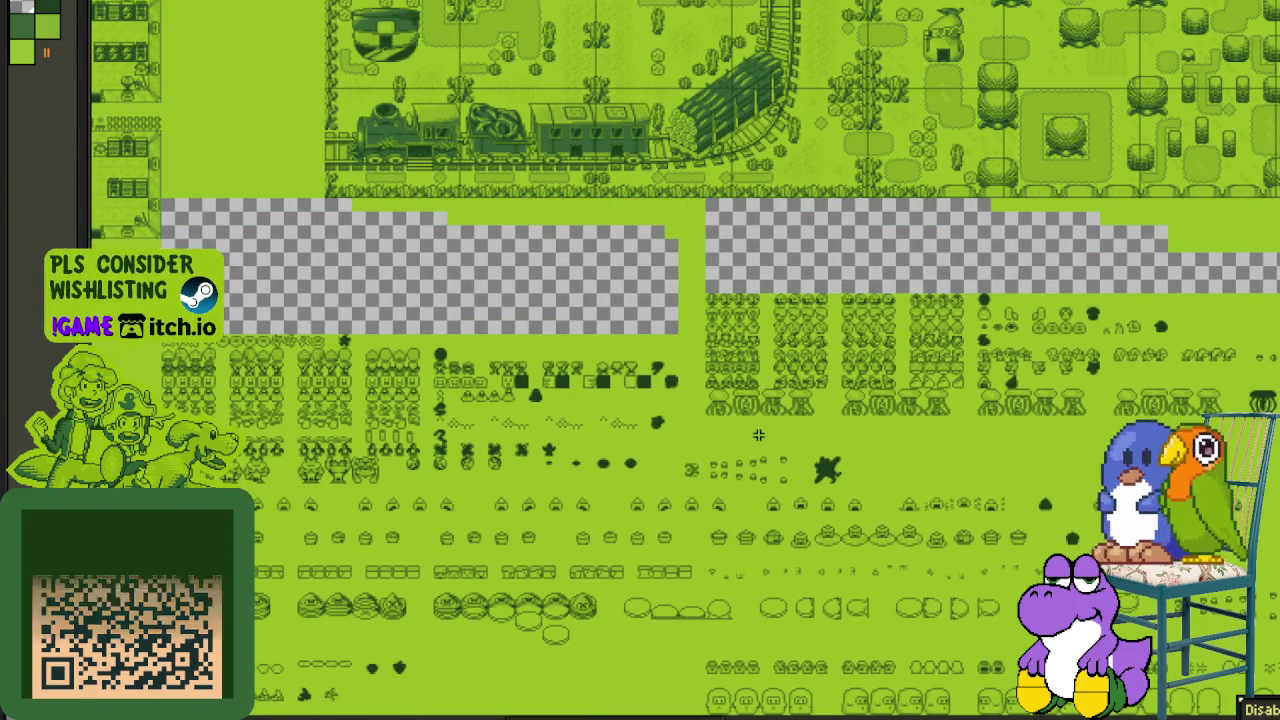
{"action": "left_click_drag", "start_coordinate": [666, 443], "coordinate": [583, 418]}
{"action": "scroll", "coordinate": [583, 418], "scroll_direction": "right", "scroll_amount": 1}
{"action": "scroll", "coordinate": [513, 419], "scroll_direction": "up", "scroll_amount": 1}
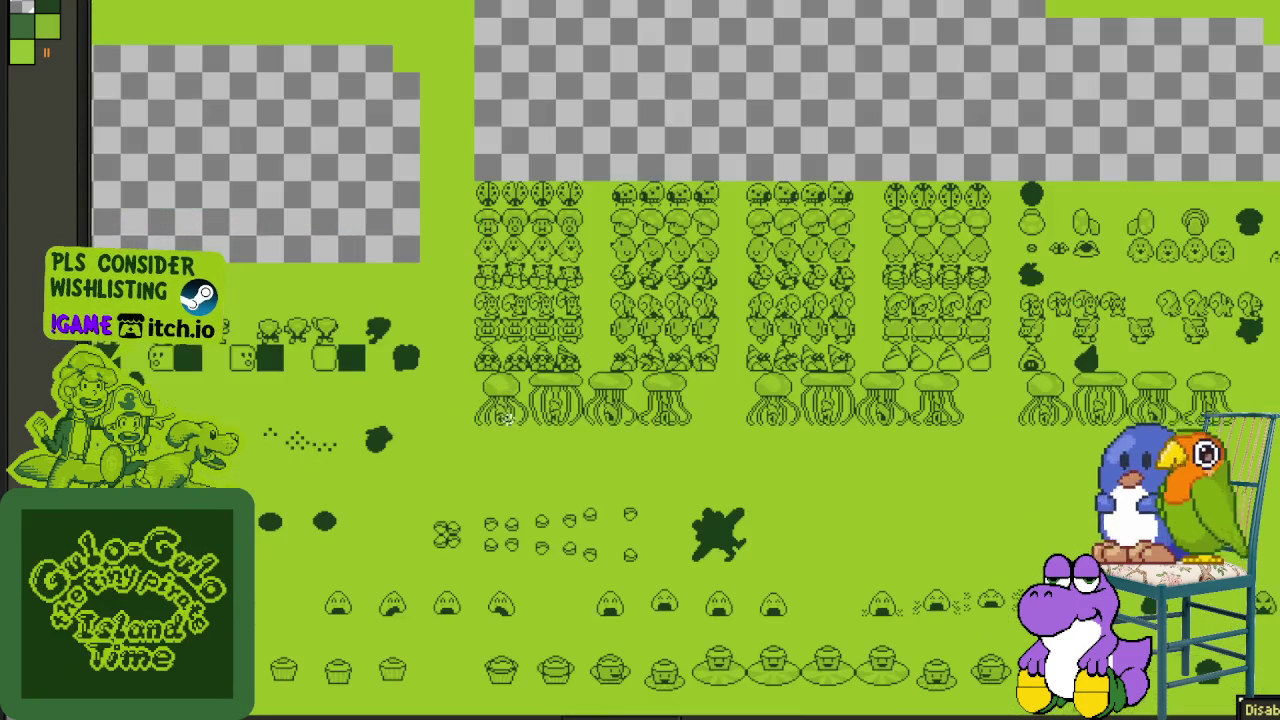
{"action": "scroll", "coordinate": [741, 377], "scroll_direction": "right", "scroll_amount": 2}
{"action": "scroll", "coordinate": [741, 377], "scroll_direction": "right", "scroll_amount": 4}
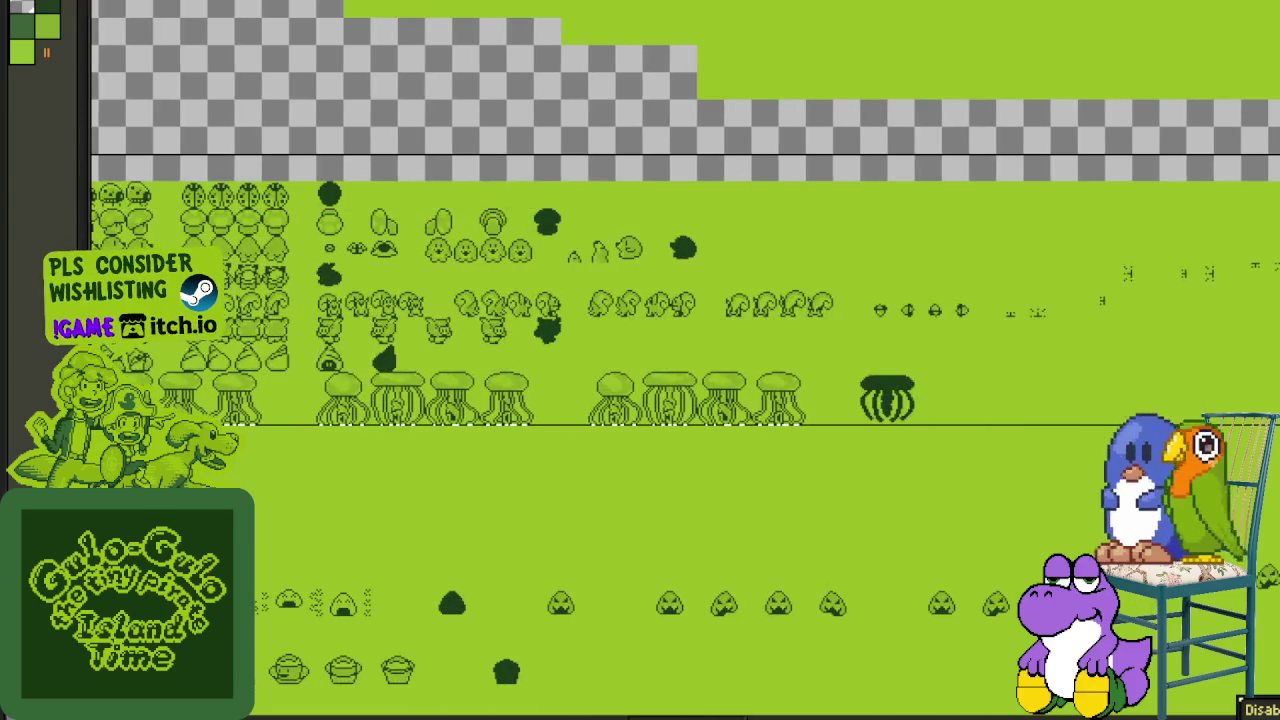
{"action": "scroll", "coordinate": [640, 320], "scroll_direction": "down", "scroll_amount": 1}
{"action": "scroll", "coordinate": [329, 314], "scroll_direction": "left", "scroll_amount": 1}
{"action": "scroll", "coordinate": [286, 323], "scroll_direction": "up", "scroll_amount": 1}
{"action": "scroll", "coordinate": [281, 384], "scroll_direction": "up", "scroll_amount": 1}
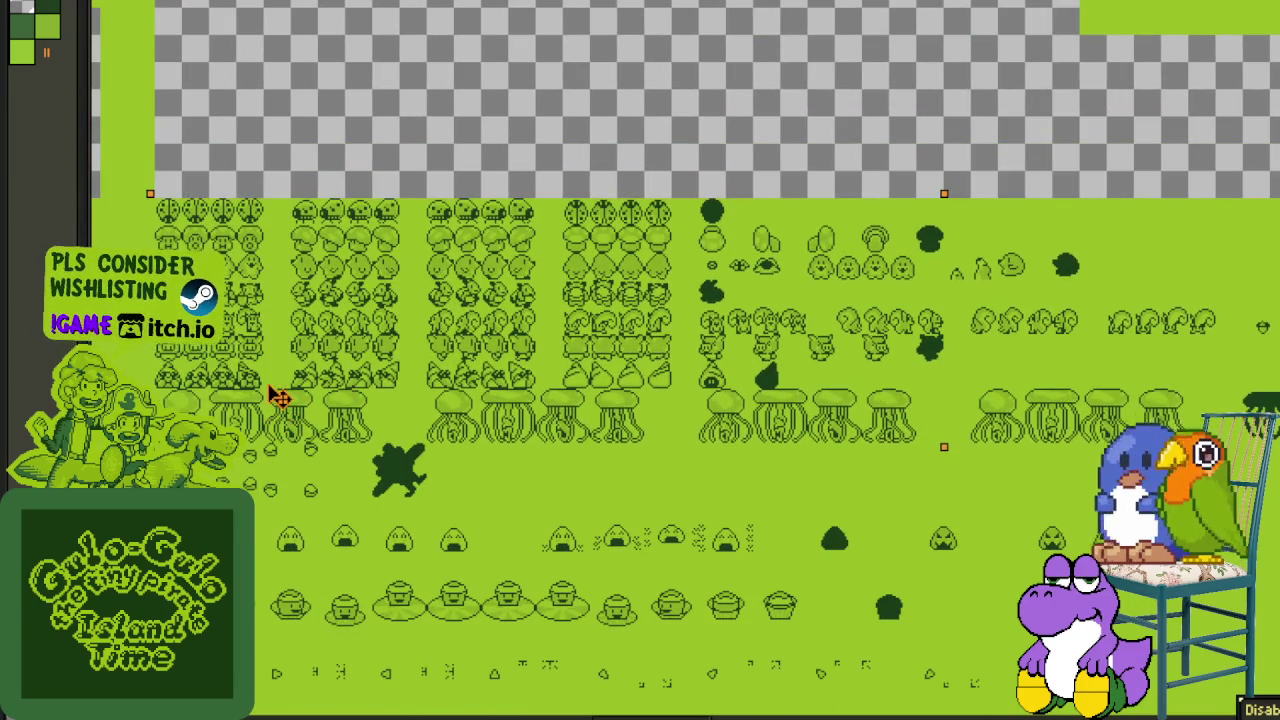
{"action": "scroll", "coordinate": [469, 164], "scroll_direction": "down", "scroll_amount": 2}
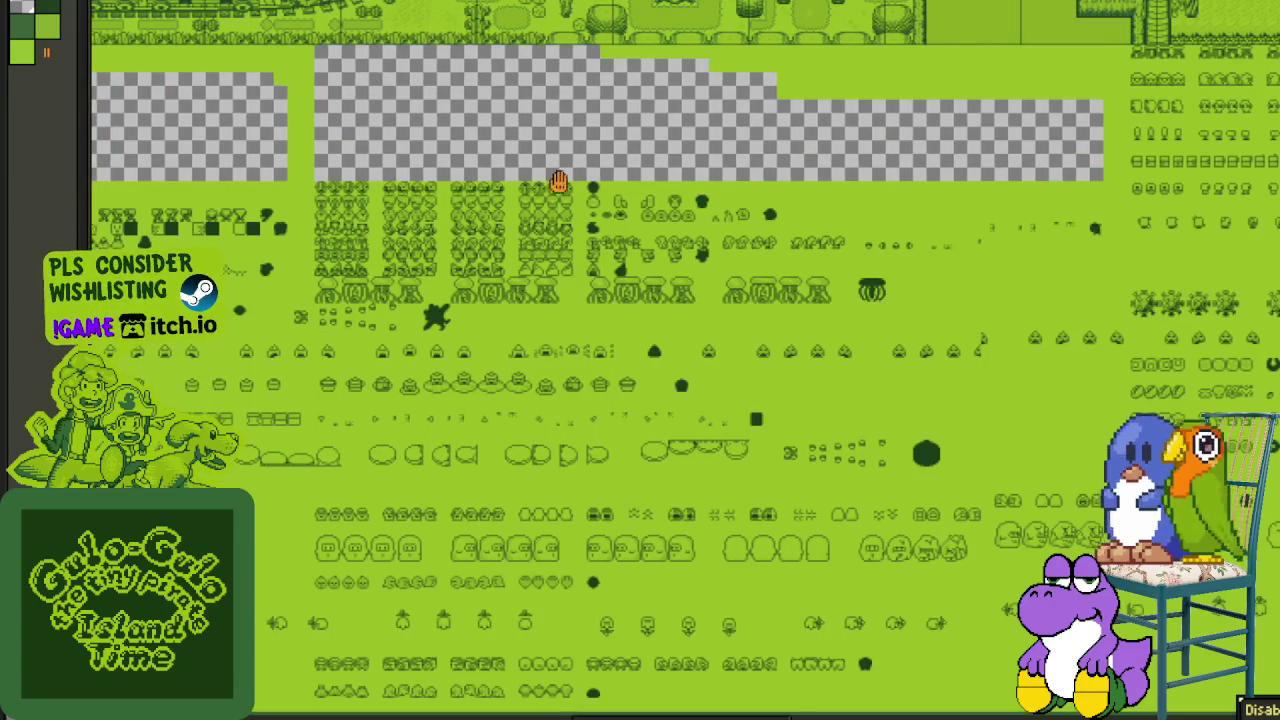
{"action": "scroll", "coordinate": [465, 290], "scroll_direction": "up", "scroll_amount": 1}
{"action": "scroll", "coordinate": [465, 294], "scroll_direction": "up", "scroll_amount": 1}
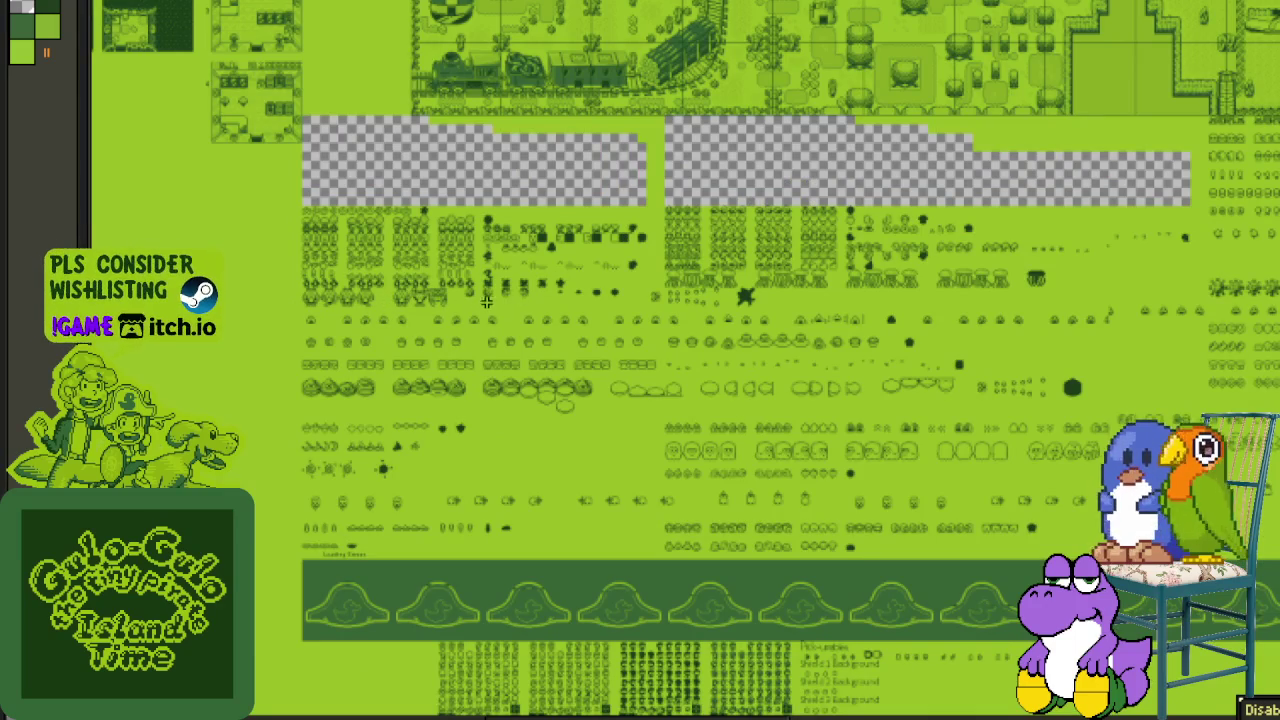
{"action": "scroll", "coordinate": [746, 289], "scroll_direction": "up", "scroll_amount": 1}
{"action": "mouse_move", "coordinate": [653, 285]}
{"action": "left_mouse_down"}
{"action": "mouse_move", "coordinate": [429, 289]}
{"action": "mouse_move", "coordinate": [669, 291]}
{"action": "left_mouse_up"}
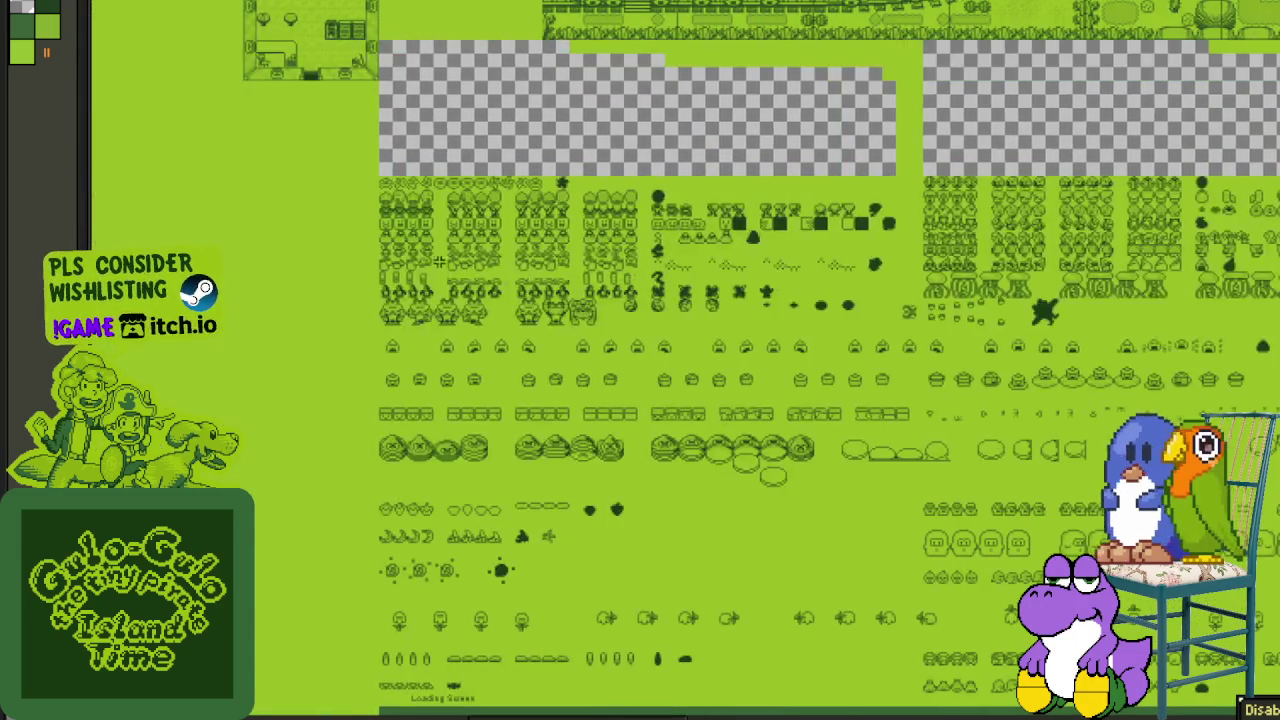
- Marquee-select the upper-left sprite rows sitting above the rice-ball row
{"action": "scroll", "coordinate": [367, 343], "scroll_direction": "up", "scroll_amount": 2}
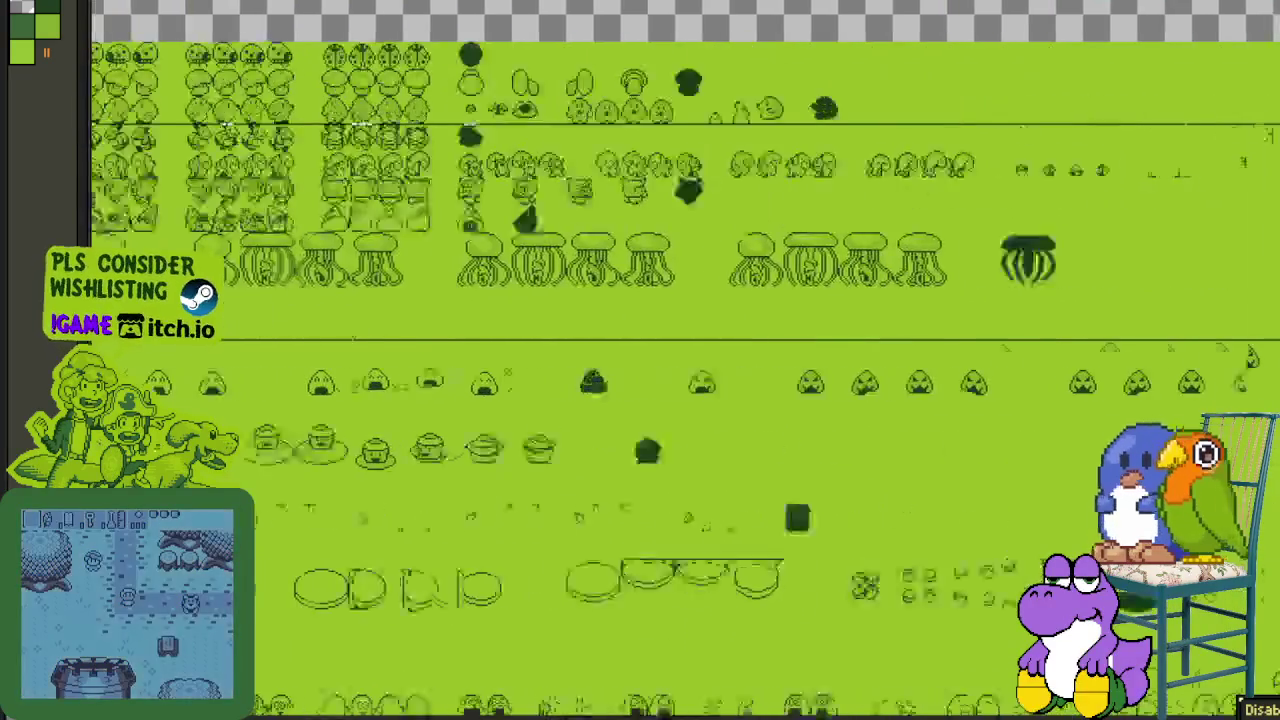
{"action": "left_click_drag", "start_coordinate": [522, 287], "coordinate": [1266, 44]}
{"action": "scroll", "coordinate": [1228, 50], "scroll_direction": "down", "scroll_amount": 2}
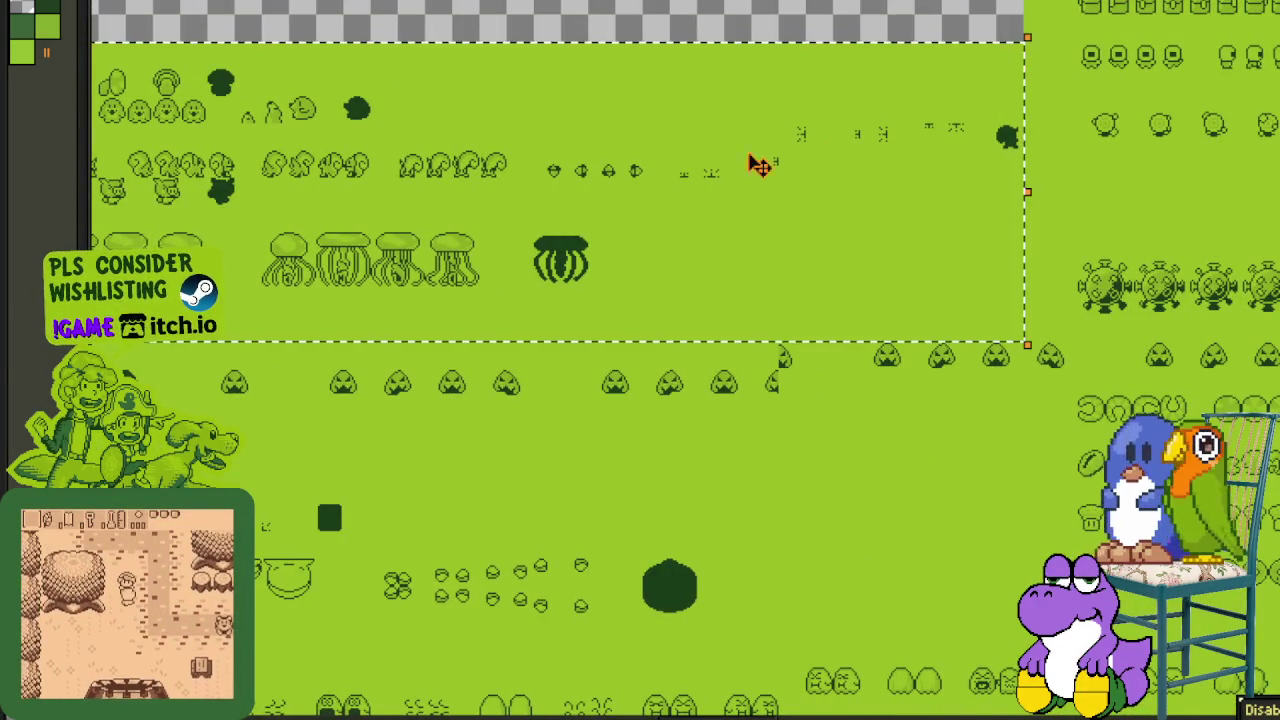
{"action": "scroll", "coordinate": [1270, 100], "scroll_direction": "up", "scroll_amount": 2}
{"action": "scroll", "coordinate": [1270, 100], "scroll_direction": "down", "scroll_amount": 2}
{"action": "scroll", "coordinate": [928, 177], "scroll_direction": "up", "scroll_amount": 2}
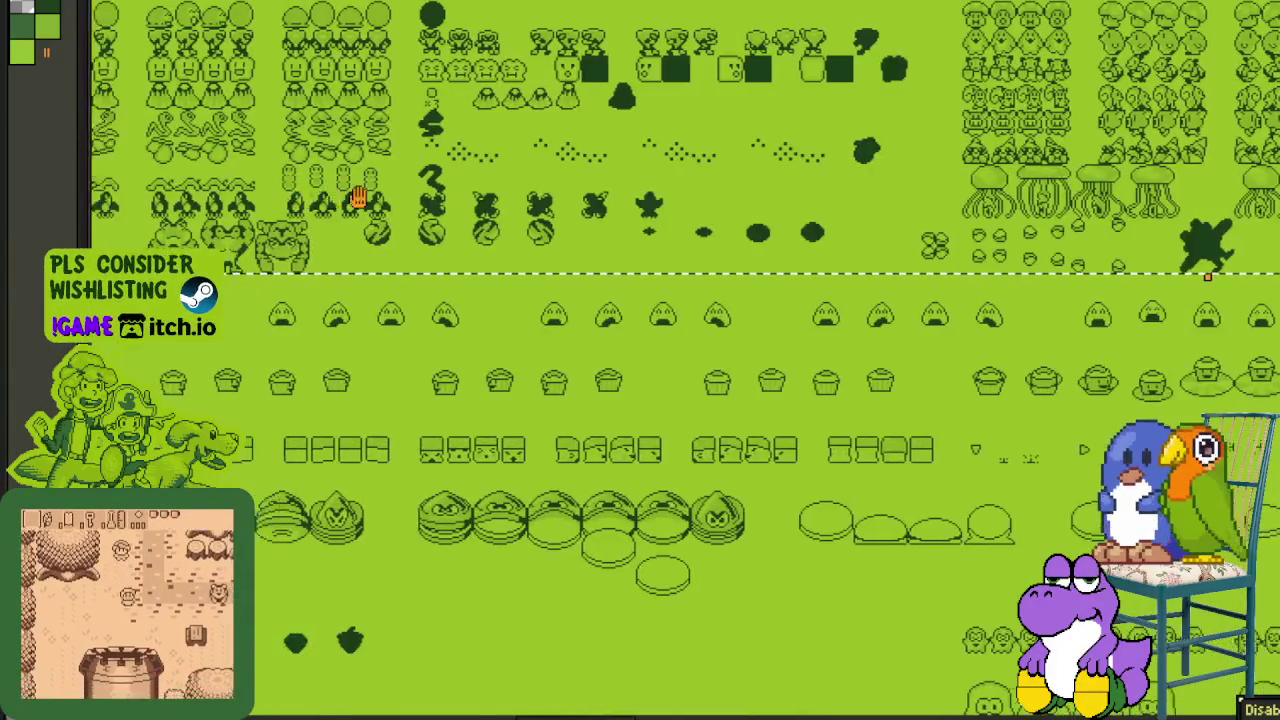
{"action": "scroll", "coordinate": [246, 277], "scroll_direction": "up", "scroll_amount": 2}
{"action": "scroll", "coordinate": [286, 277], "scroll_direction": "down", "scroll_amount": 2}
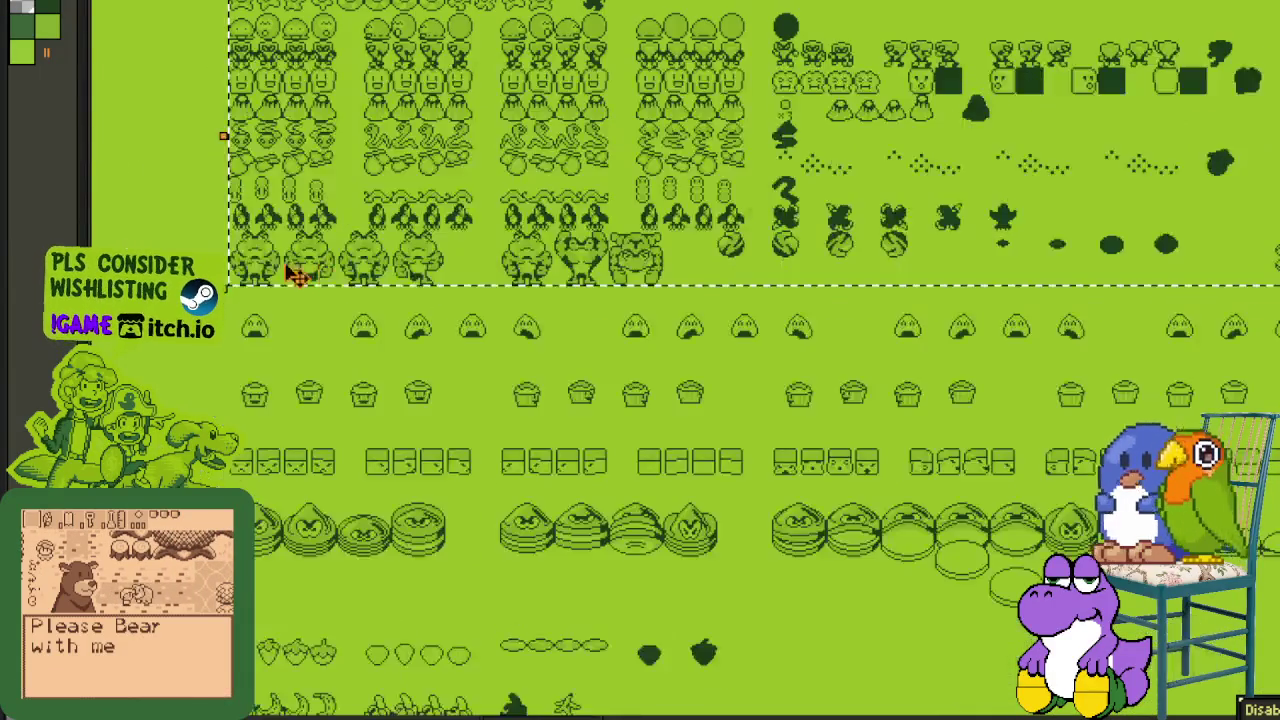
{"action": "scroll", "coordinate": [286, 277], "scroll_direction": "down", "scroll_amount": 2}
{"action": "scroll", "coordinate": [1214, 274], "scroll_direction": "up", "scroll_amount": 2}
{"action": "scroll", "coordinate": [980, 191], "scroll_direction": "up", "scroll_amount": 2}
- Pan and zoom across the sprite rows to check the selection's extent
{"action": "left_click_drag", "start_coordinate": [980, 191], "coordinate": [457, 206]}
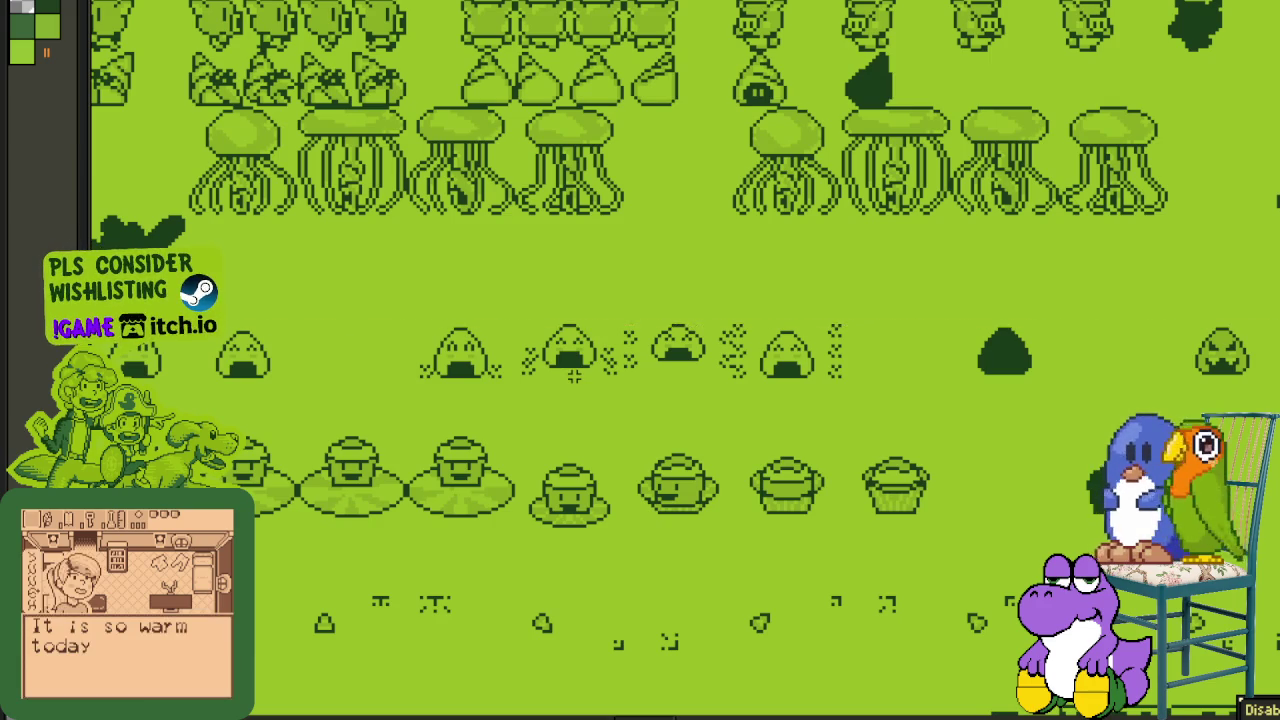
{"action": "scroll", "coordinate": [576, 363], "scroll_direction": "down", "scroll_amount": 3}
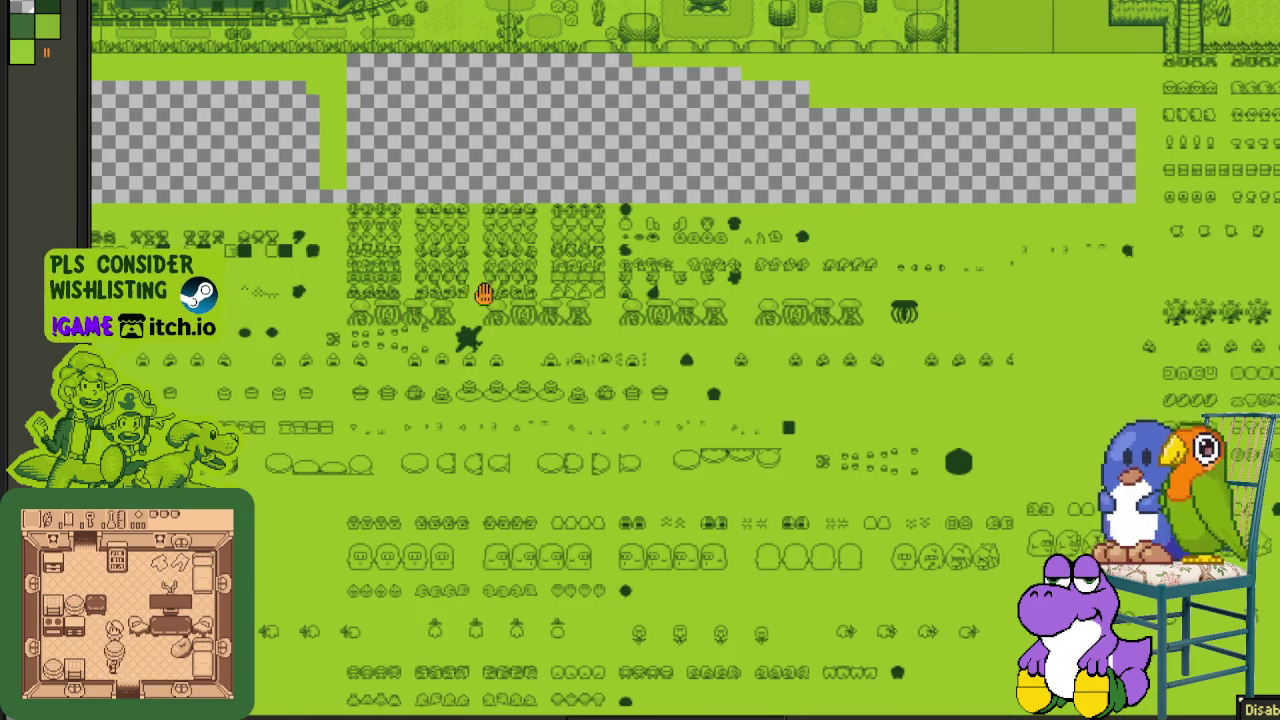
{"action": "scroll", "coordinate": [300, 330], "scroll_direction": "left", "scroll_amount": 5}
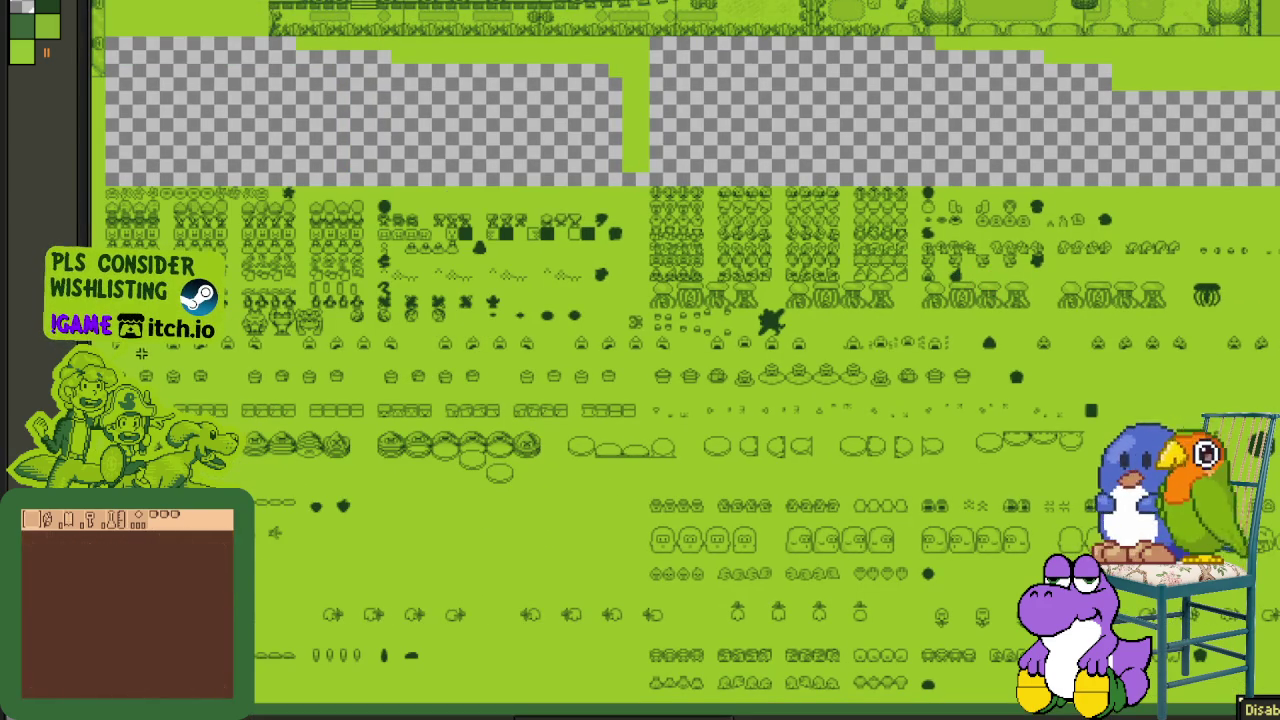
{"action": "scroll", "coordinate": [230, 350], "scroll_direction": "up", "scroll_amount": 2}
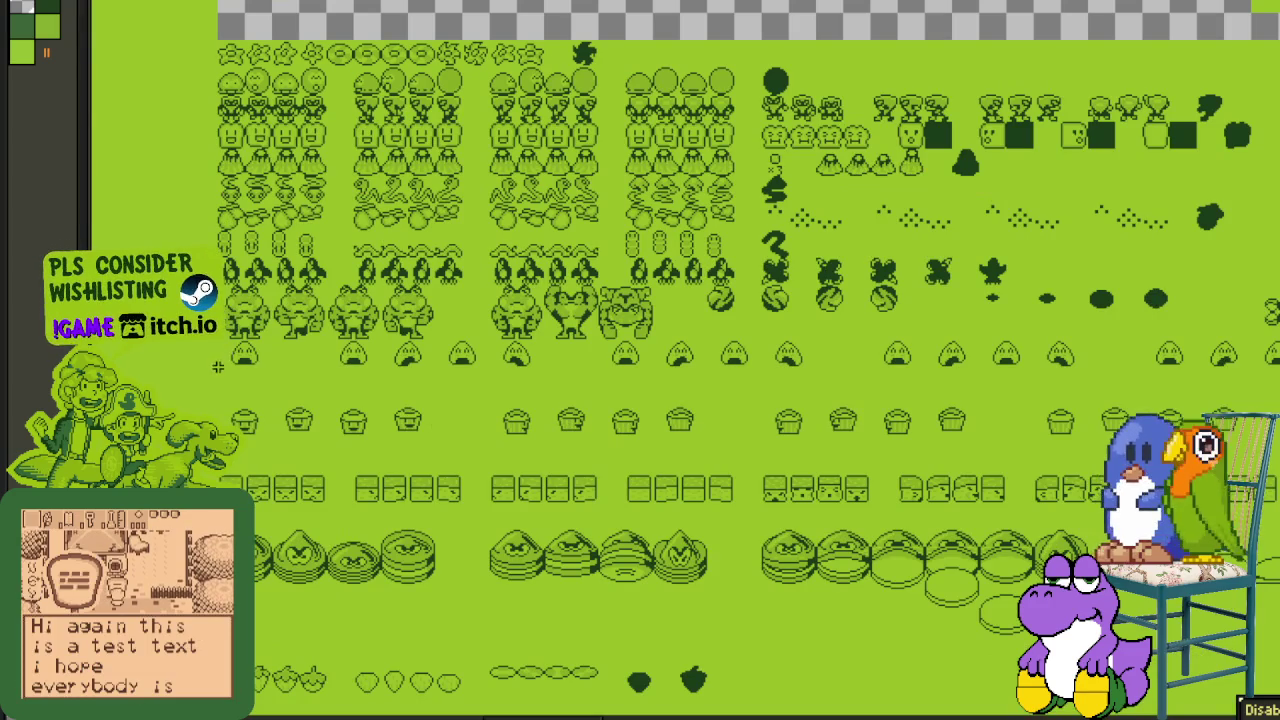
{"action": "scroll", "coordinate": [683, 348], "scroll_direction": "right", "scroll_amount": 5}
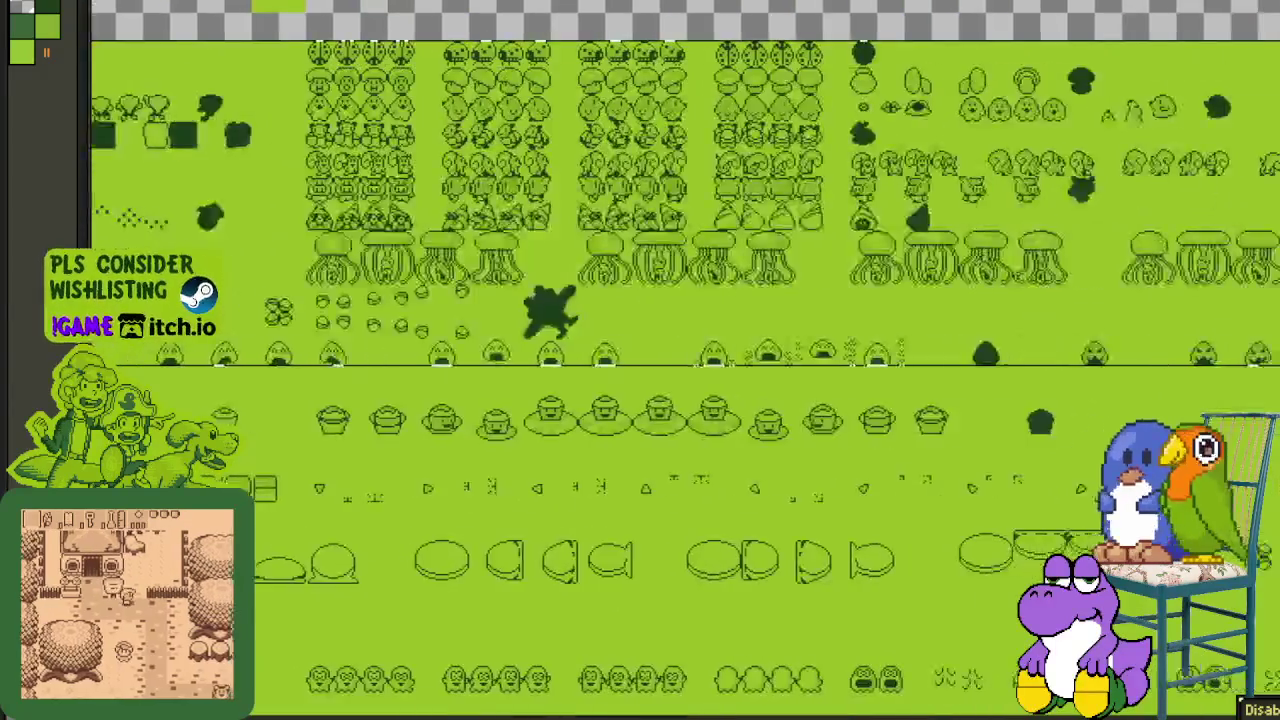
{"action": "scroll", "coordinate": [640, 300], "scroll_direction": "right", "scroll_amount": 5}
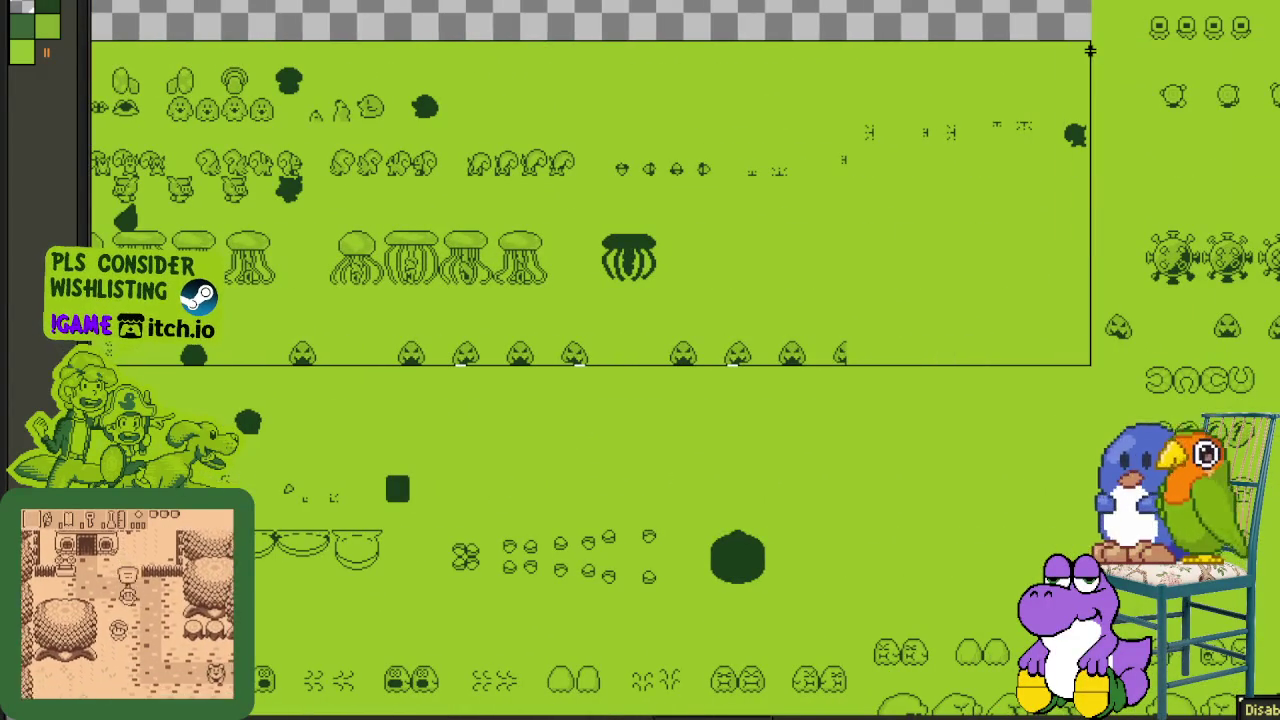
- Drag the selected top sprite block down by one tile row
{"action": "scroll", "coordinate": [365, 212], "scroll_direction": "down", "scroll_amount": 2}
{"action": "mouse_move", "coordinate": [365, 212]}
{"action": "left_mouse_down"}
{"action": "mouse_move", "coordinate": [569, 200]}
{"action": "mouse_move", "coordinate": [277, 200]}
{"action": "mouse_move", "coordinate": [329, 180]}
{"action": "mouse_move", "coordinate": [510, 228]}
{"action": "left_mouse_up"}
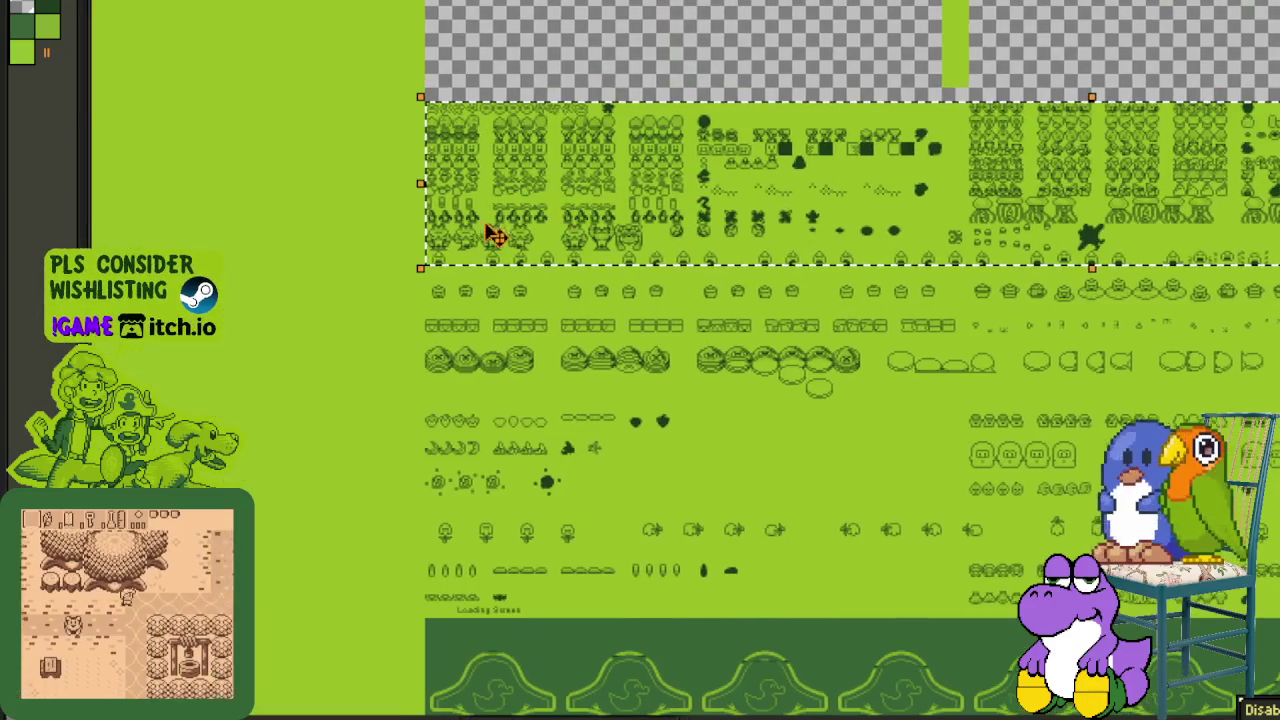
{"action": "scroll", "coordinate": [1075, 288], "scroll_direction": "up", "scroll_amount": 4}
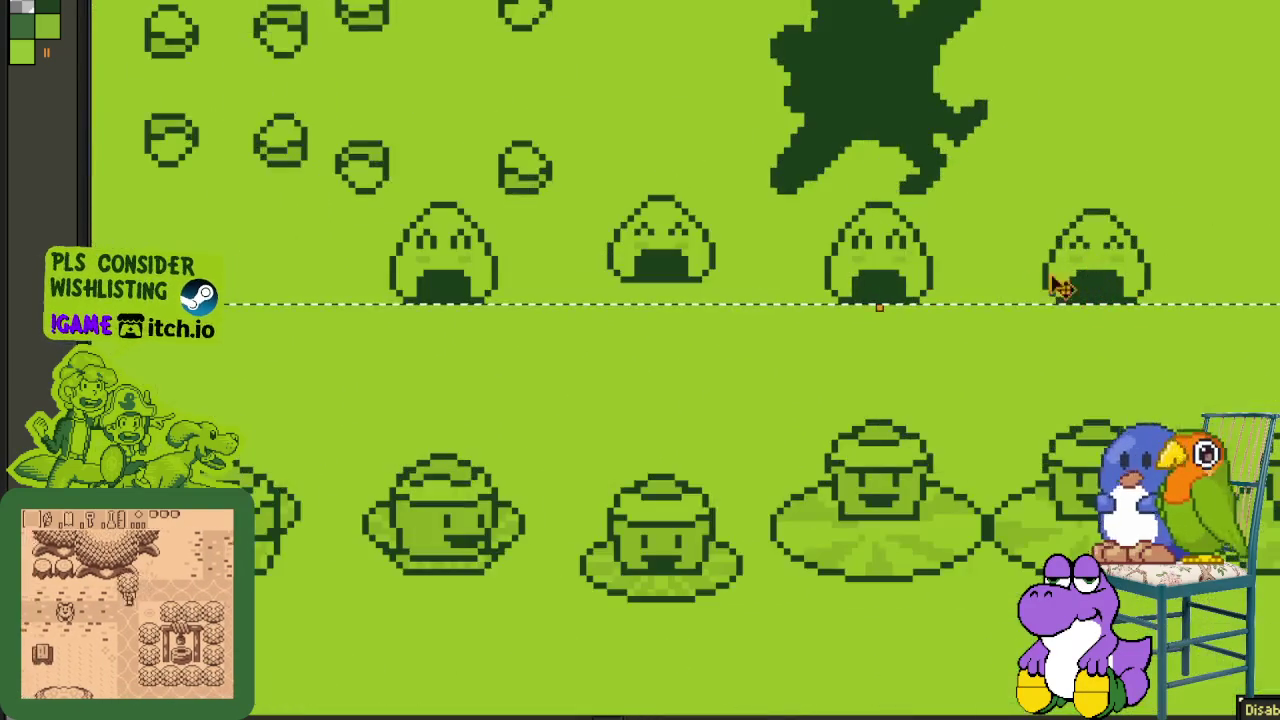
{"action": "left_click_drag", "start_coordinate": [909, 297], "coordinate": [925, 368]}
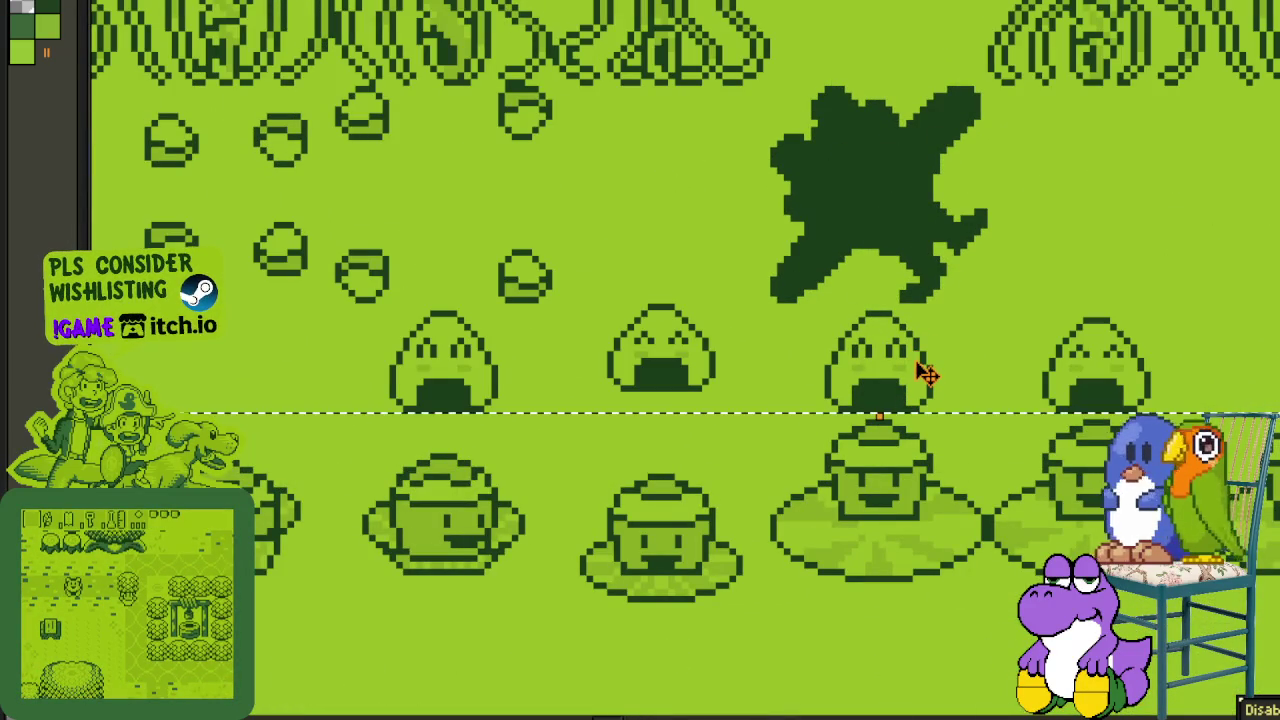
- Scroll around the sheet to check where the lowered block now sits
{"action": "scroll", "coordinate": [753, 456], "scroll_direction": "down", "scroll_amount": 4}
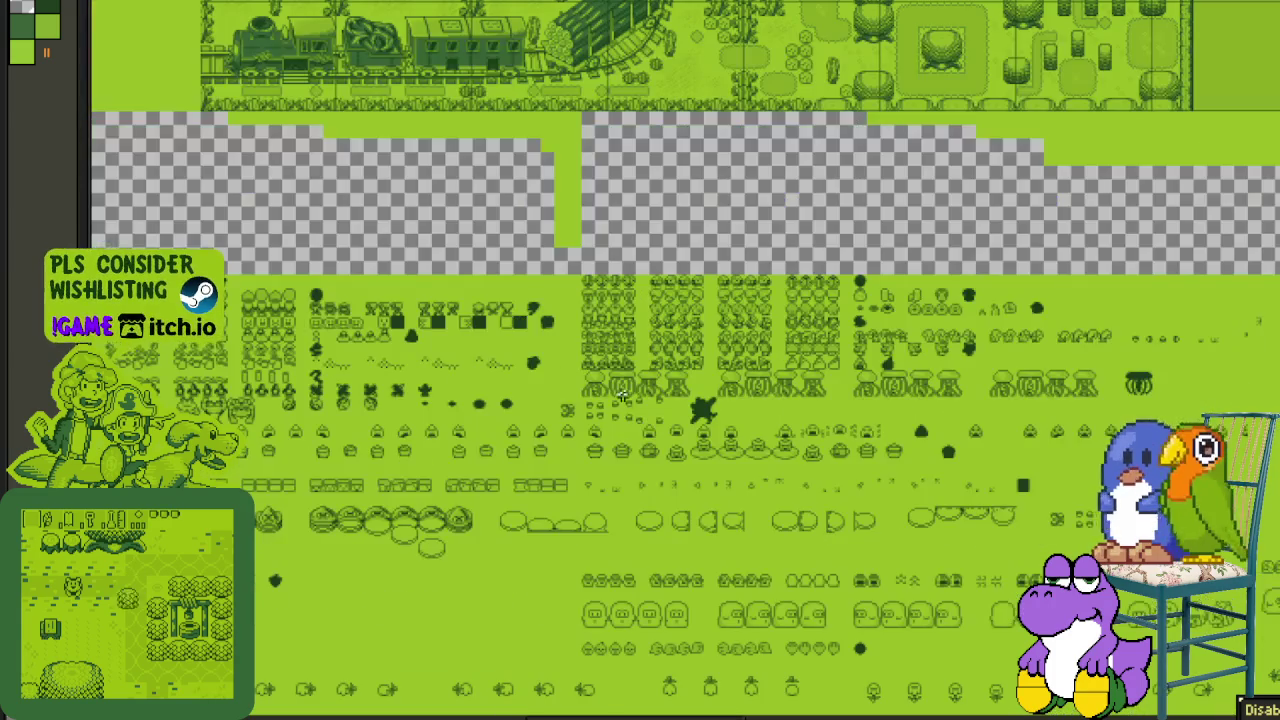
{"action": "scroll", "coordinate": [757, 400], "scroll_direction": "left", "scroll_amount": 3}
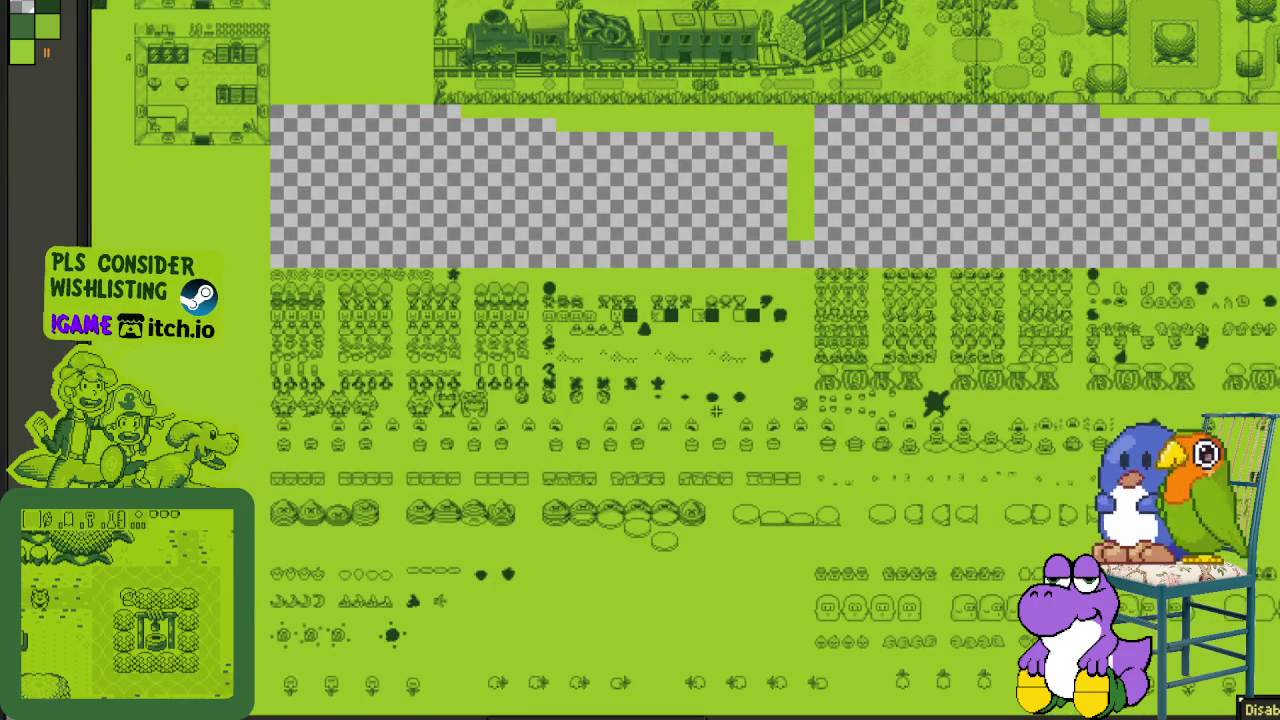
{"action": "scroll", "coordinate": [474, 397], "scroll_direction": "right", "scroll_amount": 2}
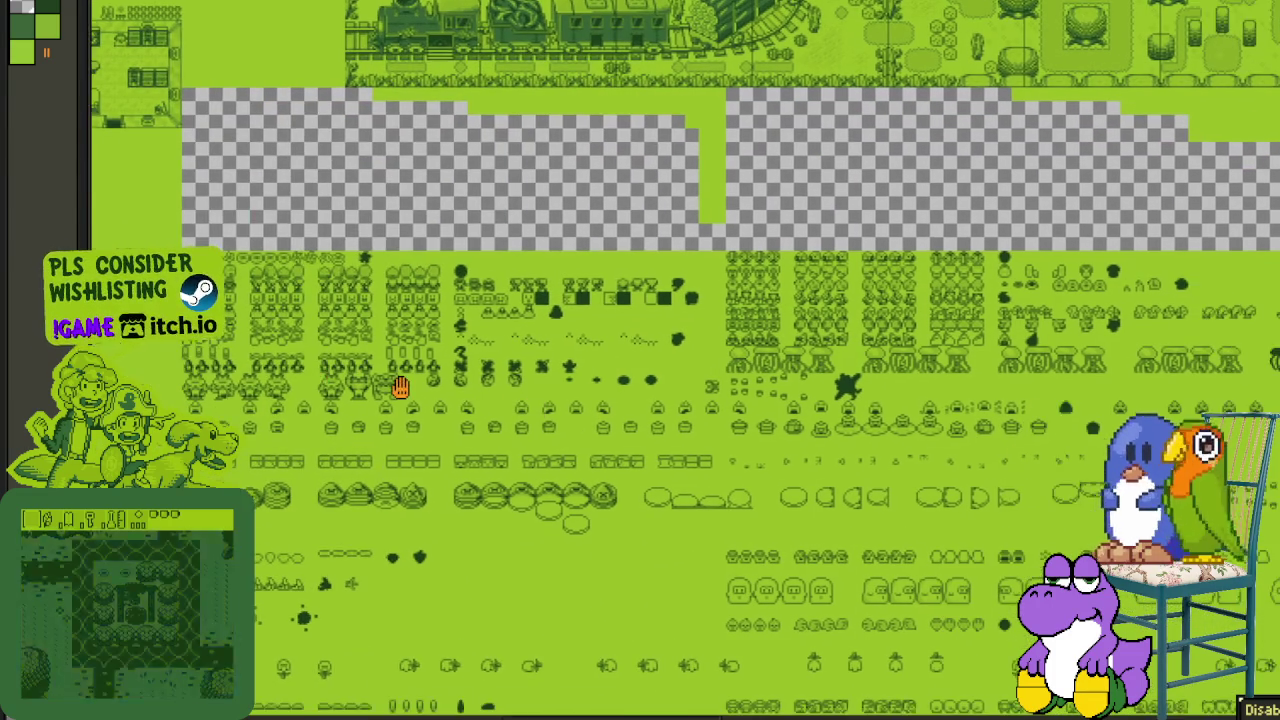
{"action": "scroll", "coordinate": [400, 386], "scroll_direction": "right", "scroll_amount": 3}
{"action": "scroll", "coordinate": [443, 388], "scroll_direction": "left", "scroll_amount": 1}
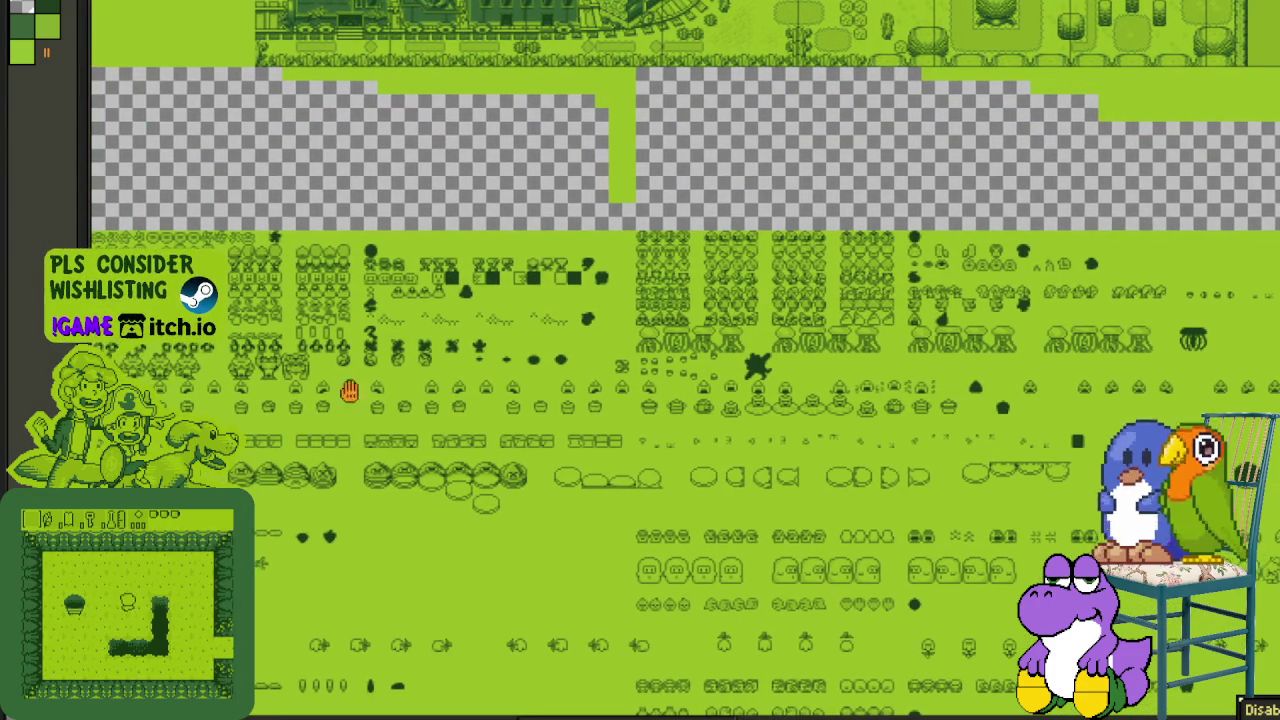
{"action": "scroll", "coordinate": [265, 412], "scroll_direction": "up", "scroll_amount": 1}
{"action": "scroll", "coordinate": [248, 427], "scroll_direction": "up", "scroll_amount": 1}
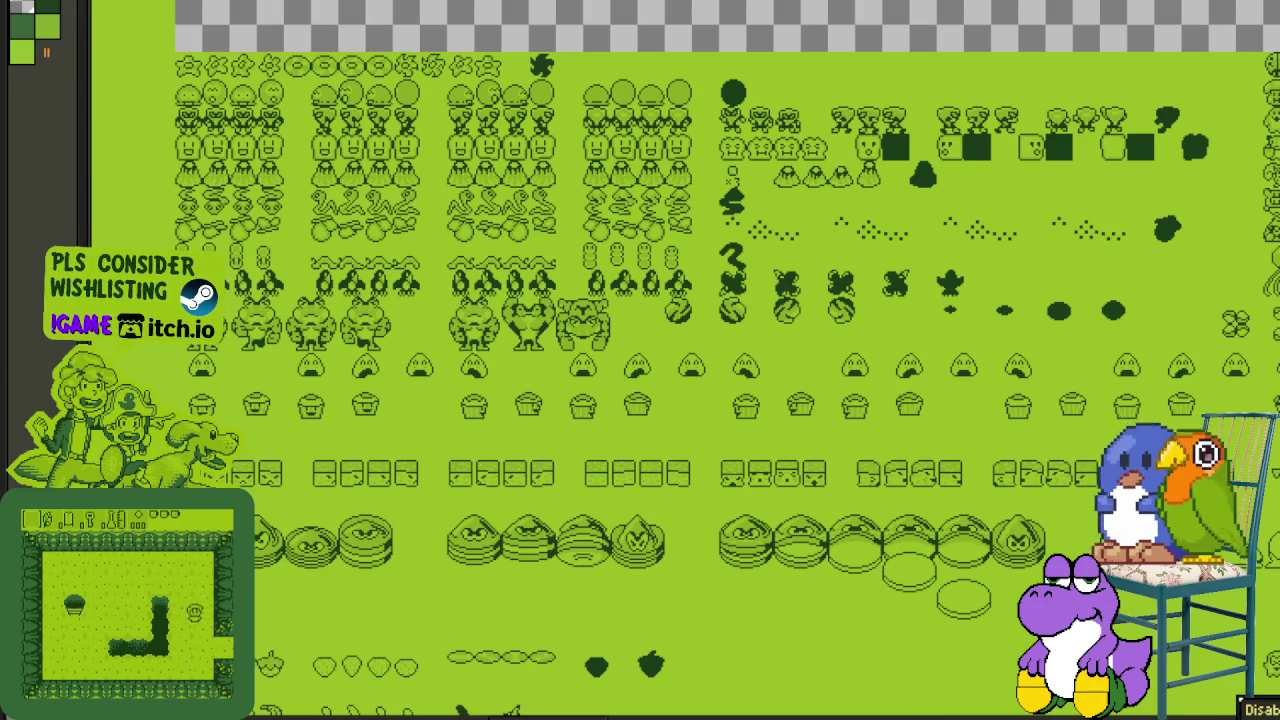
{"action": "scroll", "coordinate": [724, 330], "scroll_direction": "right", "scroll_amount": 3}
{"action": "scroll", "coordinate": [724, 330], "scroll_direction": "right", "scroll_amount": 3}
{"action": "scroll", "coordinate": [724, 330], "scroll_direction": "right", "scroll_amount": 3}
{"action": "scroll", "coordinate": [724, 330], "scroll_direction": "right", "scroll_amount": 3}
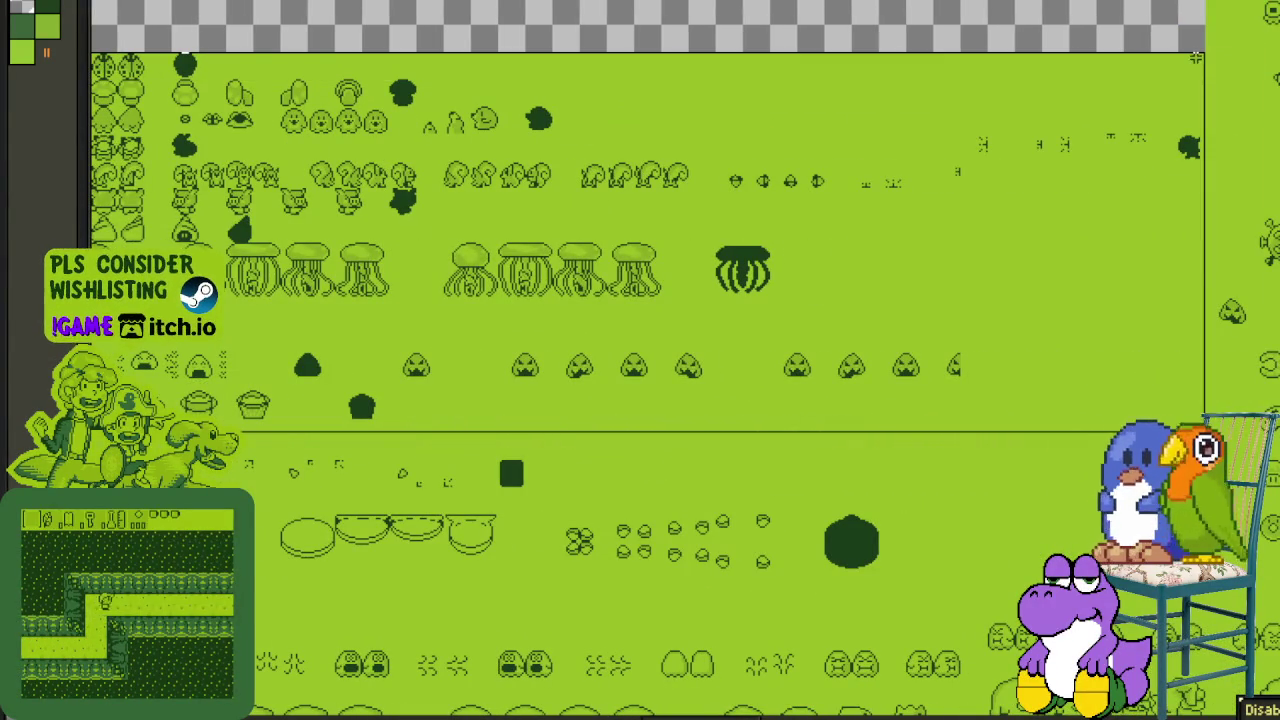
- Drag the selected onigiri and cupcake rows down to close the gap above the stacked discs
{"action": "scroll", "coordinate": [437, 277], "scroll_direction": "left", "scroll_amount": 5}
{"action": "scroll", "coordinate": [794, 334], "scroll_direction": "left", "scroll_amount": 5}
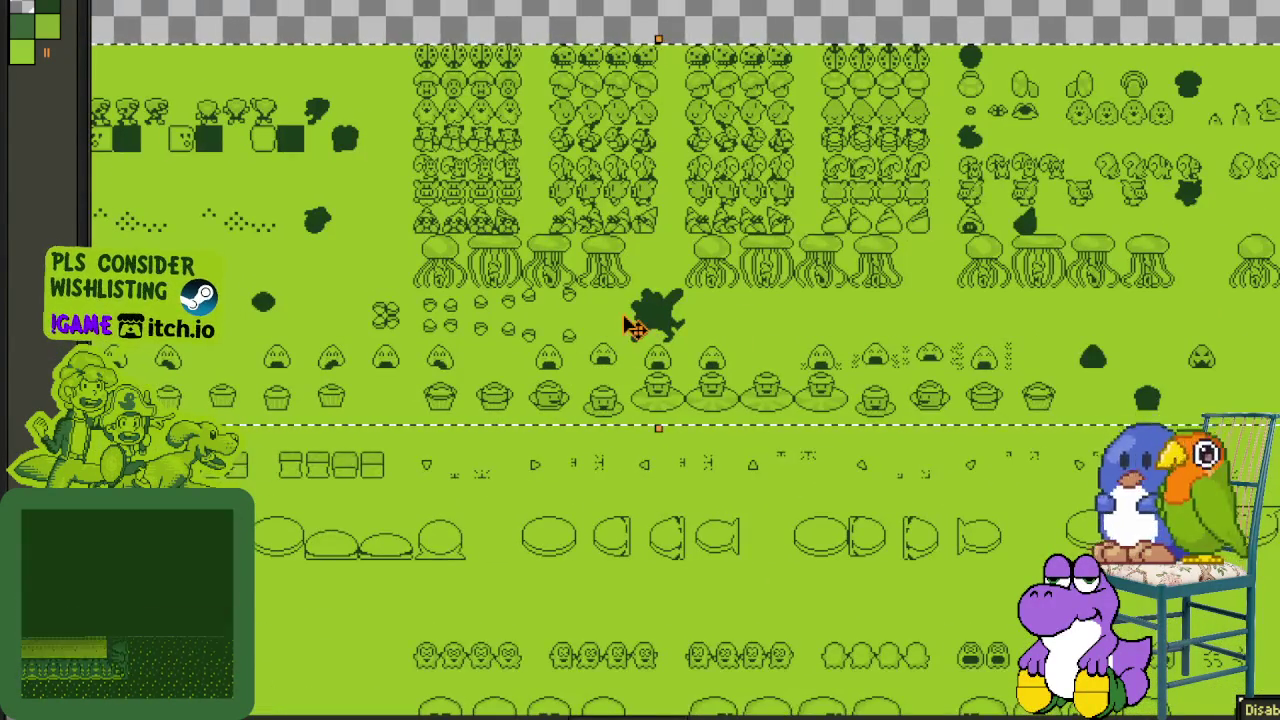
{"action": "scroll", "coordinate": [600, 386], "scroll_direction": "up", "scroll_amount": 1}
{"action": "scroll", "coordinate": [603, 386], "scroll_direction": "up", "scroll_amount": 1}
{"action": "scroll", "coordinate": [590, 383], "scroll_direction": "up", "scroll_amount": 1}
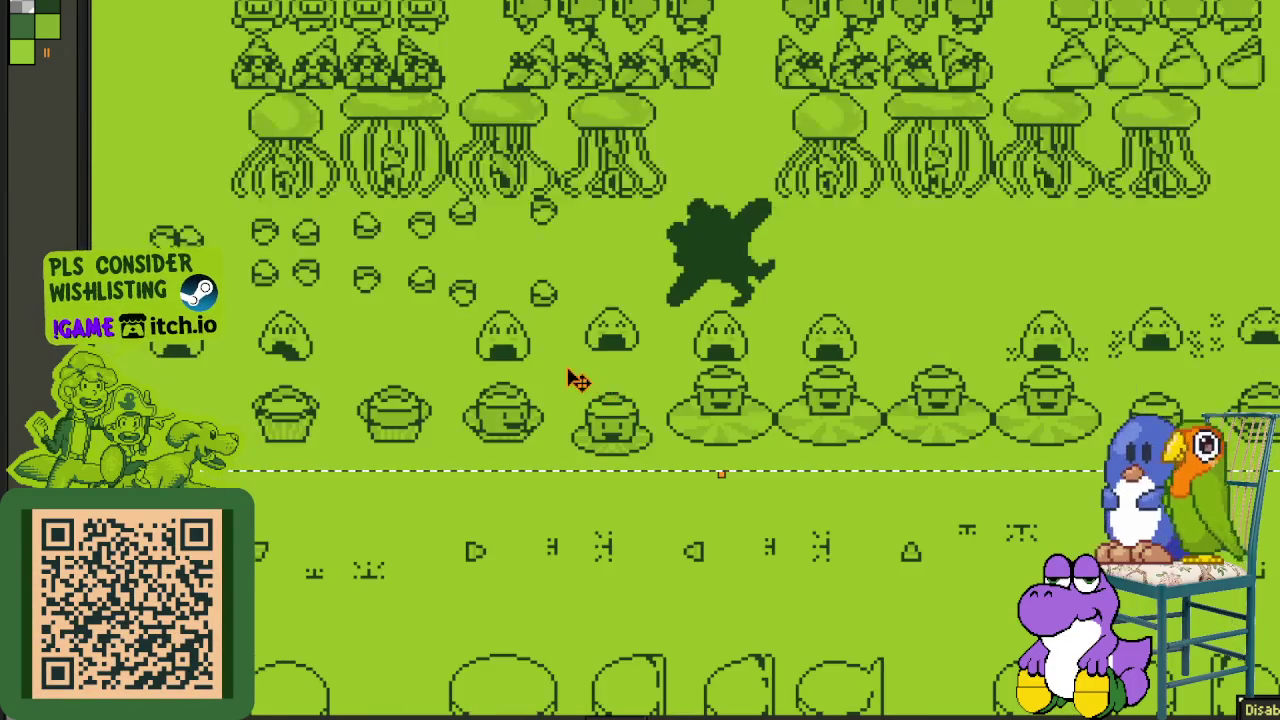
{"action": "scroll", "coordinate": [578, 381], "scroll_direction": "down", "scroll_amount": 2}
{"action": "scroll", "coordinate": [728, 268], "scroll_direction": "down", "scroll_amount": 1}
{"action": "scroll", "coordinate": [505, 318], "scroll_direction": "up", "scroll_amount": 1}
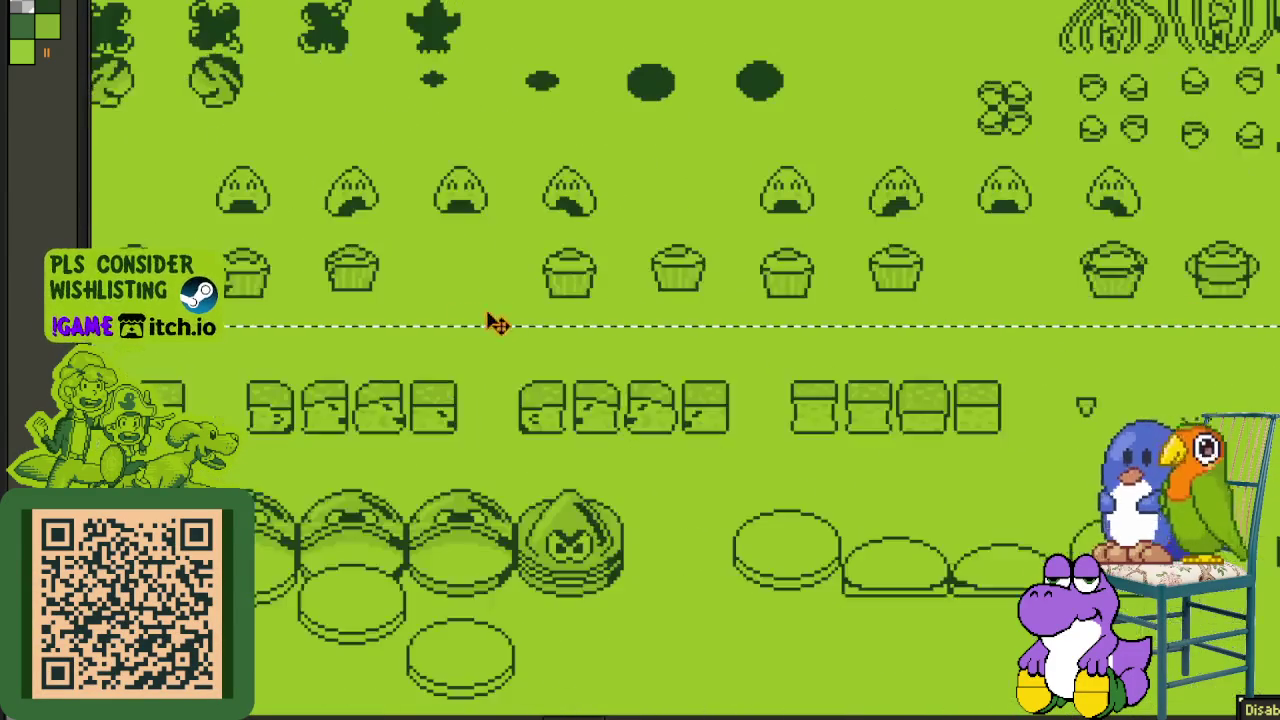
{"action": "scroll", "coordinate": [480, 320], "scroll_direction": "up", "scroll_amount": 1}
{"action": "left_click_drag", "start_coordinate": [640, 298], "coordinate": [655, 368]}
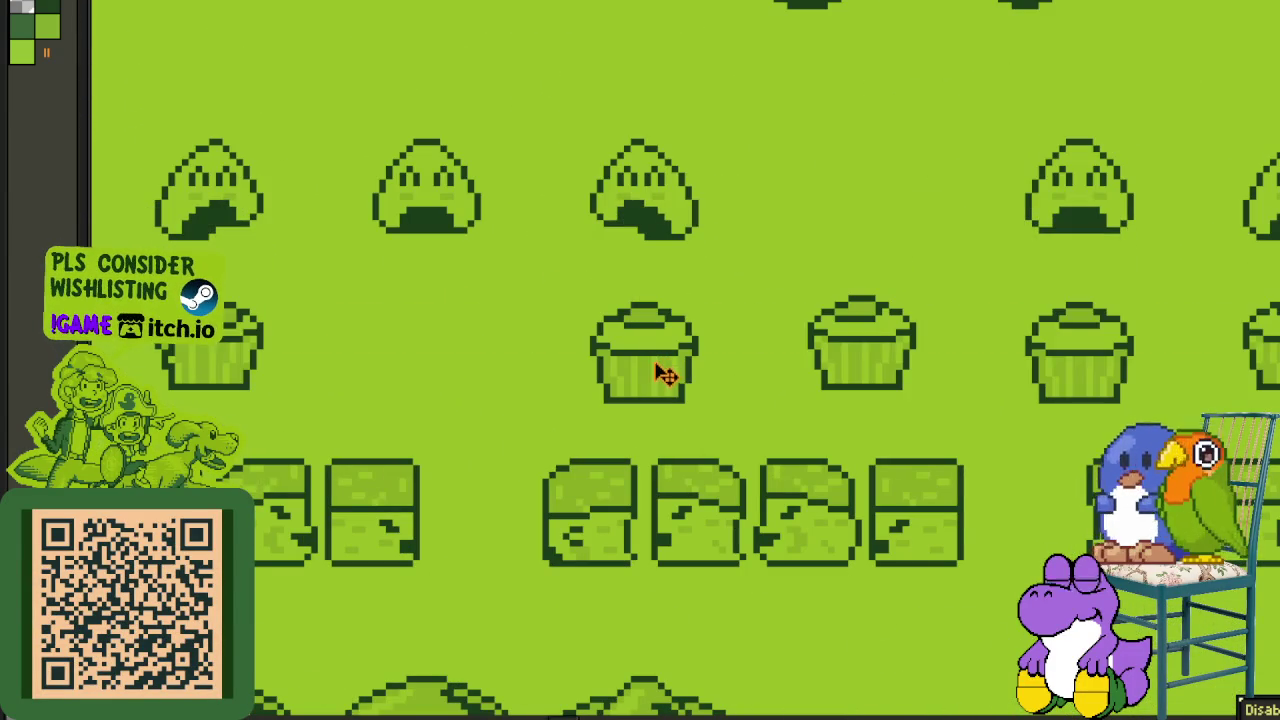
{"action": "mouse_move", "coordinate": [668, 433]}
{"action": "left_mouse_down"}
{"action": "mouse_move", "coordinate": [668, 452]}
{"action": "mouse_move", "coordinate": [668, 400]}
{"action": "left_mouse_up"}
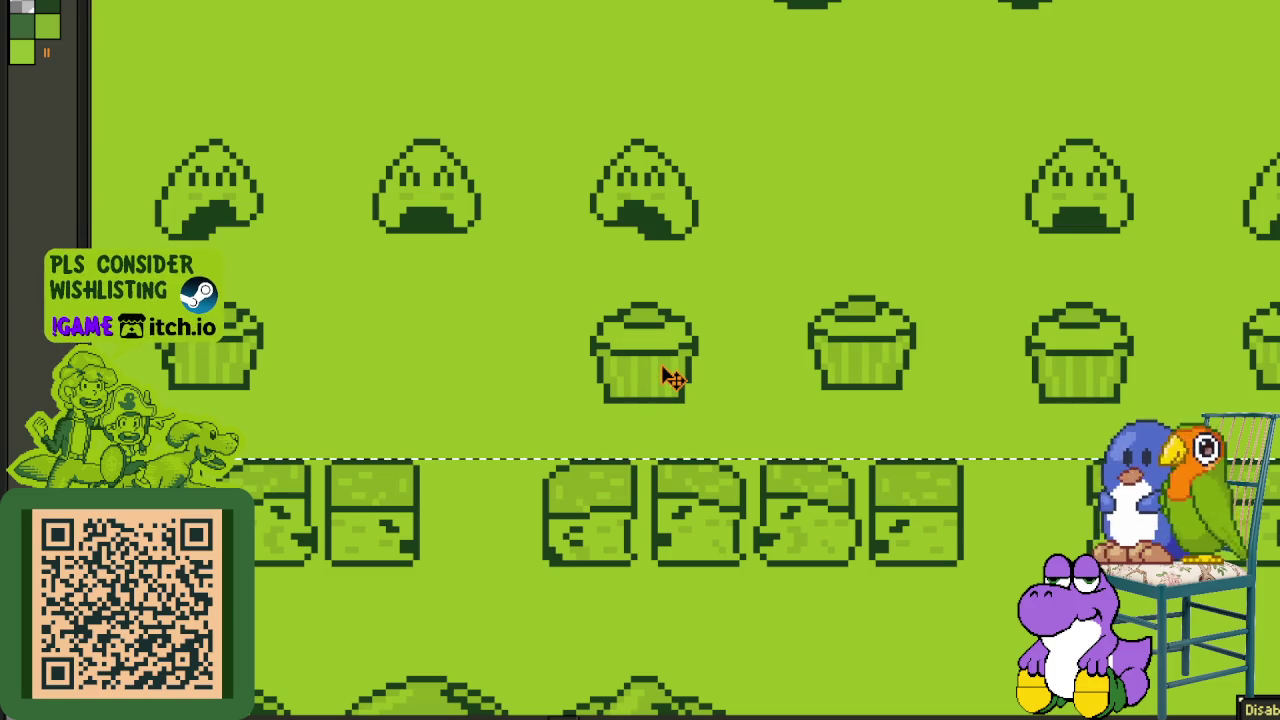
- Marquee-select a wide strip of sprites lower on the sheet
{"action": "scroll", "coordinate": [686, 510], "scroll_direction": "down", "scroll_amount": 2}
{"action": "left_click_drag", "start_coordinate": [905, 565], "coordinate": [851, 280]}
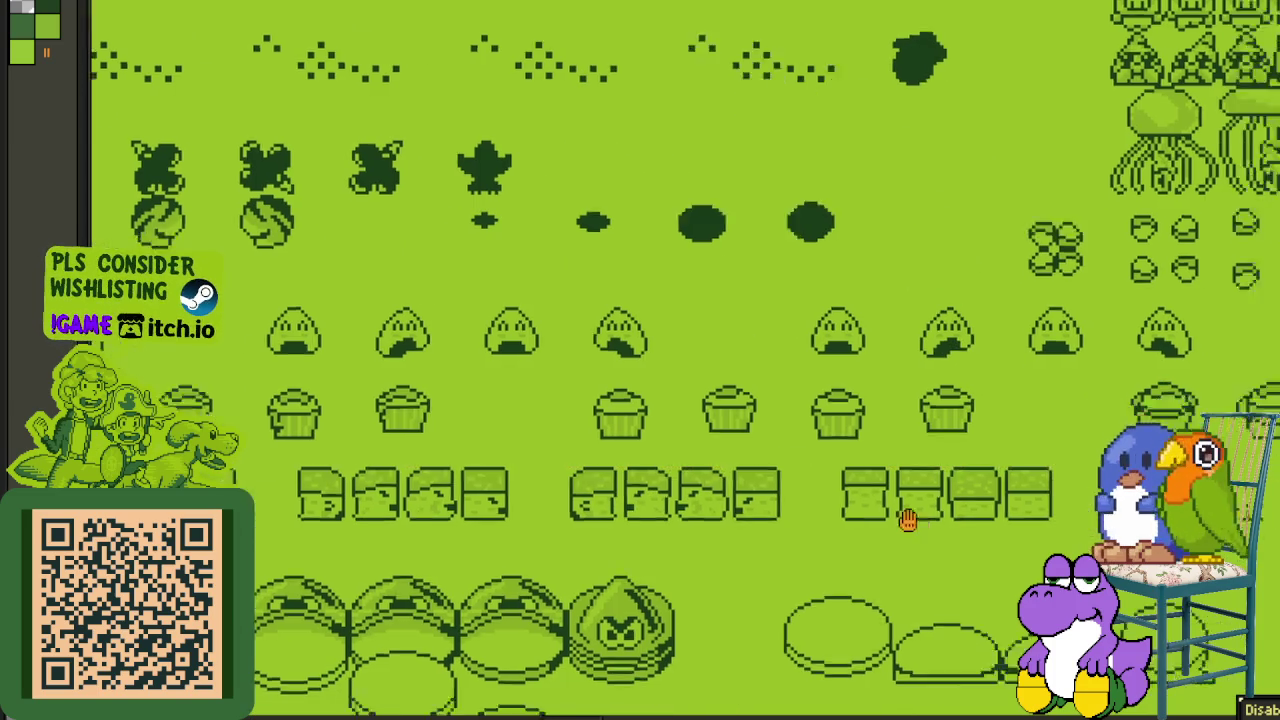
{"action": "scroll", "coordinate": [851, 275], "scroll_direction": "down", "scroll_amount": 2}
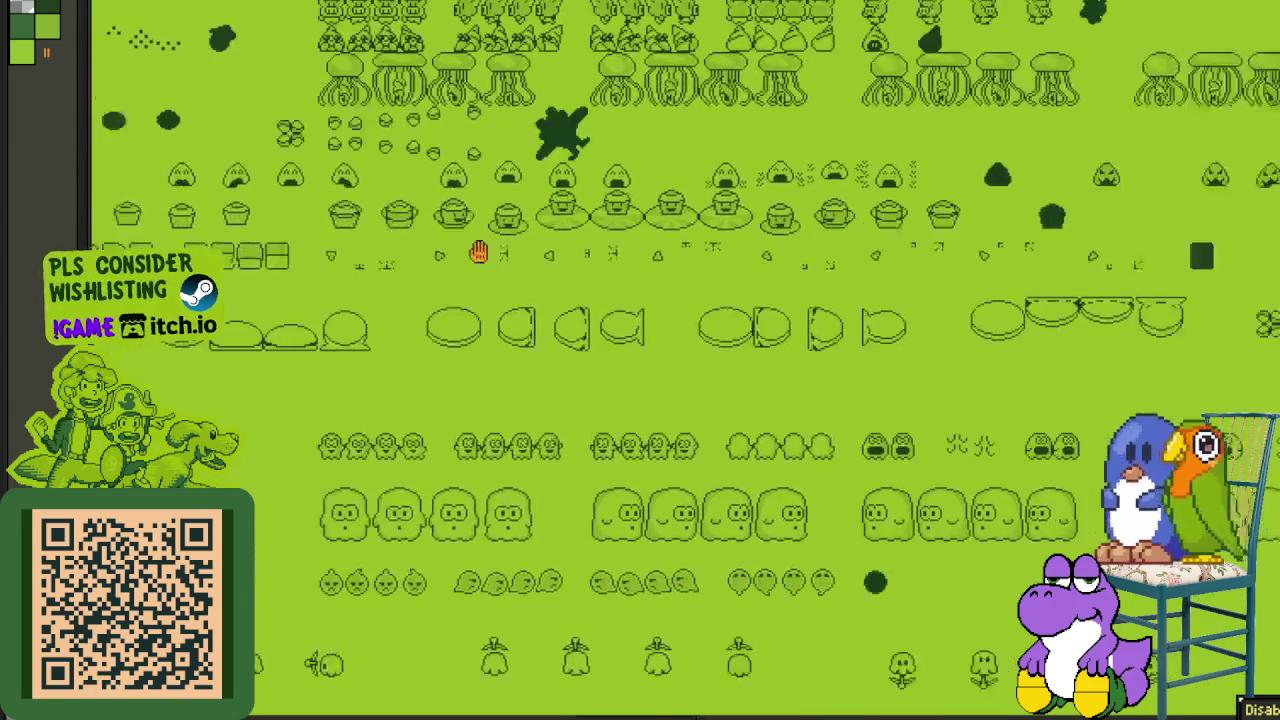
{"action": "scroll", "coordinate": [684, 351], "scroll_direction": "left", "scroll_amount": 10}
{"action": "scroll", "coordinate": [657, 270], "scroll_direction": "left", "scroll_amount": 4}
{"action": "scroll", "coordinate": [616, 370], "scroll_direction": "up", "scroll_amount": 1}
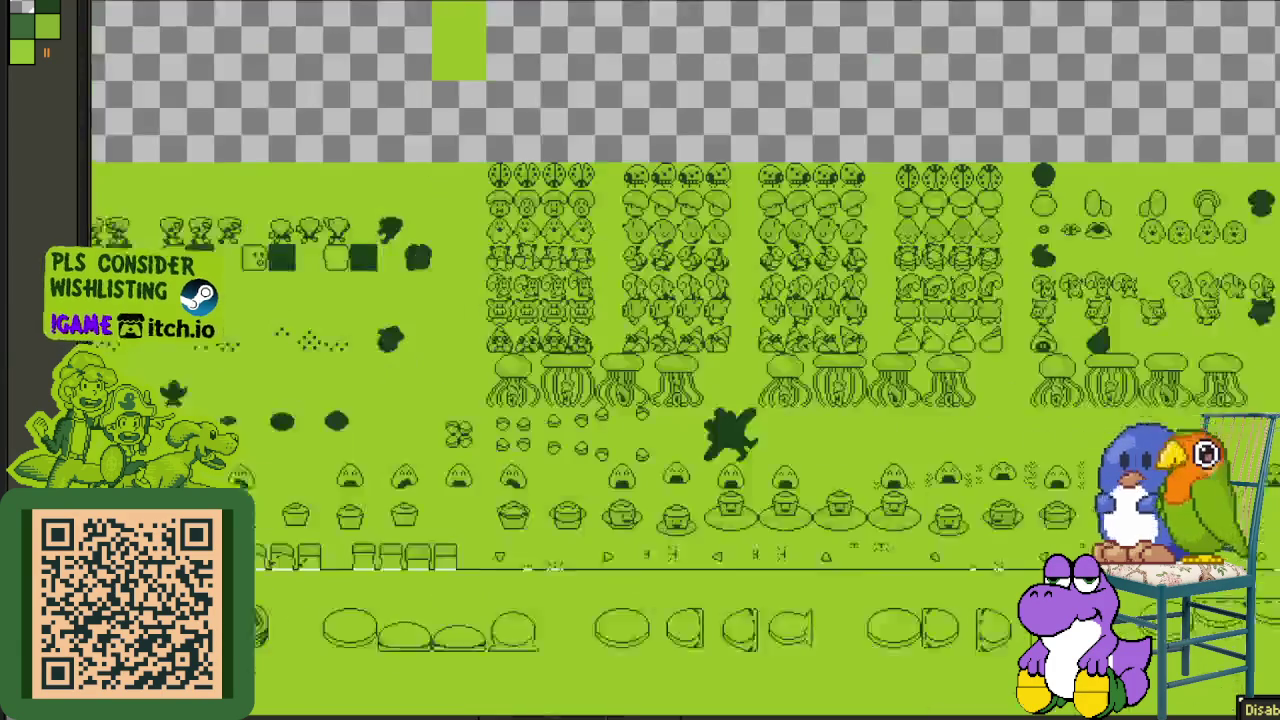
{"action": "scroll", "coordinate": [877, 472], "scroll_direction": "up", "scroll_amount": 6}
{"action": "scroll", "coordinate": [877, 472], "scroll_direction": "left", "scroll_amount": 3}
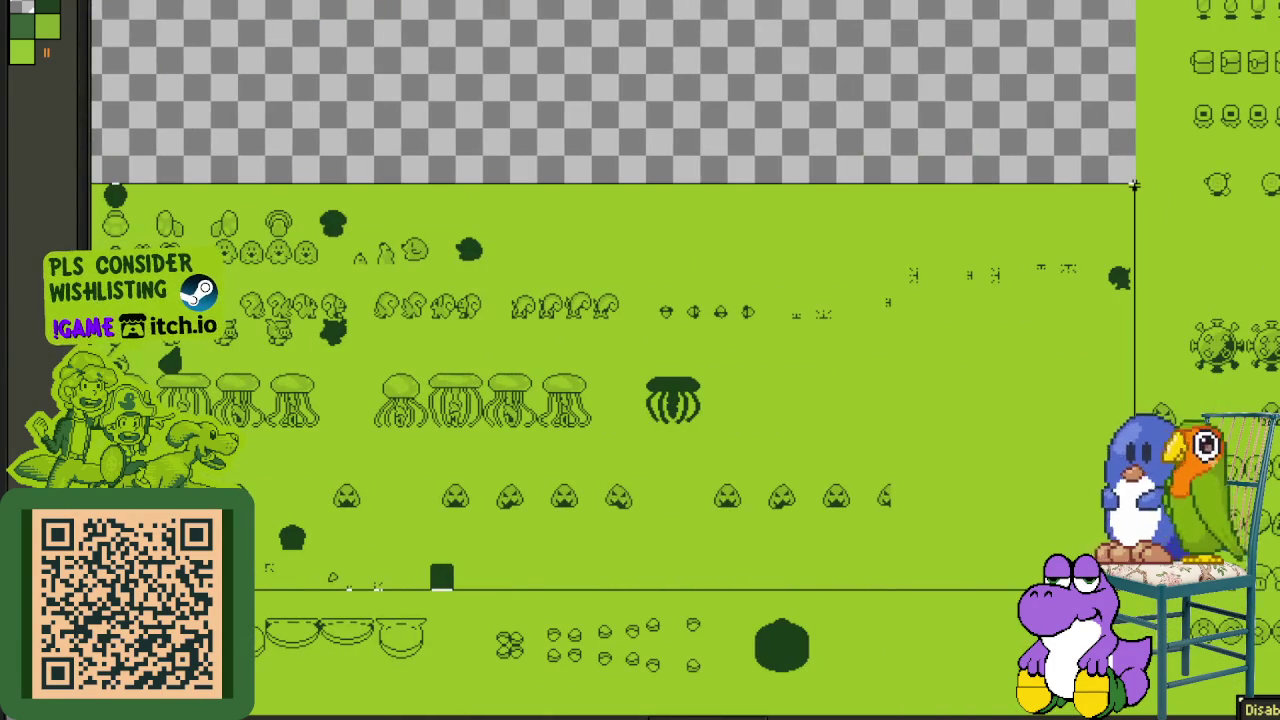
{"action": "scroll", "coordinate": [1030, 251], "scroll_direction": "down", "scroll_amount": 2}
{"action": "scroll", "coordinate": [486, 280], "scroll_direction": "up", "scroll_amount": 1}
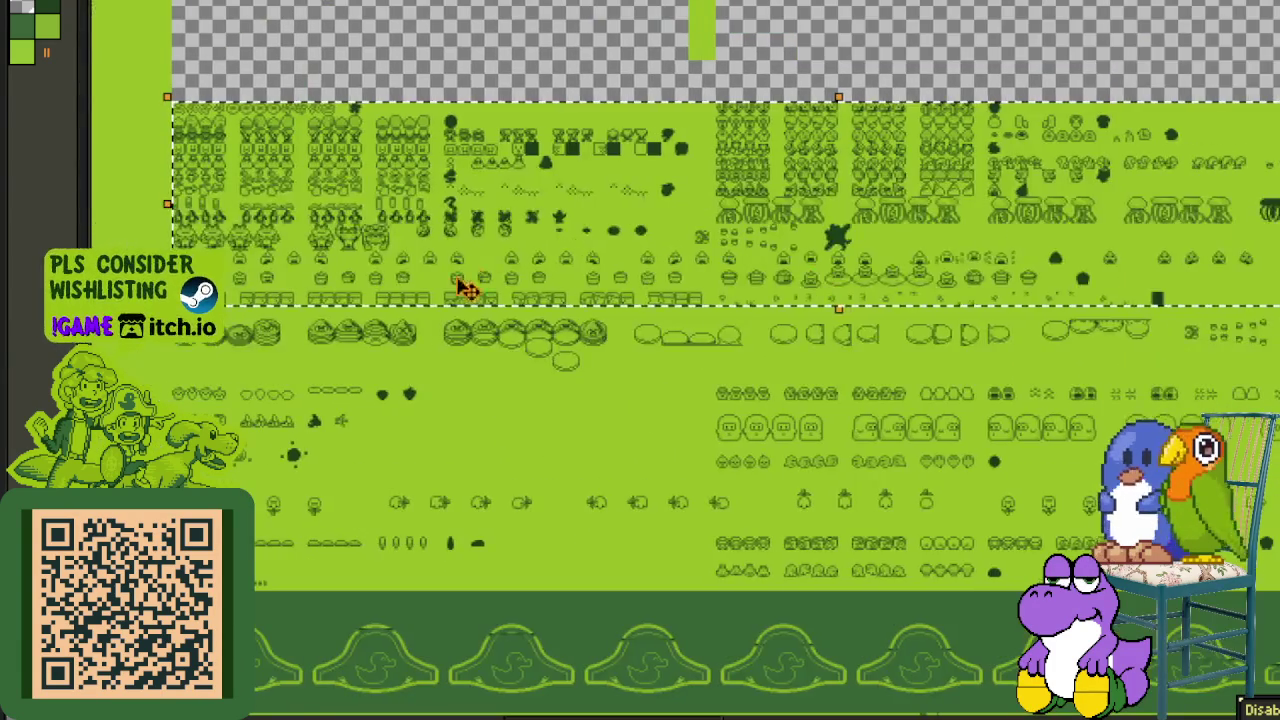
{"action": "scroll", "coordinate": [316, 302], "scroll_direction": "up", "scroll_amount": 1}
{"action": "scroll", "coordinate": [320, 240], "scroll_direction": "down", "scroll_amount": 1}
{"action": "scroll", "coordinate": [360, 280], "scroll_direction": "up", "scroll_amount": 2}
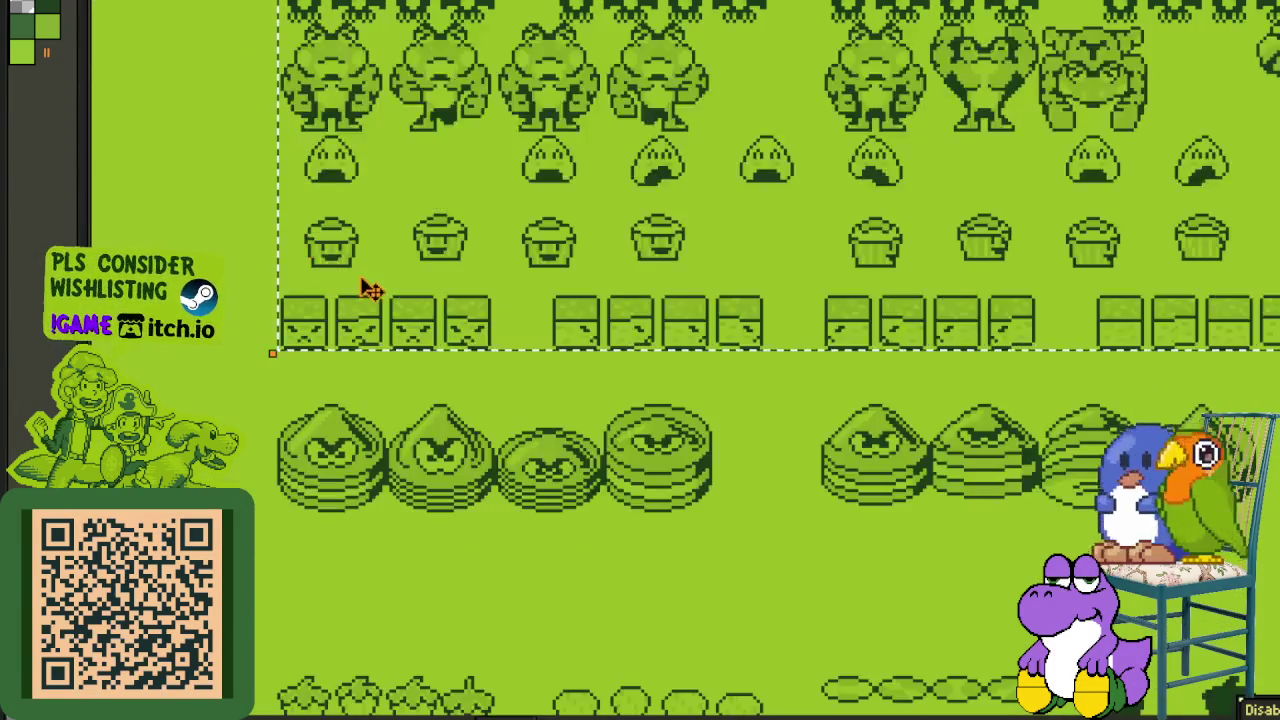
{"action": "scroll", "coordinate": [420, 347], "scroll_direction": "up", "scroll_amount": 2}
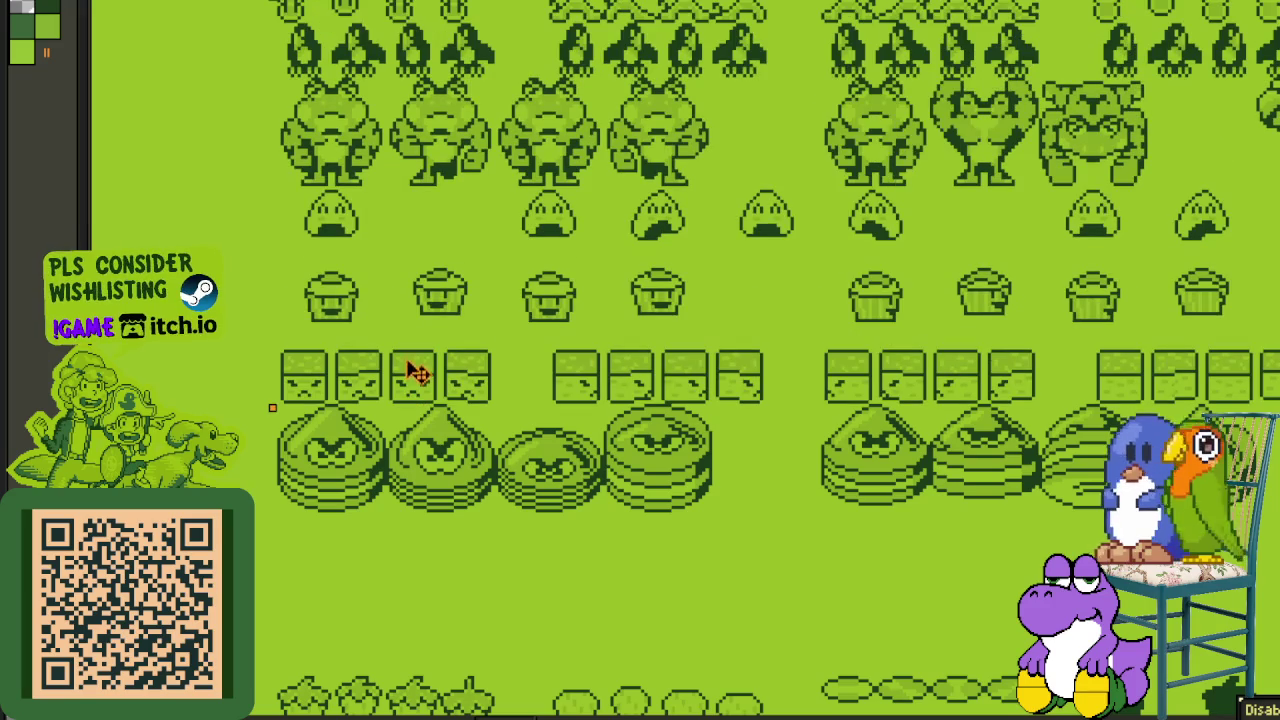
{"action": "scroll", "coordinate": [445, 265], "scroll_direction": "down", "scroll_amount": 1}
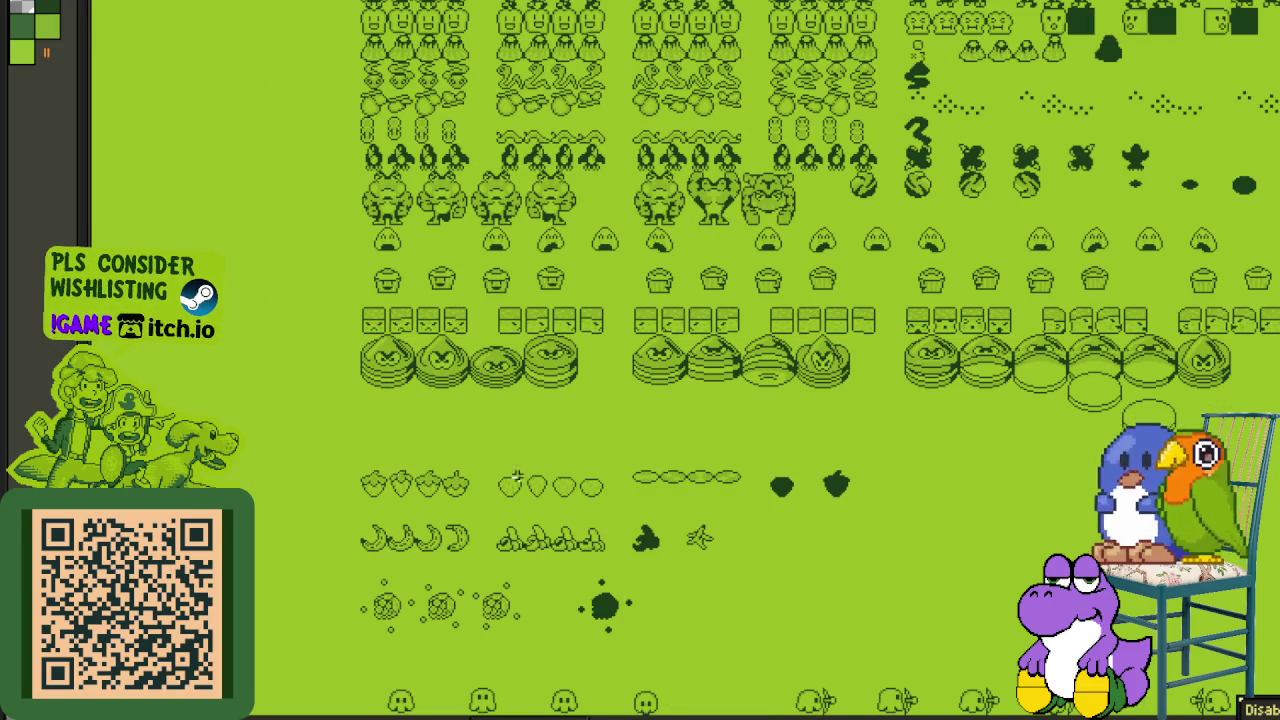
{"action": "scroll", "coordinate": [551, 502], "scroll_direction": "down", "scroll_amount": 1}
{"action": "mouse_move", "coordinate": [596, 502]}
{"action": "left_mouse_down"}
{"action": "mouse_move", "coordinate": [371, 383]}
{"action": "mouse_move", "coordinate": [327, 376]}
{"action": "left_mouse_up"}
{"action": "scroll", "coordinate": [237, 383], "scroll_direction": "up", "scroll_amount": 1}
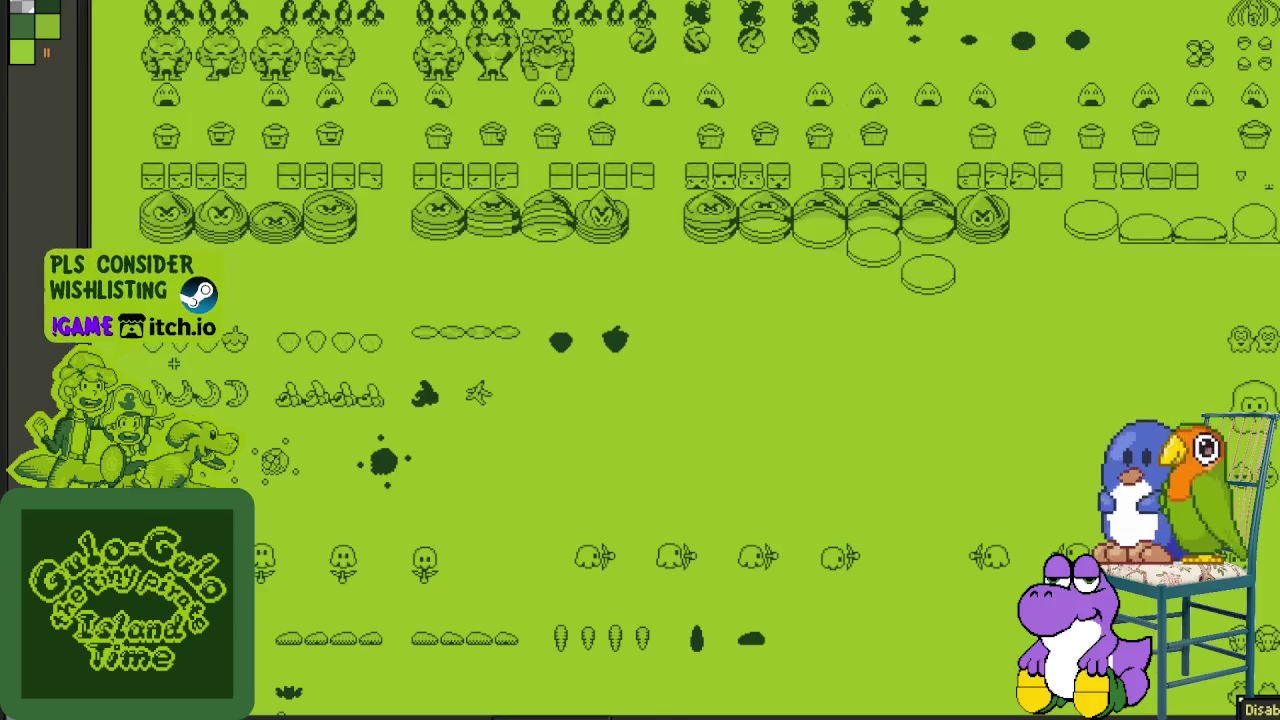
{"action": "mouse_move", "coordinate": [455, 353]}
{"action": "left_mouse_down"}
{"action": "mouse_move", "coordinate": [1262, 390]}
{"action": "mouse_move", "coordinate": [1012, 348]}
{"action": "left_mouse_up"}
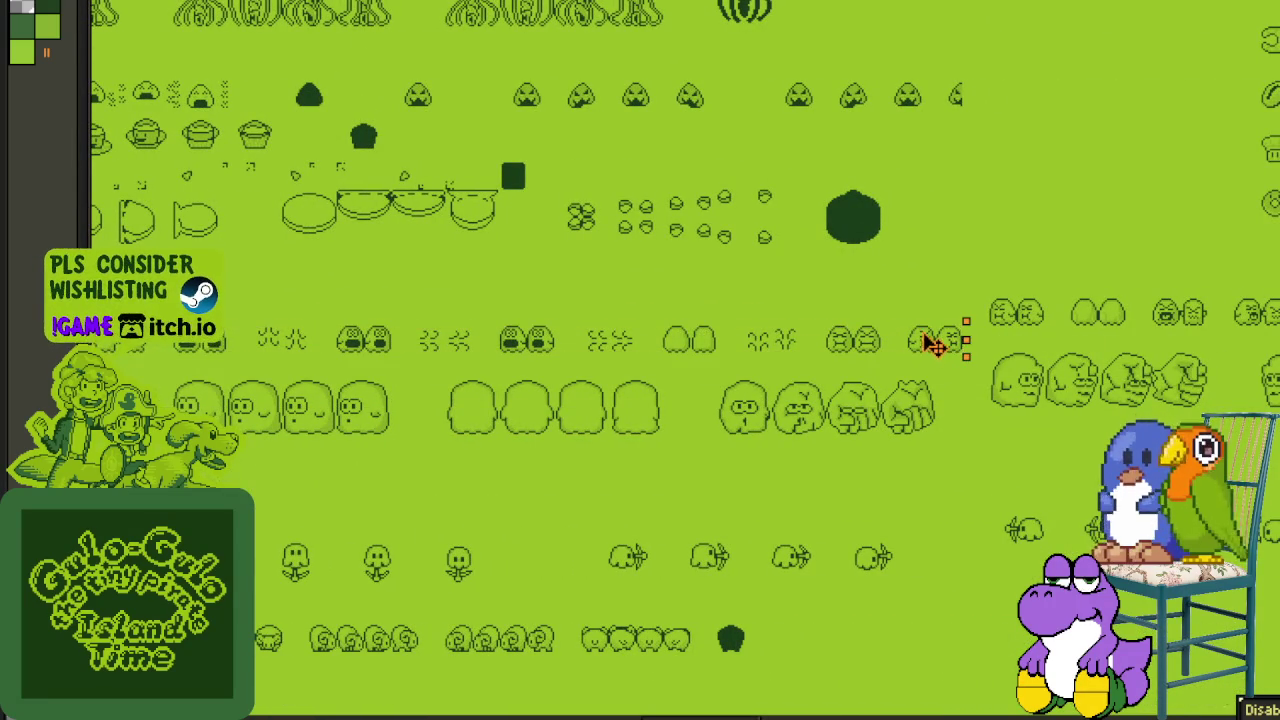
- Nudge the selected lower sprite strip up to close the gap above it
{"action": "left_click_drag", "start_coordinate": [932, 345], "coordinate": [935, 337]}
{"action": "scroll", "coordinate": [1109, 291], "scroll_direction": "down", "scroll_amount": 3}
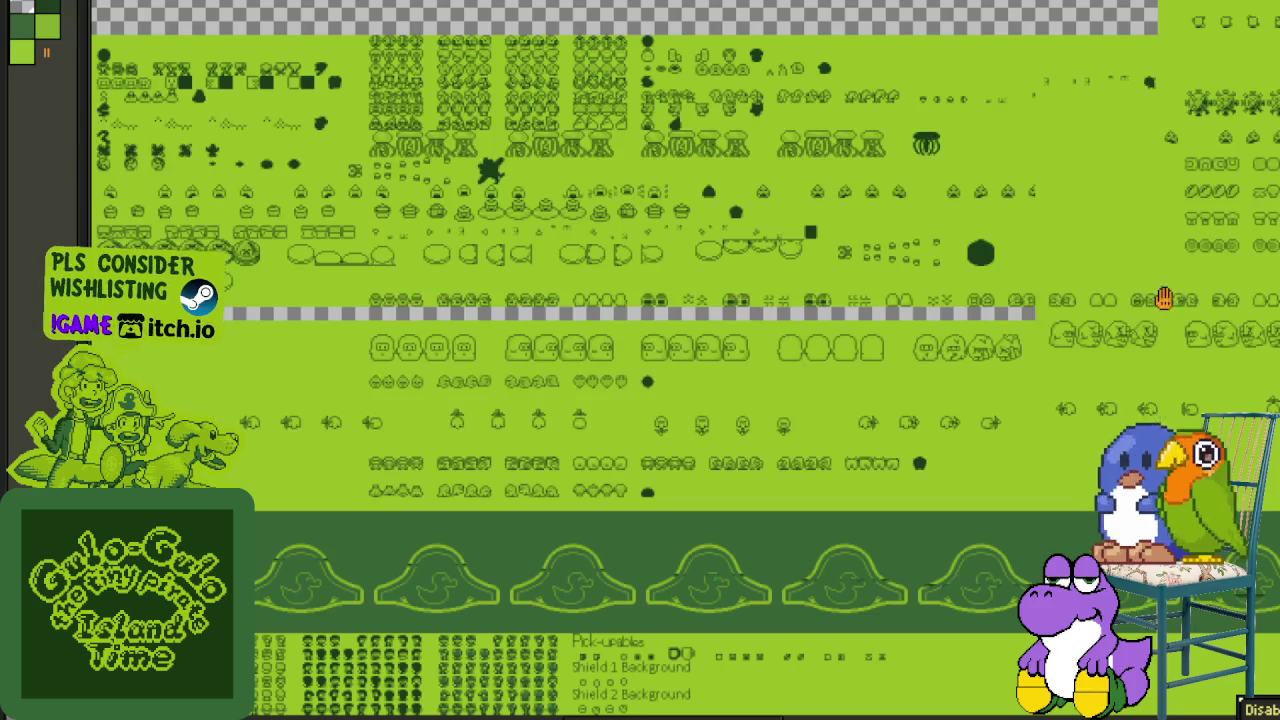
{"action": "scroll", "coordinate": [866, 262], "scroll_direction": "up", "scroll_amount": 1}
{"action": "left_click_drag", "start_coordinate": [866, 262], "coordinate": [630, 437]}
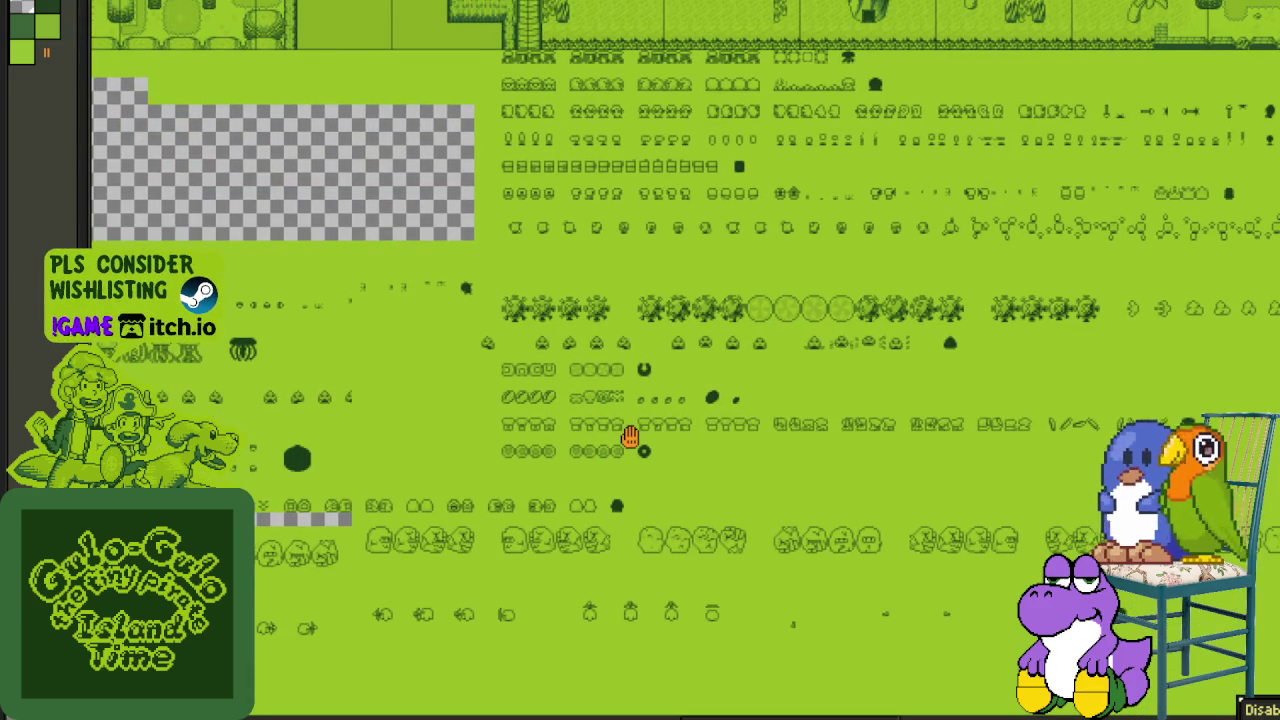
{"action": "scroll", "coordinate": [787, 490], "scroll_direction": "up", "scroll_amount": 3}
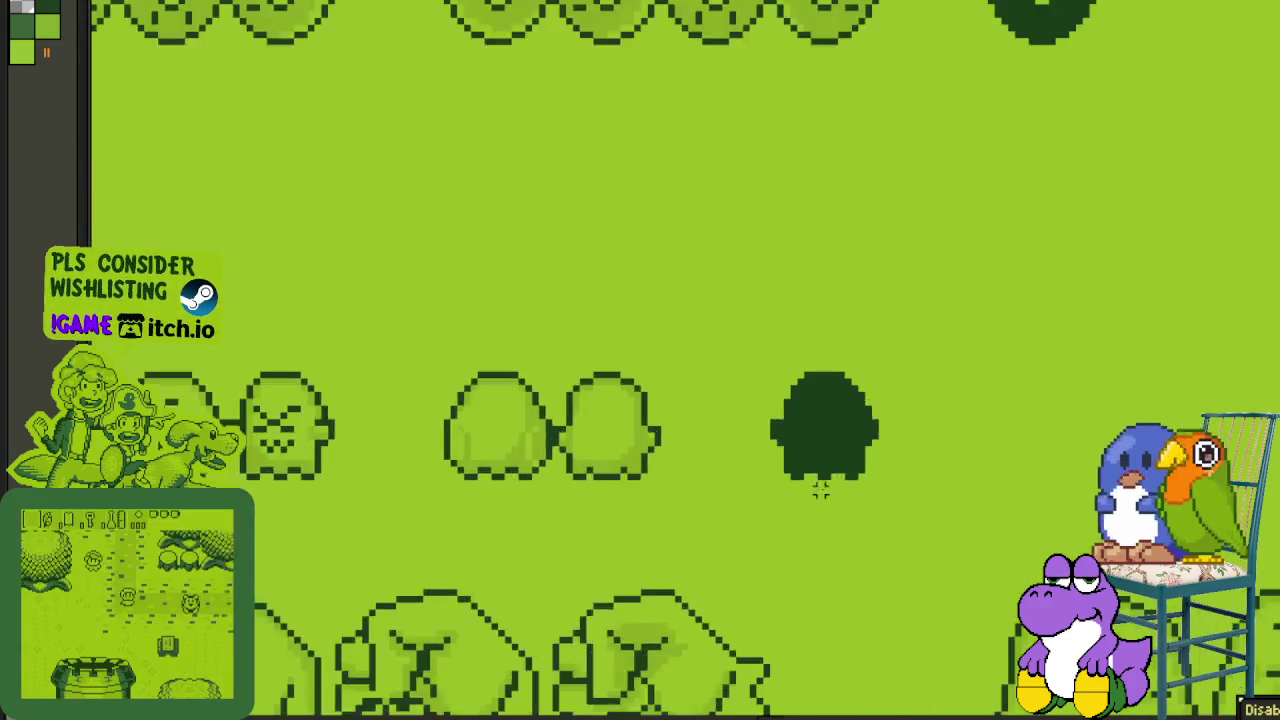
- Select the strawberry sprite row and drag it down one row
{"action": "left_click_drag", "start_coordinate": [880, 480], "coordinate": [337, 374]}
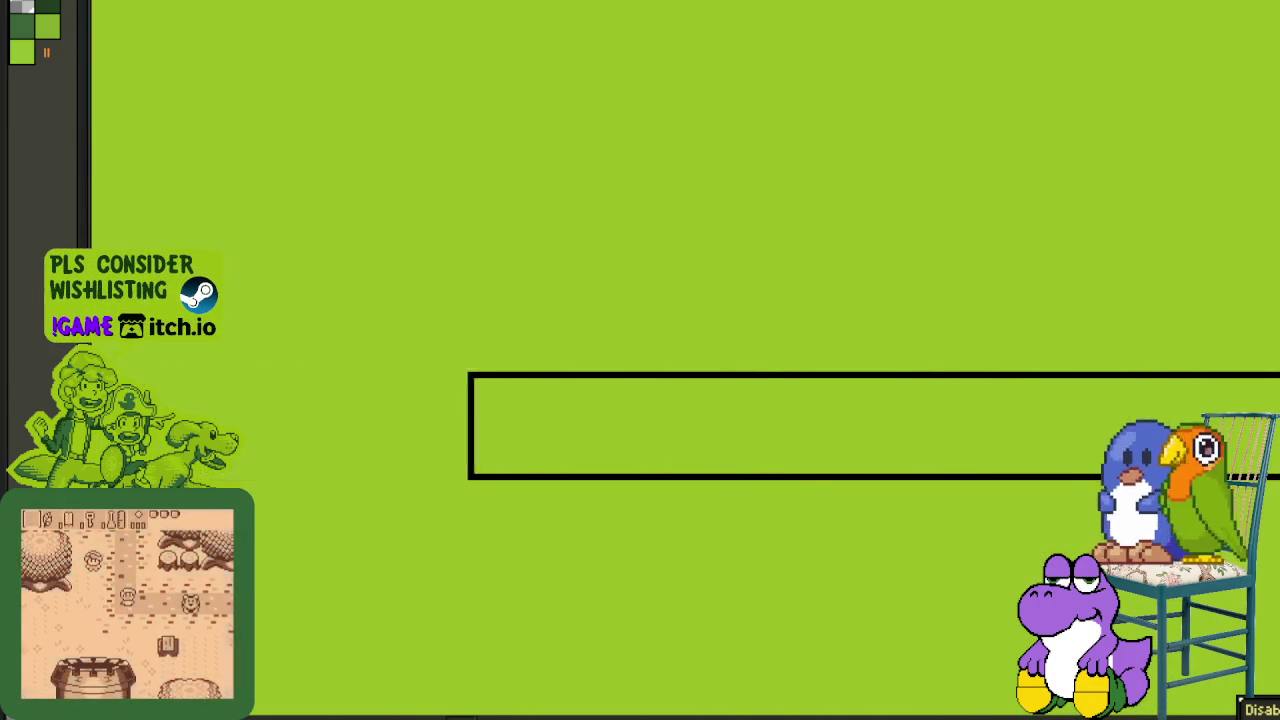
{"action": "mouse_move", "coordinate": [330, 378]}
{"action": "left_mouse_down"}
{"action": "mouse_move", "coordinate": [688, 401]}
{"action": "mouse_move", "coordinate": [767, 378]}
{"action": "left_mouse_up"}
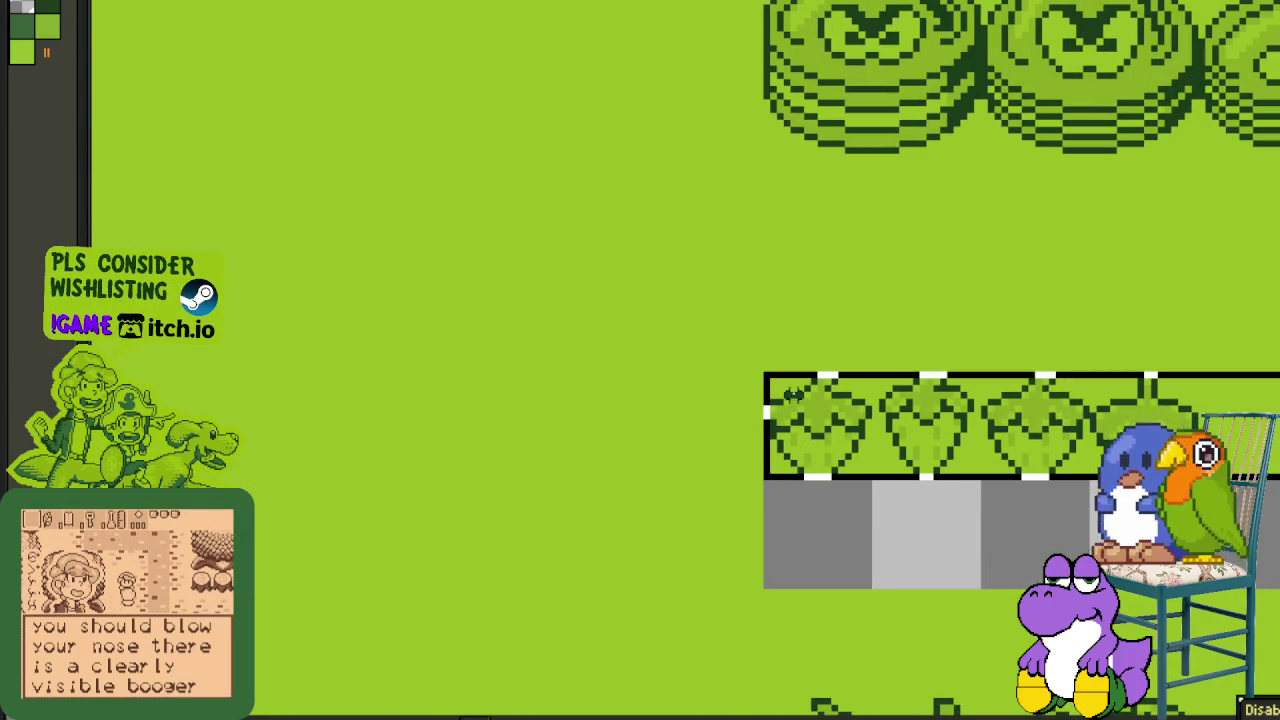
{"action": "scroll", "coordinate": [537, 357], "scroll_direction": "down", "scroll_amount": 2}
{"action": "scroll", "coordinate": [443, 366], "scroll_direction": "up", "scroll_amount": 2}
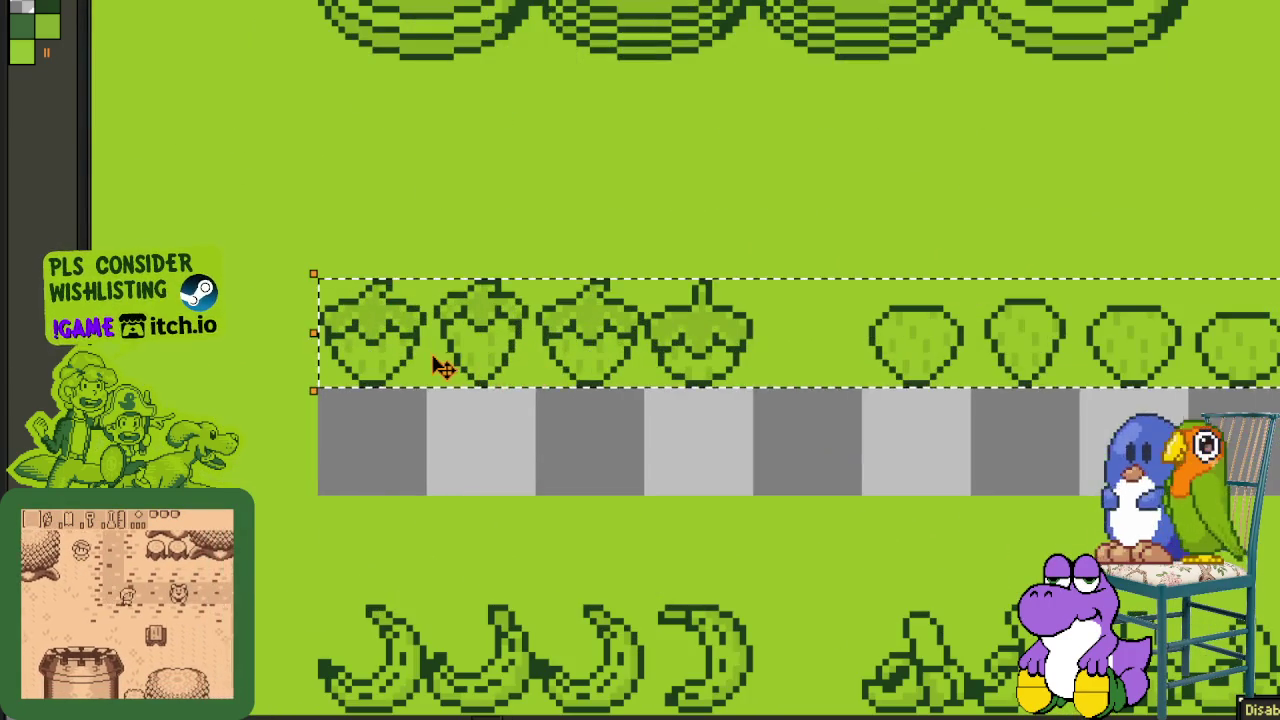
{"action": "left_click_drag", "start_coordinate": [440, 397], "coordinate": [443, 434]}
- Pan across the sheet to view the sprites to the right and the map tiles above
{"action": "scroll", "coordinate": [571, 306], "scroll_direction": "down", "scroll_amount": 3}
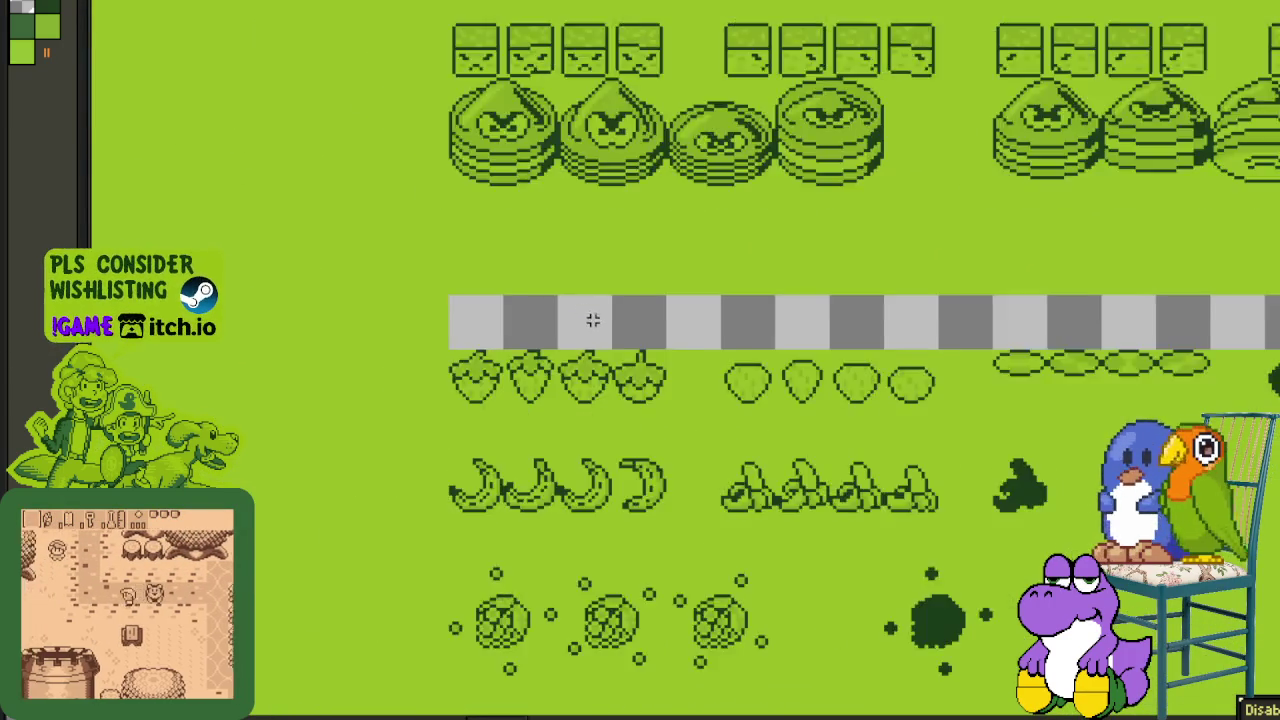
{"action": "scroll", "coordinate": [1013, 355], "scroll_direction": "up", "scroll_amount": 1}
{"action": "left_click_drag", "start_coordinate": [1013, 355], "coordinate": [510, 303]}
{"action": "left_click_drag", "start_coordinate": [789, 320], "coordinate": [687, 320]}
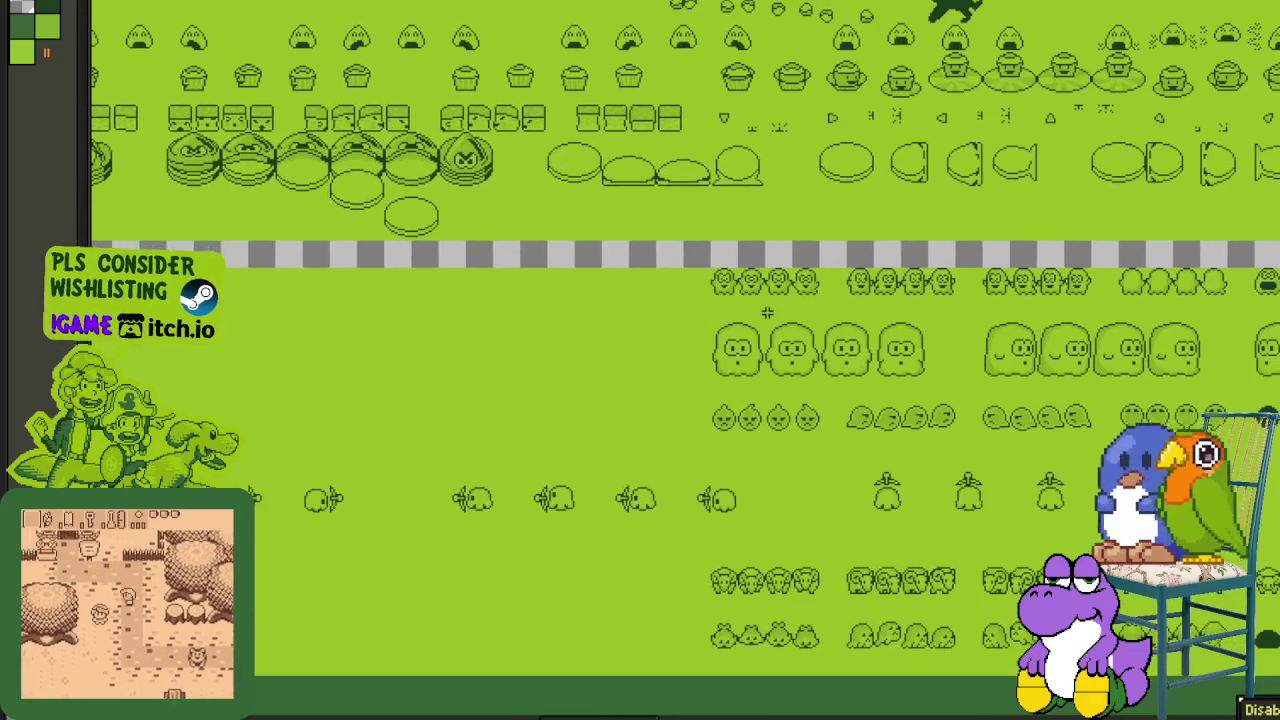
{"action": "scroll", "coordinate": [876, 352], "scroll_direction": "down", "scroll_amount": 2}
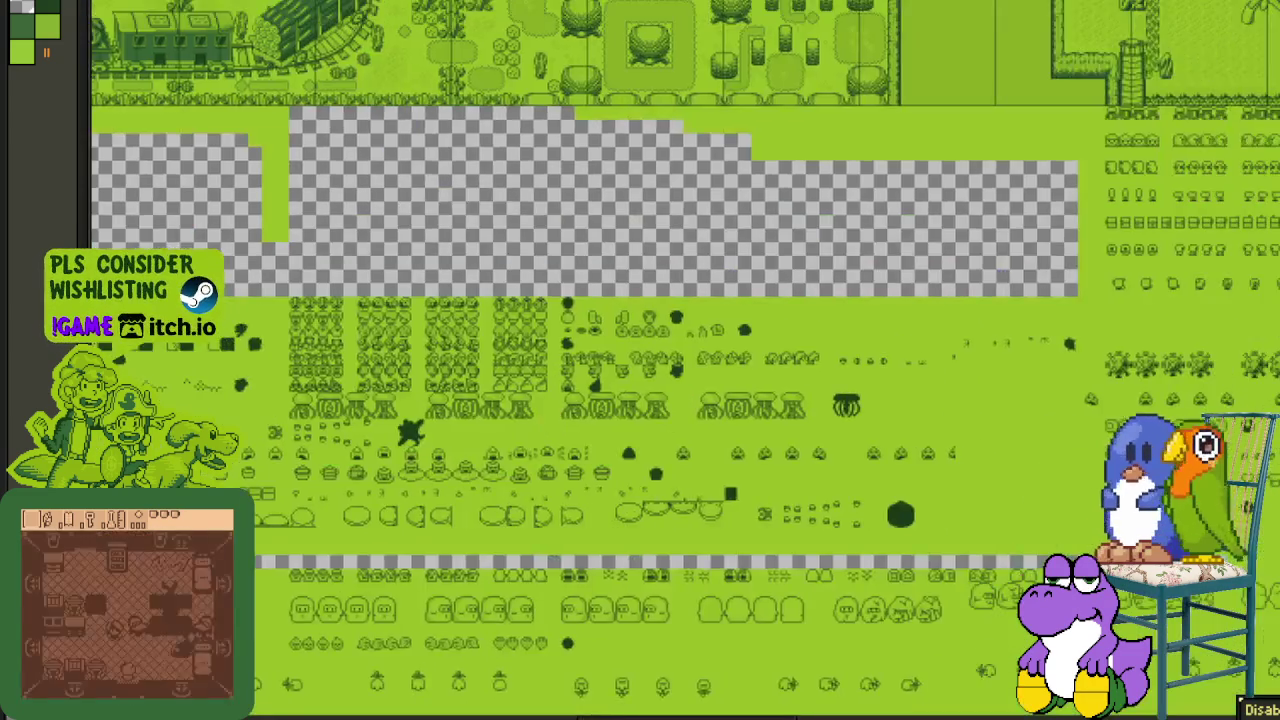
{"action": "left_click_drag", "start_coordinate": [937, 328], "coordinate": [950, 660]}
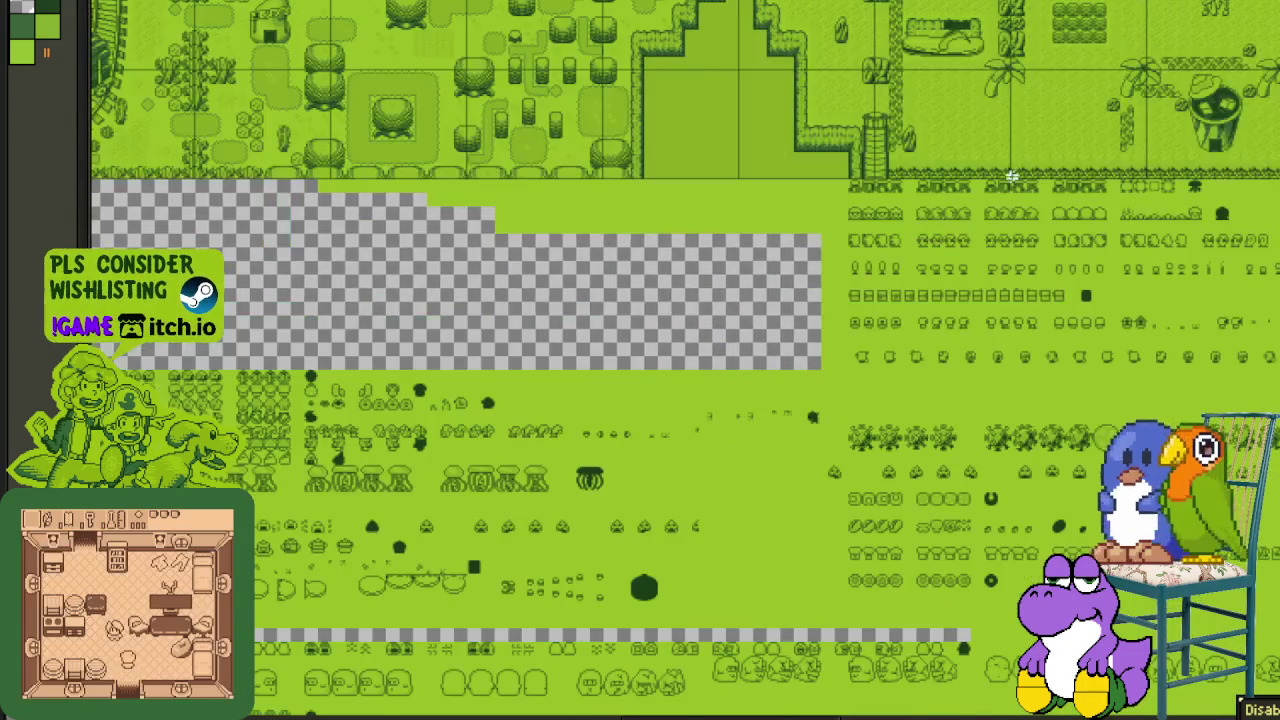
- Move the jellyfish sprite row down one row onto the blob row
{"action": "scroll", "coordinate": [885, 179], "scroll_direction": "up", "scroll_amount": 2}
{"action": "left_click_drag", "start_coordinate": [885, 179], "coordinate": [585, 239]}
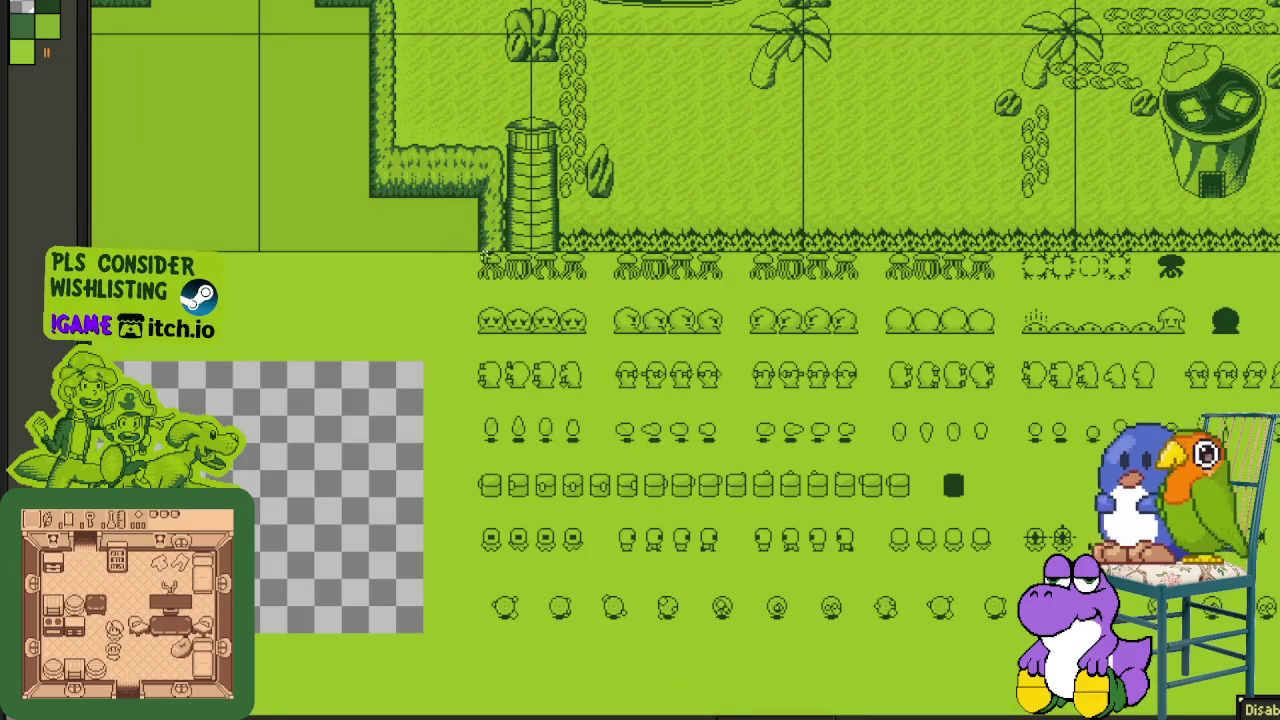
{"action": "scroll", "coordinate": [460, 274], "scroll_direction": "up", "scroll_amount": 3}
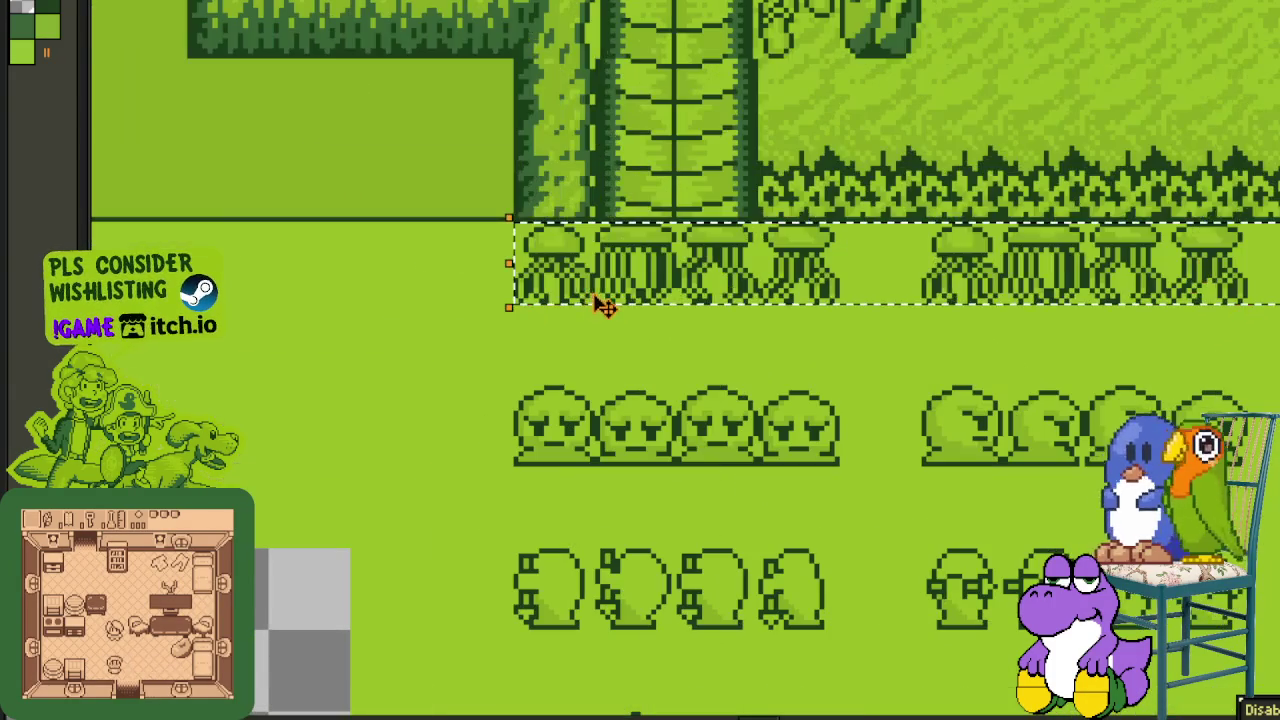
{"action": "left_click_drag", "start_coordinate": [586, 311], "coordinate": [520, 462]}
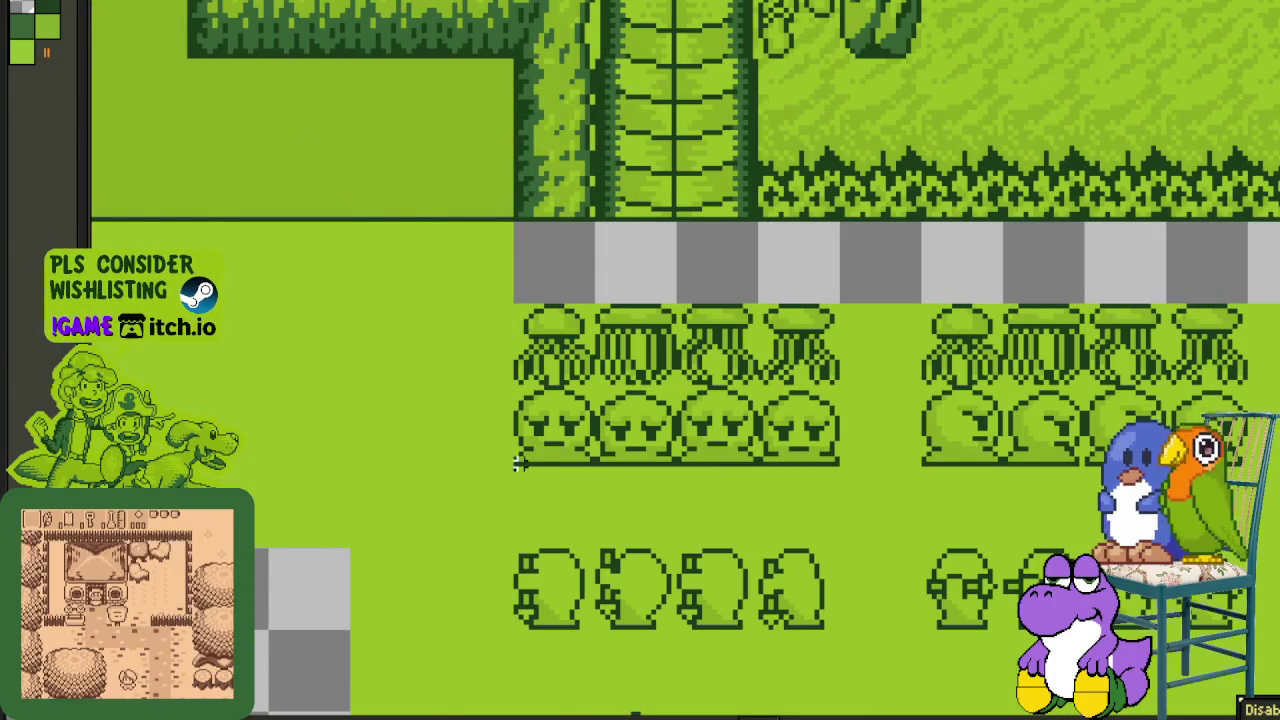
- Move the selected jellyfish and blob rows down together
{"action": "scroll", "coordinate": [519, 462], "scroll_direction": "right", "scroll_amount": 3}
{"action": "scroll", "coordinate": [640, 450], "scroll_direction": "right", "scroll_amount": 3}
{"action": "scroll", "coordinate": [760, 437], "scroll_direction": "right", "scroll_amount": 3}
{"action": "scroll", "coordinate": [891, 424], "scroll_direction": "right", "scroll_amount": 4}
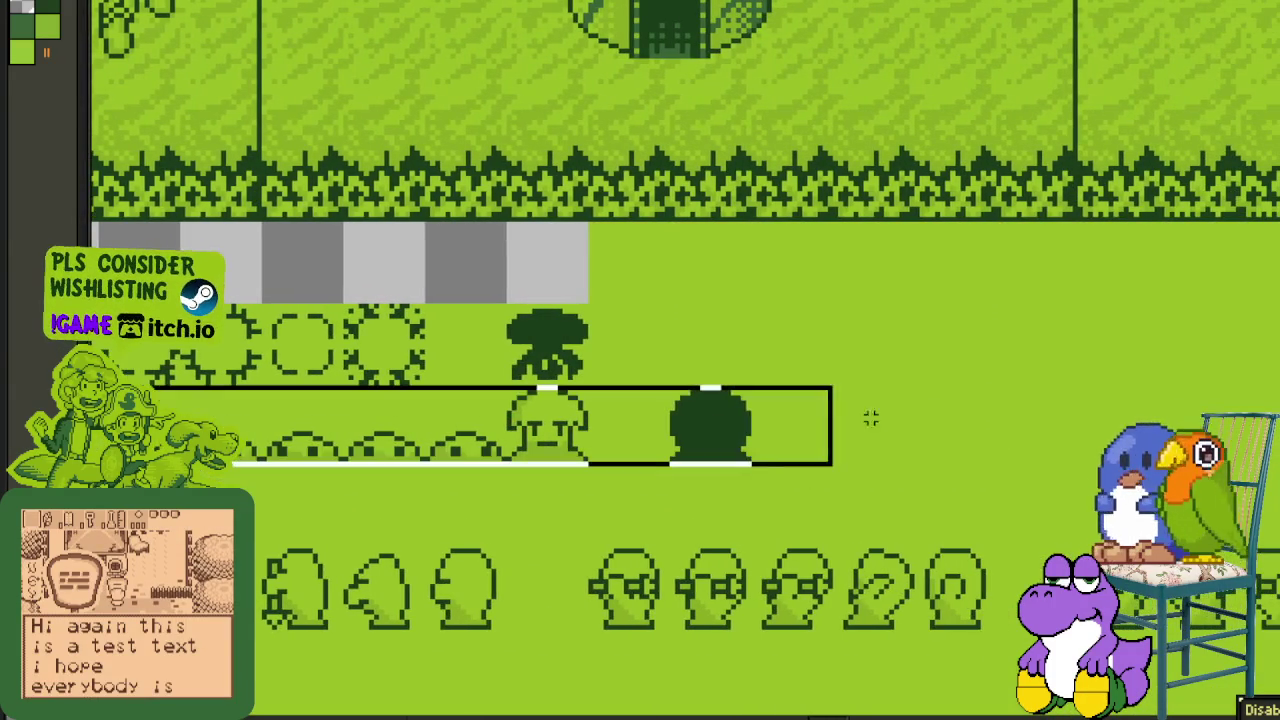
{"action": "scroll", "coordinate": [753, 351], "scroll_direction": "down", "scroll_amount": 3}
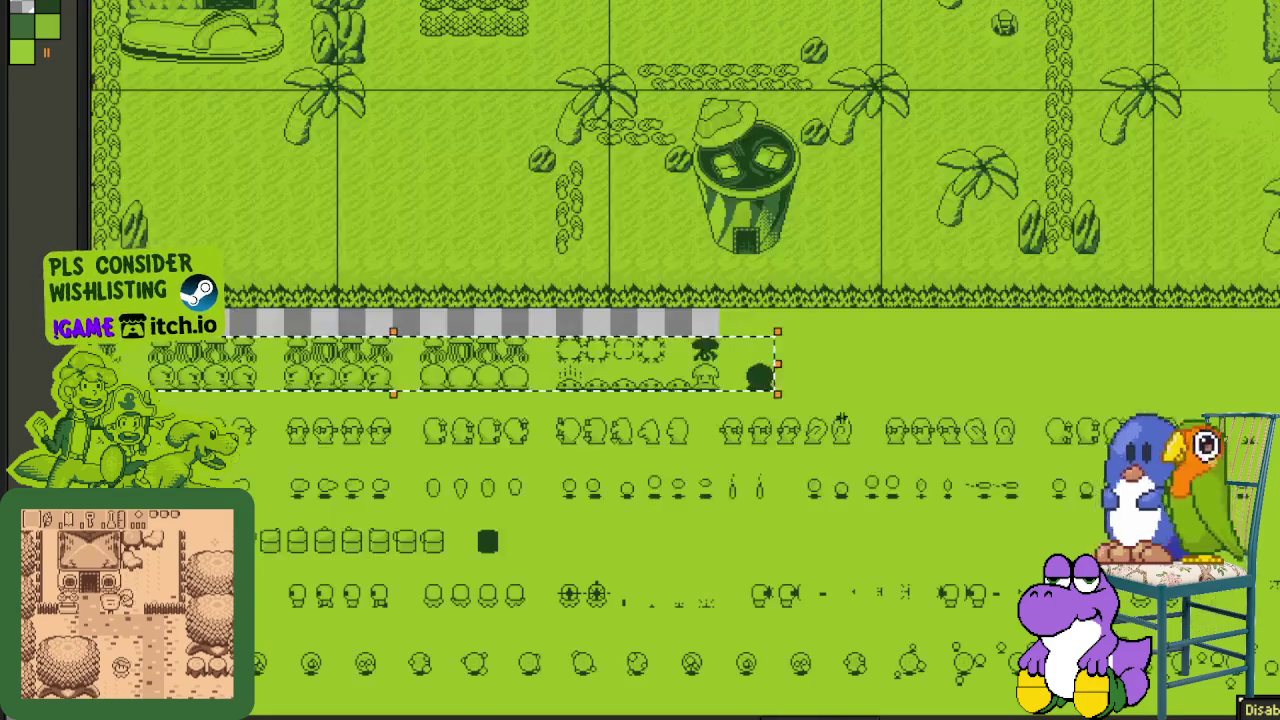
{"action": "scroll", "coordinate": [675, 372], "scroll_direction": "up", "scroll_amount": 3}
{"action": "left_click_drag", "start_coordinate": [551, 334], "coordinate": [548, 413]}
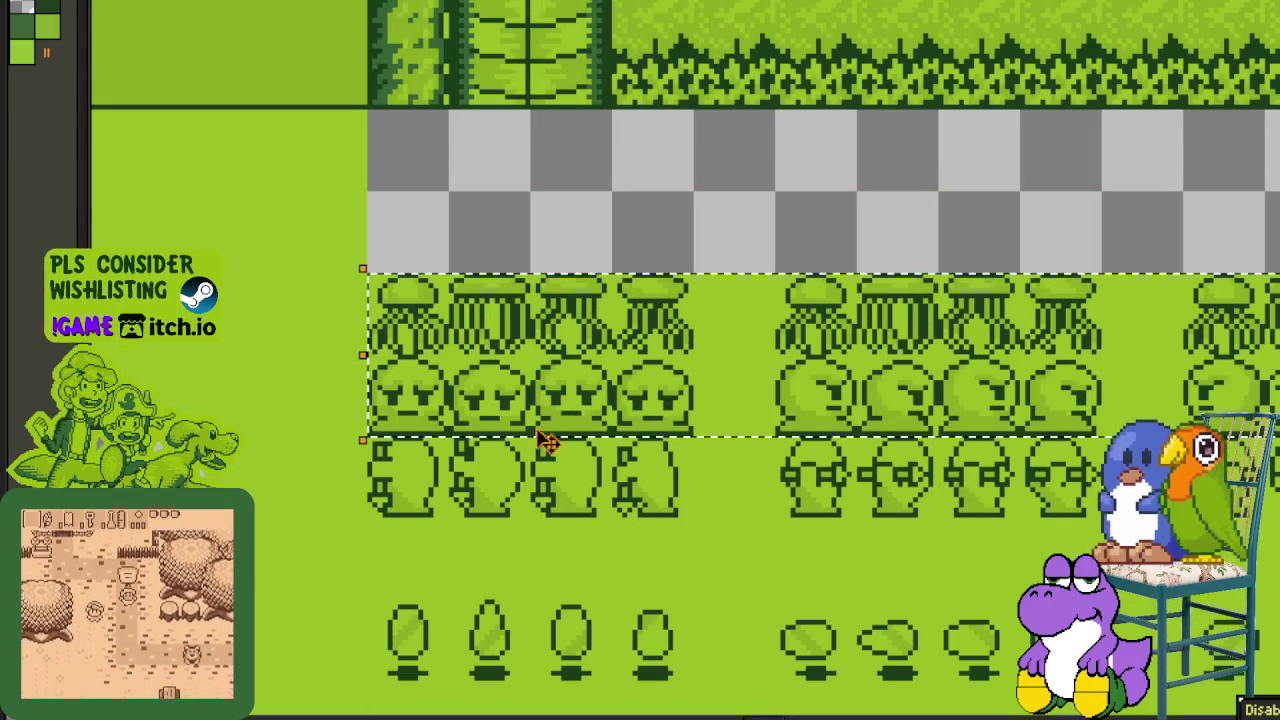
- Extend the selection up over the arrow sprite rows
{"action": "scroll", "coordinate": [440, 527], "scroll_direction": "down", "scroll_amount": 1}
{"action": "scroll", "coordinate": [408, 512], "scroll_direction": "right", "scroll_amount": 5}
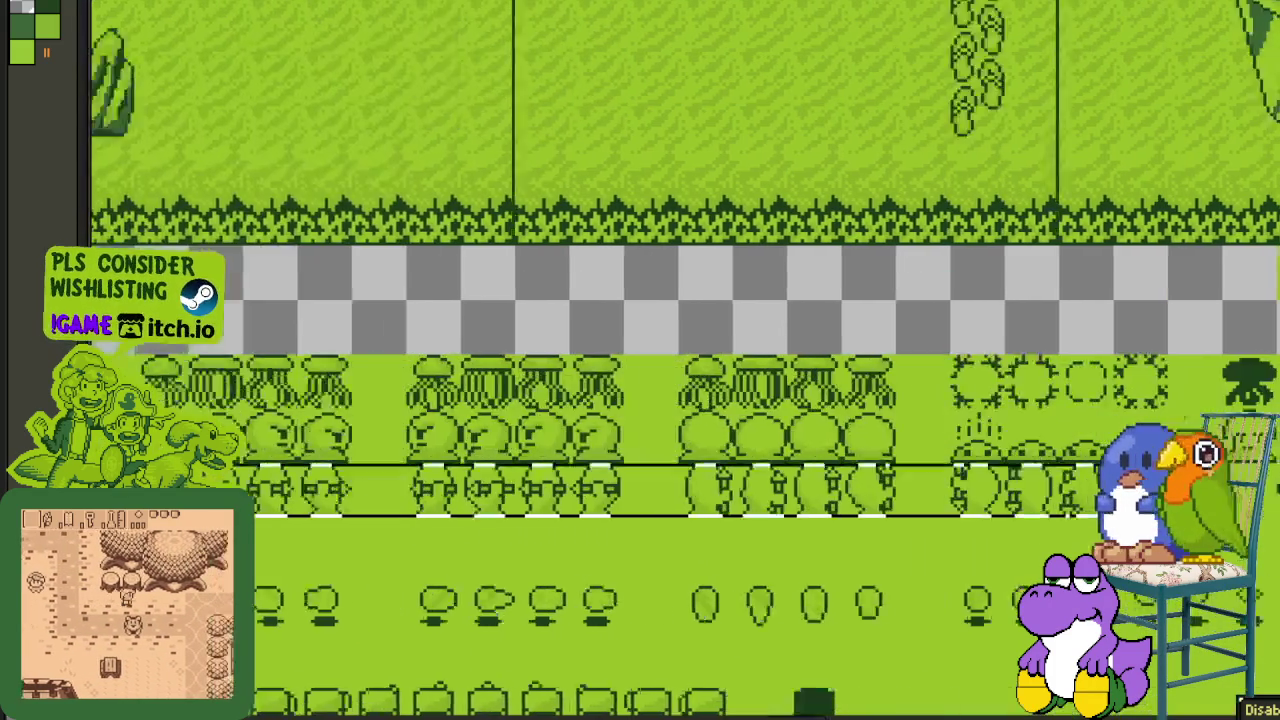
{"action": "scroll", "coordinate": [408, 512], "scroll_direction": "right", "scroll_amount": 5}
{"action": "scroll", "coordinate": [408, 512], "scroll_direction": "right", "scroll_amount": 5}
{"action": "scroll", "coordinate": [408, 512], "scroll_direction": "right", "scroll_amount": 5}
{"action": "scroll", "coordinate": [1102, 393], "scroll_direction": "right", "scroll_amount": 5}
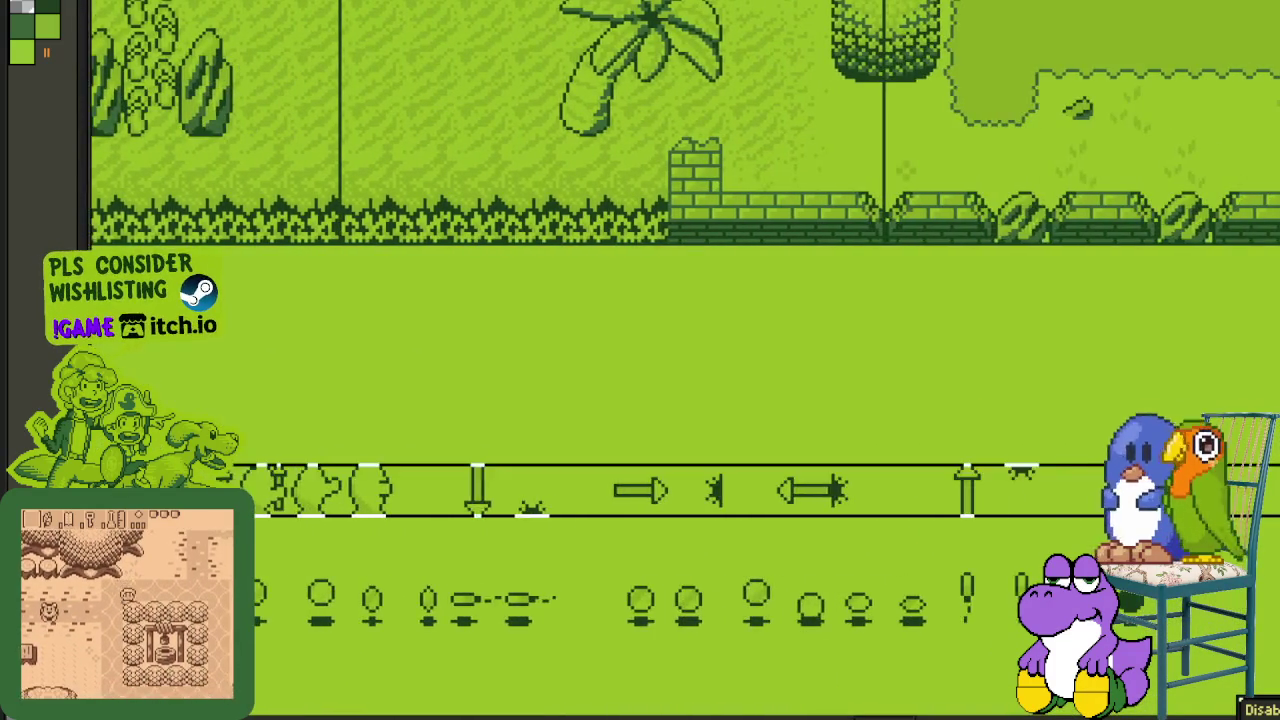
{"action": "scroll", "coordinate": [1102, 393], "scroll_direction": "right", "scroll_amount": 3}
{"action": "left_click_drag", "start_coordinate": [1052, 383], "coordinate": [1029, 320]}
{"action": "scroll", "coordinate": [1013, 350], "scroll_direction": "down", "scroll_amount": 1}
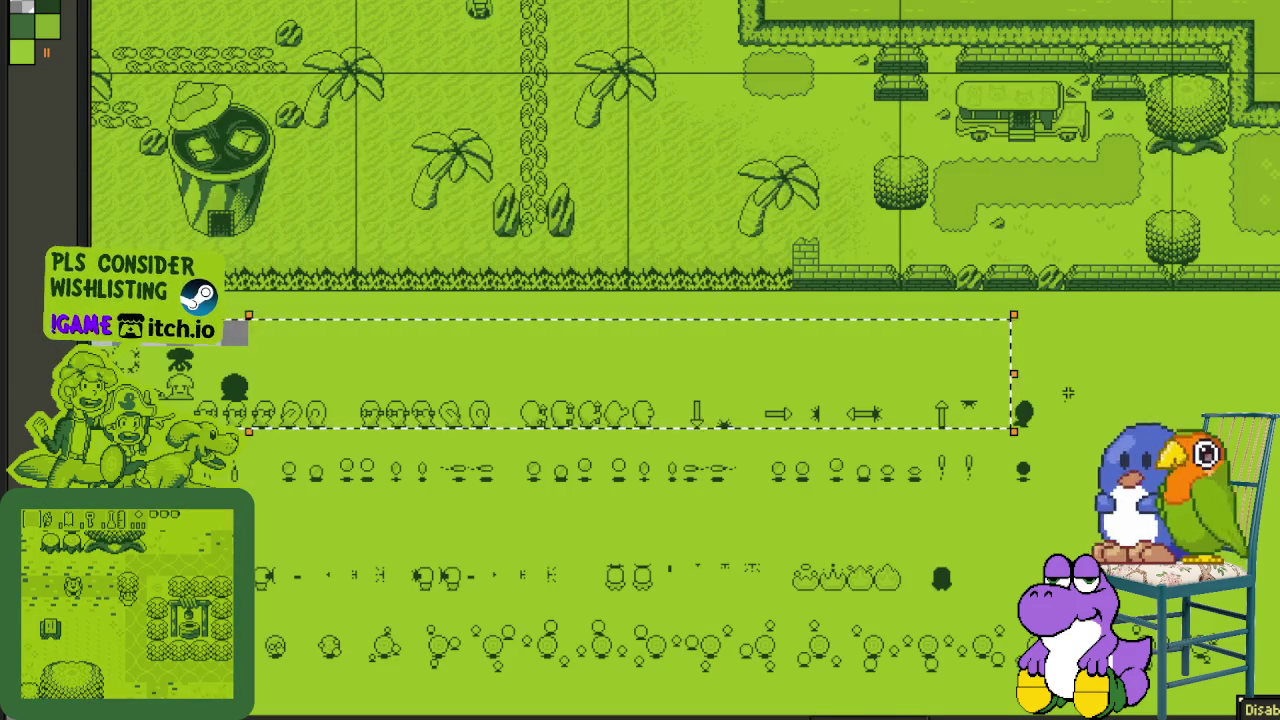
{"action": "scroll", "coordinate": [968, 405], "scroll_direction": "up", "scroll_amount": 2}
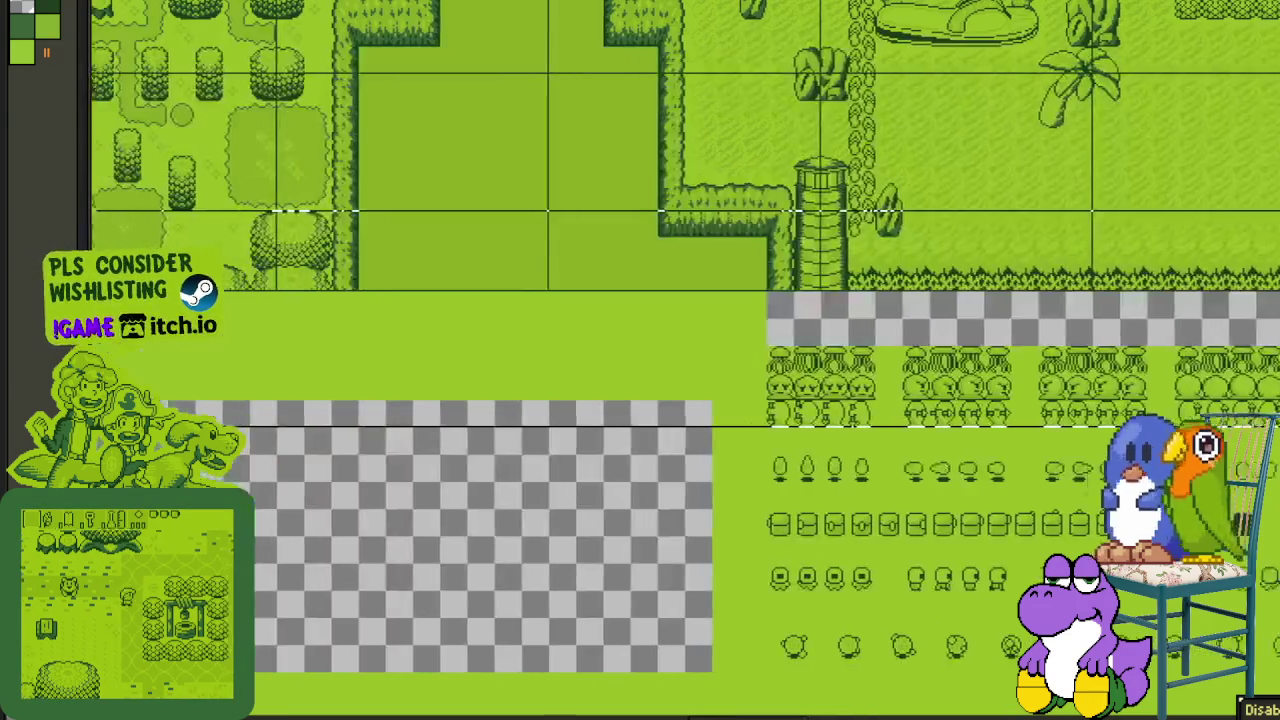
{"action": "scroll", "coordinate": [800, 368], "scroll_direction": "up", "scroll_amount": 1}
{"action": "scroll", "coordinate": [800, 368], "scroll_direction": "down", "scroll_amount": 1}
{"action": "scroll", "coordinate": [805, 380], "scroll_direction": "up", "scroll_amount": 1}
{"action": "scroll", "coordinate": [680, 350], "scroll_direction": "up", "scroll_amount": 1}
{"action": "scroll", "coordinate": [652, 392], "scroll_direction": "up", "scroll_amount": 1}
- Deselect the moved block and look across the sheet to review it
{"action": "left_click", "coordinate": [607, 550]}
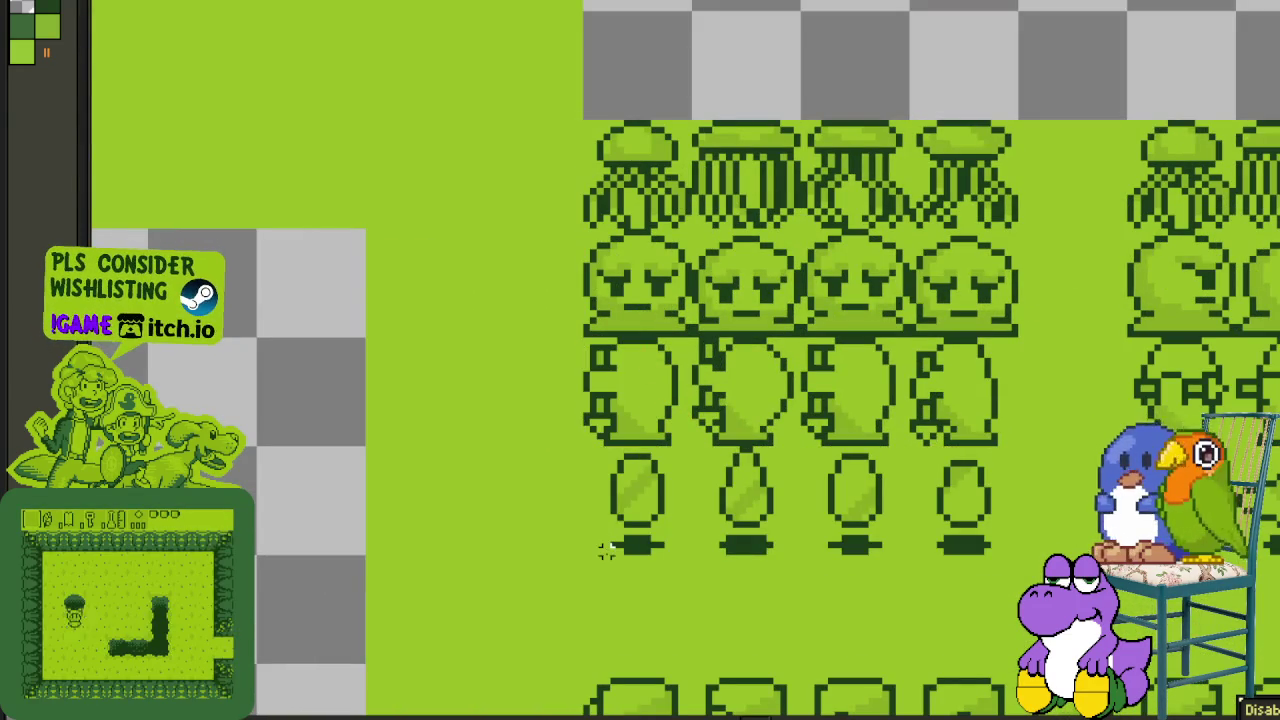
{"action": "scroll", "coordinate": [926, 430], "scroll_direction": "right", "scroll_amount": 3}
{"action": "scroll", "coordinate": [926, 430], "scroll_direction": "right", "scroll_amount": 2}
{"action": "scroll", "coordinate": [926, 430], "scroll_direction": "right", "scroll_amount": 2}
{"action": "scroll", "coordinate": [926, 430], "scroll_direction": "right", "scroll_amount": 1}
{"action": "scroll", "coordinate": [926, 430], "scroll_direction": "right", "scroll_amount": 3}
{"action": "scroll", "coordinate": [926, 430], "scroll_direction": "right", "scroll_amount": 2}
{"action": "scroll", "coordinate": [926, 430], "scroll_direction": "right", "scroll_amount": 2}
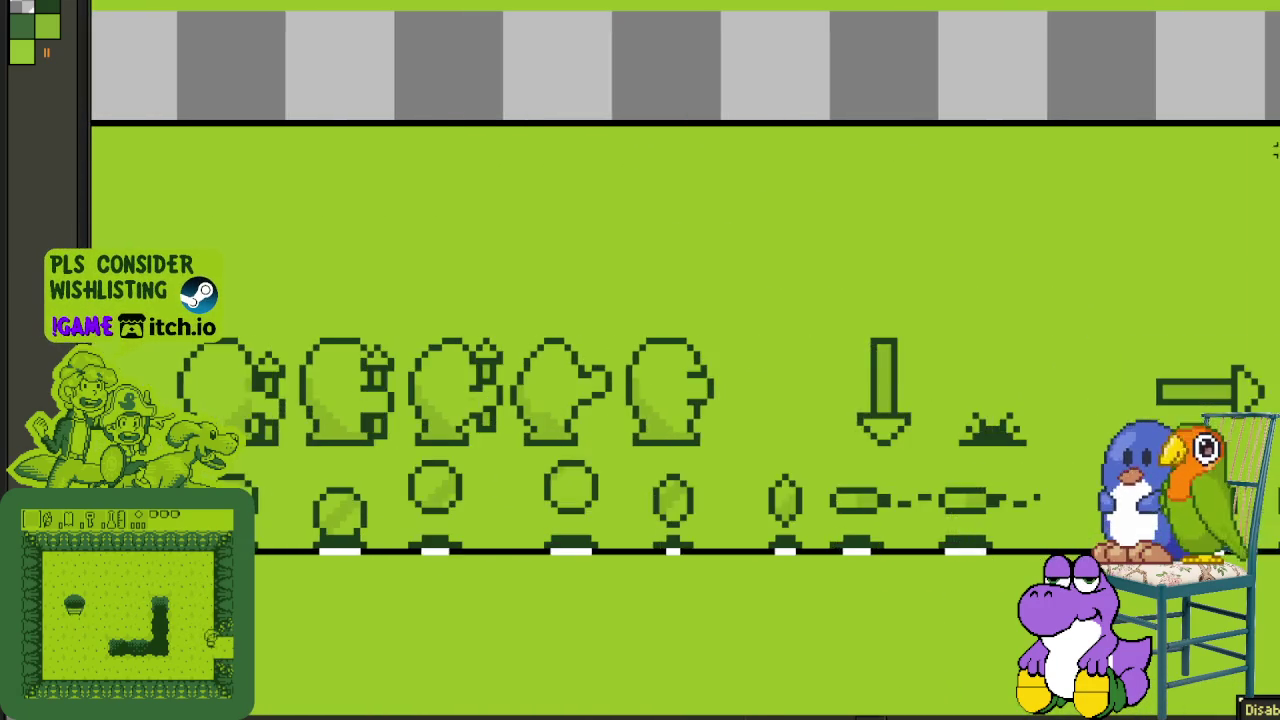
{"action": "scroll", "coordinate": [926, 430], "scroll_direction": "right", "scroll_amount": 2}
{"action": "scroll", "coordinate": [926, 430], "scroll_direction": "right", "scroll_amount": 3}
{"action": "scroll", "coordinate": [926, 430], "scroll_direction": "right", "scroll_amount": 5}
{"action": "scroll", "coordinate": [903, 74], "scroll_direction": "right", "scroll_amount": 2}
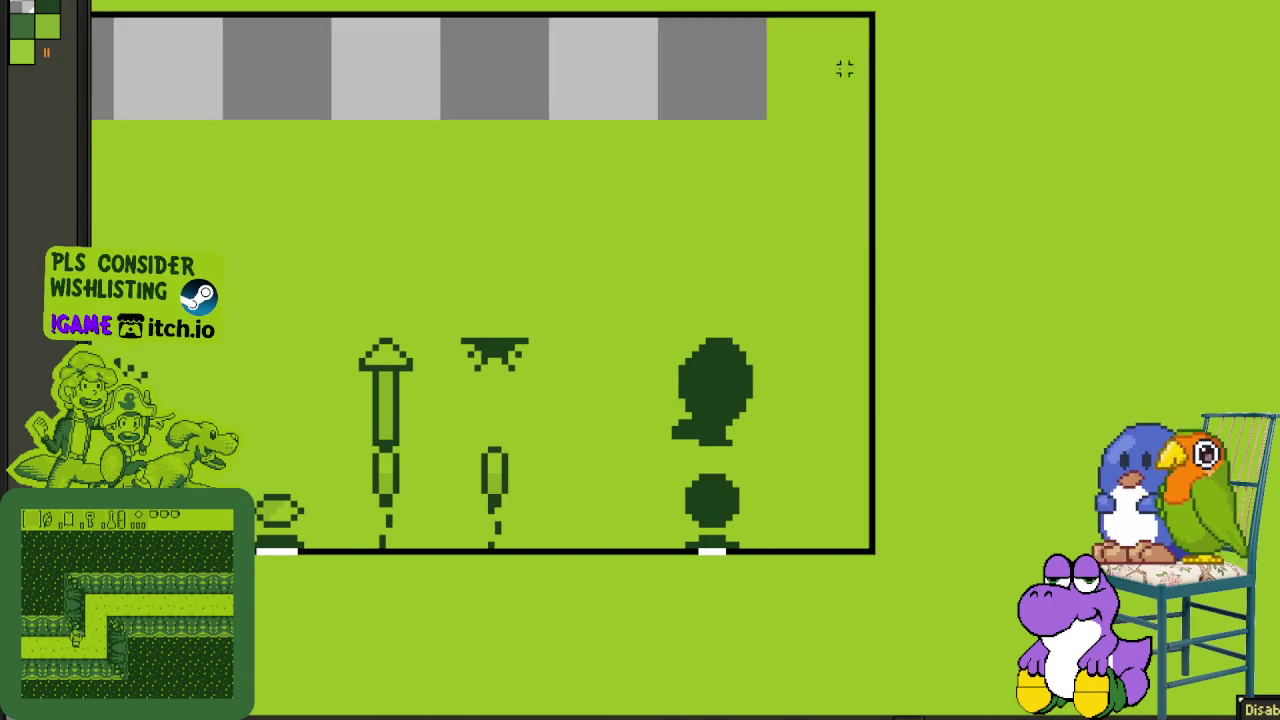
{"action": "scroll", "coordinate": [717, 163], "scroll_direction": "down", "scroll_amount": 2}
{"action": "scroll", "coordinate": [580, 209], "scroll_direction": "down", "scroll_amount": 2}
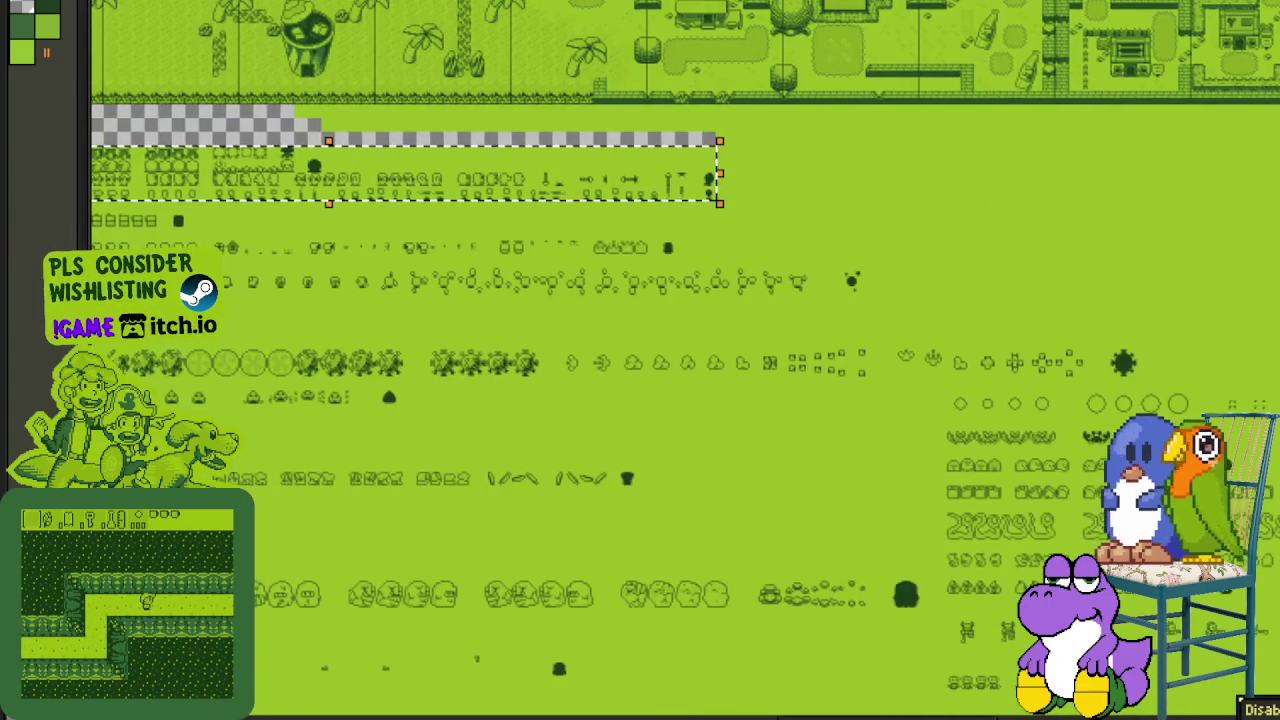
{"action": "scroll", "coordinate": [440, 183], "scroll_direction": "left", "scroll_amount": 3}
{"action": "scroll", "coordinate": [440, 183], "scroll_direction": "up", "scroll_amount": 4}
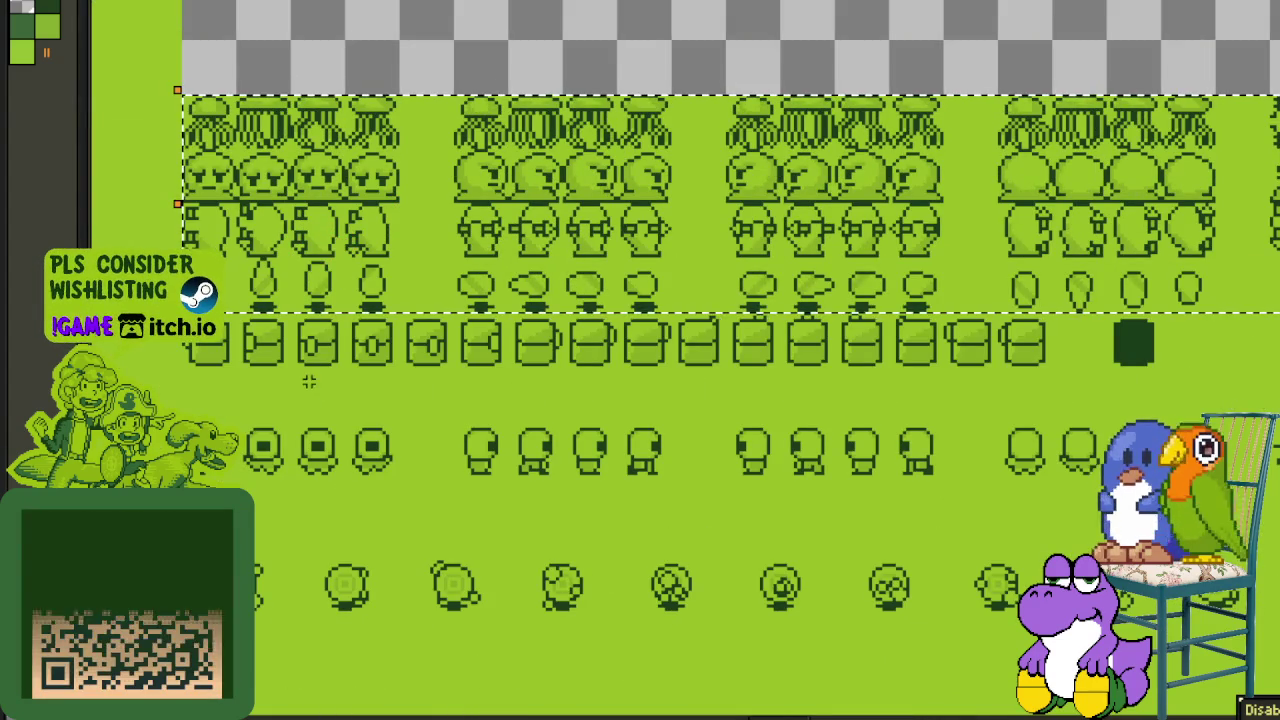
{"action": "scroll", "coordinate": [189, 369], "scroll_direction": "right", "scroll_amount": 1}
{"action": "scroll", "coordinate": [189, 369], "scroll_direction": "right", "scroll_amount": 3}
{"action": "scroll", "coordinate": [189, 369], "scroll_direction": "right", "scroll_amount": 3}
{"action": "scroll", "coordinate": [189, 369], "scroll_direction": "right", "scroll_amount": 3}
{"action": "scroll", "coordinate": [685, 320], "scroll_direction": "right", "scroll_amount": 3}
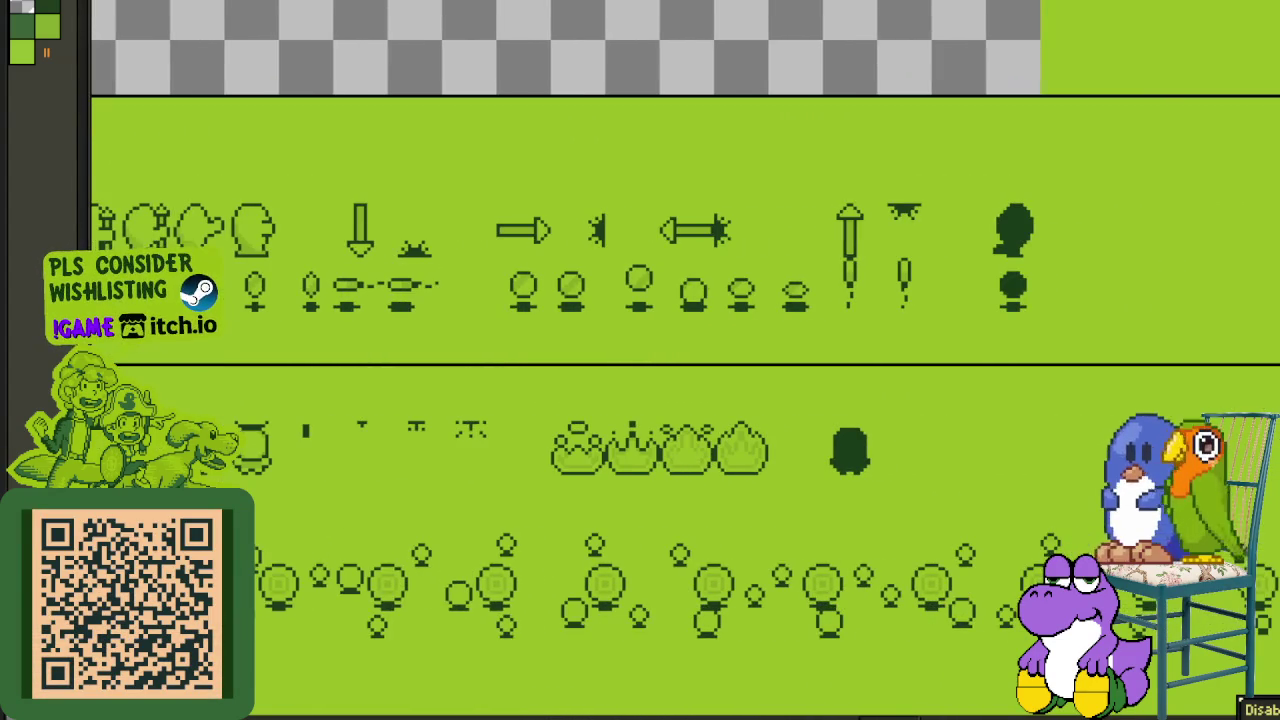
{"action": "scroll", "coordinate": [1021, 96], "scroll_direction": "down", "scroll_amount": 4}
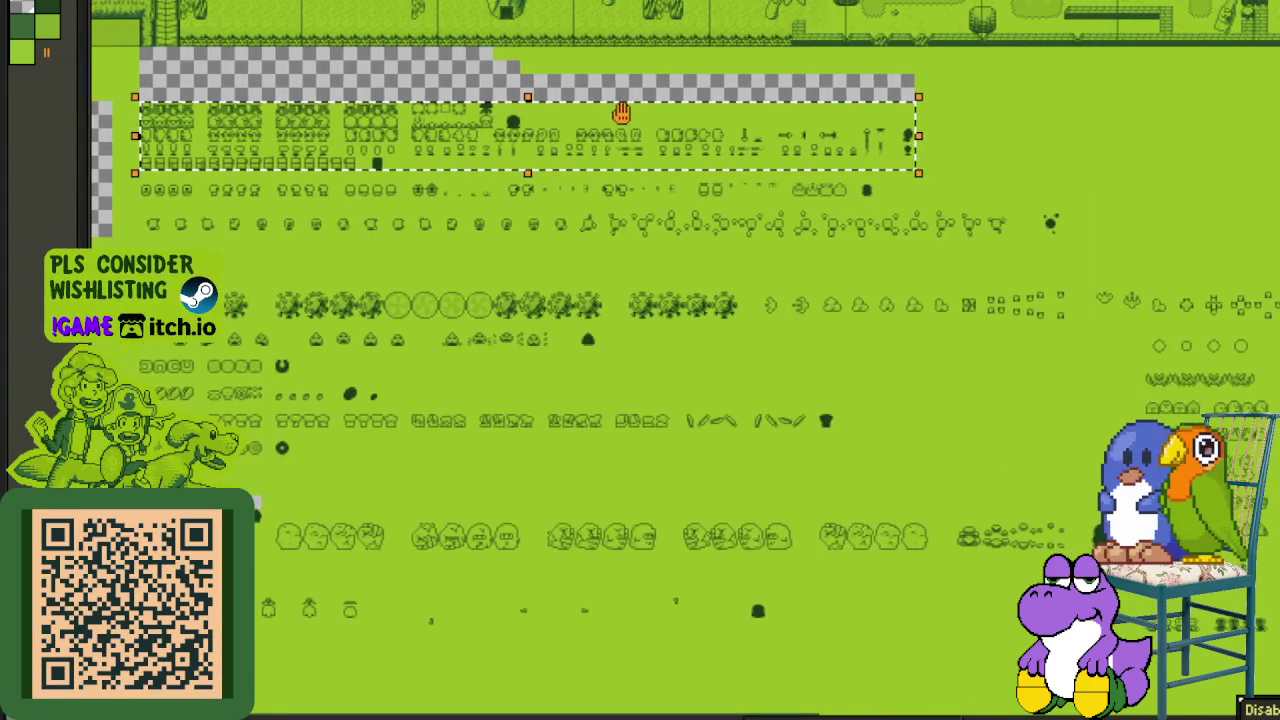
- Reselect the sprite area with Ctrl+A
{"action": "scroll", "coordinate": [214, 206], "scroll_direction": "up", "scroll_amount": 2}
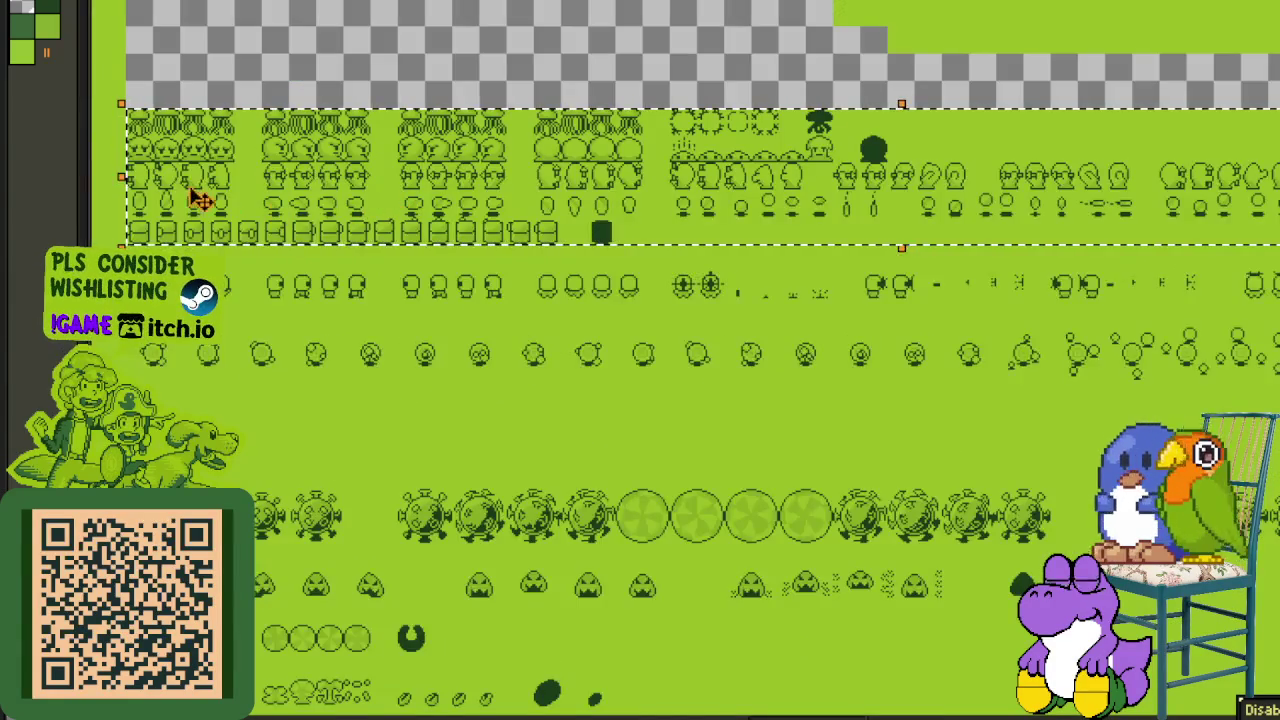
{"action": "scroll", "coordinate": [222, 228], "scroll_direction": "up", "scroll_amount": 2}
{"action": "scroll", "coordinate": [400, 260], "scroll_direction": "left", "scroll_amount": 3}
{"action": "scroll", "coordinate": [457, 280], "scroll_direction": "up", "scroll_amount": 1}
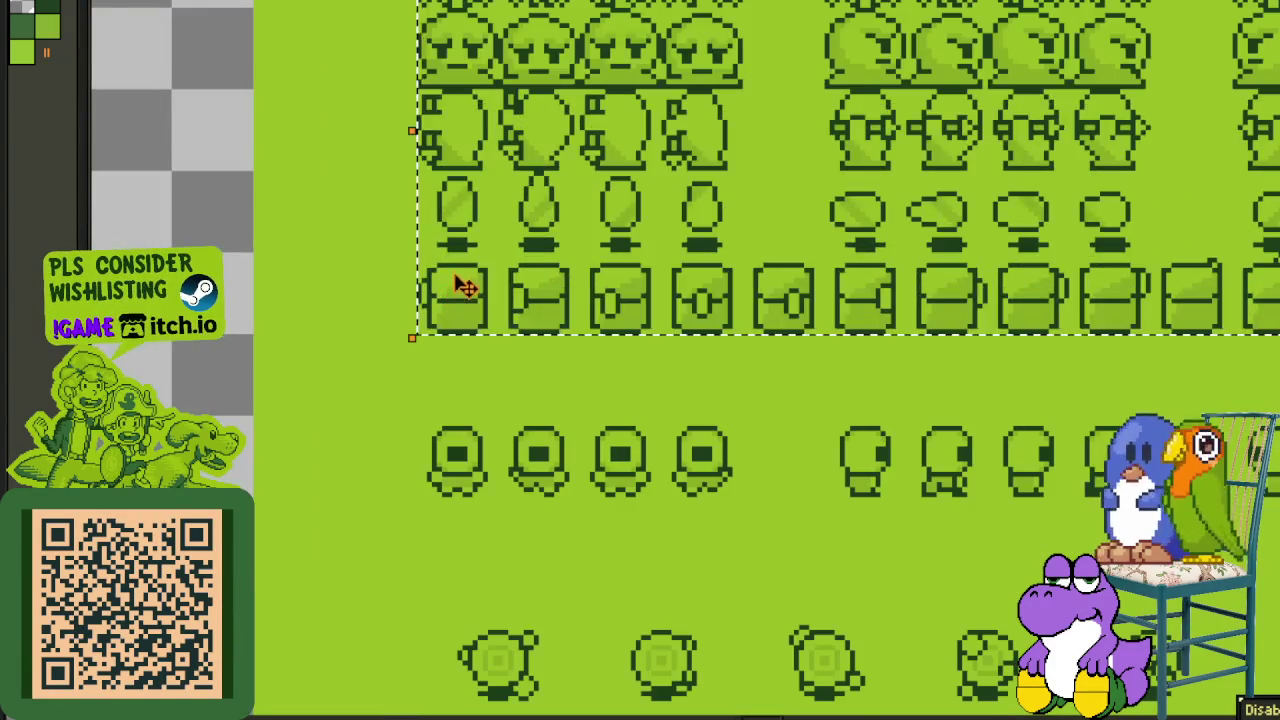
{"action": "scroll", "coordinate": [460, 358], "scroll_direction": "up", "scroll_amount": 1}
{"action": "scroll", "coordinate": [462, 358], "scroll_direction": "down", "scroll_amount": 1}
{"action": "scroll", "coordinate": [440, 460], "scroll_direction": "down", "scroll_amount": 1}
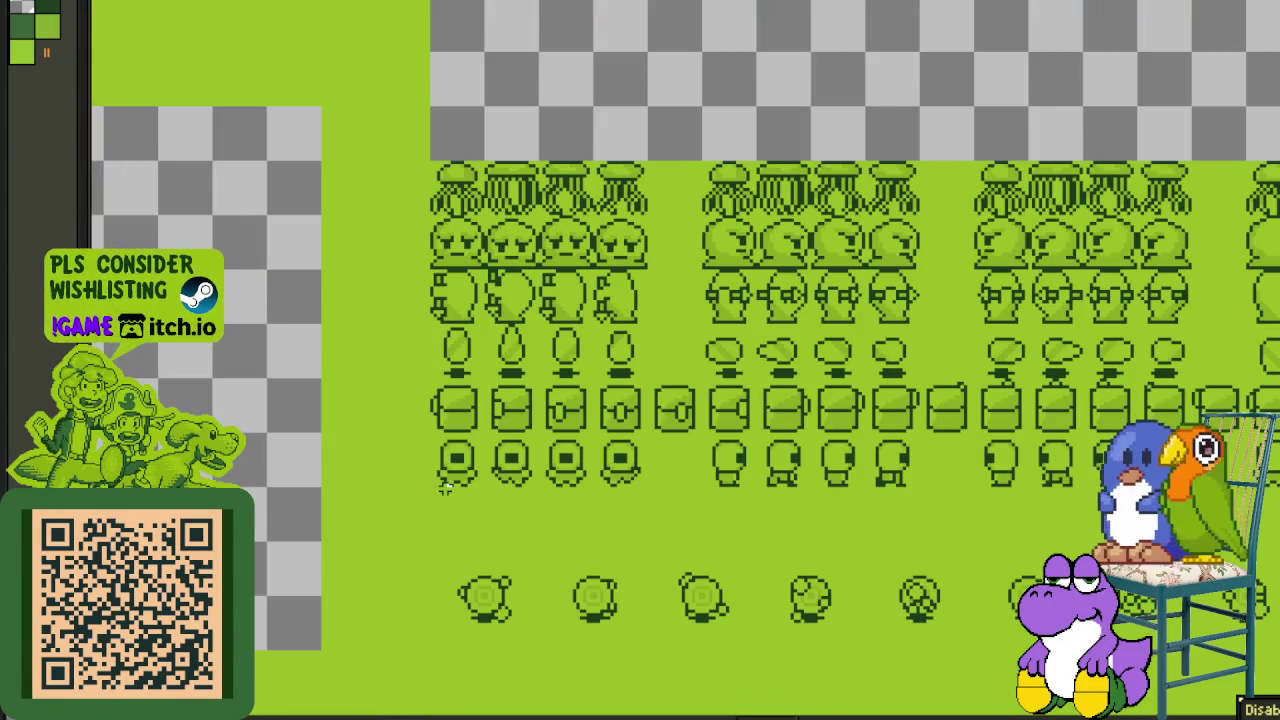
{"action": "scroll", "coordinate": [449, 487], "scroll_direction": "right", "scroll_amount": 5}
{"action": "scroll", "coordinate": [449, 487], "scroll_direction": "right", "scroll_amount": 5}
{"action": "scroll", "coordinate": [449, 487], "scroll_direction": "right", "scroll_amount": 5}
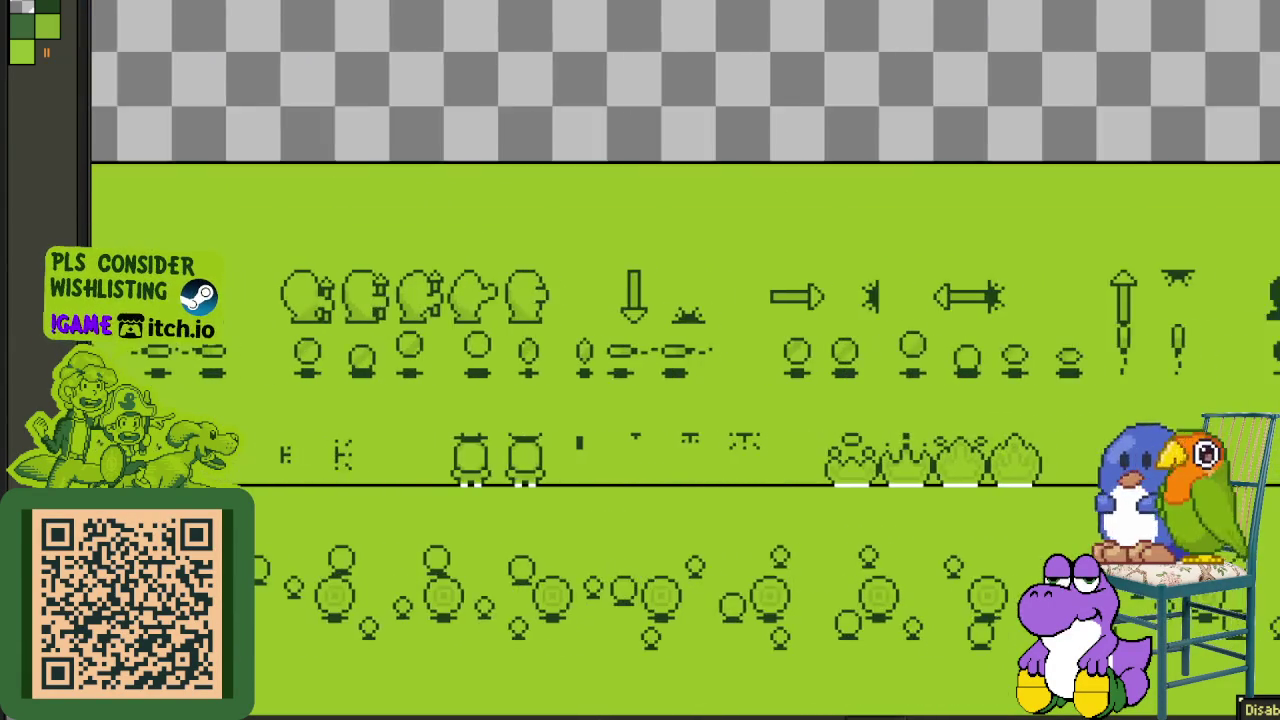
{"action": "scroll", "coordinate": [640, 400], "scroll_direction": "right", "scroll_amount": 3}
{"action": "key", "text": "ctrl+a"}
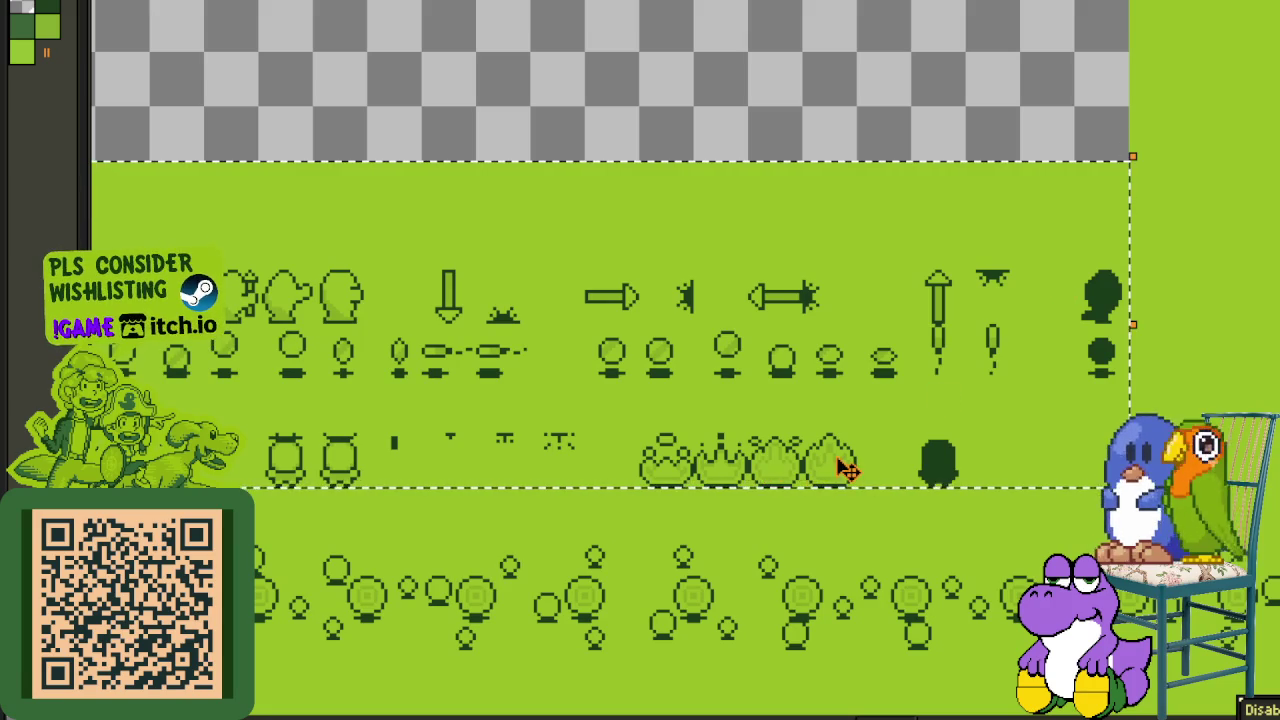
- Marquee-select the sprite block lying beneath the empty checkered gap
{"action": "scroll", "coordinate": [846, 508], "scroll_direction": "up", "scroll_amount": 1}
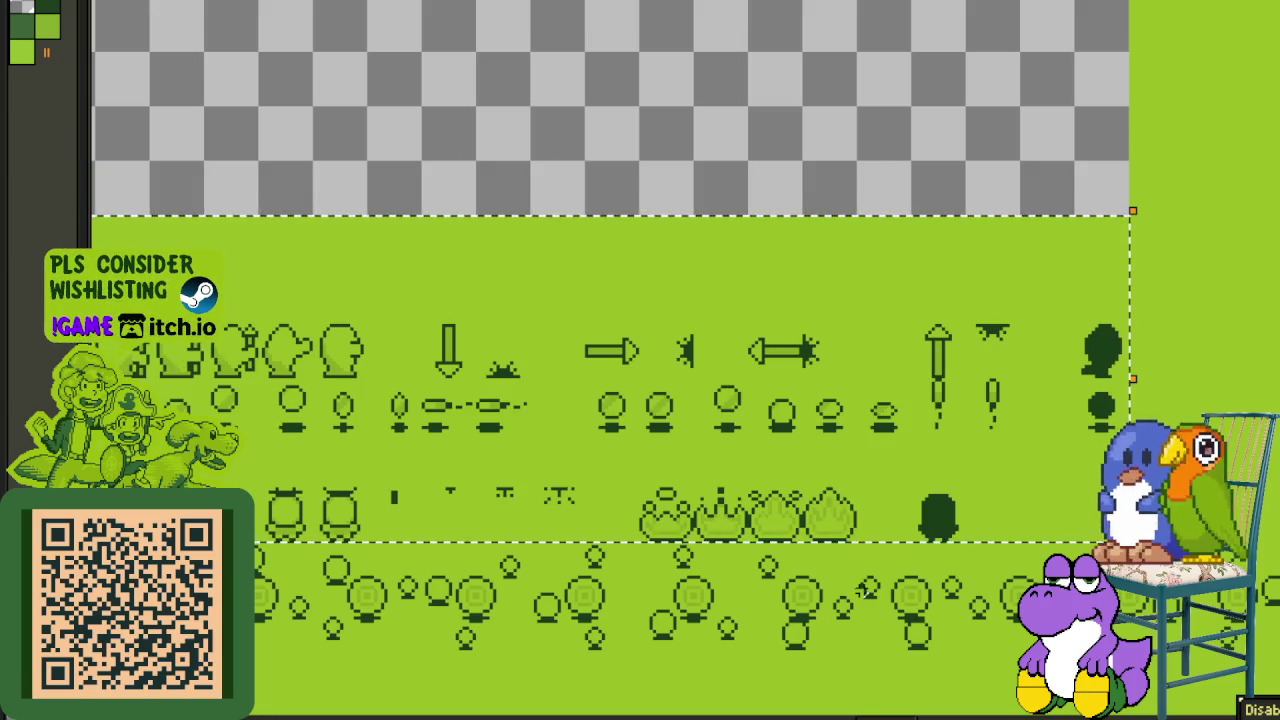
{"action": "scroll", "coordinate": [860, 500], "scroll_direction": "down", "scroll_amount": 2}
{"action": "scroll", "coordinate": [850, 410], "scroll_direction": "right", "scroll_amount": 5}
{"action": "scroll", "coordinate": [850, 410], "scroll_direction": "down", "scroll_amount": 2}
{"action": "scroll", "coordinate": [872, 405], "scroll_direction": "down", "scroll_amount": 2}
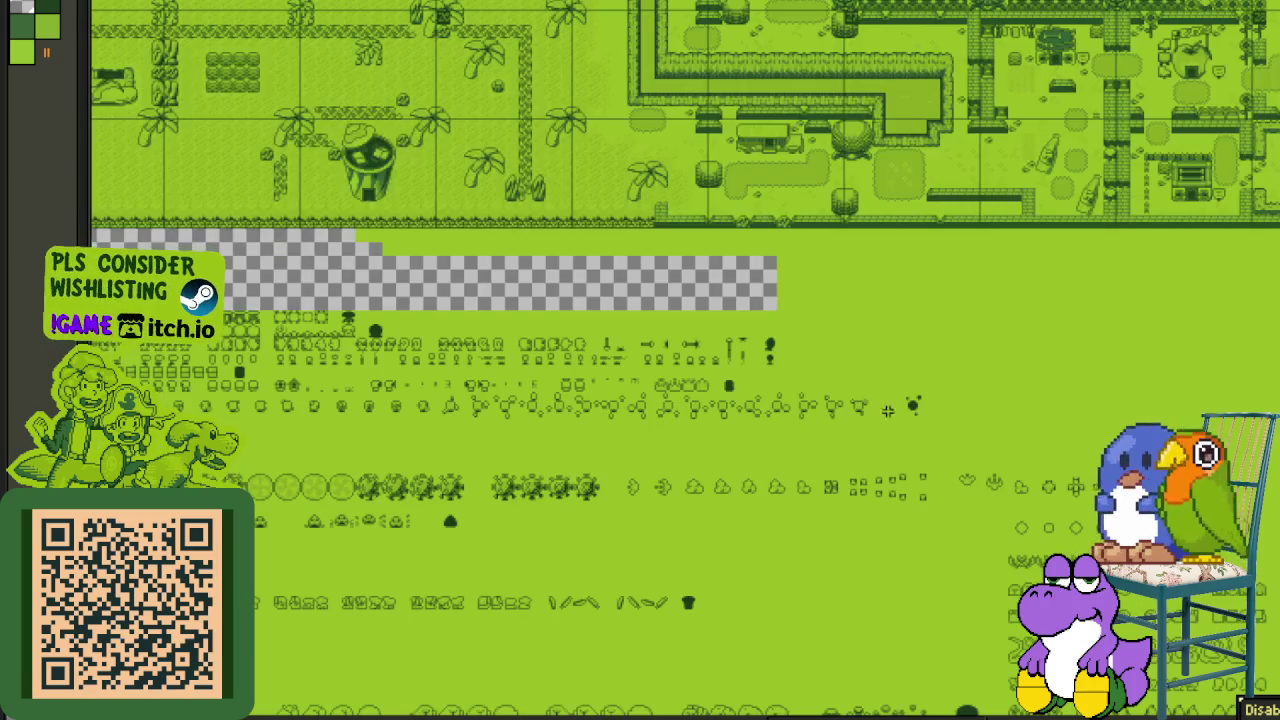
{"action": "scroll", "coordinate": [913, 395], "scroll_direction": "down", "scroll_amount": 1}
{"action": "scroll", "coordinate": [913, 395], "scroll_direction": "down", "scroll_amount": 2}
{"action": "scroll", "coordinate": [913, 385], "scroll_direction": "up", "scroll_amount": 2}
{"action": "scroll", "coordinate": [913, 378], "scroll_direction": "up", "scroll_amount": 2}
{"action": "scroll", "coordinate": [913, 378], "scroll_direction": "up", "scroll_amount": 2}
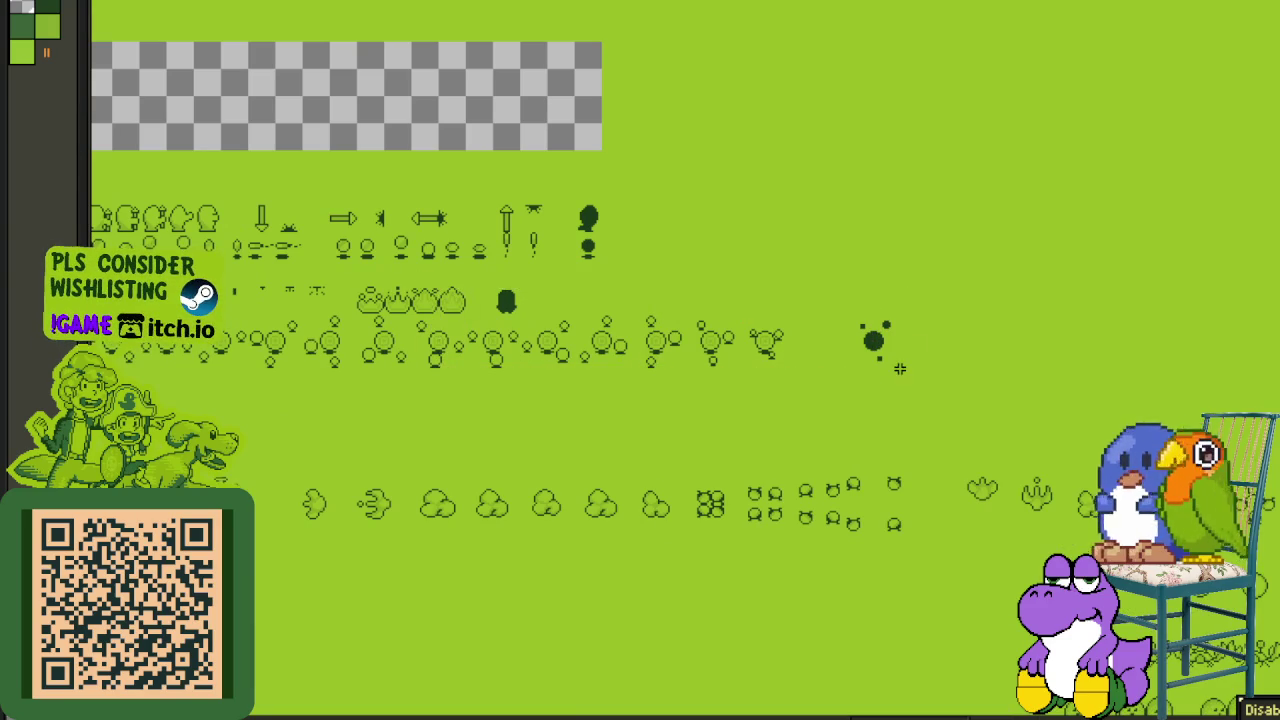
{"action": "scroll", "coordinate": [848, 353], "scroll_direction": "down", "scroll_amount": 2}
{"action": "scroll", "coordinate": [438, 160], "scroll_direction": "up", "scroll_amount": 3}
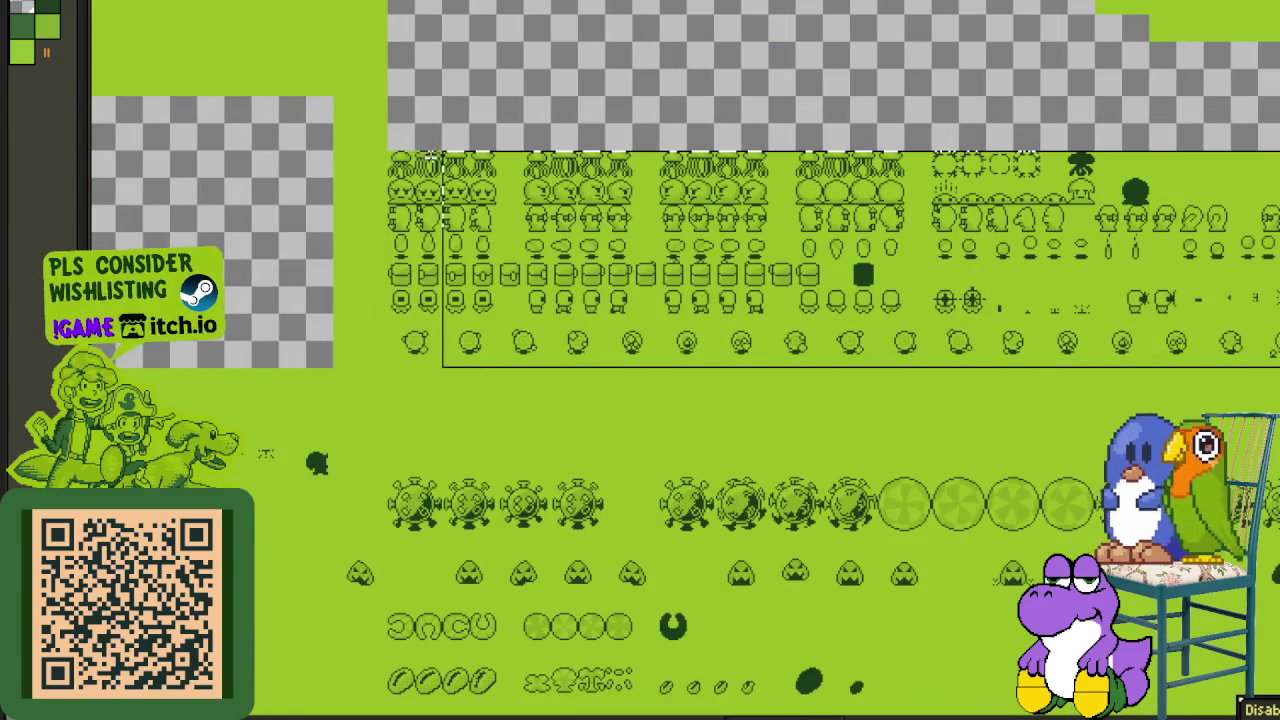
{"action": "scroll", "coordinate": [757, 302], "scroll_direction": "down", "scroll_amount": 1}
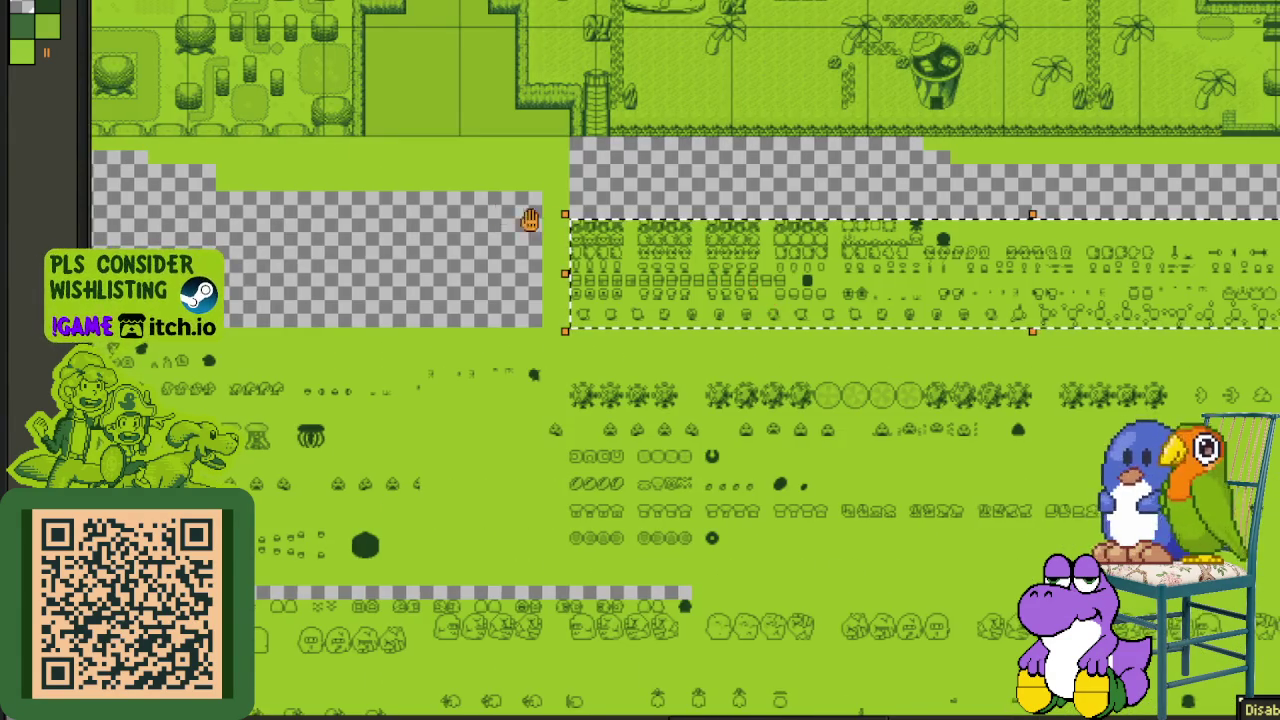
{"action": "scroll", "coordinate": [543, 214], "scroll_direction": "down", "scroll_amount": 1}
{"action": "scroll", "coordinate": [400, 235], "scroll_direction": "up", "scroll_amount": 3}
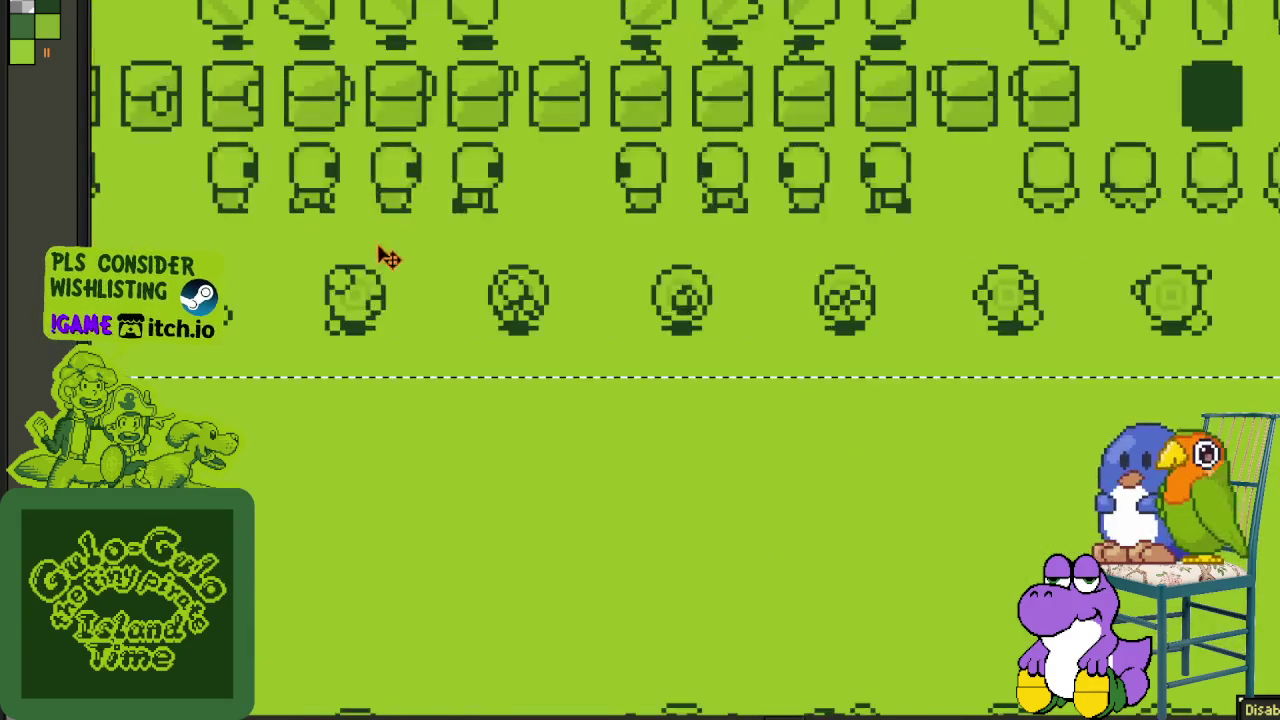
{"action": "scroll", "coordinate": [441, 249], "scroll_direction": "down", "scroll_amount": 3}
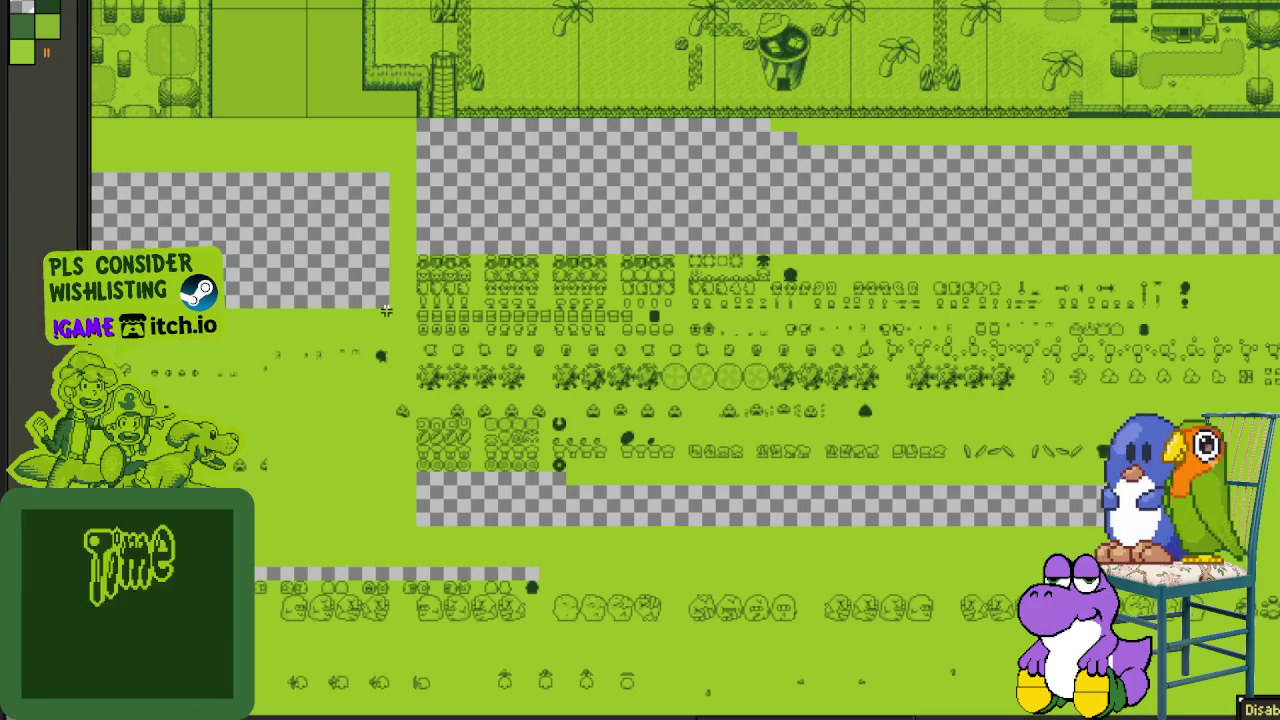
{"action": "left_click_drag", "start_coordinate": [388, 310], "coordinate": [146, 512]}
{"action": "scroll", "coordinate": [685, 355], "scroll_direction": "left", "scroll_amount": 3}
{"action": "scroll", "coordinate": [685, 355], "scroll_direction": "left", "scroll_amount": 2}
{"action": "scroll", "coordinate": [685, 355], "scroll_direction": "left", "scroll_amount": 2}
{"action": "scroll", "coordinate": [685, 355], "scroll_direction": "left", "scroll_amount": 2}
{"action": "scroll", "coordinate": [685, 355], "scroll_direction": "left", "scroll_amount": 1}
{"action": "scroll", "coordinate": [685, 355], "scroll_direction": "left", "scroll_amount": 1}
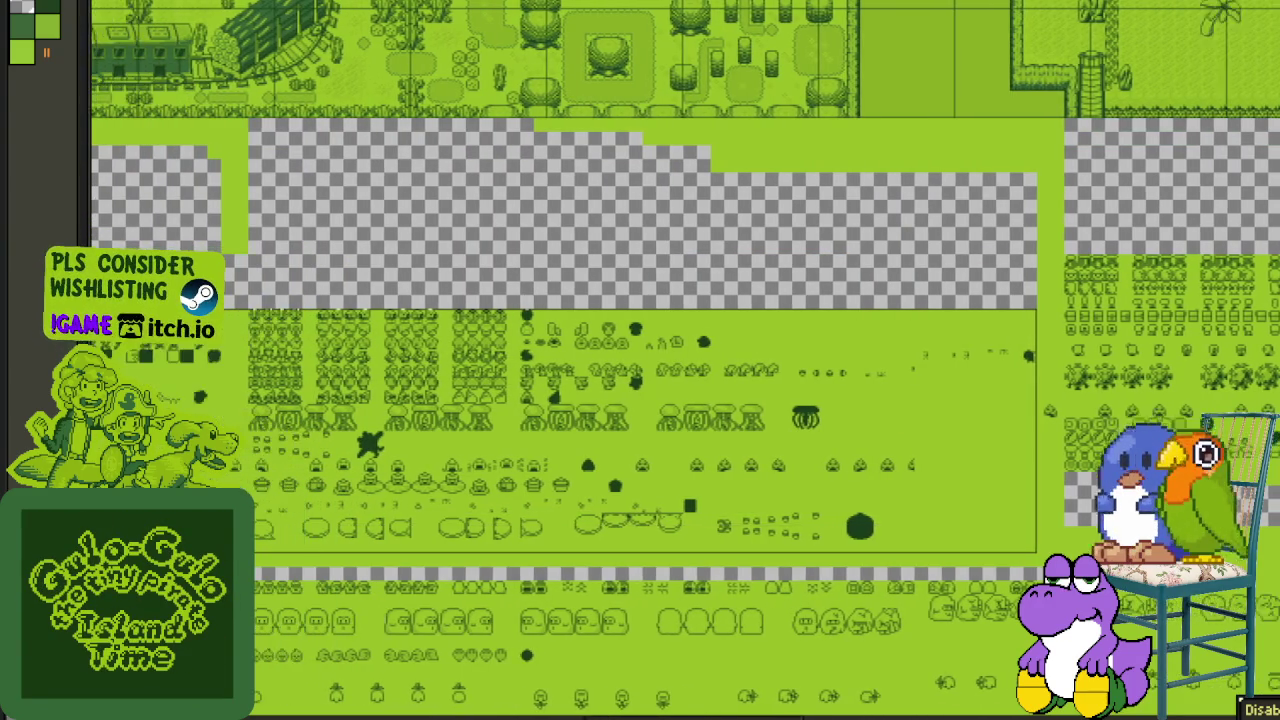
{"action": "scroll", "coordinate": [685, 355], "scroll_direction": "left", "scroll_amount": 2}
{"action": "scroll", "coordinate": [685, 355], "scroll_direction": "left", "scroll_amount": 2}
{"action": "scroll", "coordinate": [685, 355], "scroll_direction": "left", "scroll_amount": 1}
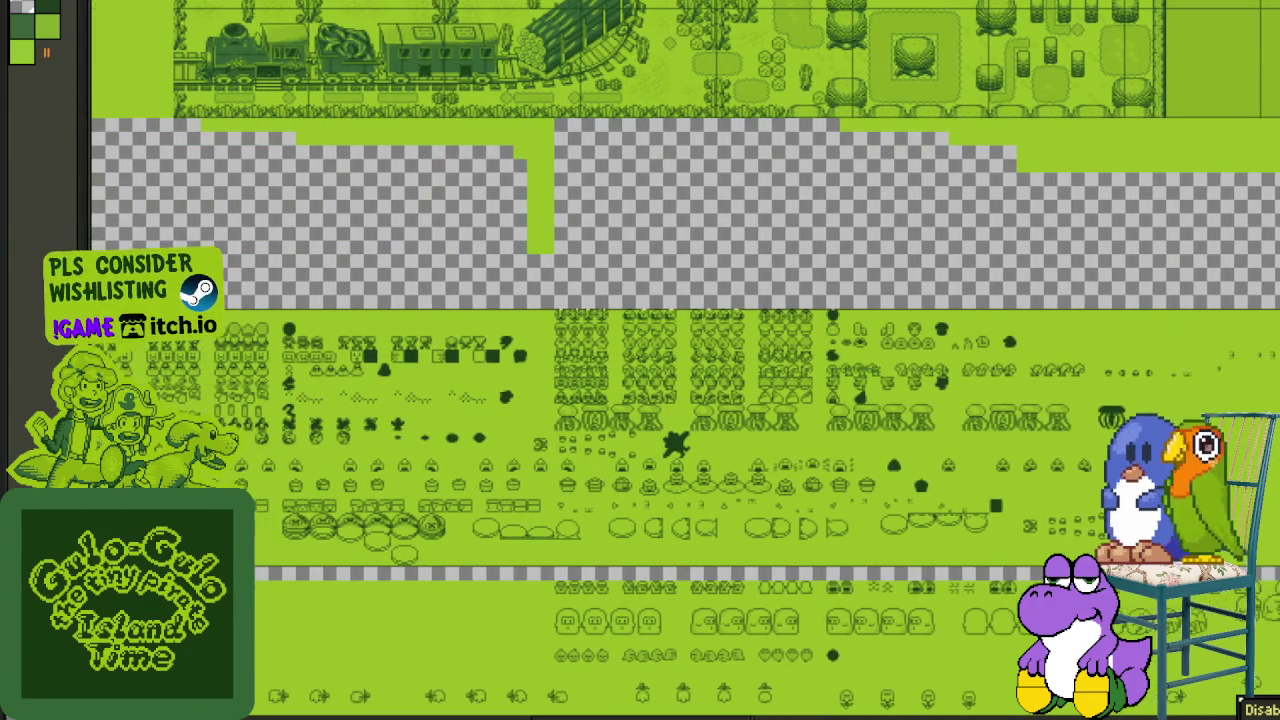
{"action": "scroll", "coordinate": [685, 355], "scroll_direction": "left", "scroll_amount": 1}
{"action": "scroll", "coordinate": [685, 355], "scroll_direction": "left", "scroll_amount": 1}
{"action": "scroll", "coordinate": [685, 355], "scroll_direction": "left", "scroll_amount": 1}
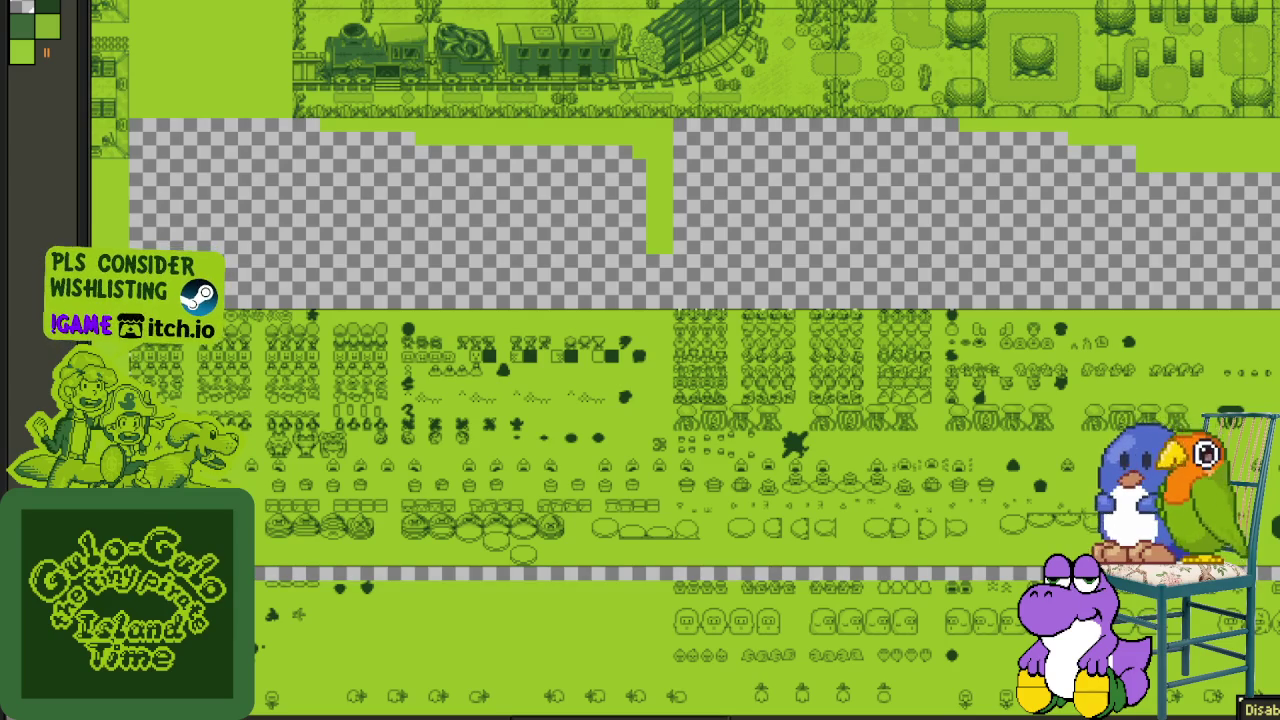
{"action": "scroll", "coordinate": [215, 395], "scroll_direction": "up", "scroll_amount": 1}
{"action": "scroll", "coordinate": [235, 474], "scroll_direction": "up", "scroll_amount": 1}
- Drag the selected sprite block up until it sits directly beneath the train map
{"action": "left_click_drag", "start_coordinate": [235, 474], "coordinate": [305, 673]}
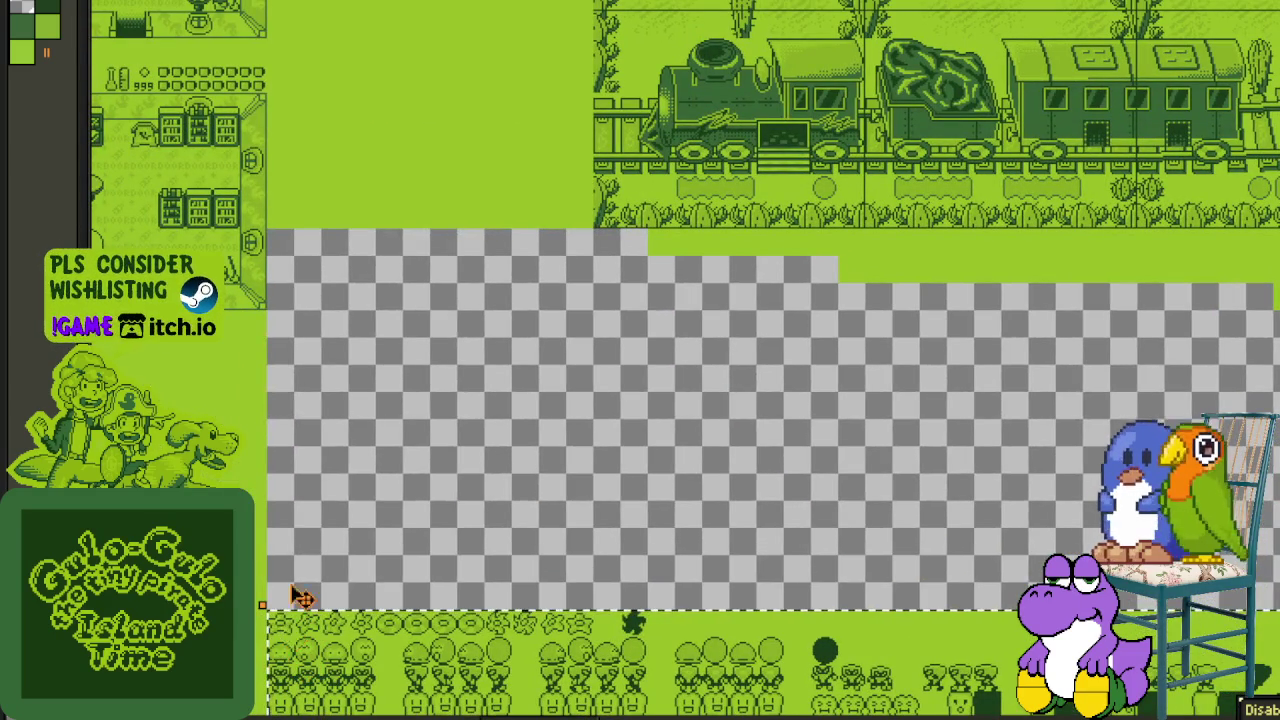
{"action": "left_click_drag", "start_coordinate": [293, 613], "coordinate": [300, 268]}
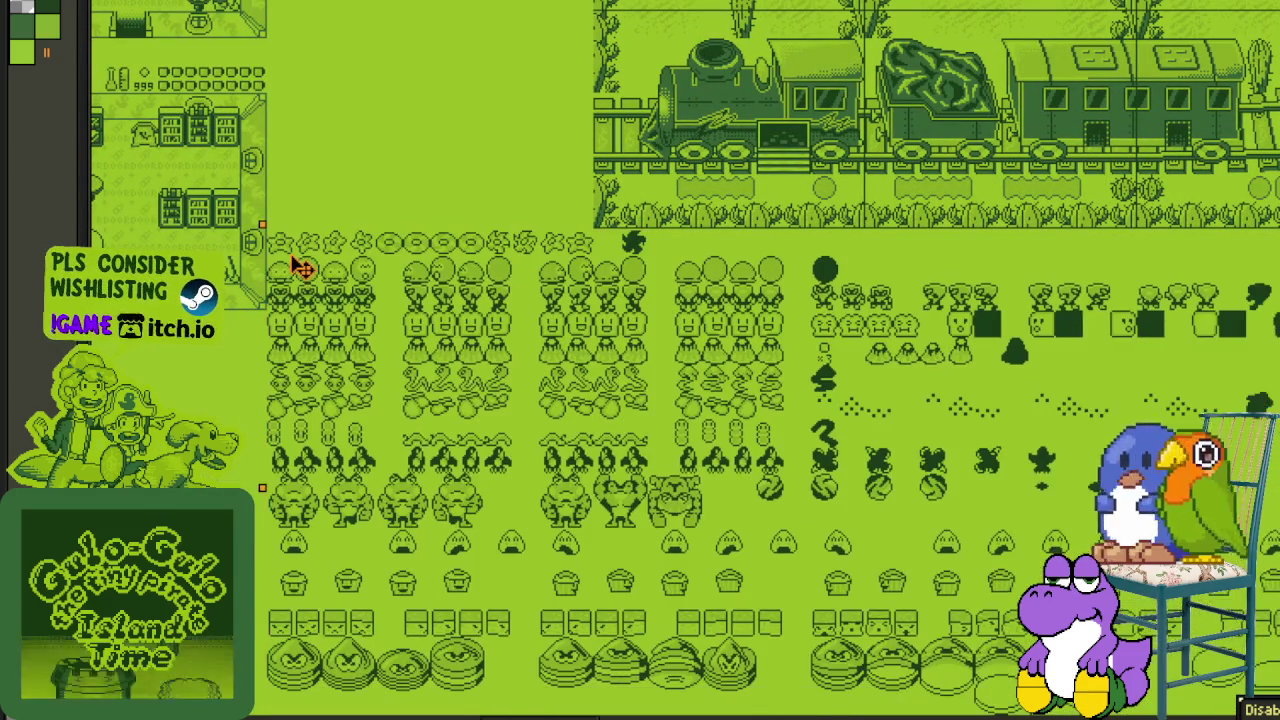
{"action": "scroll", "coordinate": [306, 380], "scroll_direction": "down", "scroll_amount": 2}
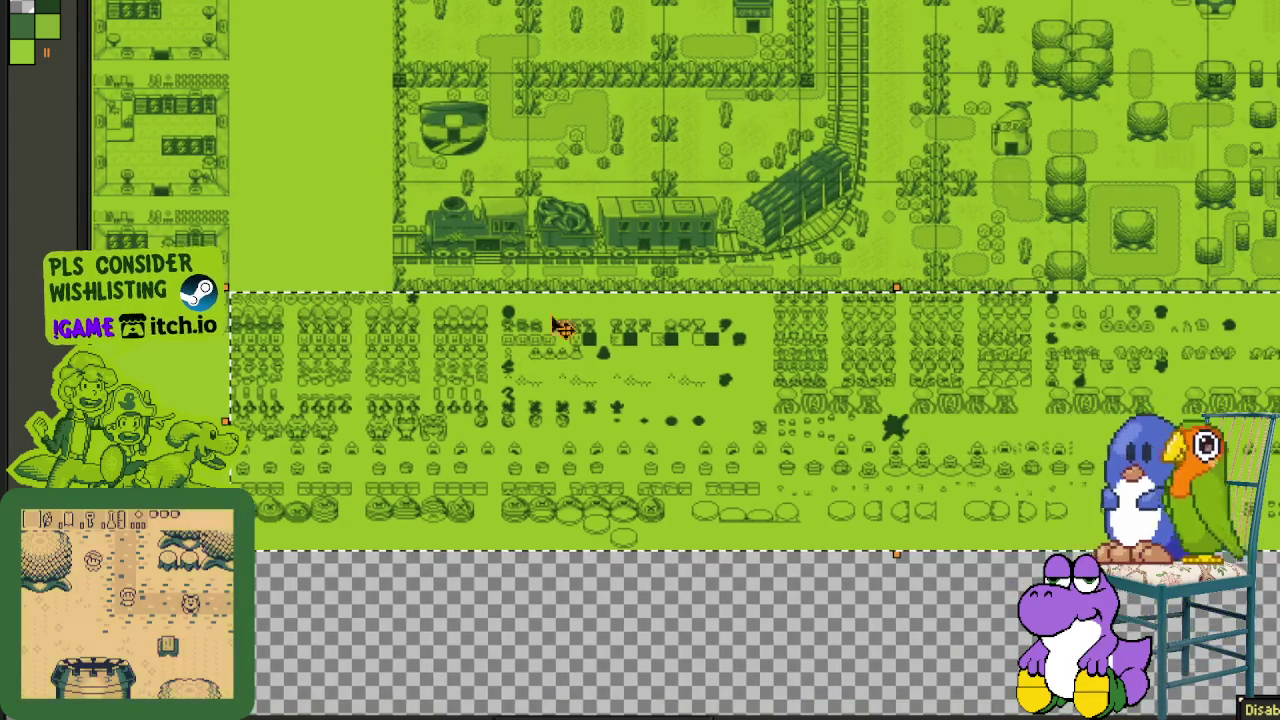
{"action": "scroll", "coordinate": [492, 325], "scroll_direction": "right", "scroll_amount": 3}
{"action": "scroll", "coordinate": [623, 583], "scroll_direction": "right", "scroll_amount": 5}
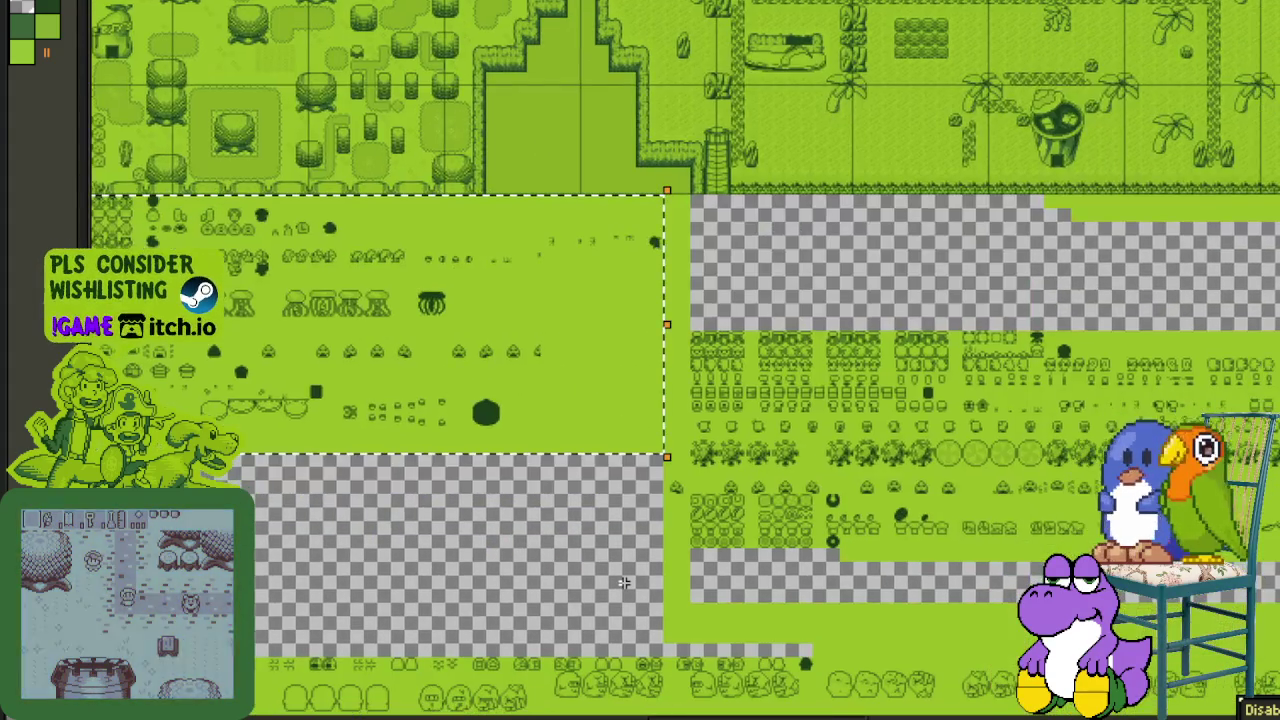
{"action": "scroll", "coordinate": [697, 488], "scroll_direction": "up", "scroll_amount": 2}
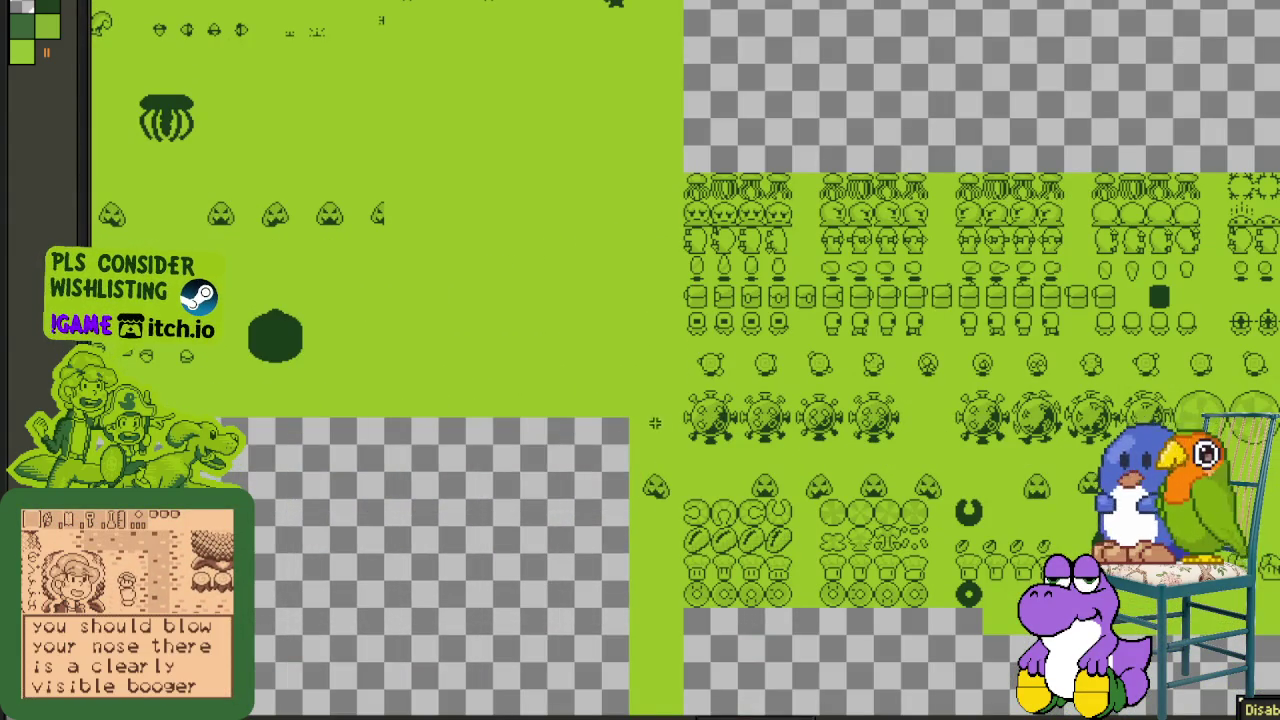
{"action": "scroll", "coordinate": [717, 290], "scroll_direction": "up", "scroll_amount": 2}
{"action": "scroll", "coordinate": [717, 290], "scroll_direction": "right", "scroll_amount": 1}
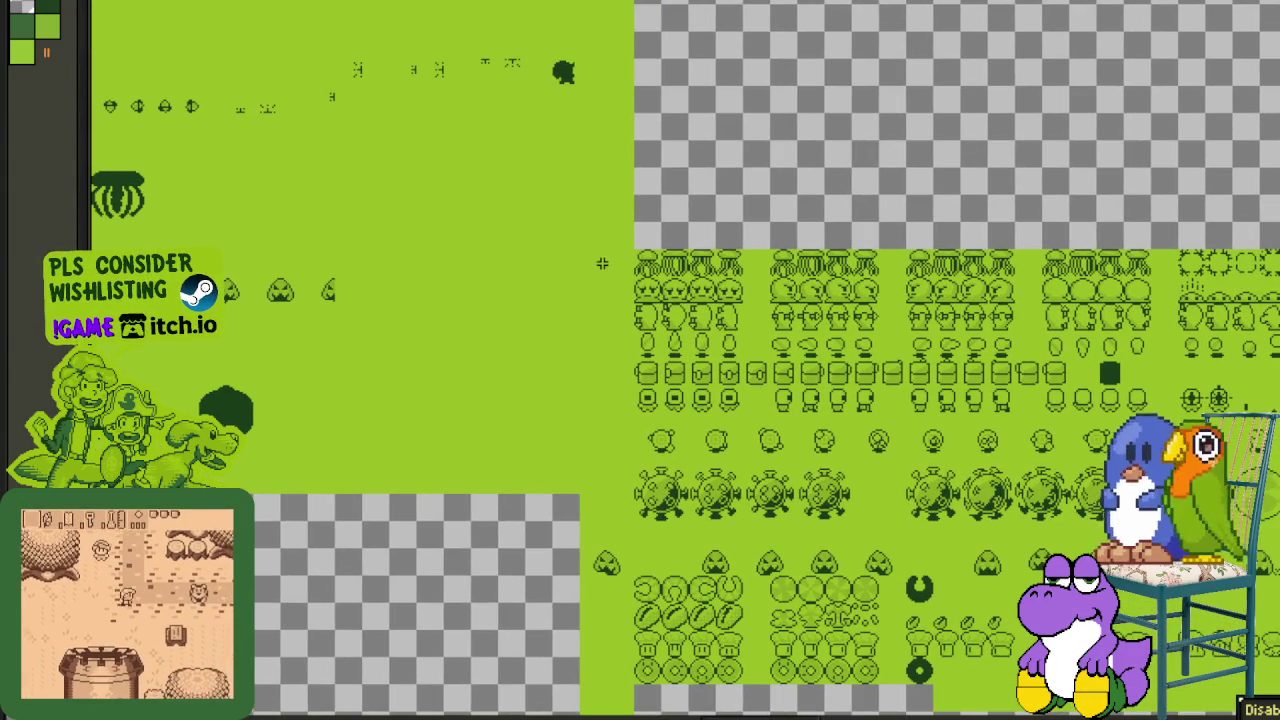
{"action": "scroll", "coordinate": [773, 469], "scroll_direction": "right", "scroll_amount": 3}
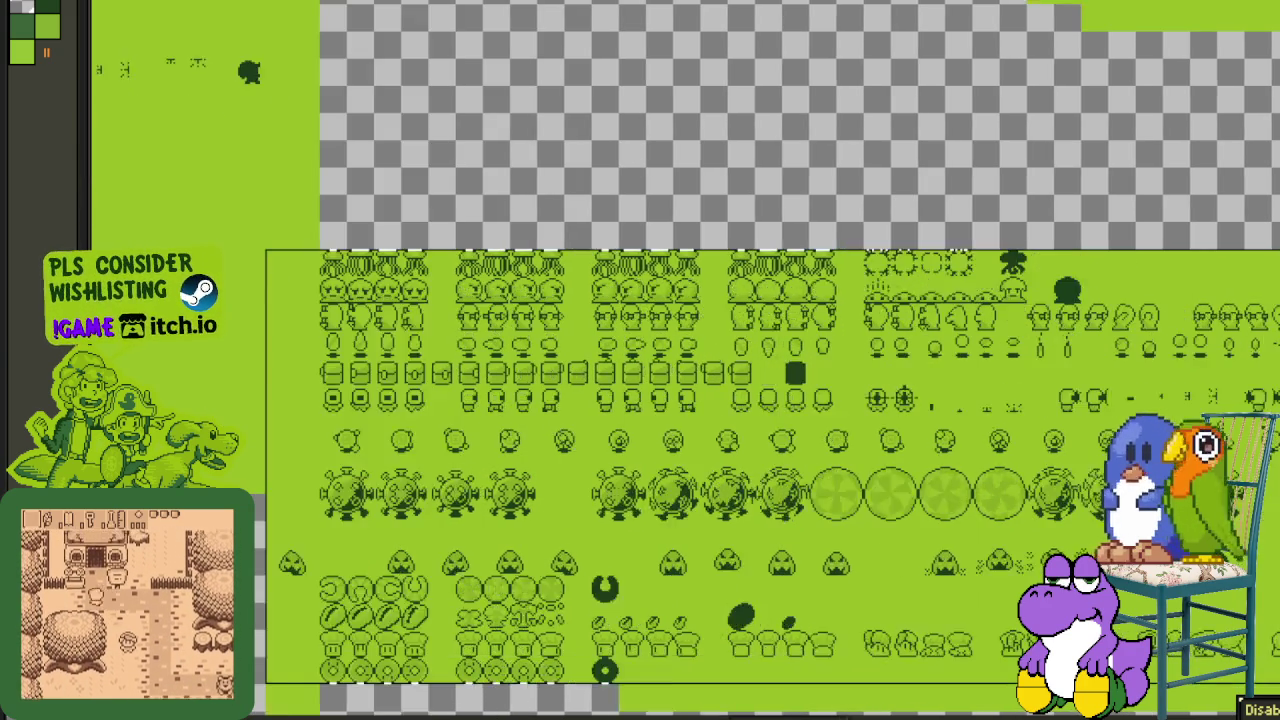
{"action": "scroll", "coordinate": [386, 251], "scroll_direction": "right", "scroll_amount": 8}
{"action": "scroll", "coordinate": [685, 400], "scroll_direction": "right", "scroll_amount": 5}
{"action": "scroll", "coordinate": [685, 400], "scroll_direction": "right", "scroll_amount": 6}
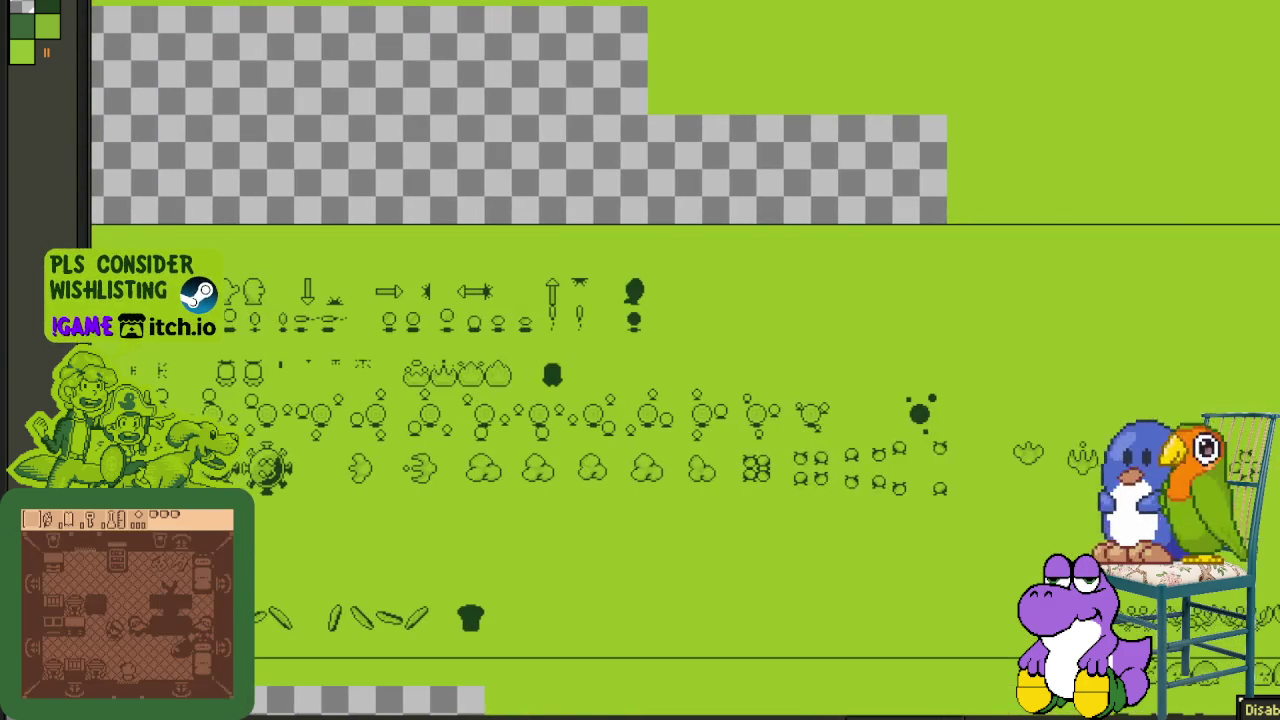
{"action": "scroll", "coordinate": [851, 638], "scroll_direction": "right", "scroll_amount": 3}
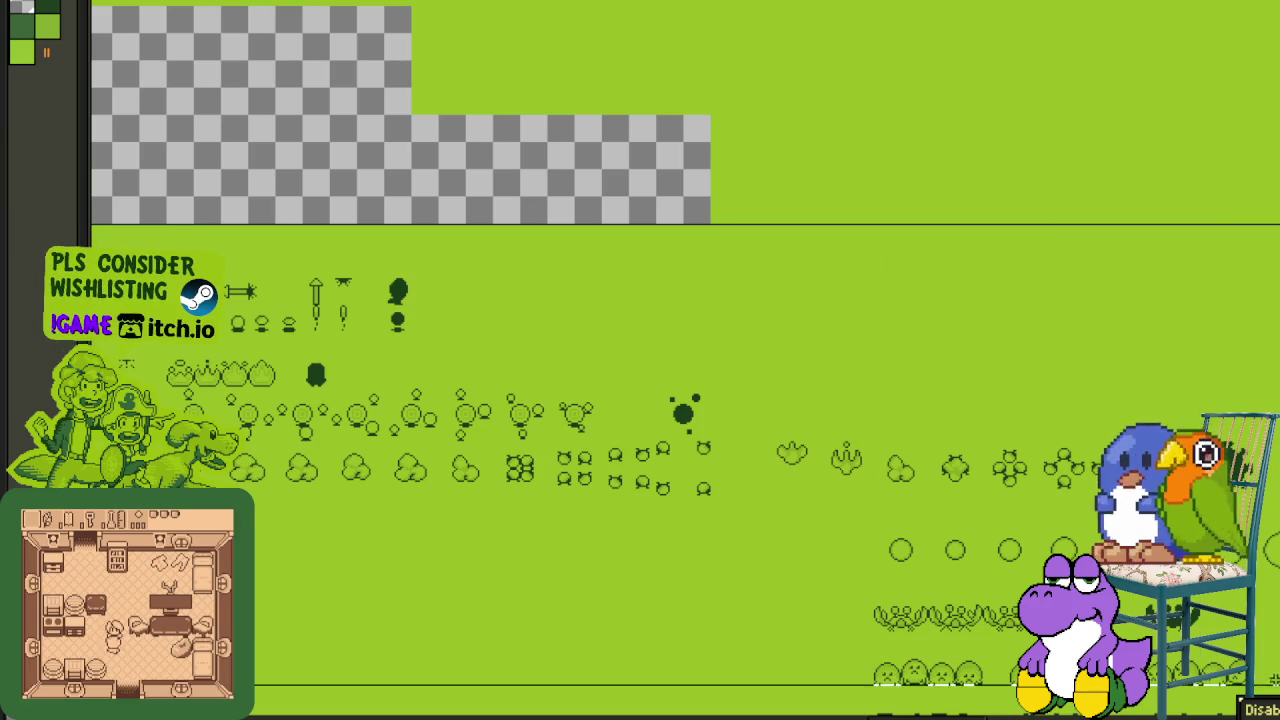
- Select the next block of sprite rows and drag it up into the gap
{"action": "left_click_drag", "start_coordinate": [727, 633], "coordinate": [1275, 633]}
{"action": "scroll", "coordinate": [640, 450], "scroll_direction": "right", "scroll_amount": 3}
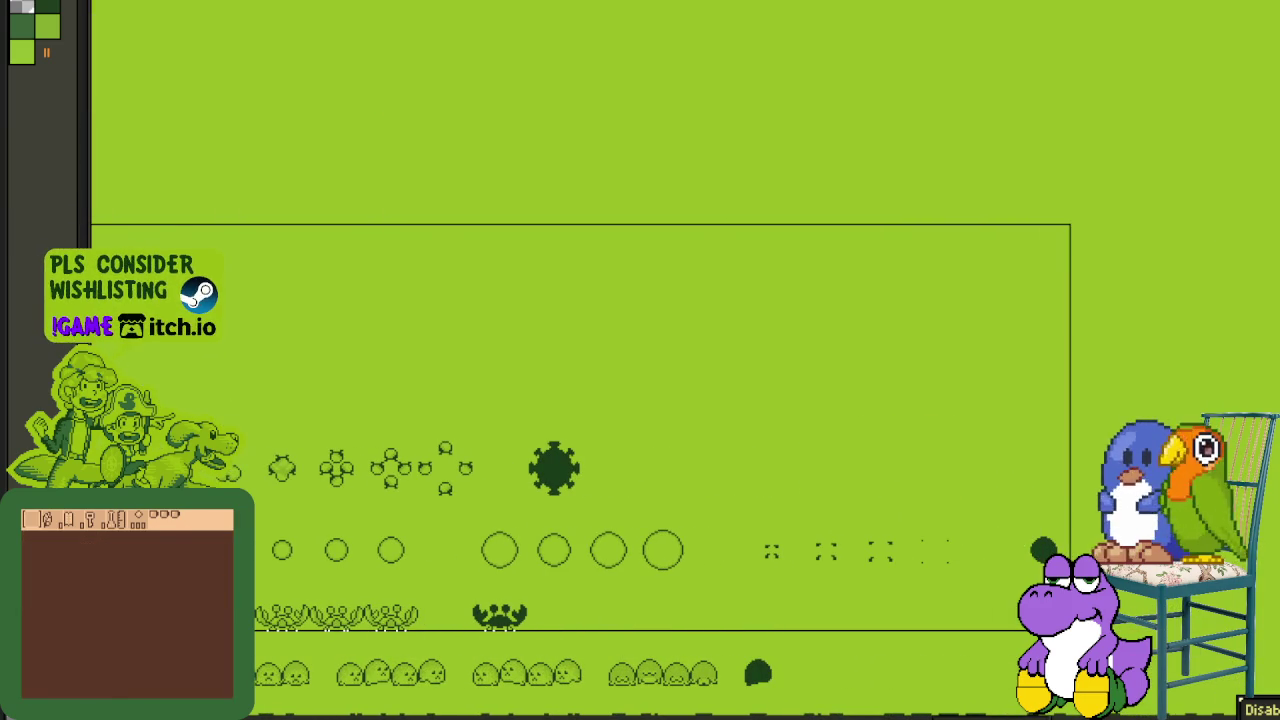
{"action": "scroll", "coordinate": [909, 591], "scroll_direction": "down", "scroll_amount": 3}
{"action": "scroll", "coordinate": [909, 591], "scroll_direction": "down", "scroll_amount": 3}
{"action": "scroll", "coordinate": [400, 470], "scroll_direction": "down", "scroll_amount": 2}
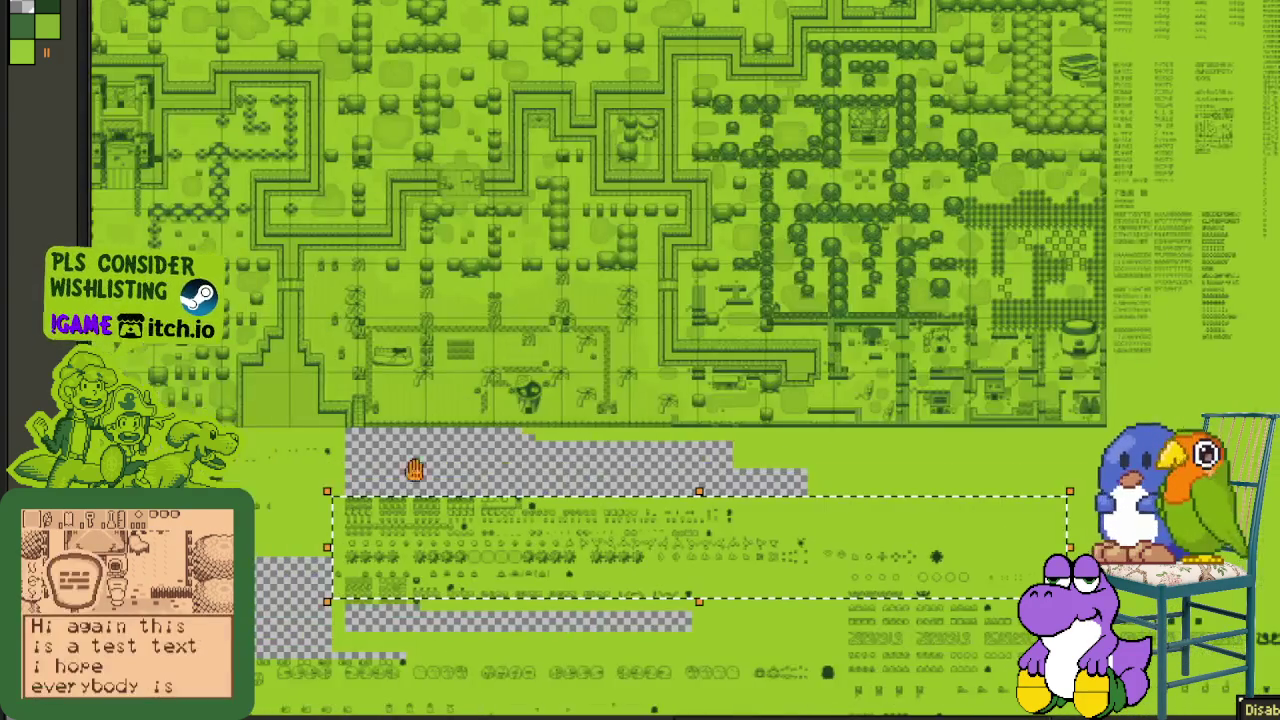
{"action": "scroll", "coordinate": [410, 520], "scroll_direction": "up", "scroll_amount": 1}
{"action": "scroll", "coordinate": [600, 540], "scroll_direction": "up", "scroll_amount": 3}
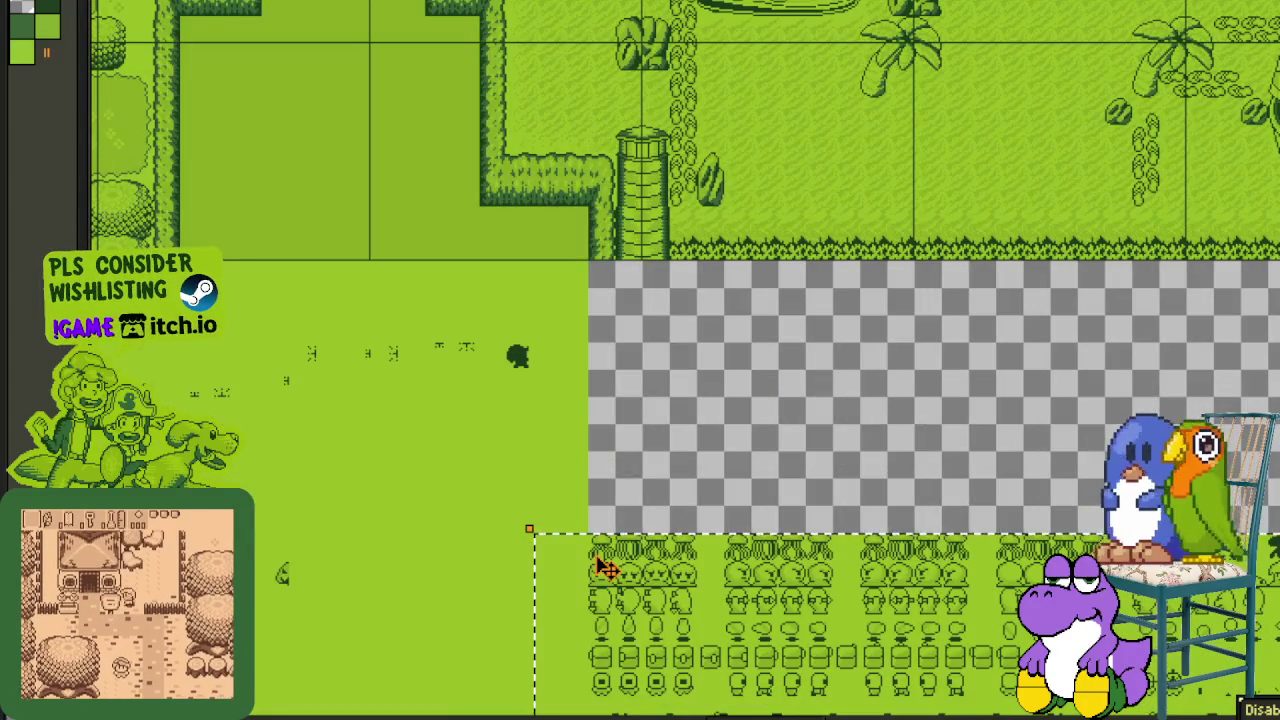
{"action": "mouse_move", "coordinate": [600, 545]}
{"action": "left_mouse_down"}
{"action": "mouse_move", "coordinate": [626, 343]}
{"action": "mouse_move", "coordinate": [610, 335]}
{"action": "mouse_move", "coordinate": [610, 293]}
{"action": "left_mouse_up"}
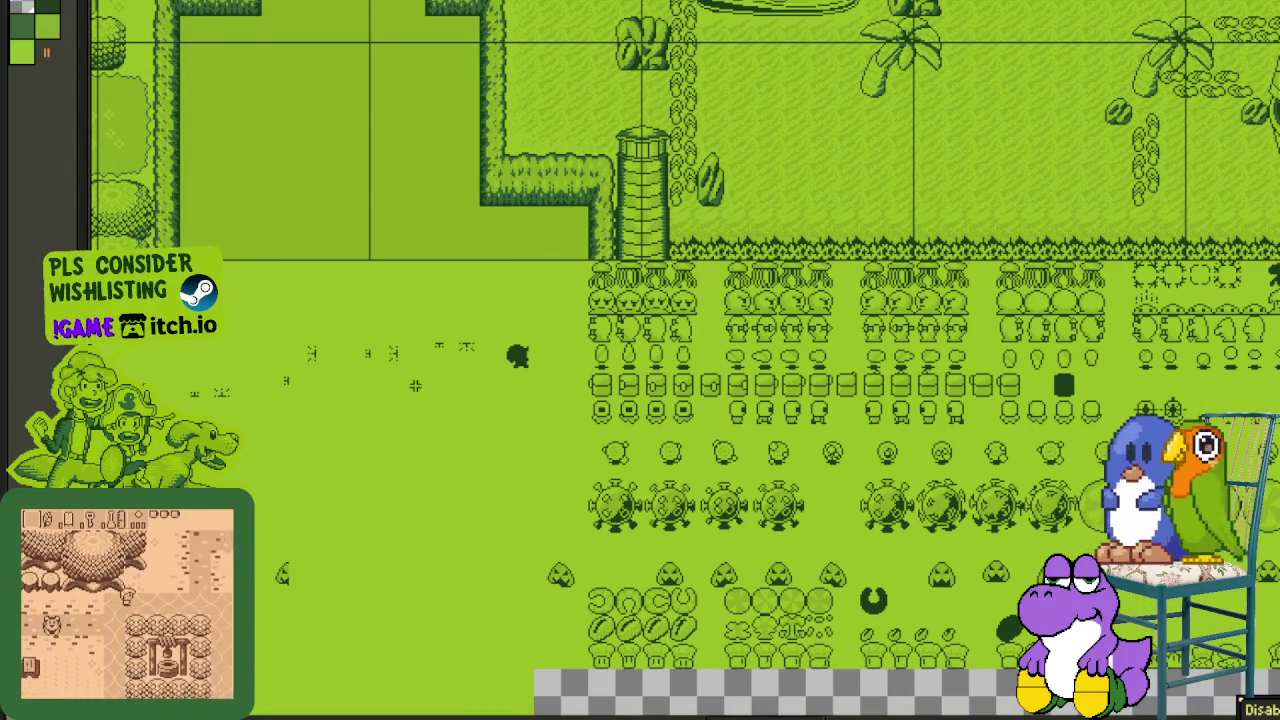
- Drop the moved block, clear the stray selection, and check for remaining gaps
{"action": "left_click", "coordinate": [451, 468]}
{"action": "left_click_drag", "start_coordinate": [288, 567], "coordinate": [506, 612]}
{"action": "left_click", "coordinate": [652, 503]}
{"action": "scroll", "coordinate": [652, 503], "scroll_direction": "down", "scroll_amount": 1}
{"action": "scroll", "coordinate": [655, 497], "scroll_direction": "down", "scroll_amount": 2}
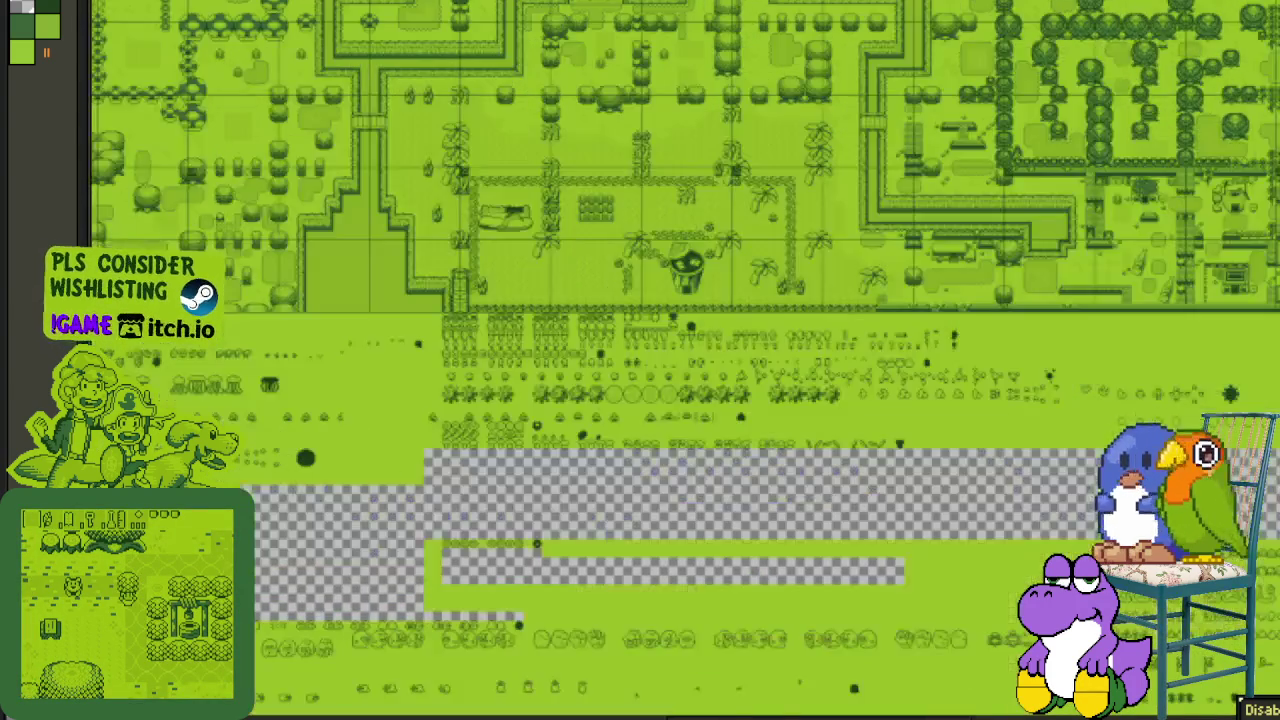
{"action": "scroll", "coordinate": [811, 487], "scroll_direction": "up", "scroll_amount": 1}
{"action": "left_click_drag", "start_coordinate": [419, 513], "coordinate": [354, 503]}
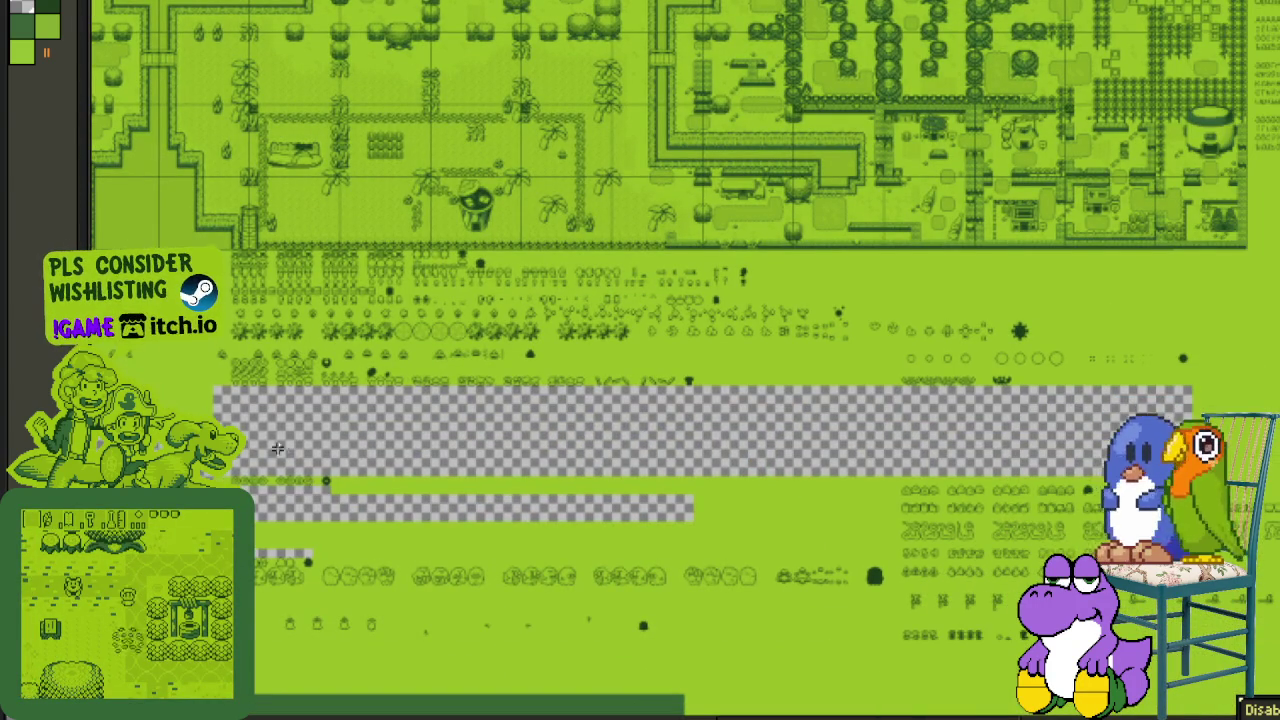
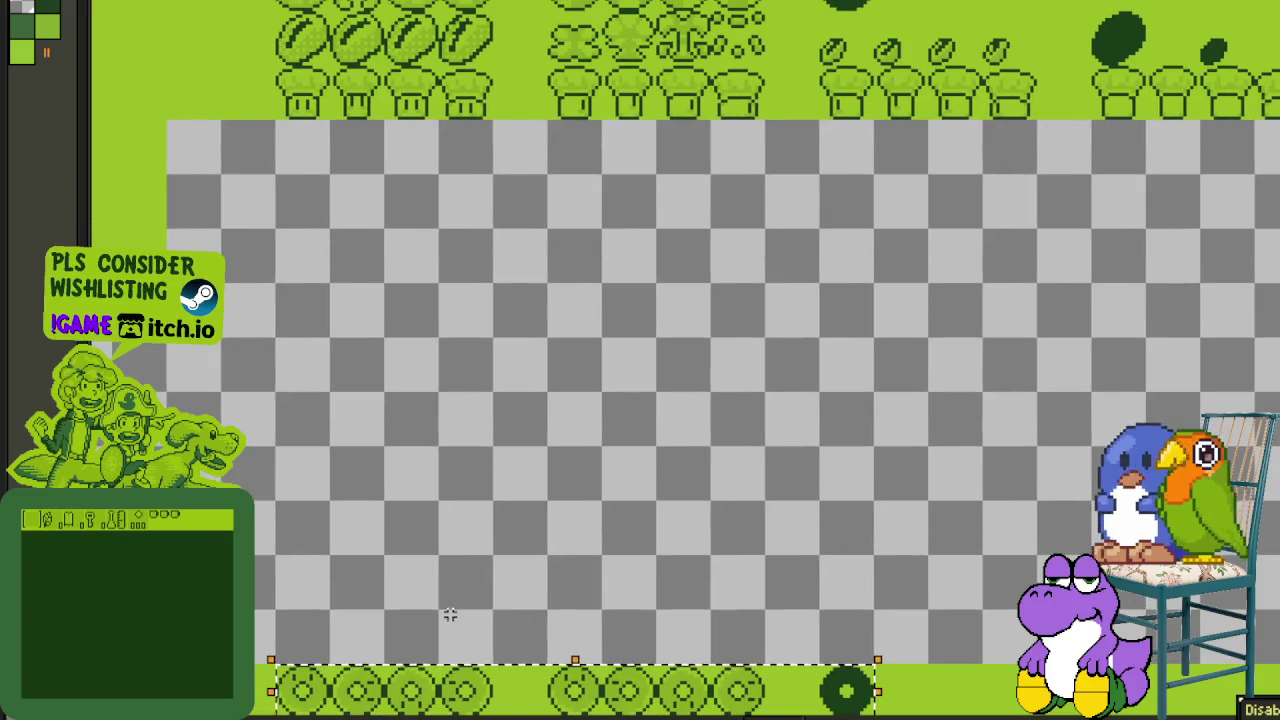
- Drag the circle sprite row up to close the gap above it
{"action": "left_click_drag", "start_coordinate": [325, 713], "coordinate": [325, 168]}
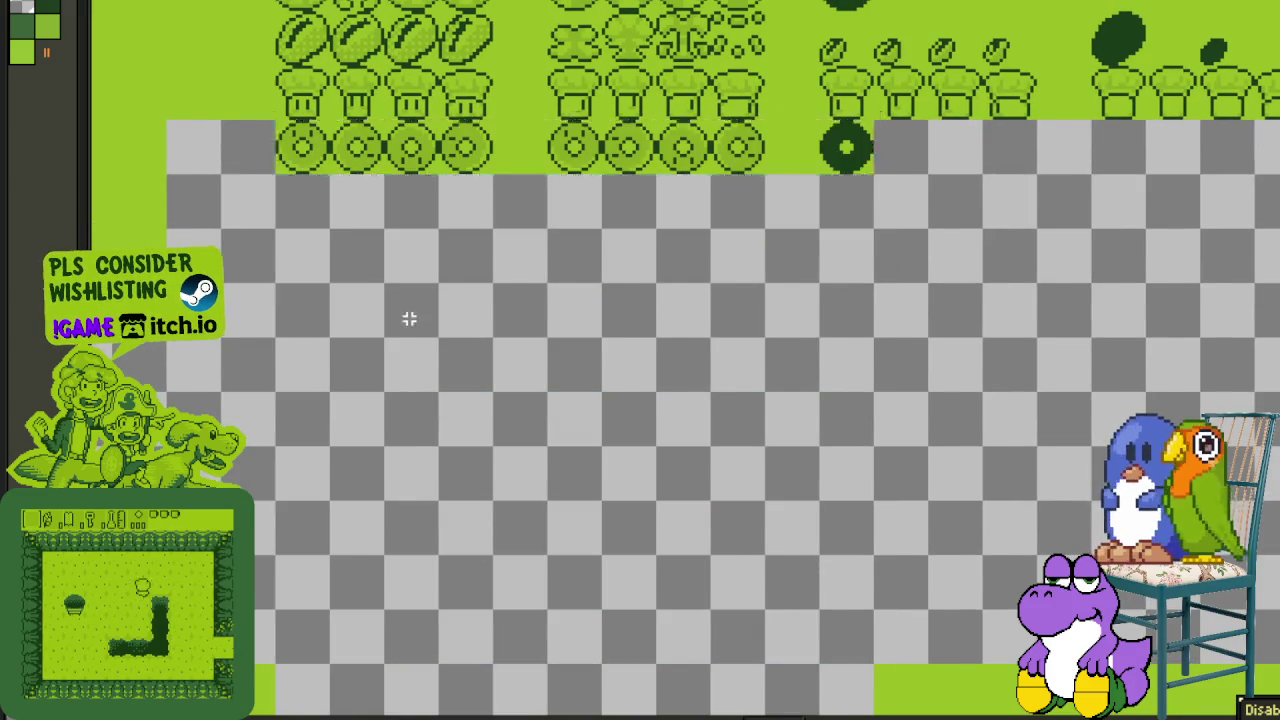
{"action": "scroll", "coordinate": [413, 305], "scroll_direction": "down", "scroll_amount": 2}
{"action": "scroll", "coordinate": [413, 305], "scroll_direction": "down", "scroll_amount": 1}
{"action": "scroll", "coordinate": [413, 305], "scroll_direction": "down", "scroll_amount": 1}
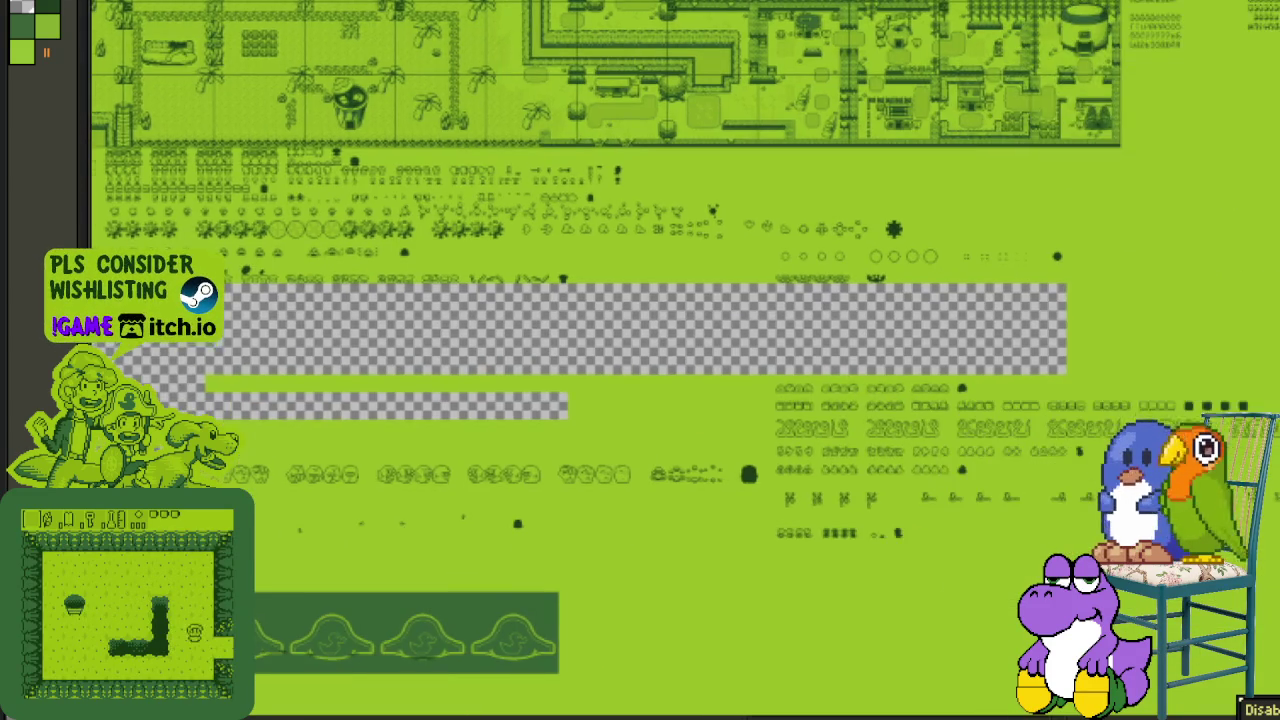
{"action": "scroll", "coordinate": [1000, 420], "scroll_direction": "up", "scroll_amount": 1}
{"action": "scroll", "coordinate": [665, 351], "scroll_direction": "up", "scroll_amount": 1}
- Select the row of small face sprites and move it up under the row above
{"action": "left_click_drag", "start_coordinate": [565, 377], "coordinate": [445, 485]}
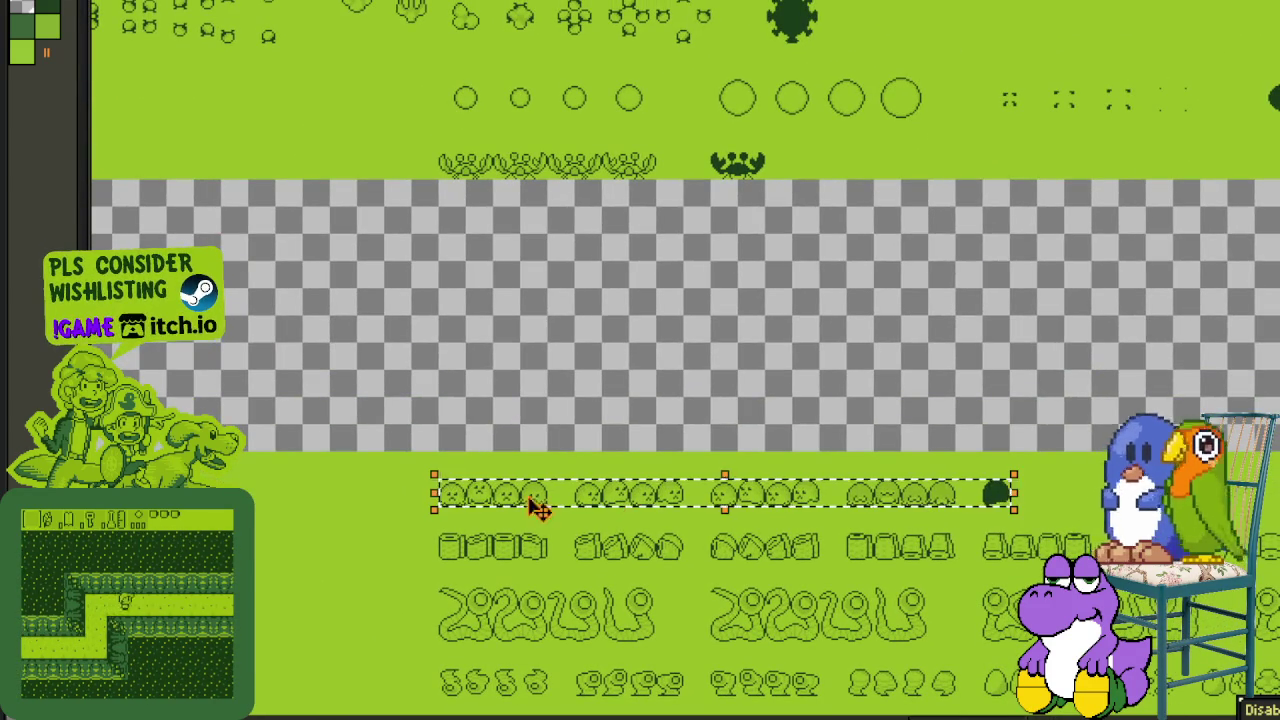
{"action": "left_click_drag", "start_coordinate": [450, 503], "coordinate": [450, 203]}
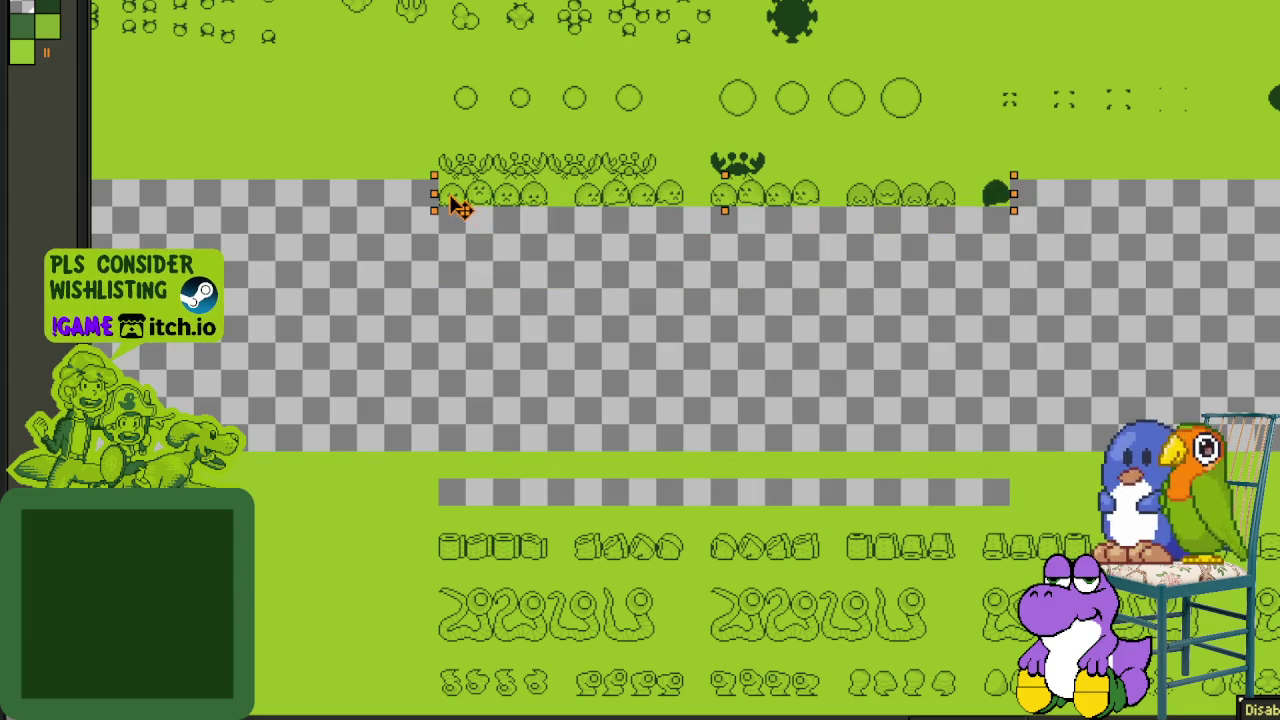
{"action": "left_click_drag", "start_coordinate": [479, 287], "coordinate": [474, 483]}
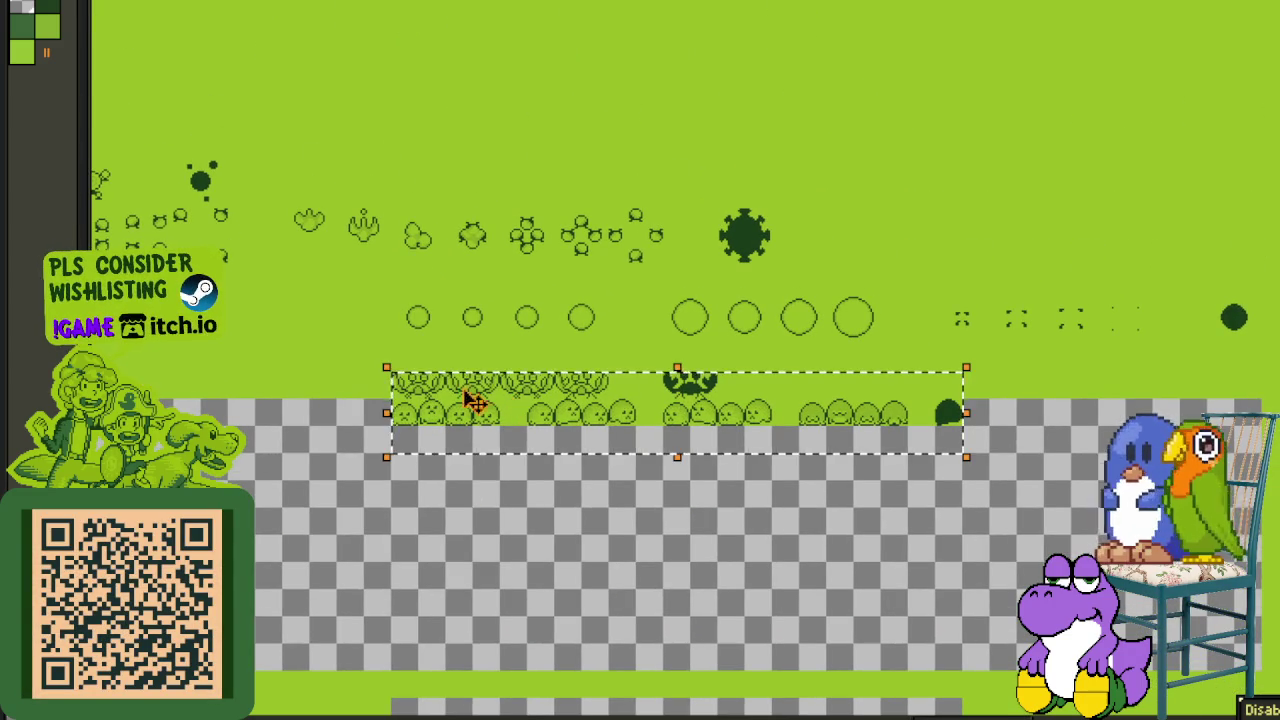
{"action": "left_click_drag", "start_coordinate": [480, 400], "coordinate": [468, 372]}
{"action": "scroll", "coordinate": [660, 237], "scroll_direction": "down", "scroll_amount": 2}
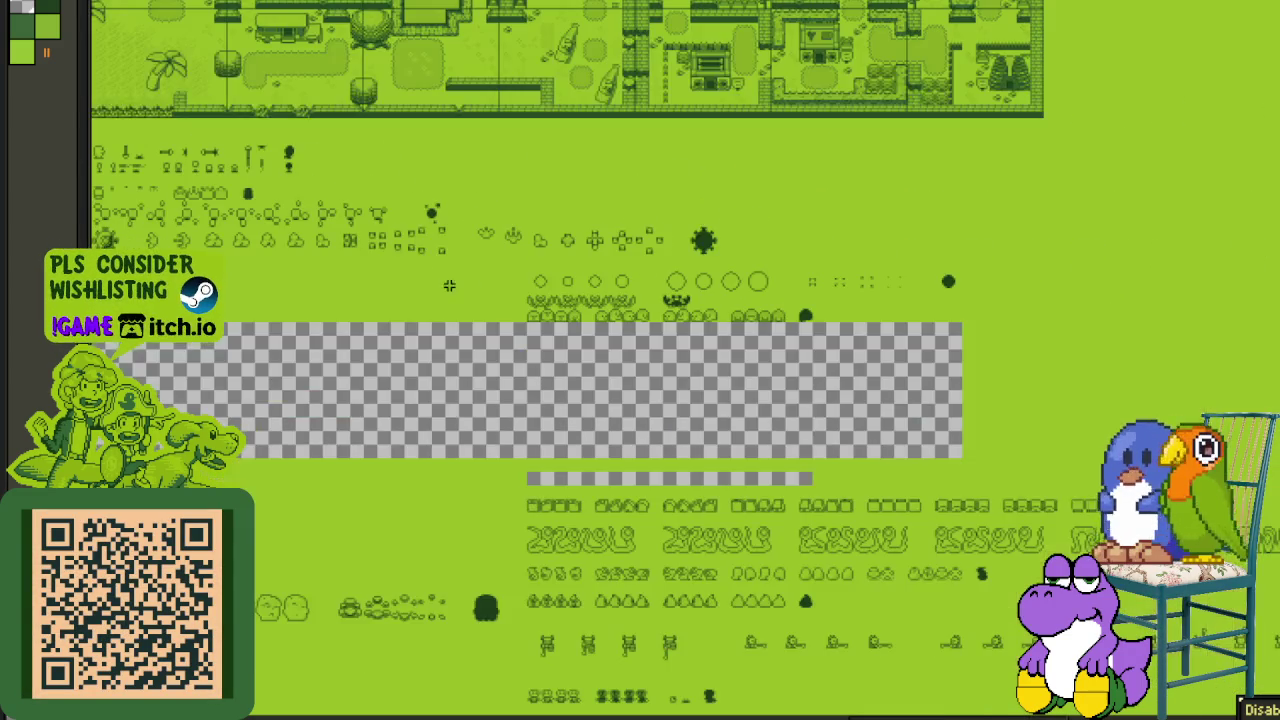
{"action": "scroll", "coordinate": [1006, 371], "scroll_direction": "up", "scroll_amount": 1}
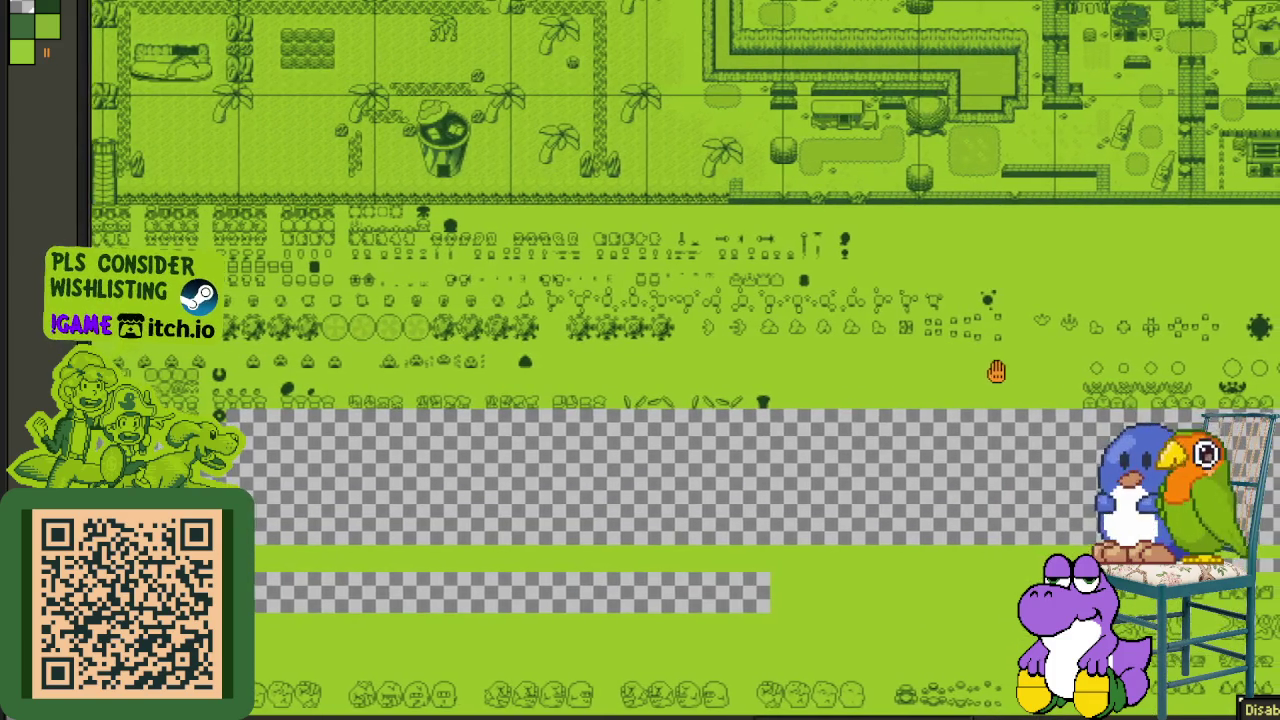
- Move the circle, crab and face rows together up against the row above, then deselect
{"action": "left_click_drag", "start_coordinate": [1006, 371], "coordinate": [694, 382]}
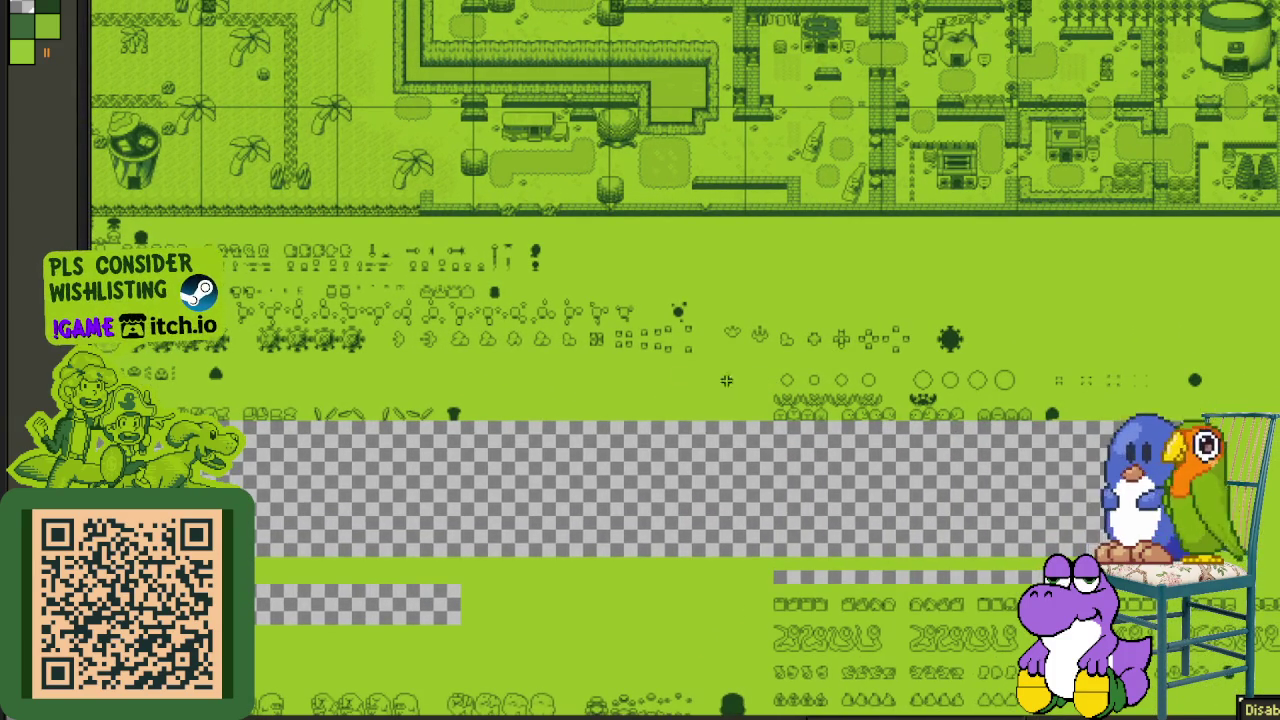
{"action": "scroll", "coordinate": [848, 378], "scroll_direction": "up", "scroll_amount": 1}
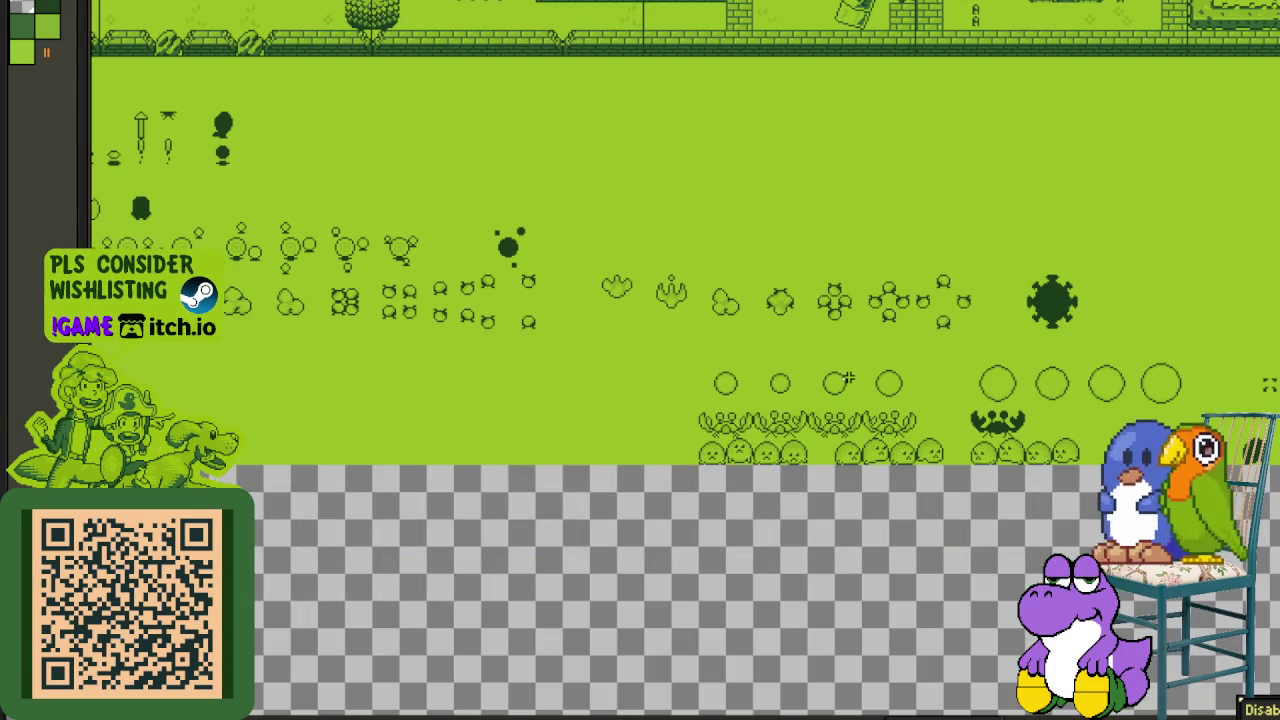
{"action": "left_click_drag", "start_coordinate": [858, 378], "coordinate": [648, 387]}
{"action": "left_click_drag", "start_coordinate": [1275, 368], "coordinate": [699, 503]}
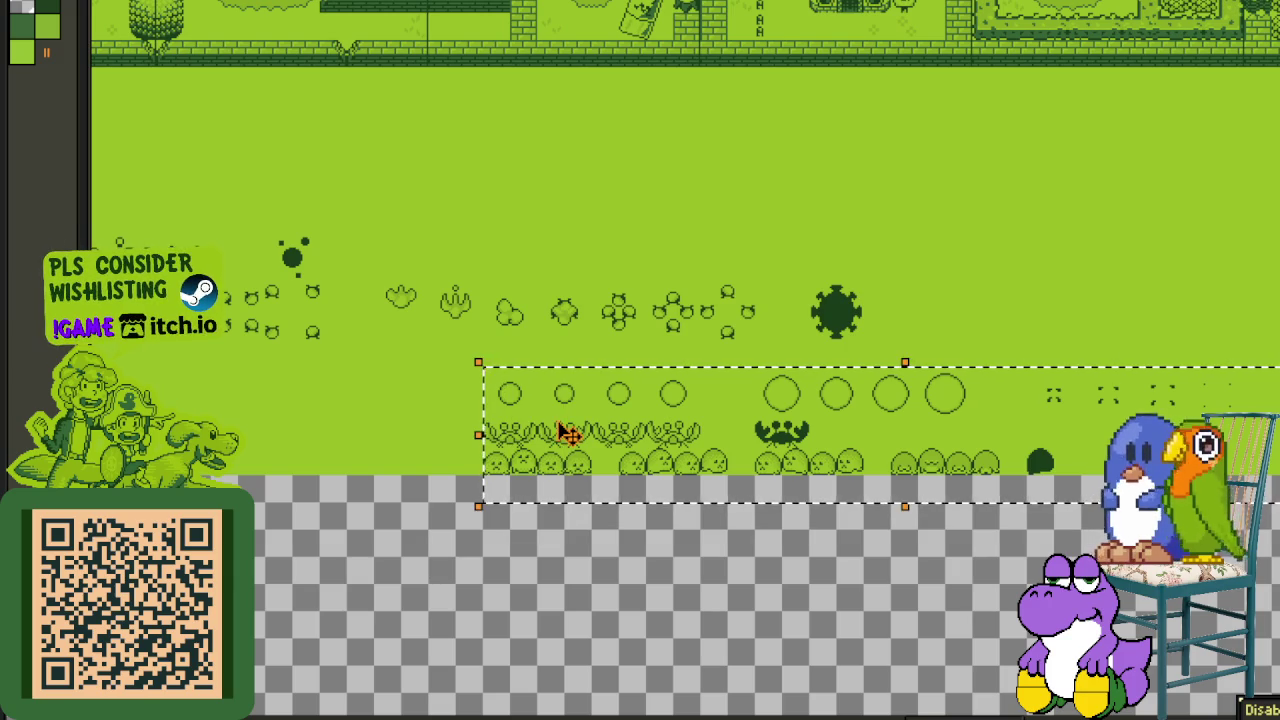
{"action": "left_click_drag", "start_coordinate": [550, 416], "coordinate": [550, 388]}
{"action": "key", "text": "ctrl+d"}
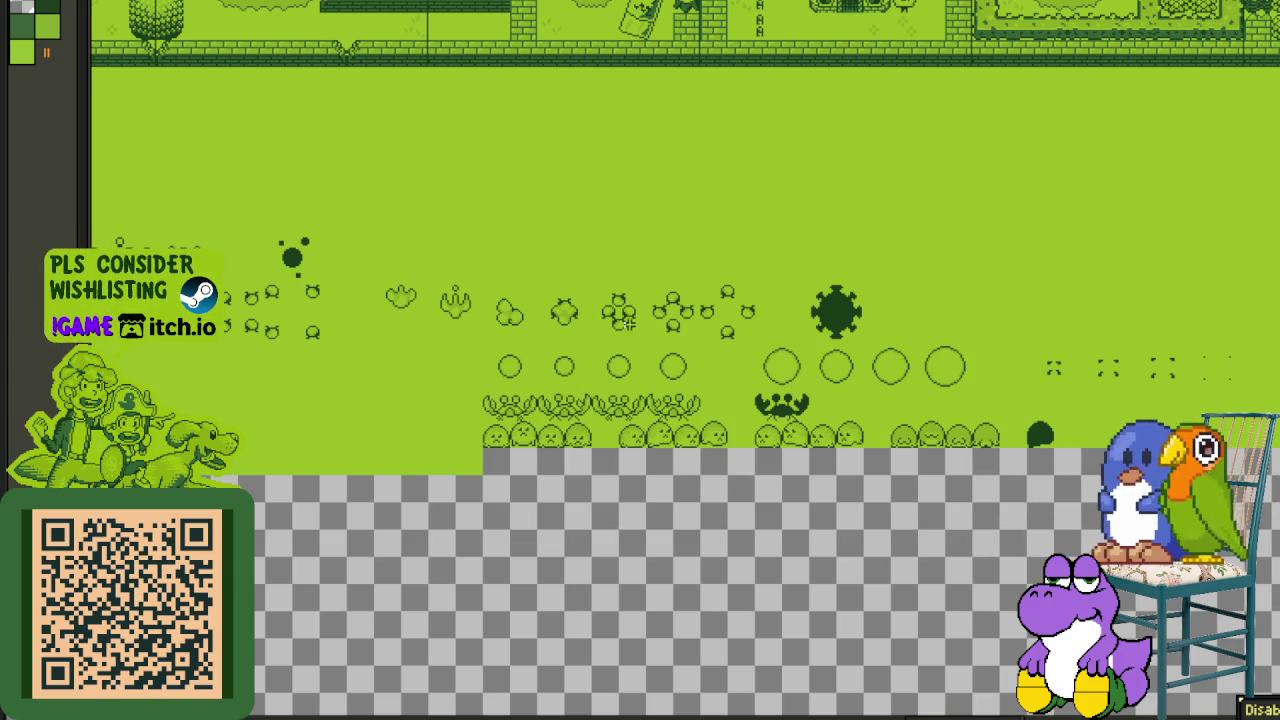
{"action": "scroll", "coordinate": [424, 432], "scroll_direction": "down", "scroll_amount": 1}
{"action": "left_click_drag", "start_coordinate": [409, 431], "coordinate": [674, 427]}
{"action": "left_click_drag", "start_coordinate": [523, 438], "coordinate": [579, 438]}
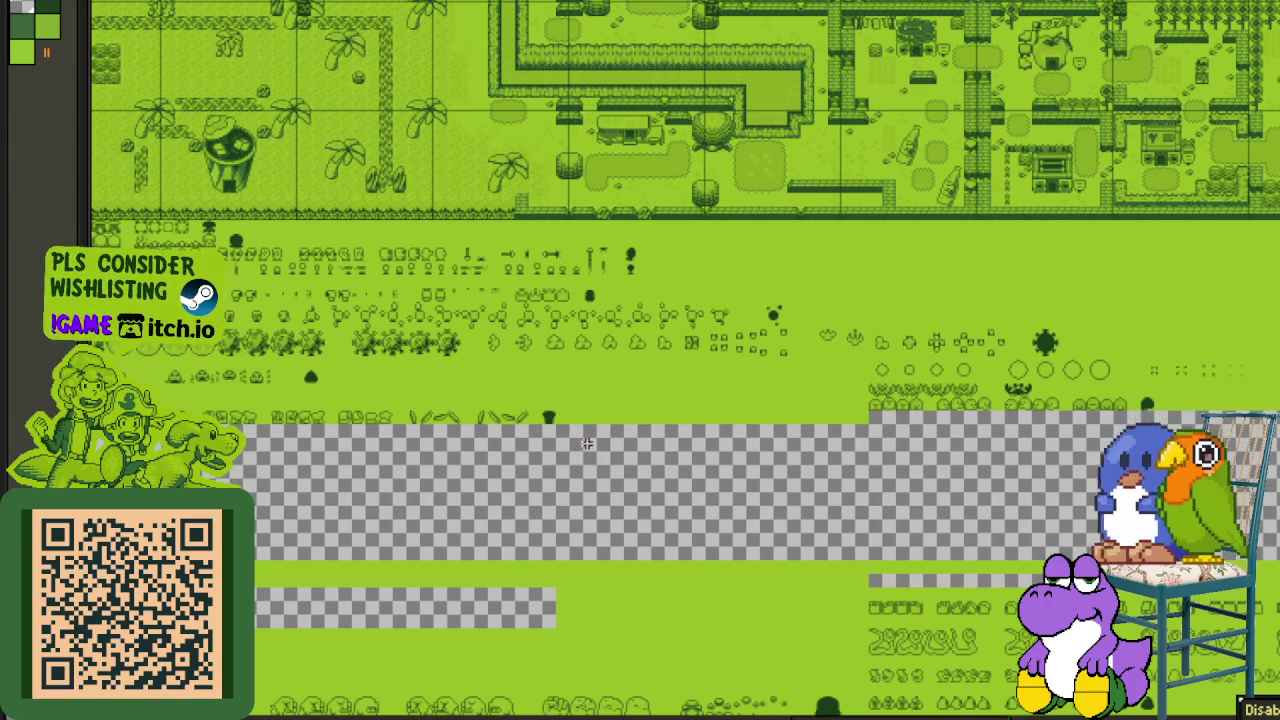
{"action": "scroll", "coordinate": [880, 440], "scroll_direction": "down", "scroll_amount": 3}
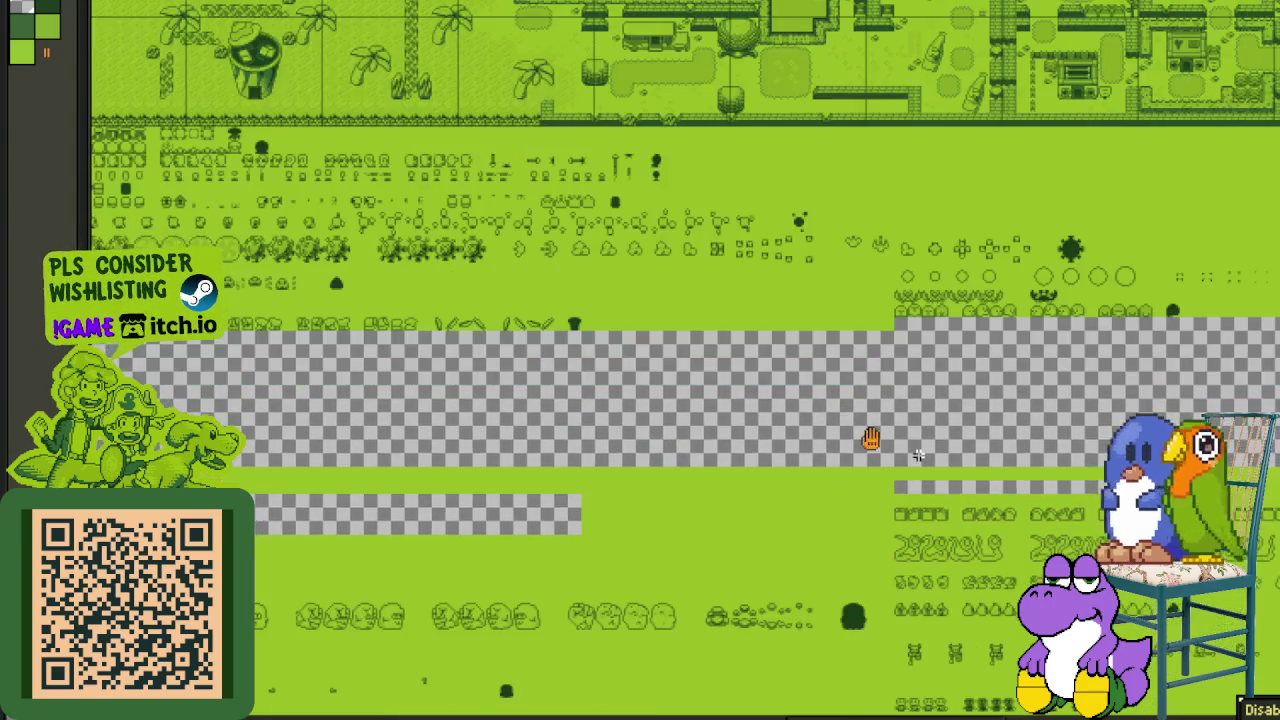
- Zoom in, then shift the selected sprite row down one tile and commit it
{"action": "scroll", "coordinate": [645, 371], "scroll_direction": "right", "scroll_amount": 5}
{"action": "scroll", "coordinate": [714, 408], "scroll_direction": "right", "scroll_amount": 5}
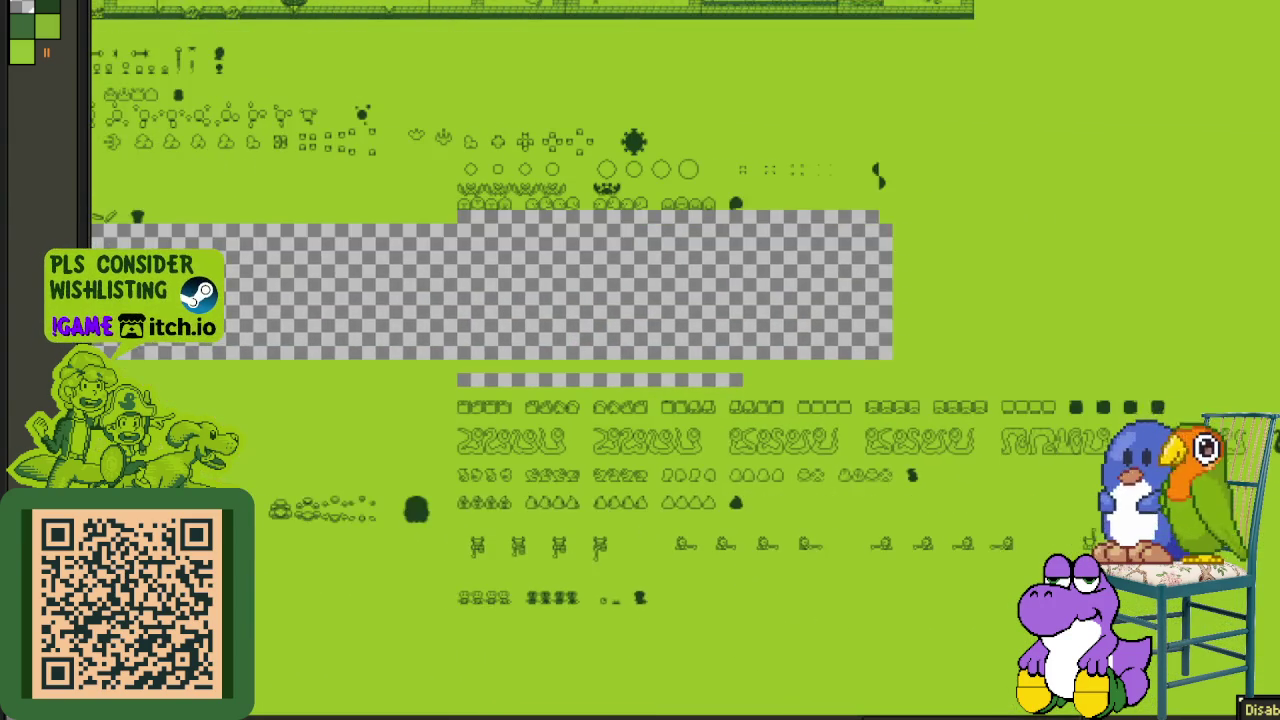
{"action": "key", "text": "plus"}
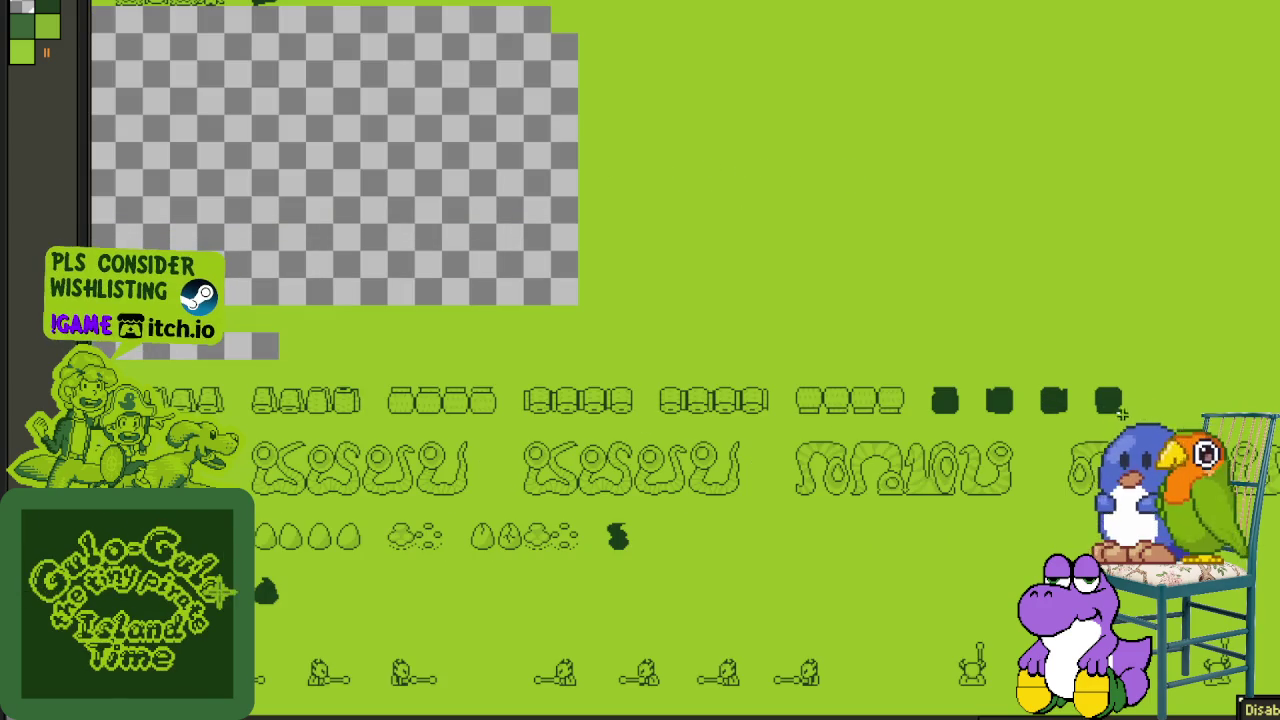
{"action": "scroll", "coordinate": [480, 420], "scroll_direction": "left", "scroll_amount": 5}
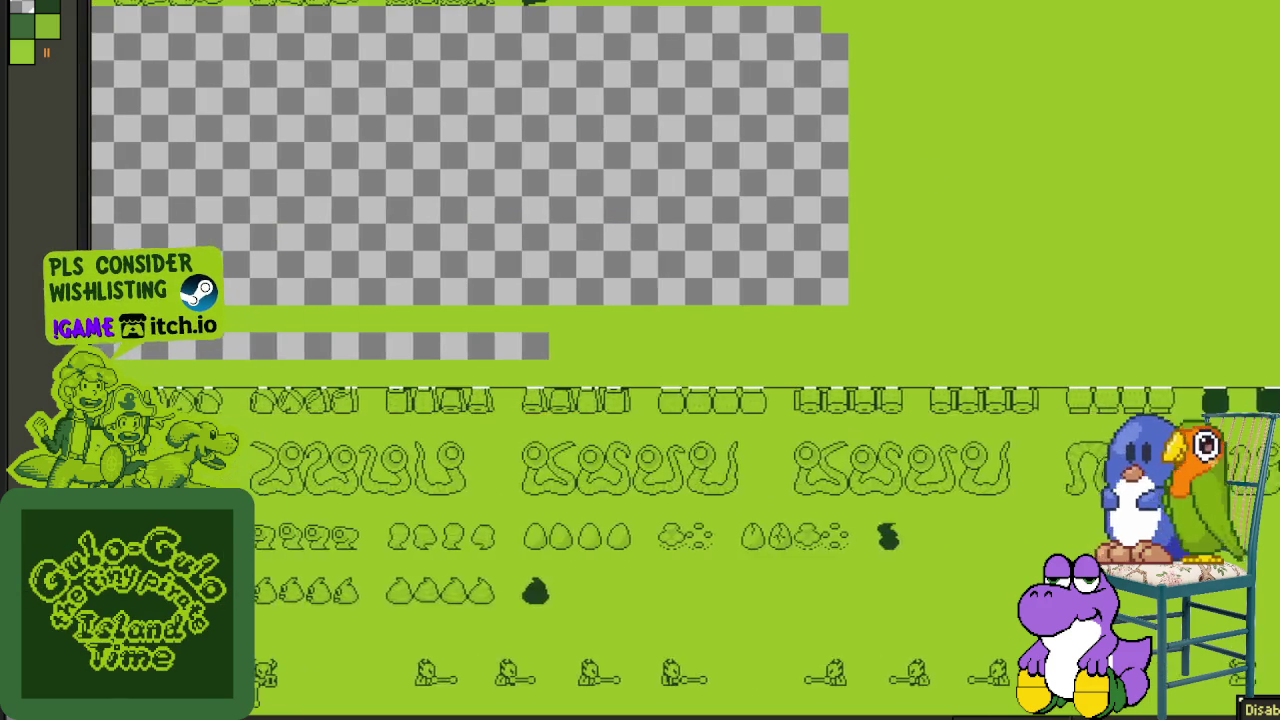
{"action": "scroll", "coordinate": [480, 420], "scroll_direction": "left", "scroll_amount": 3}
{"action": "scroll", "coordinate": [480, 420], "scroll_direction": "left", "scroll_amount": 3}
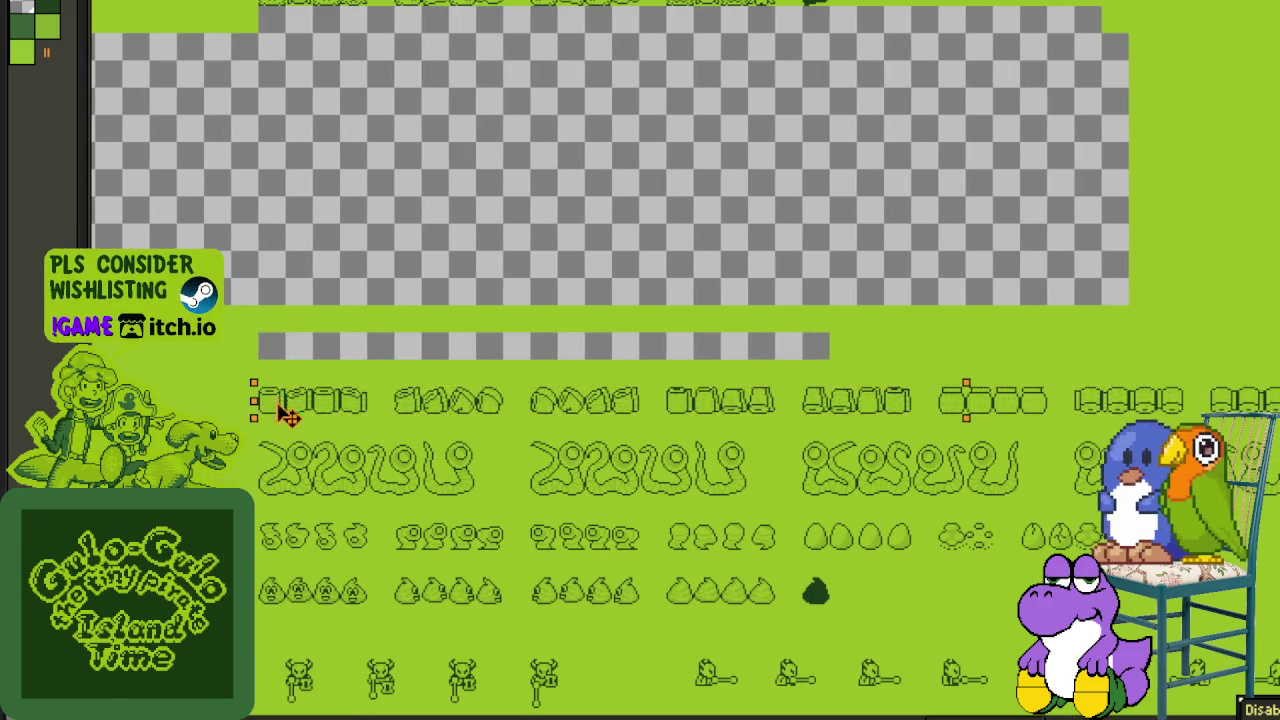
{"action": "left_click_drag", "start_coordinate": [287, 410], "coordinate": [287, 450]}
{"action": "left_click", "coordinate": [288, 497]}
- Select the swirl and drop sprite row and nudge it up two tiles to close the gap
{"action": "scroll", "coordinate": [288, 497], "scroll_direction": "down", "scroll_amount": 1}
{"action": "scroll", "coordinate": [405, 383], "scroll_direction": "down", "scroll_amount": 4}
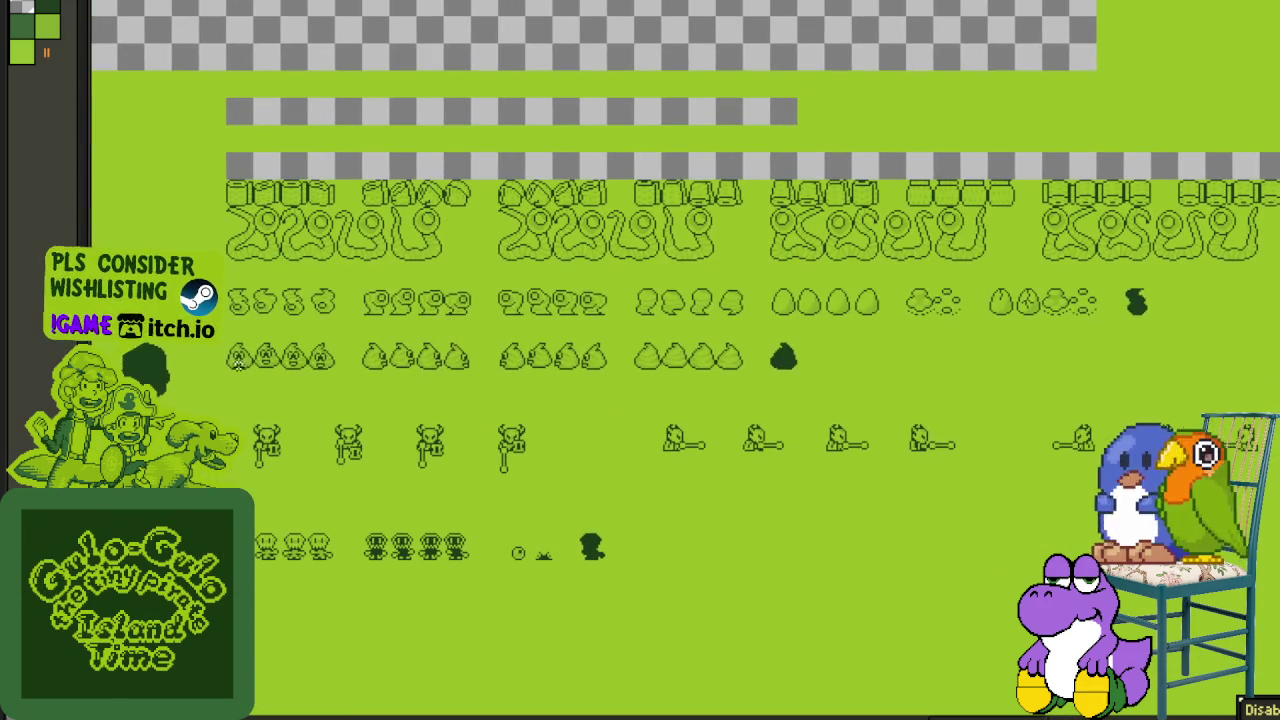
{"action": "left_click_drag", "start_coordinate": [855, 335], "coordinate": [1133, 322]}
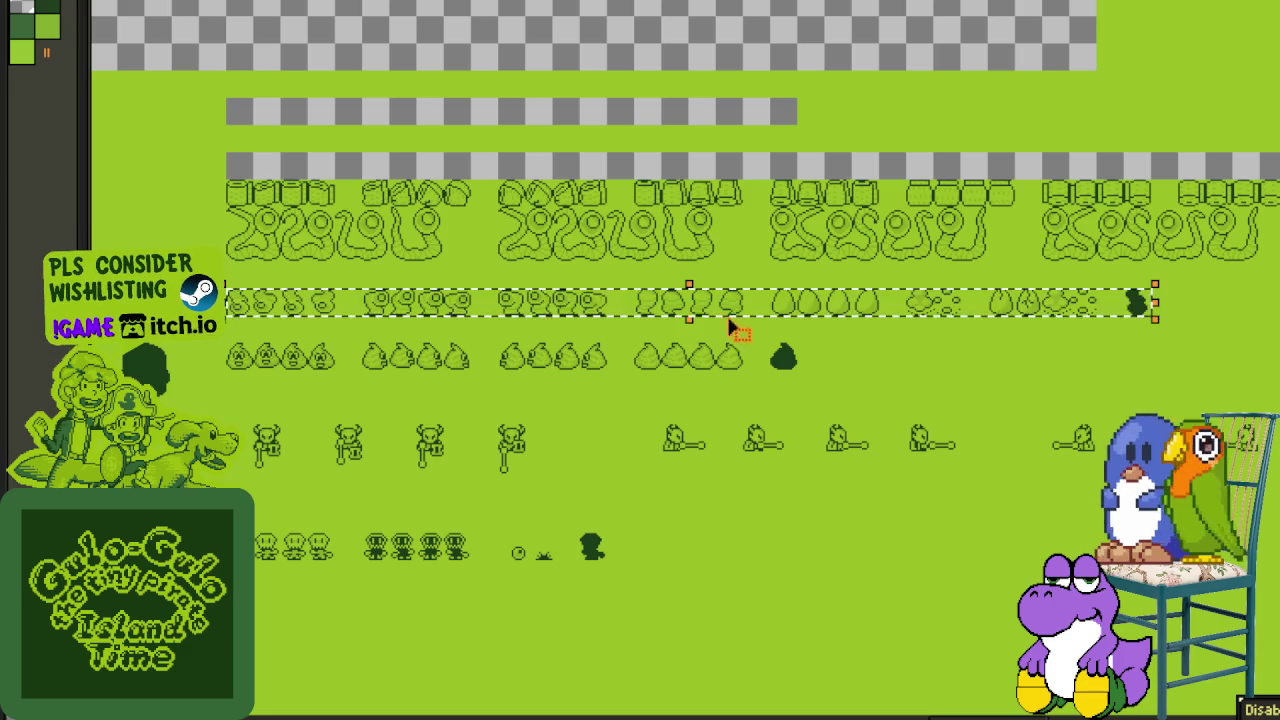
{"action": "key", "text": "shift+Up"}
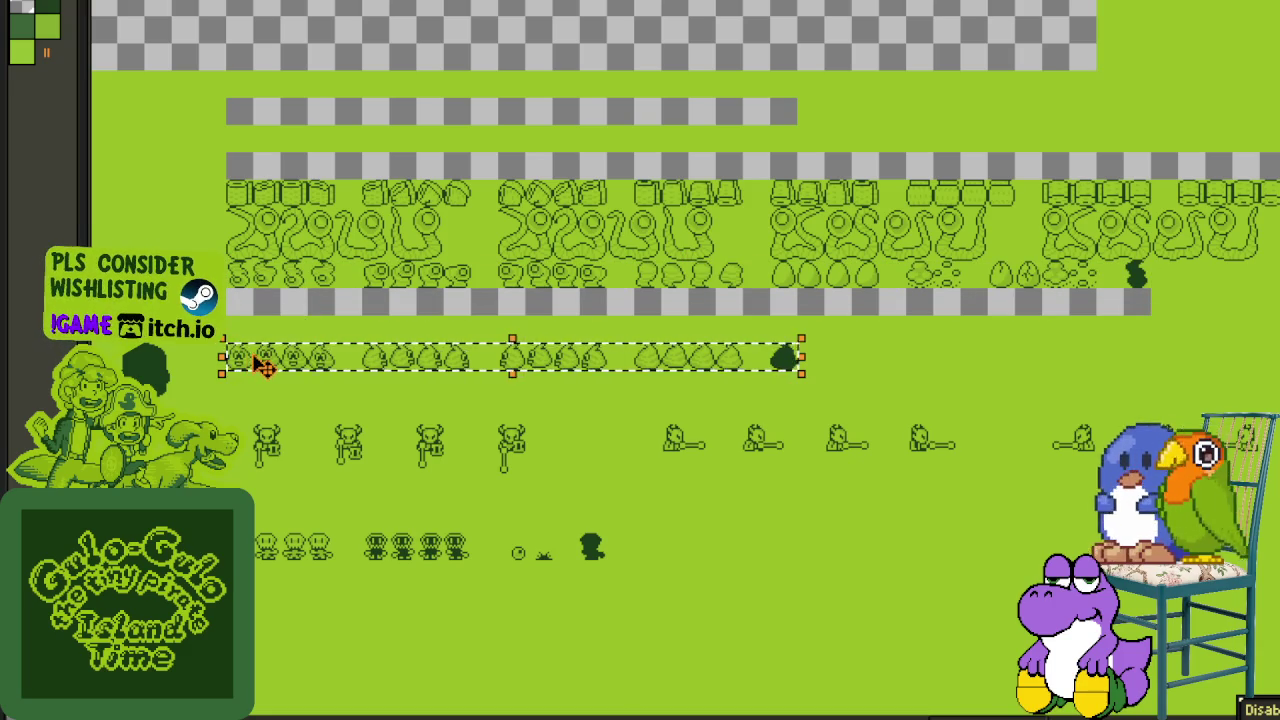
{"action": "key", "text": "shift+Up"}
{"action": "key", "text": "shift+Up"}
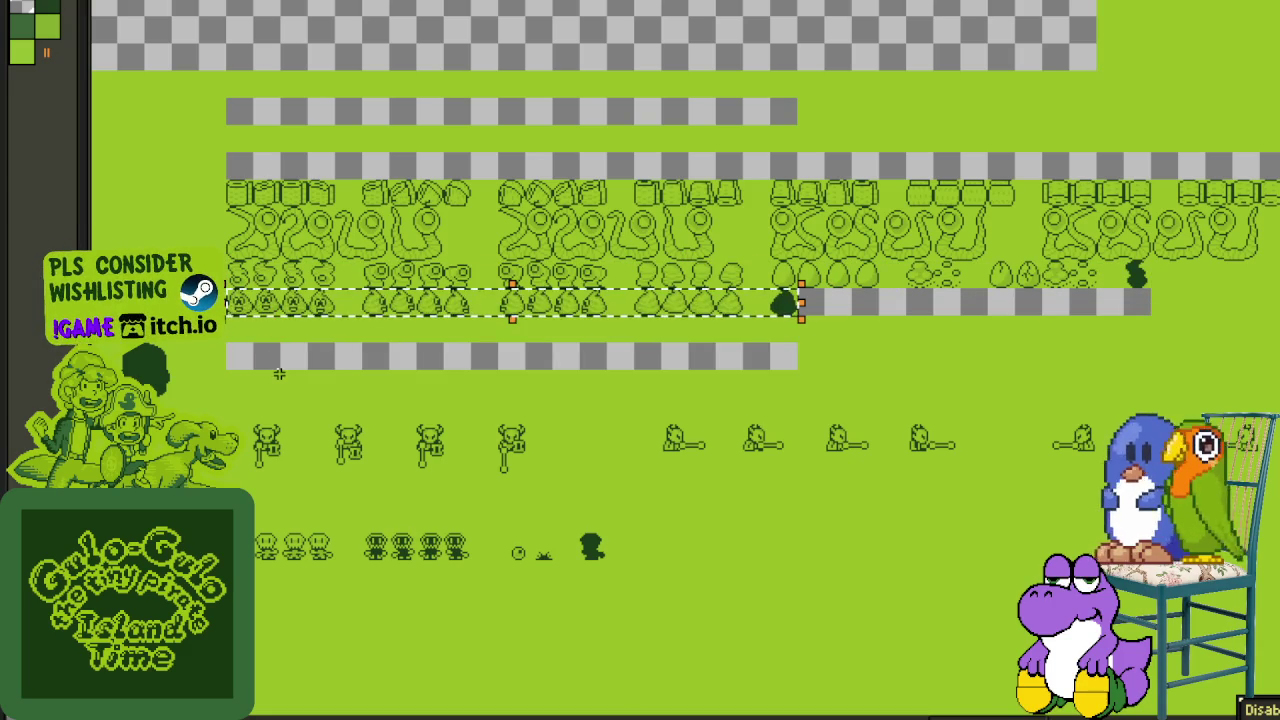
{"action": "scroll", "coordinate": [248, 420], "scroll_direction": "right", "scroll_amount": 5}
{"action": "scroll", "coordinate": [248, 420], "scroll_direction": "right", "scroll_amount": 1}
{"action": "scroll", "coordinate": [248, 420], "scroll_direction": "right", "scroll_amount": 3}
{"action": "scroll", "coordinate": [1045, 405], "scroll_direction": "right", "scroll_amount": 2}
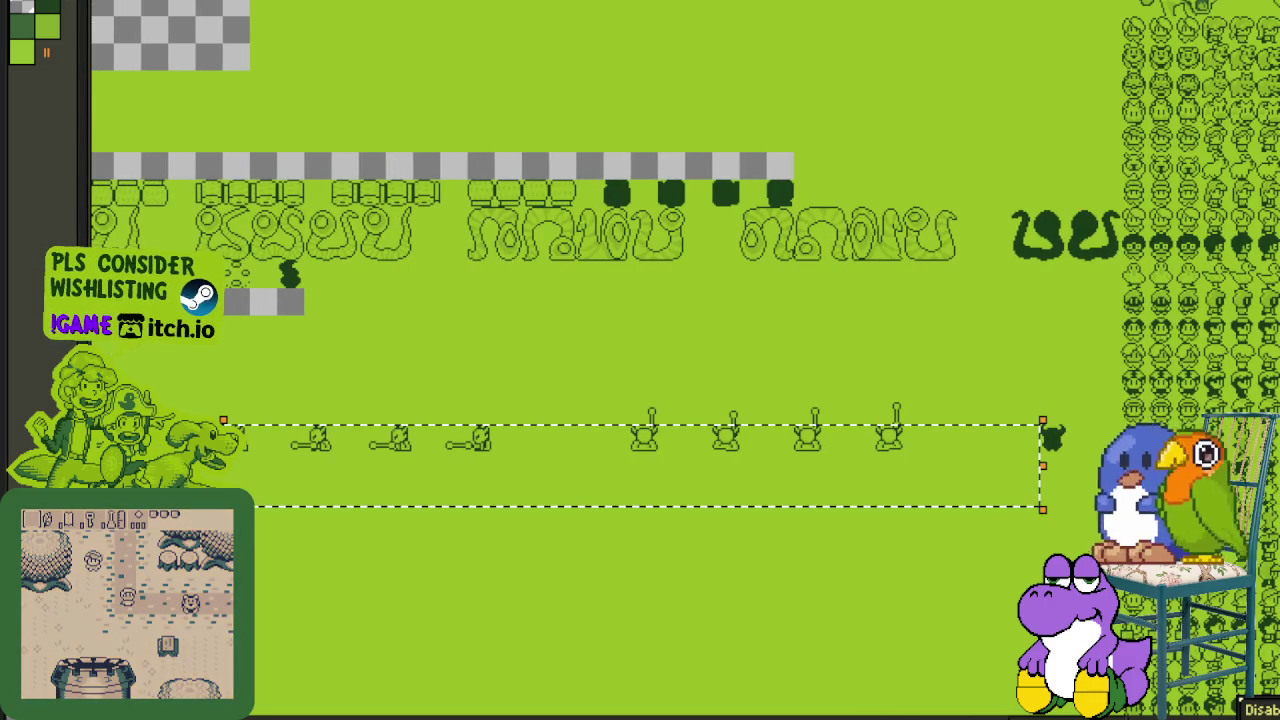
{"action": "left_click", "coordinate": [1045, 405]}
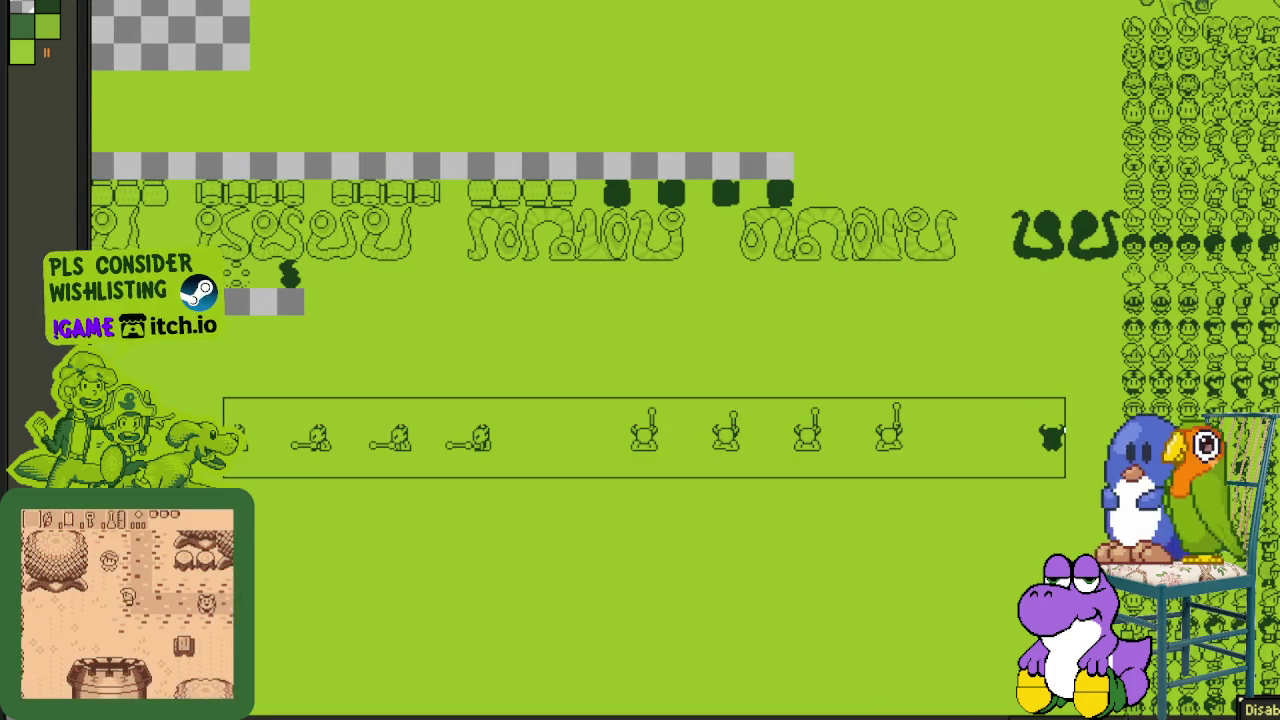
- Move the horned creature sprite row up to close the gap
{"action": "scroll", "coordinate": [398, 479], "scroll_direction": "down", "scroll_amount": 5}
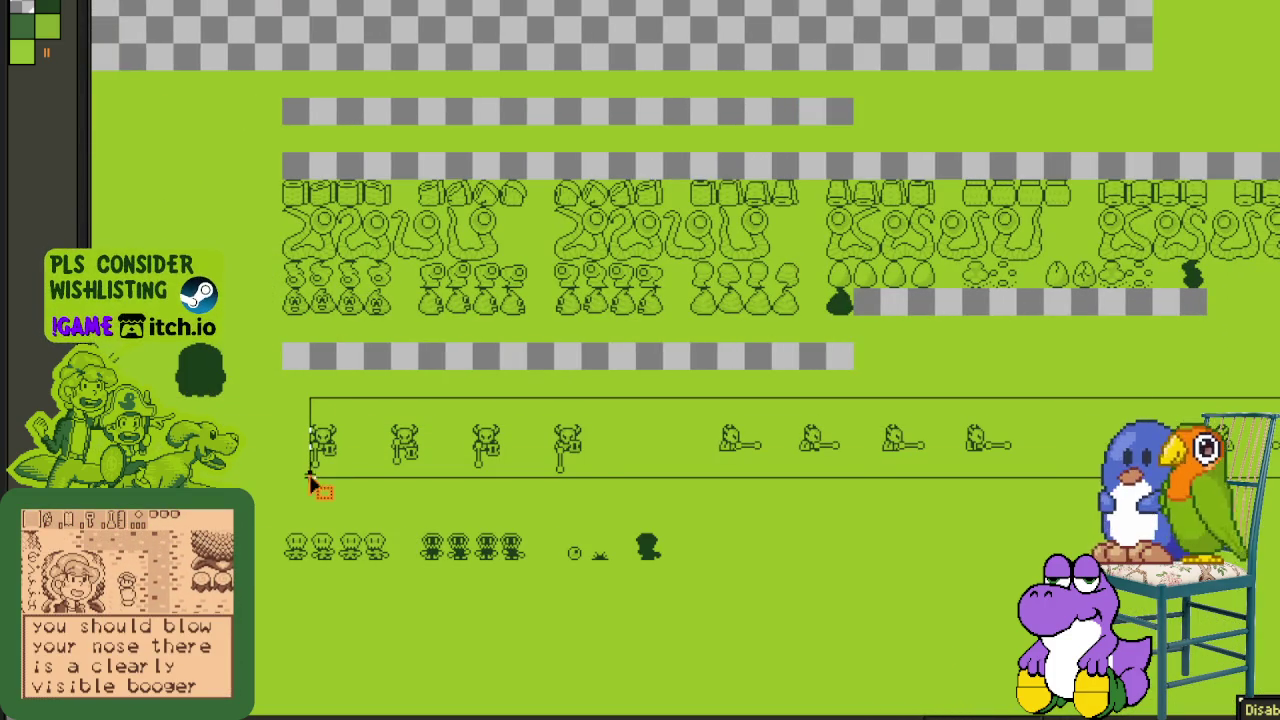
{"action": "left_click_drag", "start_coordinate": [310, 482], "coordinate": [306, 479]}
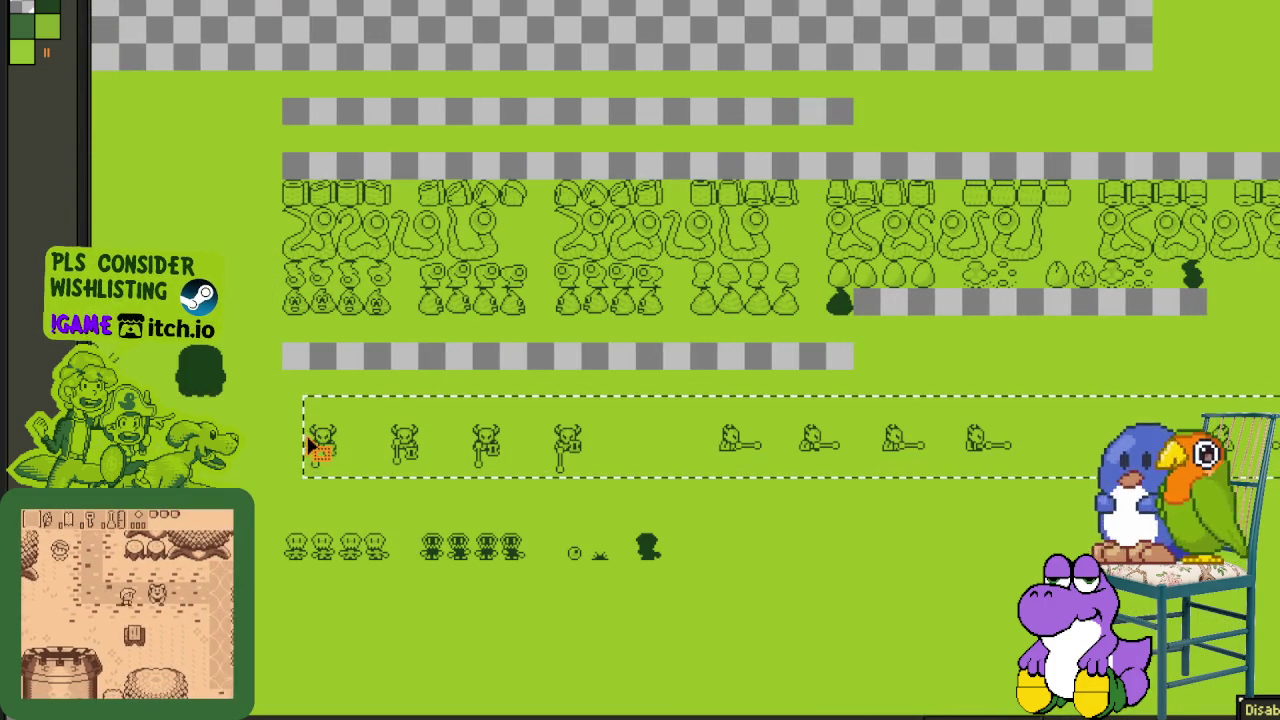
{"action": "left_click", "coordinate": [1007, 360]}
{"action": "mouse_move", "coordinate": [1007, 360]}
{"action": "left_mouse_down"}
{"action": "mouse_move", "coordinate": [960, 360]}
{"action": "mouse_move", "coordinate": [1014, 466]}
{"action": "left_mouse_up"}
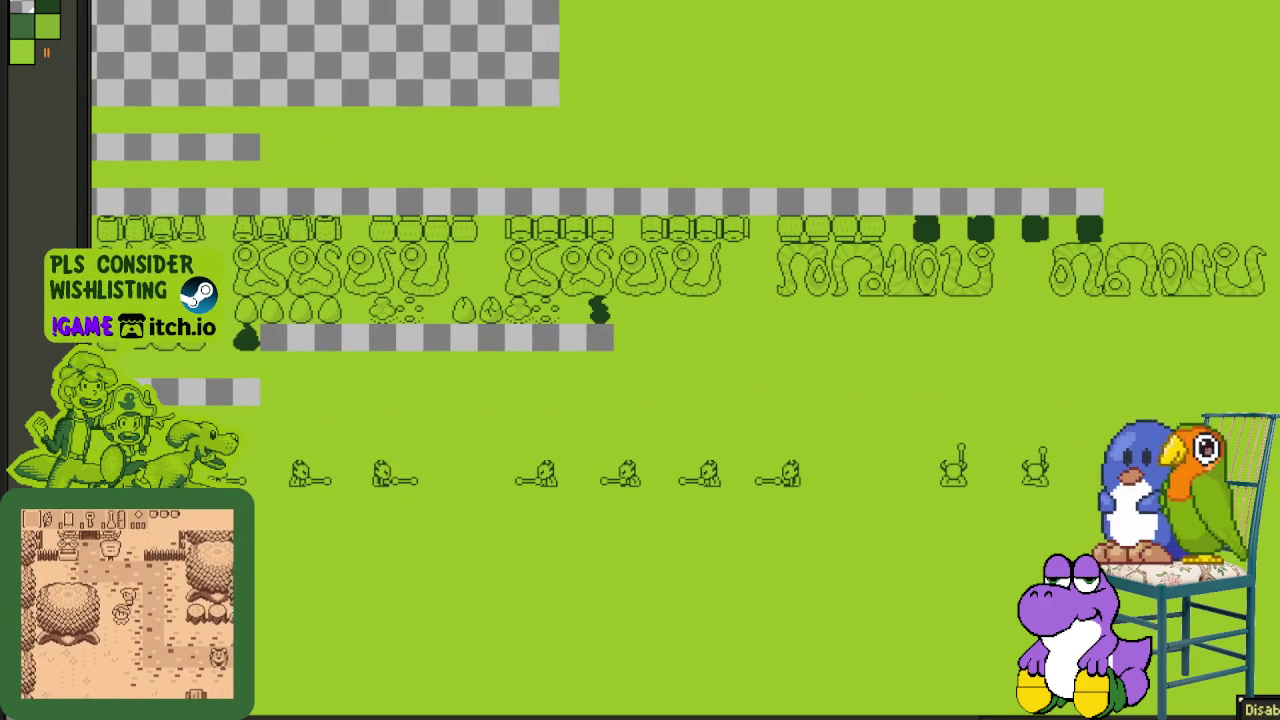
{"action": "left_click_drag", "start_coordinate": [1090, 434], "coordinate": [424, 517]}
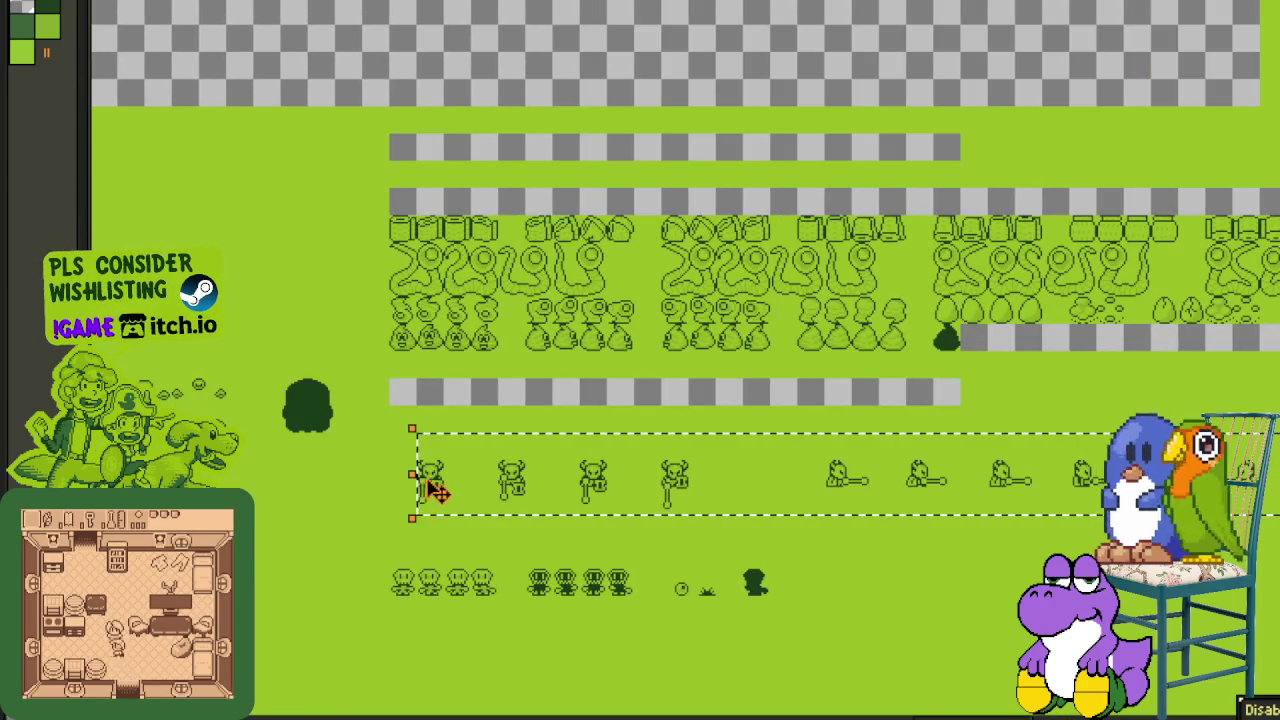
{"action": "scroll", "coordinate": [428, 486], "scroll_direction": "up", "scroll_amount": 2}
{"action": "scroll", "coordinate": [428, 486], "scroll_direction": "down", "scroll_amount": 1}
{"action": "mouse_move", "coordinate": [437, 470]}
{"action": "left_mouse_down"}
{"action": "mouse_move", "coordinate": [429, 366]}
{"action": "mouse_move", "coordinate": [400, 343]}
{"action": "mouse_move", "coordinate": [420, 360]}
{"action": "left_mouse_up"}
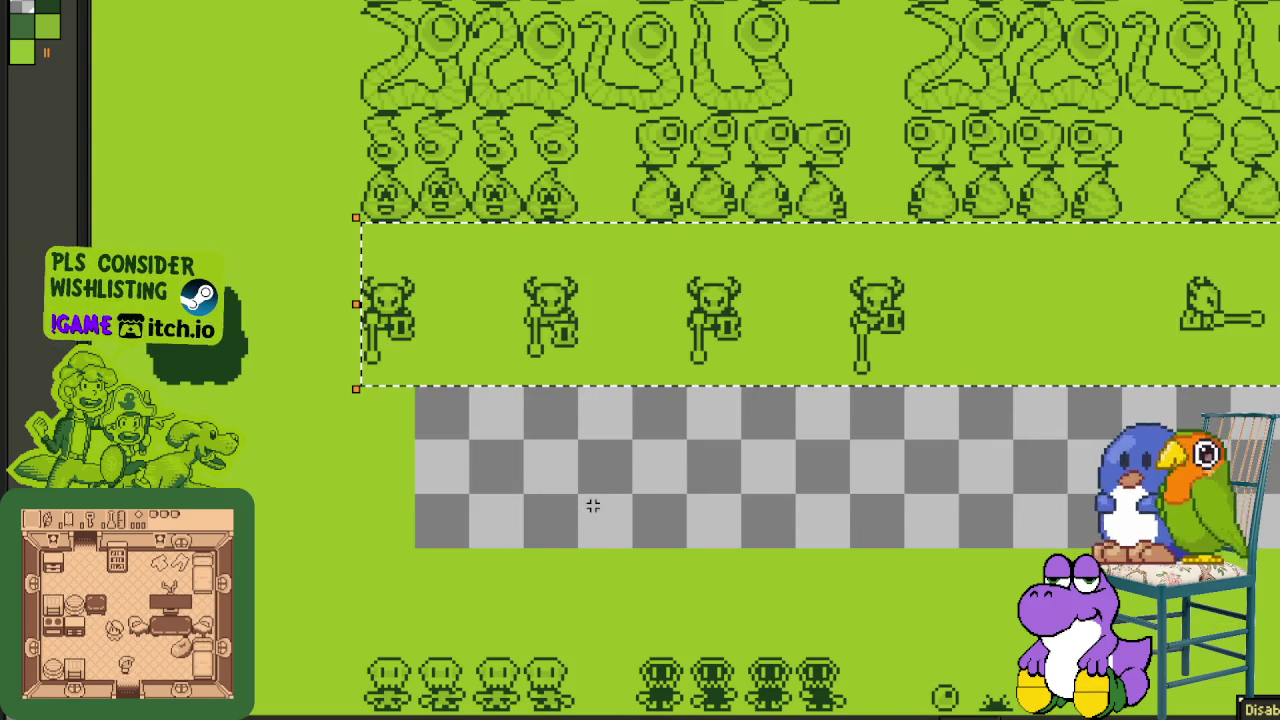
- Select the bottom row of small character sprites and move it up to close the gap
{"action": "scroll", "coordinate": [591, 506], "scroll_direction": "down", "scroll_amount": 3}
{"action": "scroll", "coordinate": [433, 542], "scroll_direction": "up", "scroll_amount": 2}
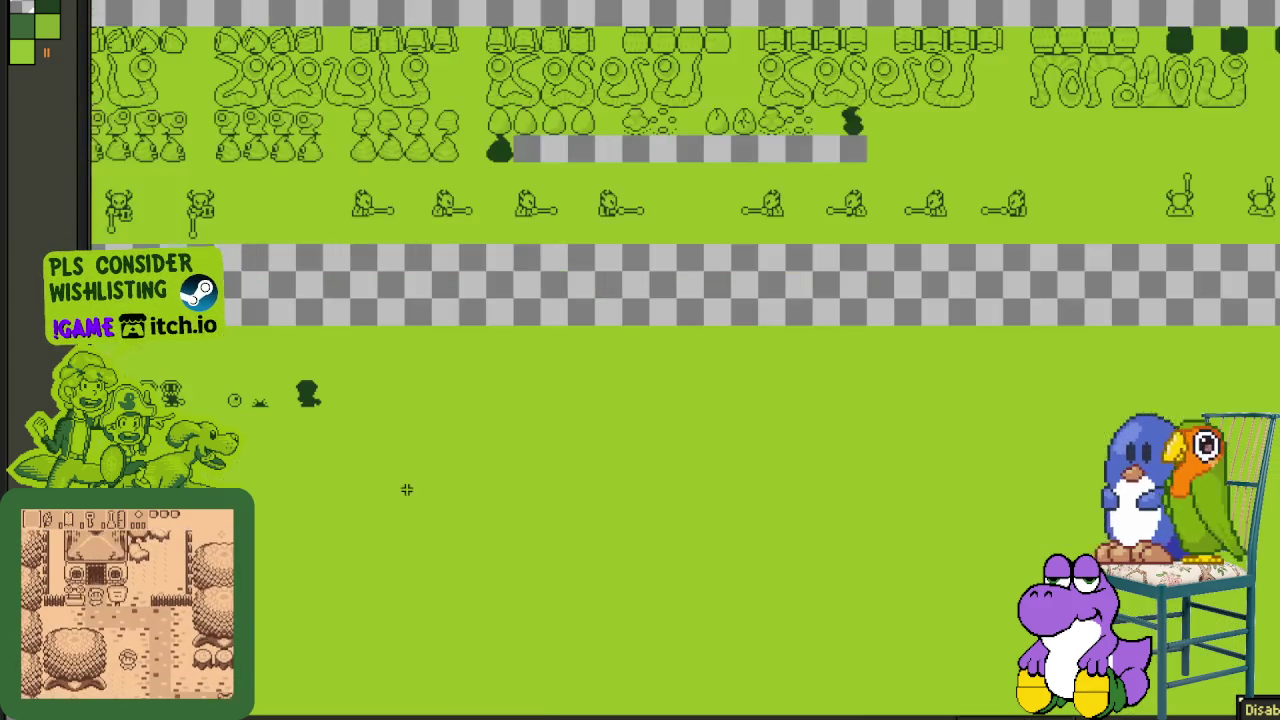
{"action": "scroll", "coordinate": [440, 505], "scroll_direction": "up", "scroll_amount": 1}
{"action": "scroll", "coordinate": [482, 515], "scroll_direction": "up", "scroll_amount": 2}
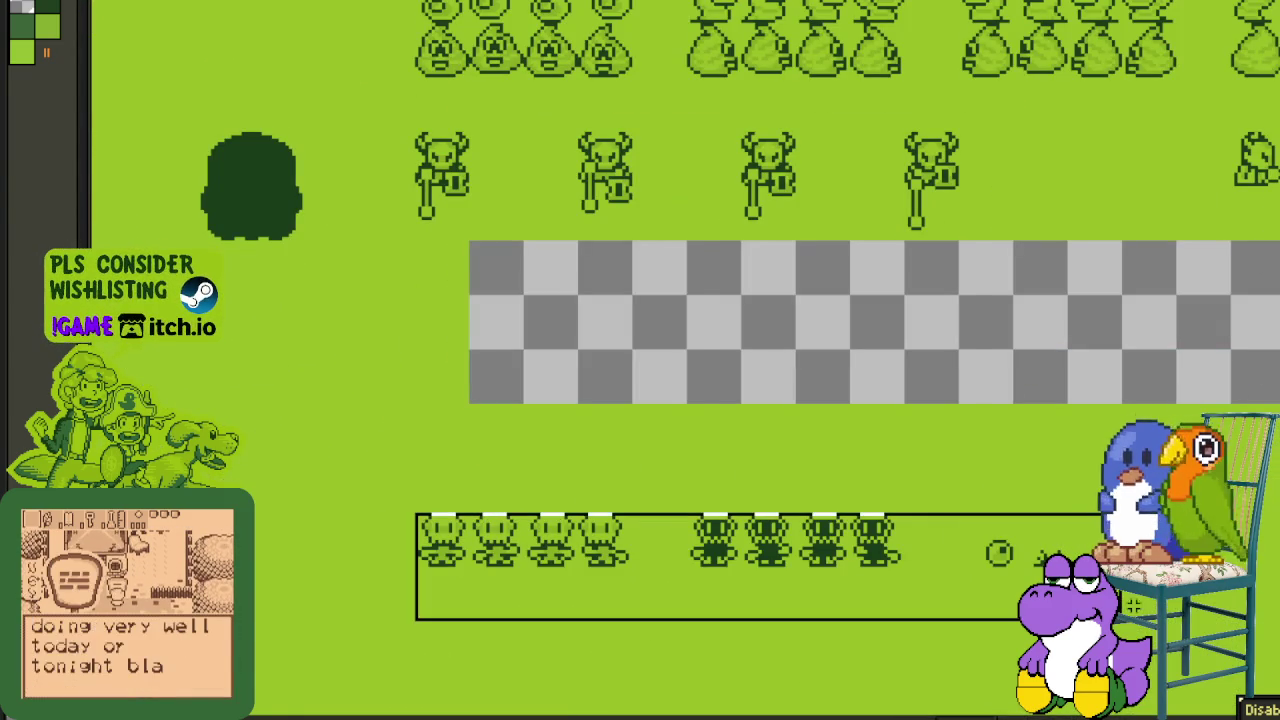
{"action": "left_click_drag", "start_coordinate": [412, 508], "coordinate": [1182, 570]}
{"action": "left_click_drag", "start_coordinate": [446, 545], "coordinate": [466, 295]}
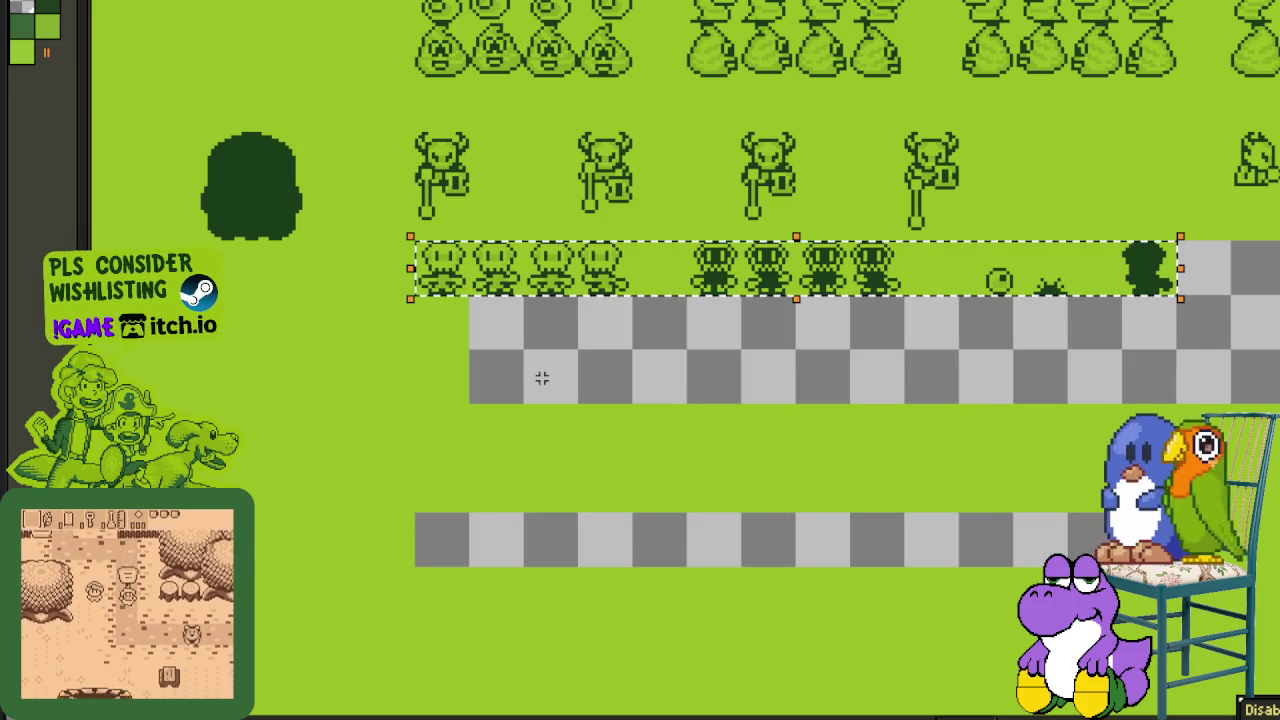
{"action": "scroll", "coordinate": [543, 380], "scroll_direction": "down", "scroll_amount": 2}
{"action": "scroll", "coordinate": [814, 410], "scroll_direction": "down", "scroll_amount": 1}
{"action": "left_click_drag", "start_coordinate": [699, 399], "coordinate": [405, 469]}
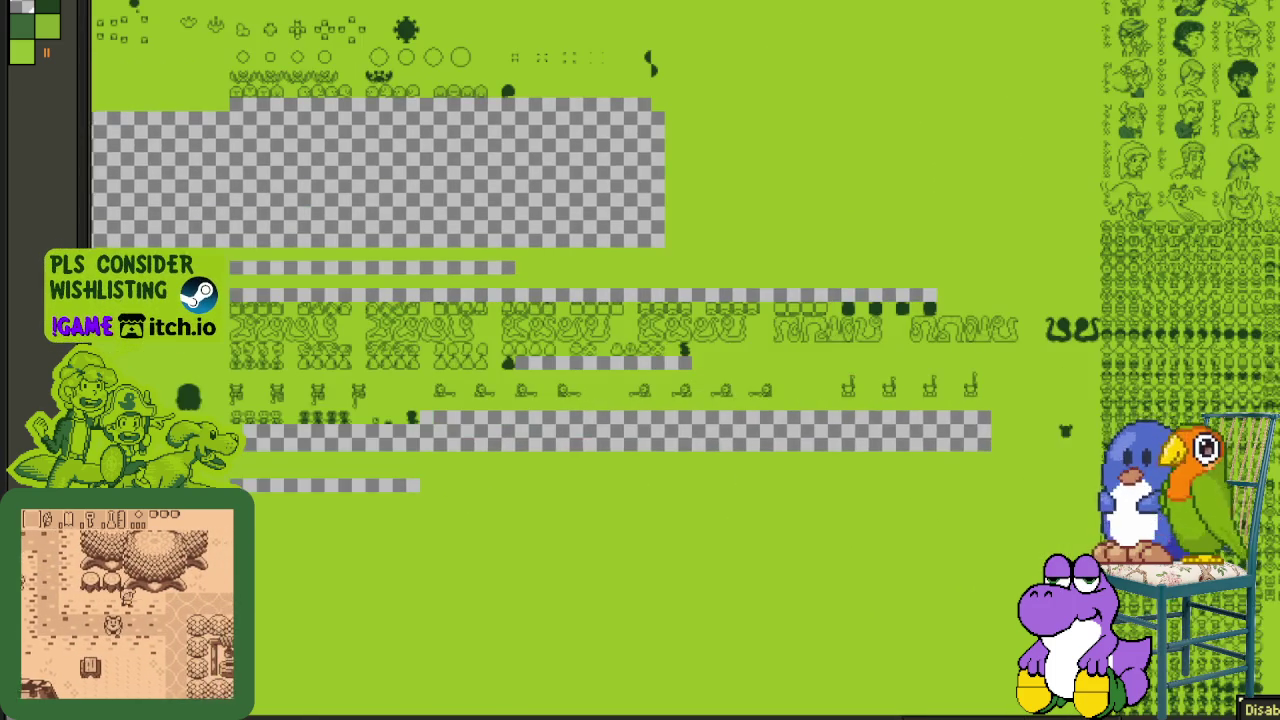
{"action": "scroll", "coordinate": [405, 469], "scroll_direction": "up", "scroll_amount": 3}
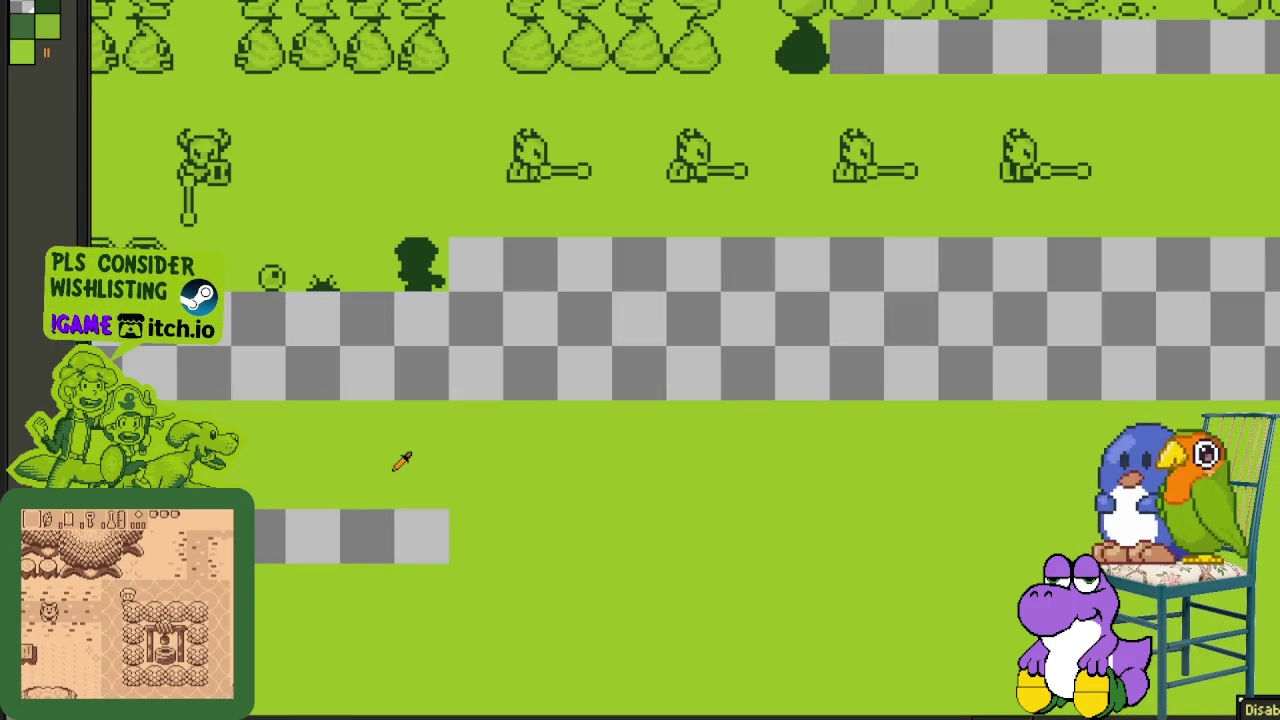
- Bucket-fill each transparent strip between the sprite rows with green
{"action": "left_click", "coordinate": [389, 527]}
{"action": "left_click", "coordinate": [586, 333]}
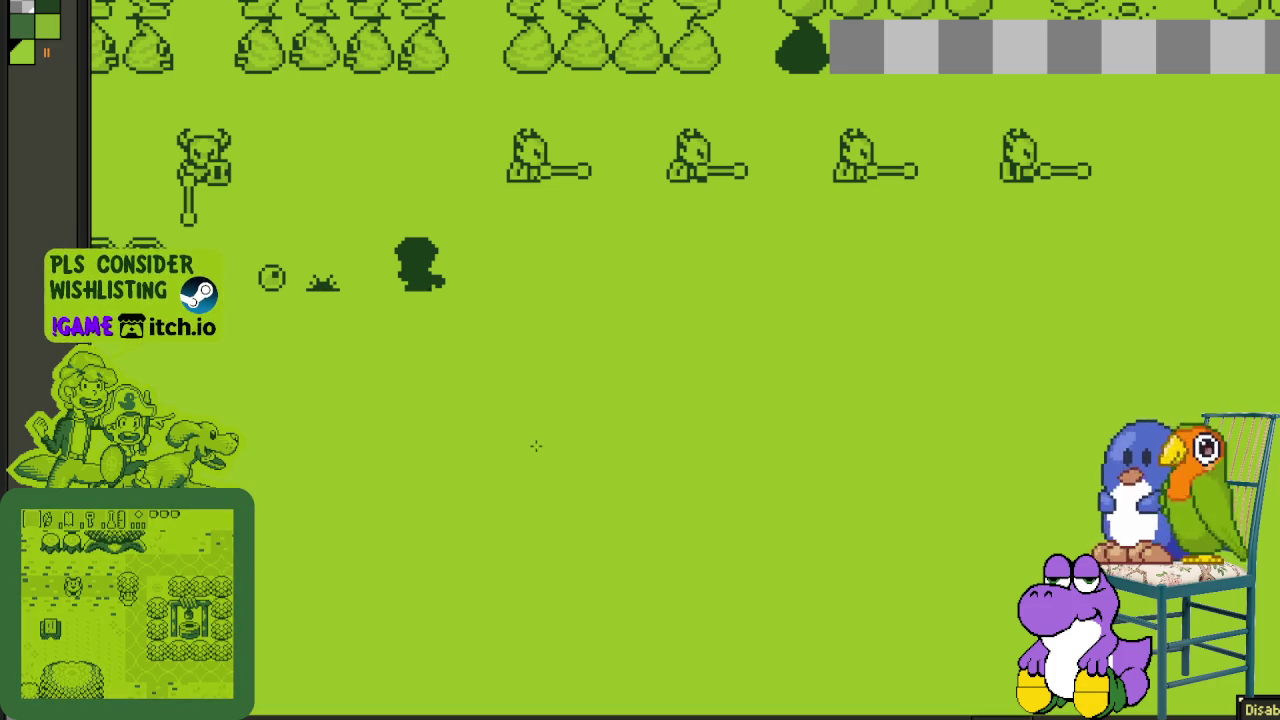
{"action": "left_click_drag", "start_coordinate": [939, 44], "coordinate": [666, 409]}
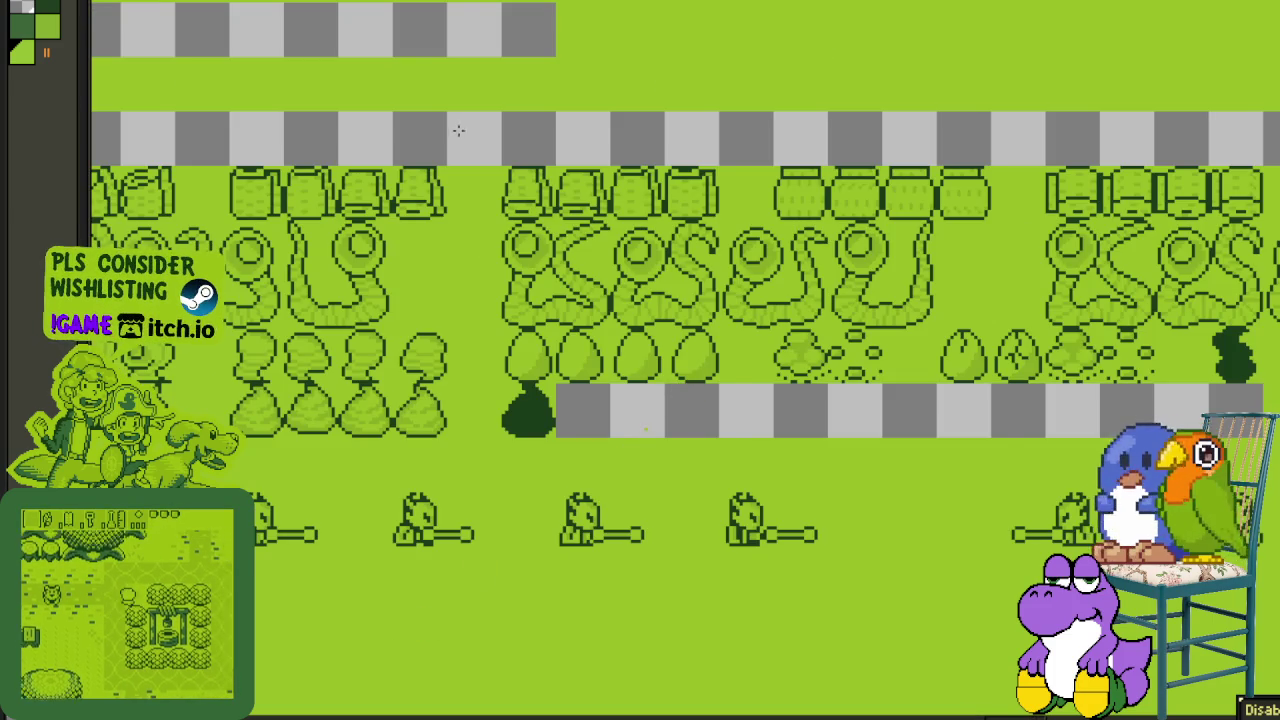
{"action": "left_click", "coordinate": [644, 430]}
{"action": "left_click_drag", "start_coordinate": [397, 55], "coordinate": [668, 537]}
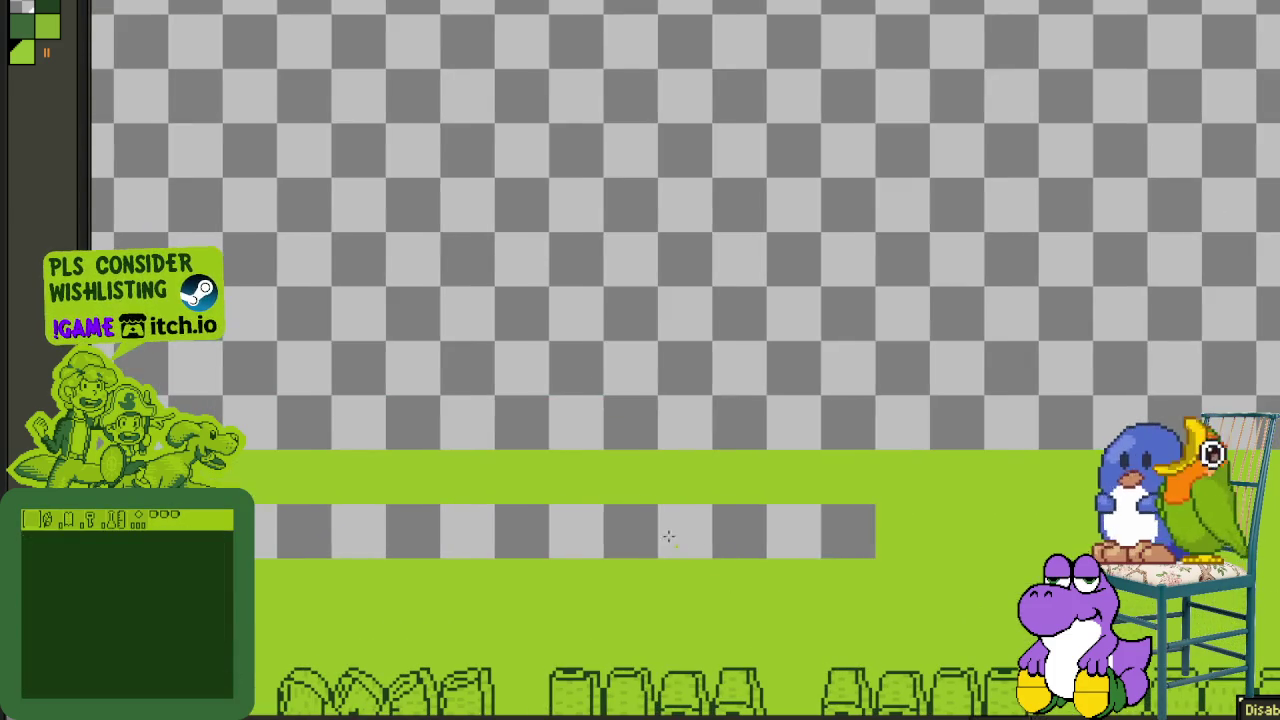
{"action": "left_click", "coordinate": [668, 537]}
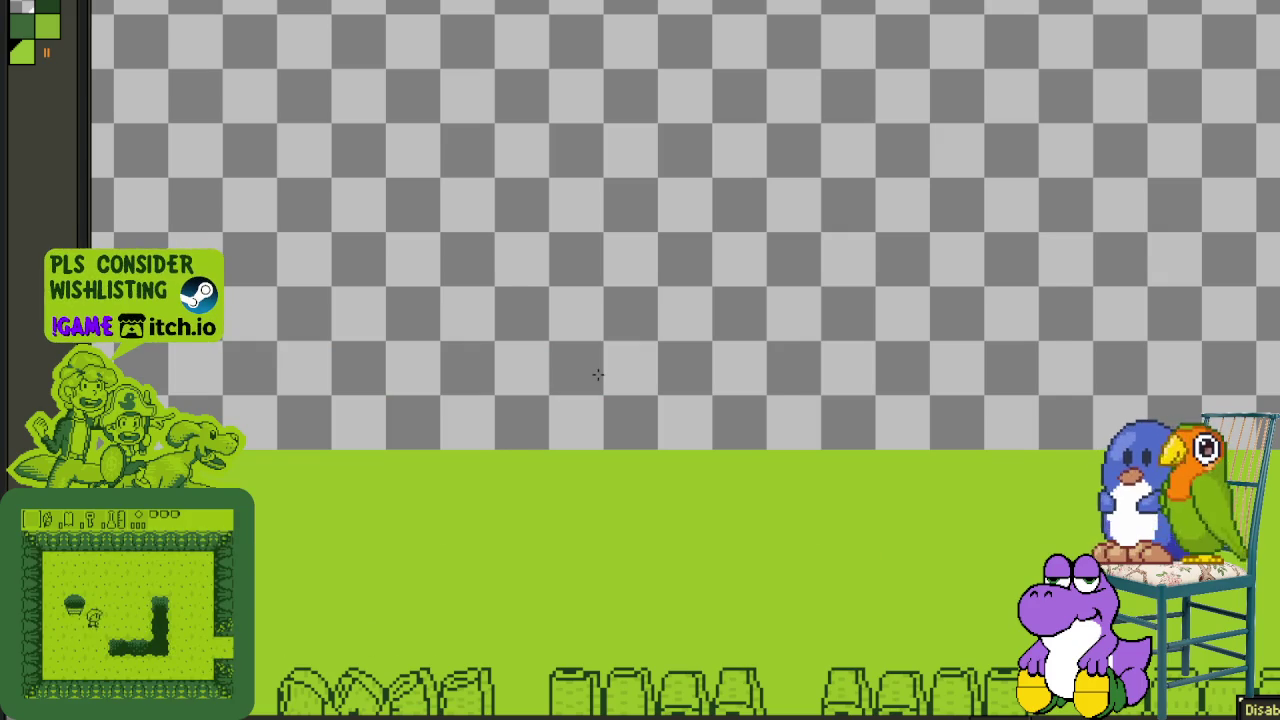
{"action": "left_click", "coordinate": [584, 370]}
{"action": "scroll", "coordinate": [521, 347], "scroll_direction": "down", "scroll_amount": 2}
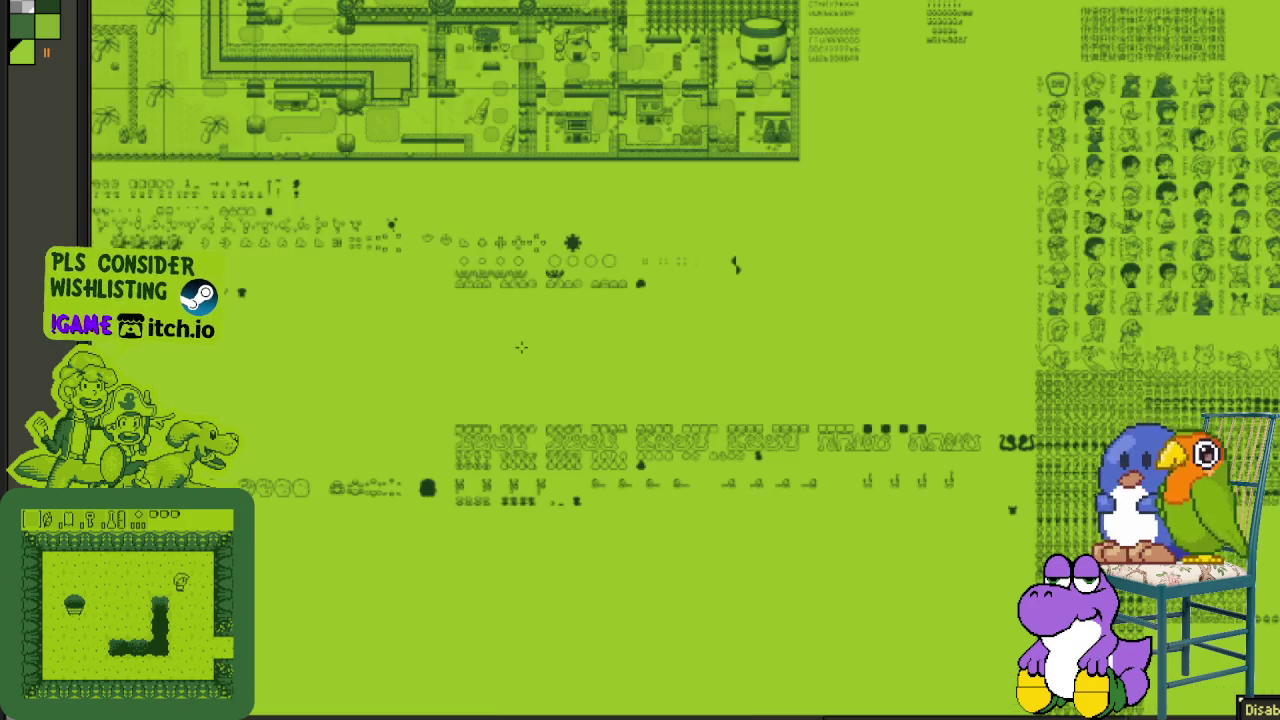
- Drag the tile rows below the gap upward, nudge them into line, and drop them
{"action": "scroll", "coordinate": [447, 336], "scroll_direction": "down", "scroll_amount": 1}
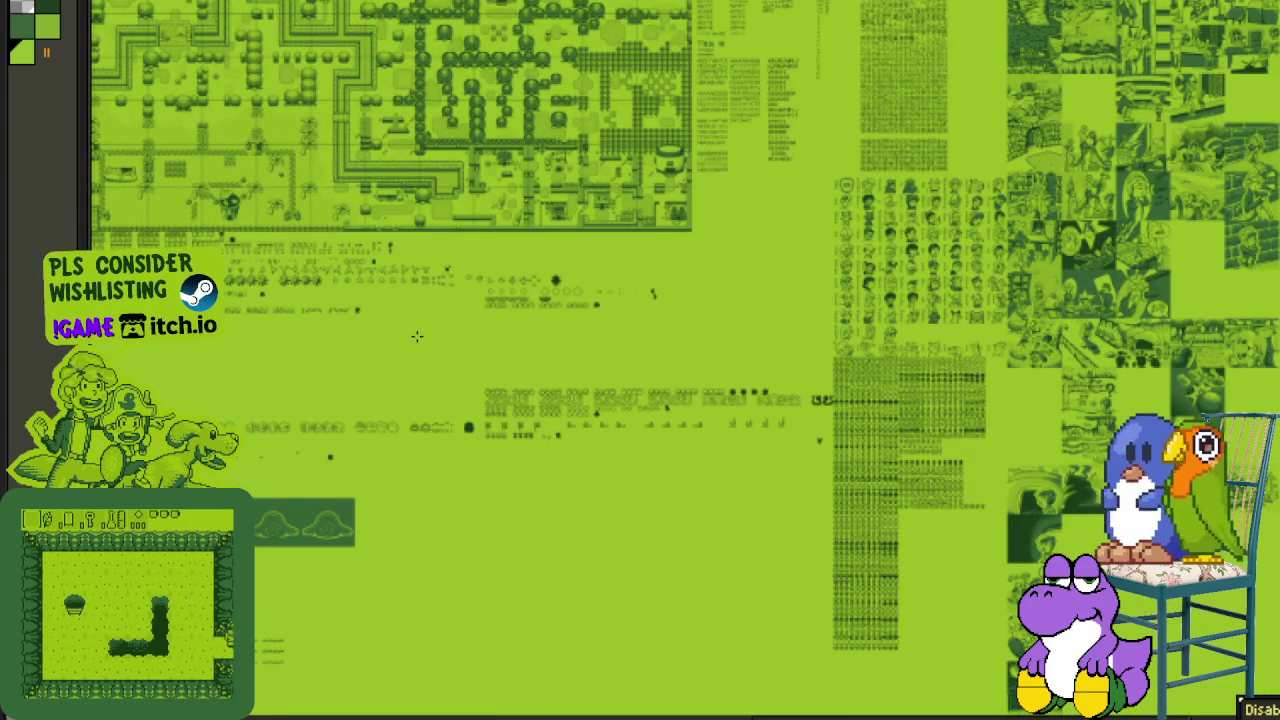
{"action": "scroll", "coordinate": [440, 200], "scroll_direction": "down", "scroll_amount": 1}
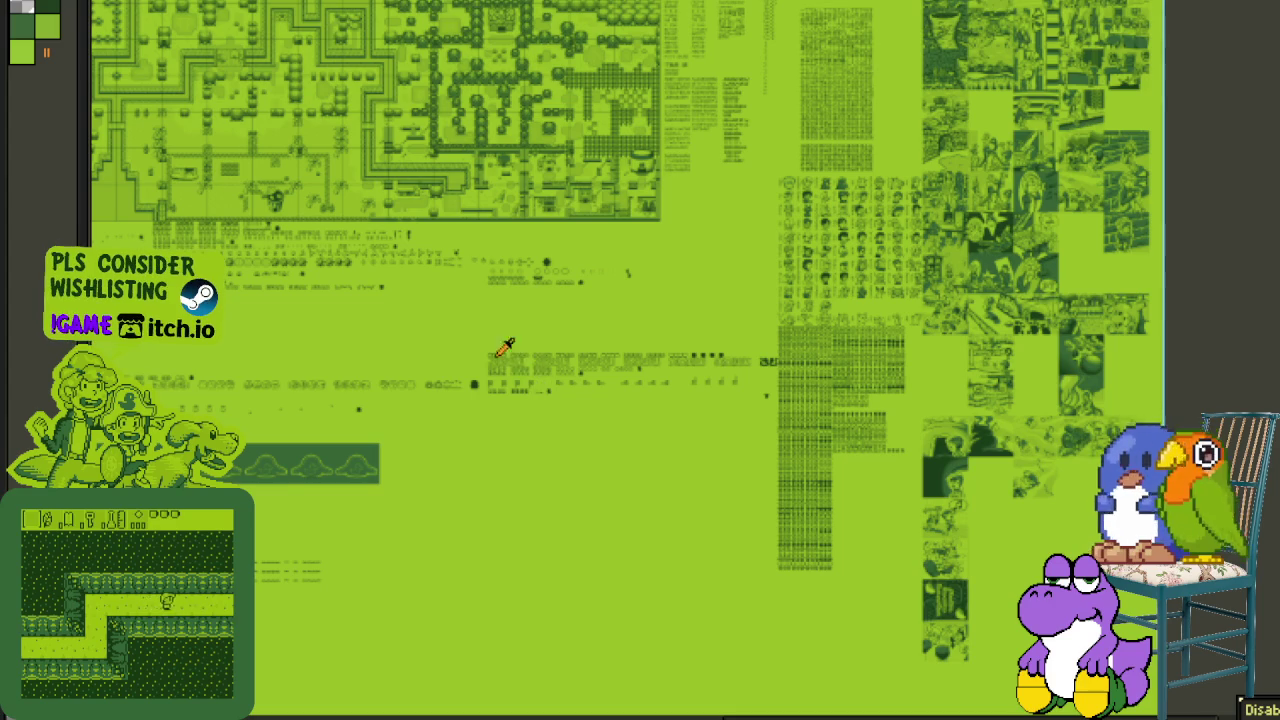
{"action": "scroll", "coordinate": [520, 350], "scroll_direction": "up", "scroll_amount": 1}
{"action": "scroll", "coordinate": [535, 345], "scroll_direction": "up", "scroll_amount": 1}
{"action": "scroll", "coordinate": [505, 360], "scroll_direction": "up", "scroll_amount": 1}
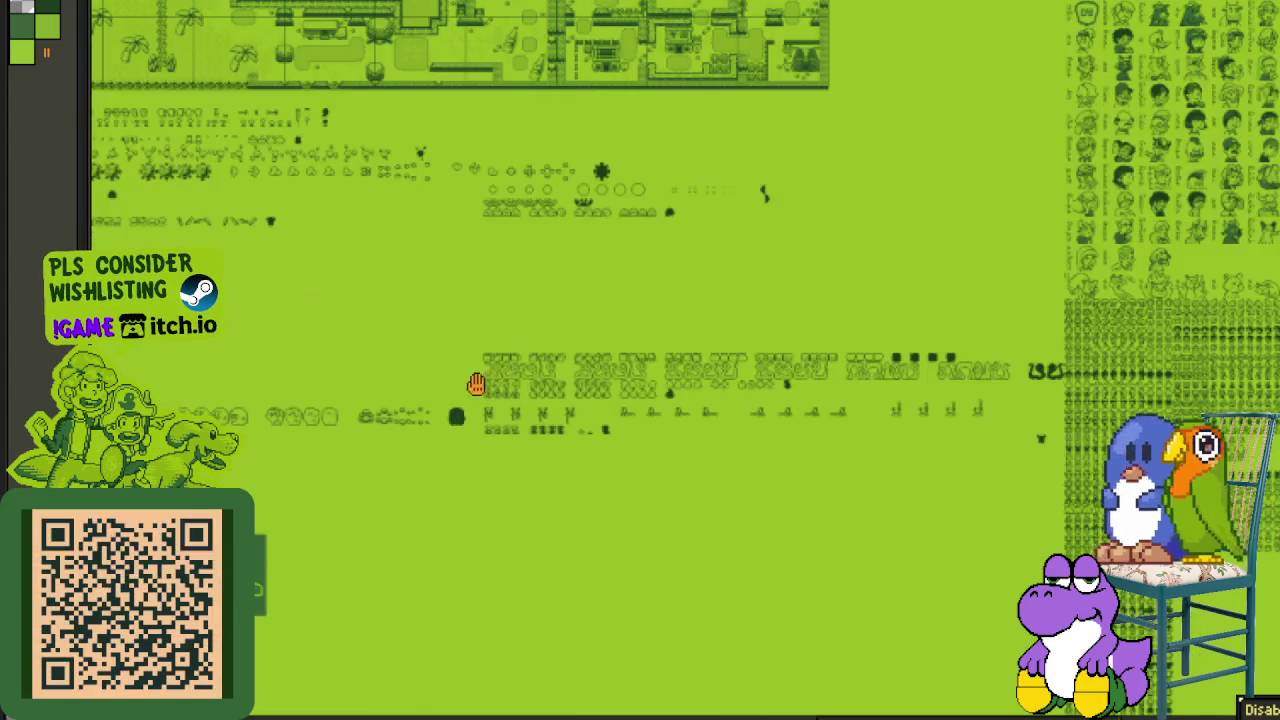
{"action": "mouse_move", "coordinate": [482, 378]}
{"action": "left_mouse_down"}
{"action": "mouse_move", "coordinate": [424, 425]}
{"action": "mouse_move", "coordinate": [1215, 545]}
{"action": "mouse_move", "coordinate": [1215, 557]}
{"action": "mouse_move", "coordinate": [1215, 544]}
{"action": "mouse_move", "coordinate": [1248, 548]}
{"action": "left_mouse_up"}
{"action": "scroll", "coordinate": [374, 420], "scroll_direction": "up", "scroll_amount": 1}
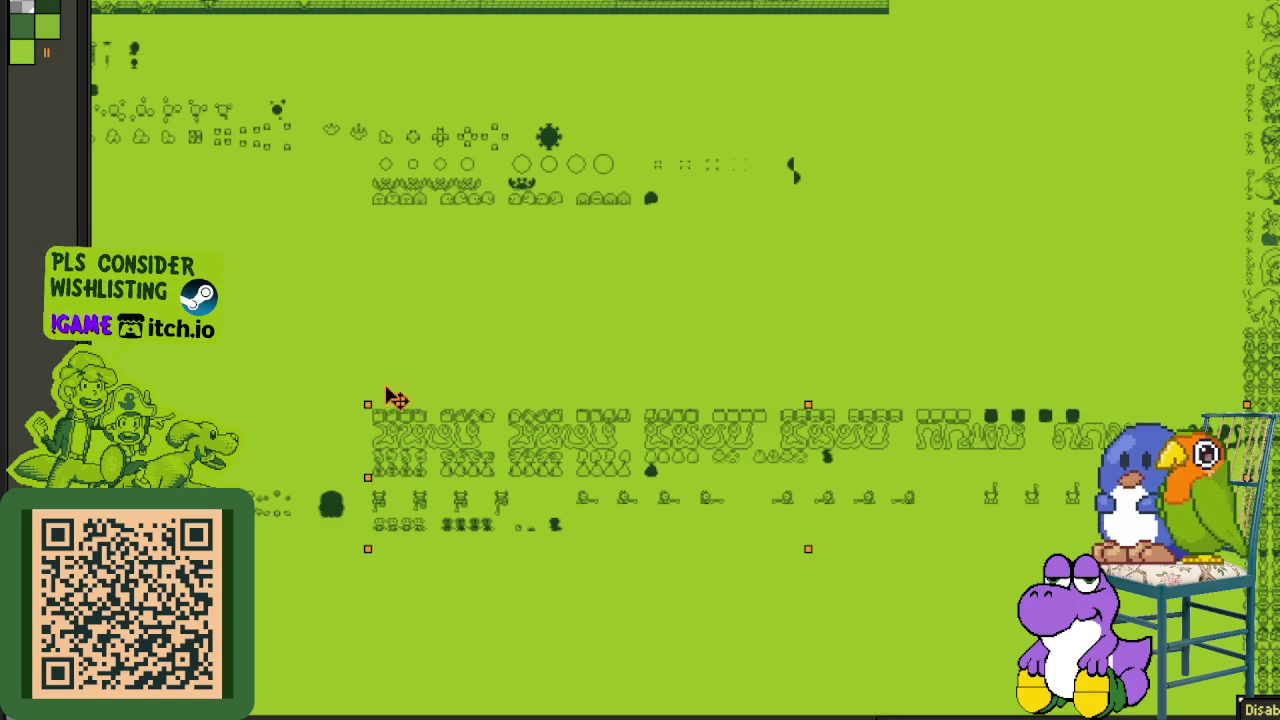
{"action": "left_click_drag", "start_coordinate": [399, 351], "coordinate": [398, 235]}
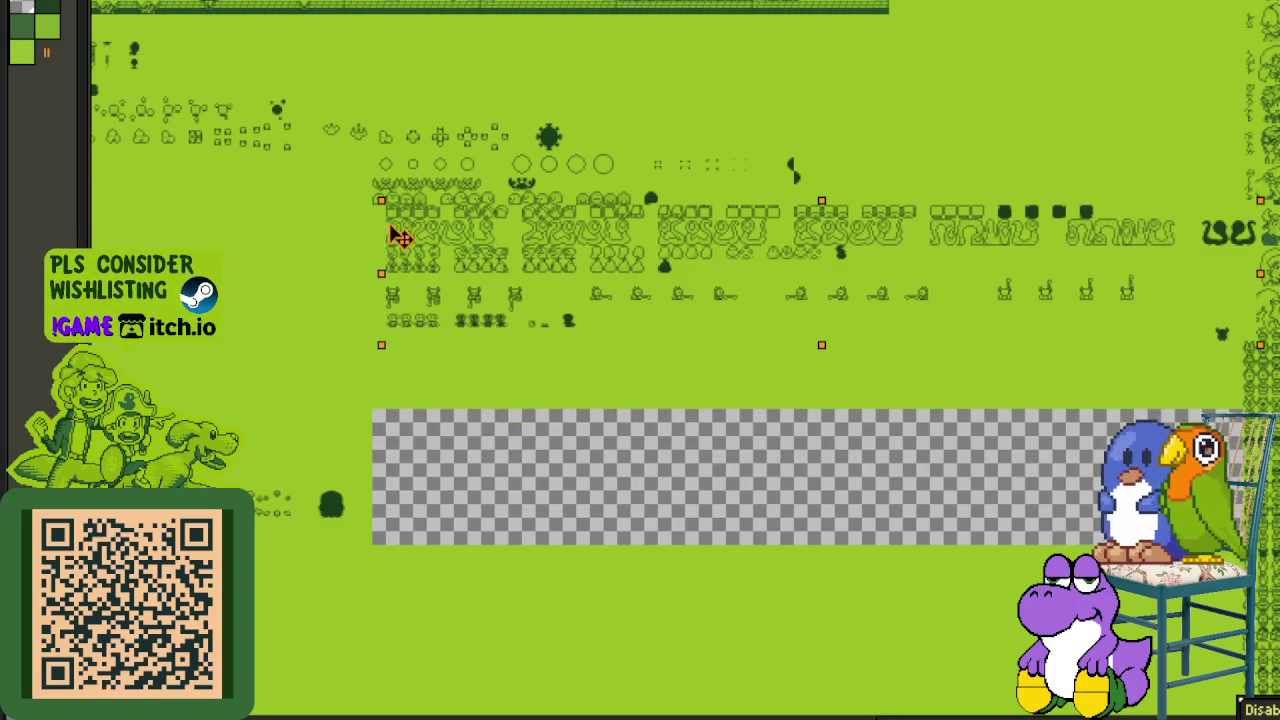
{"action": "key", "text": "Left"}
{"action": "key", "text": "Left"}
{"action": "key", "text": "Left"}
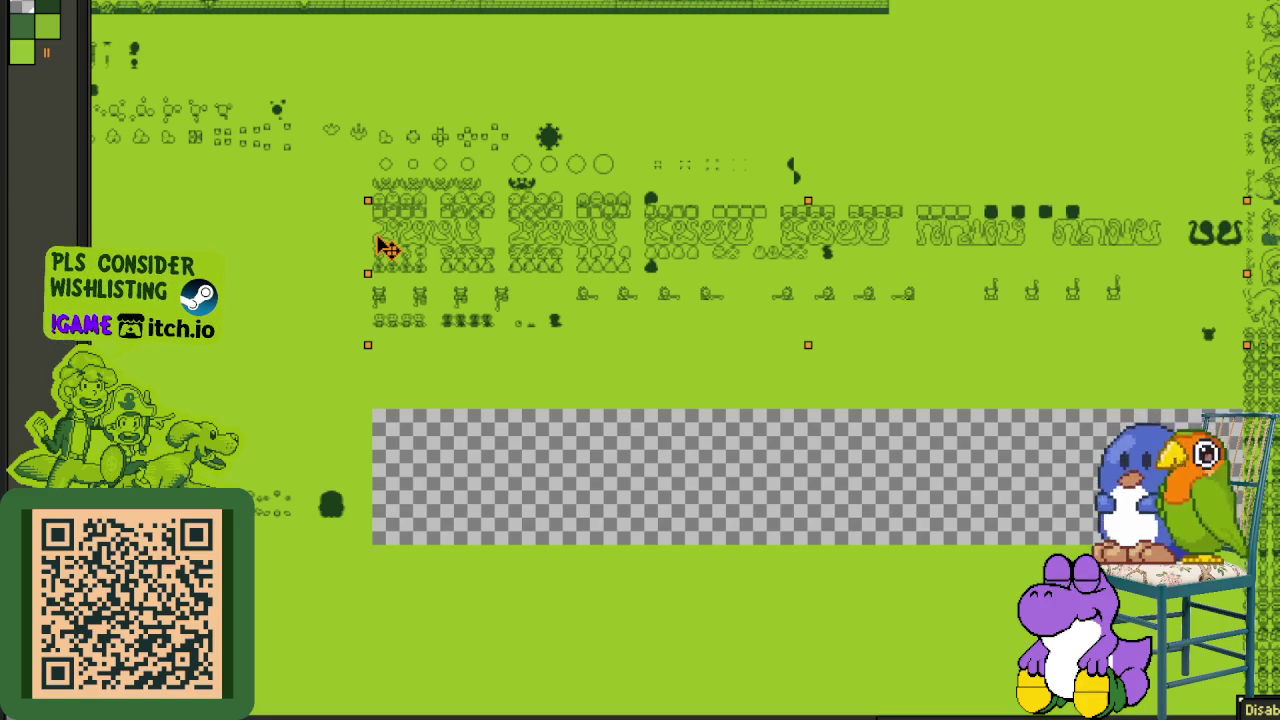
{"action": "key", "text": "Down"}
{"action": "key", "text": "Down"}
{"action": "key", "text": "Down"}
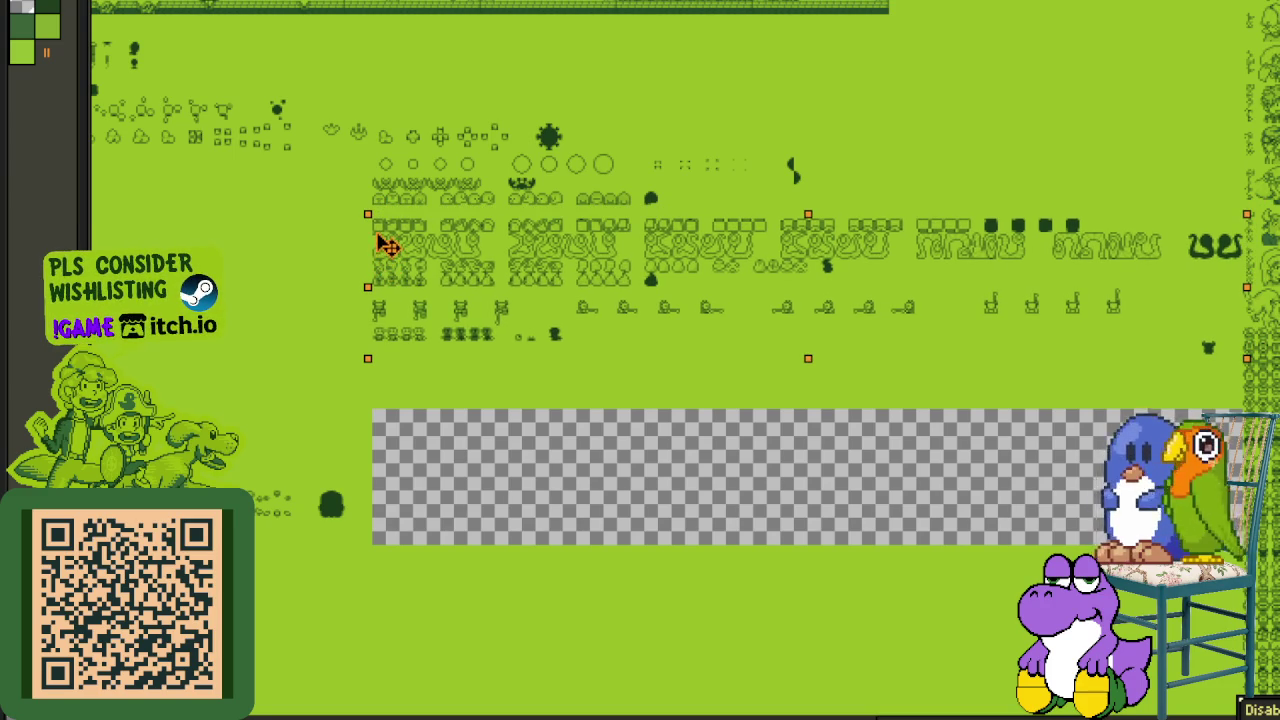
{"action": "key", "text": "Up"}
{"action": "key", "text": "Up"}
{"action": "key", "text": "Up"}
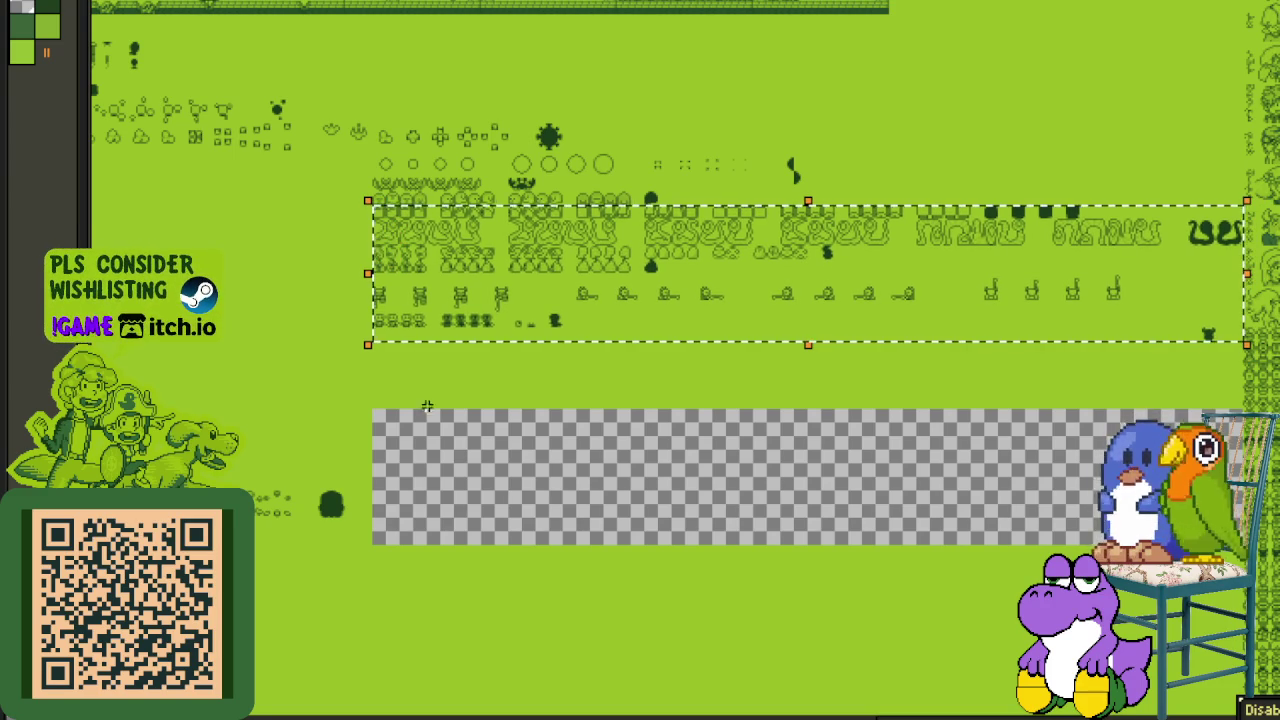
{"action": "left_click", "coordinate": [432, 430]}
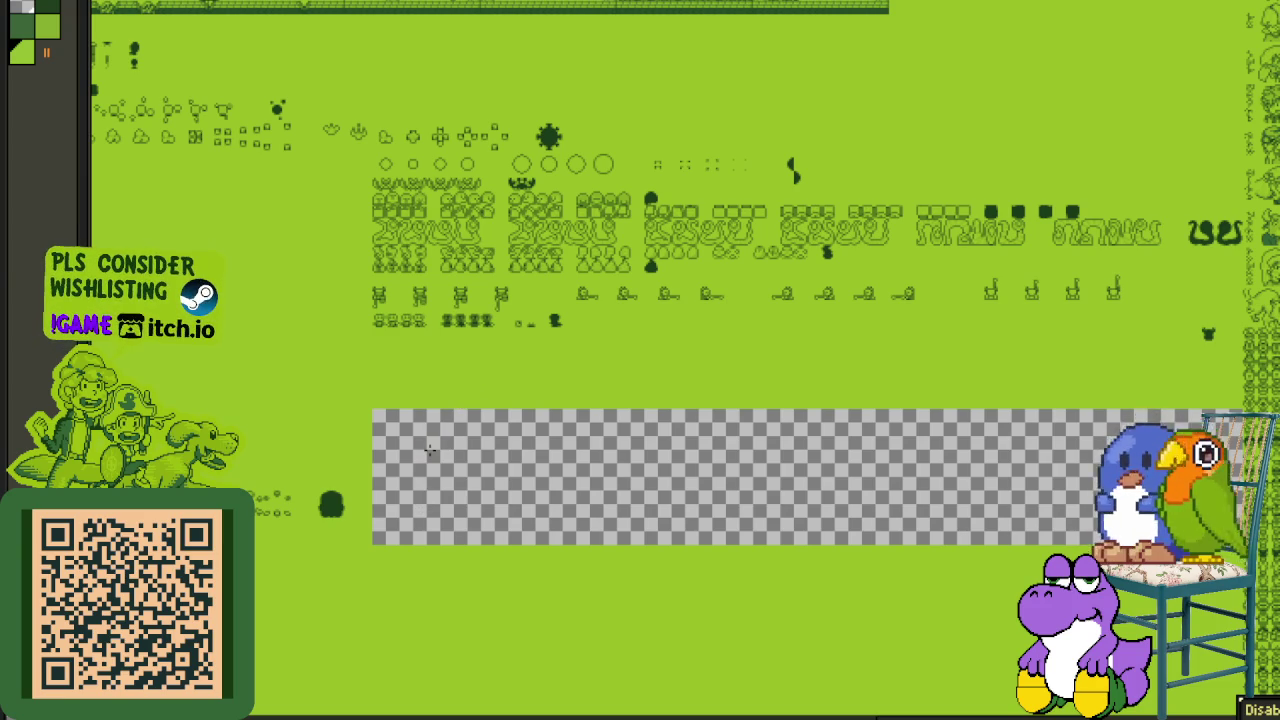
- Fill the leftover transparent strip with green and review the lower sheet
{"action": "left_click", "coordinate": [425, 450]}
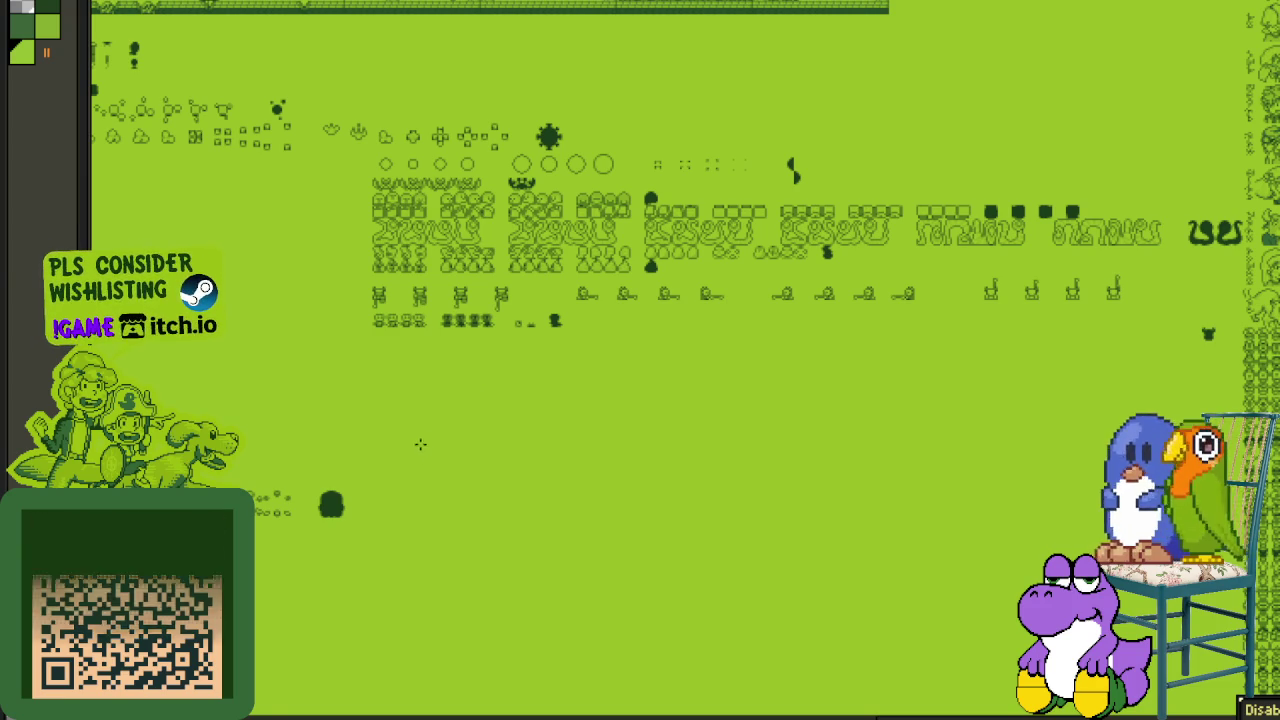
{"action": "scroll", "coordinate": [515, 413], "scroll_direction": "left", "scroll_amount": 5}
{"action": "scroll", "coordinate": [315, 387], "scroll_direction": "left", "scroll_amount": 1}
{"action": "scroll", "coordinate": [529, 374], "scroll_direction": "down", "scroll_amount": 1}
{"action": "scroll", "coordinate": [529, 374], "scroll_direction": "left", "scroll_amount": 4}
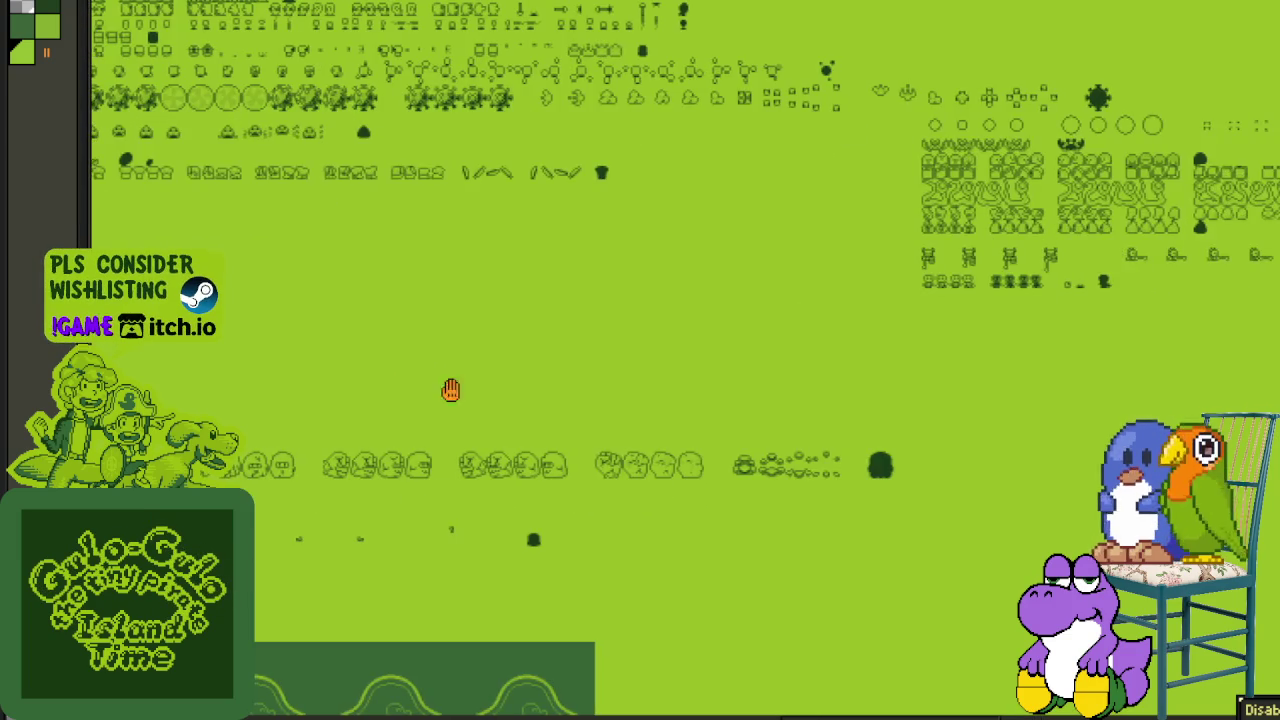
{"action": "scroll", "coordinate": [394, 397], "scroll_direction": "left", "scroll_amount": 1}
{"action": "scroll", "coordinate": [540, 426], "scroll_direction": "left", "scroll_amount": 7}
{"action": "scroll", "coordinate": [437, 457], "scroll_direction": "down", "scroll_amount": 1}
{"action": "scroll", "coordinate": [403, 406], "scroll_direction": "down", "scroll_amount": 3}
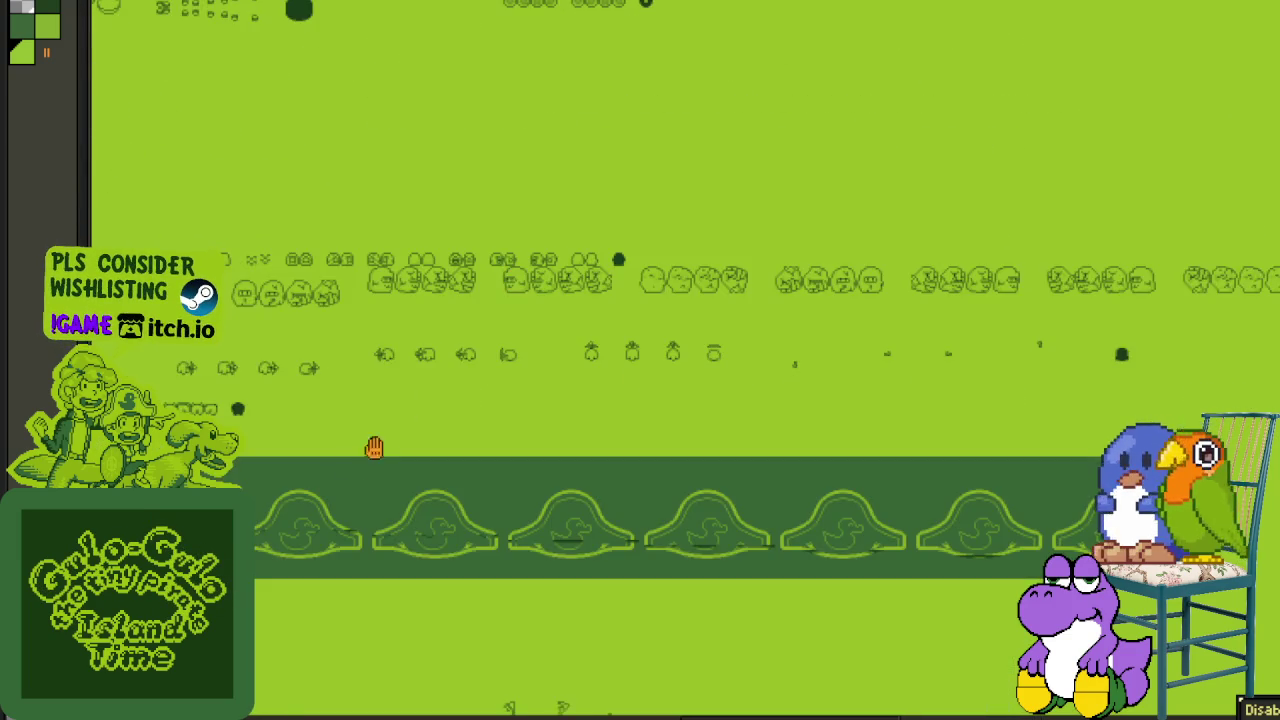
{"action": "scroll", "coordinate": [454, 306], "scroll_direction": "down", "scroll_amount": 5}
{"action": "scroll", "coordinate": [508, 376], "scroll_direction": "down", "scroll_amount": 1}
{"action": "scroll", "coordinate": [480, 450], "scroll_direction": "down", "scroll_amount": 8}
{"action": "scroll", "coordinate": [445, 515], "scroll_direction": "down", "scroll_amount": 1}
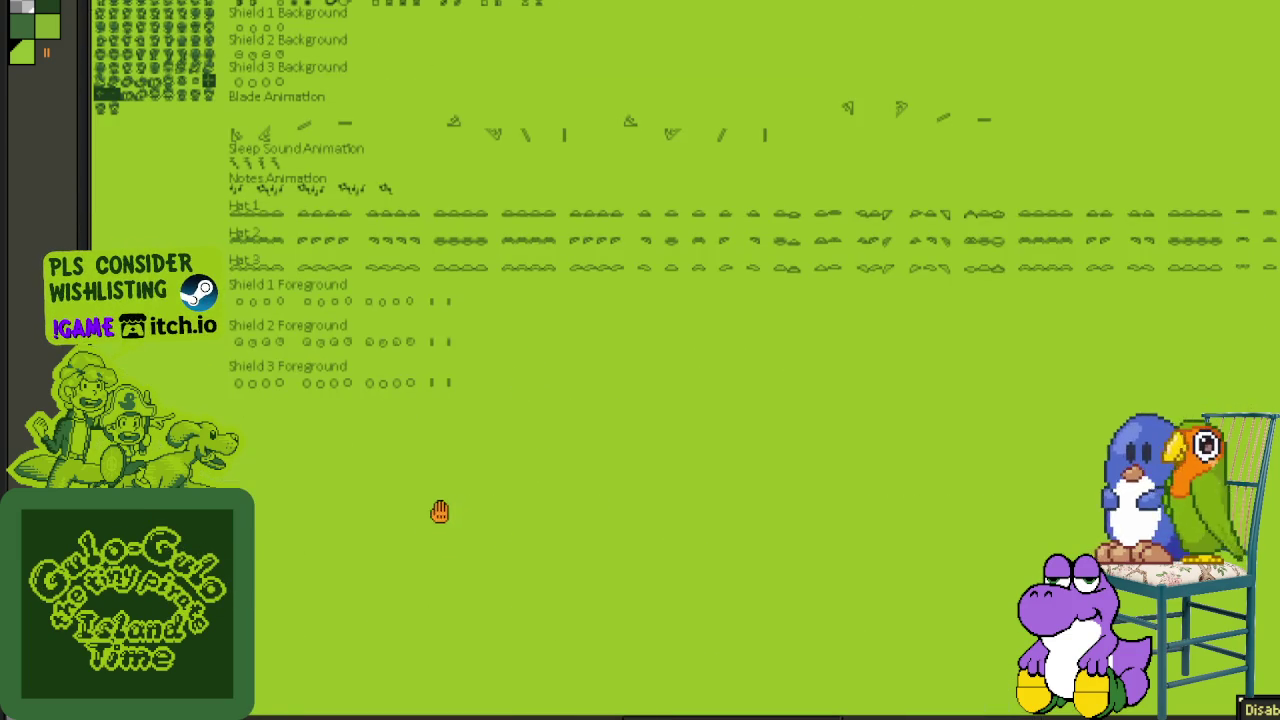
{"action": "scroll", "coordinate": [434, 517], "scroll_direction": "left", "scroll_amount": 2}
{"action": "scroll", "coordinate": [421, 533], "scroll_direction": "down", "scroll_amount": 1}
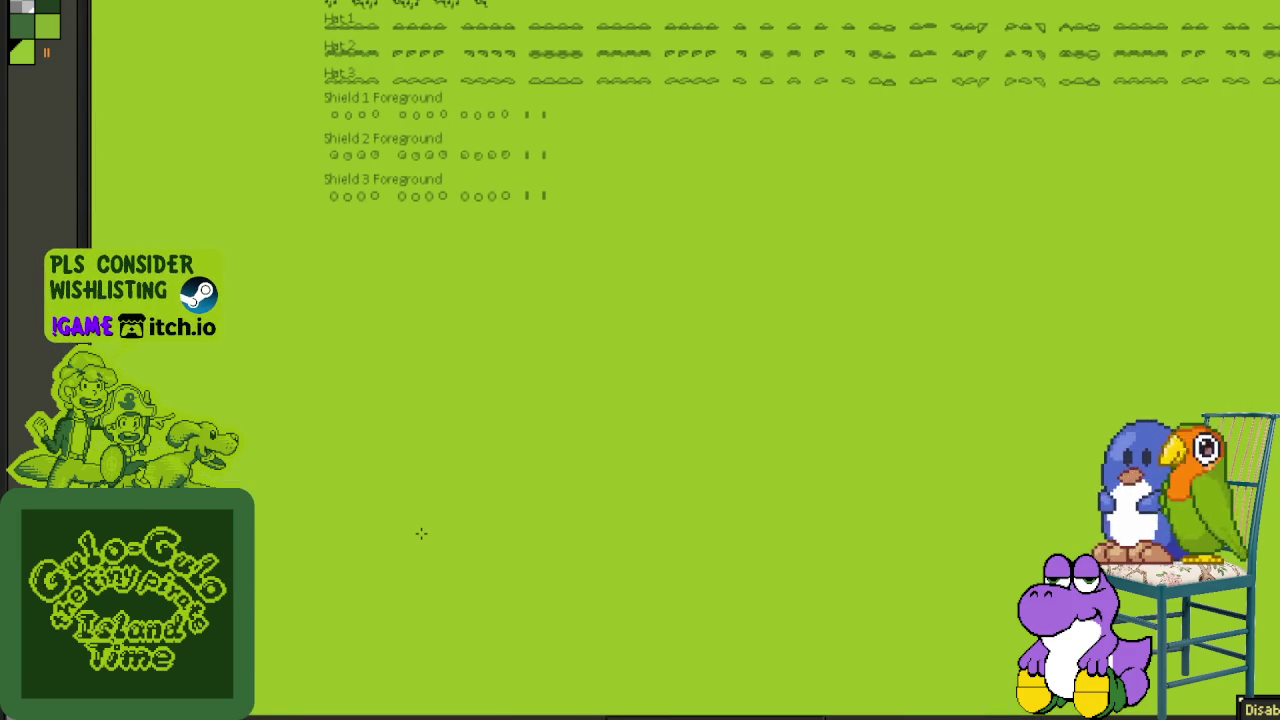
{"action": "scroll", "coordinate": [392, 575], "scroll_direction": "down", "scroll_amount": 2}
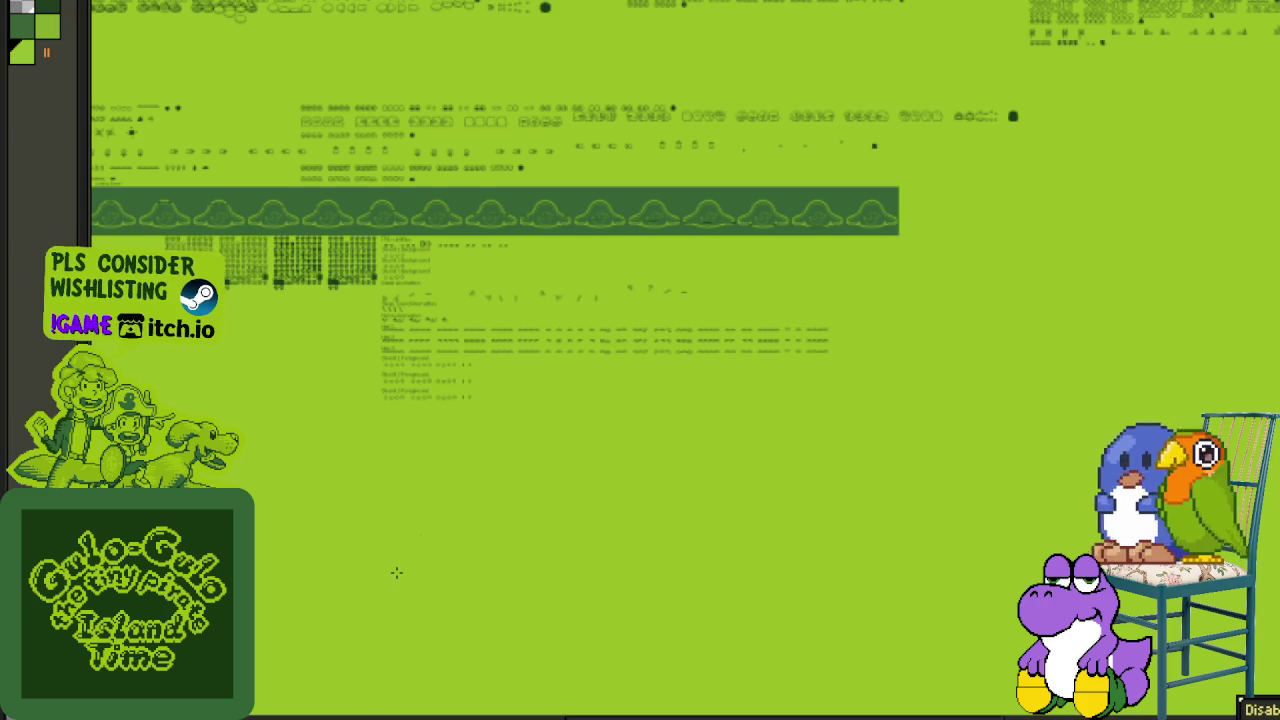
{"action": "scroll", "coordinate": [395, 574], "scroll_direction": "down", "scroll_amount": 1}
{"action": "scroll", "coordinate": [479, 408], "scroll_direction": "down", "scroll_amount": 3}
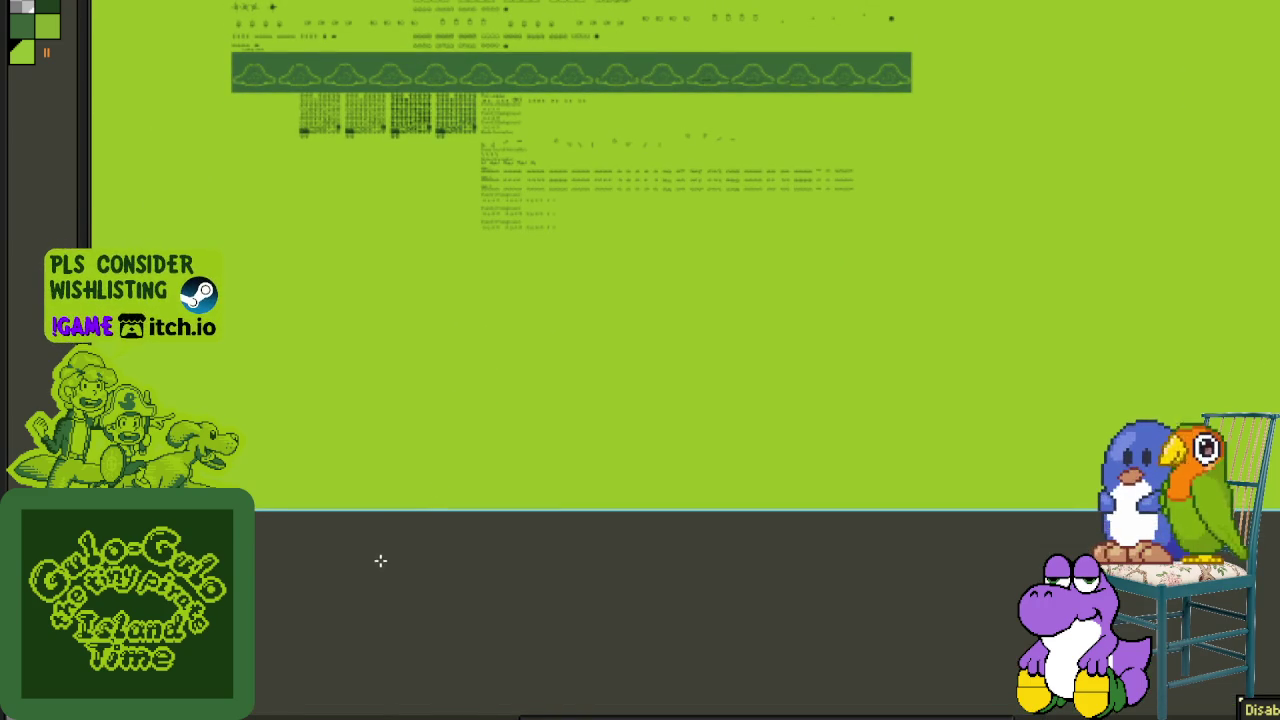
{"action": "key", "text": "p"}
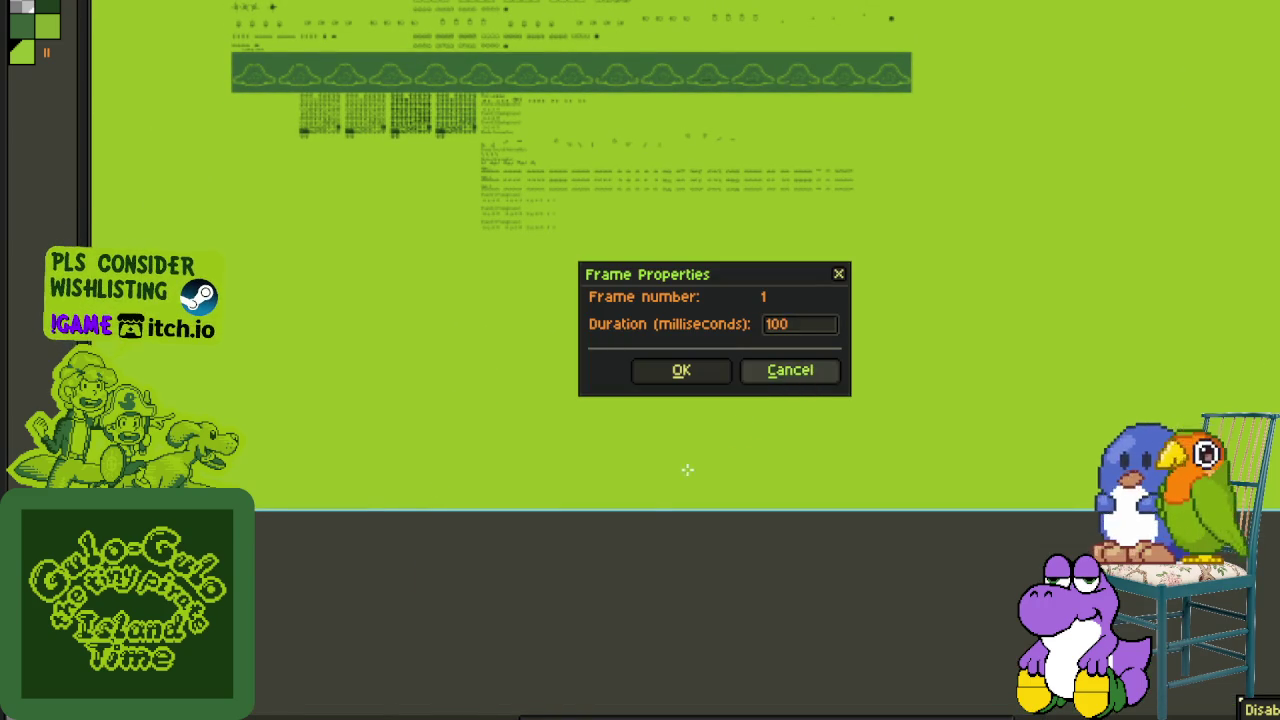
{"action": "key", "text": "Escape"}
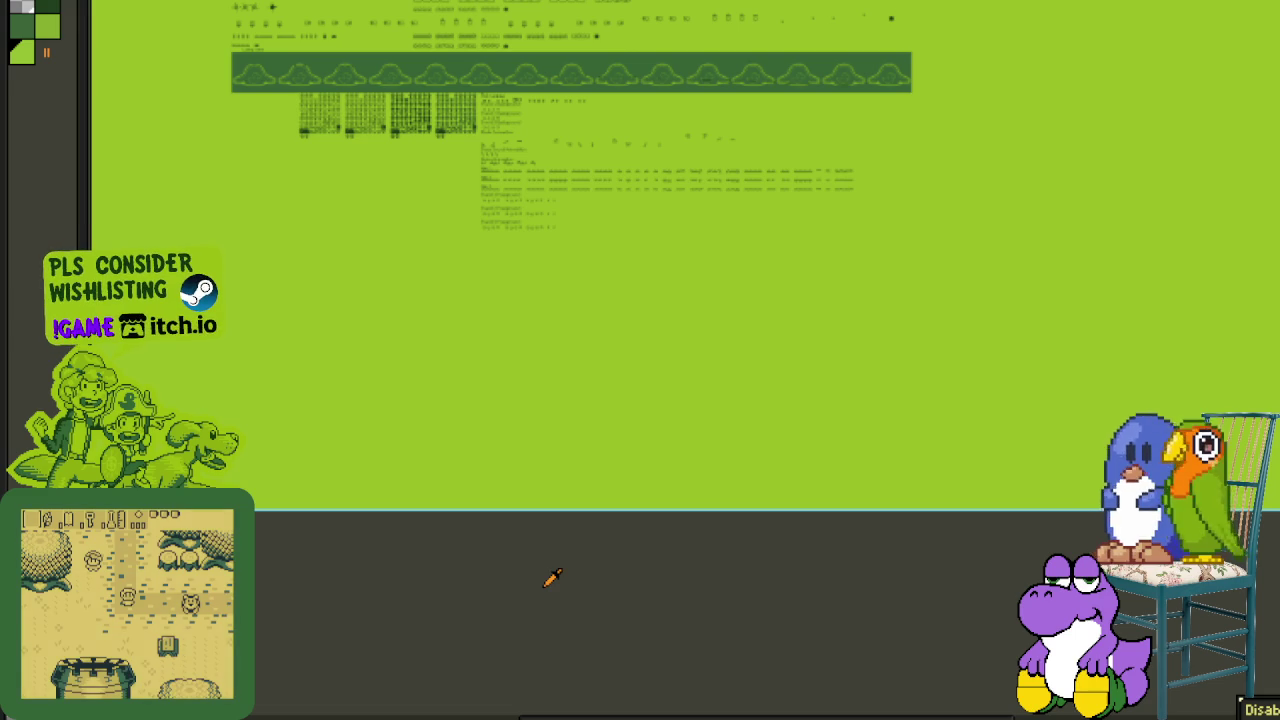
{"action": "scroll", "coordinate": [480, 500], "scroll_direction": "up", "scroll_amount": 3}
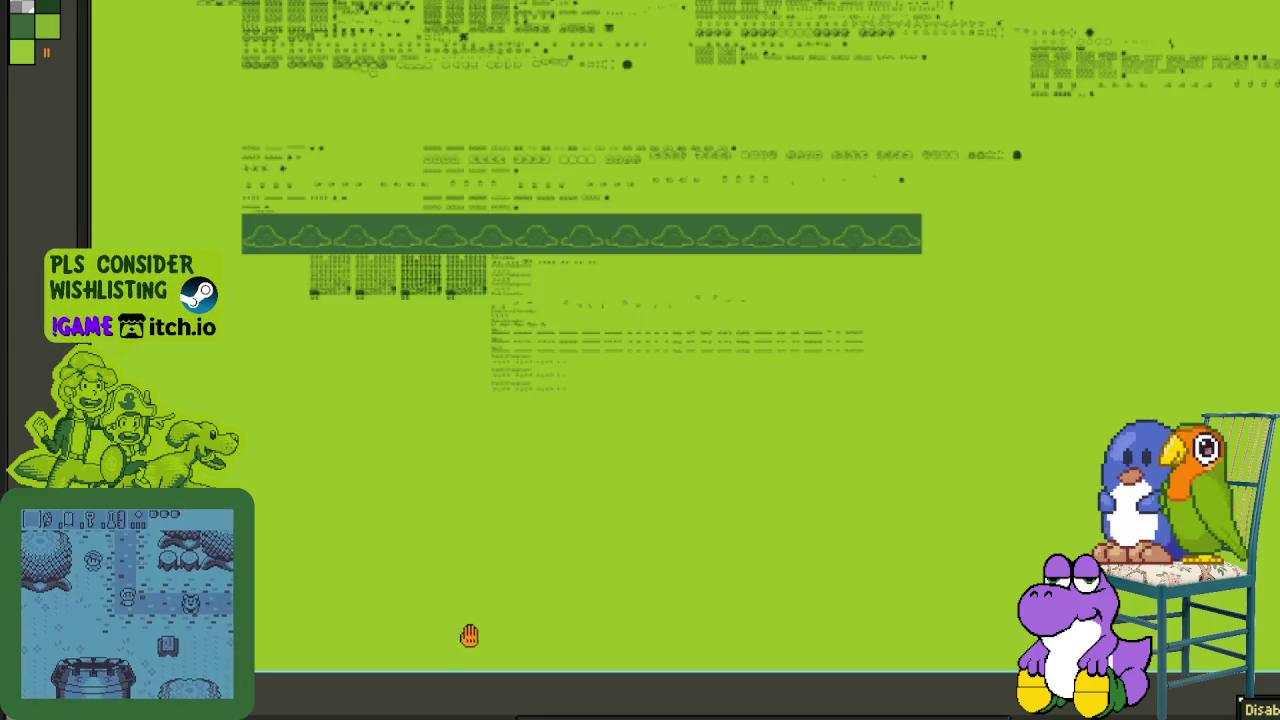
{"action": "scroll", "coordinate": [471, 634], "scroll_direction": "up", "scroll_amount": 2}
{"action": "scroll", "coordinate": [255, 245], "scroll_direction": "up", "scroll_amount": 1}
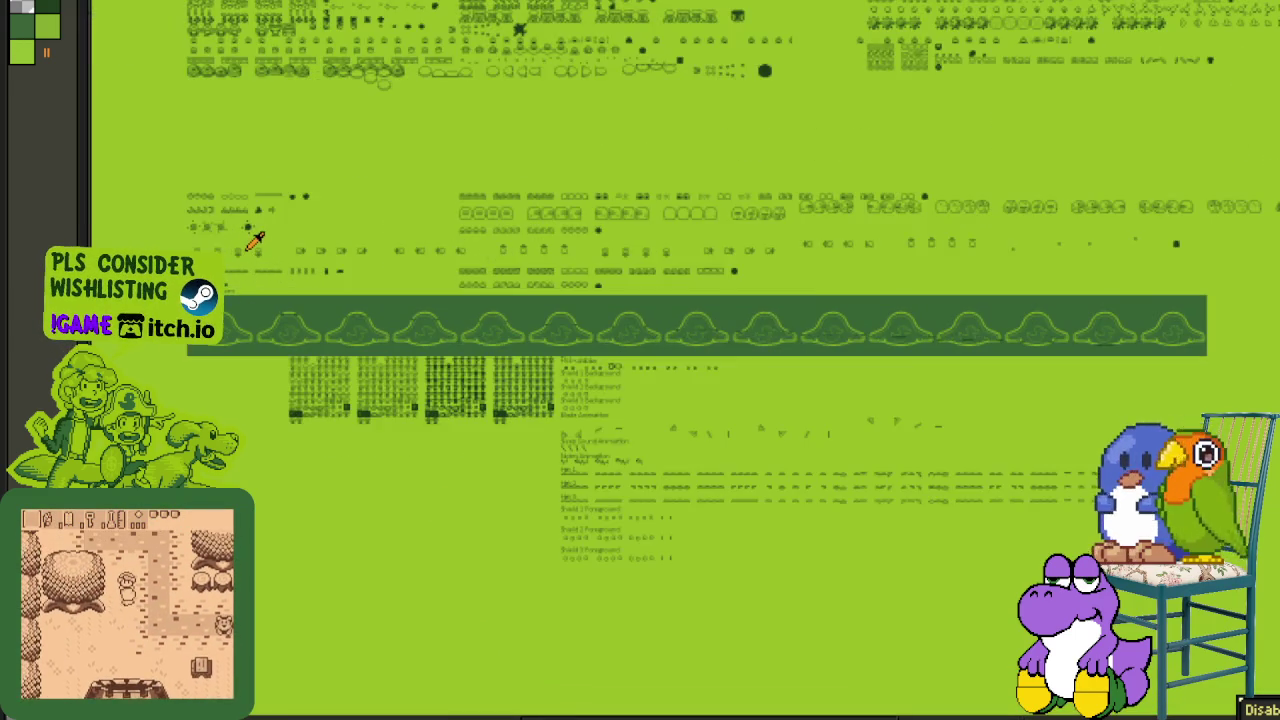
{"action": "scroll", "coordinate": [255, 245], "scroll_direction": "up", "scroll_amount": 1}
{"action": "scroll", "coordinate": [245, 250], "scroll_direction": "up", "scroll_amount": 1}
{"action": "scroll", "coordinate": [235, 256], "scroll_direction": "up", "scroll_amount": 1}
{"action": "scroll", "coordinate": [265, 345], "scroll_direction": "up", "scroll_amount": 1}
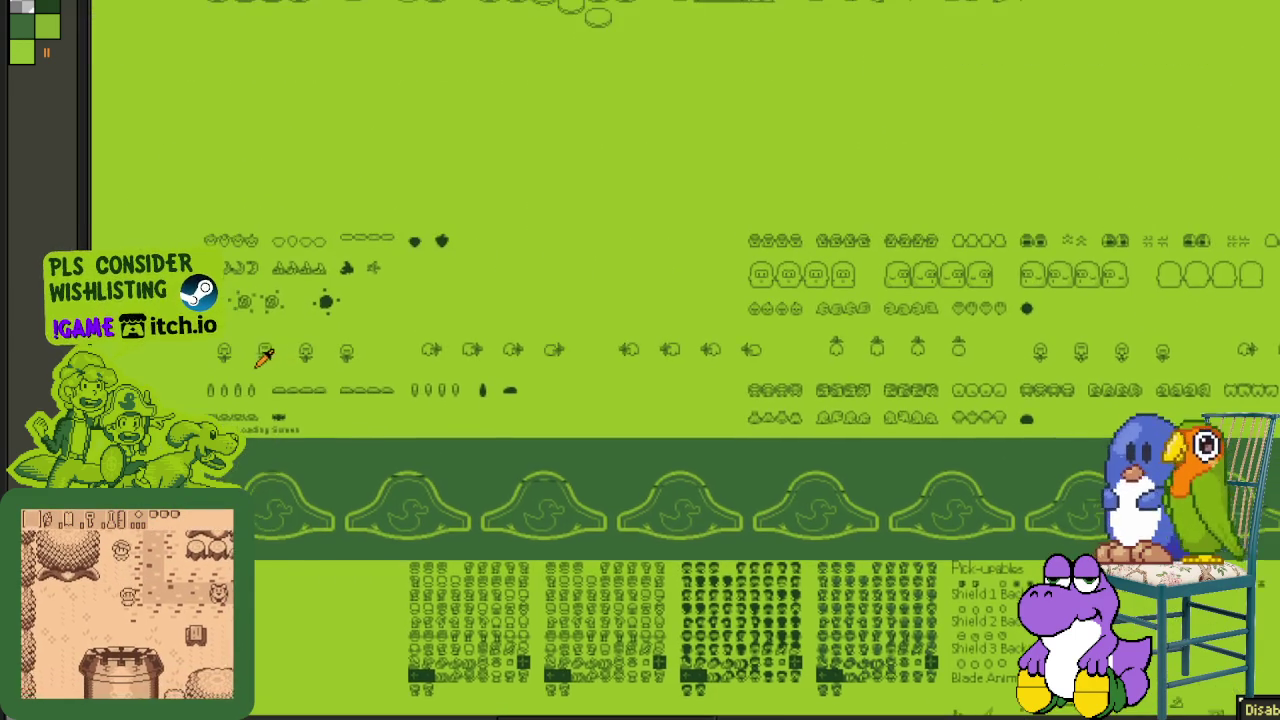
{"action": "scroll", "coordinate": [275, 348], "scroll_direction": "up", "scroll_amount": 1}
{"action": "scroll", "coordinate": [315, 356], "scroll_direction": "down", "scroll_amount": 2}
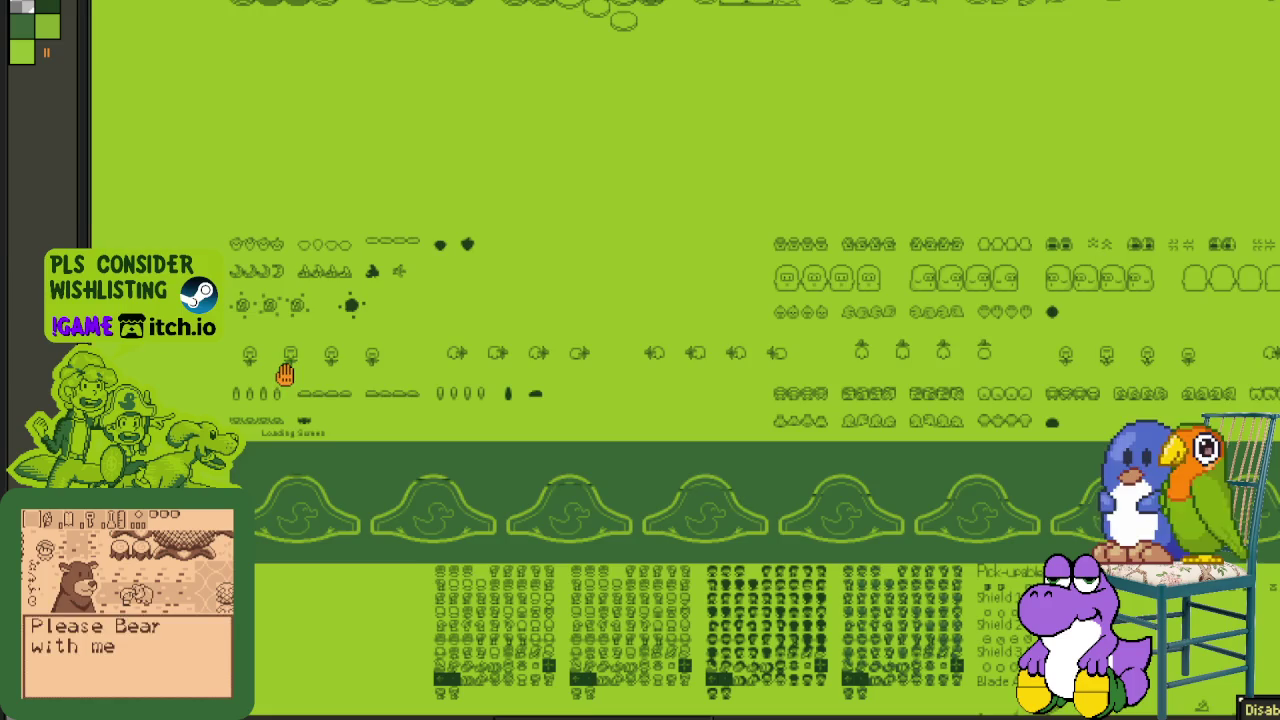
{"action": "scroll", "coordinate": [286, 366], "scroll_direction": "up", "scroll_amount": 2}
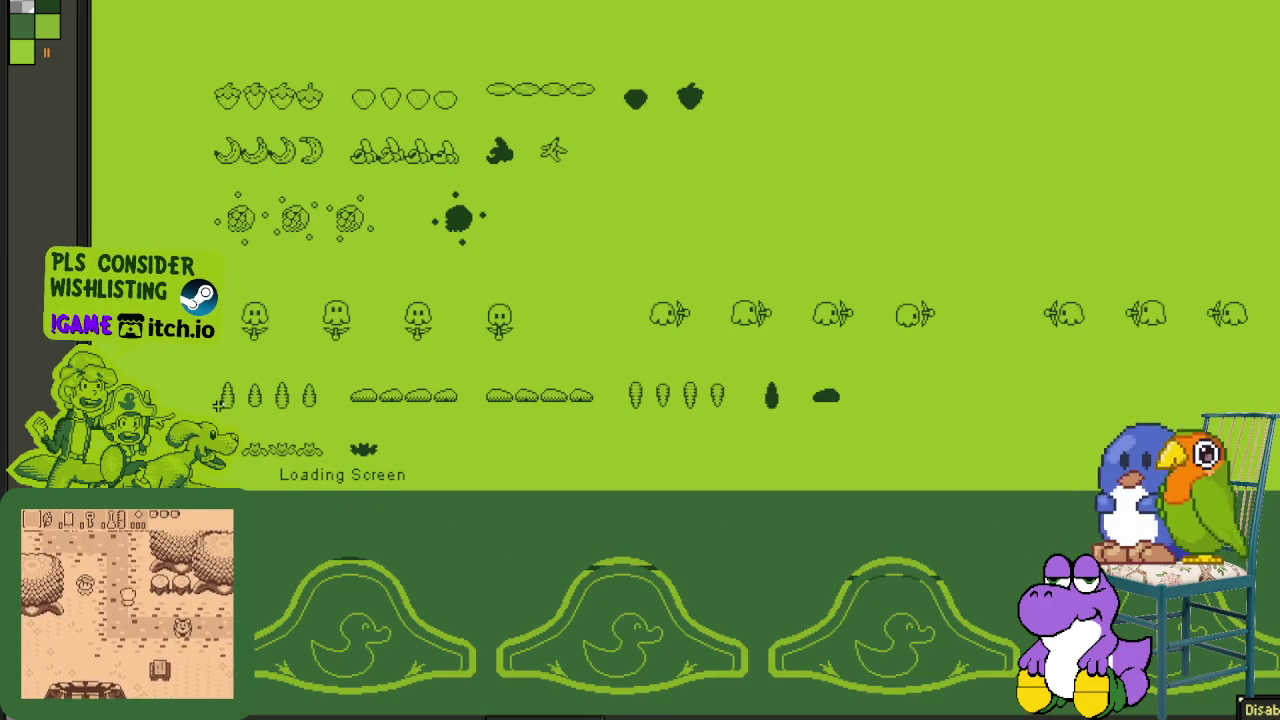
{"action": "mouse_move", "coordinate": [214, 409]}
{"action": "left_mouse_down"}
{"action": "mouse_move", "coordinate": [826, 425]}
{"action": "mouse_move", "coordinate": [1083, 396]}
{"action": "mouse_move", "coordinate": [1120, 405]}
{"action": "left_mouse_up"}
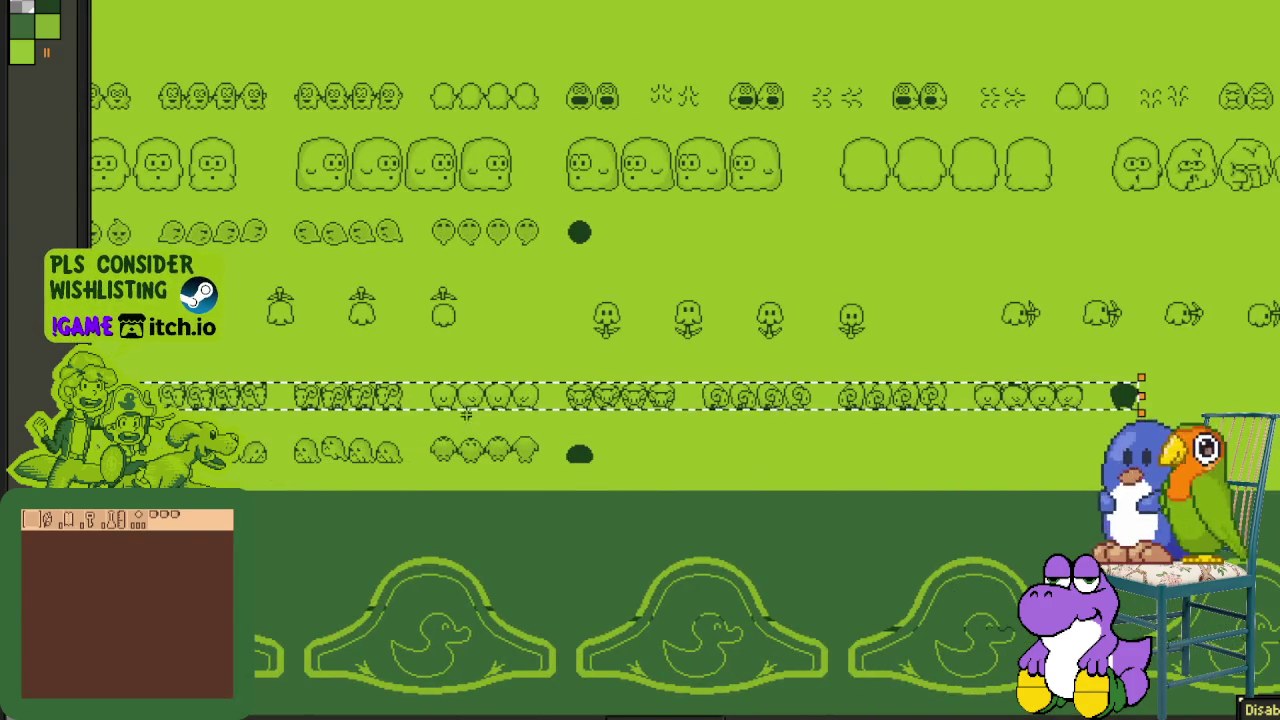
- Select the whole fish and bell sprite row and move it below the transparent strip
{"action": "scroll", "coordinate": [340, 400], "scroll_direction": "up", "scroll_amount": 3}
{"action": "scroll", "coordinate": [365, 385], "scroll_direction": "down", "scroll_amount": 2}
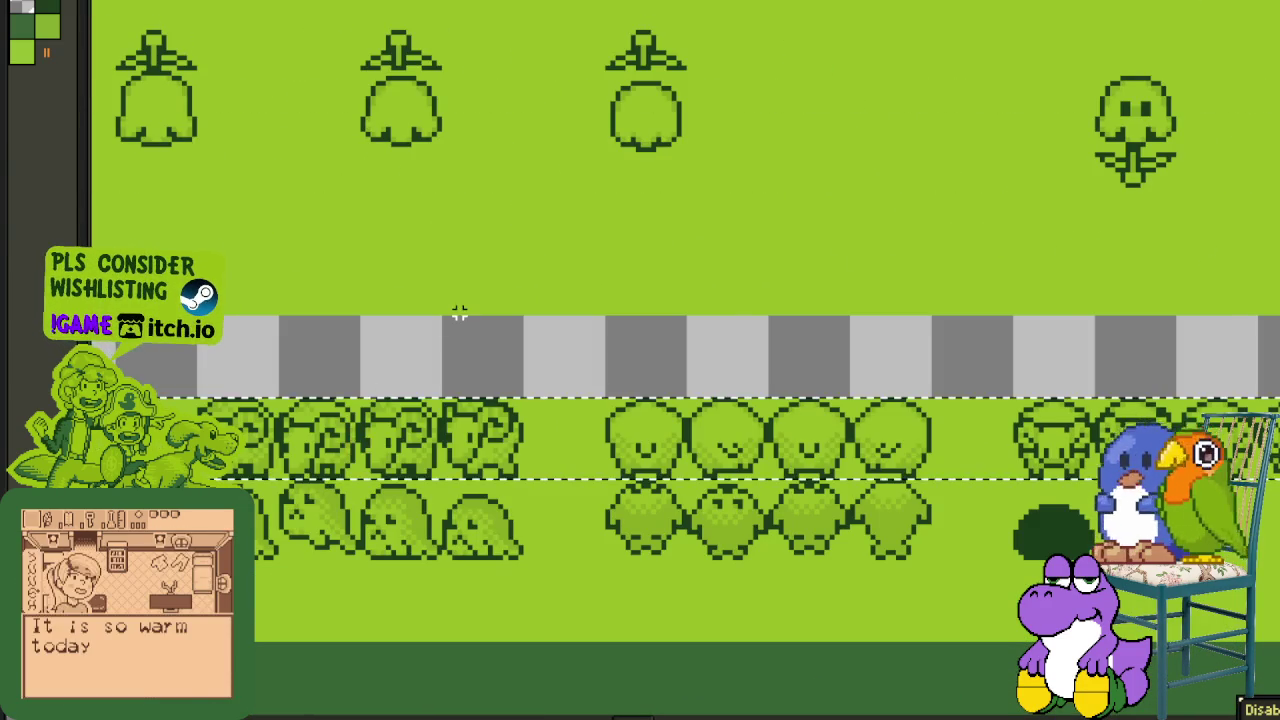
{"action": "scroll", "coordinate": [452, 323], "scroll_direction": "down", "scroll_amount": 1}
{"action": "scroll", "coordinate": [458, 340], "scroll_direction": "down", "scroll_amount": 1}
{"action": "mouse_move", "coordinate": [458, 344]}
{"action": "left_mouse_down"}
{"action": "mouse_move", "coordinate": [531, 366]}
{"action": "mouse_move", "coordinate": [986, 406]}
{"action": "left_mouse_up"}
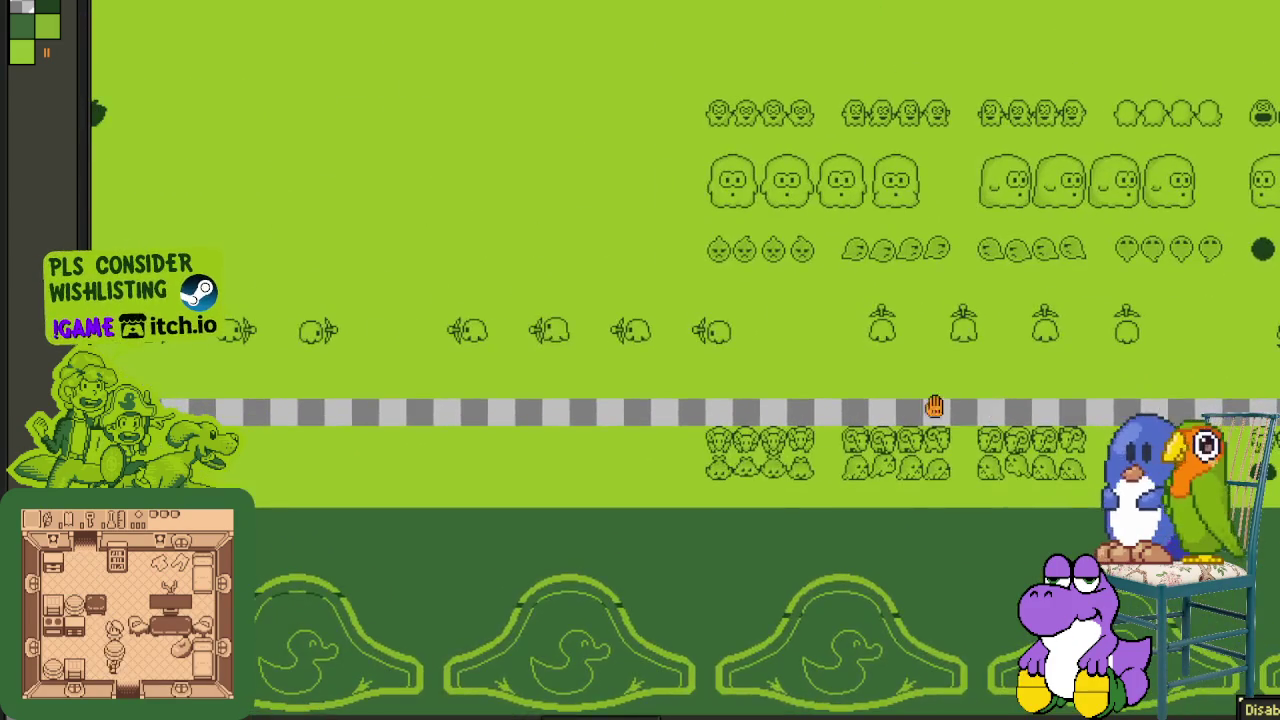
{"action": "left_click_drag", "start_coordinate": [493, 366], "coordinate": [871, 366]}
{"action": "left_click_drag", "start_coordinate": [381, 366], "coordinate": [793, 386]}
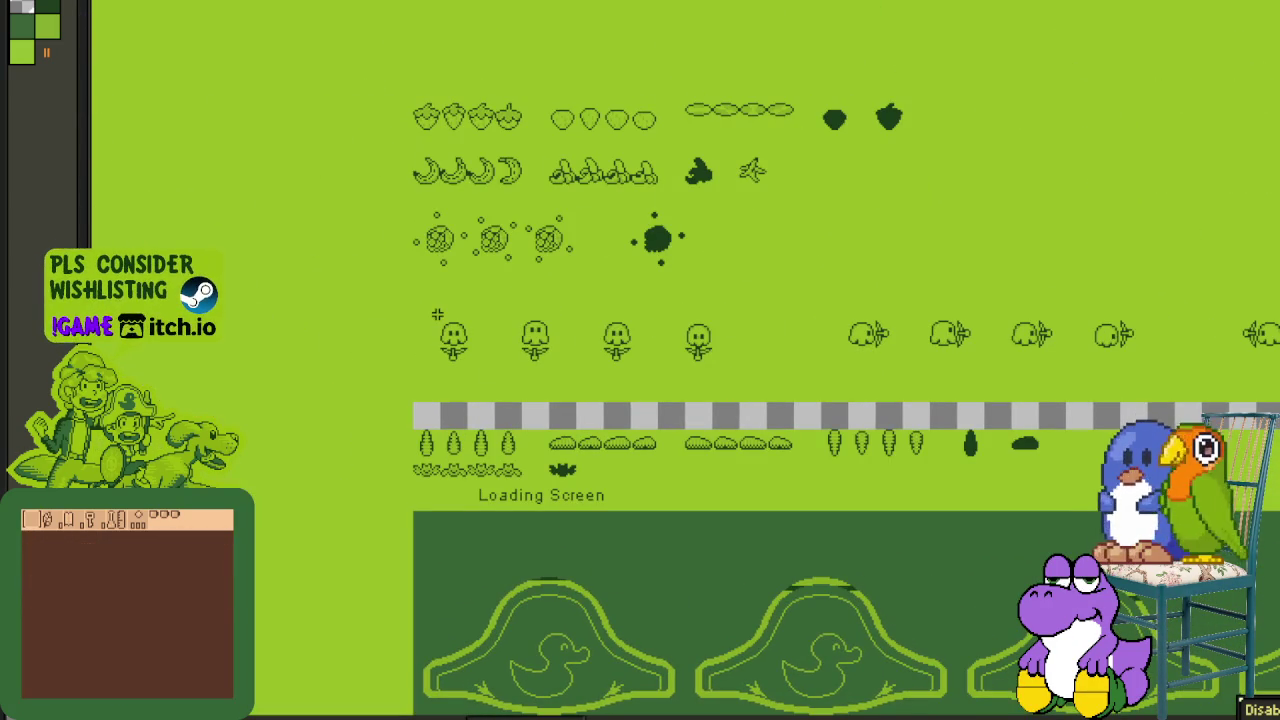
{"action": "left_click_drag", "start_coordinate": [418, 308], "coordinate": [1270, 345]}
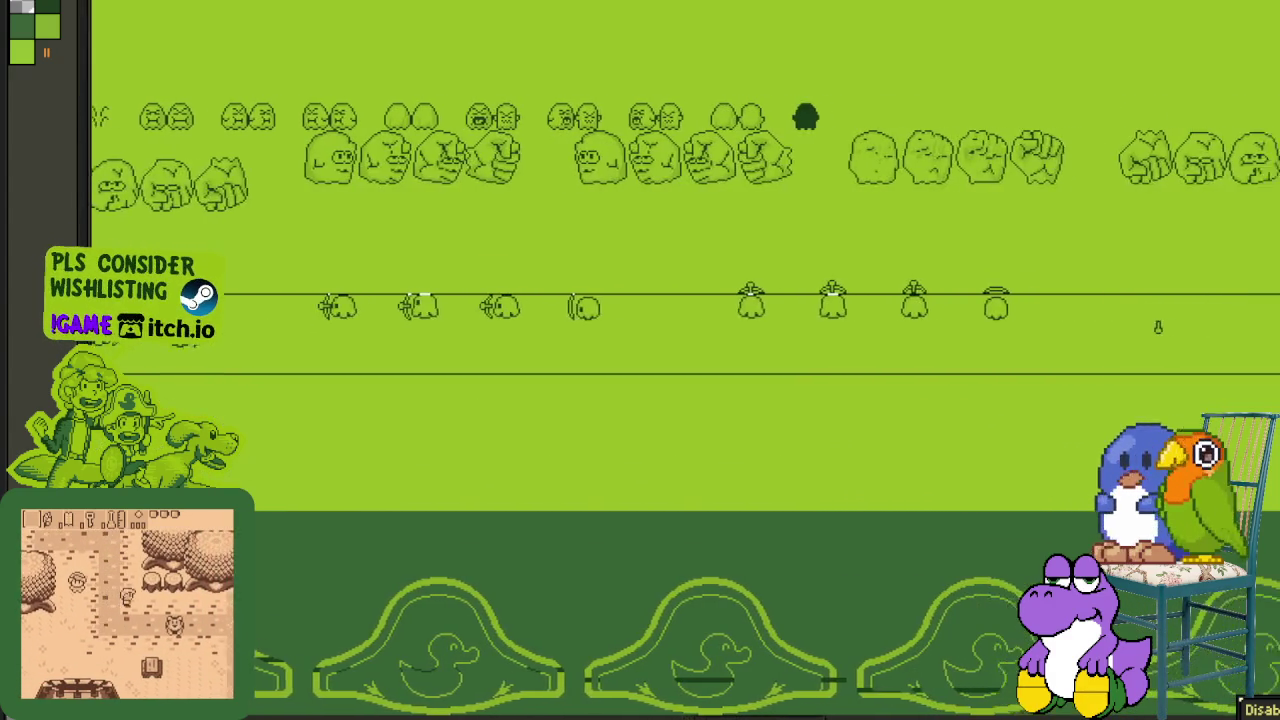
{"action": "mouse_move", "coordinate": [1279, 372]}
{"action": "left_mouse_down"}
{"action": "mouse_move", "coordinate": [1145, 372]}
{"action": "mouse_move", "coordinate": [1168, 367]}
{"action": "left_mouse_up"}
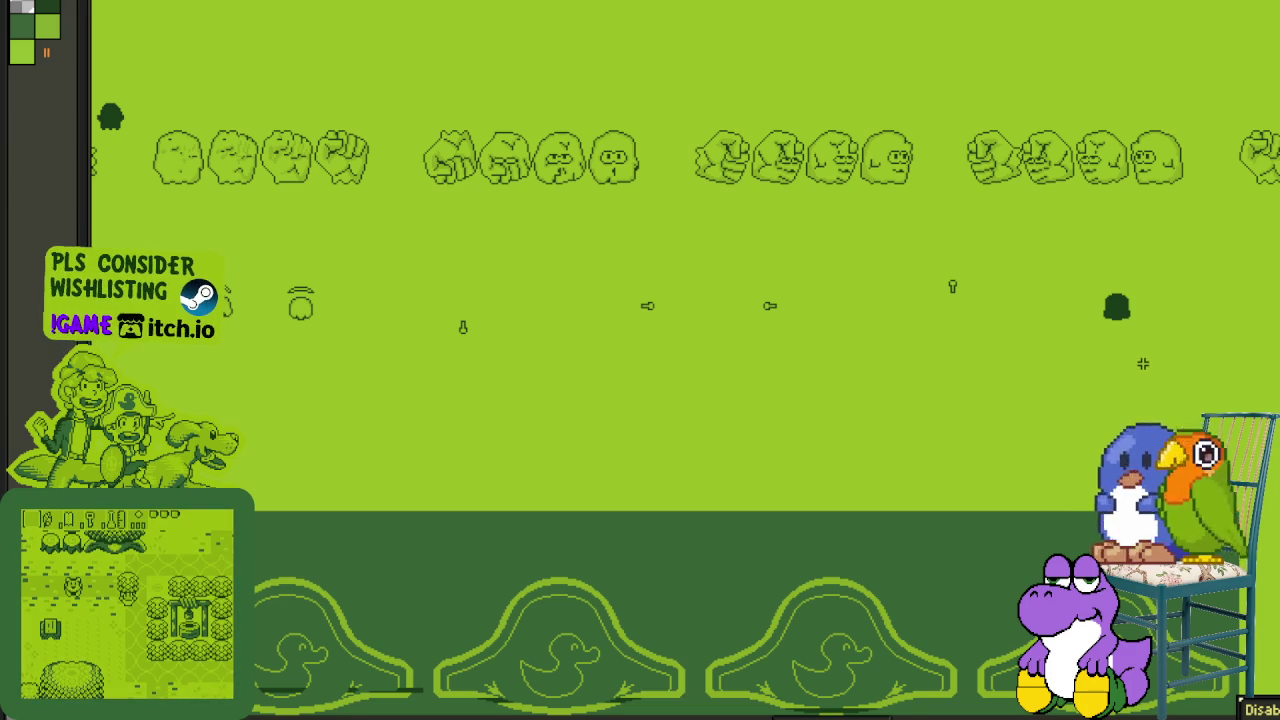
{"action": "mouse_move", "coordinate": [1063, 349]}
{"action": "left_mouse_down"}
{"action": "mouse_move", "coordinate": [1052, 290]}
{"action": "mouse_move", "coordinate": [1014, 289]}
{"action": "left_mouse_up"}
{"action": "scroll", "coordinate": [1014, 351], "scroll_direction": "up", "scroll_amount": 2}
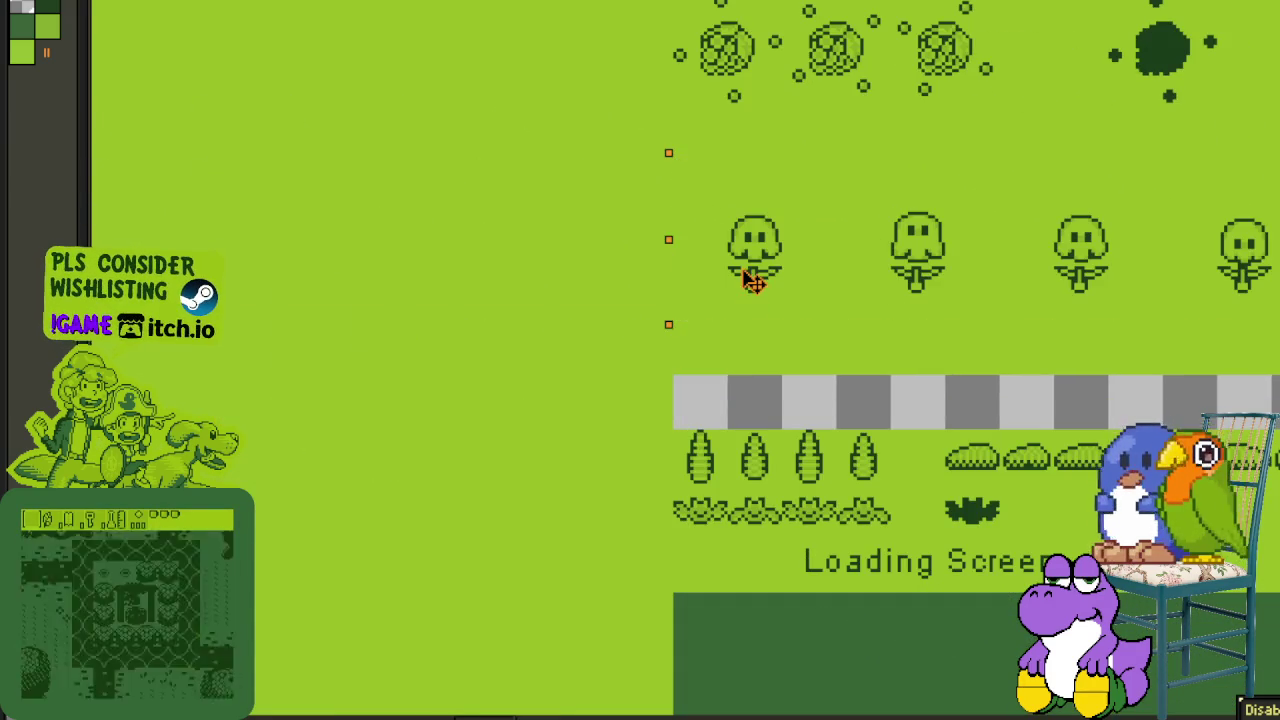
{"action": "left_click_drag", "start_coordinate": [752, 280], "coordinate": [757, 371]}
- Move the sprite-top strip down to close the gap, then drop it in place
{"action": "scroll", "coordinate": [760, 200], "scroll_direction": "down", "scroll_amount": 2}
{"action": "mouse_move", "coordinate": [760, 200]}
{"action": "left_mouse_down"}
{"action": "mouse_move", "coordinate": [503, 234]}
{"action": "mouse_move", "coordinate": [309, 229]}
{"action": "mouse_move", "coordinate": [603, 277]}
{"action": "mouse_move", "coordinate": [608, 314]}
{"action": "mouse_move", "coordinate": [1138, 233]}
{"action": "left_mouse_up"}
{"action": "scroll", "coordinate": [608, 314], "scroll_direction": "up", "scroll_amount": 3}
{"action": "left_click_drag", "start_coordinate": [966, 283], "coordinate": [978, 410]}
{"action": "left_click", "coordinate": [1086, 277]}
{"action": "mouse_move", "coordinate": [1086, 277]}
{"action": "left_mouse_down"}
{"action": "mouse_move", "coordinate": [560, 317]}
{"action": "mouse_move", "coordinate": [697, 313]}
{"action": "left_mouse_up"}
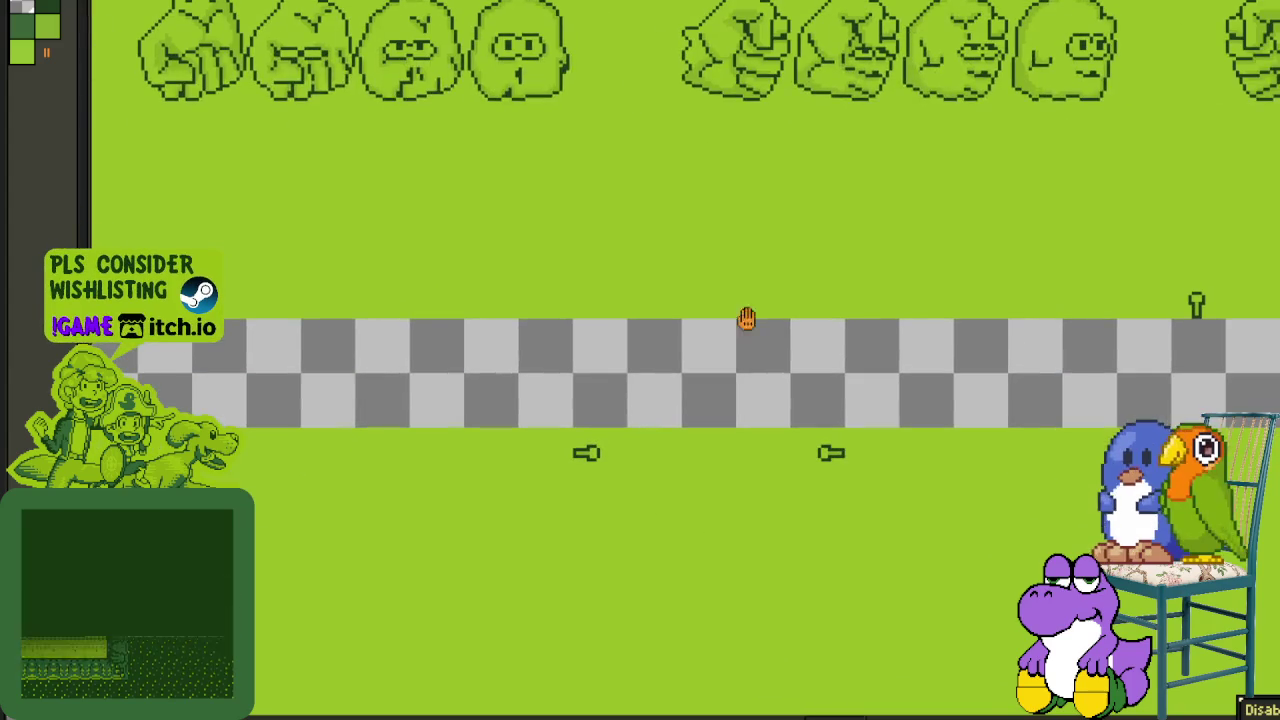
{"action": "mouse_move", "coordinate": [1209, 311]}
{"action": "left_mouse_down"}
{"action": "mouse_move", "coordinate": [590, 311]}
{"action": "mouse_move", "coordinate": [583, 412]}
{"action": "left_mouse_up"}
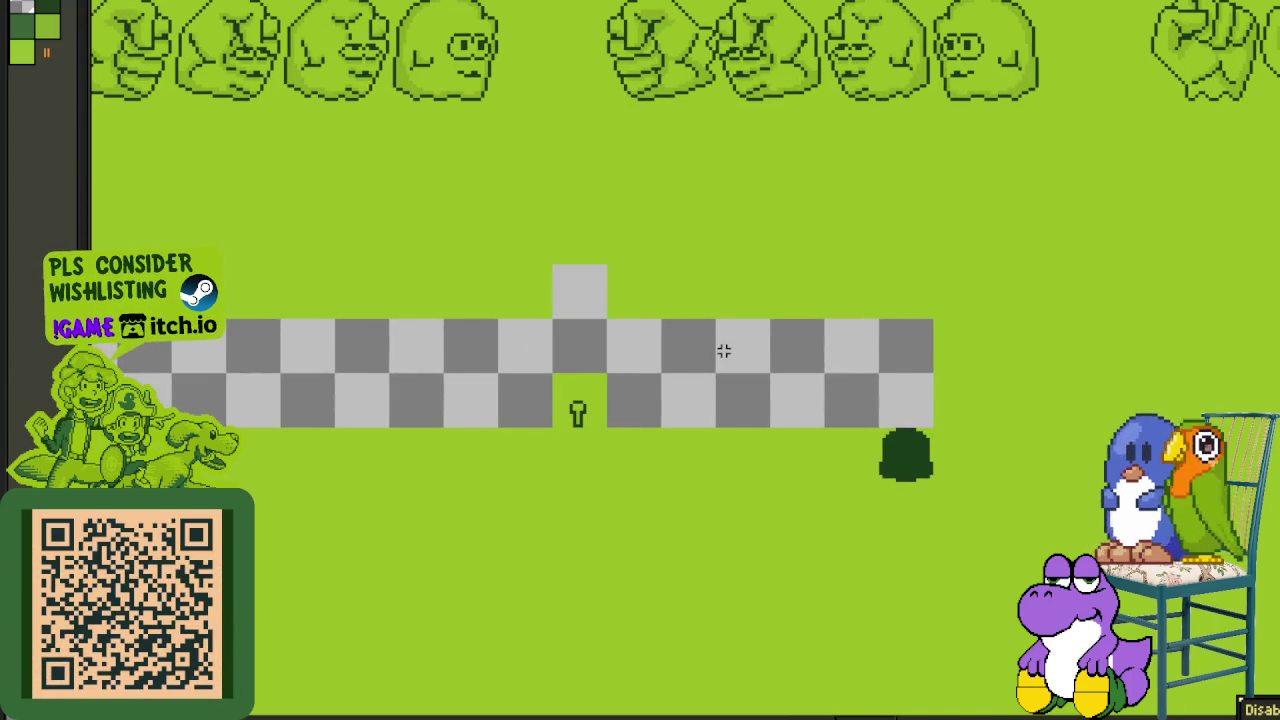
- Select the stray grey tile above the strip and delete it to green
{"action": "scroll", "coordinate": [724, 350], "scroll_direction": "down", "scroll_amount": 2}
{"action": "scroll", "coordinate": [714, 337], "scroll_direction": "down", "scroll_amount": 2}
{"action": "scroll", "coordinate": [595, 316], "scroll_direction": "up", "scroll_amount": 2}
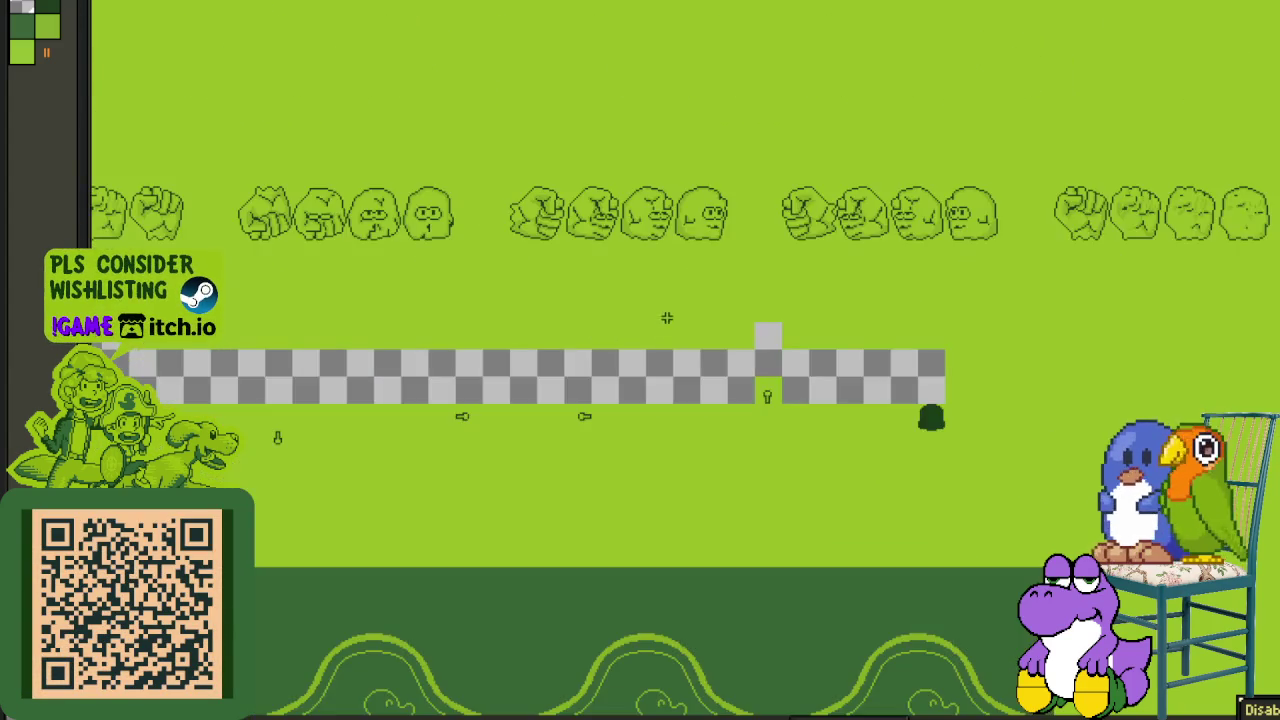
{"action": "scroll", "coordinate": [666, 317], "scroll_direction": "up", "scroll_amount": 3}
{"action": "left_click_drag", "start_coordinate": [911, 318], "coordinate": [556, 301]}
{"action": "left_click", "coordinate": [604, 336]}
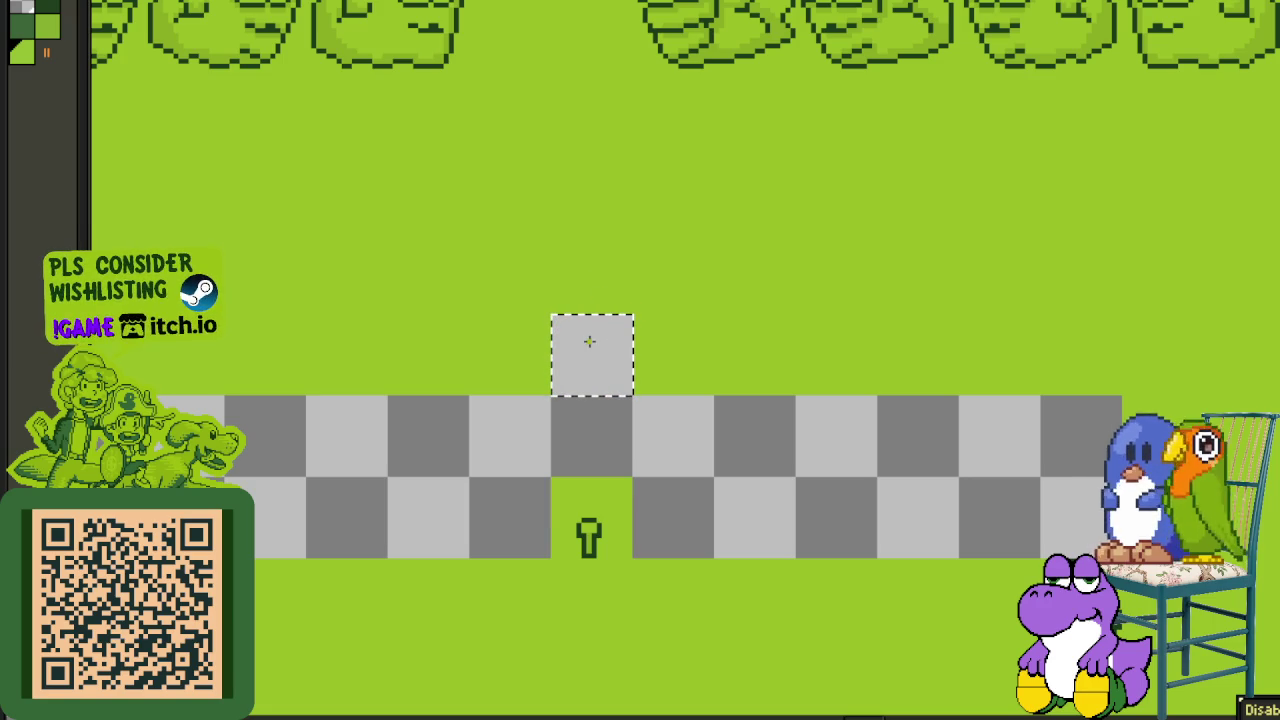
{"action": "key", "text": "Delete"}
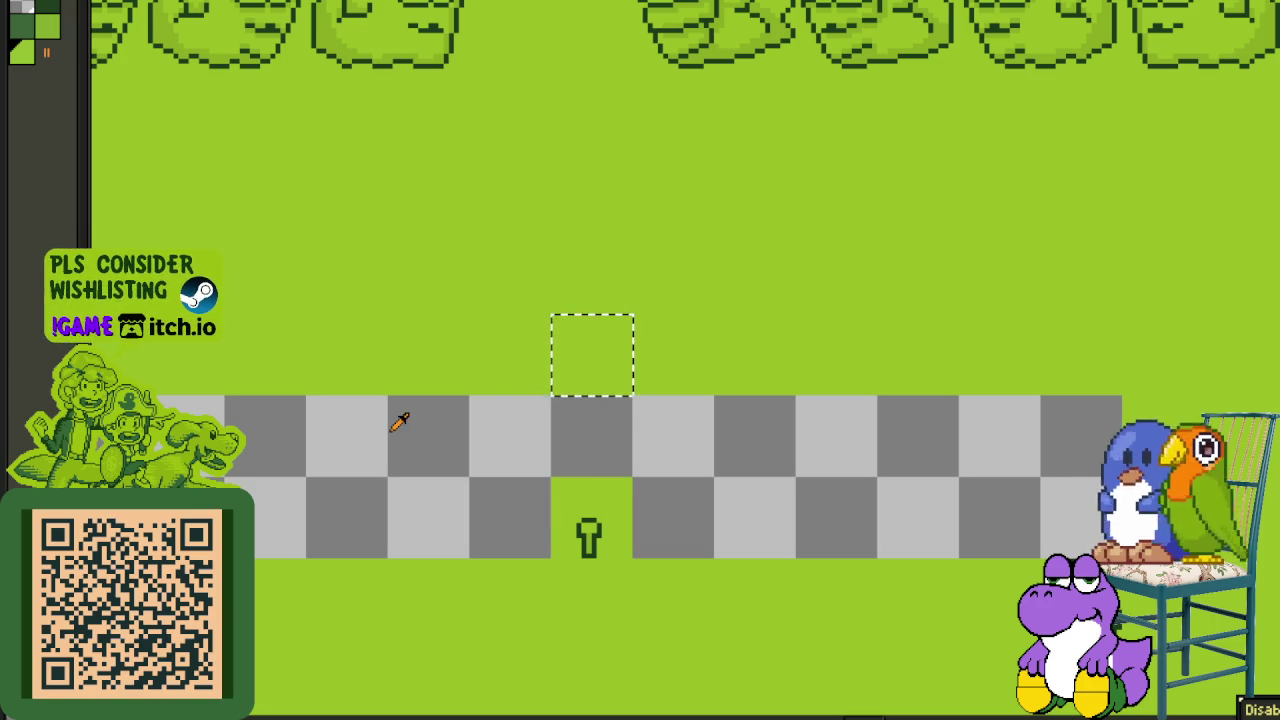
- Paint a green line along the middle edge of the transparent strip, redoing the first stroke
{"action": "left_click_drag", "start_coordinate": [374, 438], "coordinate": [980, 406]}
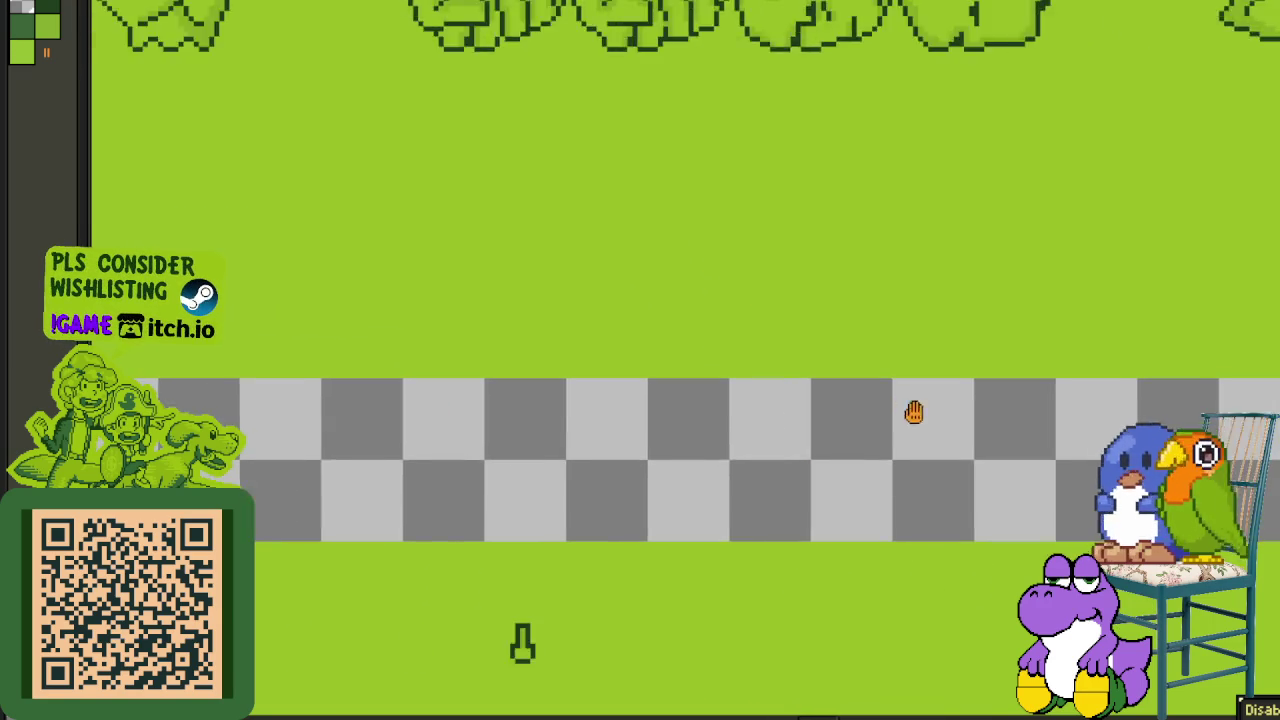
{"action": "left_click_drag", "start_coordinate": [385, 407], "coordinate": [781, 378]}
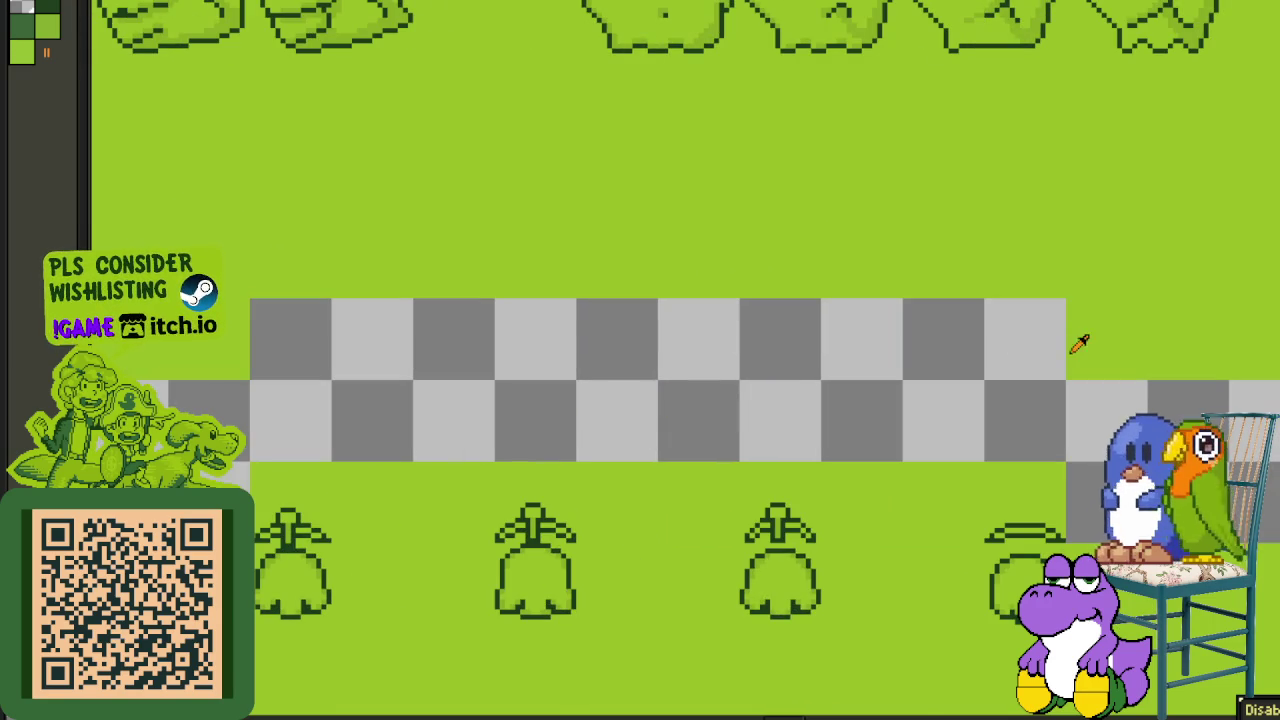
{"action": "left_click_drag", "start_coordinate": [876, 383], "coordinate": [543, 361]}
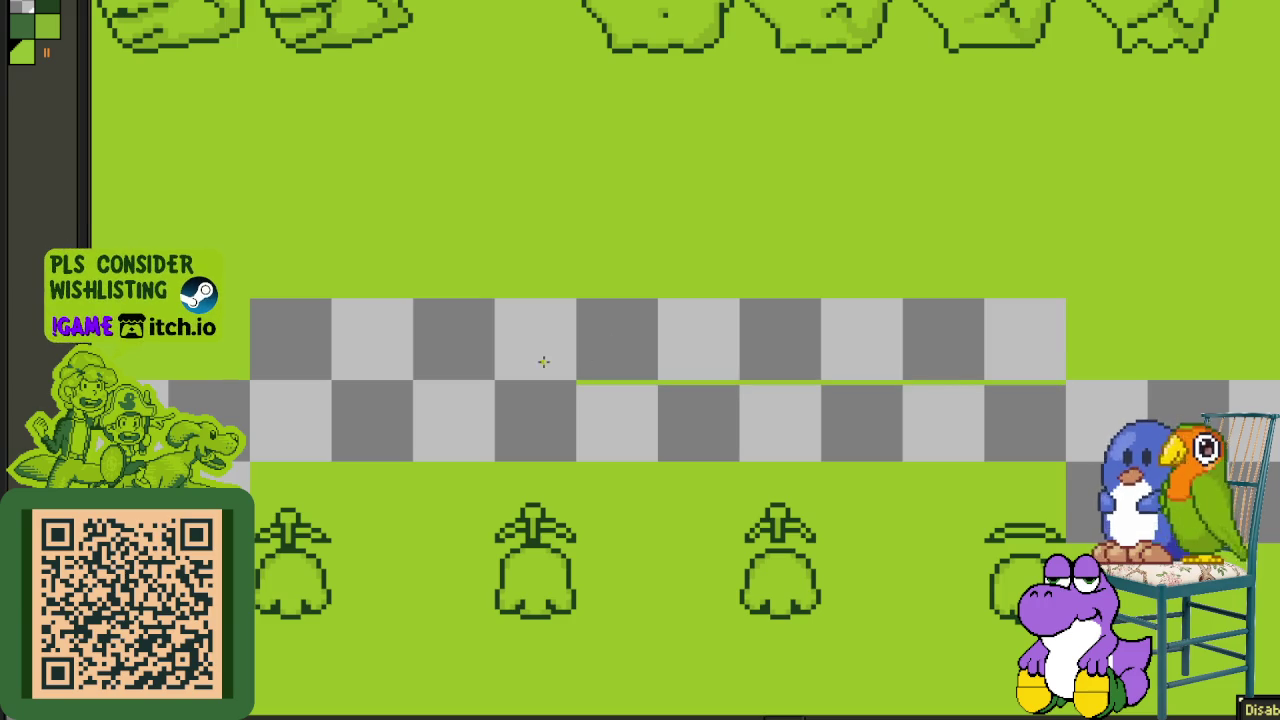
{"action": "key", "text": "ctrl+z"}
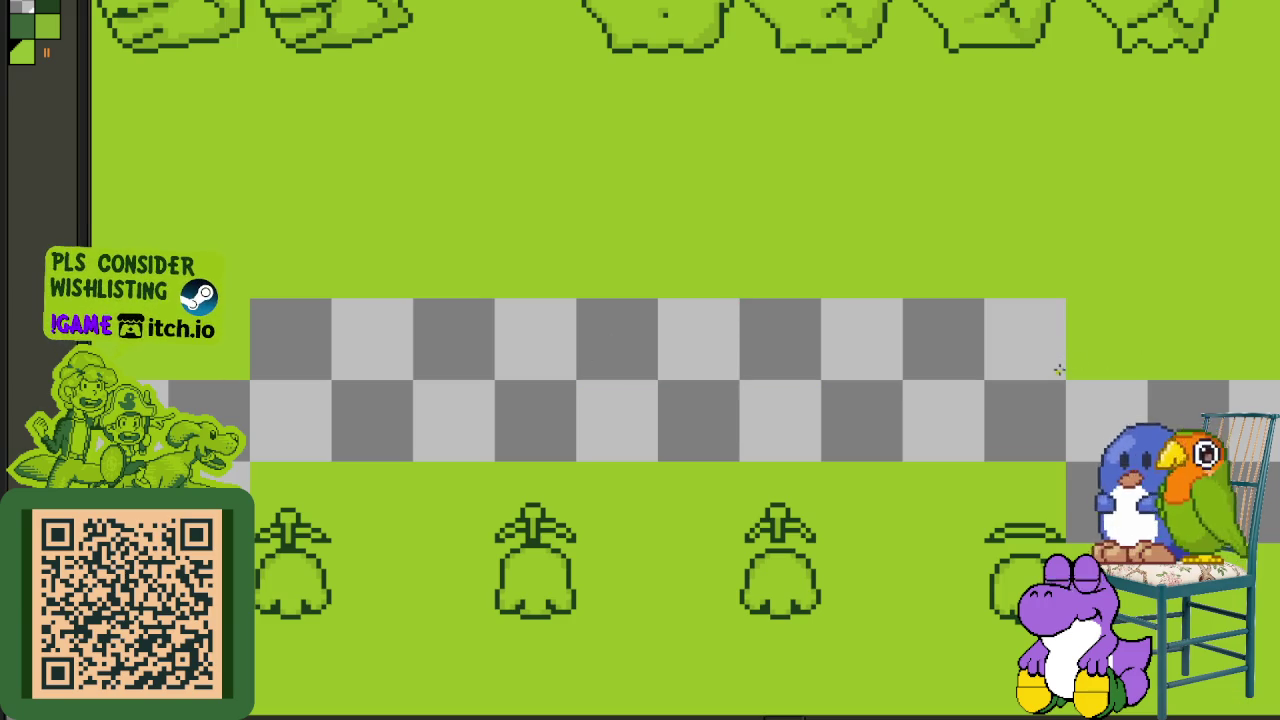
{"action": "left_click_drag", "start_coordinate": [1063, 374], "coordinate": [229, 378]}
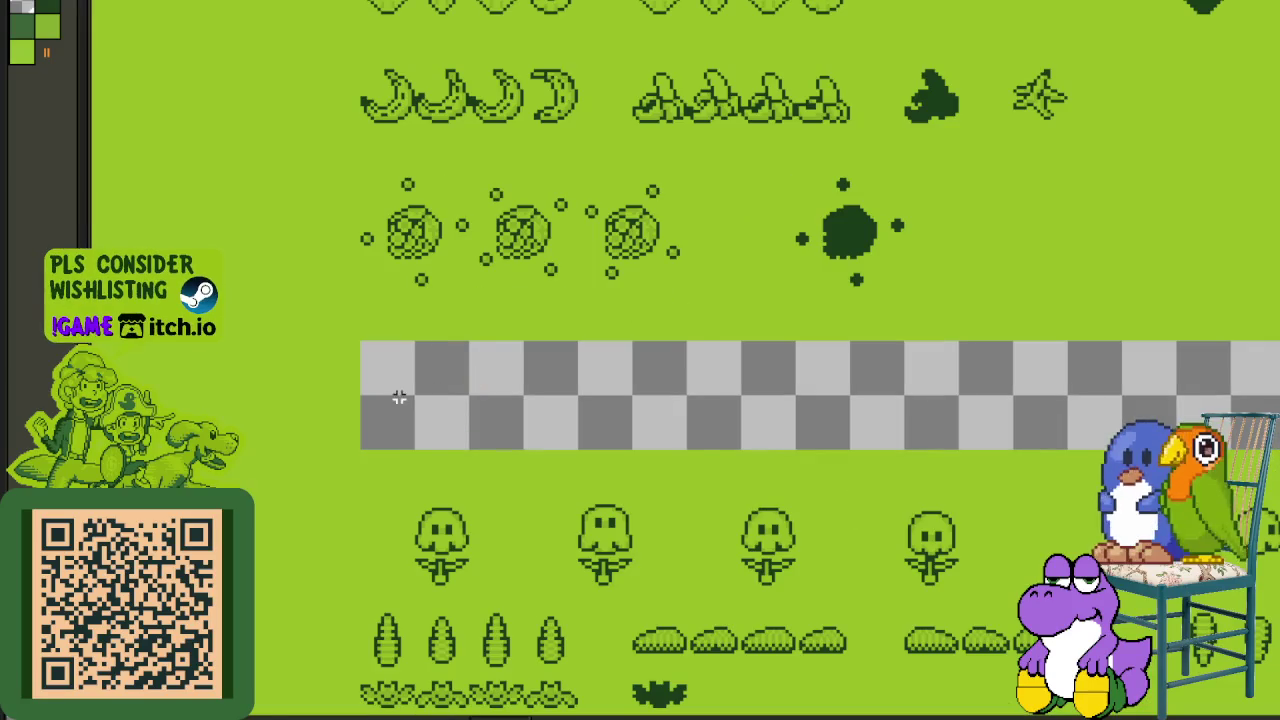
- Scroll right along the sheet and select the lower half of the transparent strip
{"action": "scroll", "coordinate": [368, 400], "scroll_direction": "right", "scroll_amount": 10}
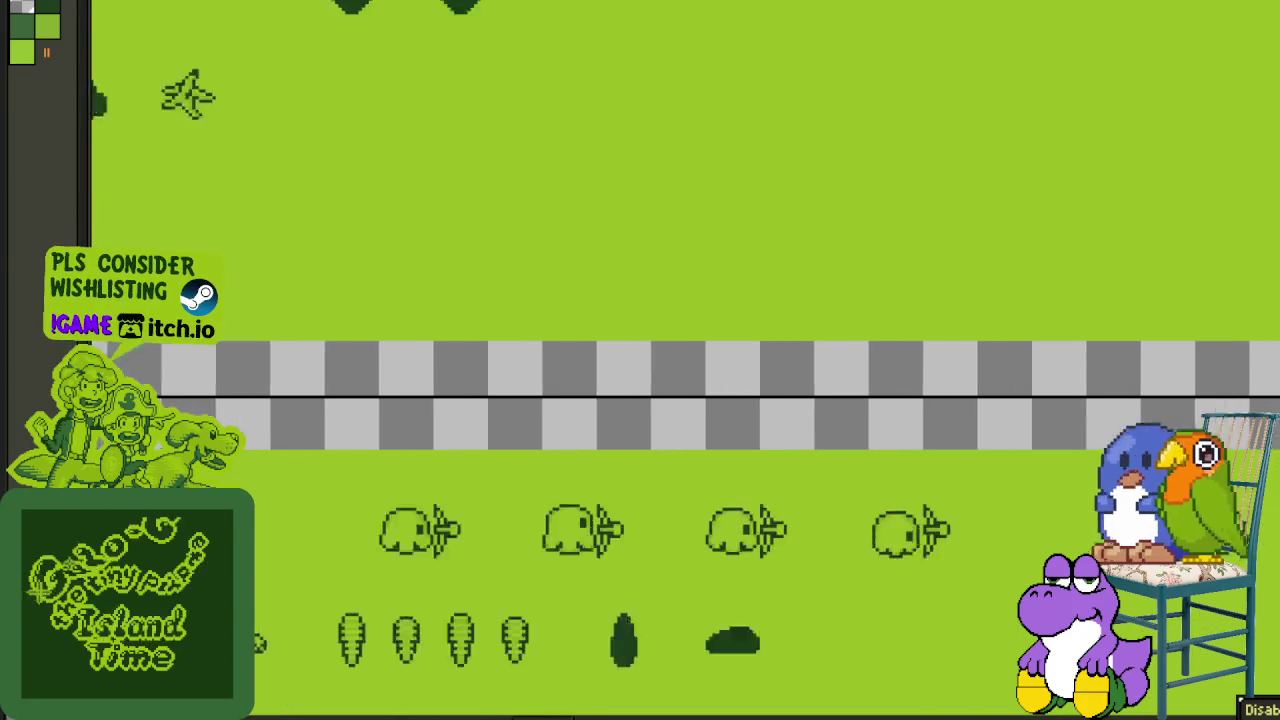
{"action": "scroll", "coordinate": [685, 334], "scroll_direction": "right", "scroll_amount": 5}
{"action": "scroll", "coordinate": [685, 334], "scroll_direction": "right", "scroll_amount": 5}
{"action": "scroll", "coordinate": [685, 334], "scroll_direction": "right", "scroll_amount": 5}
{"action": "scroll", "coordinate": [685, 334], "scroll_direction": "right", "scroll_amount": 3}
{"action": "scroll", "coordinate": [1266, 489], "scroll_direction": "right", "scroll_amount": 5}
{"action": "scroll", "coordinate": [1150, 470], "scroll_direction": "right", "scroll_amount": 5}
{"action": "scroll", "coordinate": [1043, 457], "scroll_direction": "right", "scroll_amount": 5}
{"action": "scroll", "coordinate": [1043, 457], "scroll_direction": "right", "scroll_amount": 3}
{"action": "left_click_drag", "start_coordinate": [1043, 457], "coordinate": [1045, 450]}
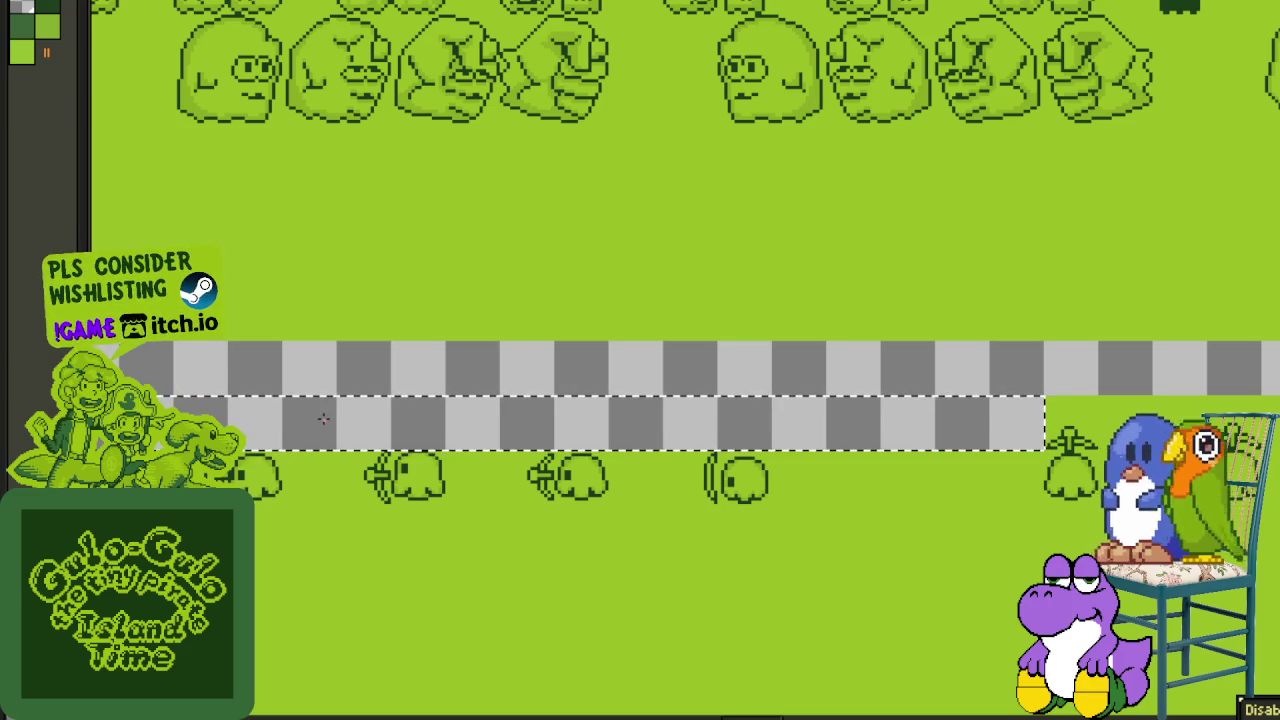
- Fill the lower transparent strip left of the keyhole sprite with pink
{"action": "left_click", "coordinate": [421, 416]}
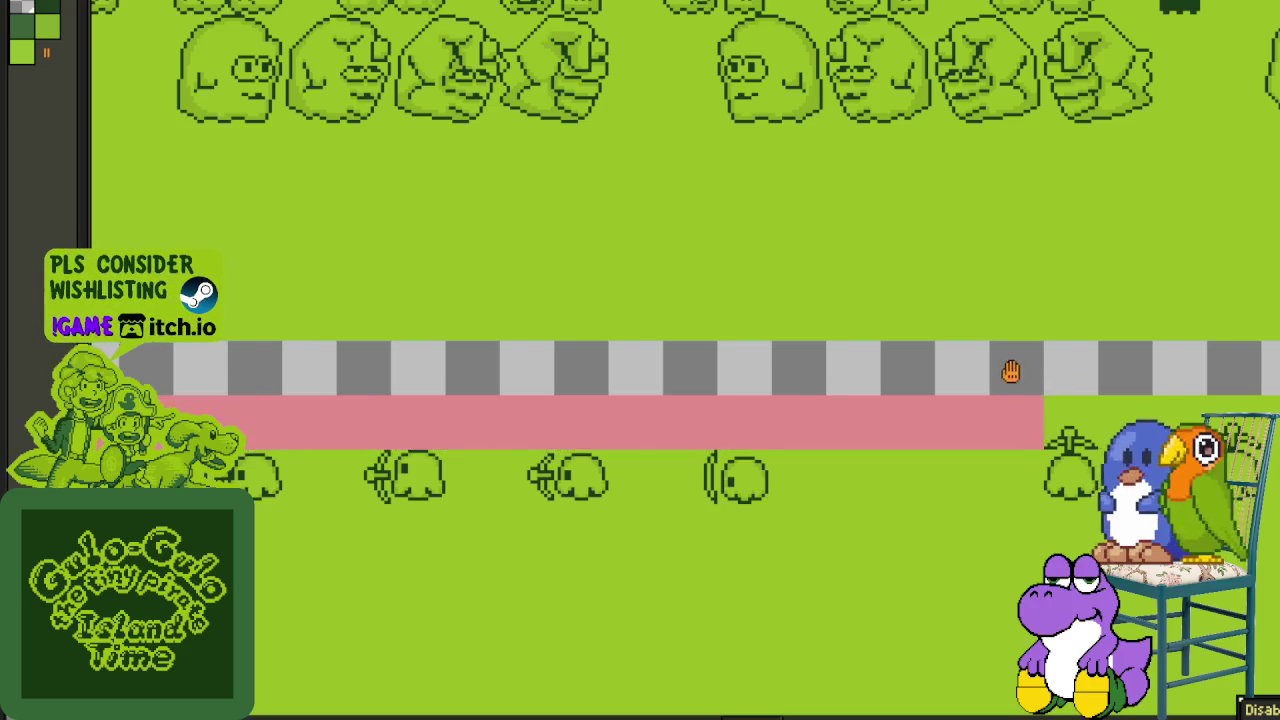
{"action": "left_click_drag", "start_coordinate": [1012, 372], "coordinate": [271, 363]}
{"action": "left_click_drag", "start_coordinate": [511, 407], "coordinate": [1022, 461]}
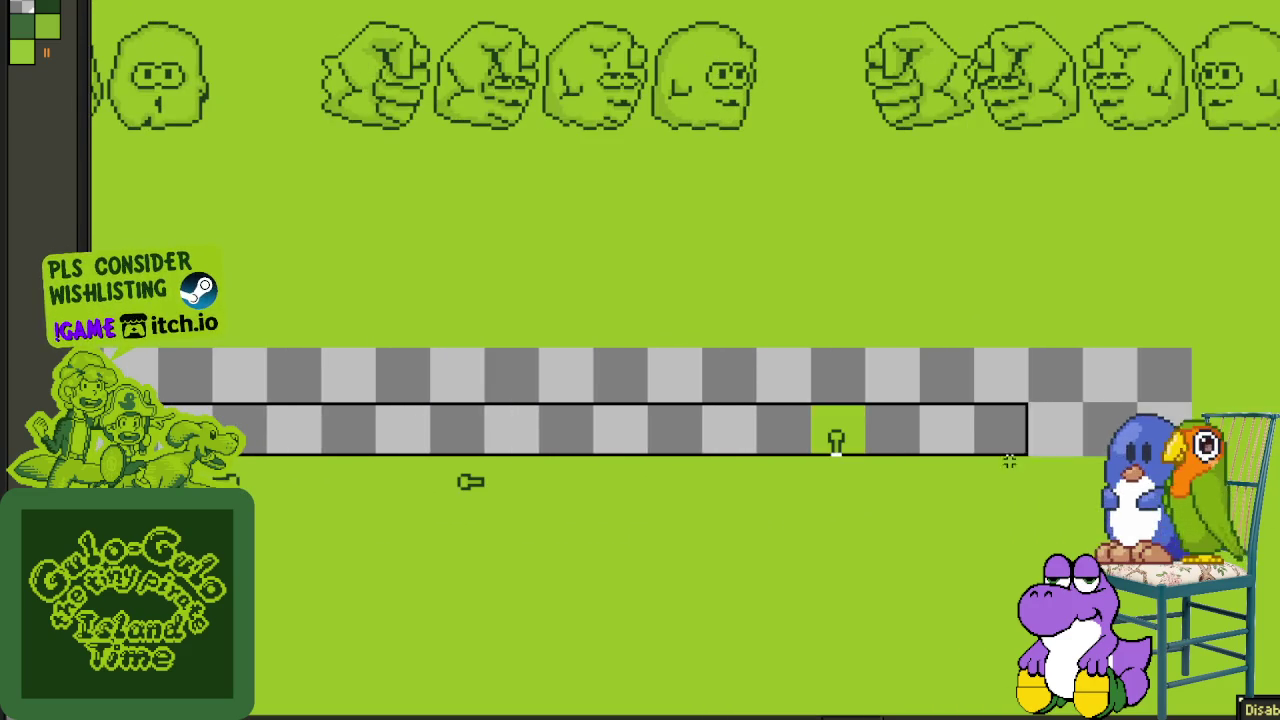
{"action": "left_click", "coordinate": [666, 426]}
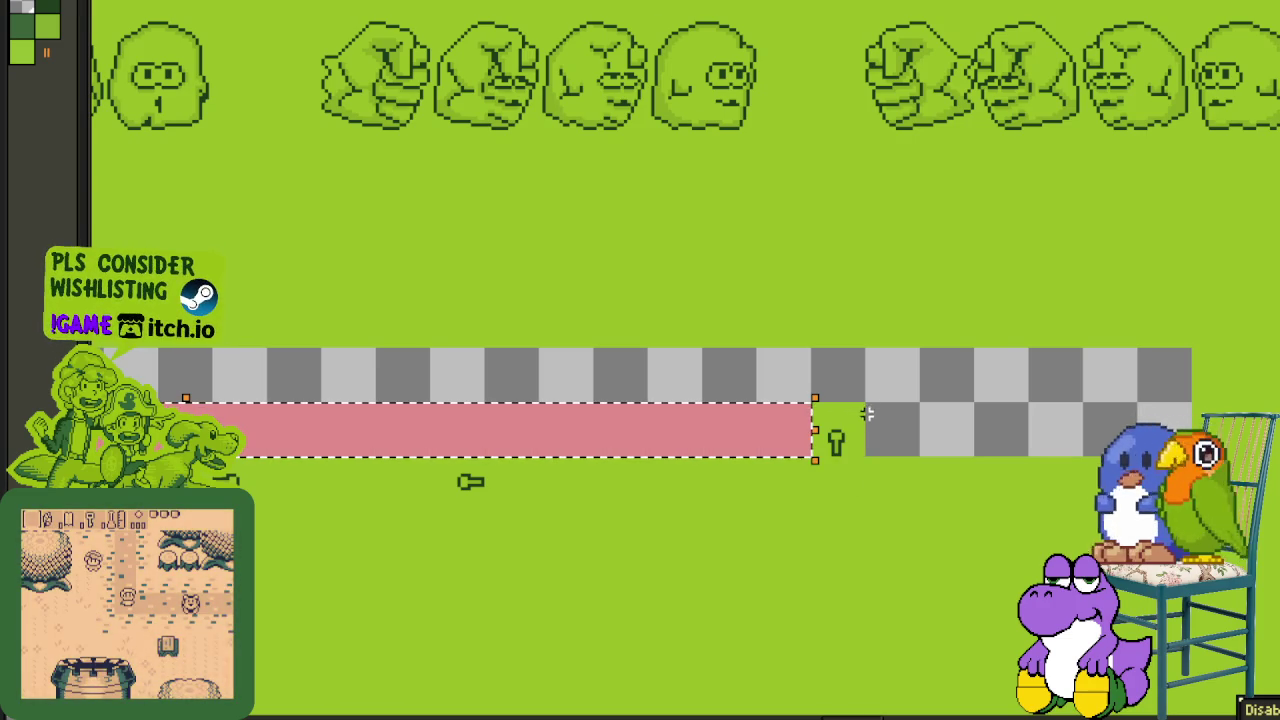
- Fill the strip section right of the keyhole with pink, then deselect
{"action": "left_click_drag", "start_coordinate": [862, 400], "coordinate": [1196, 460]}
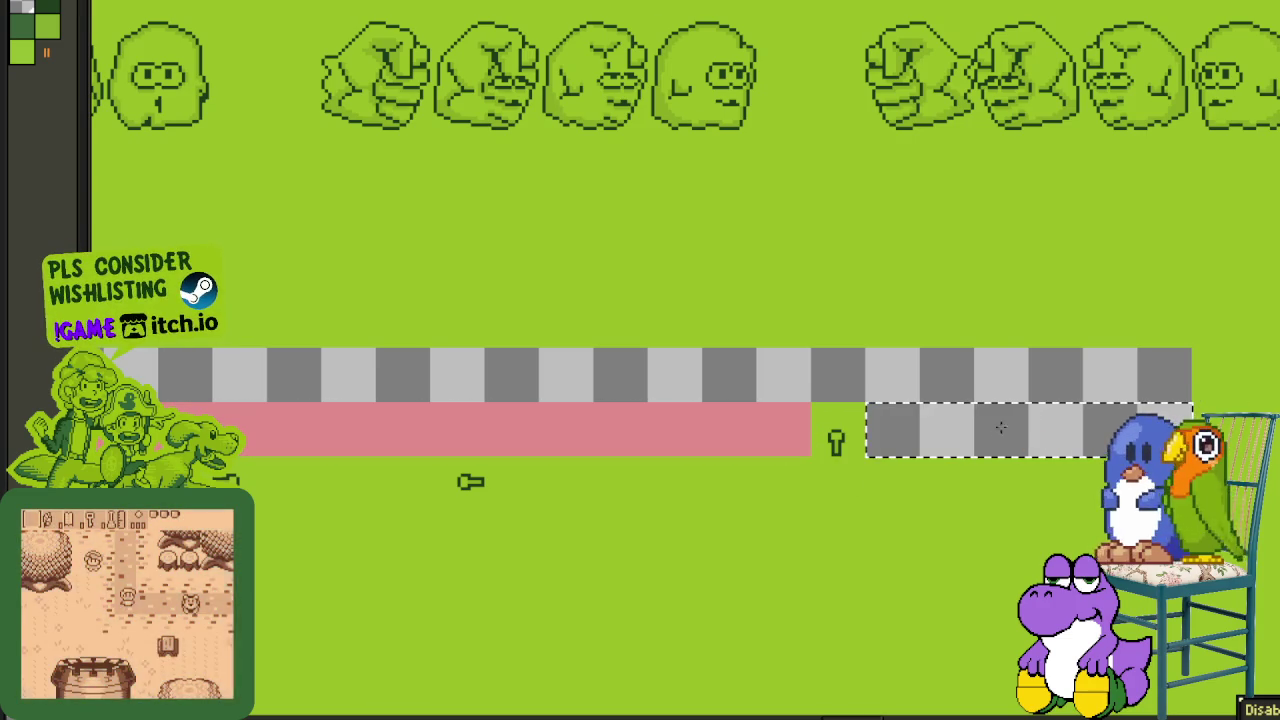
{"action": "left_click", "coordinate": [957, 428]}
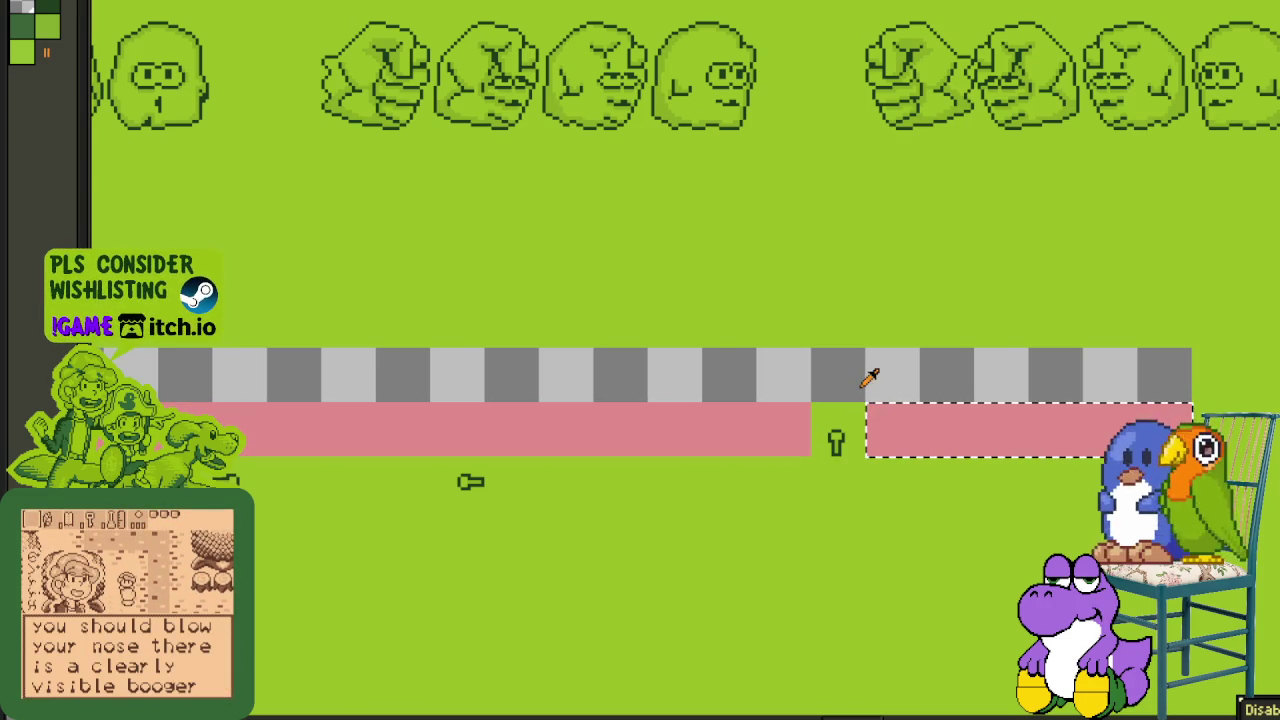
{"action": "key", "text": "ctrl+d"}
{"action": "scroll", "coordinate": [789, 371], "scroll_direction": "down", "scroll_amount": 3}
{"action": "scroll", "coordinate": [716, 393], "scroll_direction": "down", "scroll_amount": 1}
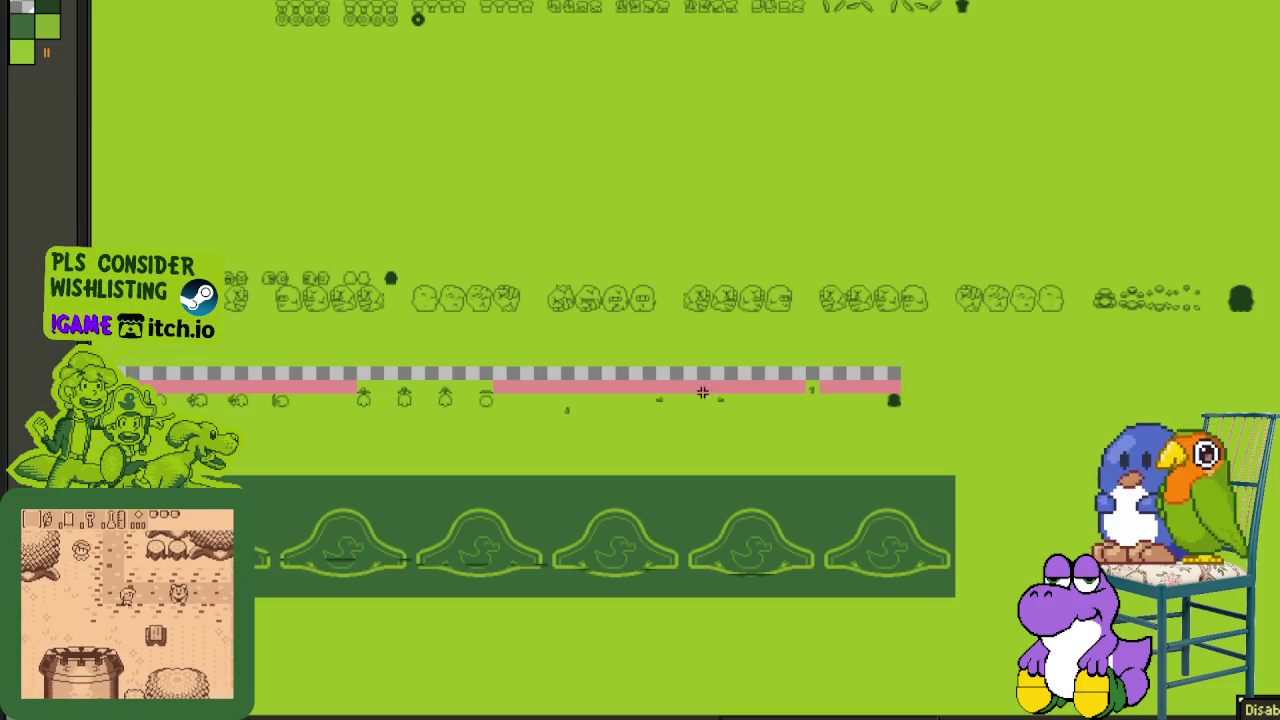
{"action": "left_click_drag", "start_coordinate": [716, 393], "coordinate": [567, 457]}
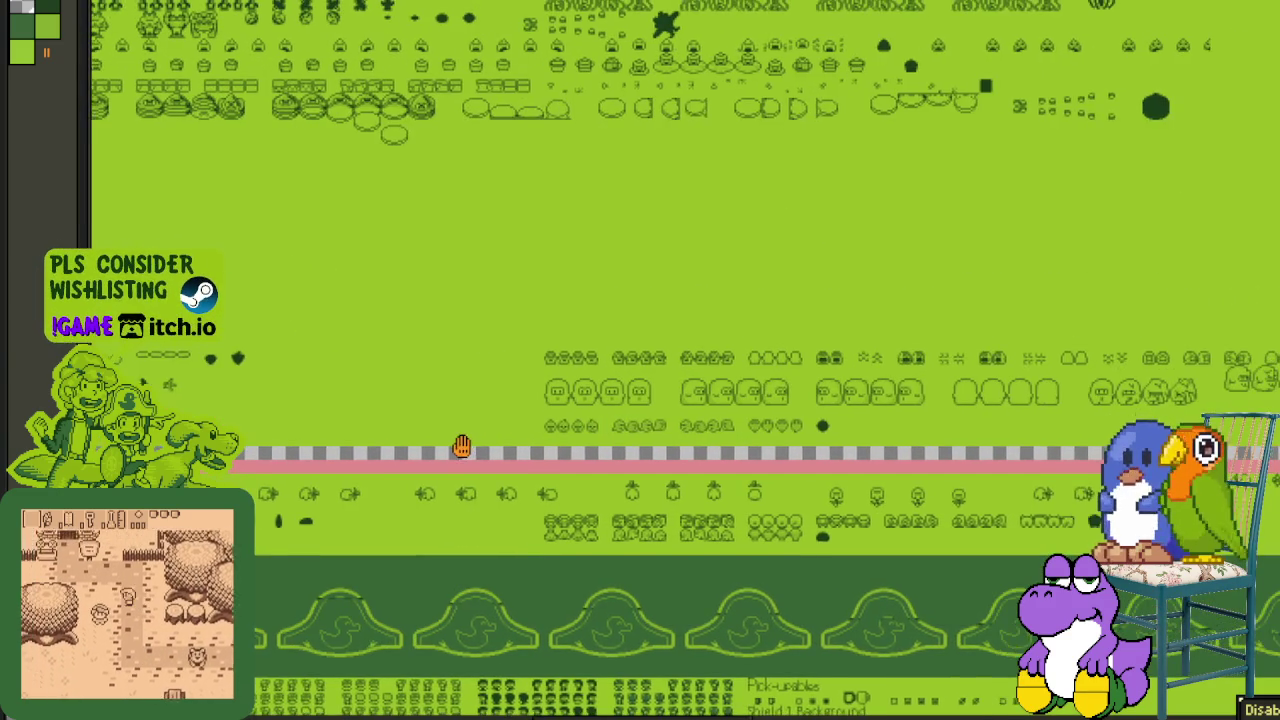
{"action": "scroll", "coordinate": [430, 435], "scroll_direction": "up", "scroll_amount": 5}
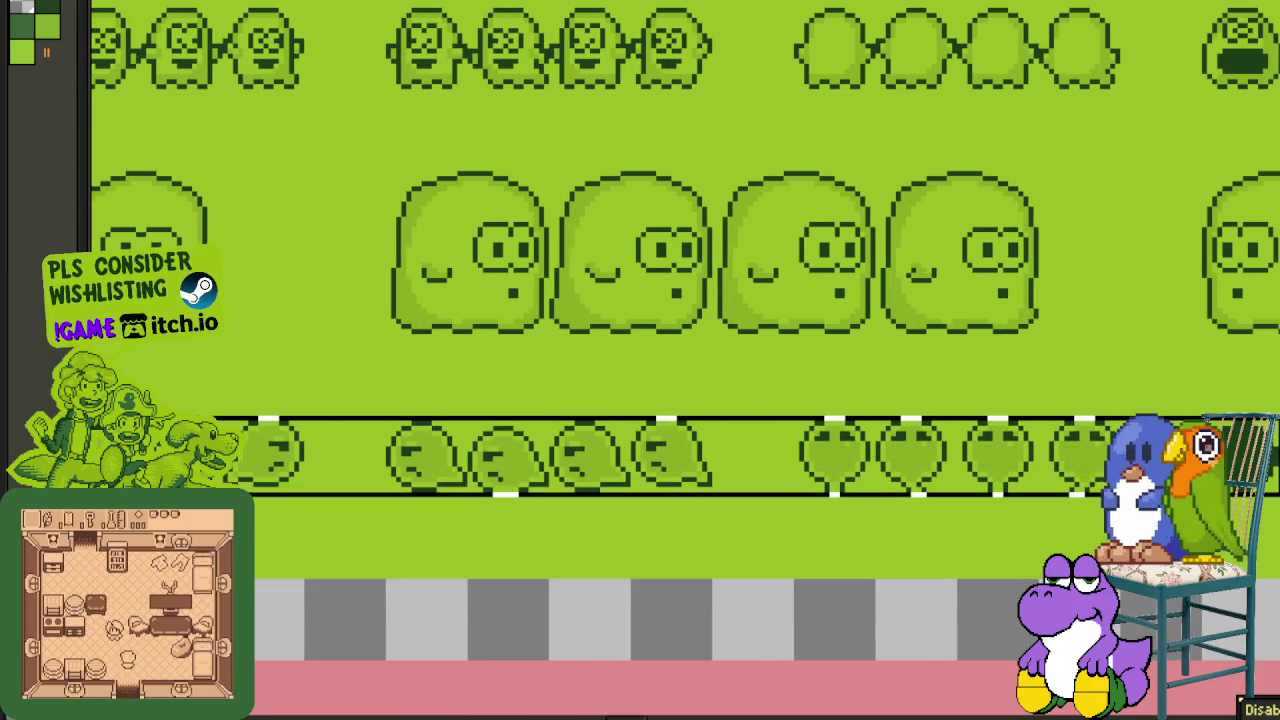
{"action": "mouse_move", "coordinate": [390, 456]}
{"action": "left_mouse_down"}
{"action": "mouse_move", "coordinate": [410, 508]}
{"action": "mouse_move", "coordinate": [427, 455]}
{"action": "left_mouse_up"}
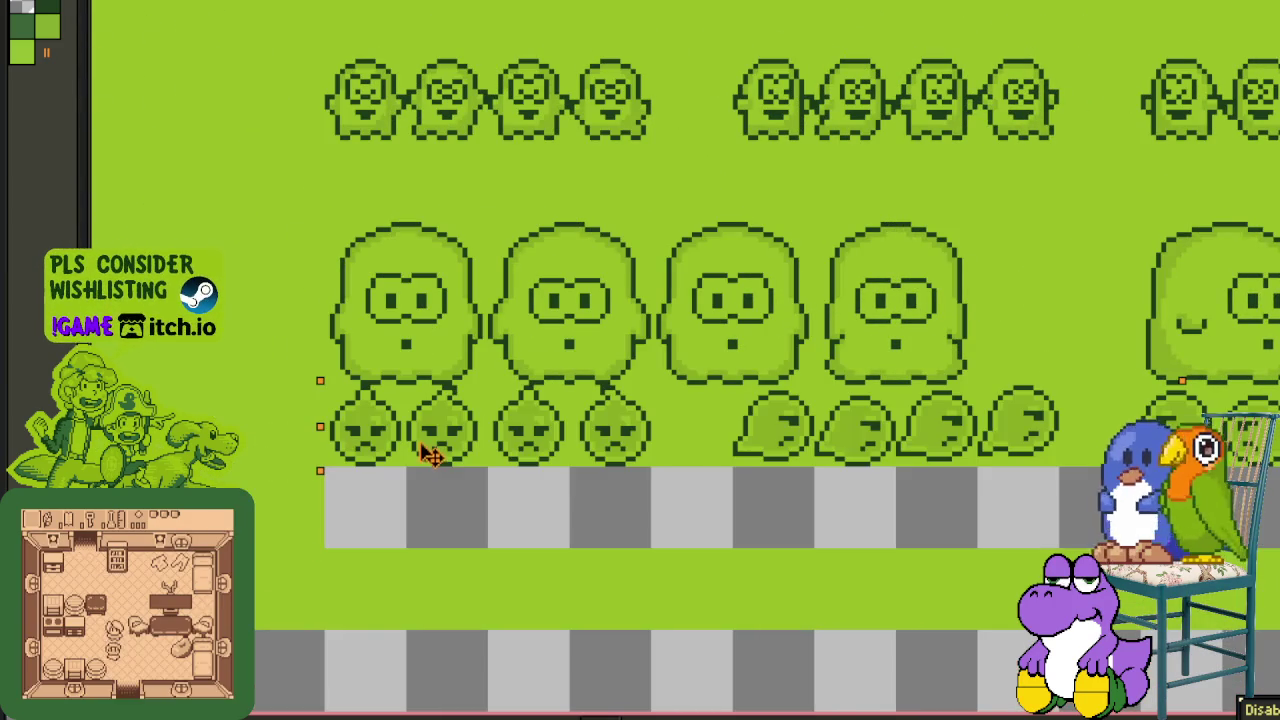
{"action": "scroll", "coordinate": [520, 263], "scroll_direction": "down", "scroll_amount": 1}
{"action": "left_click_drag", "start_coordinate": [566, 243], "coordinate": [429, 354]}
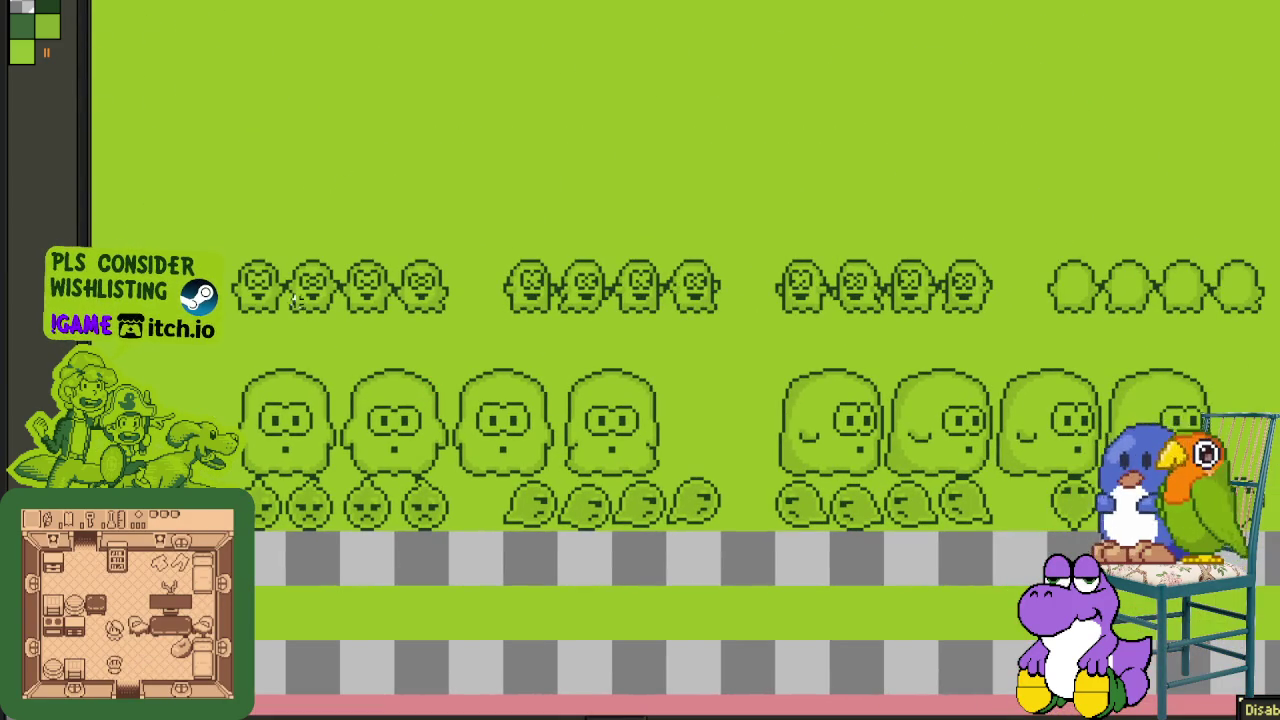
{"action": "scroll", "coordinate": [236, 250], "scroll_direction": "right", "scroll_amount": 2}
{"action": "scroll", "coordinate": [236, 250], "scroll_direction": "right", "scroll_amount": 2}
{"action": "scroll", "coordinate": [236, 250], "scroll_direction": "right", "scroll_amount": 2}
{"action": "scroll", "coordinate": [236, 250], "scroll_direction": "right", "scroll_amount": 2}
{"action": "scroll", "coordinate": [732, 477], "scroll_direction": "right", "scroll_amount": 2}
{"action": "scroll", "coordinate": [732, 477], "scroll_direction": "right", "scroll_amount": 2}
{"action": "scroll", "coordinate": [732, 477], "scroll_direction": "right", "scroll_amount": 2}
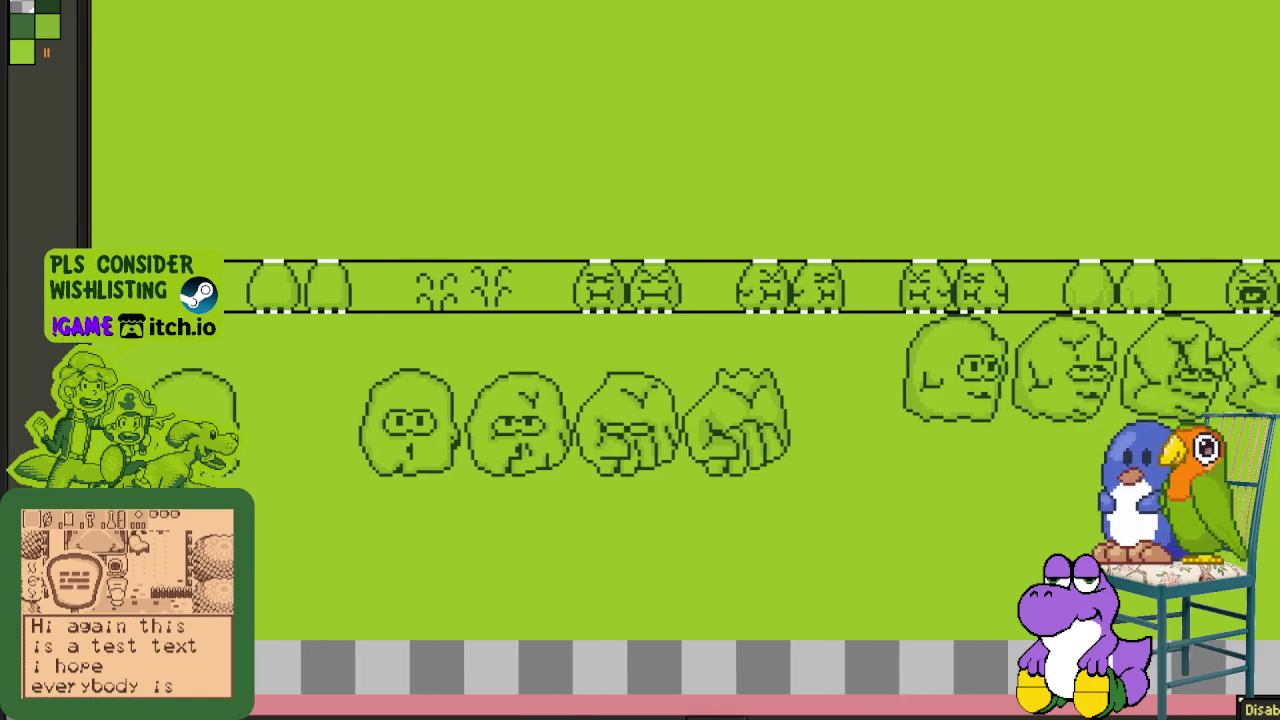
{"action": "scroll", "coordinate": [732, 477], "scroll_direction": "right", "scroll_amount": 2}
{"action": "scroll", "coordinate": [1247, 330], "scroll_direction": "right", "scroll_amount": 2}
{"action": "scroll", "coordinate": [1077, 388], "scroll_direction": "down", "scroll_amount": 1}
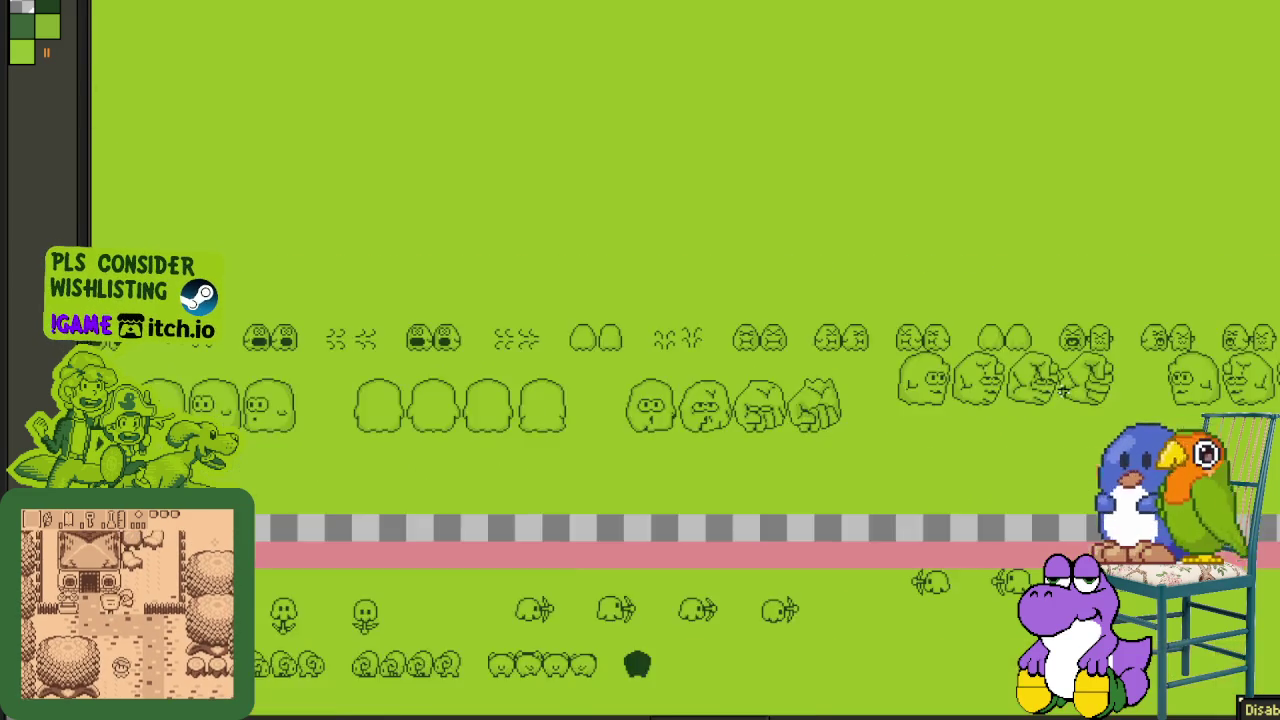
{"action": "scroll", "coordinate": [1077, 388], "scroll_direction": "down", "scroll_amount": 1}
{"action": "scroll", "coordinate": [960, 400], "scroll_direction": "right", "scroll_amount": 1}
{"action": "scroll", "coordinate": [855, 411], "scroll_direction": "up", "scroll_amount": 2}
{"action": "scroll", "coordinate": [855, 411], "scroll_direction": "right", "scroll_amount": 1}
{"action": "scroll", "coordinate": [874, 371], "scroll_direction": "right", "scroll_amount": 1}
{"action": "scroll", "coordinate": [946, 357], "scroll_direction": "up", "scroll_amount": 2}
{"action": "scroll", "coordinate": [946, 357], "scroll_direction": "right", "scroll_amount": 5}
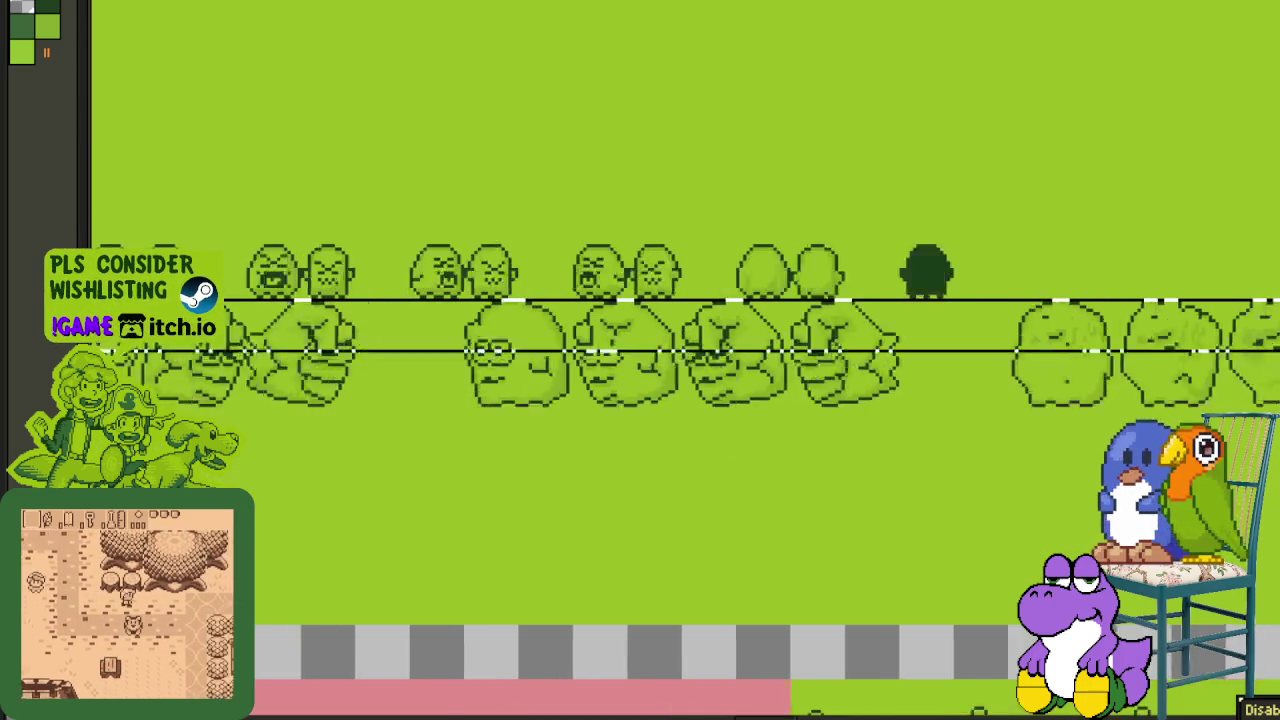
{"action": "scroll", "coordinate": [946, 357], "scroll_direction": "right", "scroll_amount": 10}
{"action": "scroll", "coordinate": [946, 357], "scroll_direction": "right", "scroll_amount": 5}
{"action": "scroll", "coordinate": [946, 357], "scroll_direction": "right", "scroll_amount": 2}
{"action": "scroll", "coordinate": [697, 353], "scroll_direction": "right", "scroll_amount": 5}
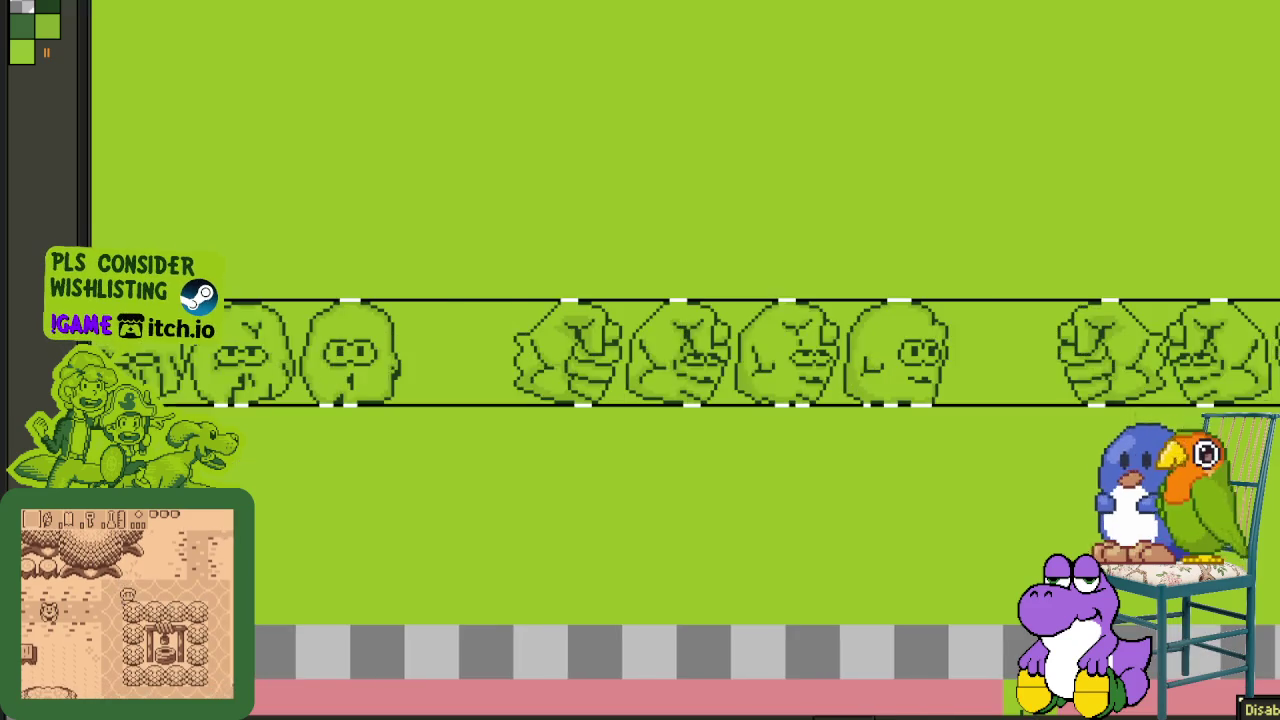
{"action": "scroll", "coordinate": [697, 353], "scroll_direction": "right", "scroll_amount": 5}
{"action": "scroll", "coordinate": [697, 353], "scroll_direction": "right", "scroll_amount": 5}
{"action": "scroll", "coordinate": [697, 353], "scroll_direction": "right", "scroll_amount": 5}
{"action": "scroll", "coordinate": [895, 425], "scroll_direction": "right", "scroll_amount": 5}
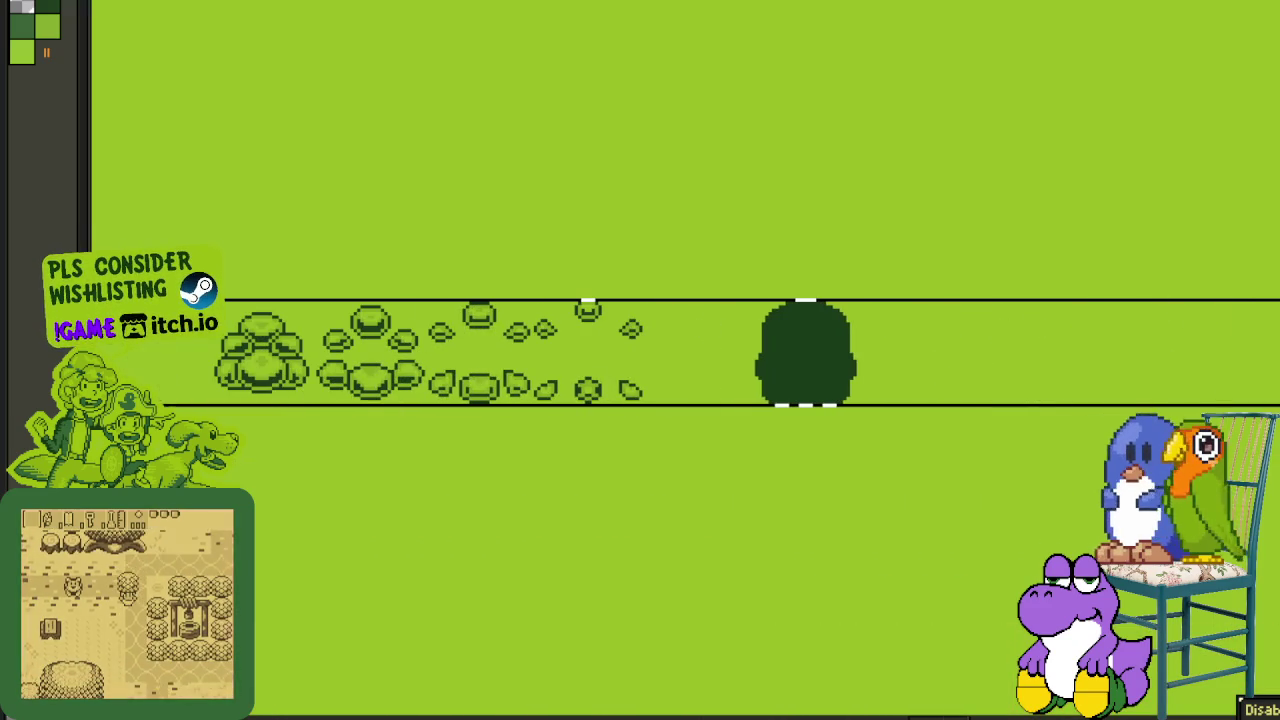
{"action": "scroll", "coordinate": [841, 429], "scroll_direction": "down", "scroll_amount": 3}
{"action": "scroll", "coordinate": [557, 451], "scroll_direction": "right", "scroll_amount": 5}
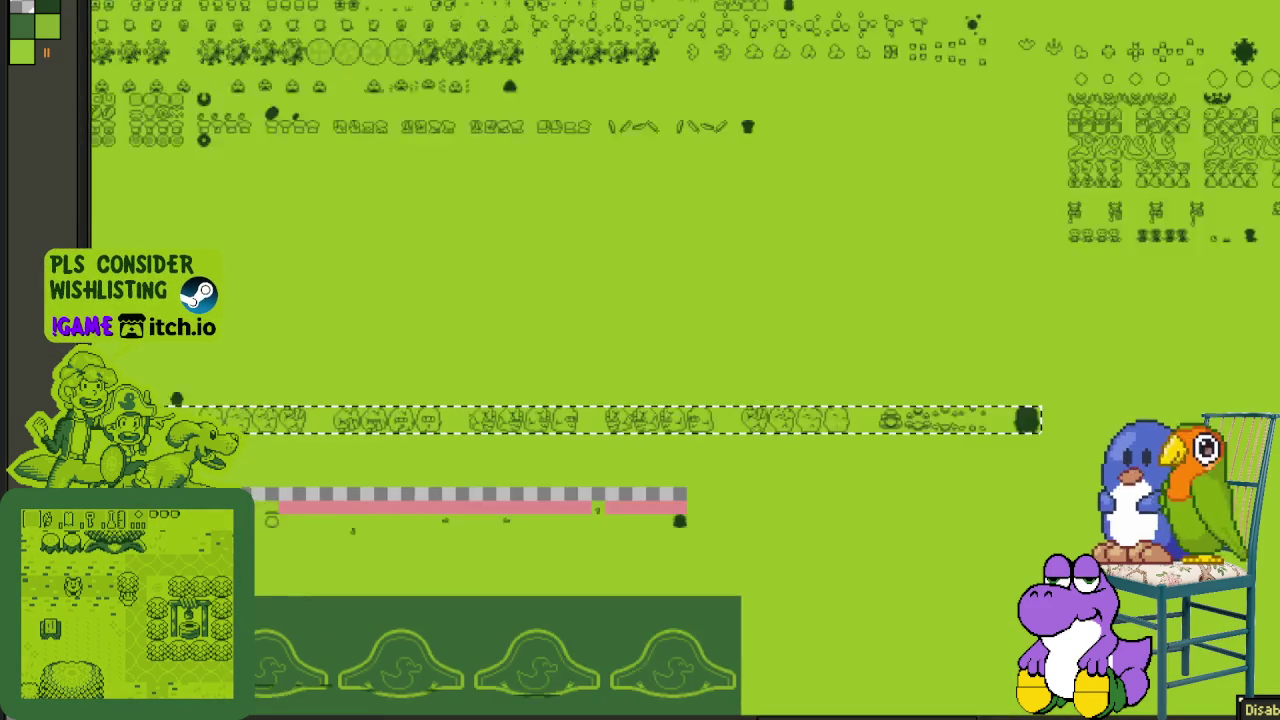
- Move the face sprite row up into the empty gap
{"action": "scroll", "coordinate": [454, 503], "scroll_direction": "up", "scroll_amount": 1}
{"action": "scroll", "coordinate": [454, 503], "scroll_direction": "up", "scroll_amount": 1}
{"action": "scroll", "coordinate": [395, 497], "scroll_direction": "left", "scroll_amount": 5}
{"action": "scroll", "coordinate": [423, 411], "scroll_direction": "left", "scroll_amount": 3}
{"action": "scroll", "coordinate": [435, 400], "scroll_direction": "left", "scroll_amount": 3}
{"action": "scroll", "coordinate": [446, 391], "scroll_direction": "left", "scroll_amount": 2}
{"action": "scroll", "coordinate": [439, 410], "scroll_direction": "up", "scroll_amount": 1}
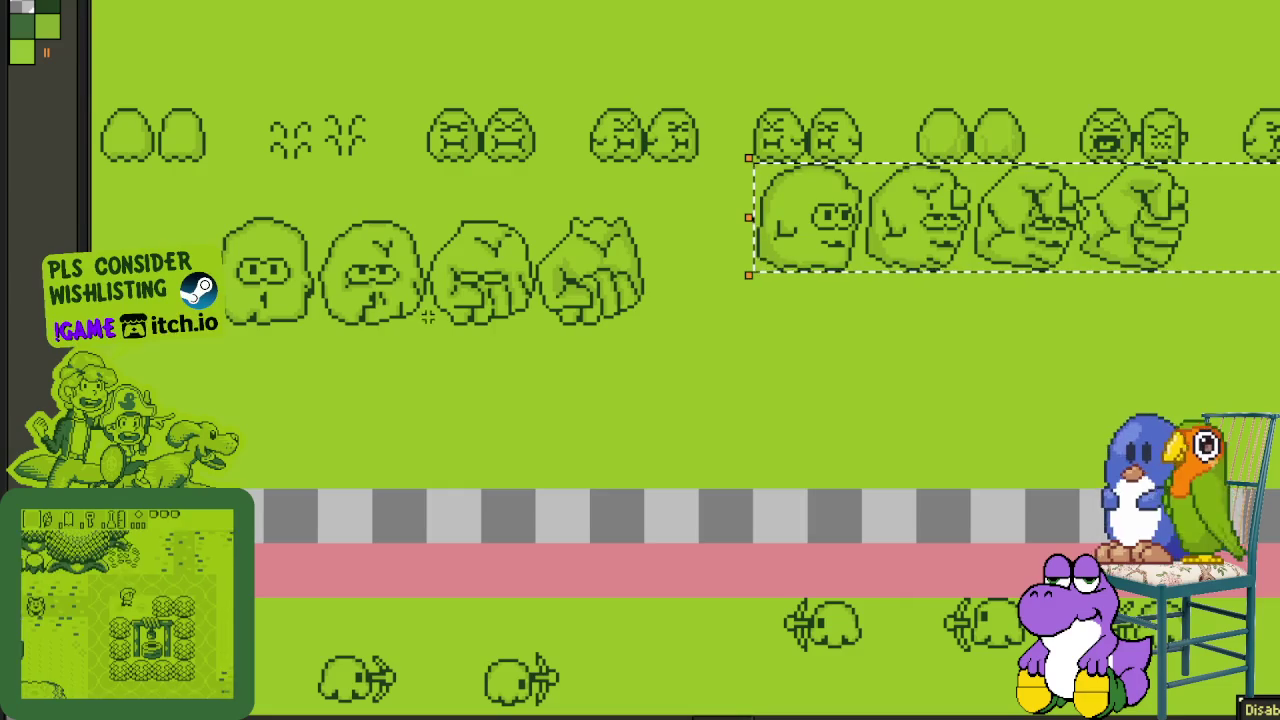
{"action": "scroll", "coordinate": [815, 236], "scroll_direction": "up", "scroll_amount": 1}
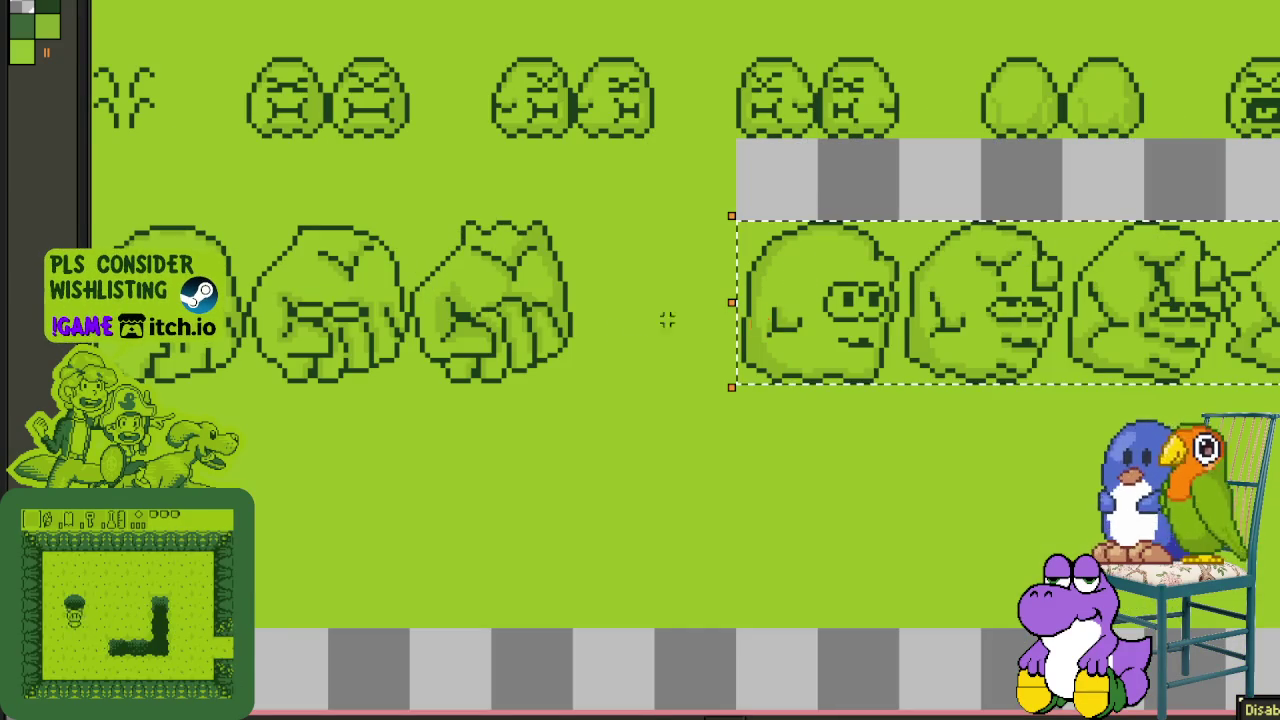
{"action": "scroll", "coordinate": [615, 337], "scroll_direction": "down", "scroll_amount": 1}
{"action": "scroll", "coordinate": [609, 335], "scroll_direction": "down", "scroll_amount": 1}
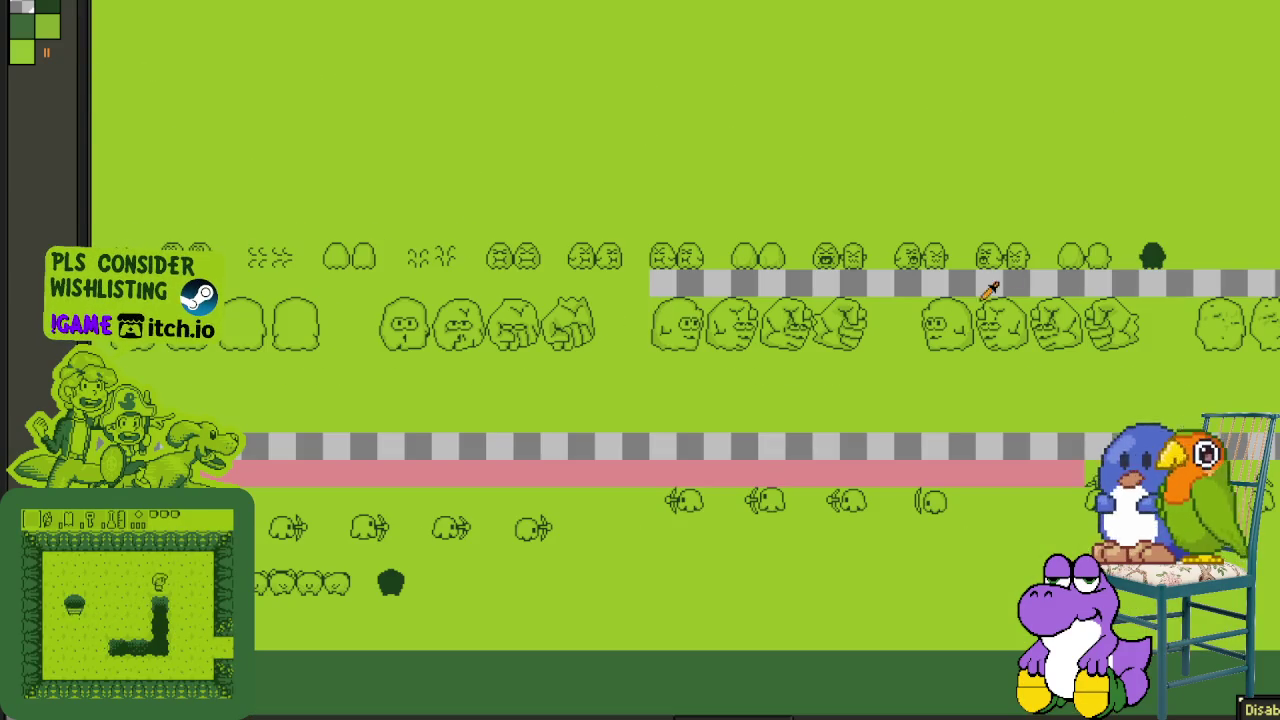
{"action": "scroll", "coordinate": [1082, 288], "scroll_direction": "up", "scroll_amount": 2}
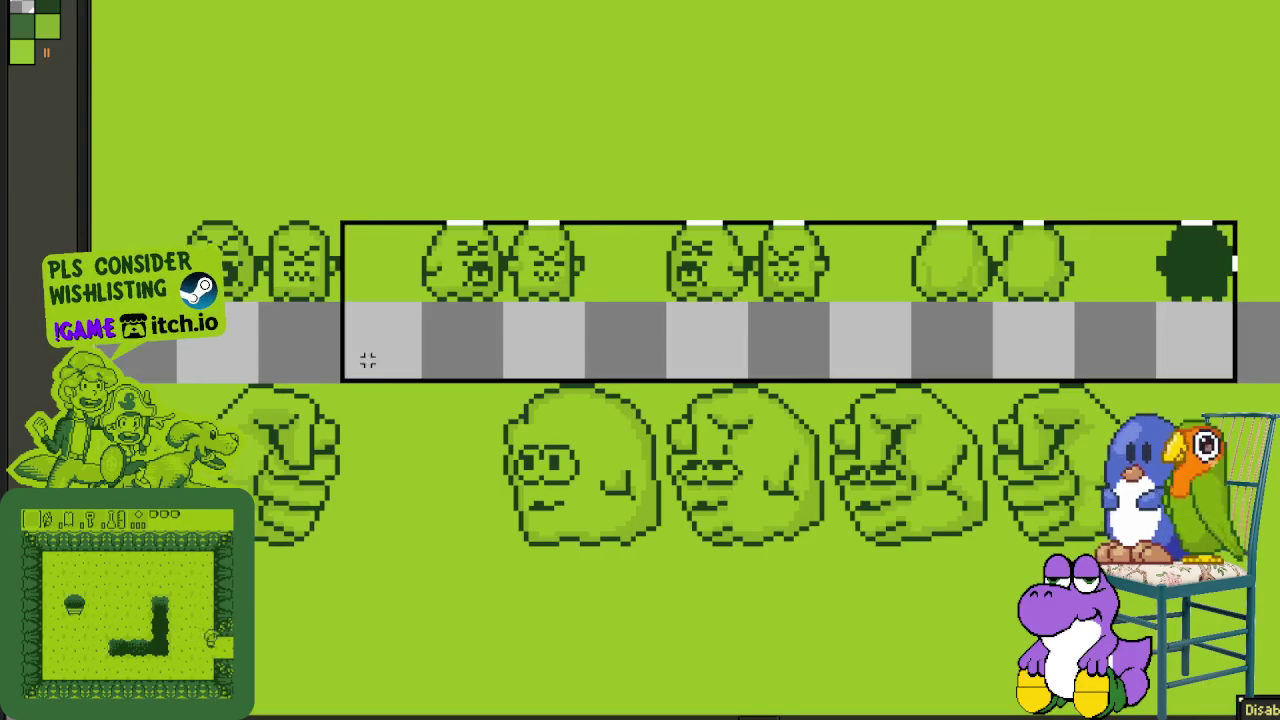
{"action": "mouse_move", "coordinate": [150, 298]}
{"action": "left_mouse_down"}
{"action": "mouse_move", "coordinate": [946, 298]}
{"action": "mouse_move", "coordinate": [988, 360]}
{"action": "left_mouse_up"}
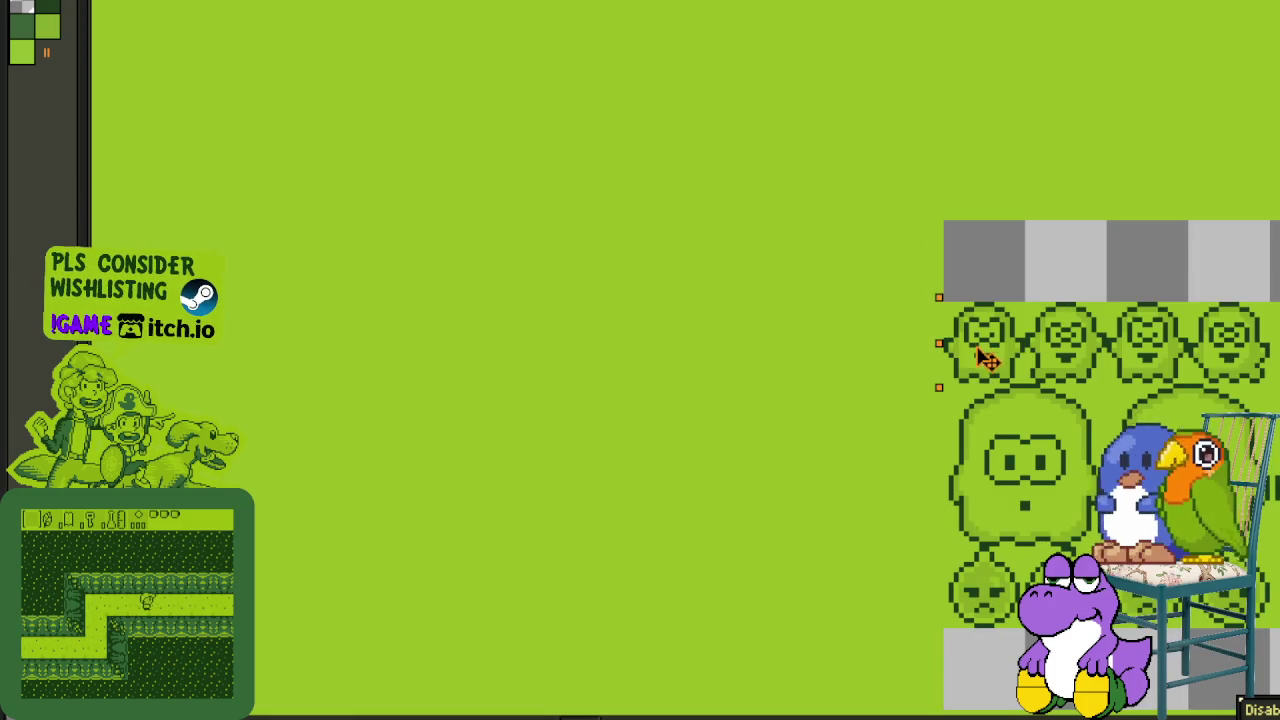
{"action": "scroll", "coordinate": [879, 253], "scroll_direction": "down", "scroll_amount": 2}
{"action": "left_click_drag", "start_coordinate": [406, 254], "coordinate": [693, 277]}
{"action": "key", "text": "ctrl+z"}
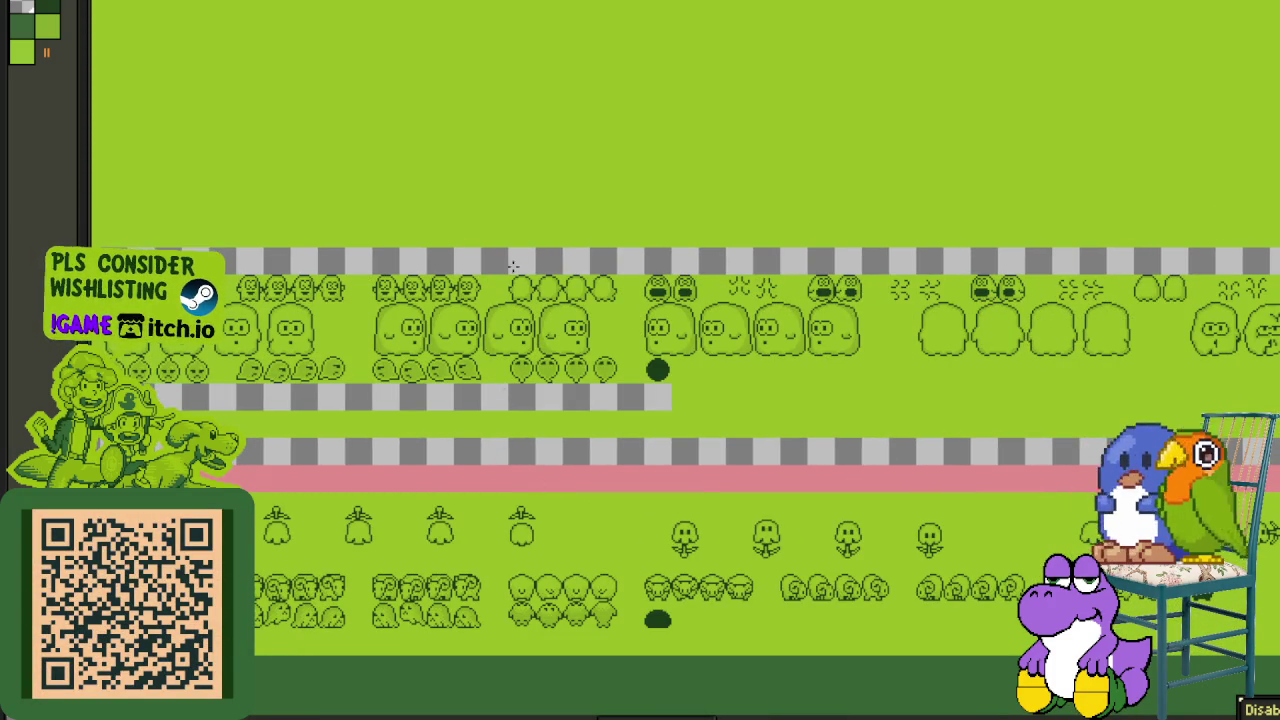
- Fill the leftover transparent strips around the ghost sprite rows with pink
{"action": "key", "text": "ctrl+z"}
{"action": "key", "text": "ctrl+z"}
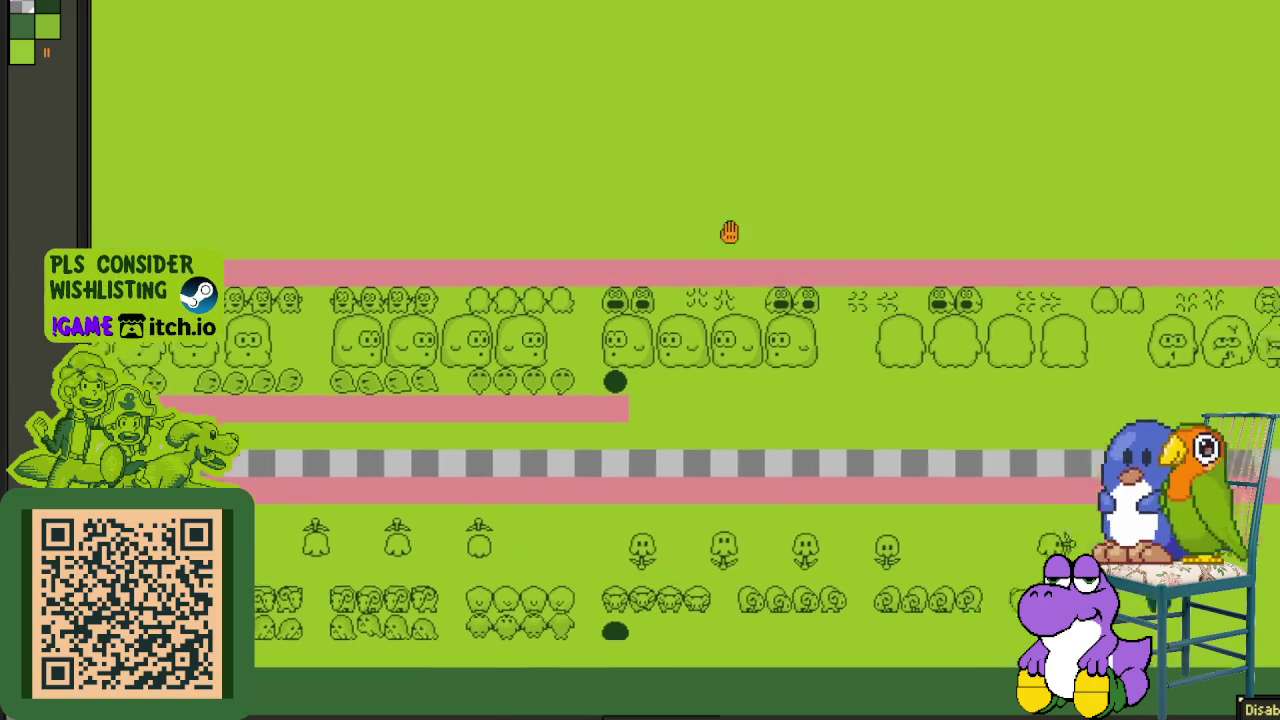
{"action": "scroll", "coordinate": [800, 240], "scroll_direction": "up", "scroll_amount": 2}
{"action": "scroll", "coordinate": [700, 340], "scroll_direction": "up", "scroll_amount": 1}
{"action": "scroll", "coordinate": [520, 340], "scroll_direction": "up", "scroll_amount": 2}
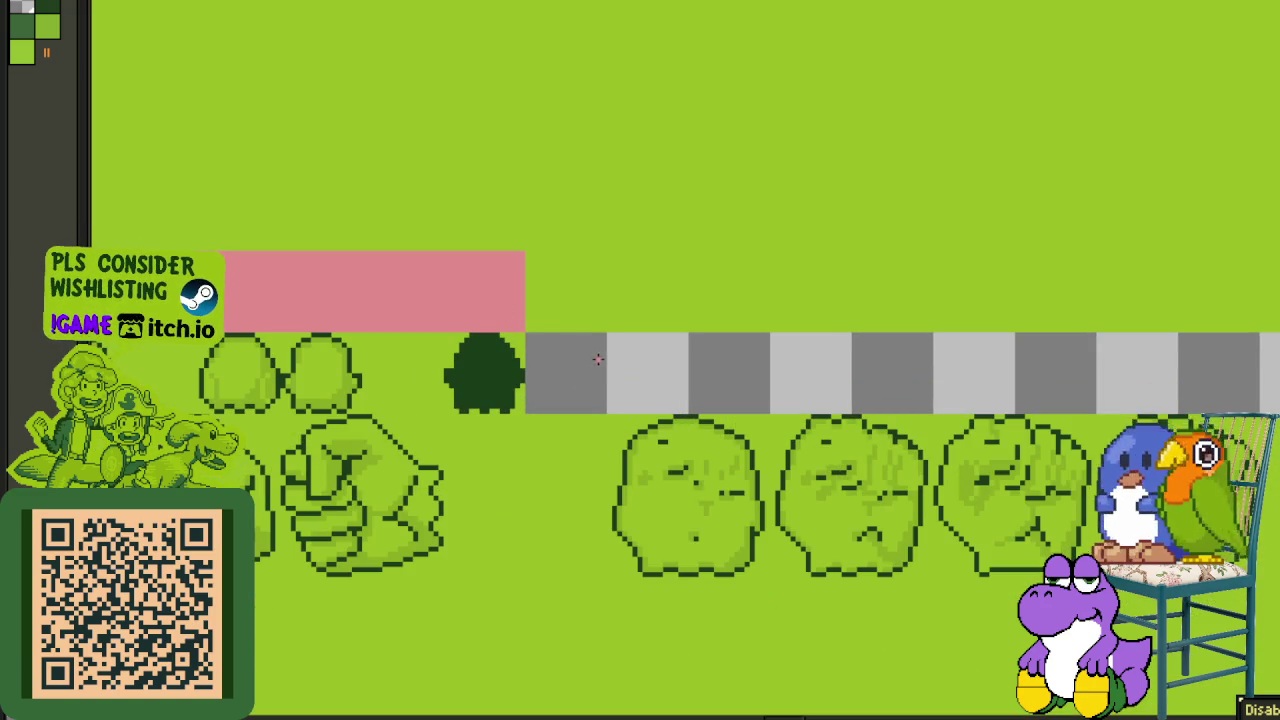
{"action": "key", "text": "ctrl+z"}
{"action": "scroll", "coordinate": [600, 360], "scroll_direction": "down", "scroll_amount": 1}
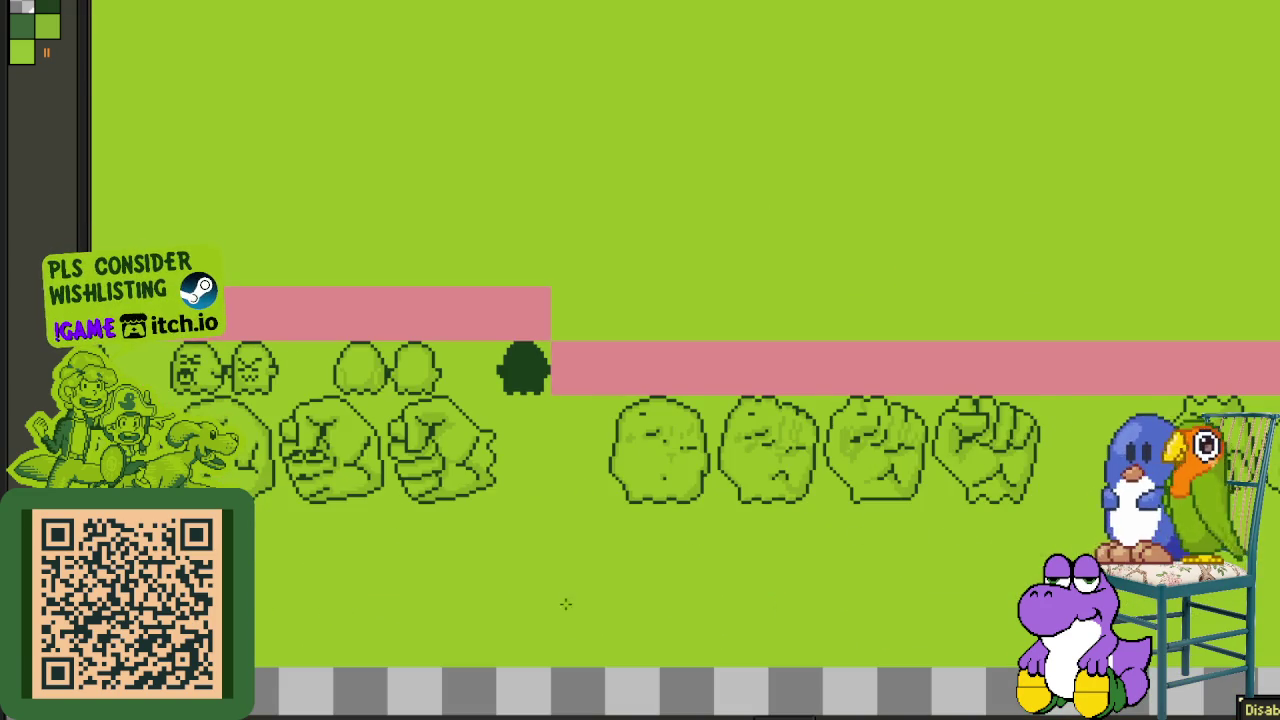
{"action": "scroll", "coordinate": [566, 596], "scroll_direction": "down", "scroll_amount": 3}
{"action": "scroll", "coordinate": [656, 453], "scroll_direction": "down", "scroll_amount": 1}
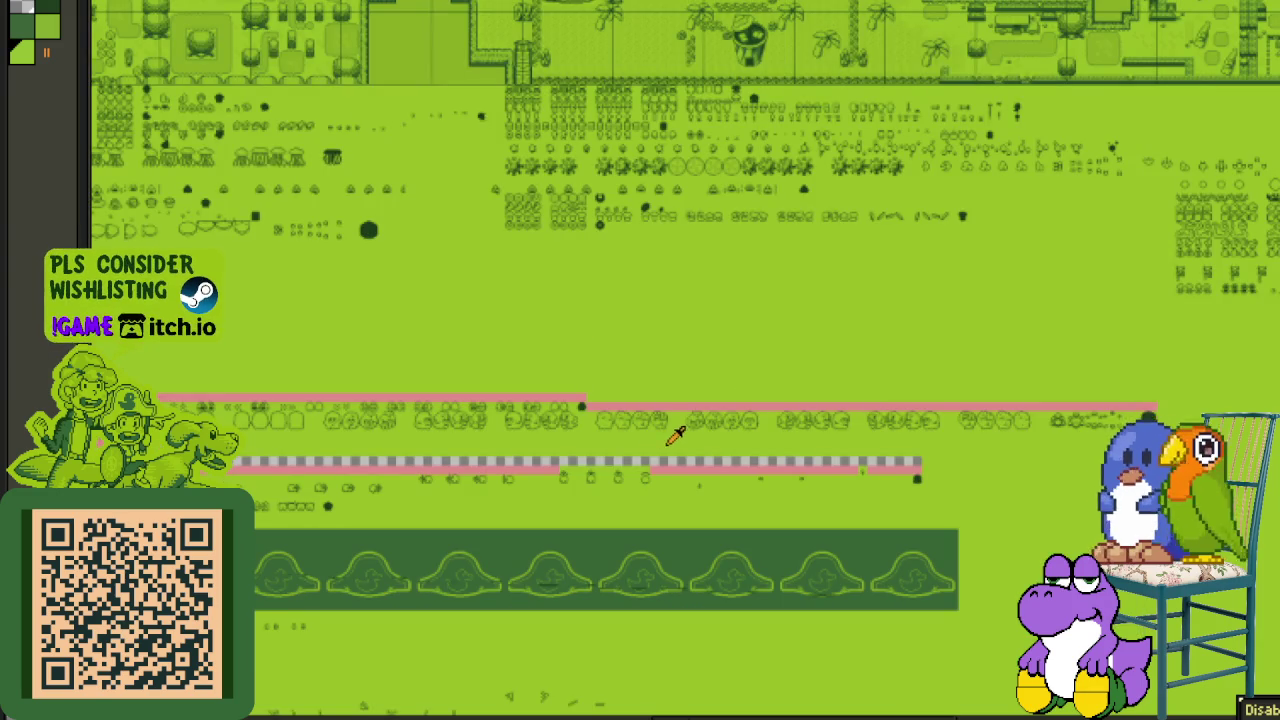
{"action": "scroll", "coordinate": [645, 450], "scroll_direction": "up", "scroll_amount": 4}
{"action": "scroll", "coordinate": [645, 450], "scroll_direction": "up", "scroll_amount": 1}
{"action": "scroll", "coordinate": [645, 450], "scroll_direction": "down", "scroll_amount": 1}
{"action": "scroll", "coordinate": [645, 450], "scroll_direction": "down", "scroll_amount": 3}
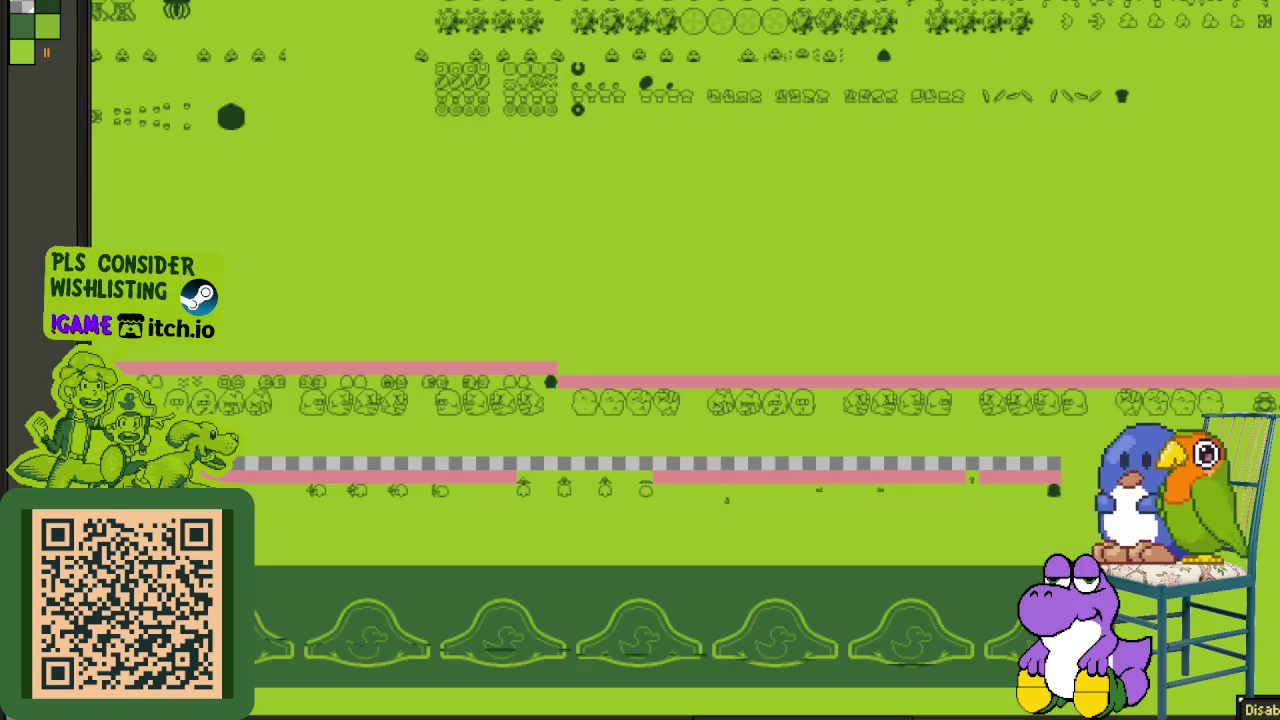
{"action": "scroll", "coordinate": [514, 366], "scroll_direction": "down", "scroll_amount": 1}
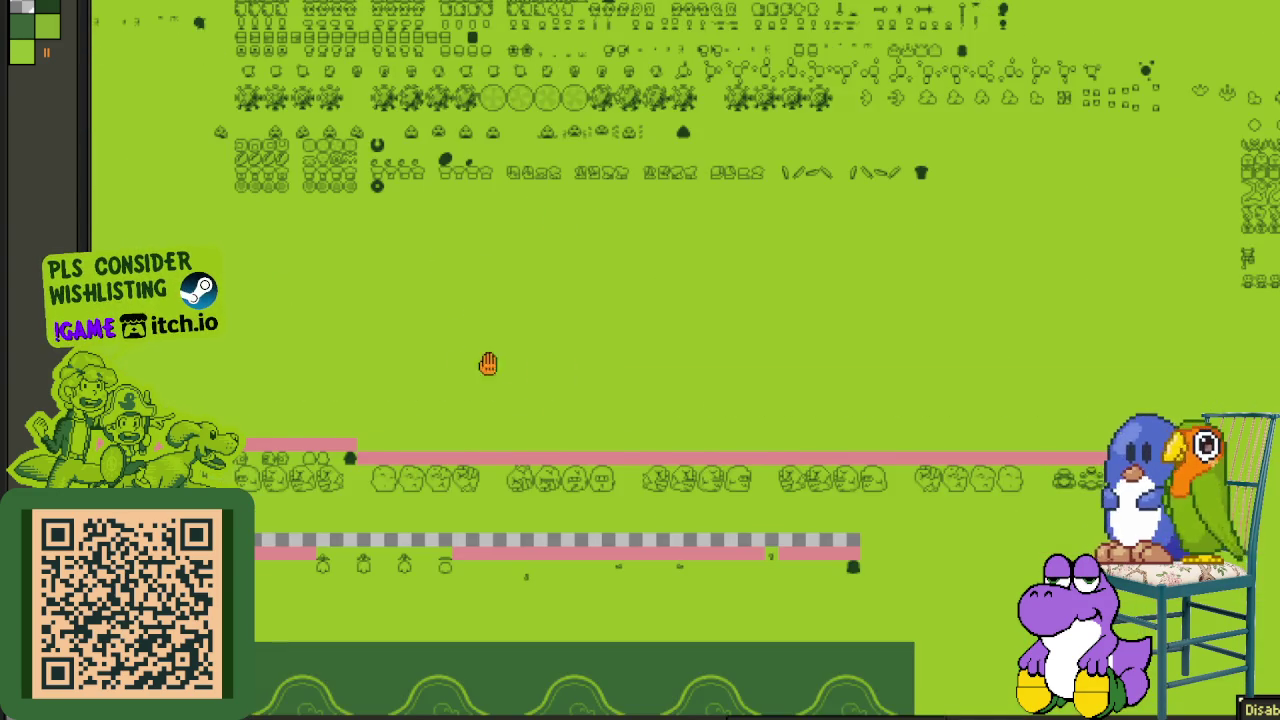
{"action": "scroll", "coordinate": [426, 351], "scroll_direction": "up", "scroll_amount": 1}
{"action": "scroll", "coordinate": [400, 463], "scroll_direction": "up", "scroll_amount": 1}
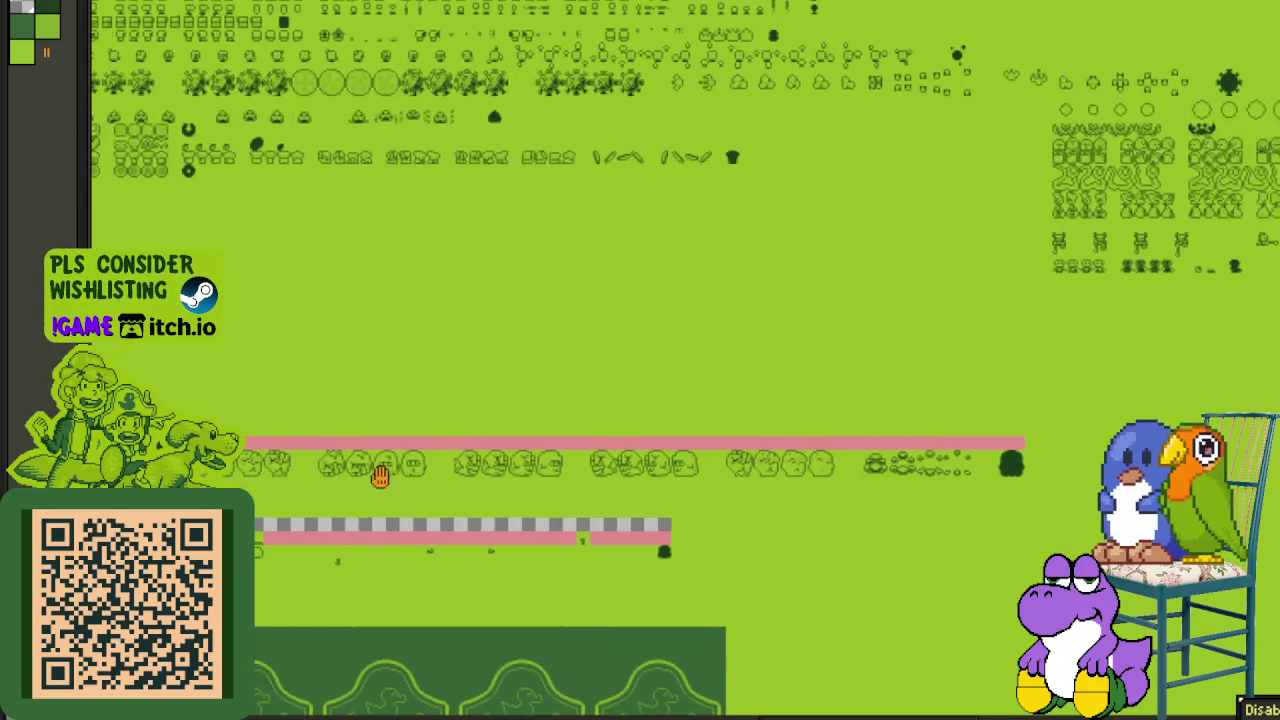
{"action": "scroll", "coordinate": [400, 480], "scroll_direction": "down", "scroll_amount": 1}
{"action": "scroll", "coordinate": [966, 429], "scroll_direction": "down", "scroll_amount": 1}
{"action": "scroll", "coordinate": [698, 393], "scroll_direction": "up", "scroll_amount": 1}
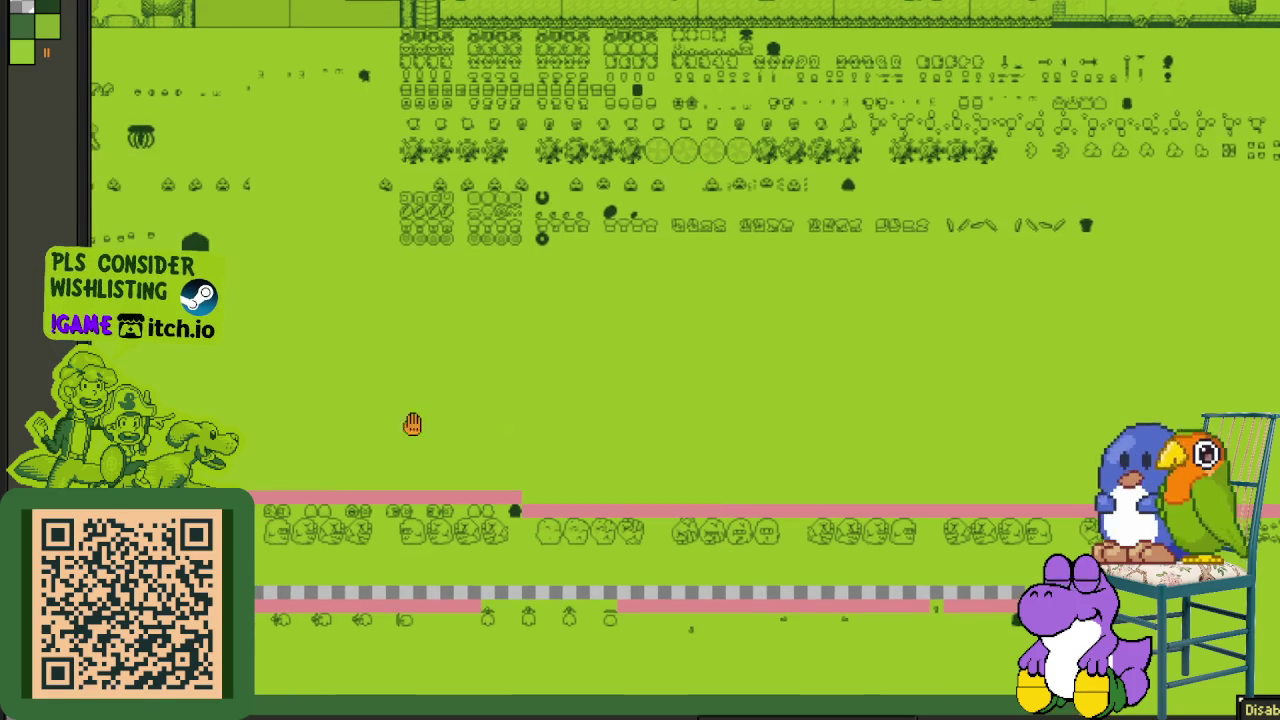
{"action": "scroll", "coordinate": [440, 420], "scroll_direction": "right", "scroll_amount": 2}
{"action": "scroll", "coordinate": [911, 349], "scroll_direction": "right", "scroll_amount": 4}
{"action": "scroll", "coordinate": [691, 394], "scroll_direction": "right", "scroll_amount": 3}
{"action": "scroll", "coordinate": [886, 288], "scroll_direction": "up", "scroll_amount": 1}
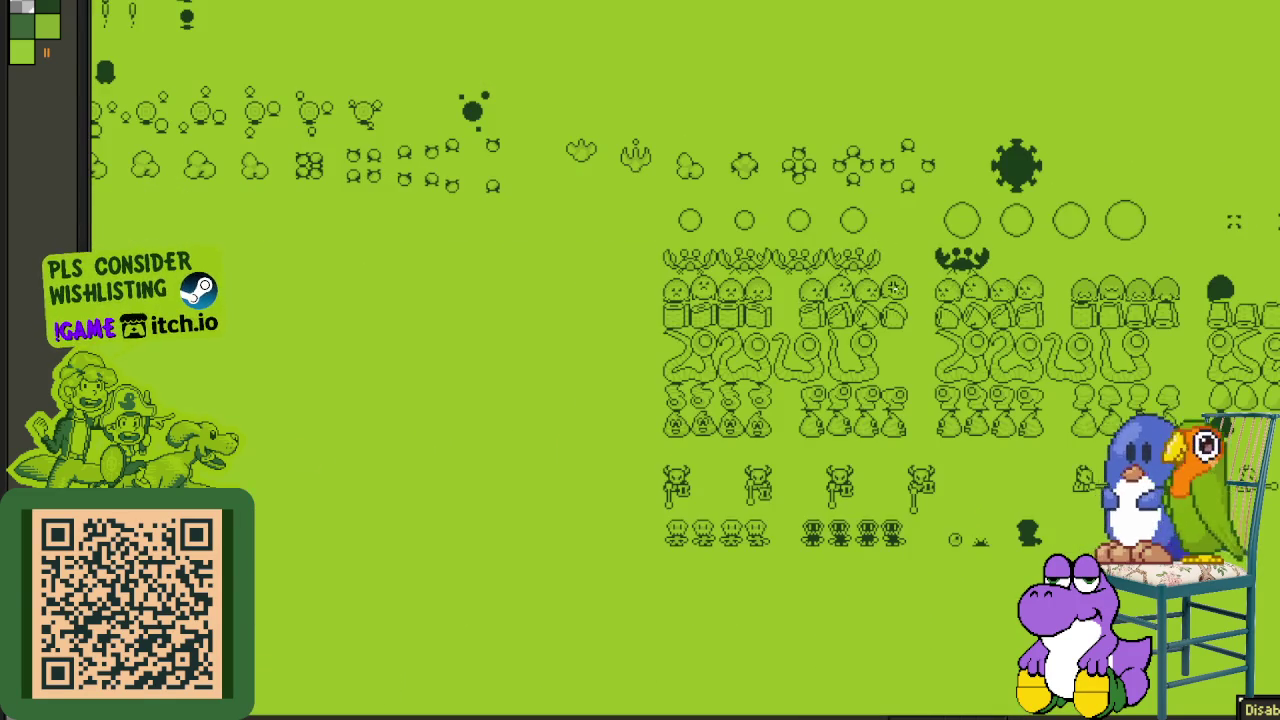
{"action": "scroll", "coordinate": [850, 300], "scroll_direction": "down", "scroll_amount": 1}
{"action": "scroll", "coordinate": [738, 234], "scroll_direction": "up", "scroll_amount": 1}
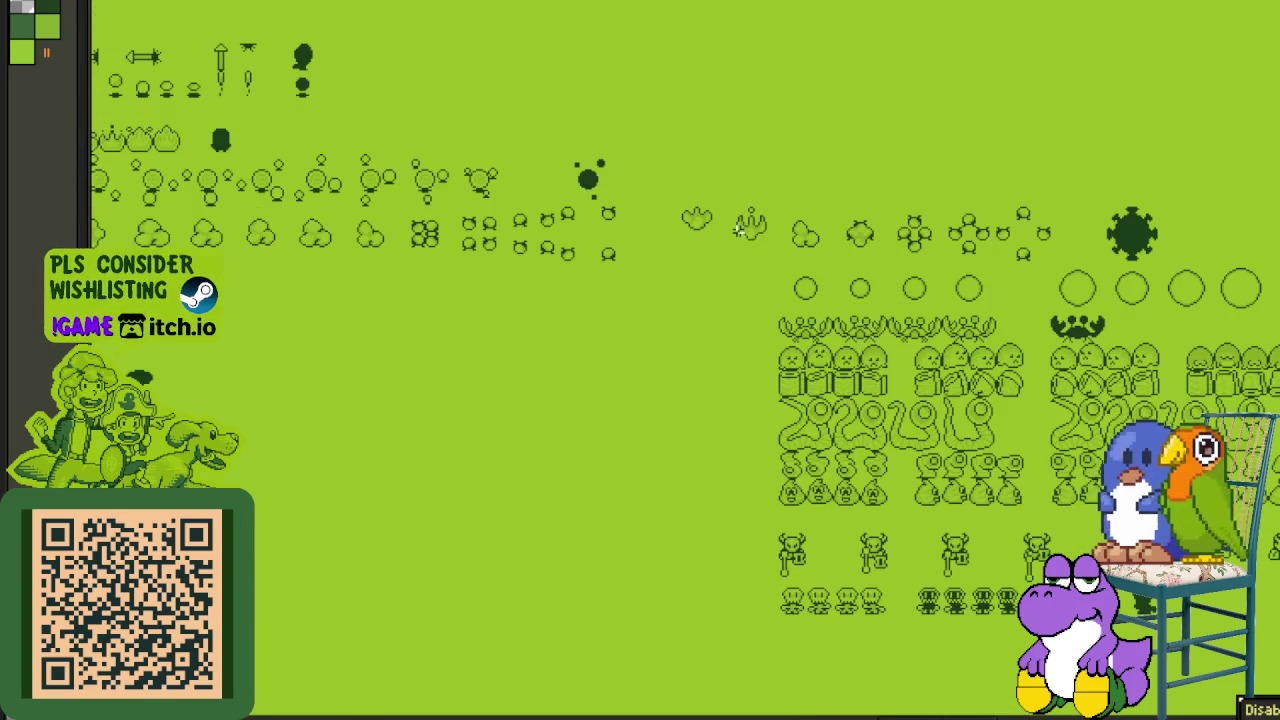
{"action": "left_click_drag", "start_coordinate": [752, 229], "coordinate": [572, 256]}
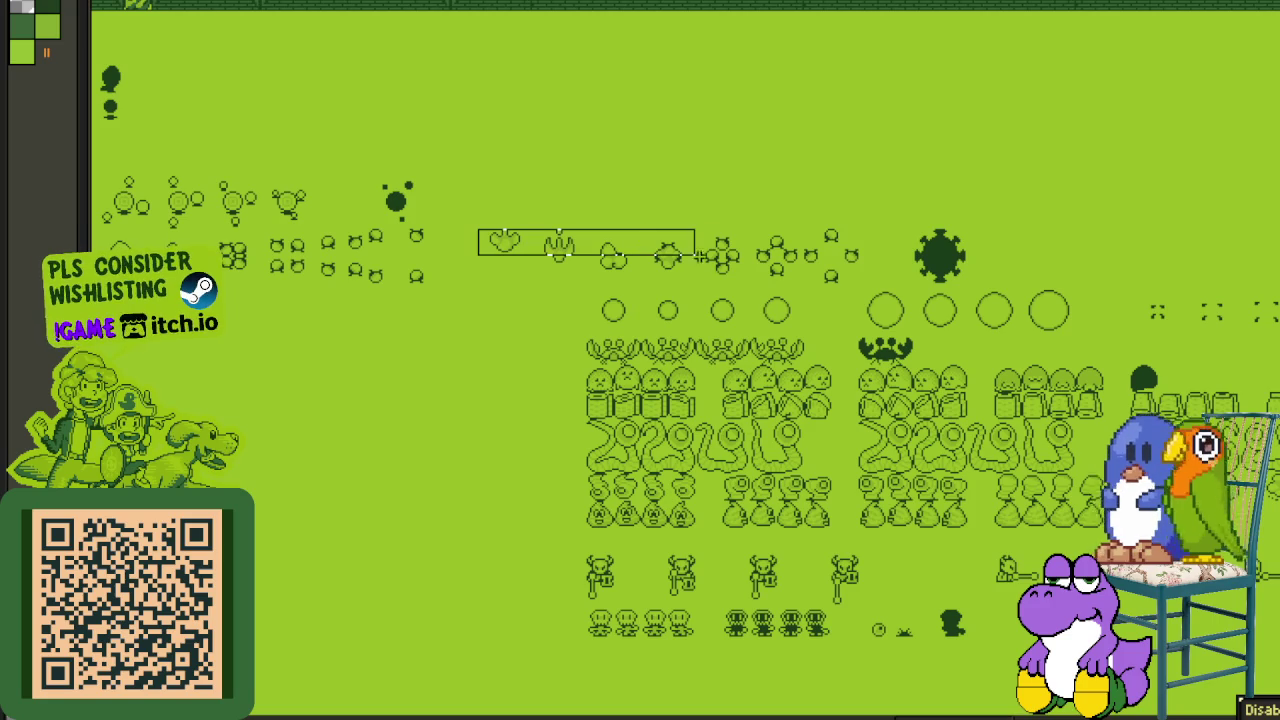
{"action": "left_click_drag", "start_coordinate": [693, 254], "coordinate": [991, 289]}
{"action": "scroll", "coordinate": [536, 352], "scroll_direction": "down", "scroll_amount": 1}
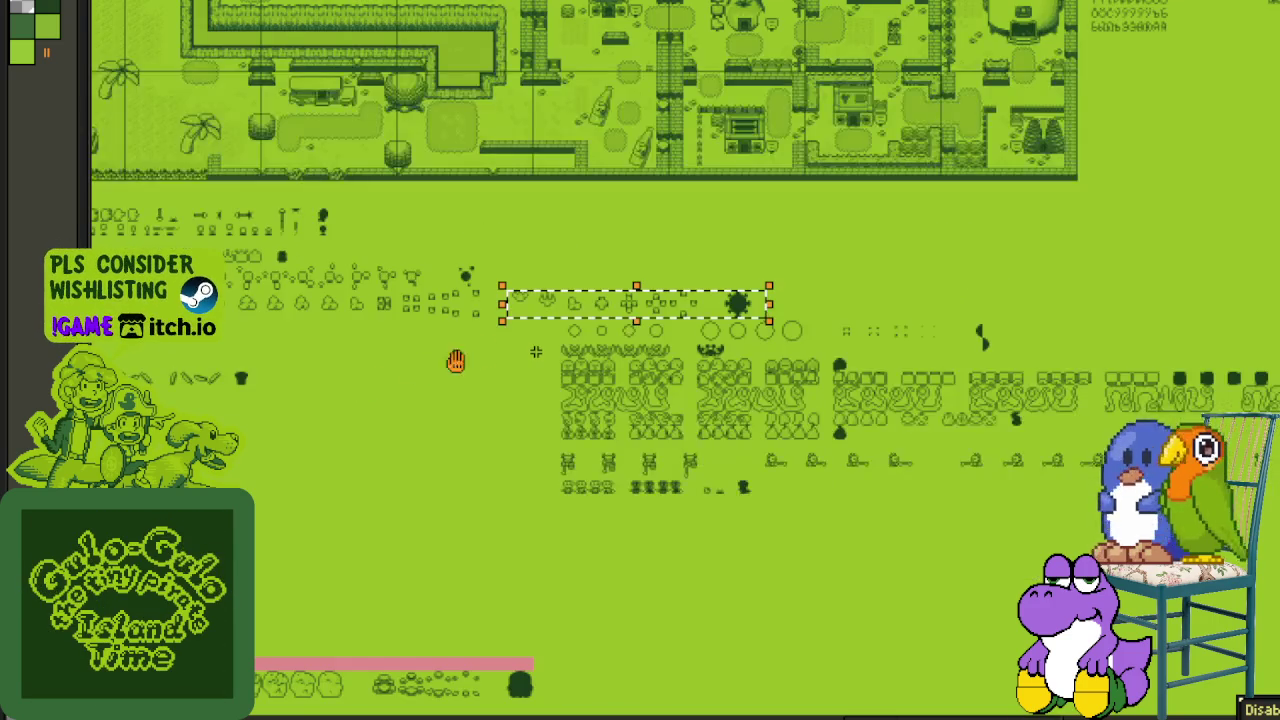
{"action": "scroll", "coordinate": [754, 303], "scroll_direction": "down", "scroll_amount": 1}
{"action": "scroll", "coordinate": [863, 286], "scroll_direction": "up", "scroll_amount": 1}
{"action": "mouse_move", "coordinate": [831, 291]}
{"action": "left_mouse_down"}
{"action": "mouse_move", "coordinate": [700, 300]}
{"action": "mouse_move", "coordinate": [763, 286]}
{"action": "mouse_move", "coordinate": [611, 335]}
{"action": "left_mouse_up"}
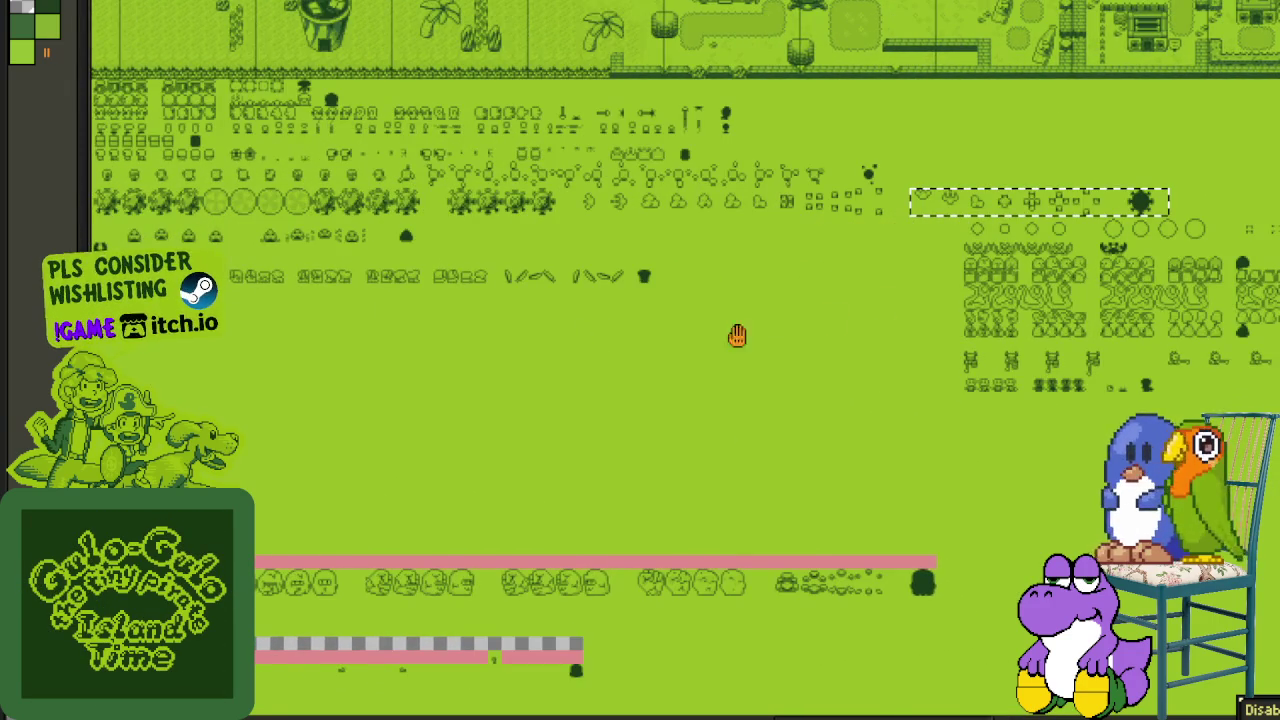
{"action": "scroll", "coordinate": [834, 320], "scroll_direction": "down", "scroll_amount": 2}
{"action": "scroll", "coordinate": [794, 314], "scroll_direction": "down", "scroll_amount": 2}
{"action": "scroll", "coordinate": [774, 301], "scroll_direction": "down", "scroll_amount": 1}
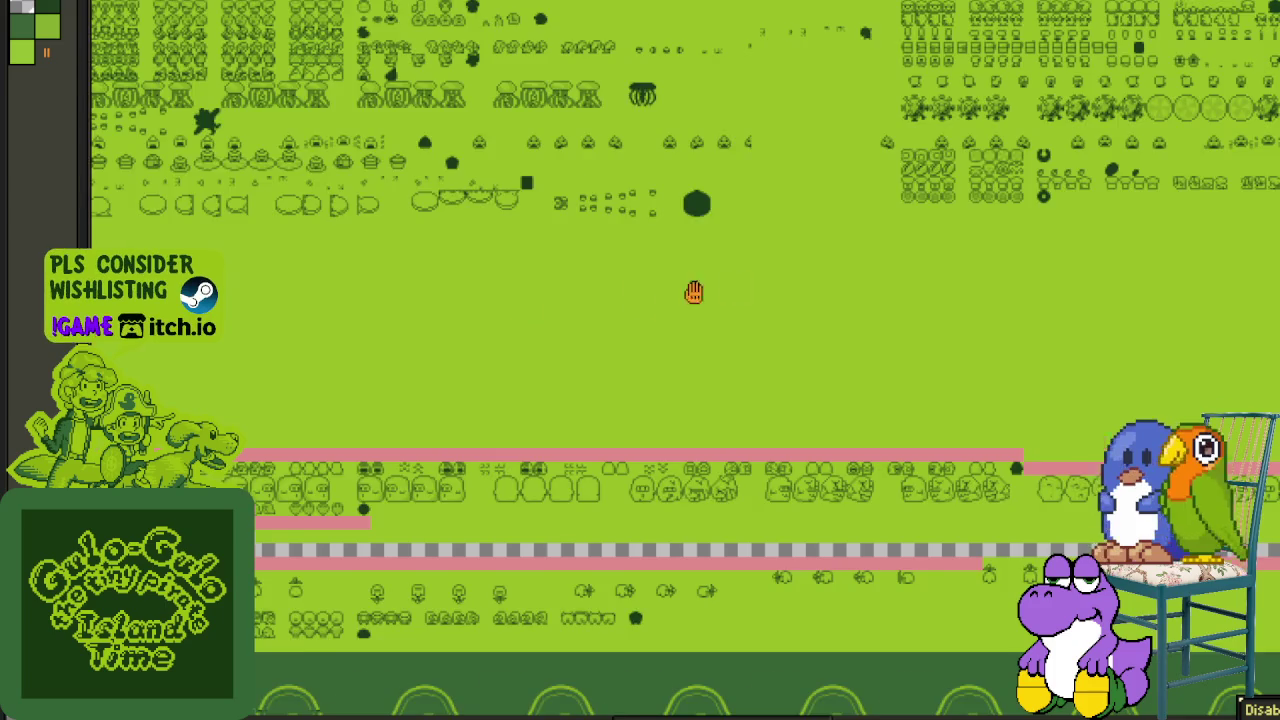
{"action": "scroll", "coordinate": [471, 314], "scroll_direction": "down", "scroll_amount": 2}
{"action": "scroll", "coordinate": [509, 311], "scroll_direction": "left", "scroll_amount": 2}
{"action": "scroll", "coordinate": [509, 311], "scroll_direction": "left", "scroll_amount": 1}
{"action": "scroll", "coordinate": [329, 396], "scroll_direction": "up", "scroll_amount": 1}
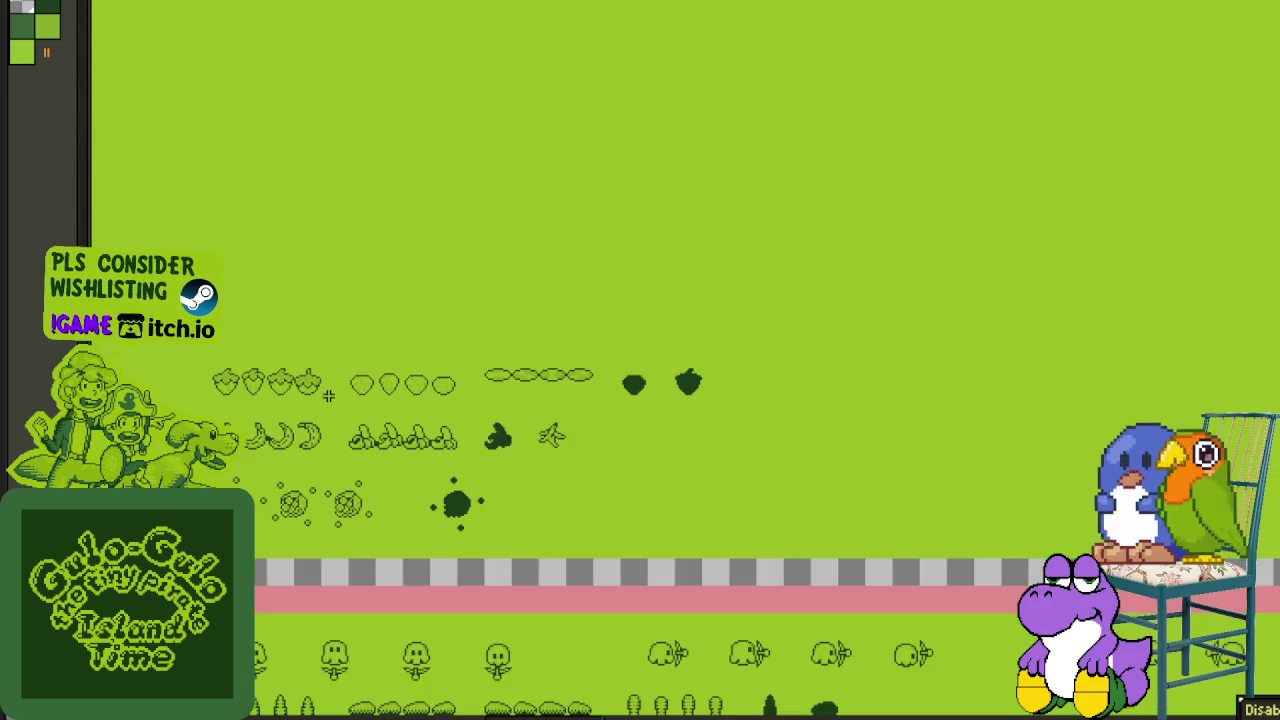
- Shift the fruit row down and move the bubble row up to close its gap
{"action": "scroll", "coordinate": [266, 375], "scroll_direction": "up", "scroll_amount": 1}
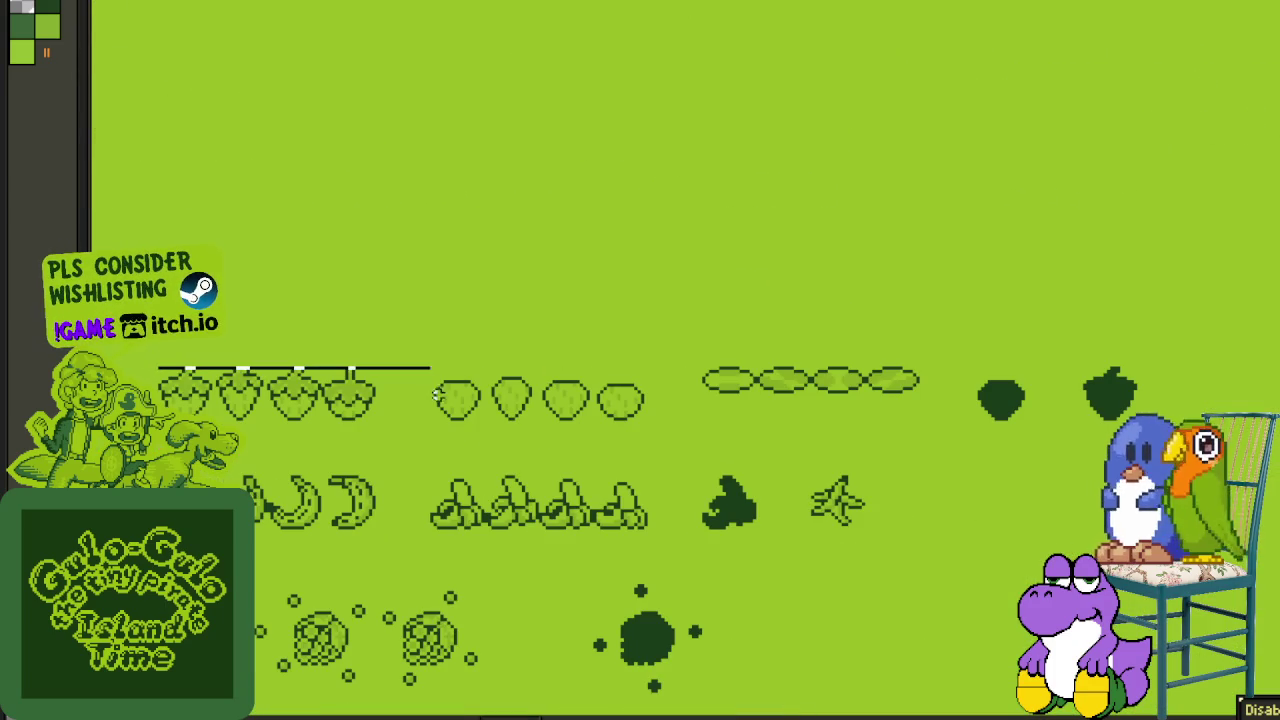
{"action": "left_click_drag", "start_coordinate": [1190, 418], "coordinate": [1195, 420]}
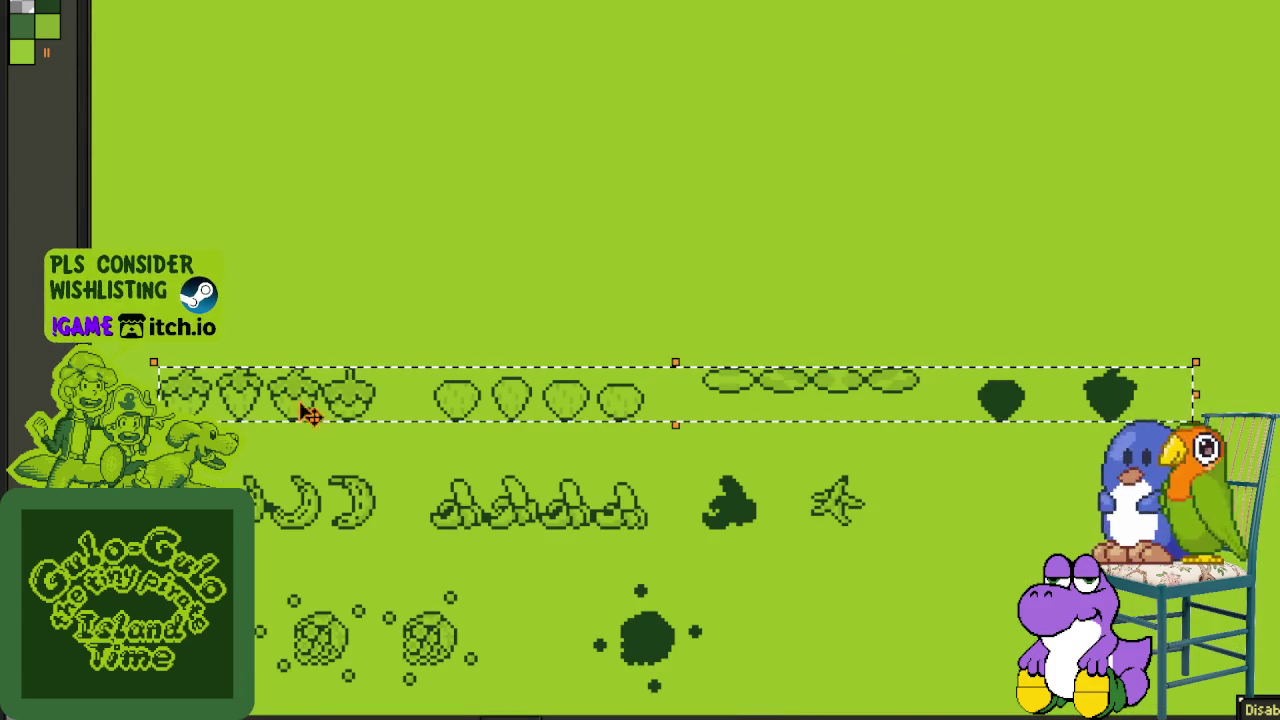
{"action": "left_click_drag", "start_coordinate": [260, 400], "coordinate": [258, 446]}
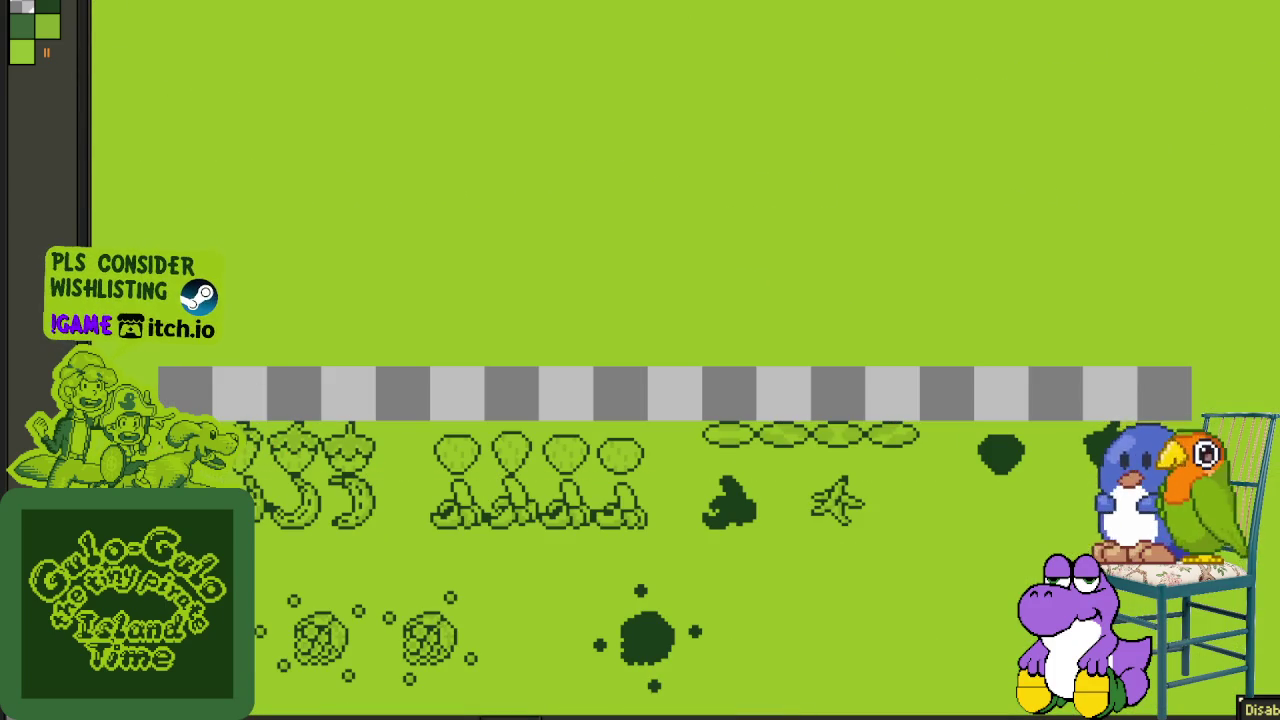
{"action": "left_click_drag", "start_coordinate": [167, 592], "coordinate": [215, 415]}
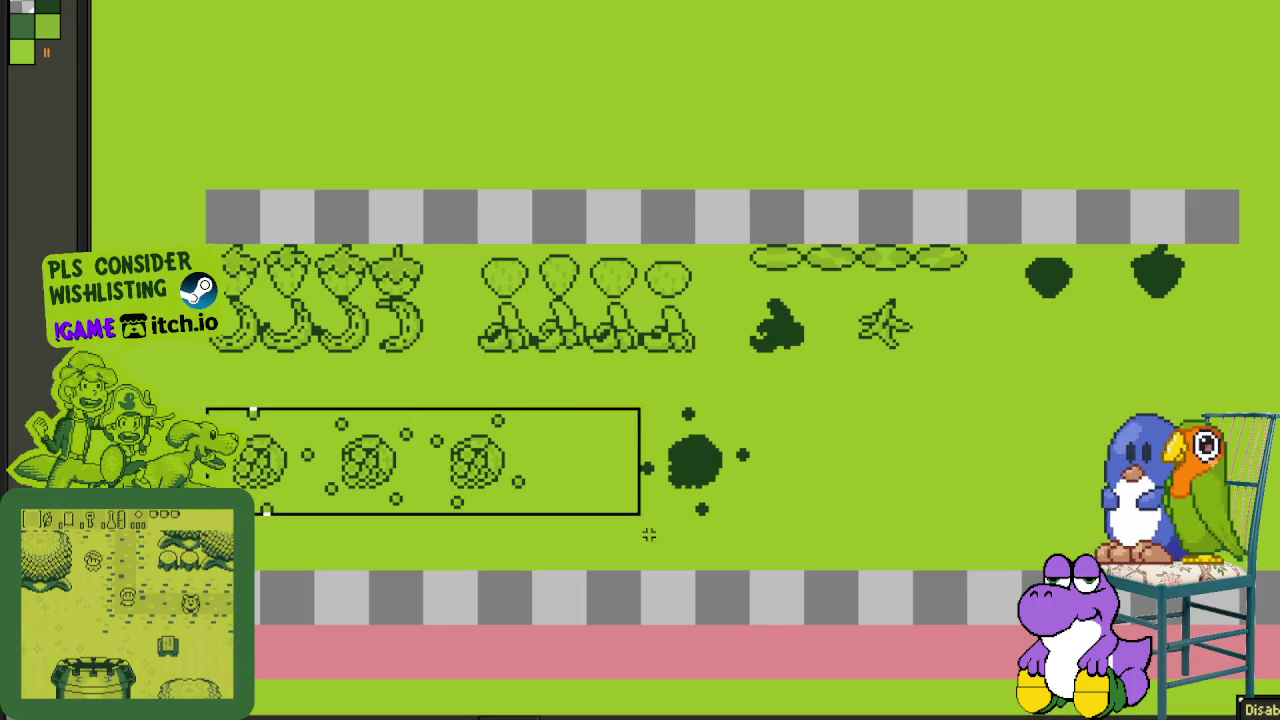
{"action": "left_click_drag", "start_coordinate": [635, 531], "coordinate": [781, 555]}
{"action": "left_click_drag", "start_coordinate": [390, 480], "coordinate": [392, 428]}
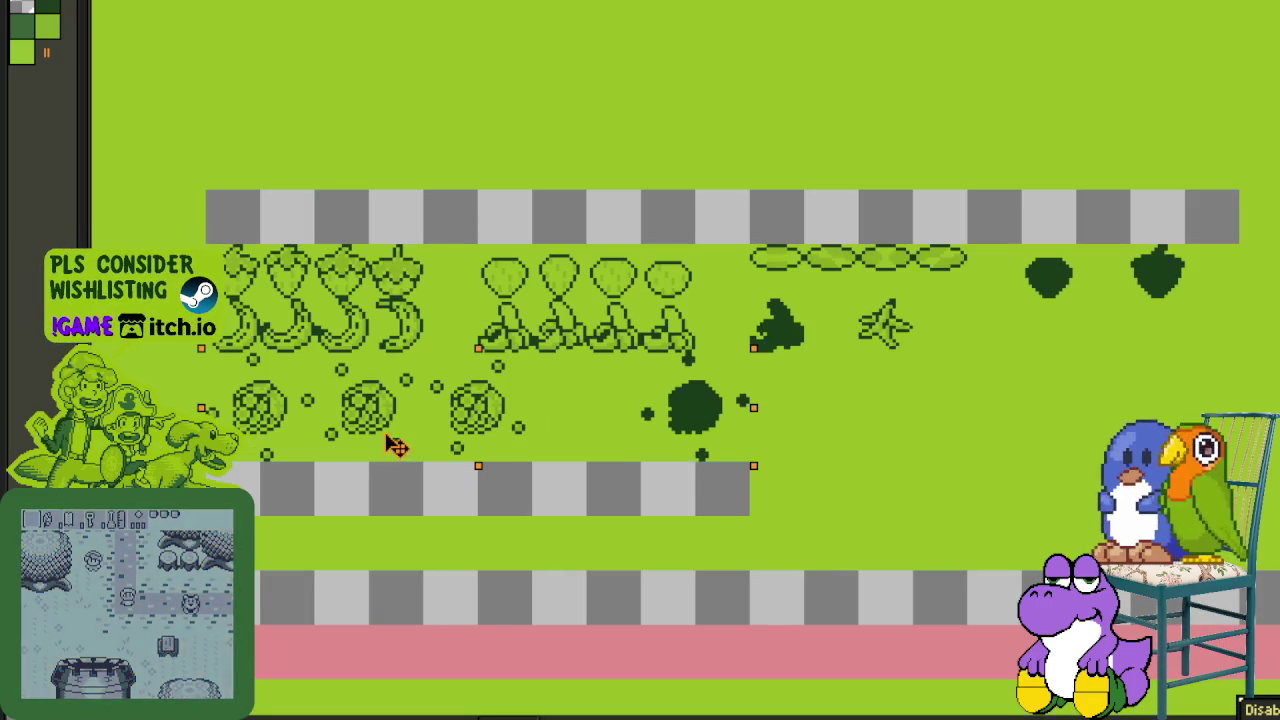
{"action": "left_click", "coordinate": [517, 200]}
- Move the fruit, banana and bubble block up under the upper rows, then select the block starting at the leaves
{"action": "left_click_drag", "start_coordinate": [302, 241], "coordinate": [254, 311]}
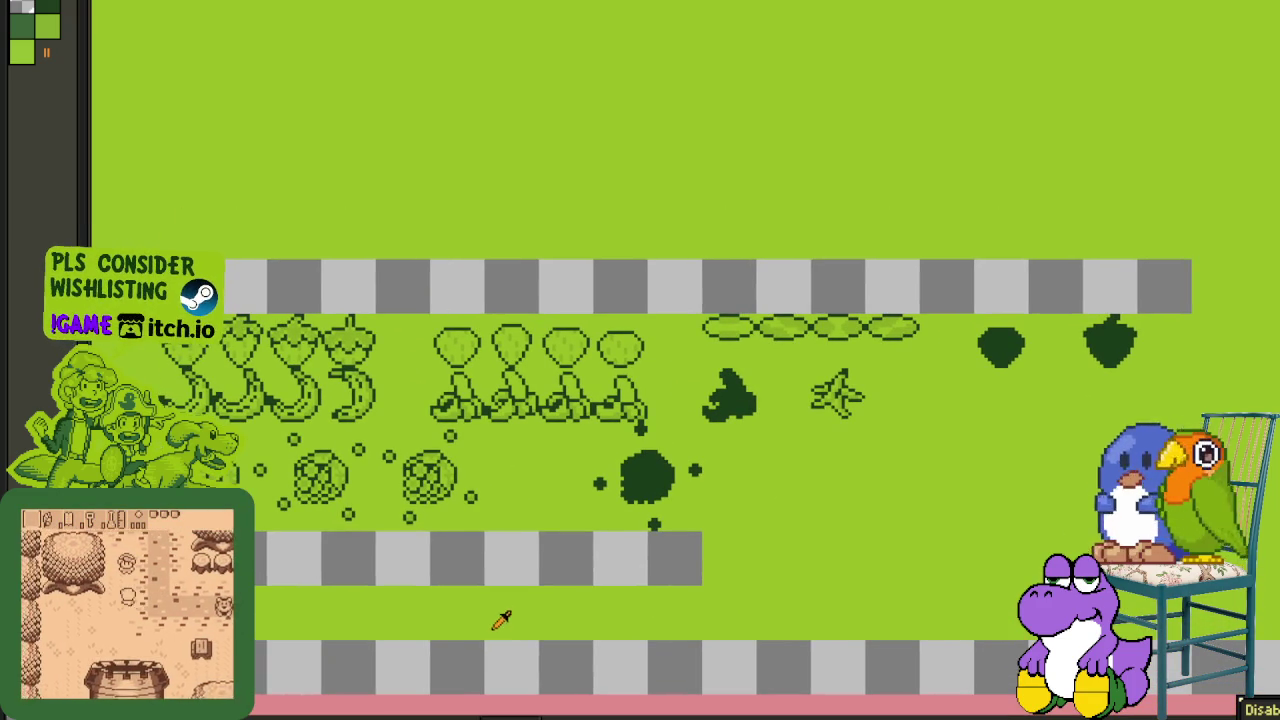
{"action": "mouse_move", "coordinate": [160, 318]}
{"action": "left_mouse_down"}
{"action": "mouse_move", "coordinate": [1136, 475]}
{"action": "mouse_move", "coordinate": [1136, 528]}
{"action": "left_mouse_up"}
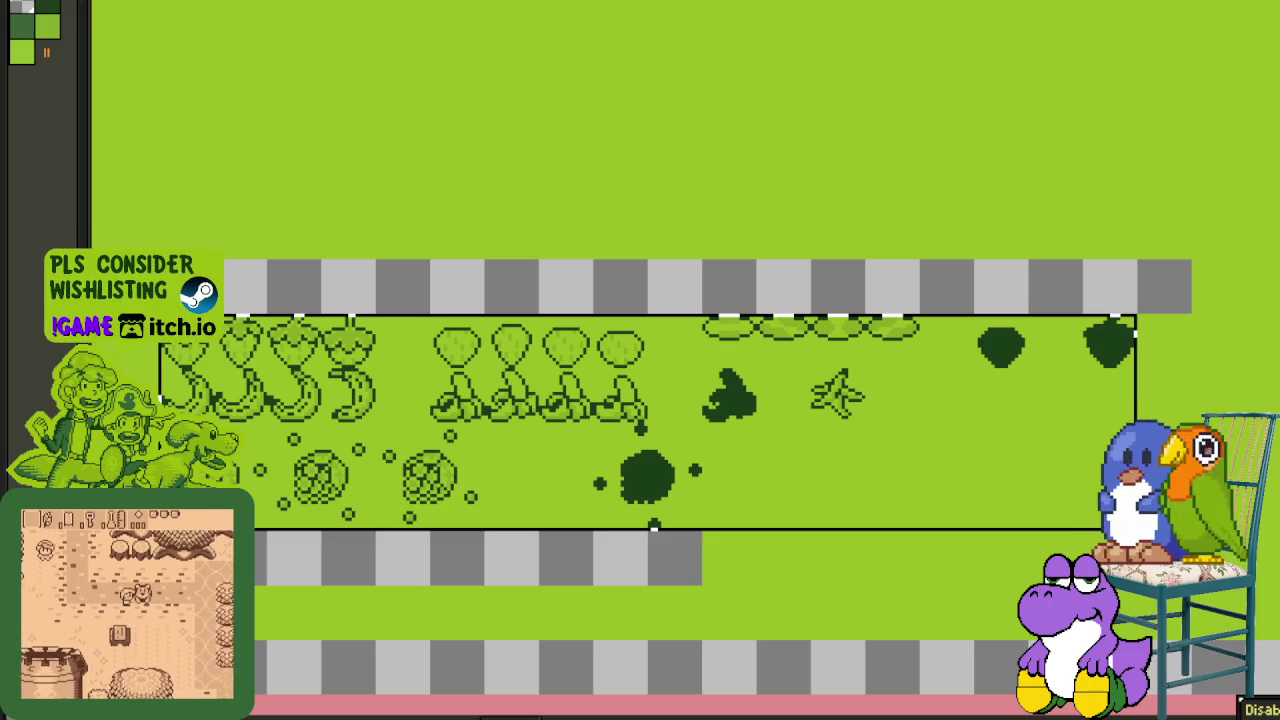
{"action": "scroll", "coordinate": [725, 410], "scroll_direction": "down", "scroll_amount": 2}
{"action": "scroll", "coordinate": [495, 607], "scroll_direction": "up", "scroll_amount": 3}
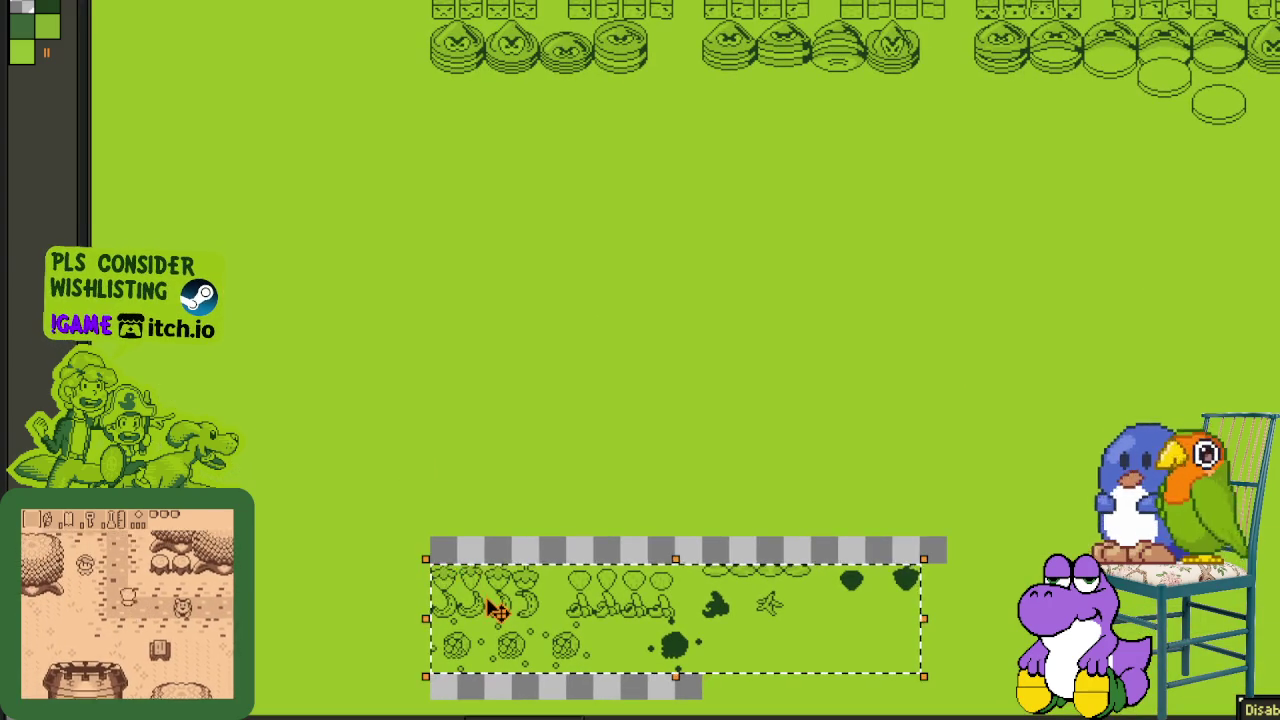
{"action": "left_click_drag", "start_coordinate": [495, 607], "coordinate": [485, 135]}
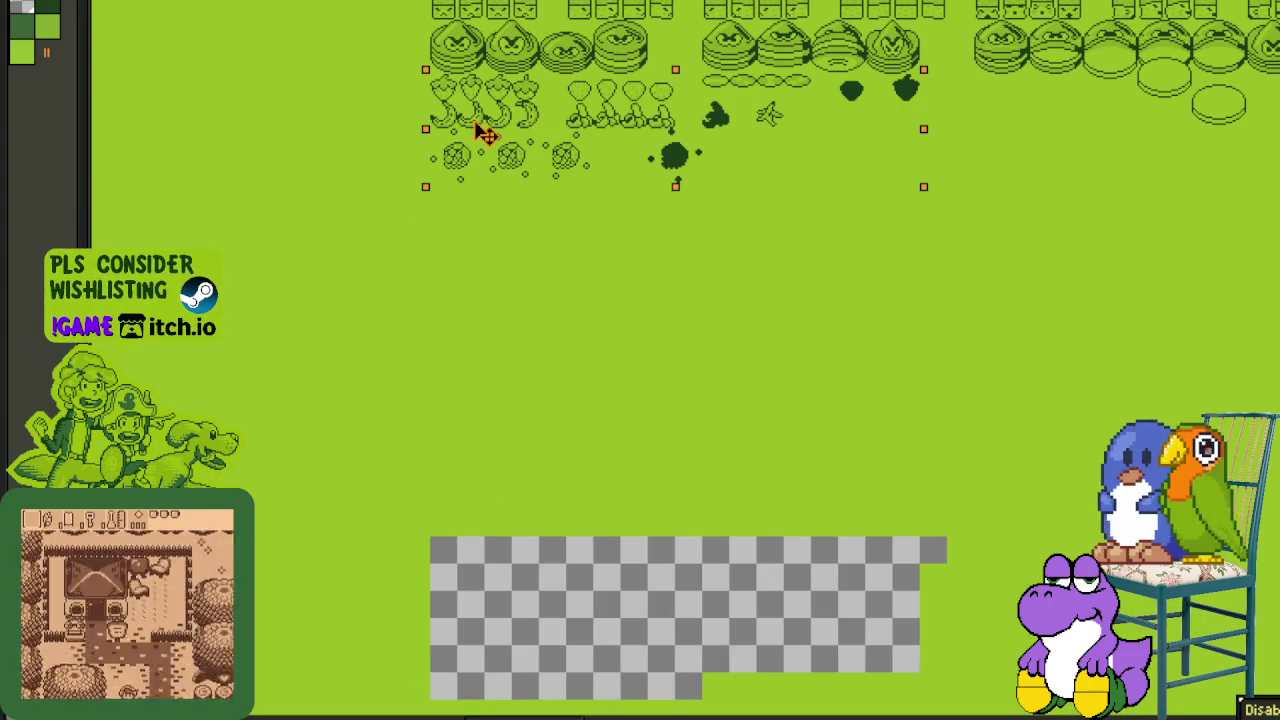
{"action": "left_click_drag", "start_coordinate": [485, 135], "coordinate": [490, 177]}
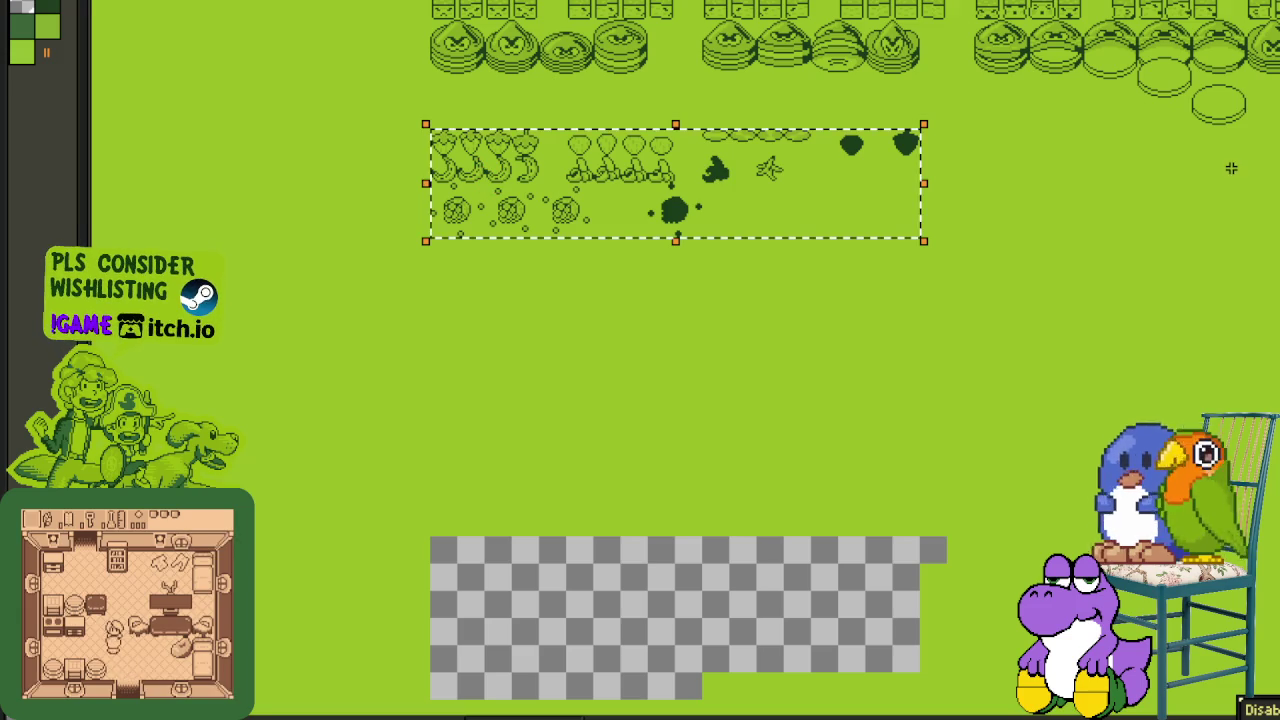
{"action": "scroll", "coordinate": [1205, 113], "scroll_direction": "up", "scroll_amount": 2}
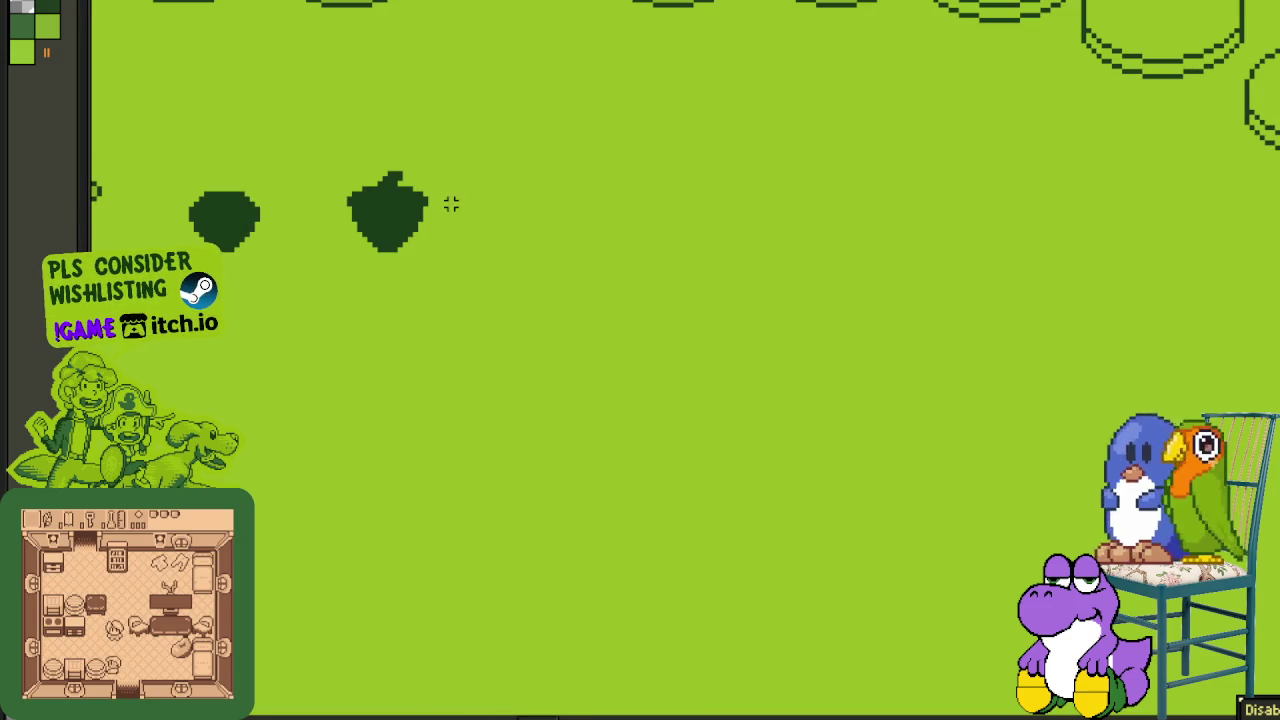
{"action": "mouse_move", "coordinate": [349, 168]}
{"action": "left_mouse_down"}
{"action": "mouse_move", "coordinate": [909, 106]}
{"action": "mouse_move", "coordinate": [1278, 6]}
{"action": "left_mouse_up"}
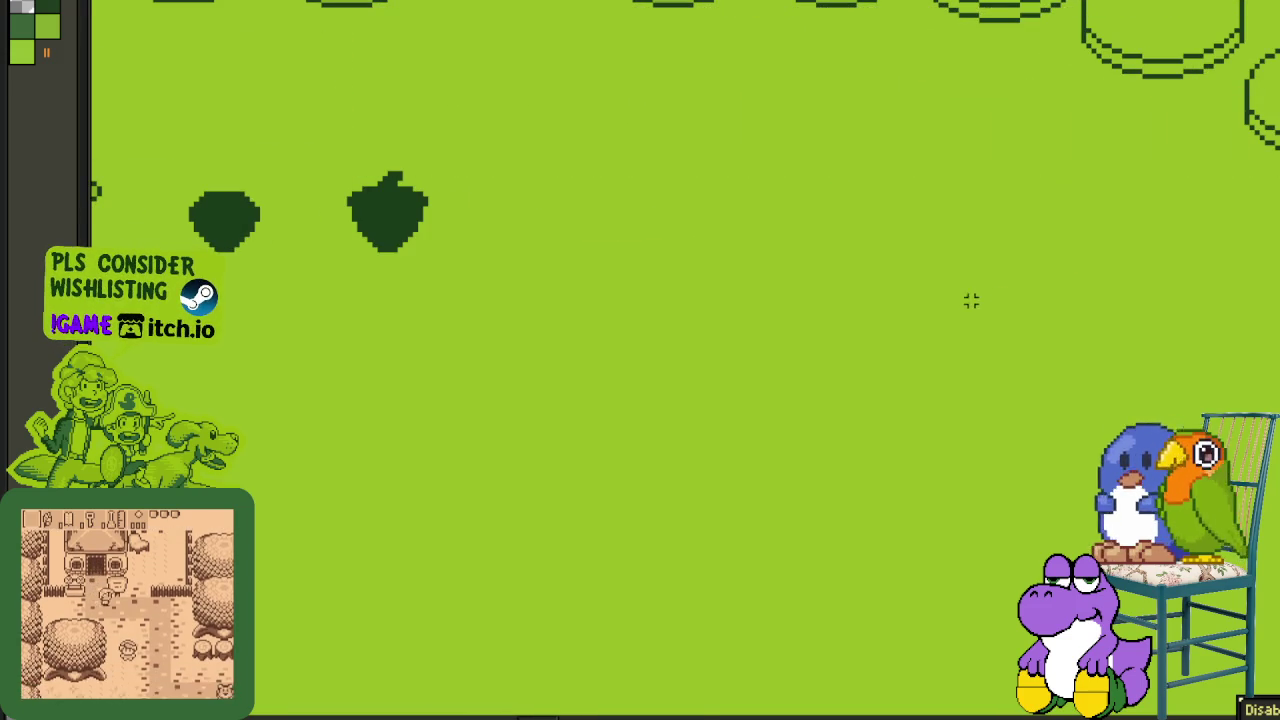
- Reposition the selected sprite row slightly lower into place
{"action": "scroll", "coordinate": [950, 303], "scroll_direction": "down", "scroll_amount": 1}
{"action": "scroll", "coordinate": [900, 306], "scroll_direction": "down", "scroll_amount": 1}
{"action": "scroll", "coordinate": [862, 371], "scroll_direction": "down", "scroll_amount": 1}
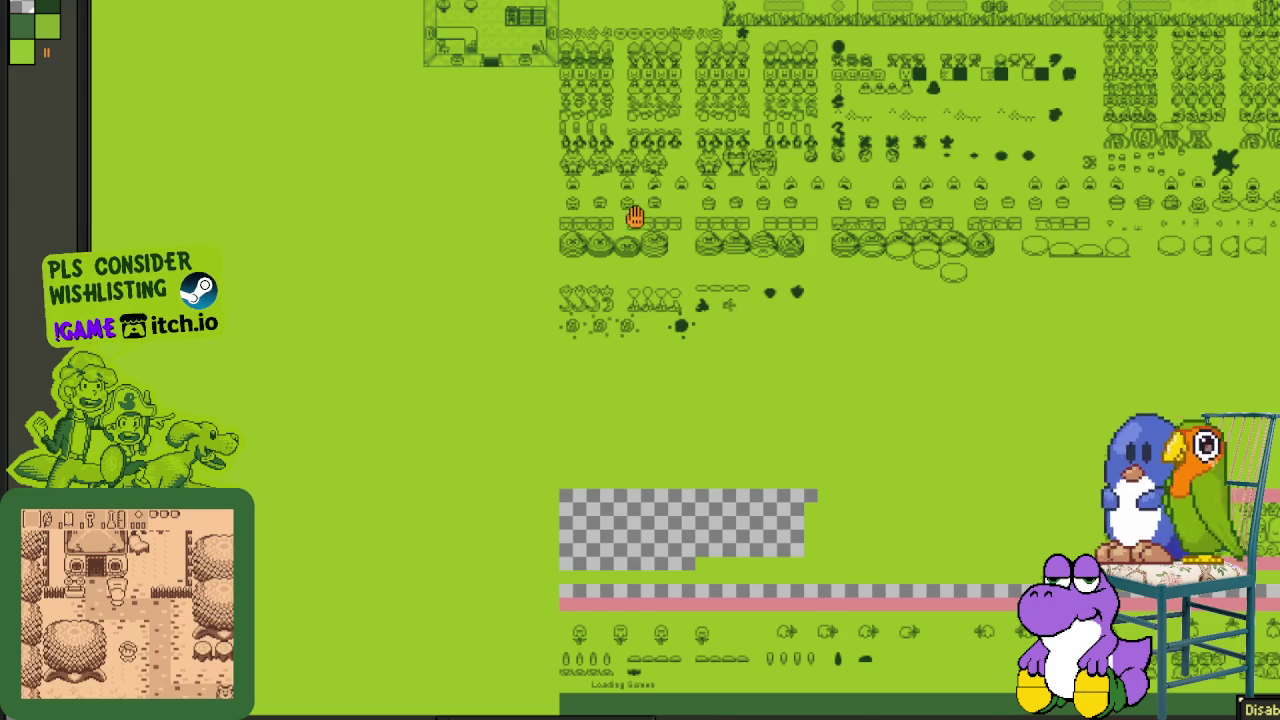
{"action": "scroll", "coordinate": [637, 217], "scroll_direction": "down", "scroll_amount": 3}
{"action": "scroll", "coordinate": [637, 217], "scroll_direction": "right", "scroll_amount": 3}
{"action": "scroll", "coordinate": [812, 304], "scroll_direction": "down", "scroll_amount": 1}
{"action": "scroll", "coordinate": [812, 304], "scroll_direction": "right", "scroll_amount": 2}
{"action": "scroll", "coordinate": [586, 277], "scroll_direction": "right", "scroll_amount": 1}
{"action": "scroll", "coordinate": [406, 251], "scroll_direction": "right", "scroll_amount": 1}
{"action": "scroll", "coordinate": [400, 262], "scroll_direction": "up", "scroll_amount": 1}
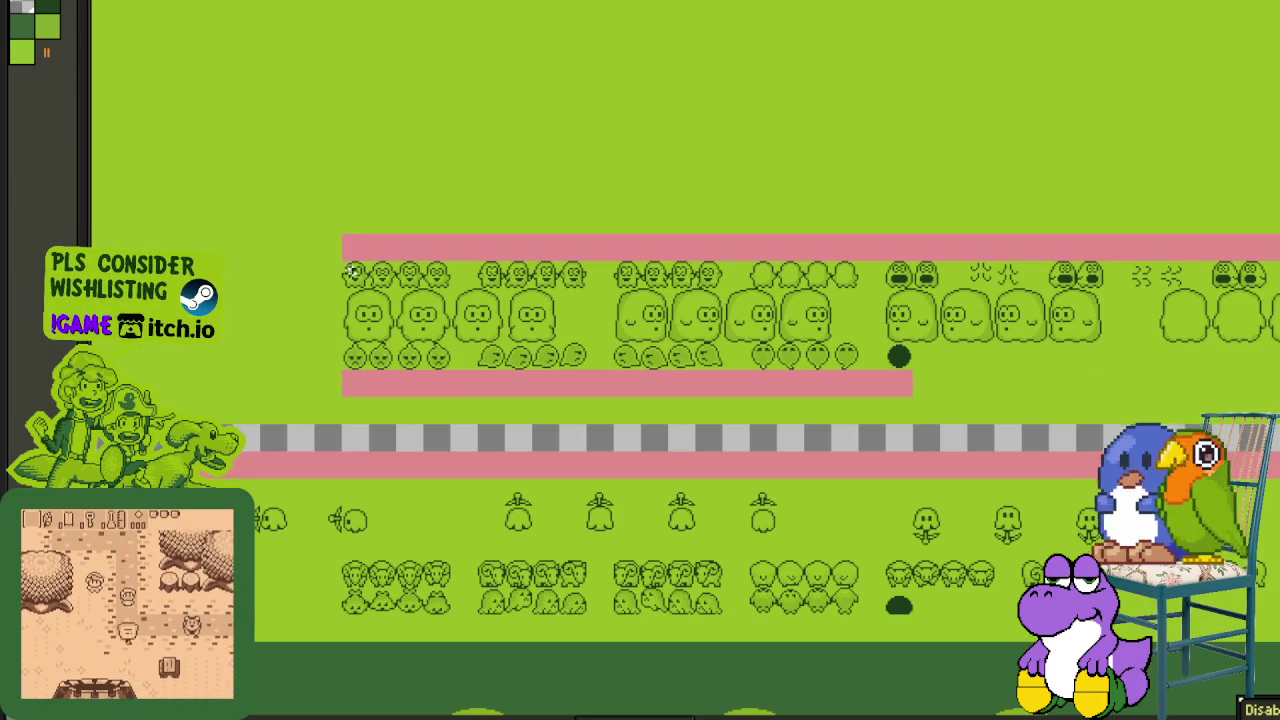
{"action": "scroll", "coordinate": [708, 338], "scroll_direction": "right", "scroll_amount": 2}
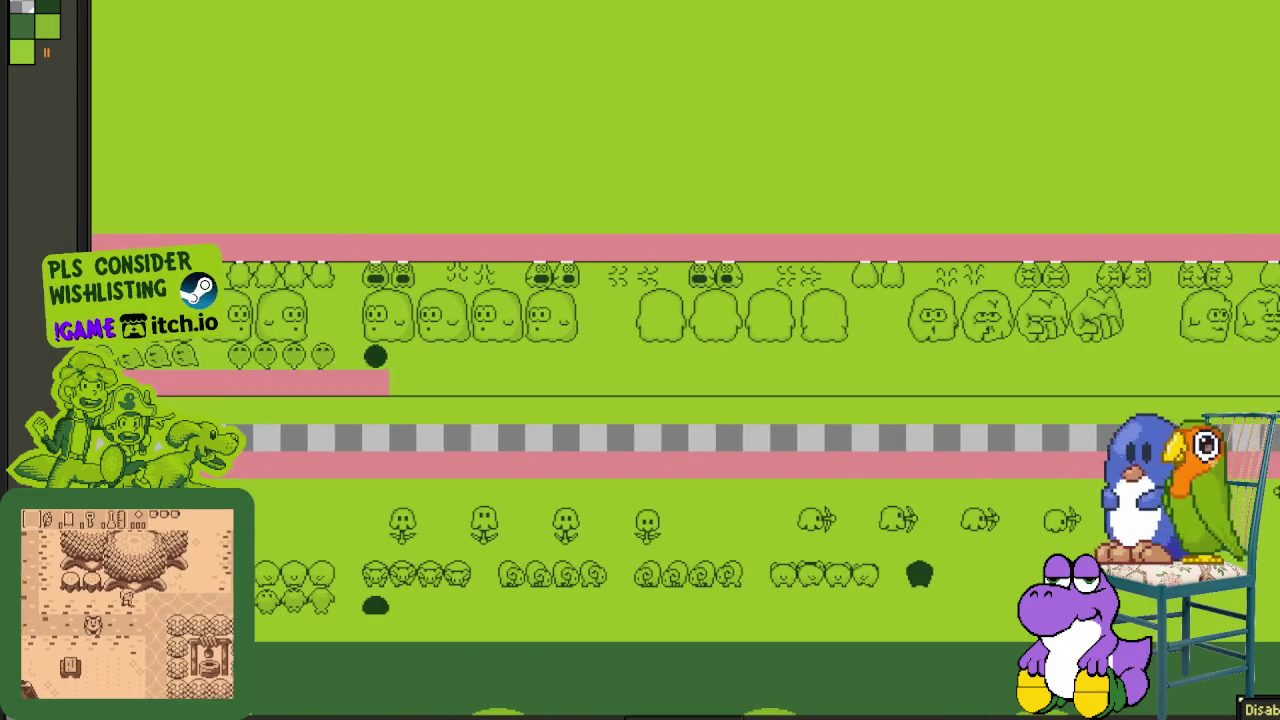
{"action": "scroll", "coordinate": [708, 338], "scroll_direction": "right", "scroll_amount": 2}
{"action": "scroll", "coordinate": [708, 338], "scroll_direction": "right", "scroll_amount": 2}
{"action": "scroll", "coordinate": [734, 511], "scroll_direction": "right", "scroll_amount": 3}
{"action": "scroll", "coordinate": [1219, 382], "scroll_direction": "right", "scroll_amount": 2}
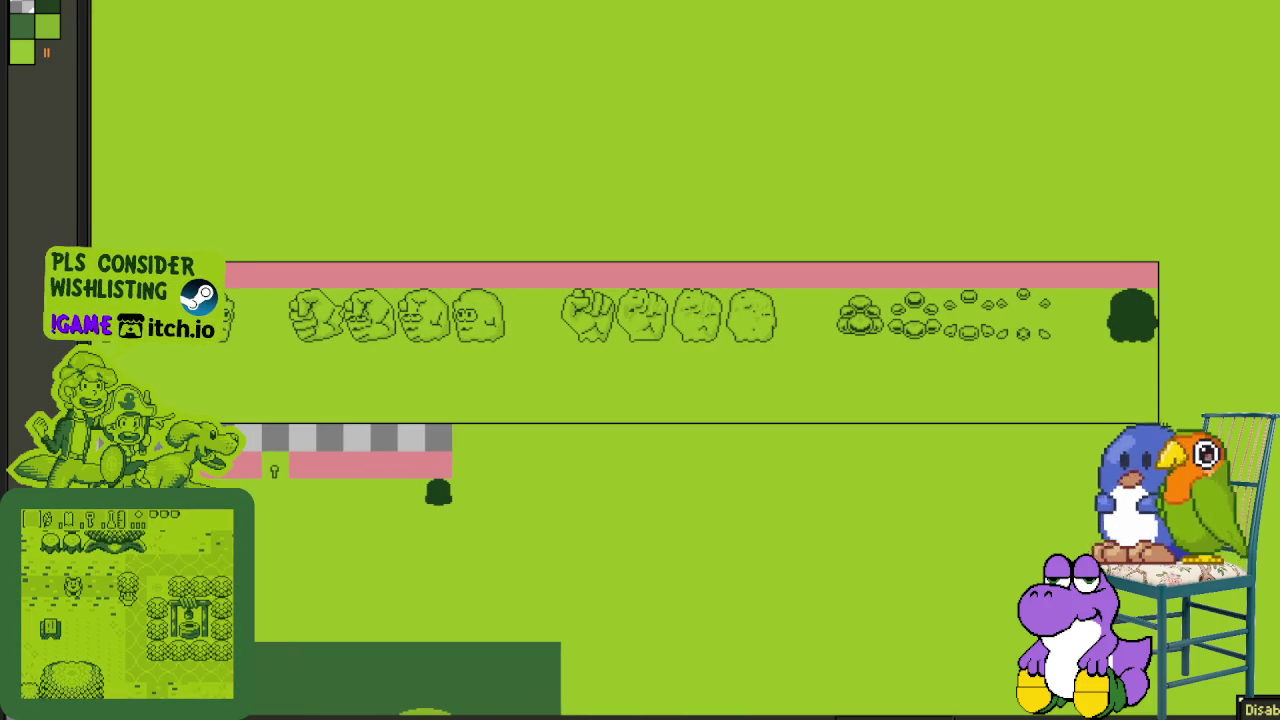
{"action": "mouse_move", "coordinate": [636, 358]}
{"action": "left_mouse_down"}
{"action": "mouse_move", "coordinate": [920, 383]}
{"action": "mouse_move", "coordinate": [623, 403]}
{"action": "mouse_move", "coordinate": [400, 443]}
{"action": "mouse_move", "coordinate": [511, 503]}
{"action": "mouse_move", "coordinate": [551, 548]}
{"action": "mouse_move", "coordinate": [517, 634]}
{"action": "mouse_move", "coordinate": [371, 666]}
{"action": "mouse_move", "coordinate": [418, 240]}
{"action": "mouse_move", "coordinate": [403, 187]}
{"action": "left_mouse_up"}
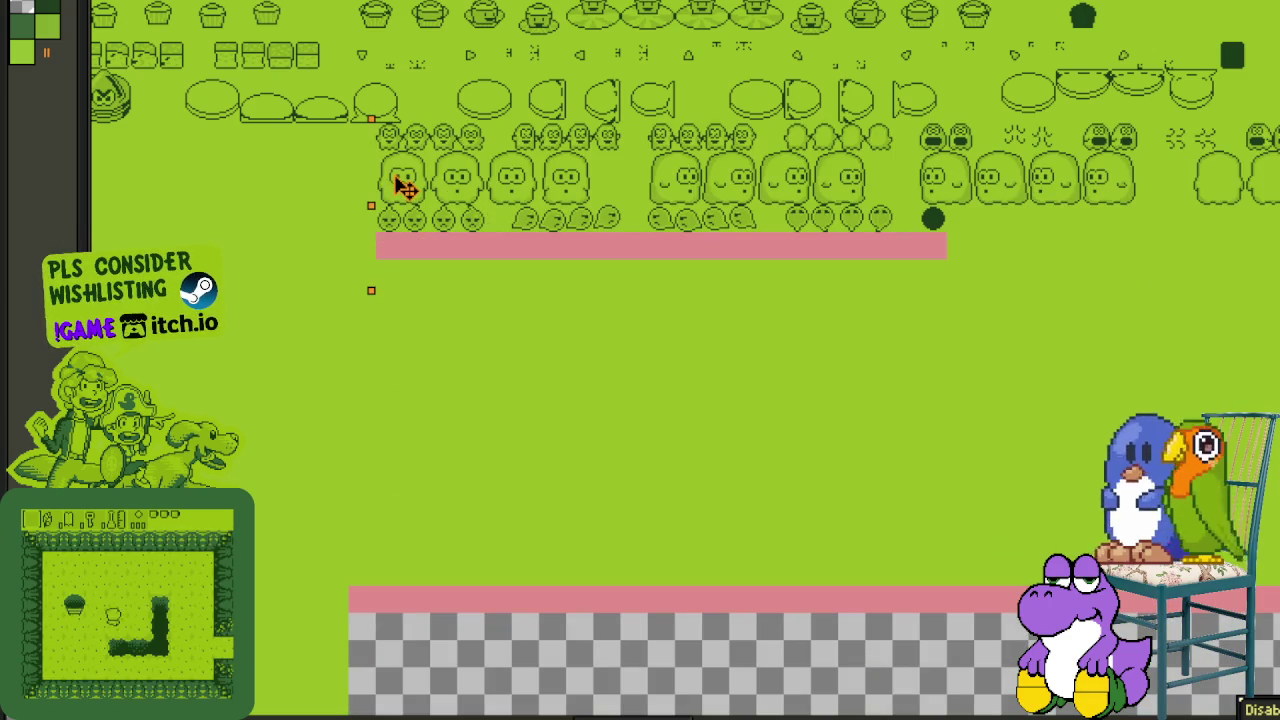
{"action": "scroll", "coordinate": [455, 230], "scroll_direction": "down", "scroll_amount": 2}
{"action": "mouse_move", "coordinate": [640, 266]}
{"action": "left_mouse_down"}
{"action": "mouse_move", "coordinate": [234, 300]}
{"action": "mouse_move", "coordinate": [686, 320]}
{"action": "mouse_move", "coordinate": [625, 308]}
{"action": "left_mouse_up"}
{"action": "left_click_drag", "start_coordinate": [876, 300], "coordinate": [491, 303]}
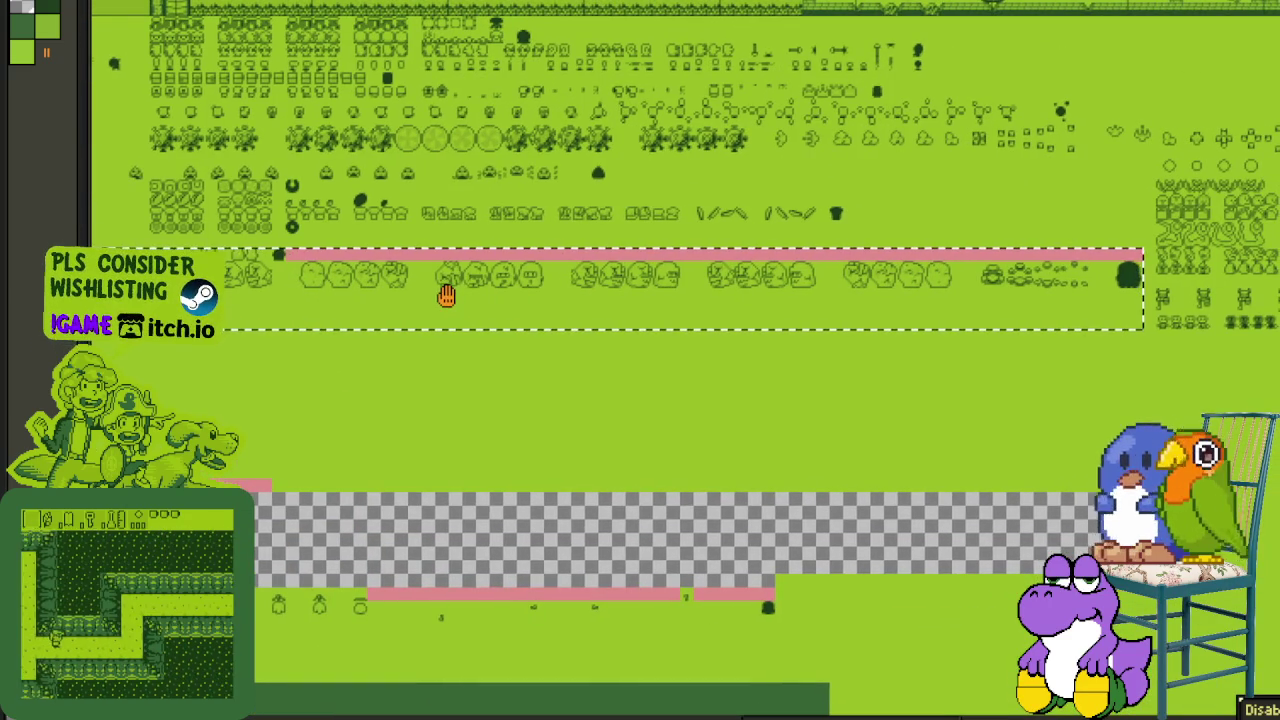
{"action": "left_click_drag", "start_coordinate": [343, 286], "coordinate": [406, 289]}
{"action": "left_click_drag", "start_coordinate": [240, 300], "coordinate": [403, 309]}
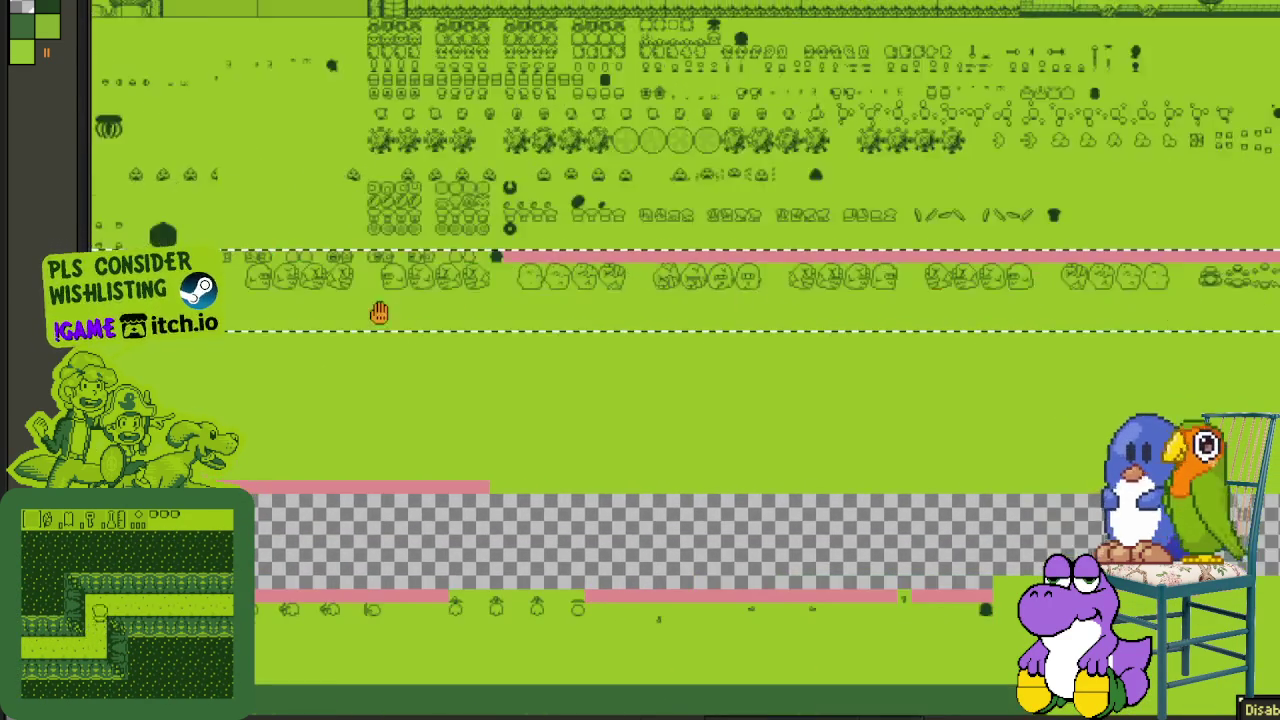
{"action": "left_click_drag", "start_coordinate": [40, 305], "coordinate": [591, 310]}
{"action": "left_click_drag", "start_coordinate": [297, 342], "coordinate": [557, 334]}
{"action": "mouse_move", "coordinate": [365, 331]}
{"action": "left_mouse_down"}
{"action": "mouse_move", "coordinate": [670, 327]}
{"action": "mouse_move", "coordinate": [707, 293]}
{"action": "mouse_move", "coordinate": [804, 308]}
{"action": "left_mouse_up"}
{"action": "scroll", "coordinate": [710, 293], "scroll_direction": "up", "scroll_amount": 3}
{"action": "left_click_drag", "start_coordinate": [885, 287], "coordinate": [895, 343]}
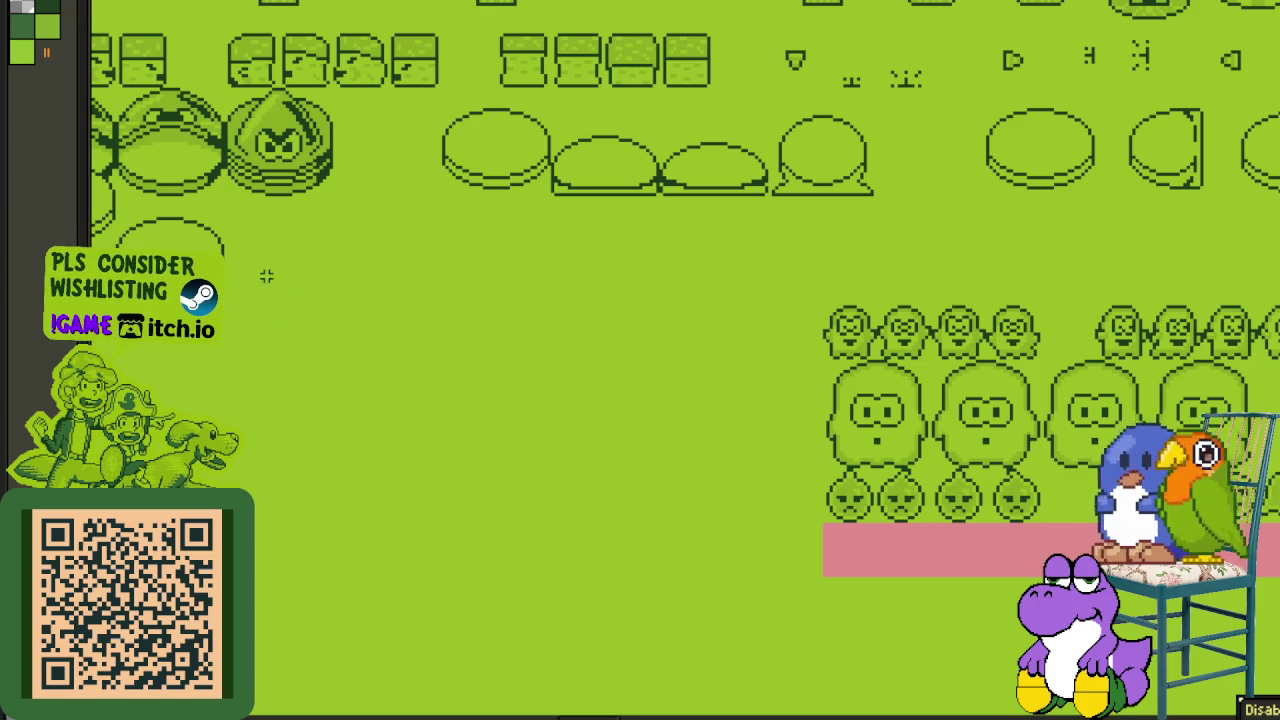
- Move the rows with the pink bar up to close the gap
{"action": "left_click_drag", "start_coordinate": [946, 246], "coordinate": [946, 246]}
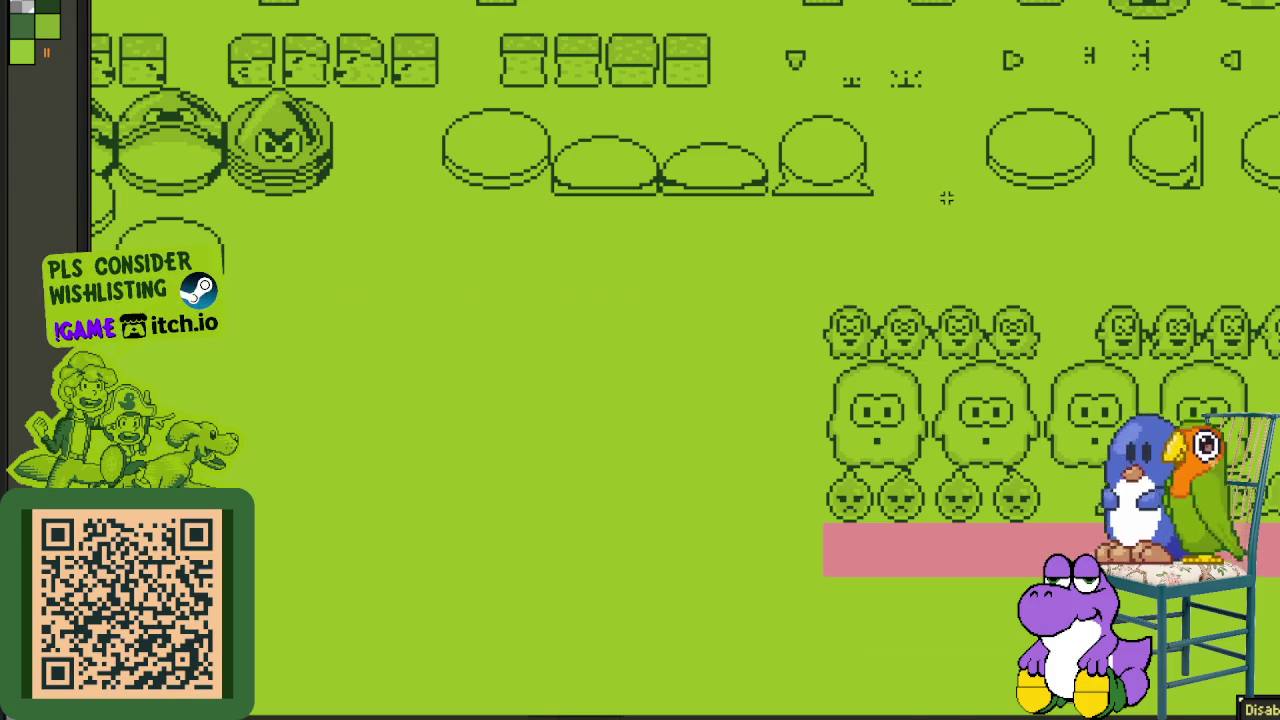
{"action": "scroll", "coordinate": [946, 198], "scroll_direction": "down", "scroll_amount": 3}
{"action": "left_click_drag", "start_coordinate": [857, 333], "coordinate": [695, 277]}
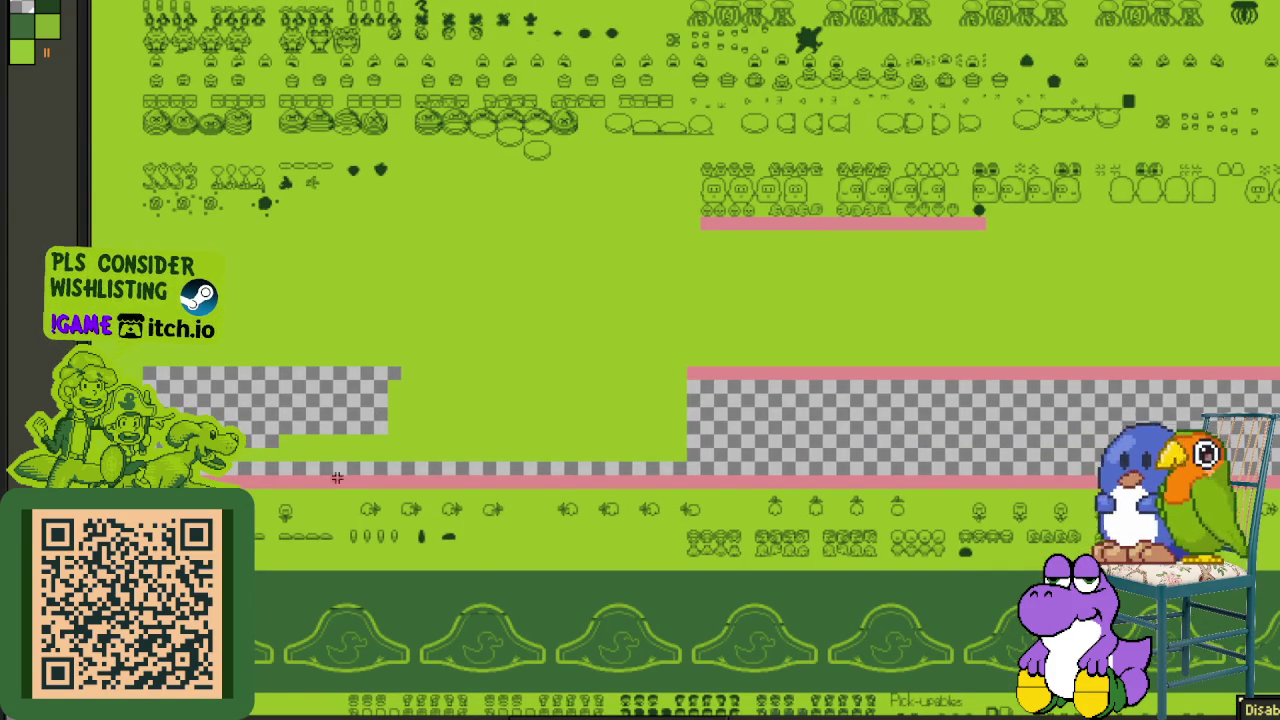
{"action": "scroll", "coordinate": [723, 400], "scroll_direction": "up", "scroll_amount": 2}
{"action": "scroll", "coordinate": [543, 354], "scroll_direction": "up", "scroll_amount": 2}
{"action": "scroll", "coordinate": [294, 451], "scroll_direction": "up", "scroll_amount": 1}
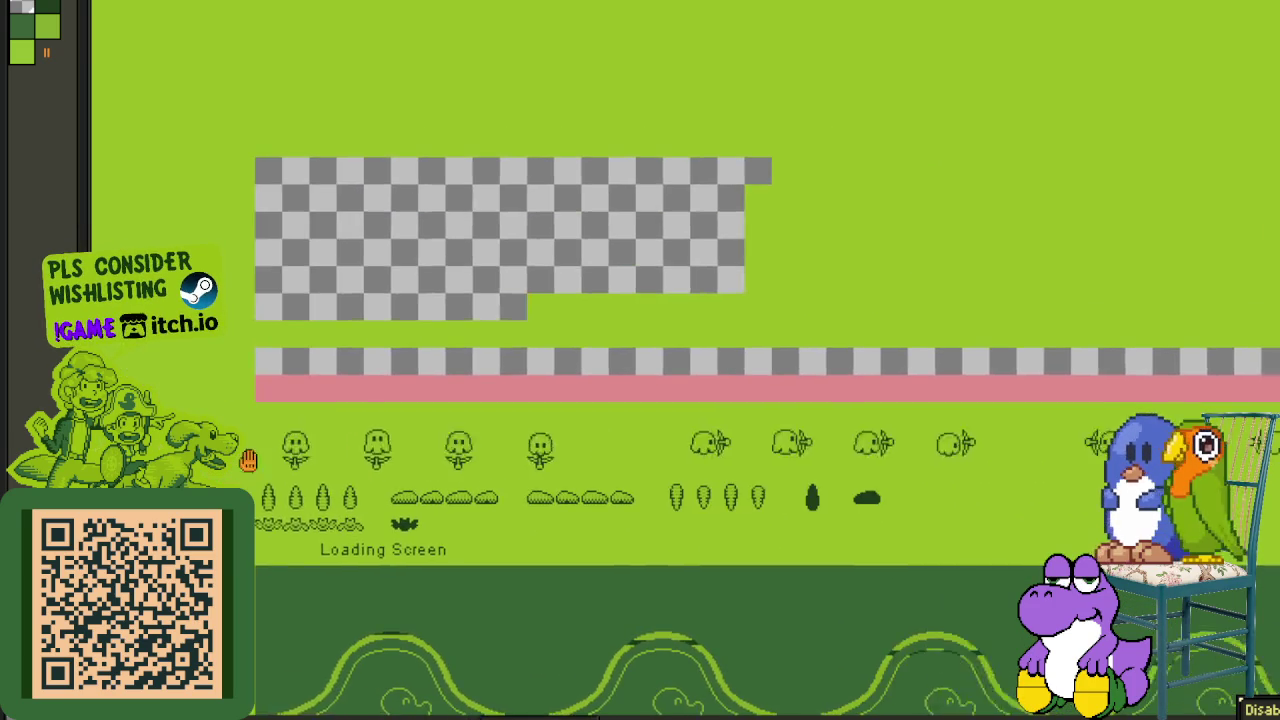
{"action": "left_click_drag", "start_coordinate": [723, 400], "coordinate": [816, 371]}
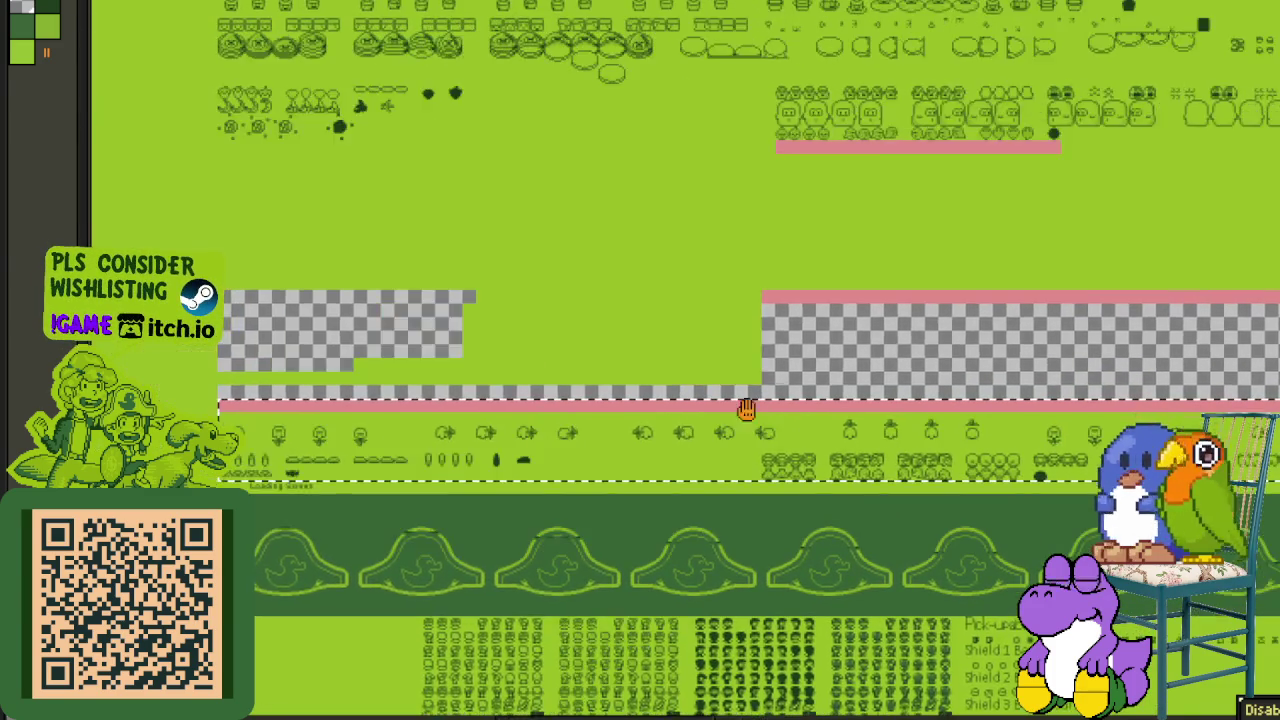
{"action": "left_click_drag", "start_coordinate": [837, 403], "coordinate": [1209, 425]}
{"action": "scroll", "coordinate": [470, 477], "scroll_direction": "down", "scroll_amount": 2}
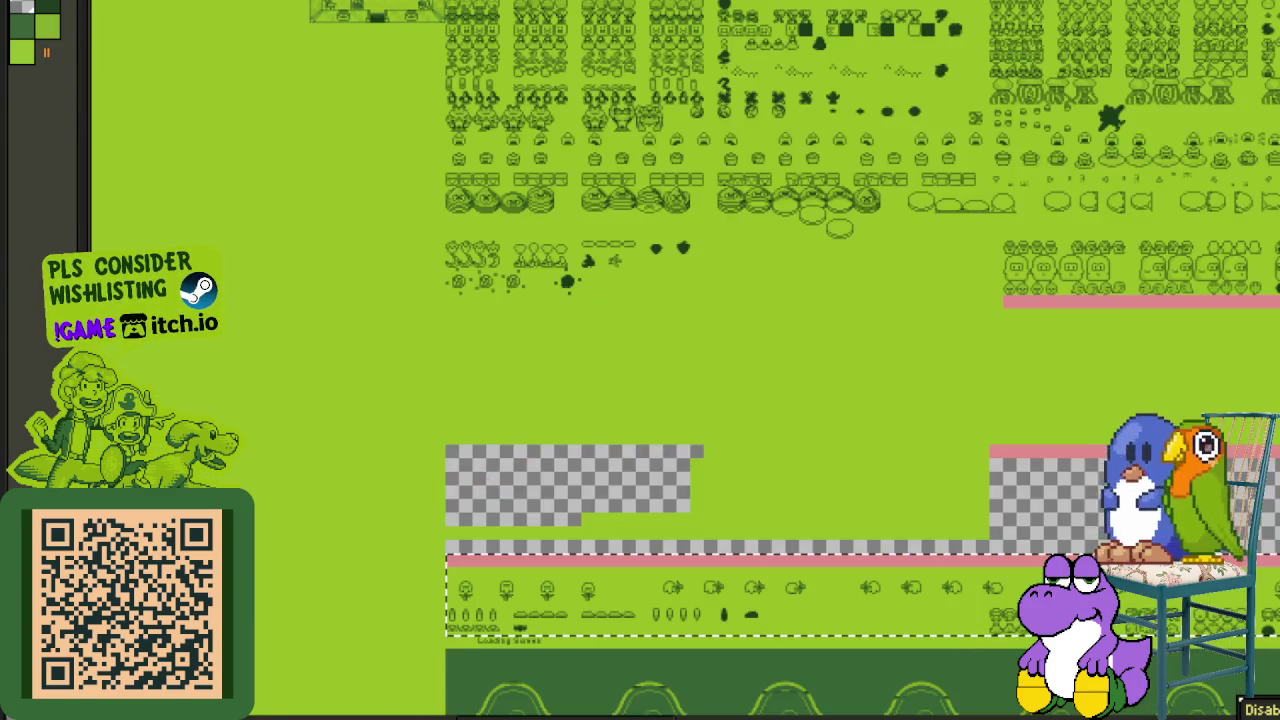
{"action": "scroll", "coordinate": [482, 567], "scroll_direction": "up", "scroll_amount": 5}
{"action": "left_click_drag", "start_coordinate": [478, 592], "coordinate": [490, 117]}
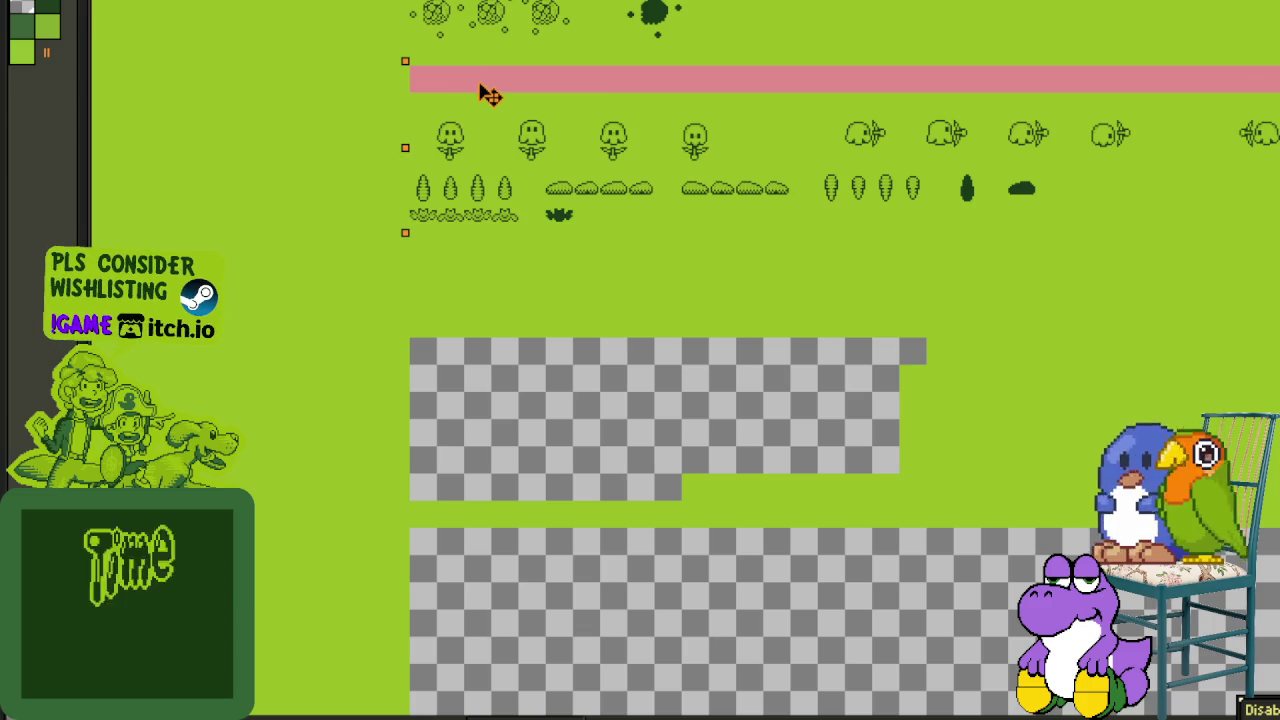
{"action": "left_click_drag", "start_coordinate": [490, 107], "coordinate": [489, 89]}
{"action": "mouse_move", "coordinate": [1270, 60]}
{"action": "left_mouse_down"}
{"action": "mouse_move", "coordinate": [825, 222]}
{"action": "mouse_move", "coordinate": [1000, 220]}
{"action": "mouse_move", "coordinate": [1049, 251]}
{"action": "mouse_move", "coordinate": [1053, 298]}
{"action": "left_mouse_up"}
- Marquee-select the duck banner section and the sprite lists beneath it
{"action": "scroll", "coordinate": [1053, 298], "scroll_direction": "right", "scroll_amount": 5}
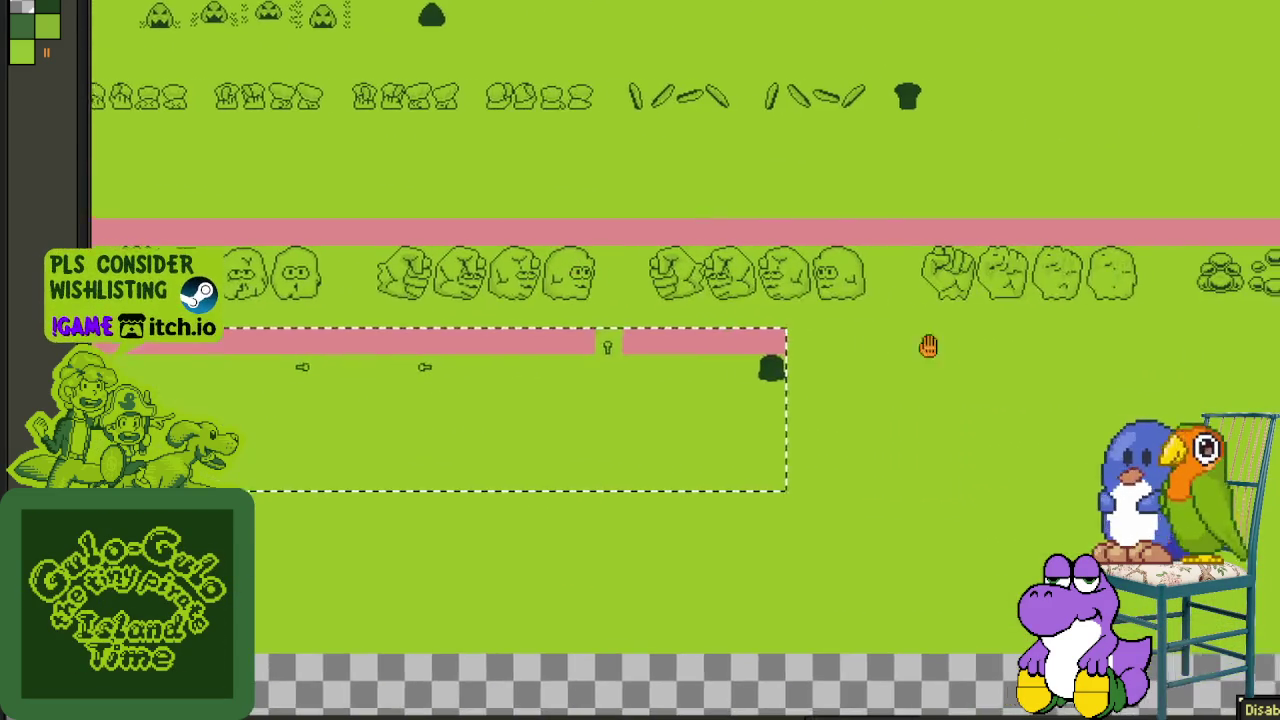
{"action": "scroll", "coordinate": [951, 349], "scroll_direction": "right", "scroll_amount": 5}
{"action": "scroll", "coordinate": [959, 360], "scroll_direction": "down", "scroll_amount": 3}
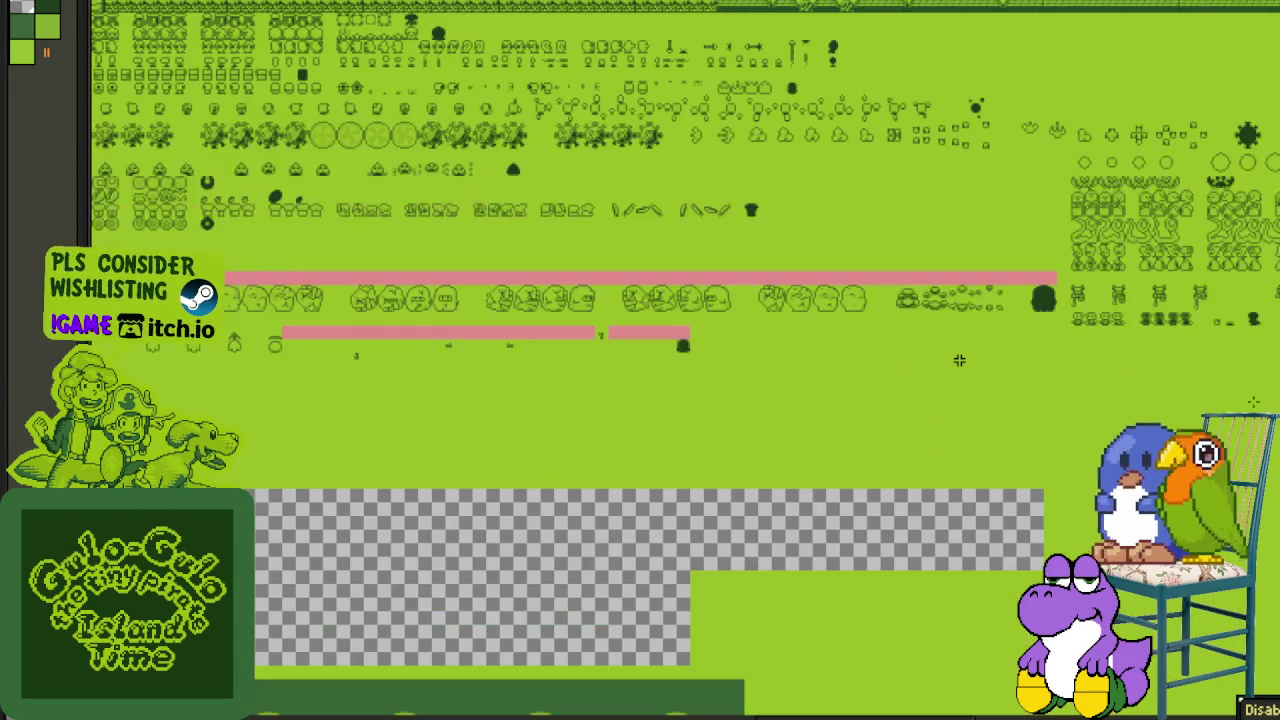
{"action": "left_click_drag", "start_coordinate": [806, 349], "coordinate": [629, 347]}
{"action": "scroll", "coordinate": [849, 337], "scroll_direction": "down", "scroll_amount": 2}
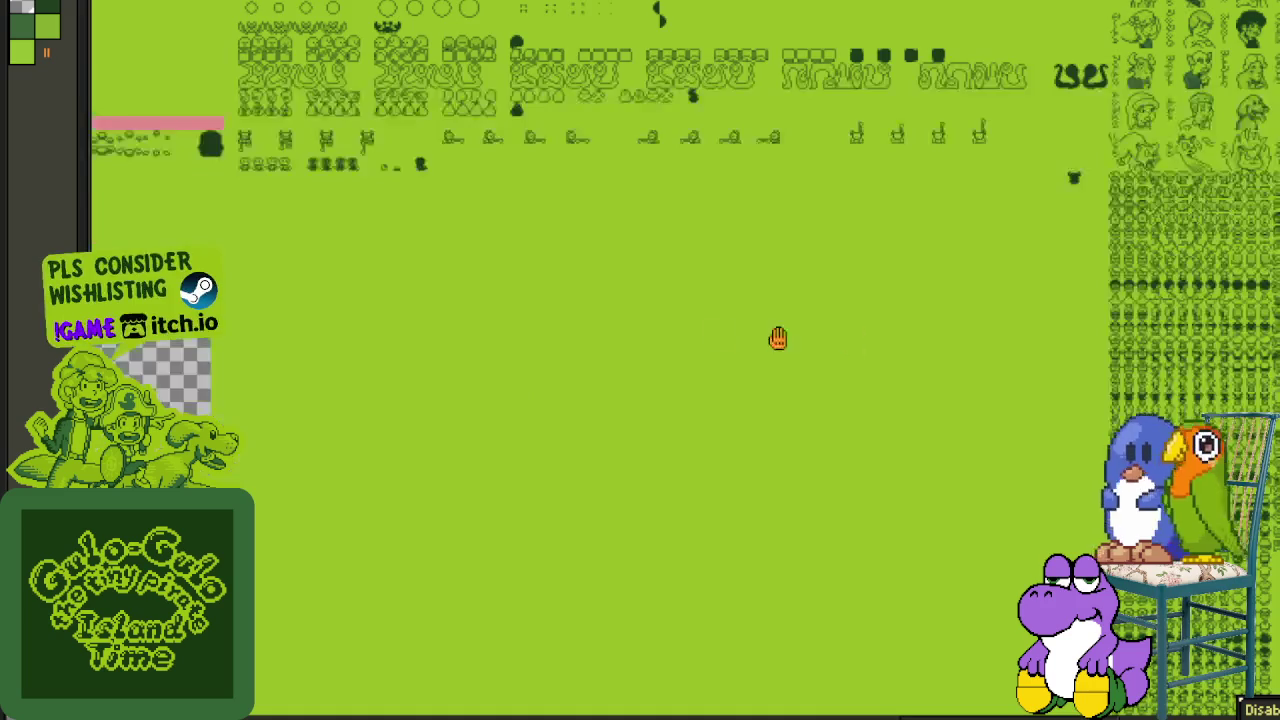
{"action": "scroll", "coordinate": [1069, 360], "scroll_direction": "down", "scroll_amount": 2}
{"action": "scroll", "coordinate": [927, 330], "scroll_direction": "up", "scroll_amount": 4}
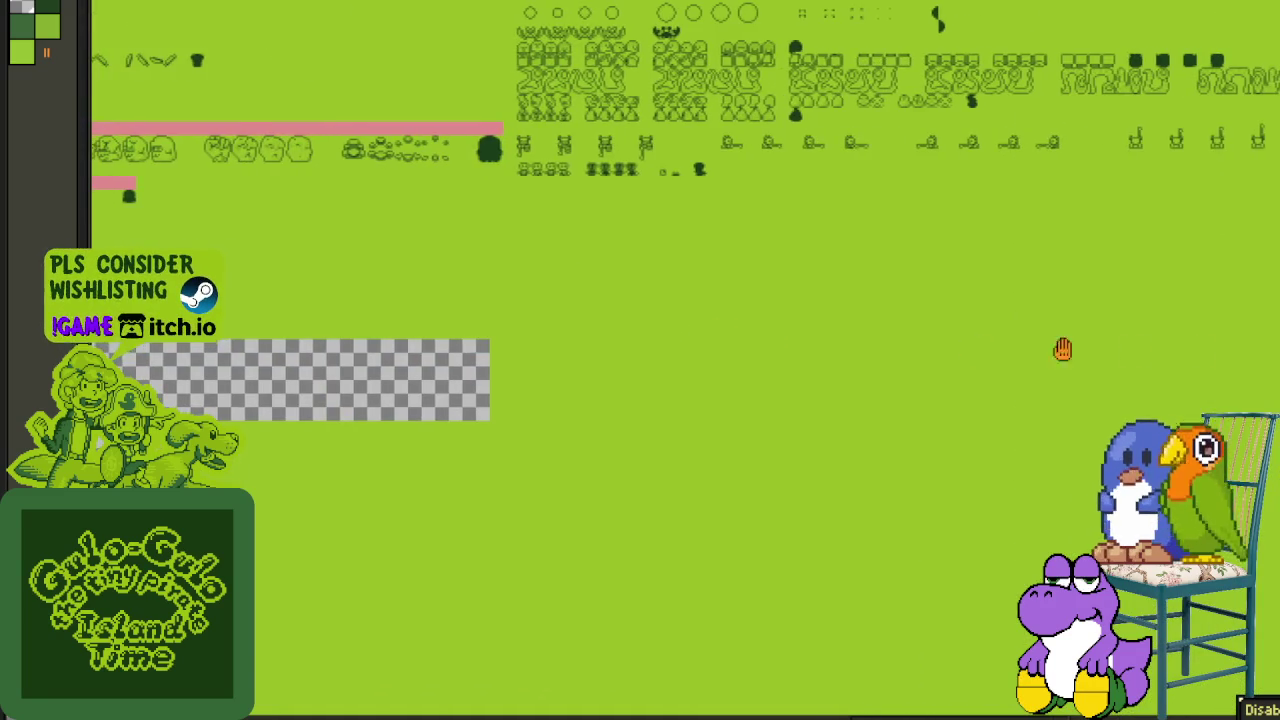
{"action": "scroll", "coordinate": [971, 343], "scroll_direction": "left", "scroll_amount": 5}
{"action": "scroll", "coordinate": [901, 328], "scroll_direction": "left", "scroll_amount": 1}
{"action": "scroll", "coordinate": [660, 366], "scroll_direction": "left", "scroll_amount": 2}
{"action": "scroll", "coordinate": [630, 372], "scroll_direction": "left", "scroll_amount": 2}
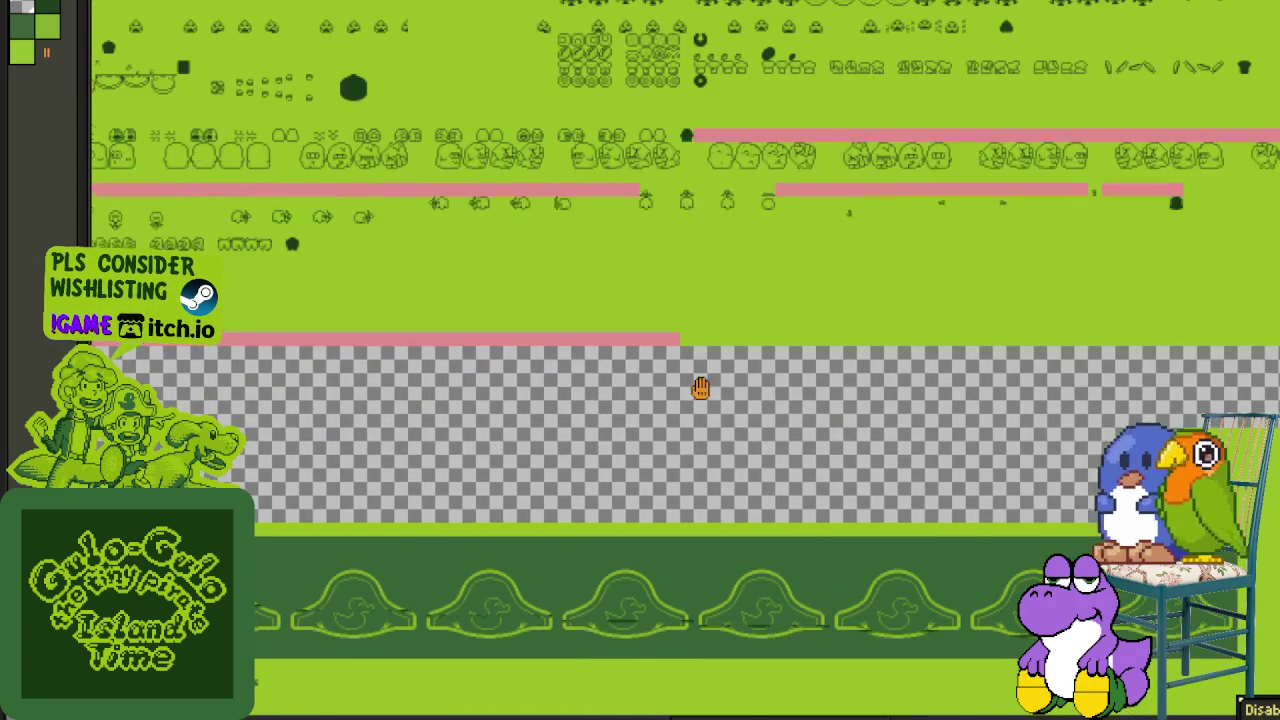
{"action": "scroll", "coordinate": [449, 382], "scroll_direction": "left", "scroll_amount": 1}
{"action": "scroll", "coordinate": [623, 297], "scroll_direction": "down", "scroll_amount": 2}
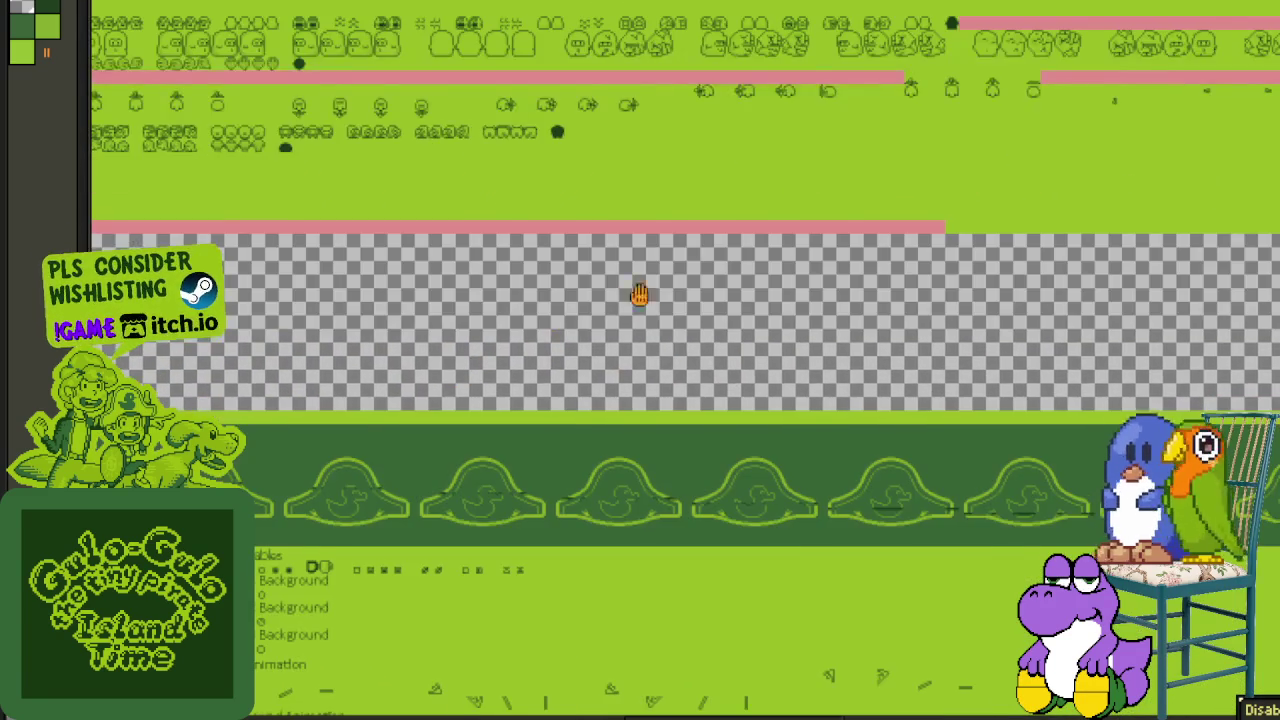
{"action": "scroll", "coordinate": [434, 349], "scroll_direction": "down", "scroll_amount": 2}
{"action": "scroll", "coordinate": [747, 281], "scroll_direction": "left", "scroll_amount": 1}
{"action": "scroll", "coordinate": [747, 281], "scroll_direction": "down", "scroll_amount": 1}
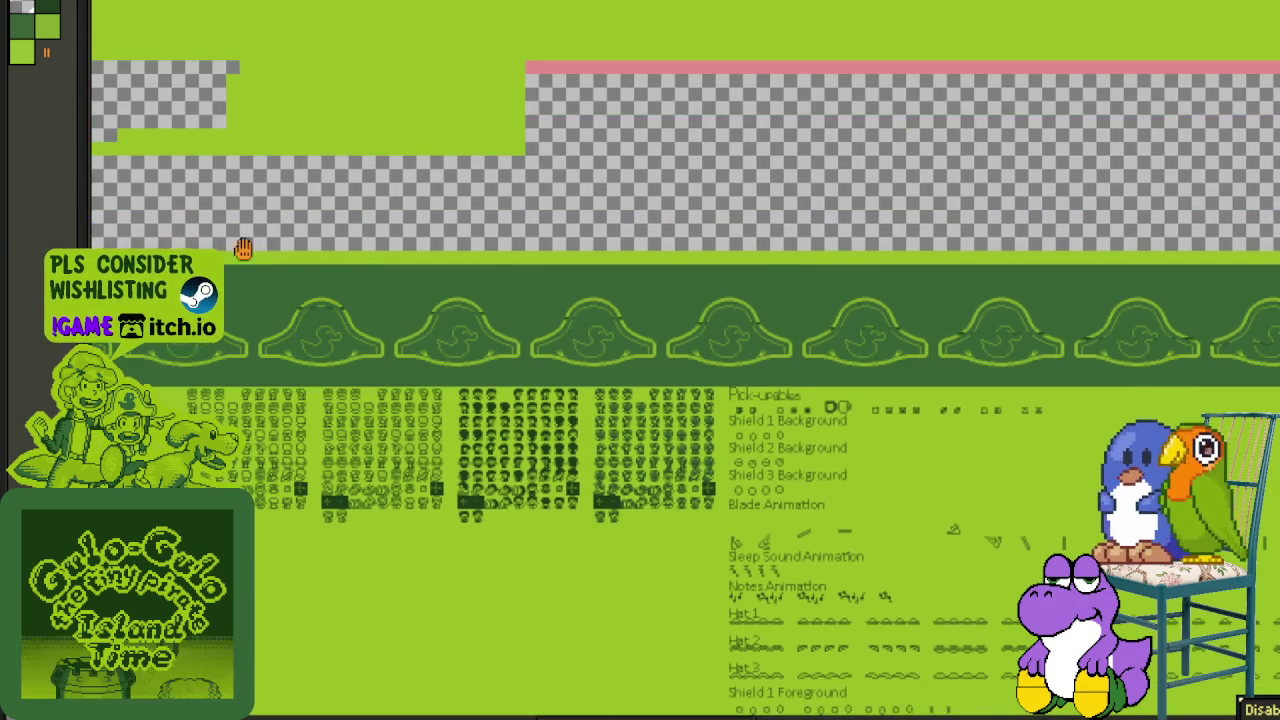
{"action": "scroll", "coordinate": [629, 271], "scroll_direction": "left", "scroll_amount": 3}
{"action": "scroll", "coordinate": [629, 271], "scroll_direction": "left", "scroll_amount": 1}
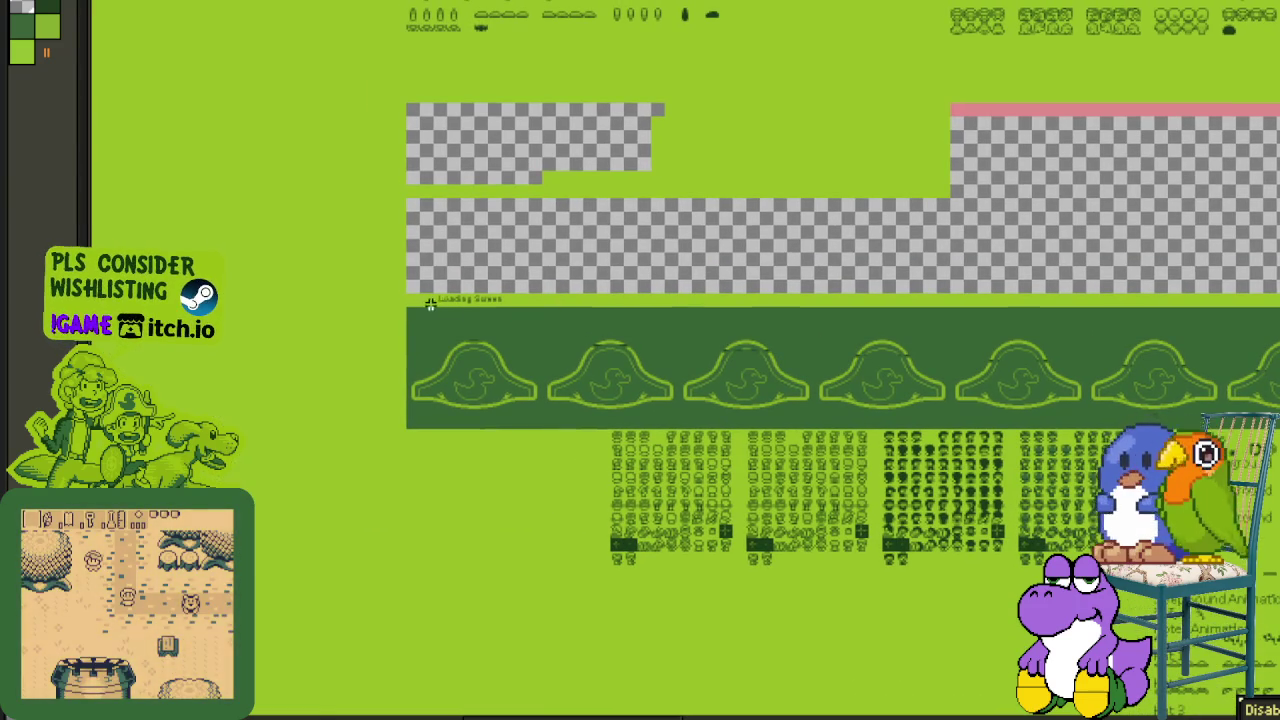
{"action": "left_click_drag", "start_coordinate": [411, 296], "coordinate": [732, 496]}
{"action": "scroll", "coordinate": [630, 186], "scroll_direction": "down", "scroll_amount": 3}
{"action": "scroll", "coordinate": [630, 186], "scroll_direction": "down", "scroll_amount": 1}
{"action": "scroll", "coordinate": [630, 186], "scroll_direction": "right", "scroll_amount": 2}
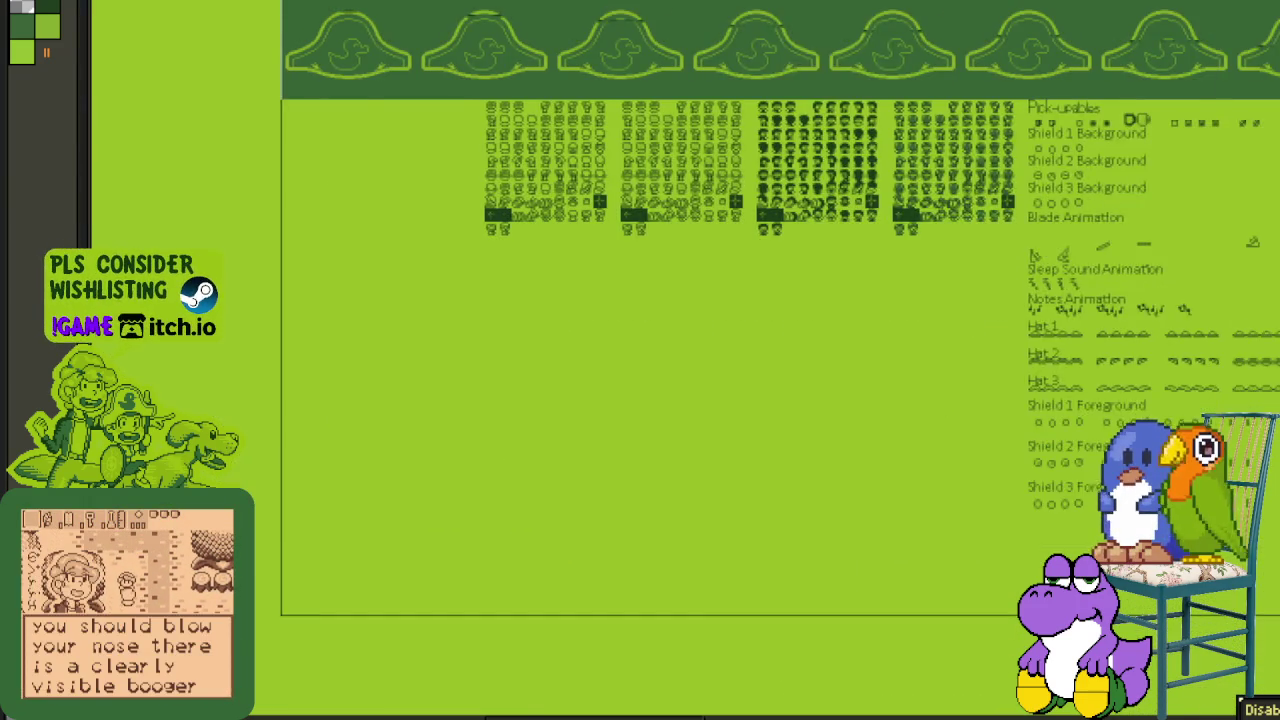
{"action": "scroll", "coordinate": [630, 186], "scroll_direction": "right", "scroll_amount": 2}
{"action": "scroll", "coordinate": [337, 186], "scroll_direction": "right", "scroll_amount": 2}
{"action": "scroll", "coordinate": [337, 186], "scroll_direction": "right", "scroll_amount": 4}
{"action": "scroll", "coordinate": [337, 186], "scroll_direction": "right", "scroll_amount": 2}
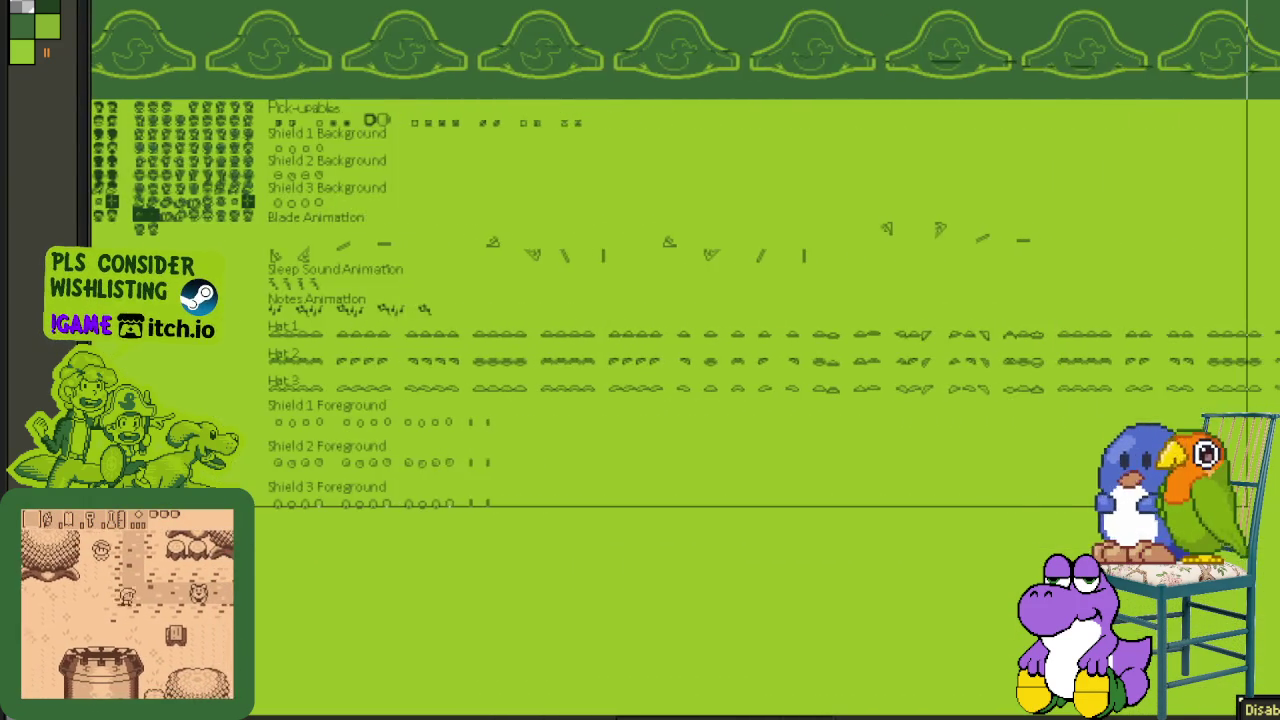
{"action": "scroll", "coordinate": [337, 186], "scroll_direction": "right", "scroll_amount": 1}
{"action": "scroll", "coordinate": [337, 186], "scroll_direction": "right", "scroll_amount": 1}
{"action": "scroll", "coordinate": [337, 186], "scroll_direction": "right", "scroll_amount": 3}
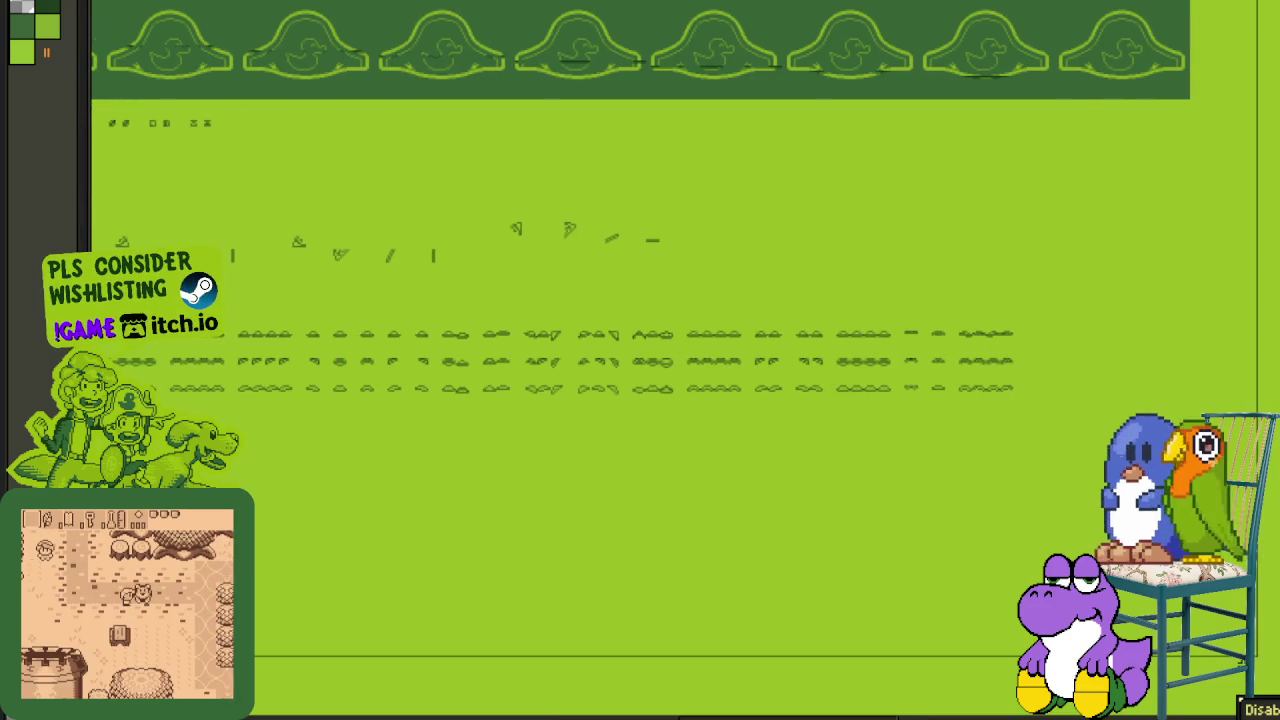
{"action": "scroll", "coordinate": [480, 550], "scroll_direction": "down", "scroll_amount": 1}
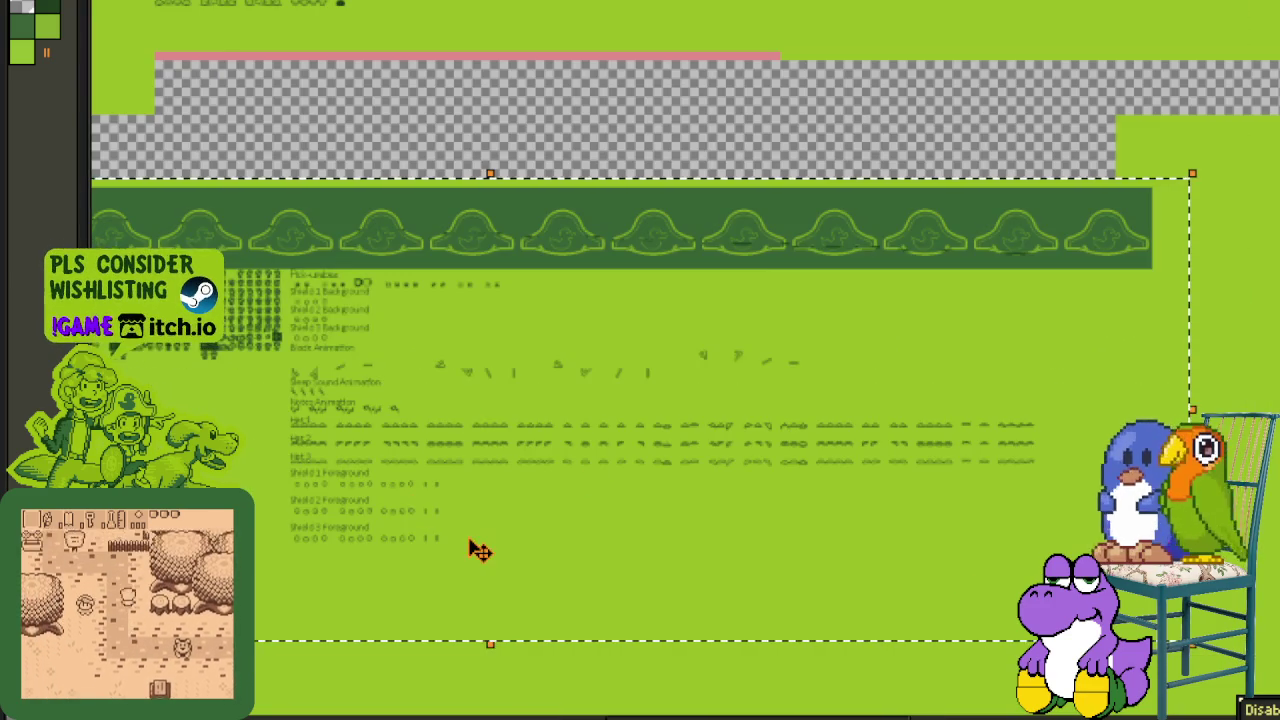
- Move the Loading Screen block up to close the wide checkered gap
{"action": "left_click_drag", "start_coordinate": [253, 378], "coordinate": [683, 589]}
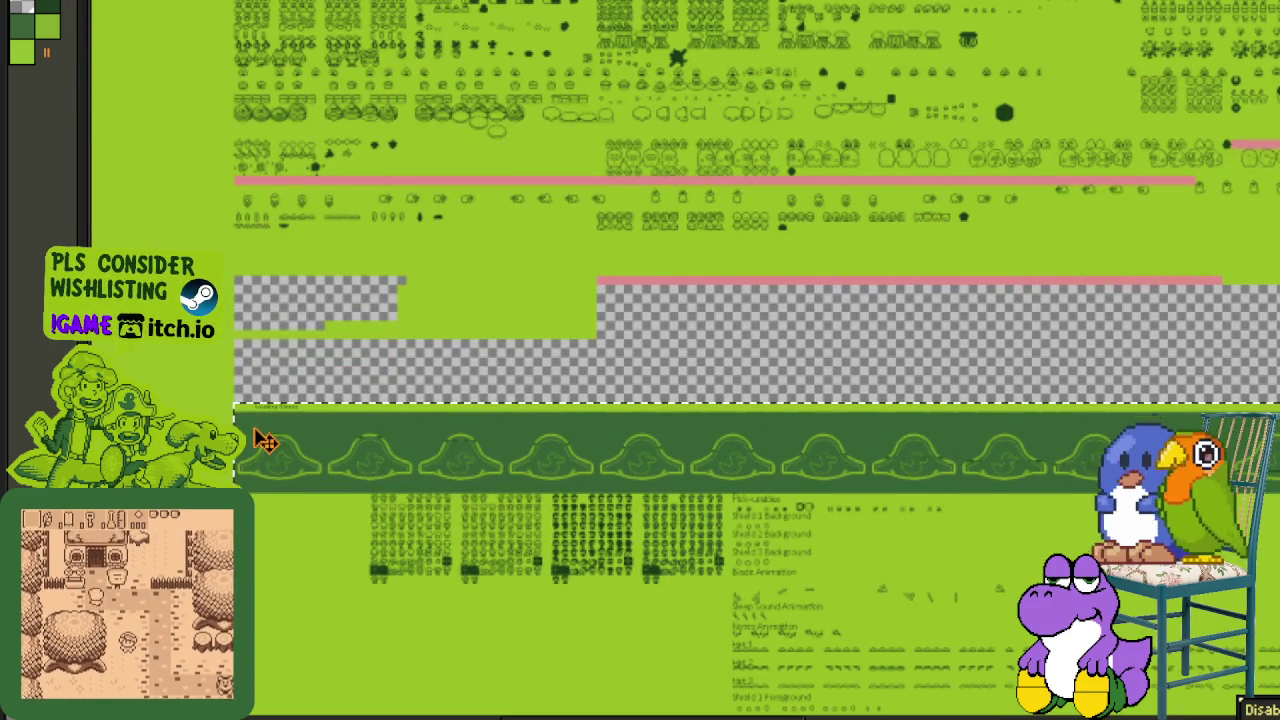
{"action": "scroll", "coordinate": [257, 443], "scroll_direction": "up", "scroll_amount": 2}
{"action": "scroll", "coordinate": [243, 351], "scroll_direction": "up", "scroll_amount": 1}
{"action": "scroll", "coordinate": [314, 551], "scroll_direction": "up", "scroll_amount": 1}
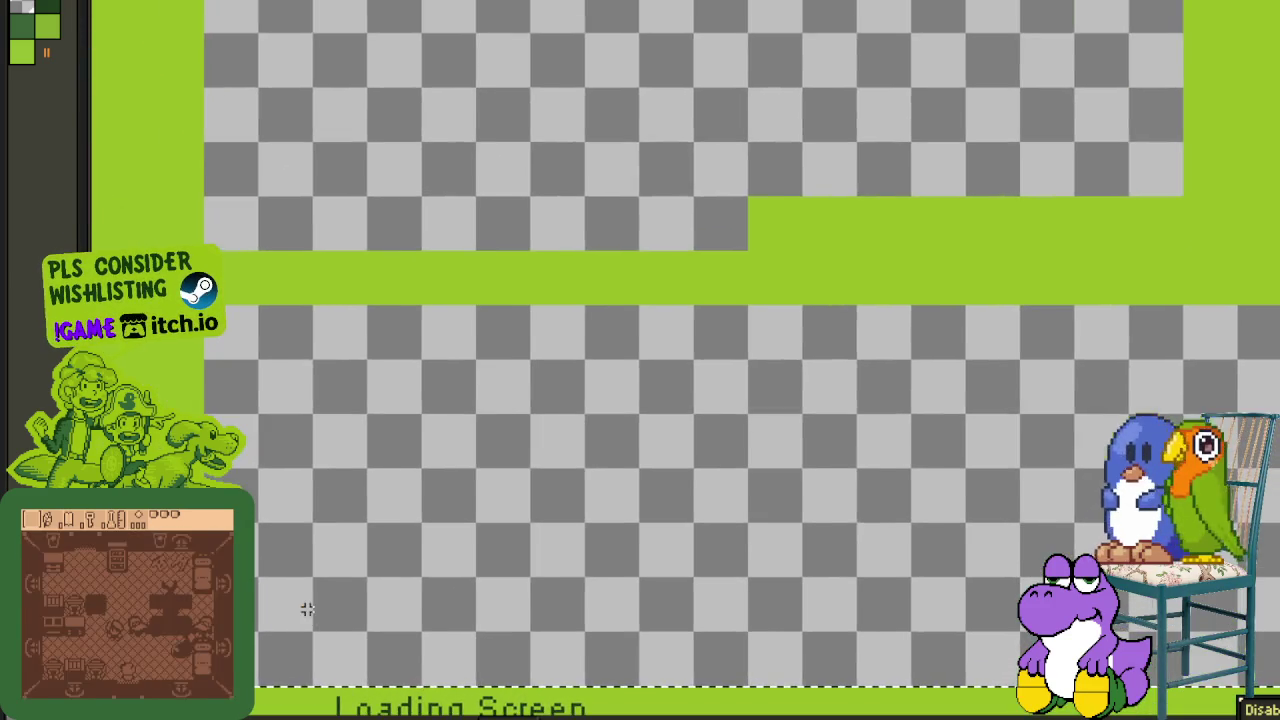
{"action": "scroll", "coordinate": [309, 608], "scroll_direction": "down", "scroll_amount": 2}
{"action": "mouse_move", "coordinate": [323, 666]}
{"action": "left_mouse_down"}
{"action": "mouse_move", "coordinate": [298, 204]}
{"action": "mouse_move", "coordinate": [318, 199]}
{"action": "left_mouse_up"}
- Select the whole sheet and scroll to the small checkered patch in the green area
{"action": "scroll", "coordinate": [318, 199], "scroll_direction": "down", "scroll_amount": 2}
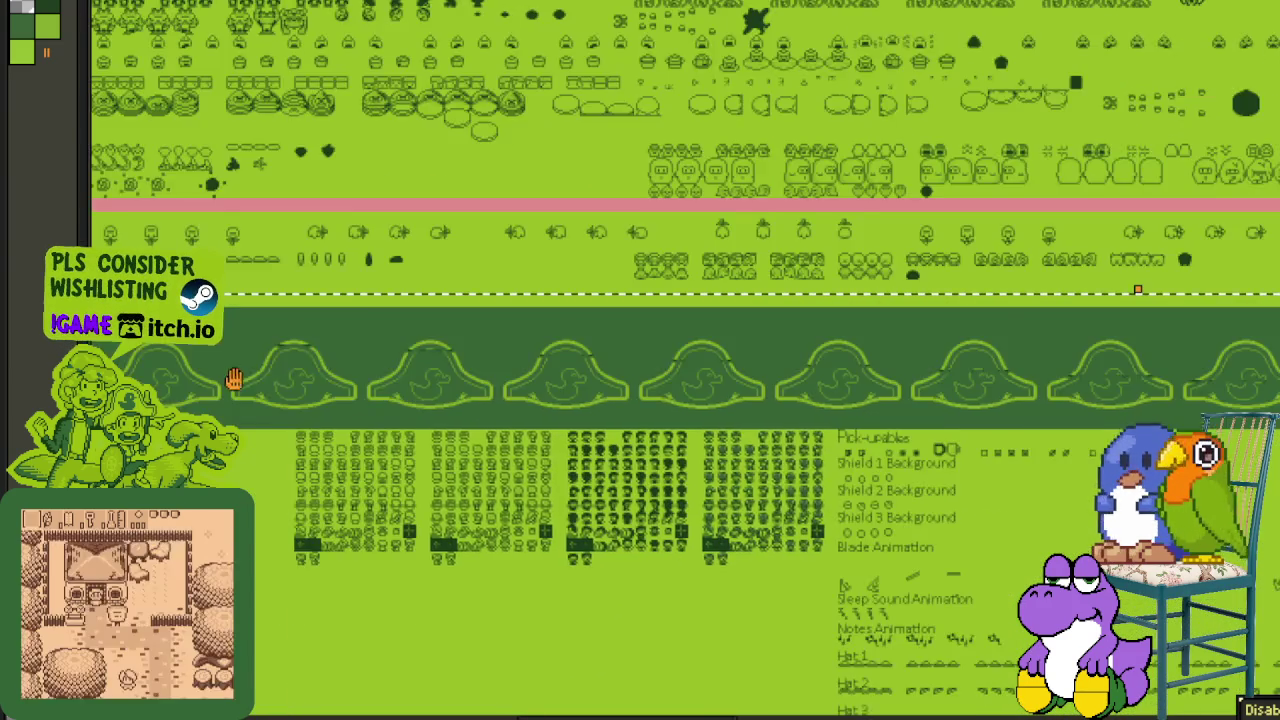
{"action": "mouse_move", "coordinate": [463, 314]}
{"action": "left_mouse_down"}
{"action": "mouse_move", "coordinate": [492, 428]}
{"action": "mouse_move", "coordinate": [677, 459]}
{"action": "left_mouse_up"}
{"action": "scroll", "coordinate": [651, 466], "scroll_direction": "down", "scroll_amount": 3}
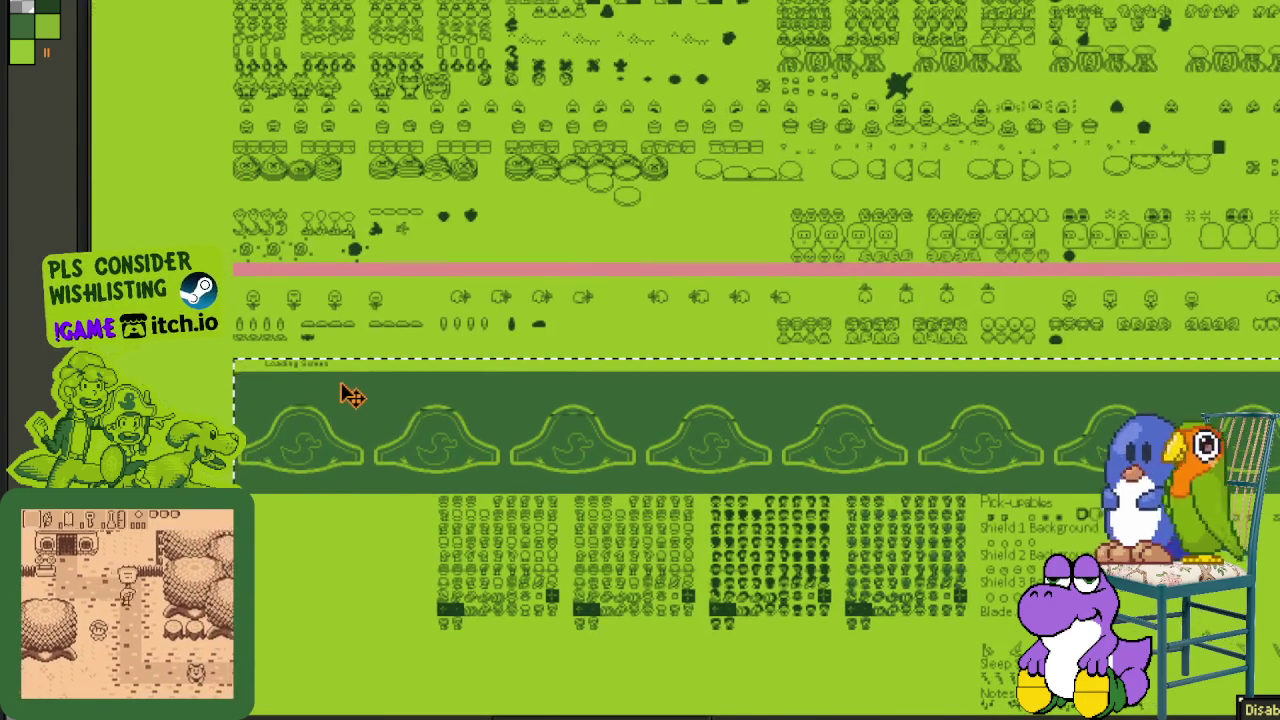
{"action": "scroll", "coordinate": [343, 391], "scroll_direction": "up", "scroll_amount": 1}
{"action": "scroll", "coordinate": [345, 384], "scroll_direction": "up", "scroll_amount": 1}
{"action": "key", "text": "ctrl+a"}
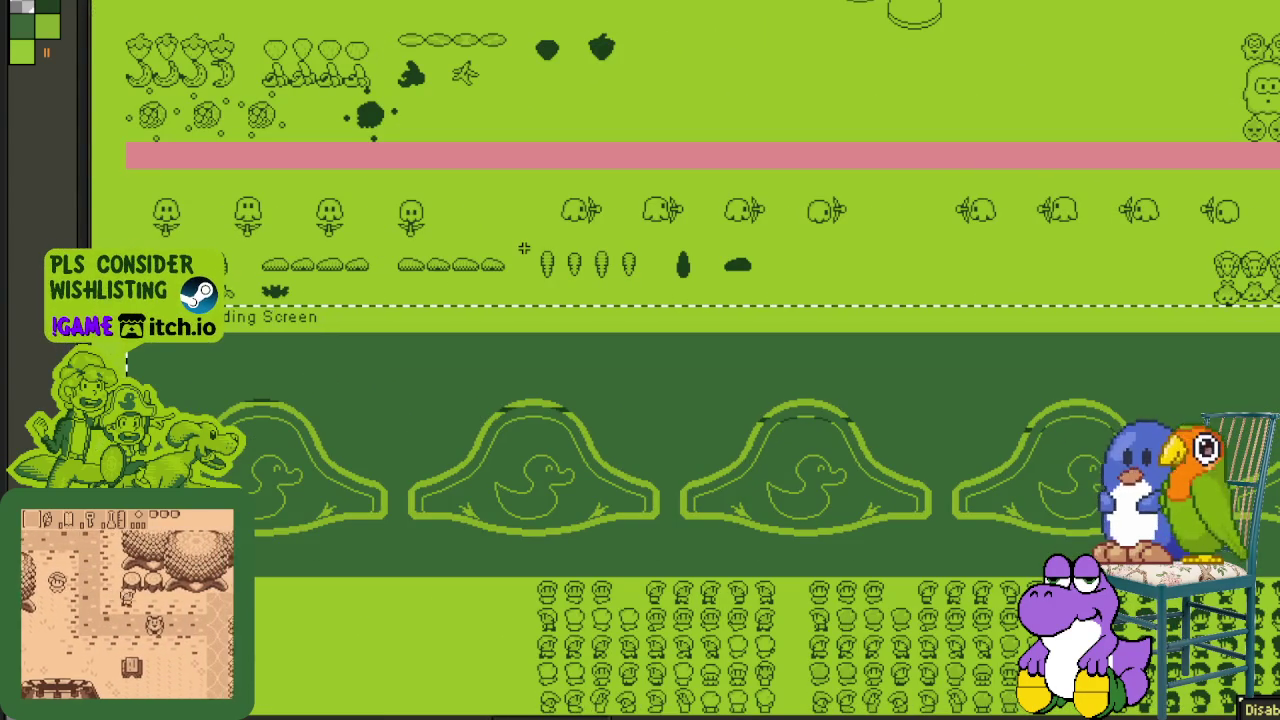
{"action": "scroll", "coordinate": [600, 245], "scroll_direction": "up", "scroll_amount": 2}
{"action": "scroll", "coordinate": [720, 240], "scroll_direction": "up", "scroll_amount": 2}
{"action": "scroll", "coordinate": [840, 236], "scroll_direction": "up", "scroll_amount": 2}
{"action": "scroll", "coordinate": [950, 233], "scroll_direction": "up", "scroll_amount": 1}
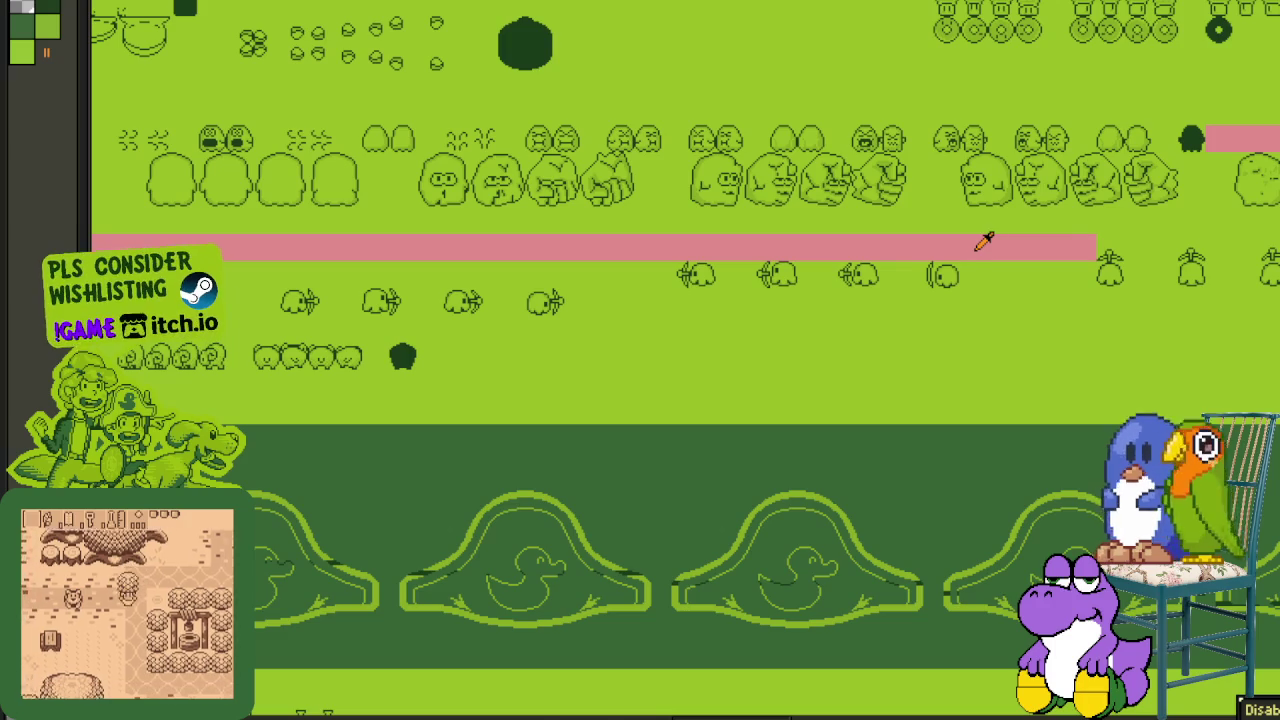
{"action": "scroll", "coordinate": [604, 328], "scroll_direction": "down", "scroll_amount": 2}
{"action": "scroll", "coordinate": [604, 328], "scroll_direction": "right", "scroll_amount": 3}
{"action": "scroll", "coordinate": [560, 335], "scroll_direction": "right", "scroll_amount": 3}
{"action": "scroll", "coordinate": [478, 350], "scroll_direction": "right", "scroll_amount": 3}
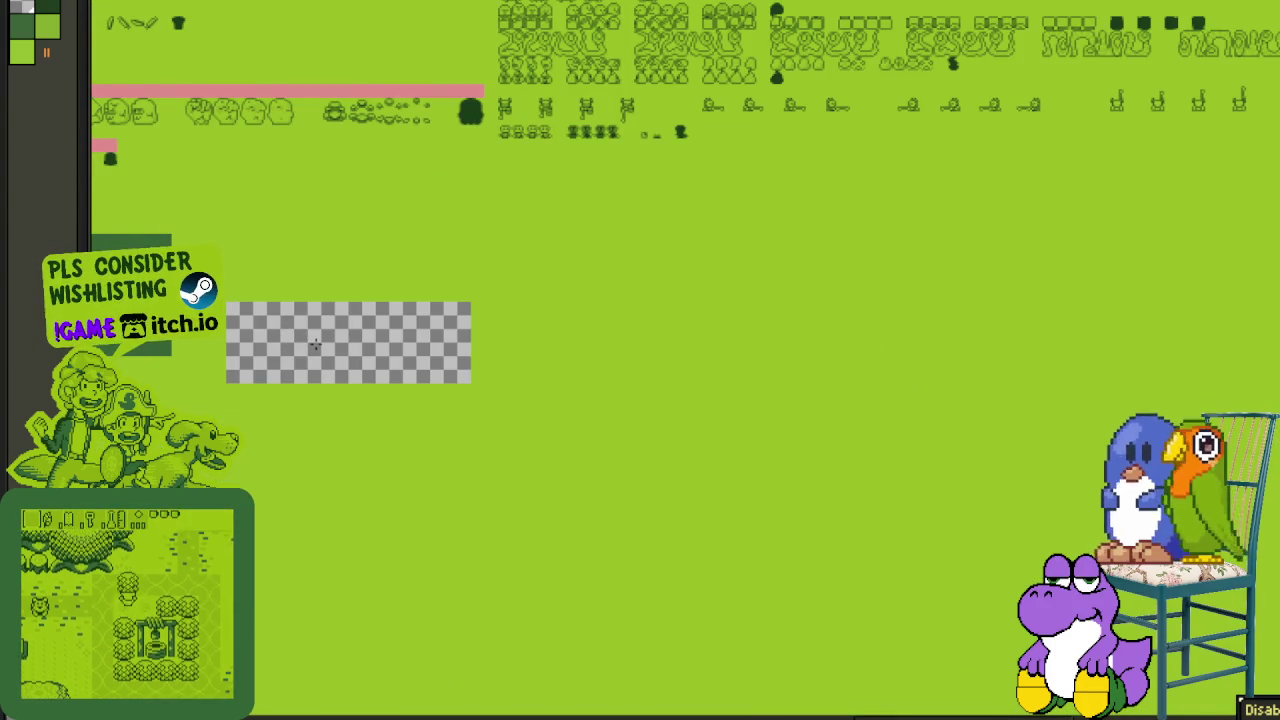
- Fill the first two transparent gaps in the sprite sheet with pink
{"action": "left_click", "coordinate": [316, 352]}
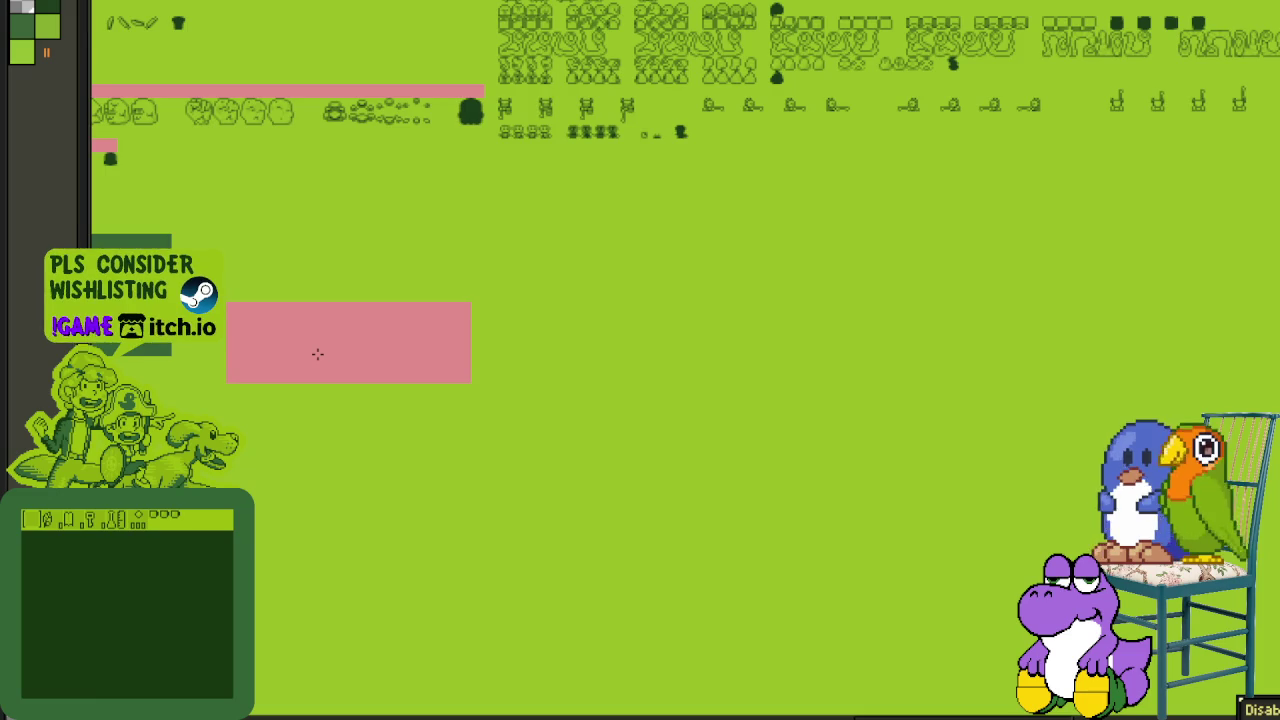
{"action": "scroll", "coordinate": [324, 395], "scroll_direction": "up", "scroll_amount": 2}
{"action": "scroll", "coordinate": [340, 465], "scroll_direction": "up", "scroll_amount": 1}
{"action": "mouse_move", "coordinate": [351, 494]}
{"action": "left_mouse_down"}
{"action": "mouse_move", "coordinate": [643, 417]}
{"action": "mouse_move", "coordinate": [634, 403]}
{"action": "mouse_move", "coordinate": [666, 334]}
{"action": "left_mouse_up"}
{"action": "scroll", "coordinate": [543, 416], "scroll_direction": "down", "scroll_amount": 2}
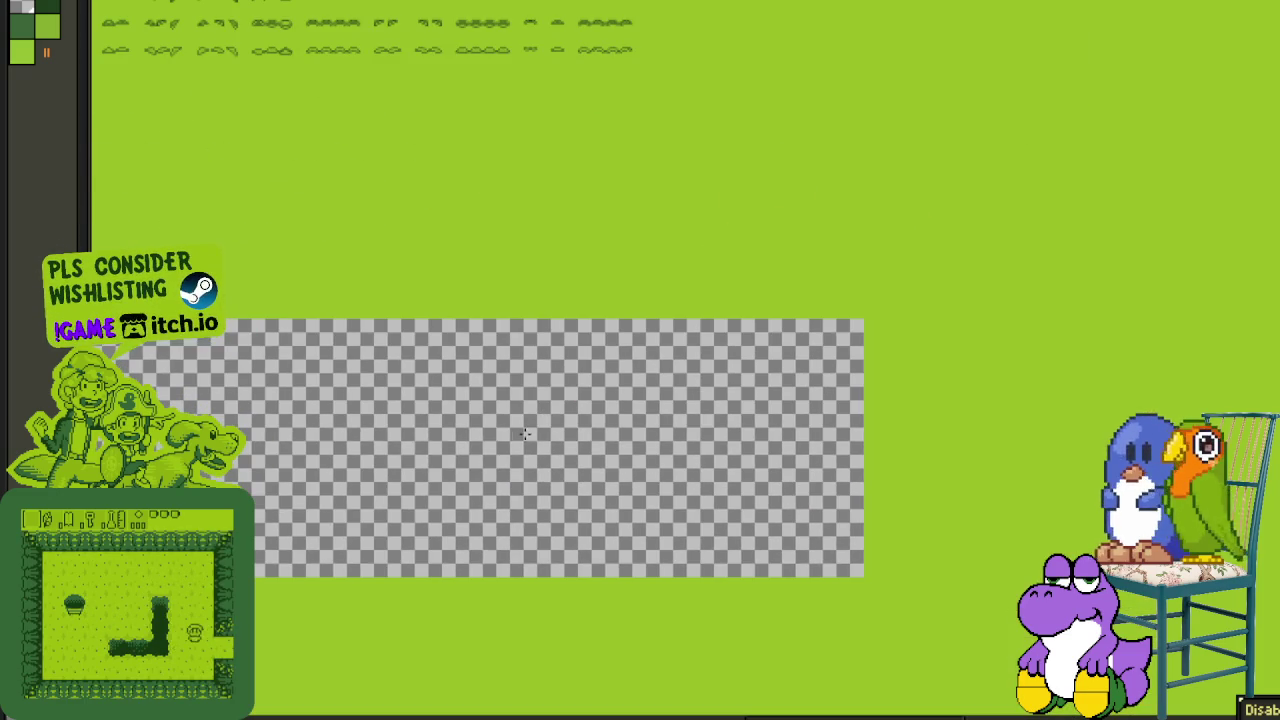
{"action": "scroll", "coordinate": [522, 434], "scroll_direction": "down", "scroll_amount": 1}
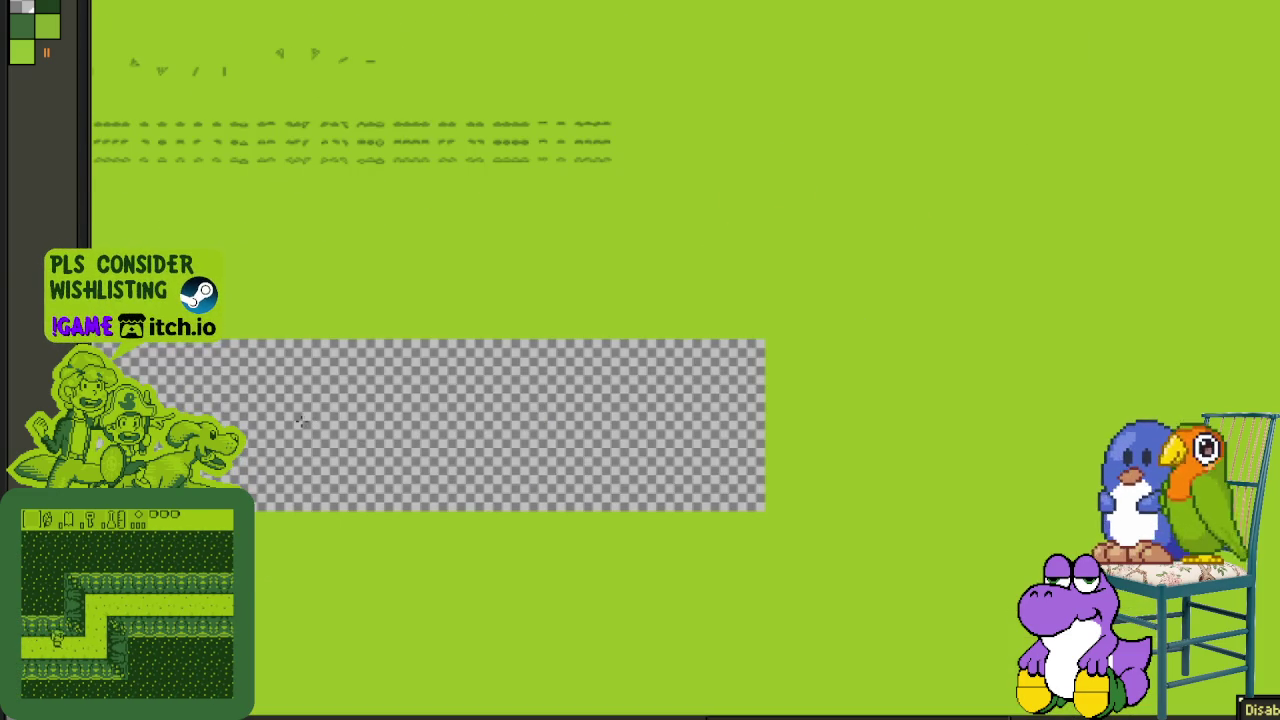
{"action": "left_click", "coordinate": [302, 421]}
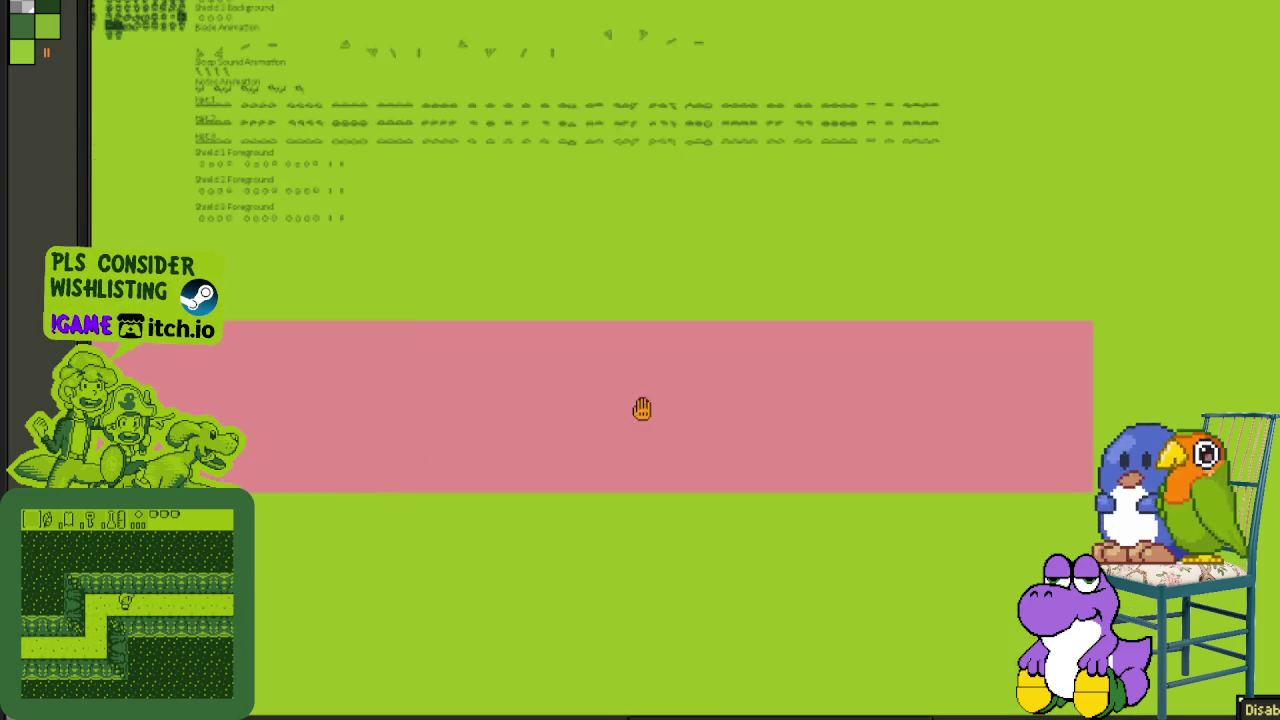
- Pan back over the sprite rows and open Replace Color (Shift+R) to swap pink for green
{"action": "scroll", "coordinate": [431, 406], "scroll_direction": "down", "scroll_amount": 3}
{"action": "scroll", "coordinate": [403, 383], "scroll_direction": "left", "scroll_amount": 3}
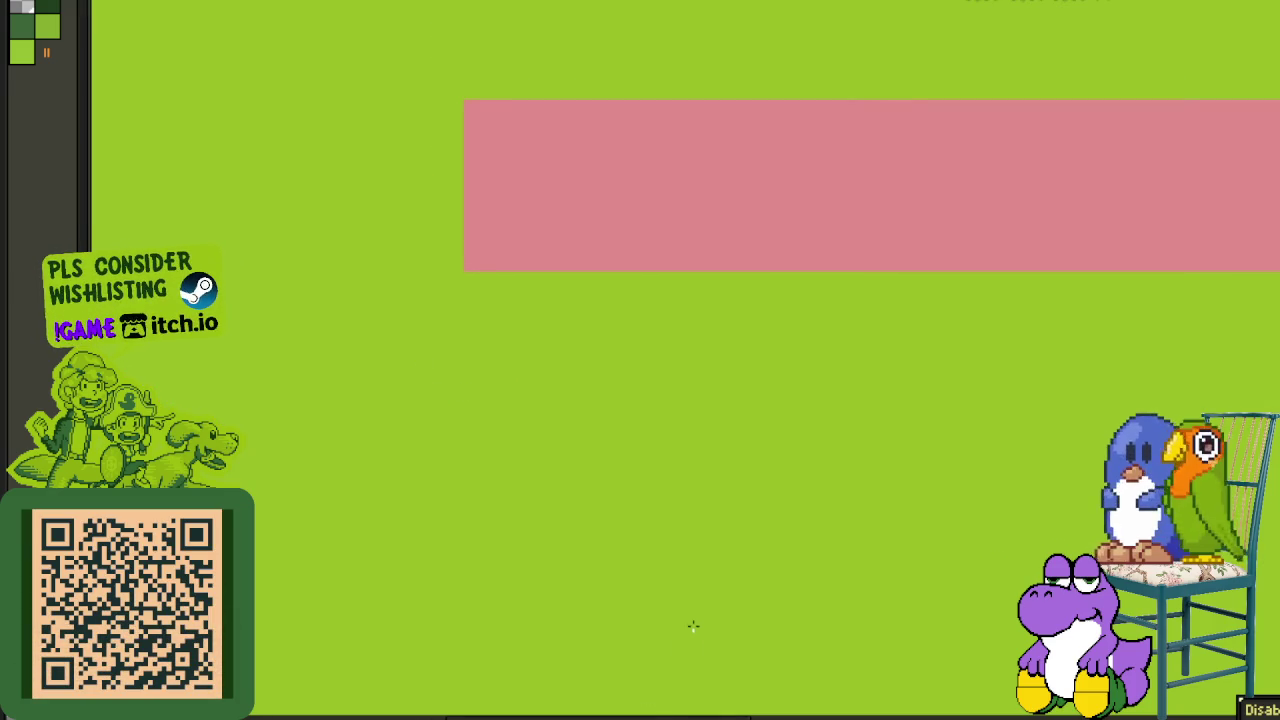
{"action": "scroll", "coordinate": [698, 621], "scroll_direction": "down", "scroll_amount": 1}
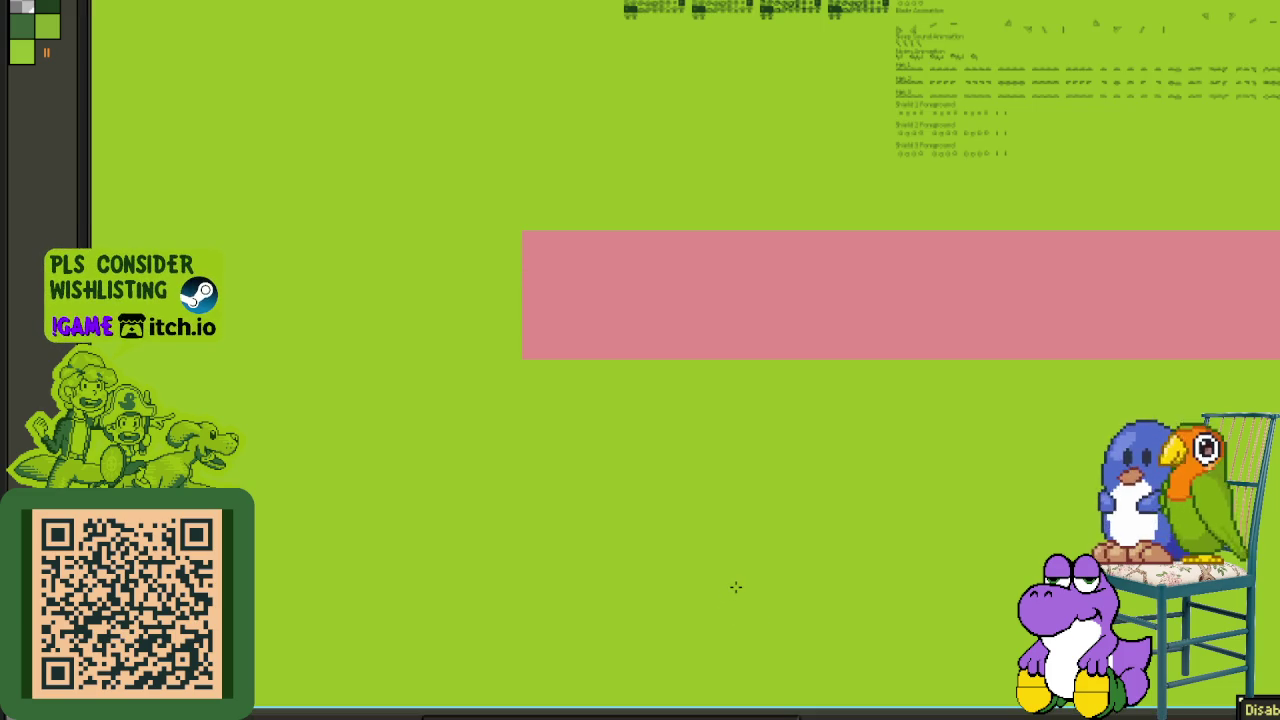
{"action": "scroll", "coordinate": [735, 587], "scroll_direction": "down", "scroll_amount": 1}
{"action": "left_click_drag", "start_coordinate": [677, 549], "coordinate": [619, 610]}
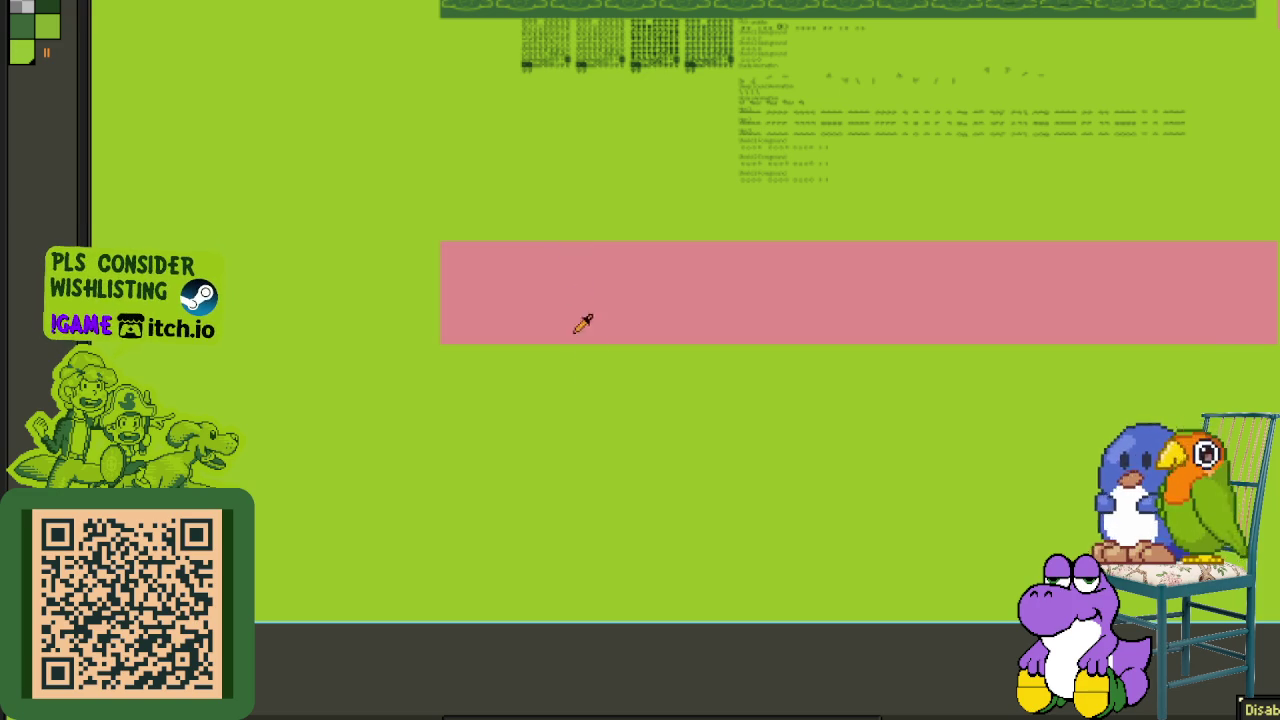
{"action": "key", "text": "shift+r"}
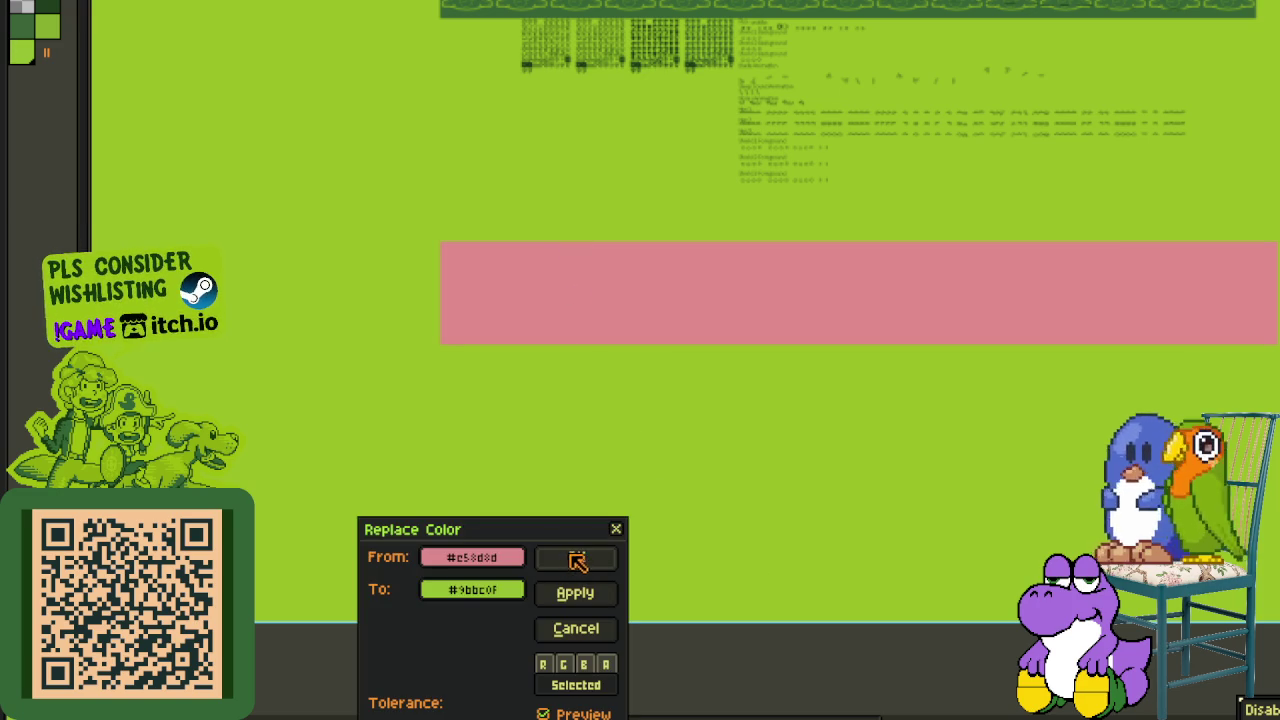
- Apply Replace Color from pink #e58d8d to green #9bbc0f, then scroll to check the sheet
{"action": "left_click", "coordinate": [578, 560]}
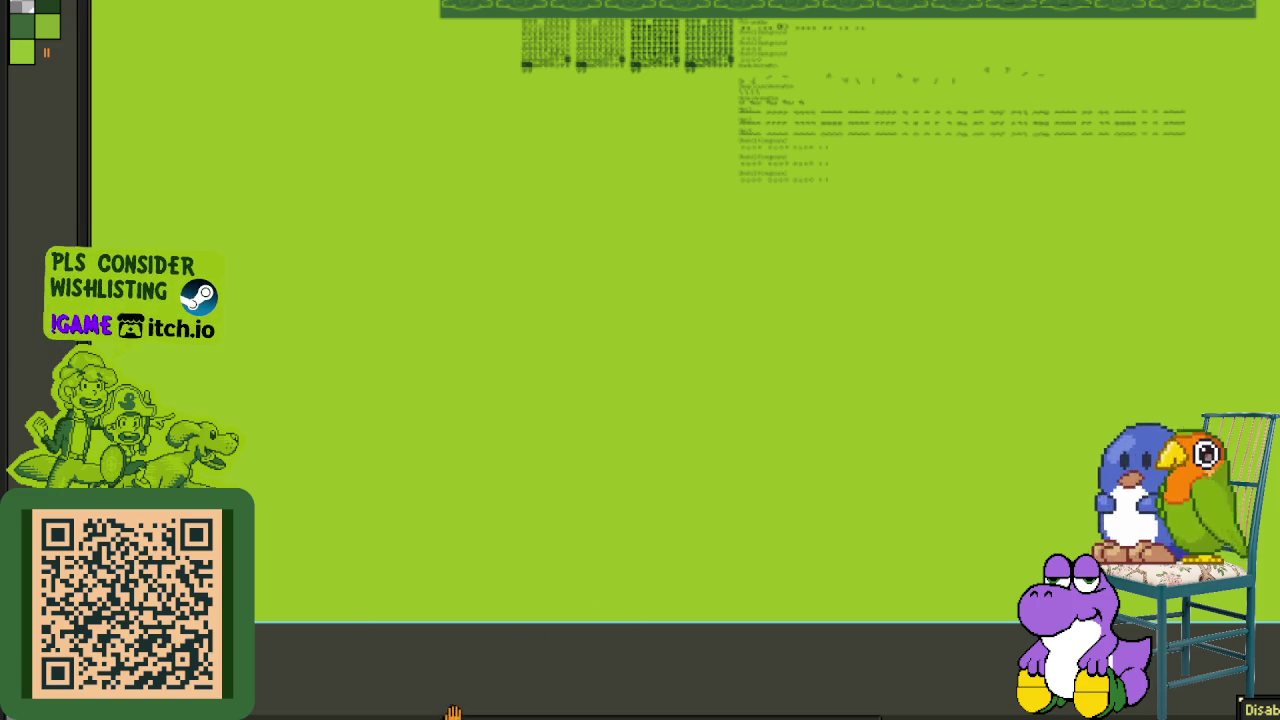
{"action": "scroll", "coordinate": [456, 710], "scroll_direction": "up", "scroll_amount": 3}
{"action": "scroll", "coordinate": [456, 710], "scroll_direction": "right", "scroll_amount": 3}
{"action": "scroll", "coordinate": [429, 651], "scroll_direction": "up", "scroll_amount": 1}
{"action": "scroll", "coordinate": [443, 646], "scroll_direction": "right", "scroll_amount": 2}
{"action": "scroll", "coordinate": [443, 648], "scroll_direction": "down", "scroll_amount": 1}
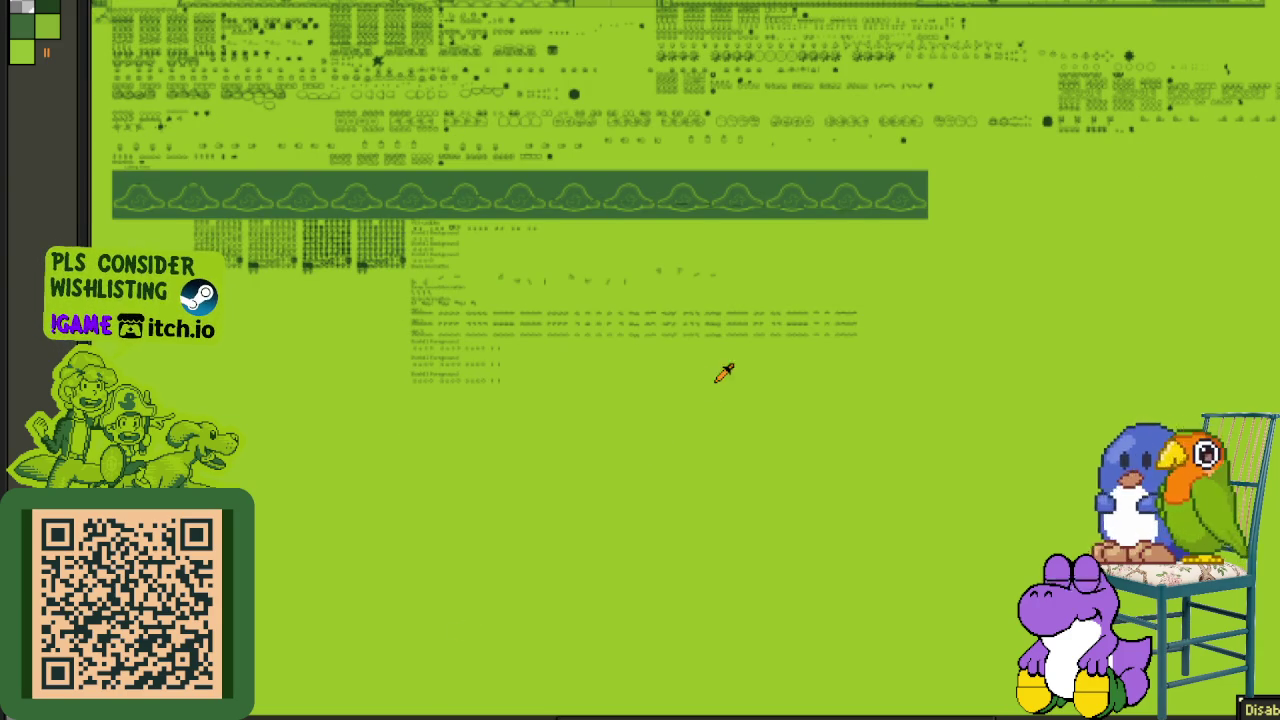
{"action": "scroll", "coordinate": [723, 372], "scroll_direction": "up", "scroll_amount": 3}
{"action": "scroll", "coordinate": [589, 514], "scroll_direction": "right", "scroll_amount": 3}
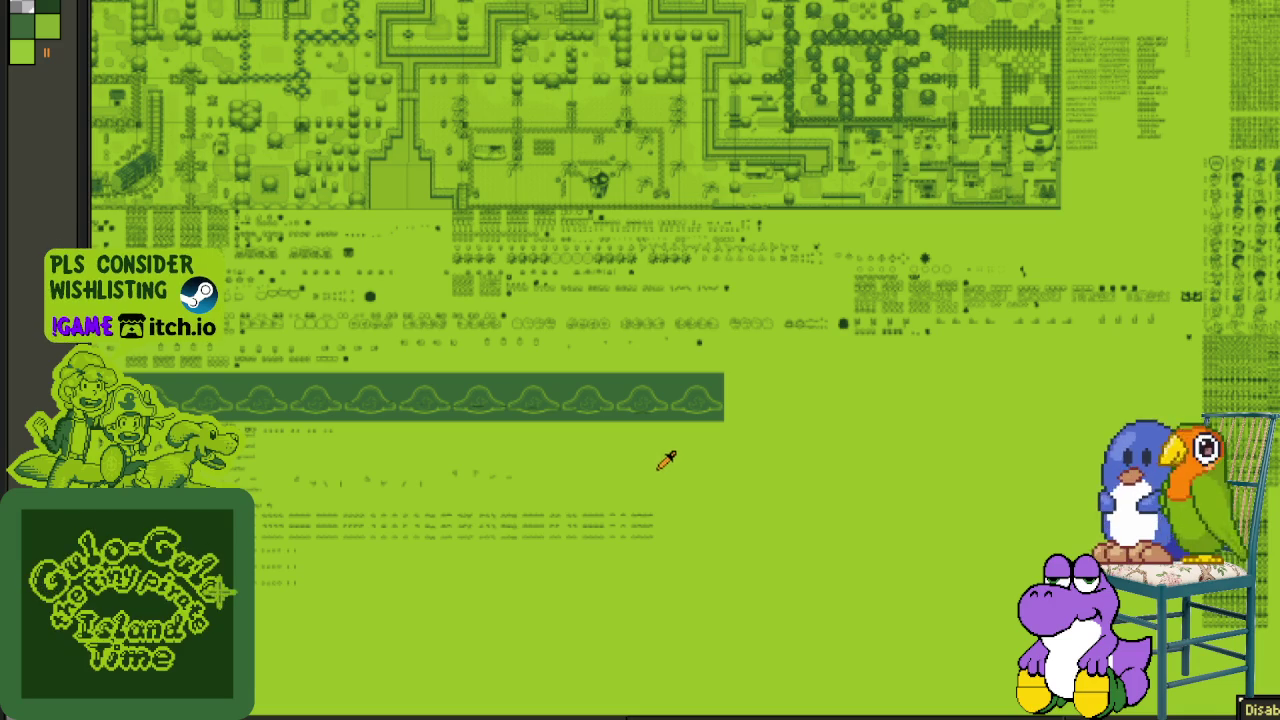
{"action": "scroll", "coordinate": [677, 514], "scroll_direction": "up", "scroll_amount": 2}
{"action": "scroll", "coordinate": [631, 529], "scroll_direction": "right", "scroll_amount": 3}
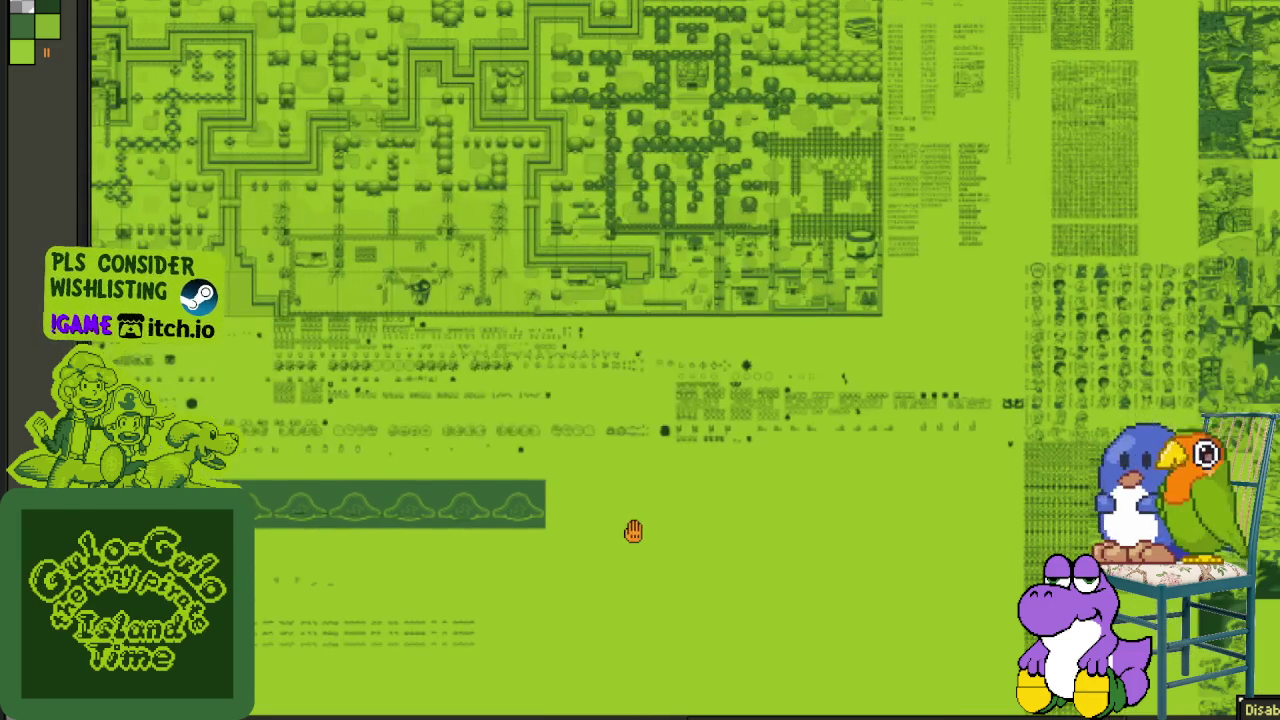
{"action": "scroll", "coordinate": [1025, 371], "scroll_direction": "up", "scroll_amount": 1}
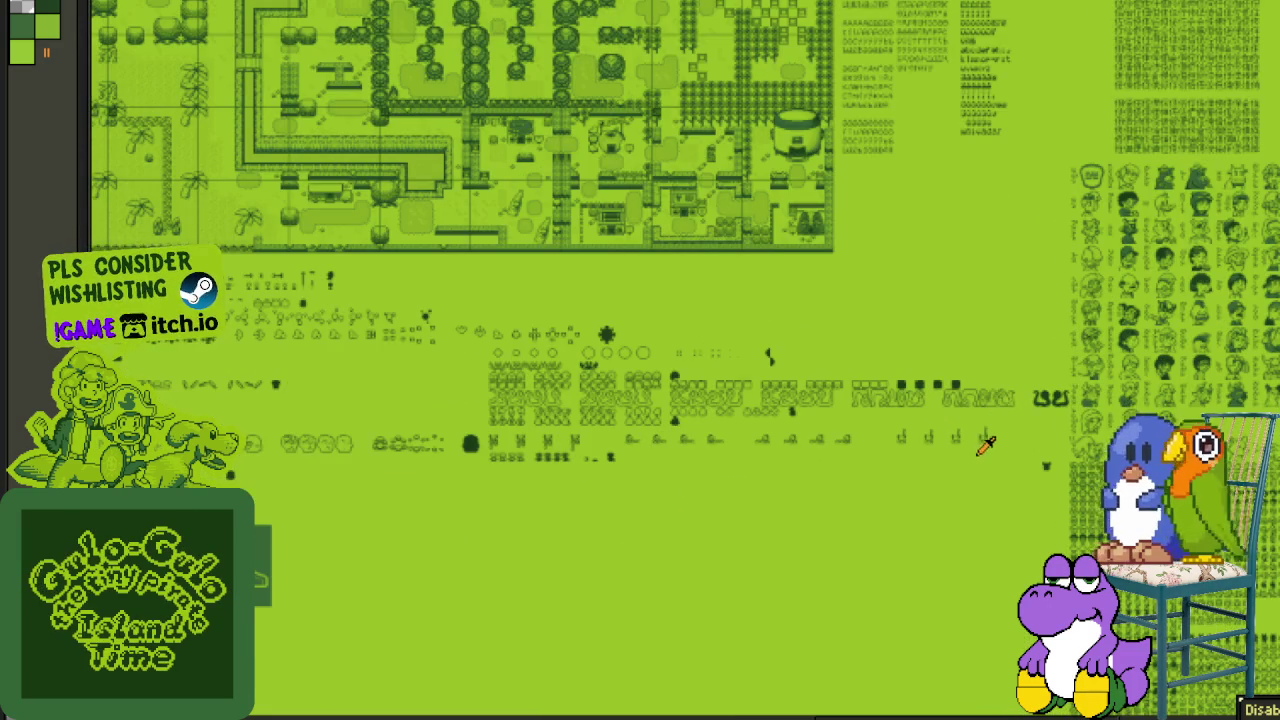
{"action": "scroll", "coordinate": [1095, 440], "scroll_direction": "up", "scroll_amount": 1}
{"action": "scroll", "coordinate": [1050, 440], "scroll_direction": "up", "scroll_amount": 1}
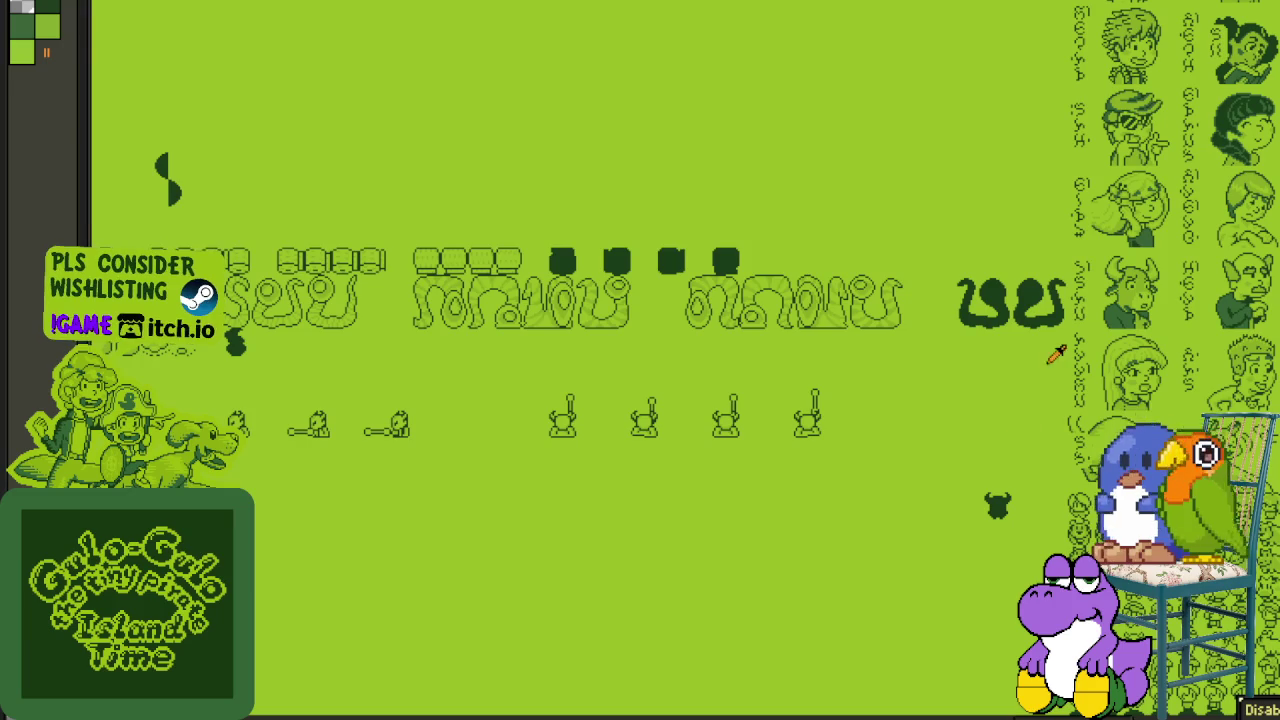
{"action": "scroll", "coordinate": [929, 494], "scroll_direction": "up", "scroll_amount": 2}
{"action": "scroll", "coordinate": [929, 494], "scroll_direction": "right", "scroll_amount": 2}
{"action": "scroll", "coordinate": [920, 460], "scroll_direction": "up", "scroll_amount": 2}
{"action": "scroll", "coordinate": [914, 420], "scroll_direction": "up", "scroll_amount": 3}
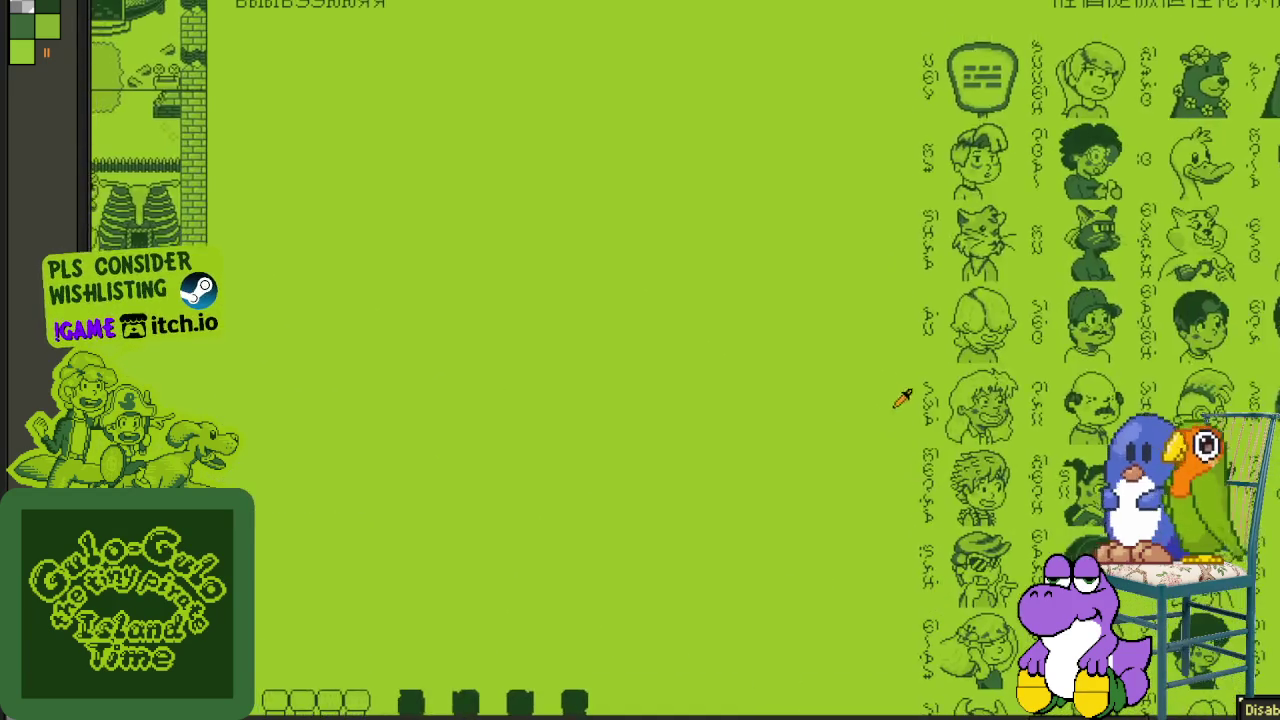
{"action": "scroll", "coordinate": [879, 478], "scroll_direction": "up", "scroll_amount": 3}
{"action": "scroll", "coordinate": [870, 410], "scroll_direction": "down", "scroll_amount": 2}
{"action": "scroll", "coordinate": [830, 520], "scroll_direction": "up", "scroll_amount": 1}
{"action": "scroll", "coordinate": [808, 503], "scroll_direction": "up", "scroll_amount": 1}
{"action": "scroll", "coordinate": [795, 400], "scroll_direction": "up", "scroll_amount": 1}
{"action": "scroll", "coordinate": [788, 328], "scroll_direction": "down", "scroll_amount": 1}
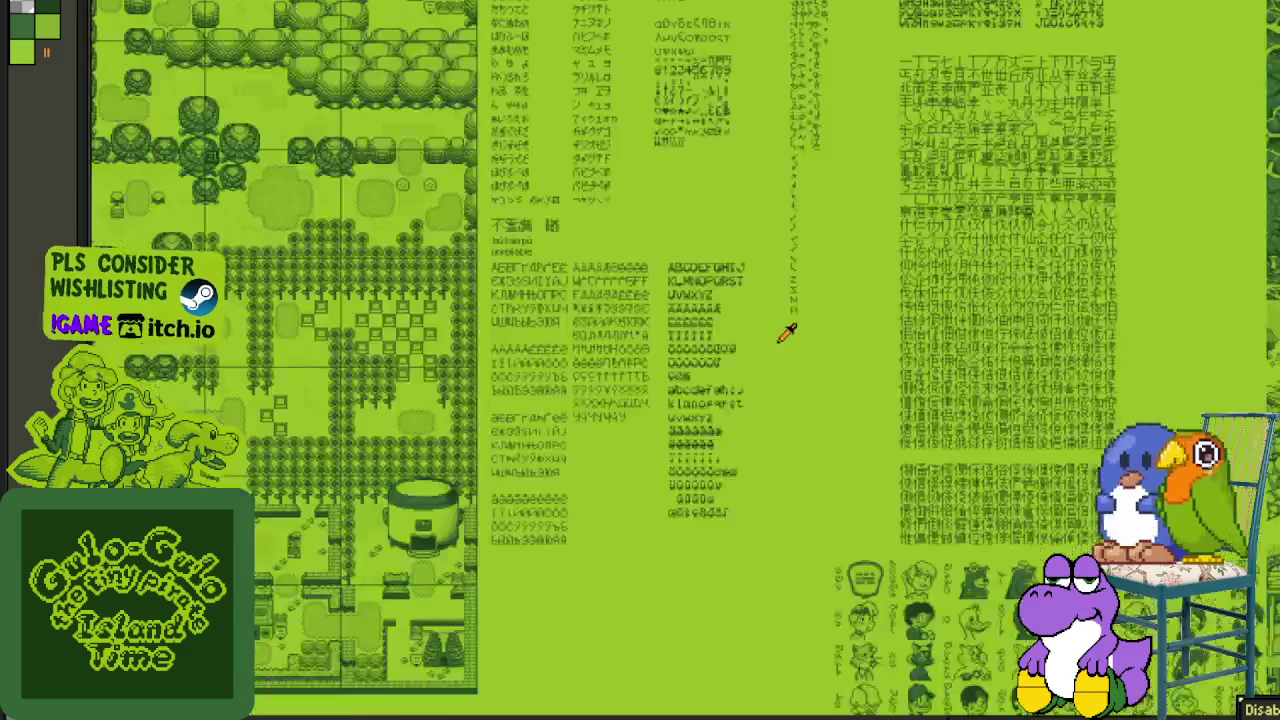
{"action": "scroll", "coordinate": [789, 332], "scroll_direction": "down", "scroll_amount": 1}
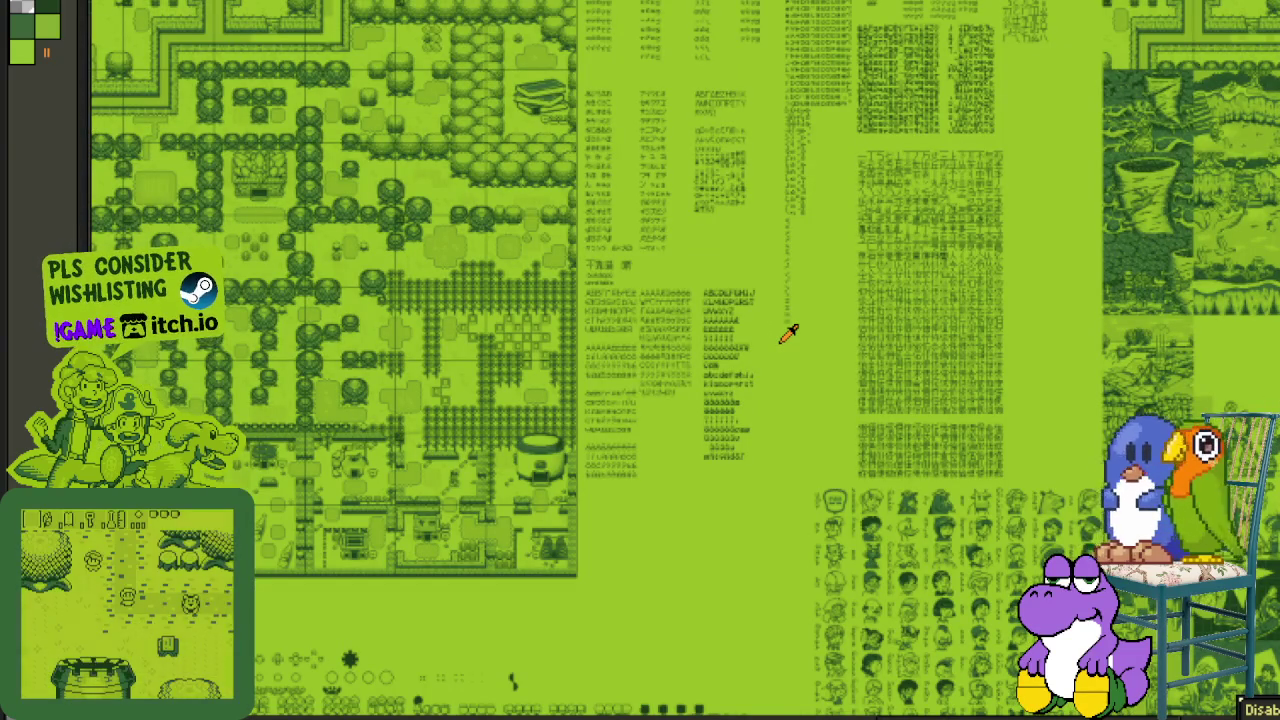
{"action": "left_click_drag", "start_coordinate": [738, 412], "coordinate": [372, 606]}
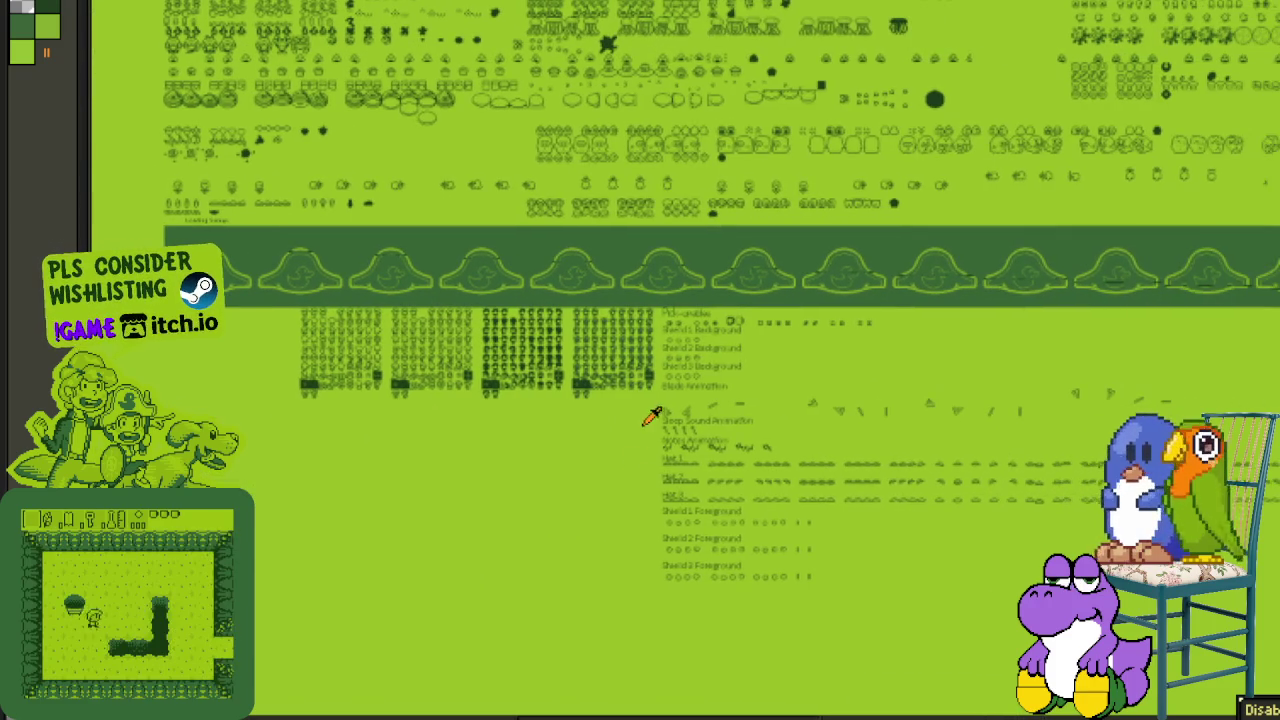
- Select the sprite block below the duck band and move it up to close the gap
{"action": "mouse_move", "coordinate": [301, 310]}
{"action": "left_mouse_down"}
{"action": "mouse_move", "coordinate": [1218, 590]}
{"action": "mouse_move", "coordinate": [1205, 660]}
{"action": "left_mouse_up"}
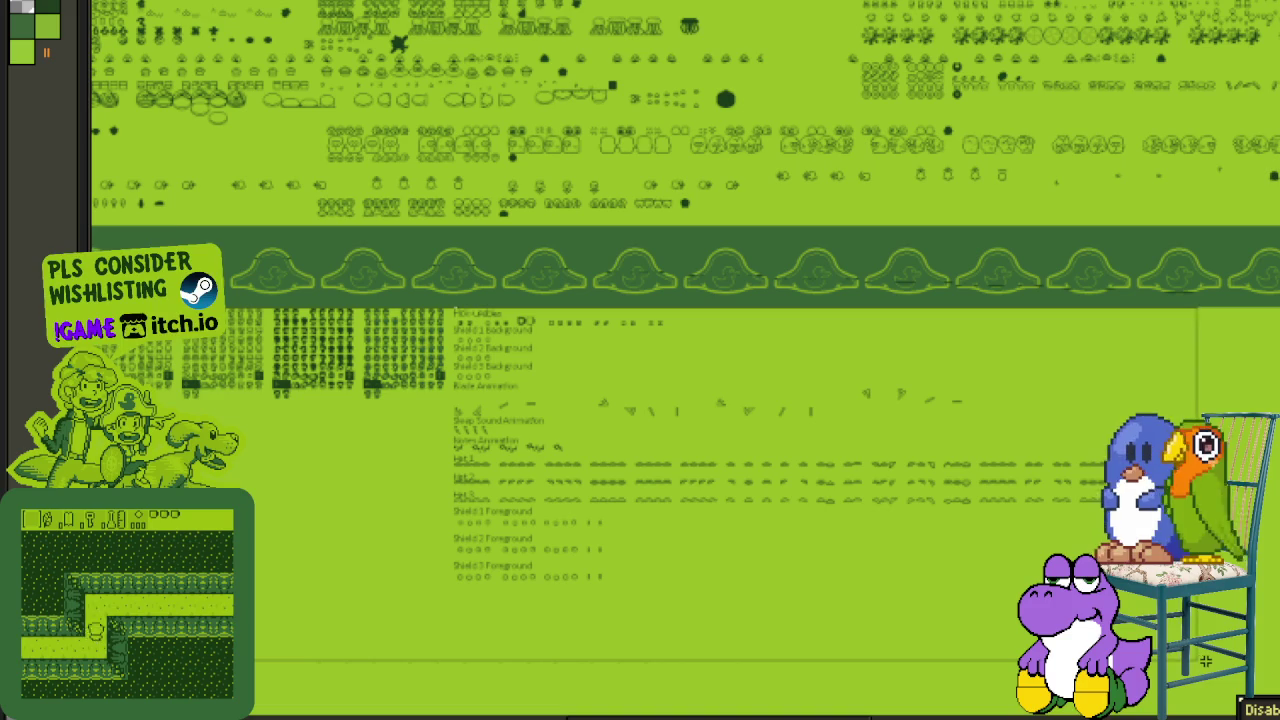
{"action": "left_click_drag", "start_coordinate": [1205, 660], "coordinate": [1205, 662]}
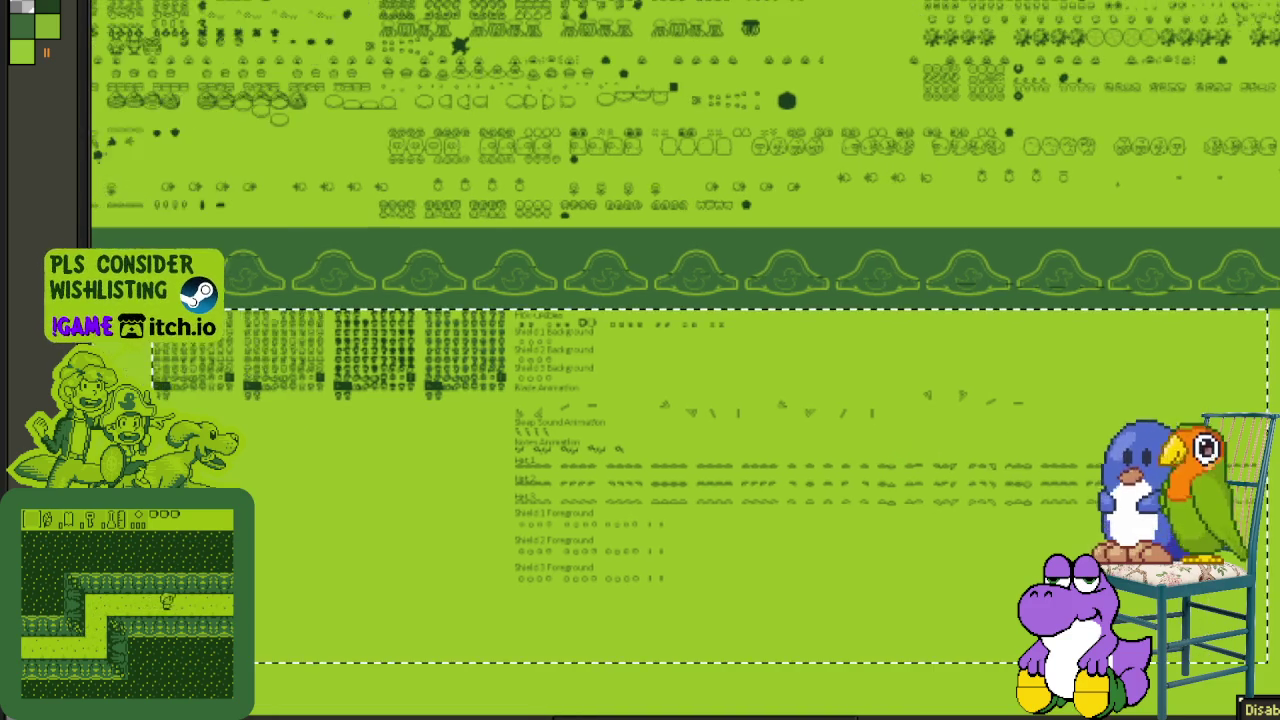
{"action": "left_click_drag", "start_coordinate": [450, 410], "coordinate": [837, 446]}
{"action": "scroll", "coordinate": [543, 343], "scroll_direction": "up", "scroll_amount": 3}
{"action": "mouse_move", "coordinate": [597, 371]}
{"action": "left_mouse_down"}
{"action": "mouse_move", "coordinate": [929, 400]}
{"action": "mouse_move", "coordinate": [329, 471]}
{"action": "mouse_move", "coordinate": [284, 450]}
{"action": "mouse_move", "coordinate": [337, 420]}
{"action": "left_mouse_up"}
- Fill the leftover transparent gap beside the lower sprite lists with green
{"action": "scroll", "coordinate": [682, 332], "scroll_direction": "down", "scroll_amount": 3}
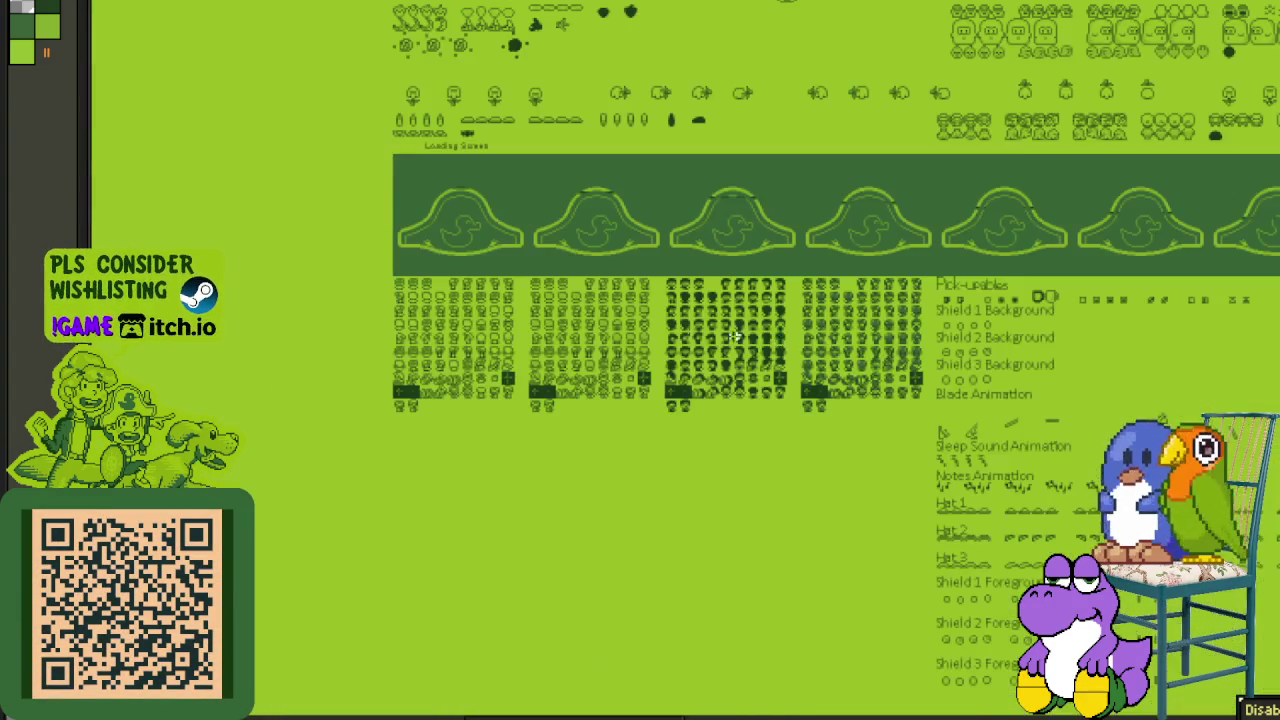
{"action": "scroll", "coordinate": [327, 327], "scroll_direction": "down", "scroll_amount": 2}
{"action": "scroll", "coordinate": [449, 346], "scroll_direction": "up", "scroll_amount": 2}
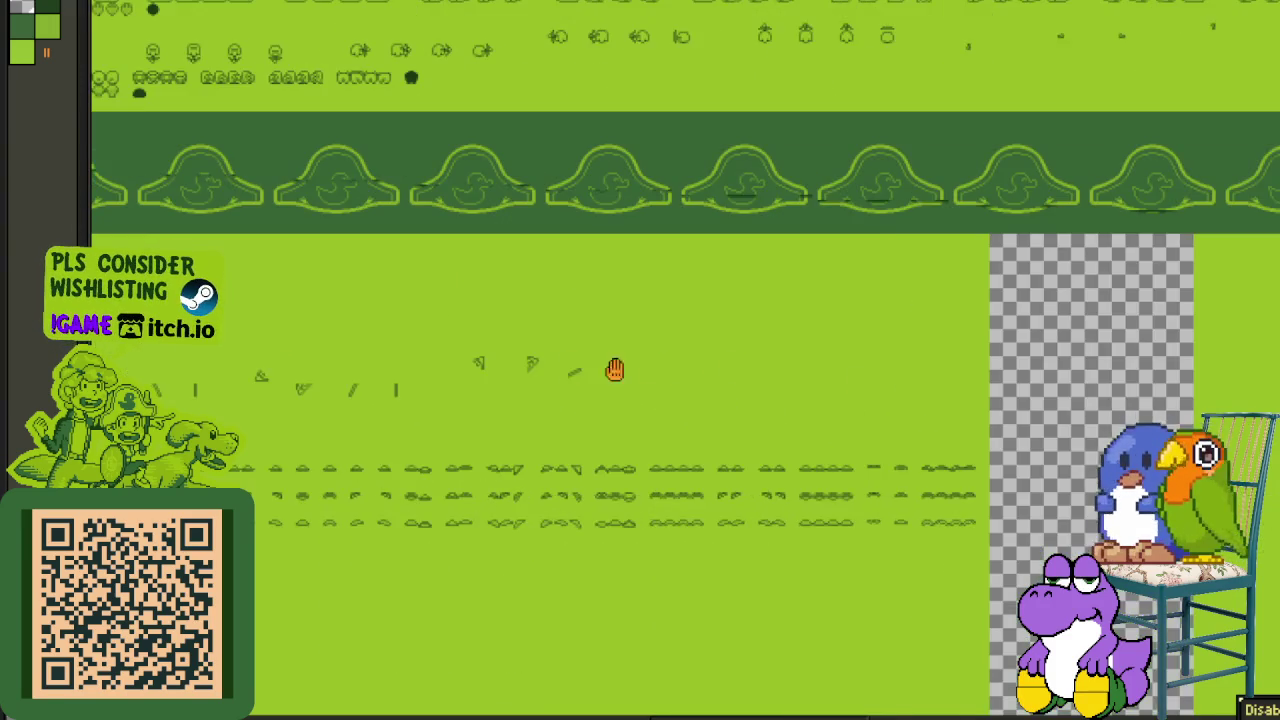
{"action": "left_click_drag", "start_coordinate": [663, 370], "coordinate": [529, 375]}
{"action": "scroll", "coordinate": [440, 368], "scroll_direction": "up", "scroll_amount": 1}
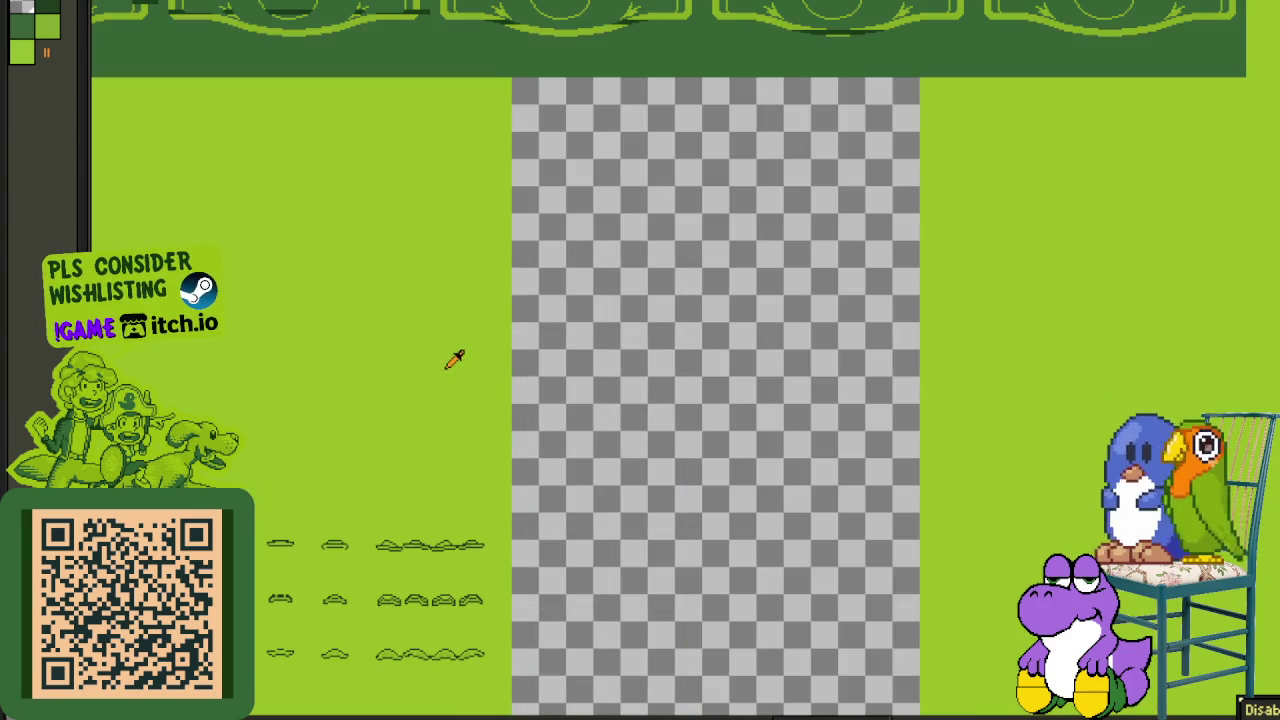
{"action": "left_click", "coordinate": [591, 355]}
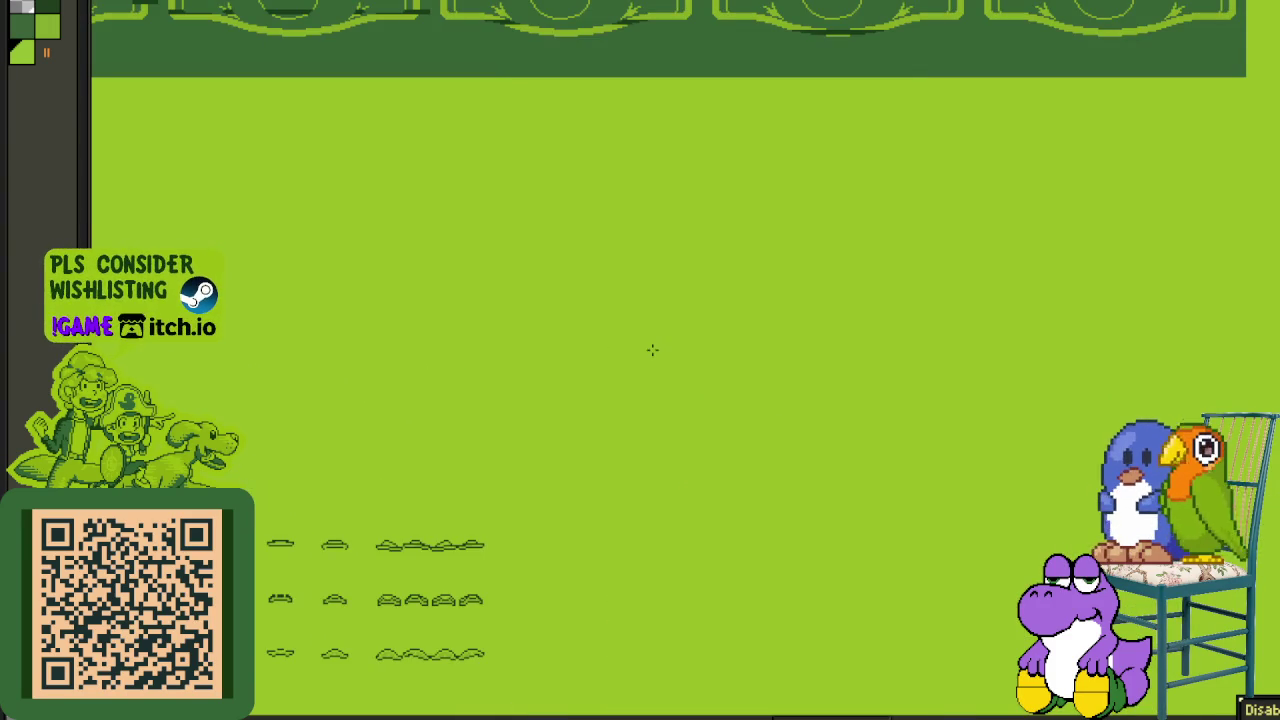
{"action": "scroll", "coordinate": [620, 375], "scroll_direction": "down", "scroll_amount": 1}
{"action": "scroll", "coordinate": [672, 524], "scroll_direction": "down", "scroll_amount": 1}
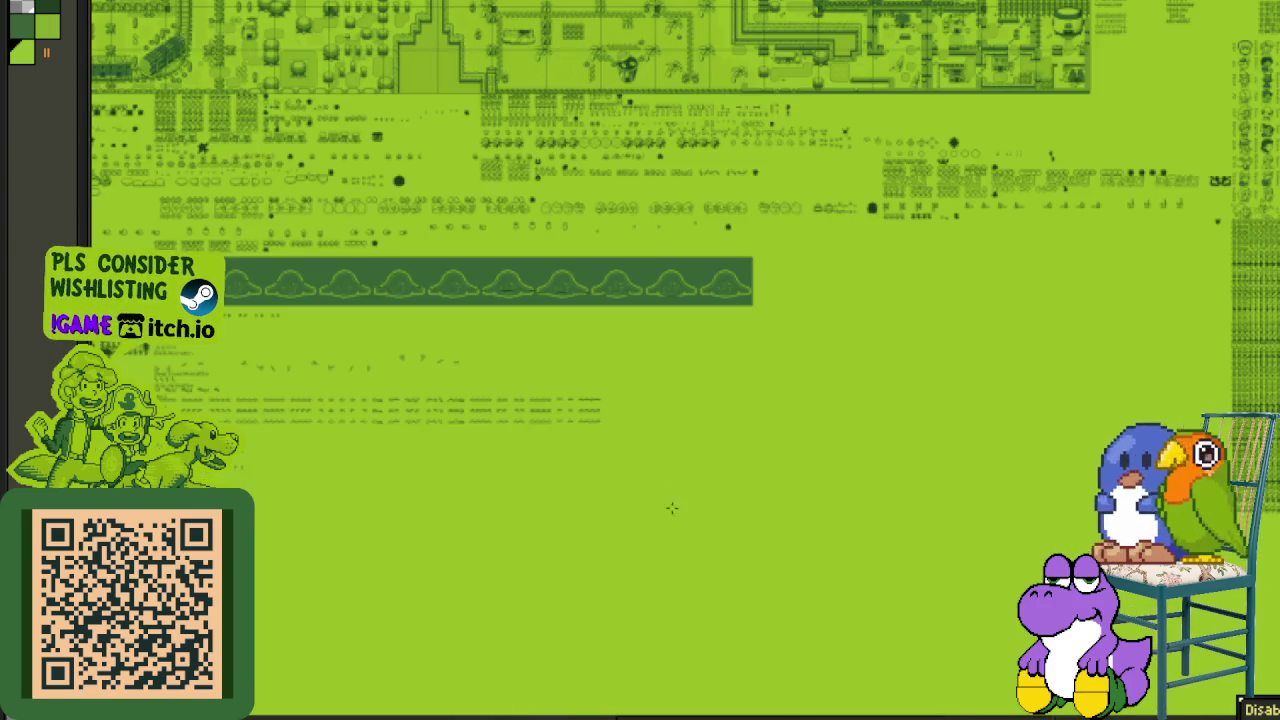
{"action": "scroll", "coordinate": [590, 300], "scroll_direction": "down", "scroll_amount": 3}
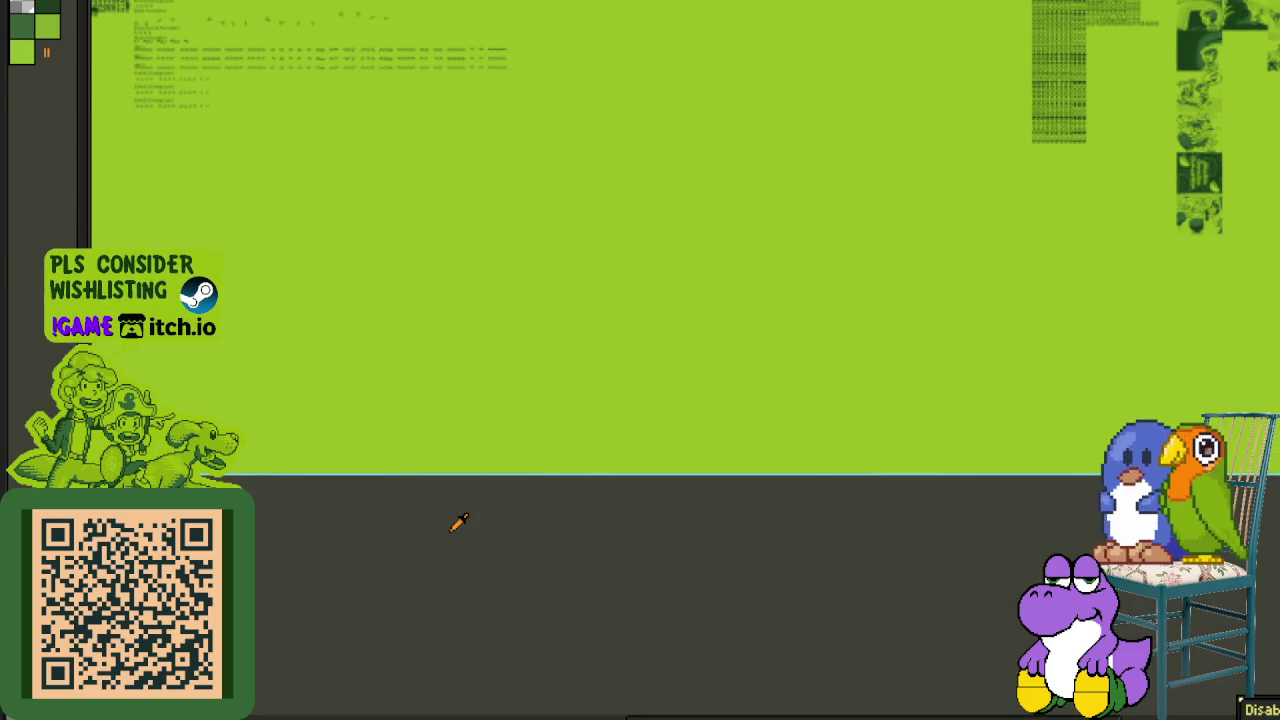
{"action": "scroll", "coordinate": [550, 670], "scroll_direction": "up", "scroll_amount": 3}
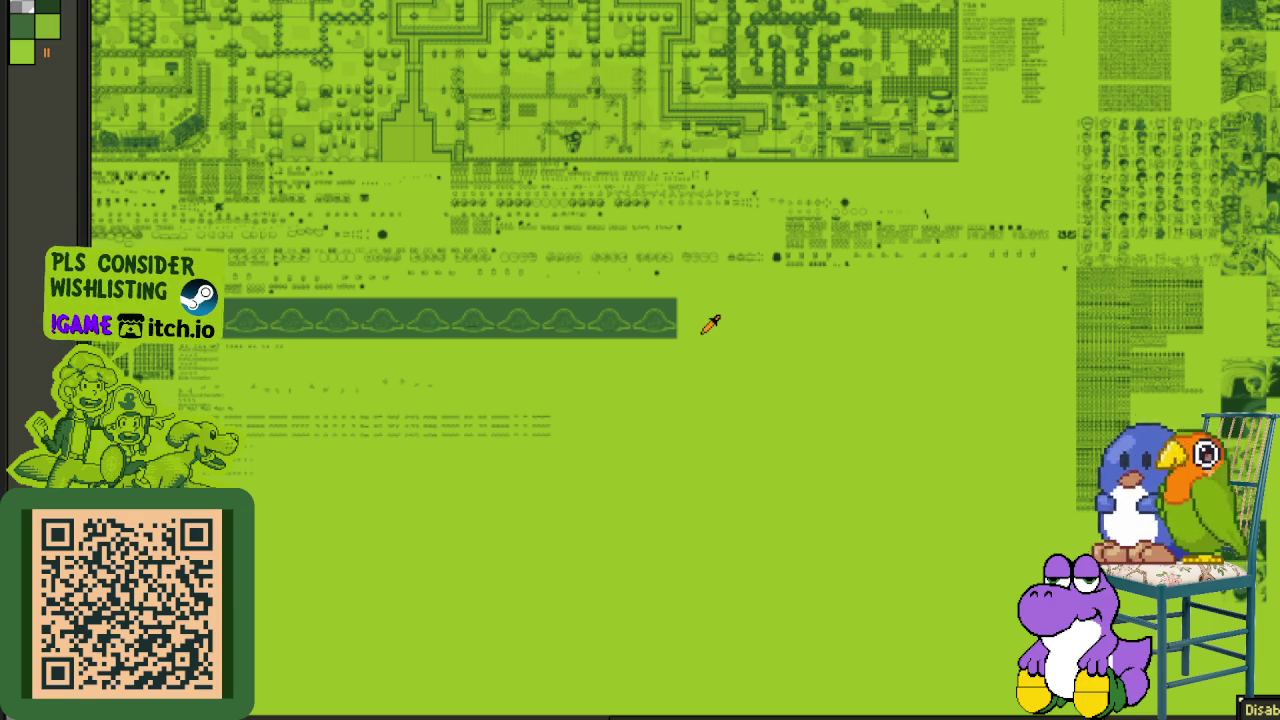
{"action": "left_click_drag", "start_coordinate": [845, 311], "coordinate": [764, 403]}
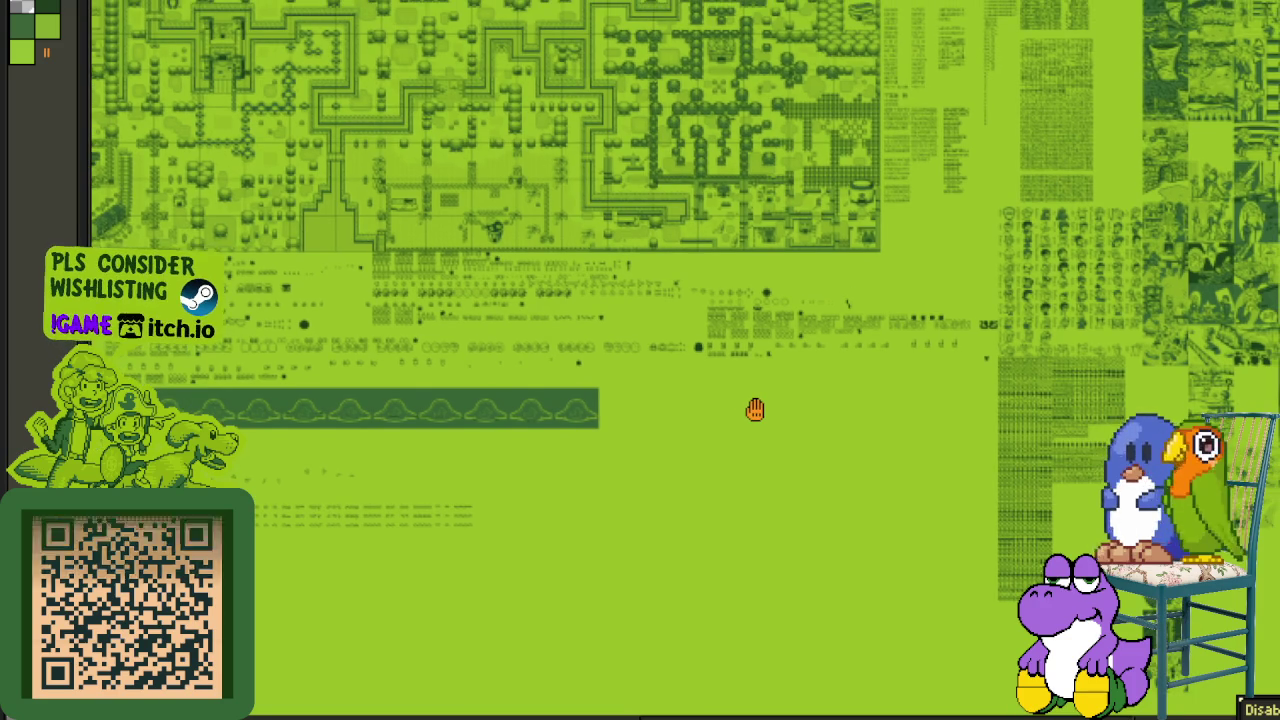
{"action": "mouse_move", "coordinate": [764, 403]}
{"action": "left_mouse_down"}
{"action": "mouse_move", "coordinate": [720, 438]}
{"action": "mouse_move", "coordinate": [980, 603]}
{"action": "left_mouse_up"}
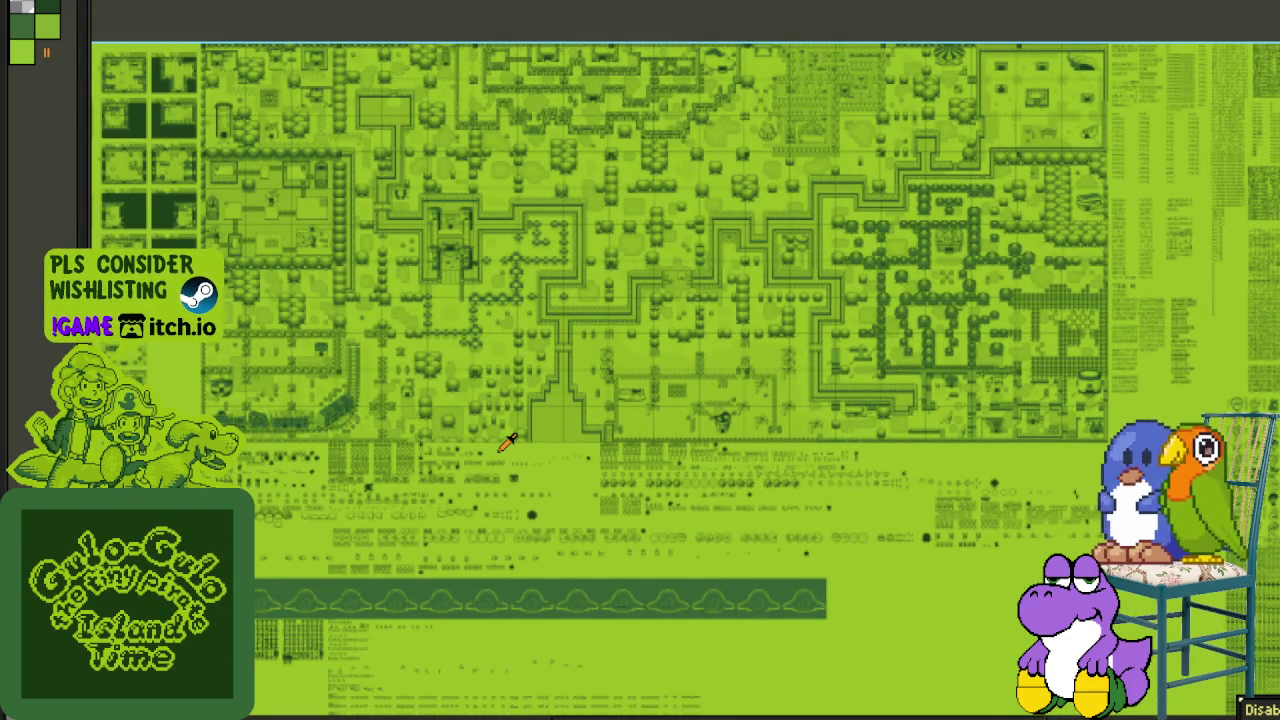
{"action": "left_click_drag", "start_coordinate": [469, 517], "coordinate": [351, 361]}
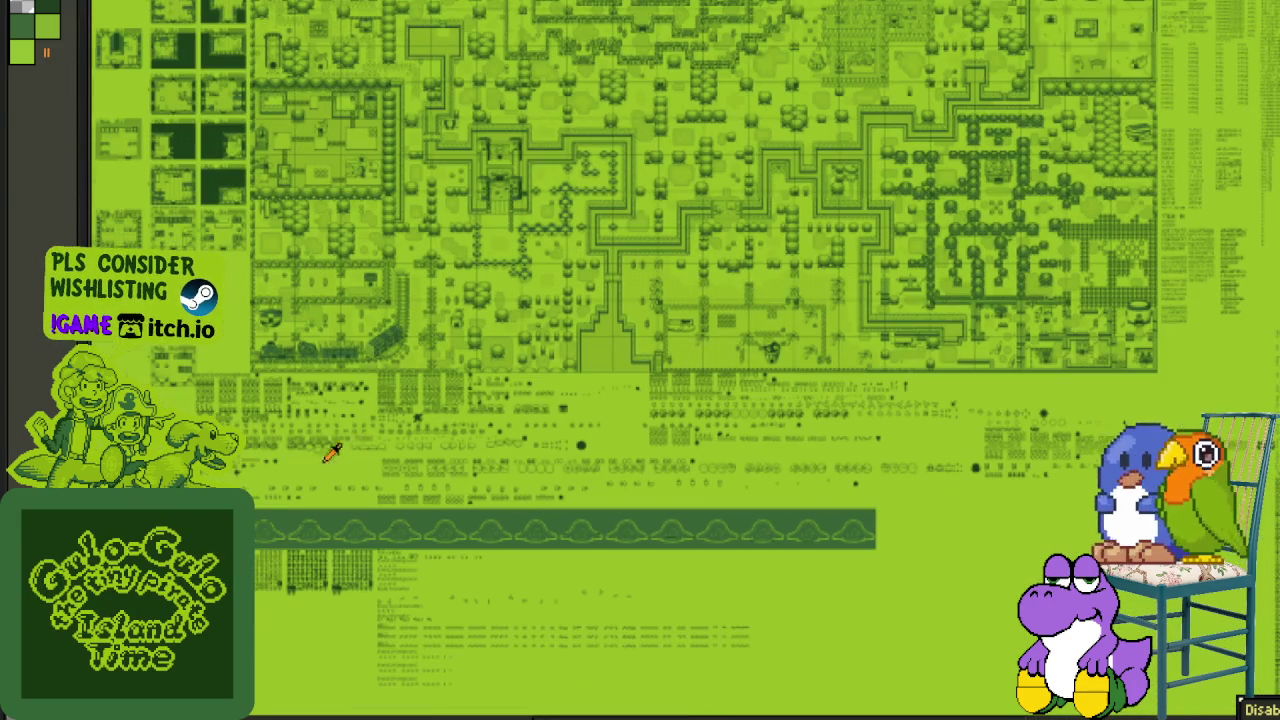
{"action": "scroll", "coordinate": [360, 390], "scroll_direction": "down", "scroll_amount": 3}
{"action": "scroll", "coordinate": [290, 395], "scroll_direction": "left", "scroll_amount": 5}
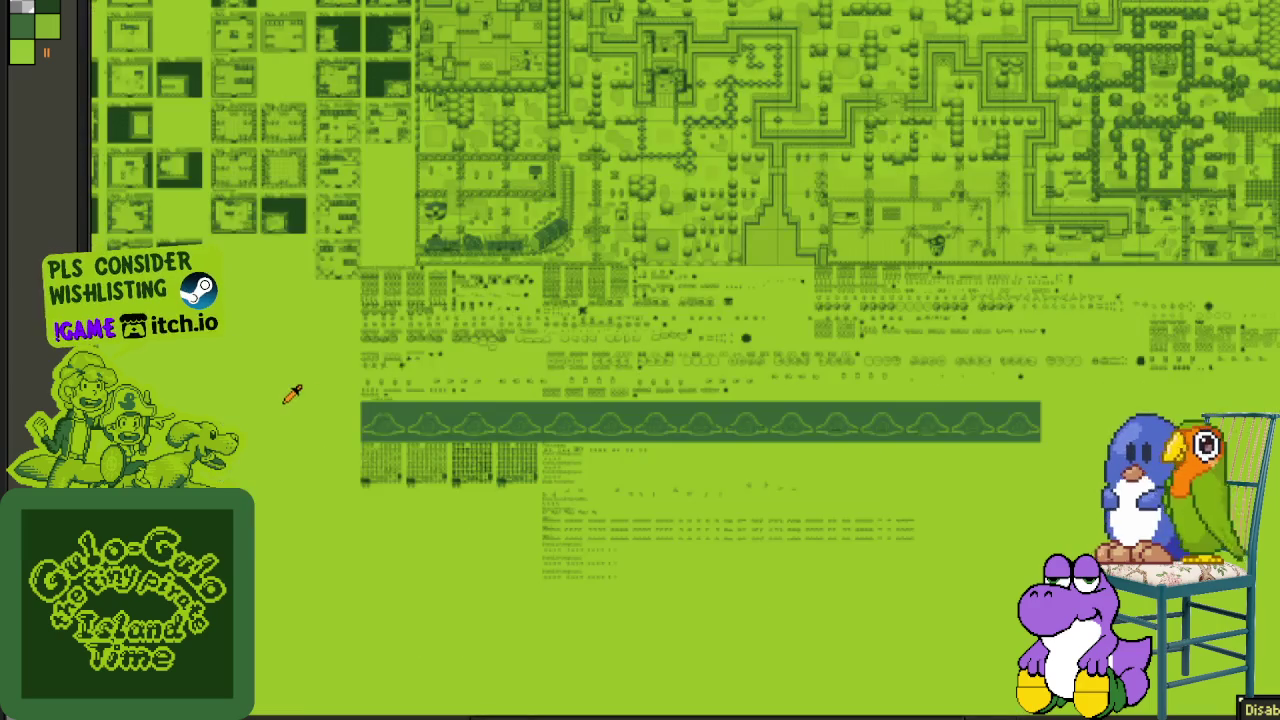
{"action": "scroll", "coordinate": [316, 376], "scroll_direction": "left", "scroll_amount": 3}
{"action": "scroll", "coordinate": [343, 366], "scroll_direction": "down", "scroll_amount": 1}
{"action": "scroll", "coordinate": [400, 366], "scroll_direction": "left", "scroll_amount": 2}
{"action": "scroll", "coordinate": [400, 366], "scroll_direction": "down", "scroll_amount": 1}
{"action": "scroll", "coordinate": [226, 326], "scroll_direction": "left", "scroll_amount": 4}
{"action": "scroll", "coordinate": [226, 326], "scroll_direction": "down", "scroll_amount": 1}
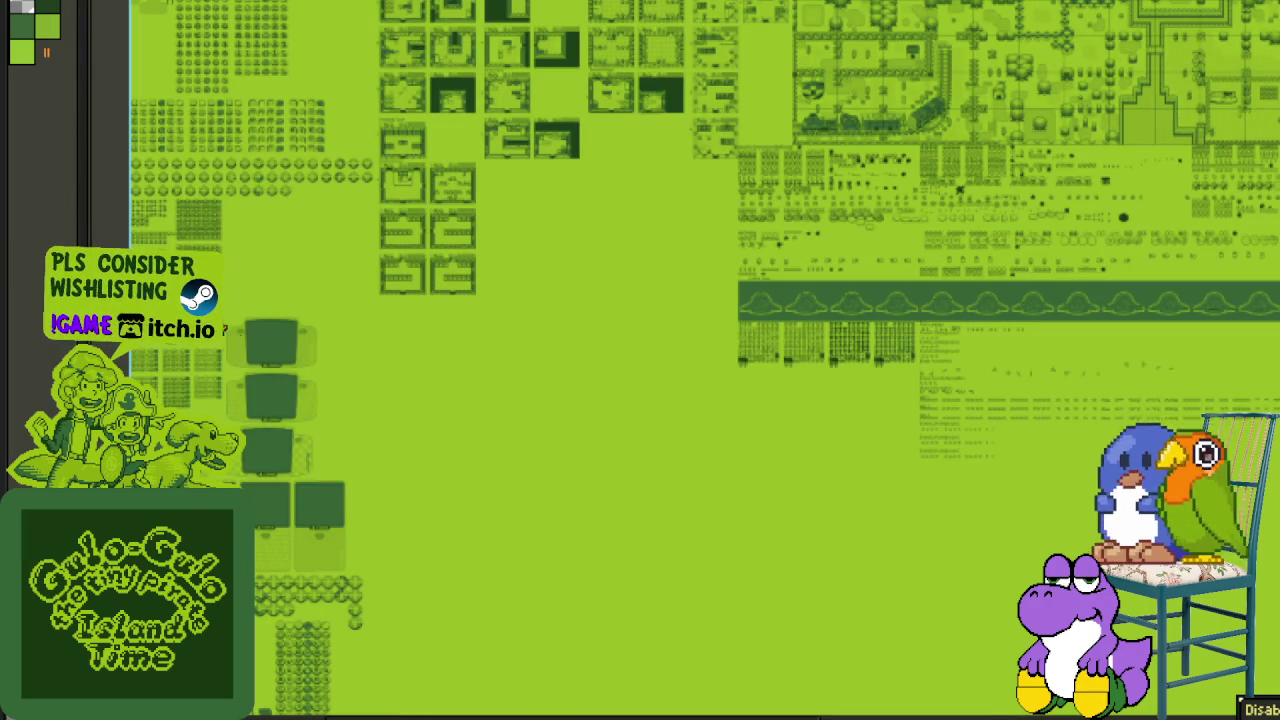
{"action": "scroll", "coordinate": [514, 546], "scroll_direction": "up", "scroll_amount": 1}
{"action": "scroll", "coordinate": [713, 400], "scroll_direction": "up", "scroll_amount": 4}
{"action": "scroll", "coordinate": [713, 400], "scroll_direction": "right", "scroll_amount": 3}
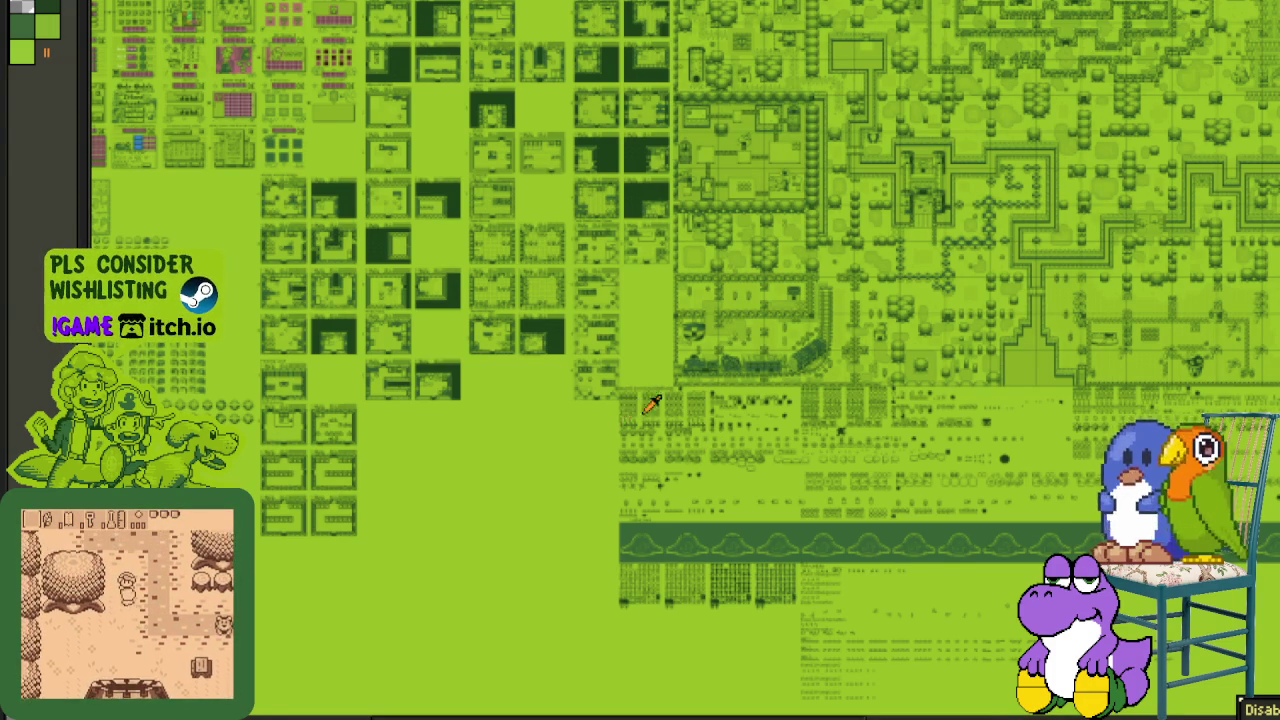
{"action": "scroll", "coordinate": [700, 440], "scroll_direction": "up", "scroll_amount": 1}
{"action": "scroll", "coordinate": [678, 400], "scroll_direction": "up", "scroll_amount": 1}
{"action": "scroll", "coordinate": [678, 400], "scroll_direction": "up", "scroll_amount": 1}
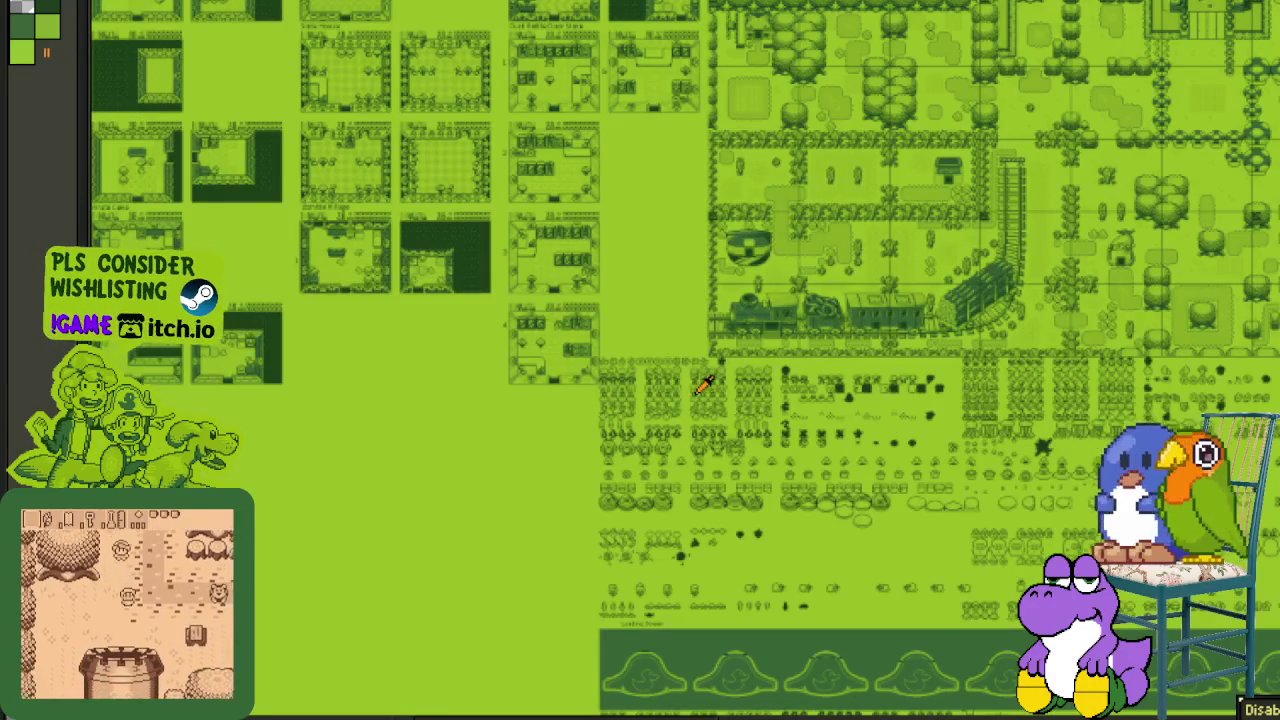
{"action": "left_click_drag", "start_coordinate": [674, 391], "coordinate": [530, 375]}
{"action": "scroll", "coordinate": [383, 358], "scroll_direction": "up", "scroll_amount": 1}
{"action": "scroll", "coordinate": [383, 358], "scroll_direction": "up", "scroll_amount": 1}
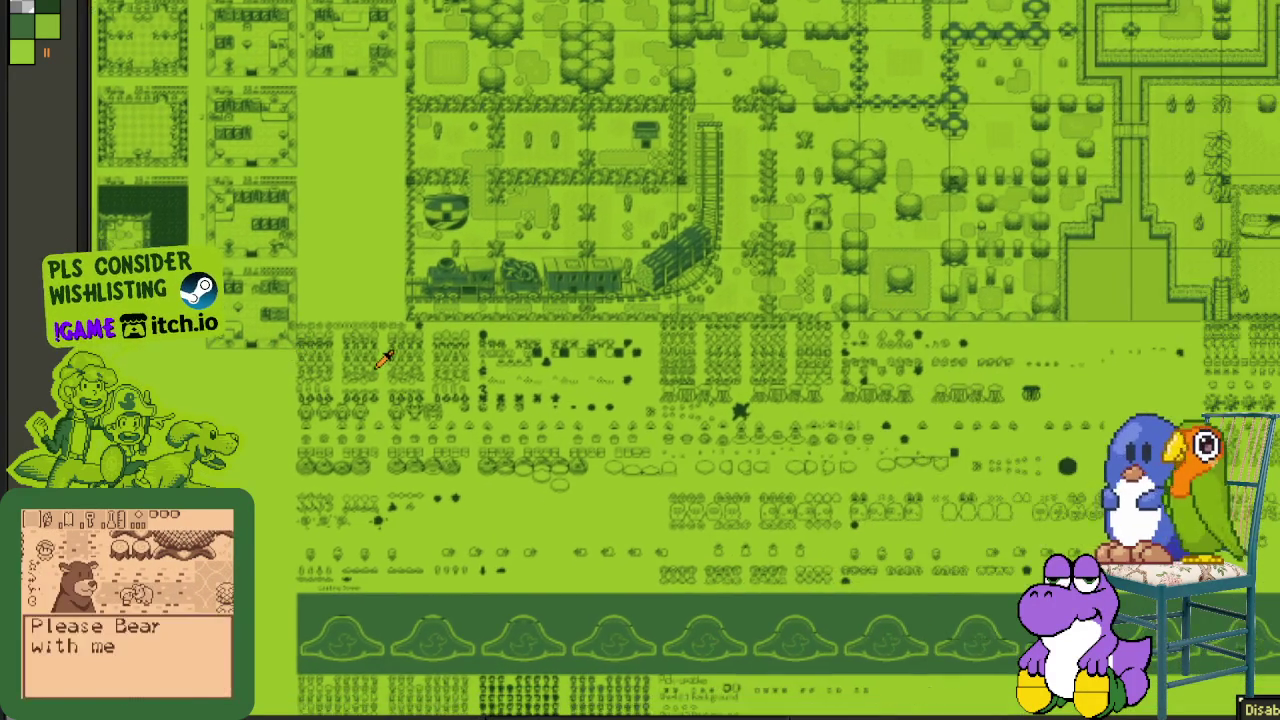
{"action": "scroll", "coordinate": [383, 358], "scroll_direction": "up", "scroll_amount": 2}
{"action": "left_click_drag", "start_coordinate": [378, 333], "coordinate": [583, 361]}
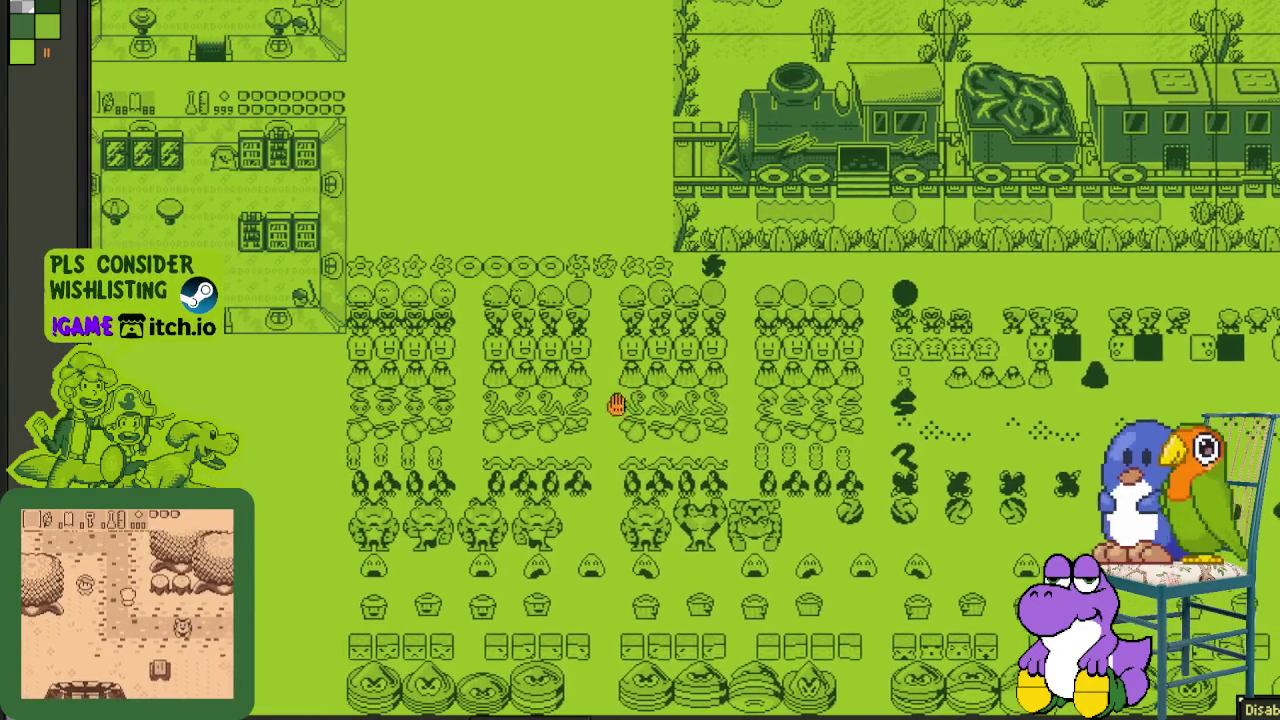
{"action": "left_click_drag", "start_coordinate": [622, 407], "coordinate": [538, 370]}
{"action": "left_click_drag", "start_coordinate": [696, 338], "coordinate": [652, 388]}
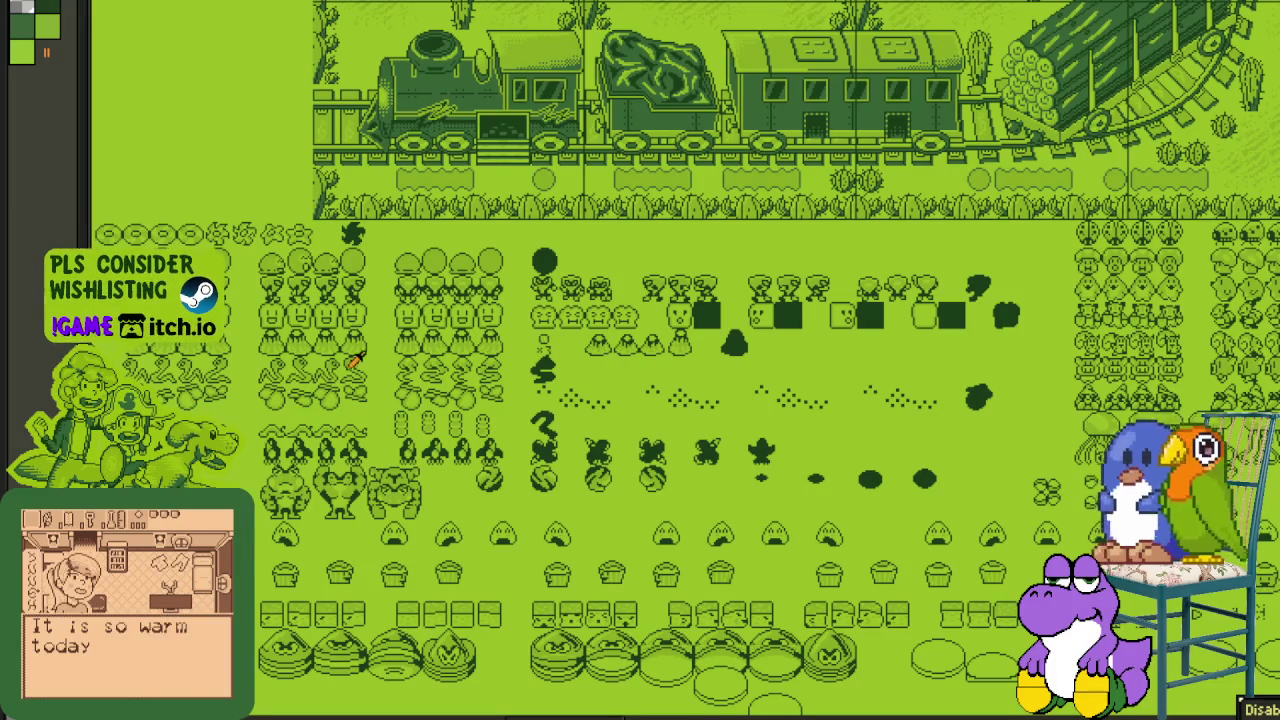
{"action": "scroll", "coordinate": [493, 458], "scroll_direction": "up", "scroll_amount": 3}
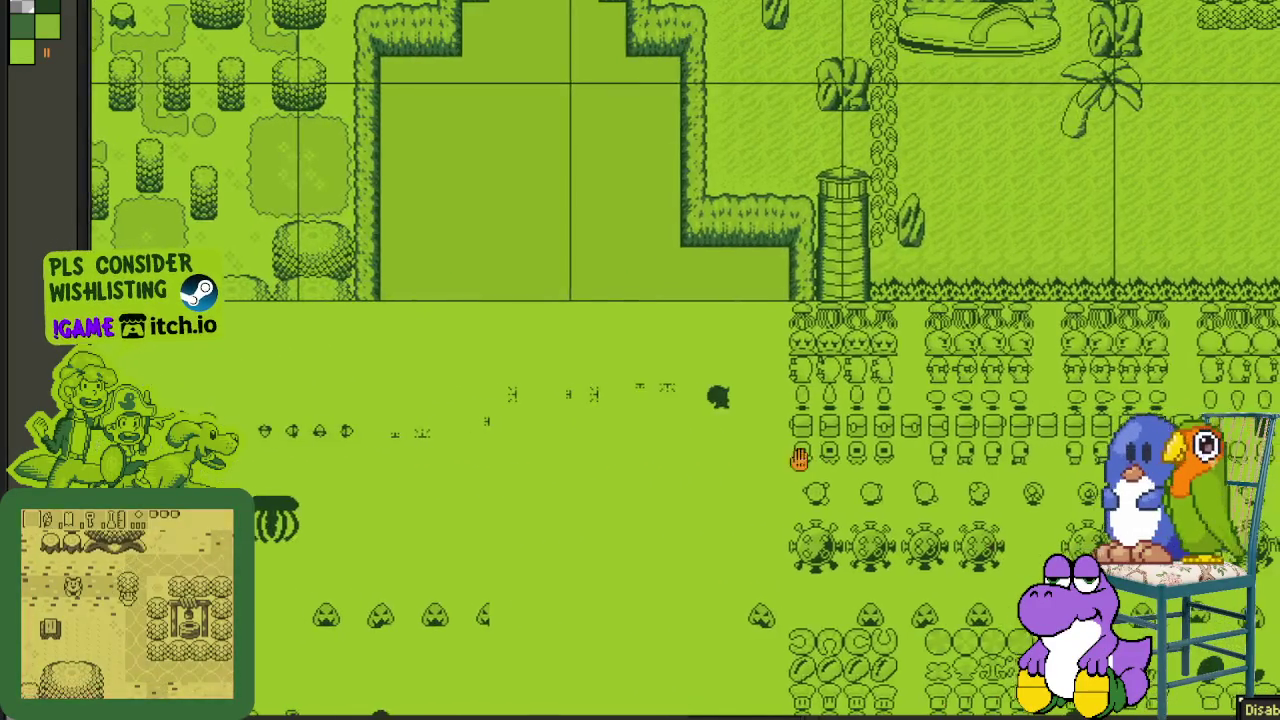
{"action": "left_click_drag", "start_coordinate": [800, 458], "coordinate": [610, 460]}
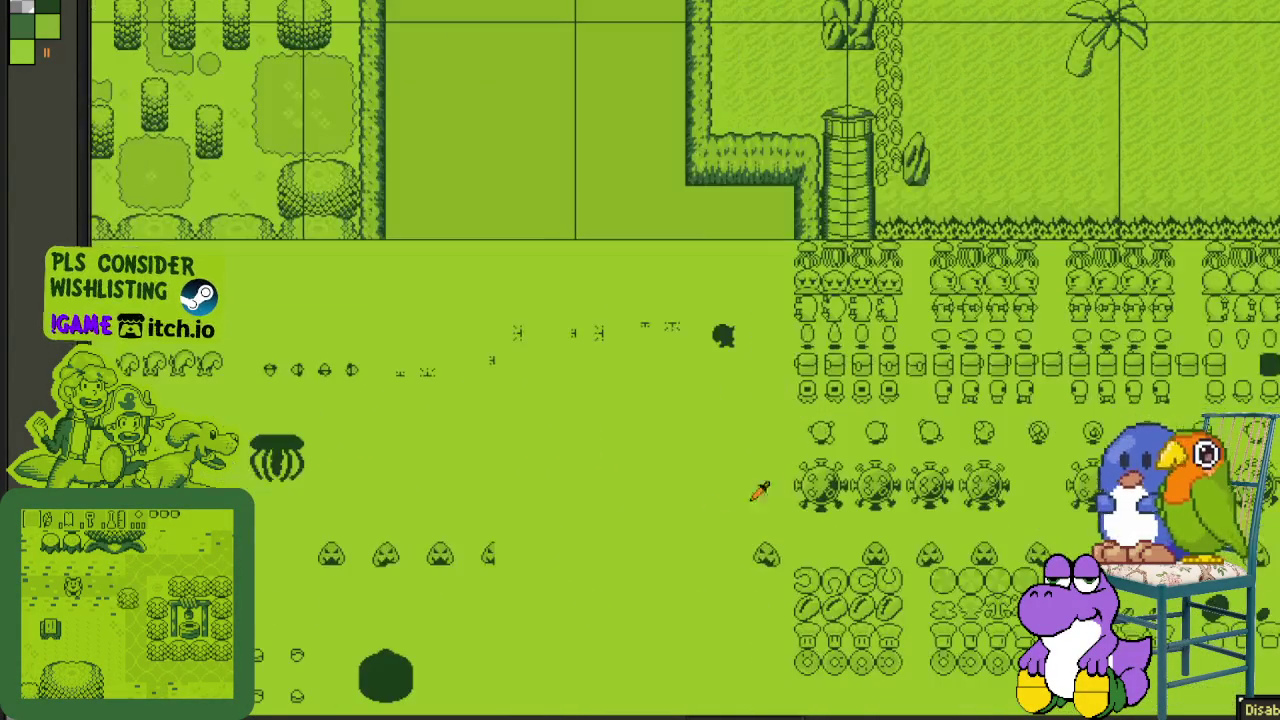
{"action": "scroll", "coordinate": [805, 472], "scroll_direction": "down", "scroll_amount": 1}
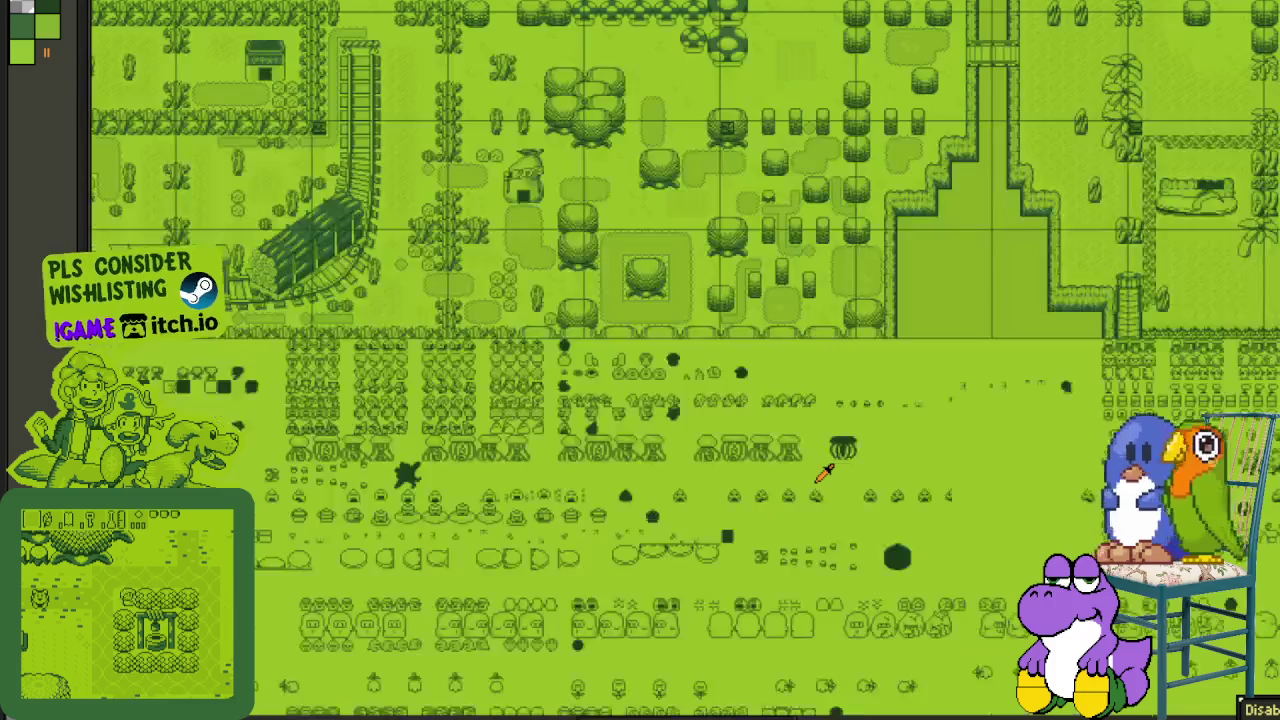
{"action": "scroll", "coordinate": [834, 449], "scroll_direction": "down", "scroll_amount": 1}
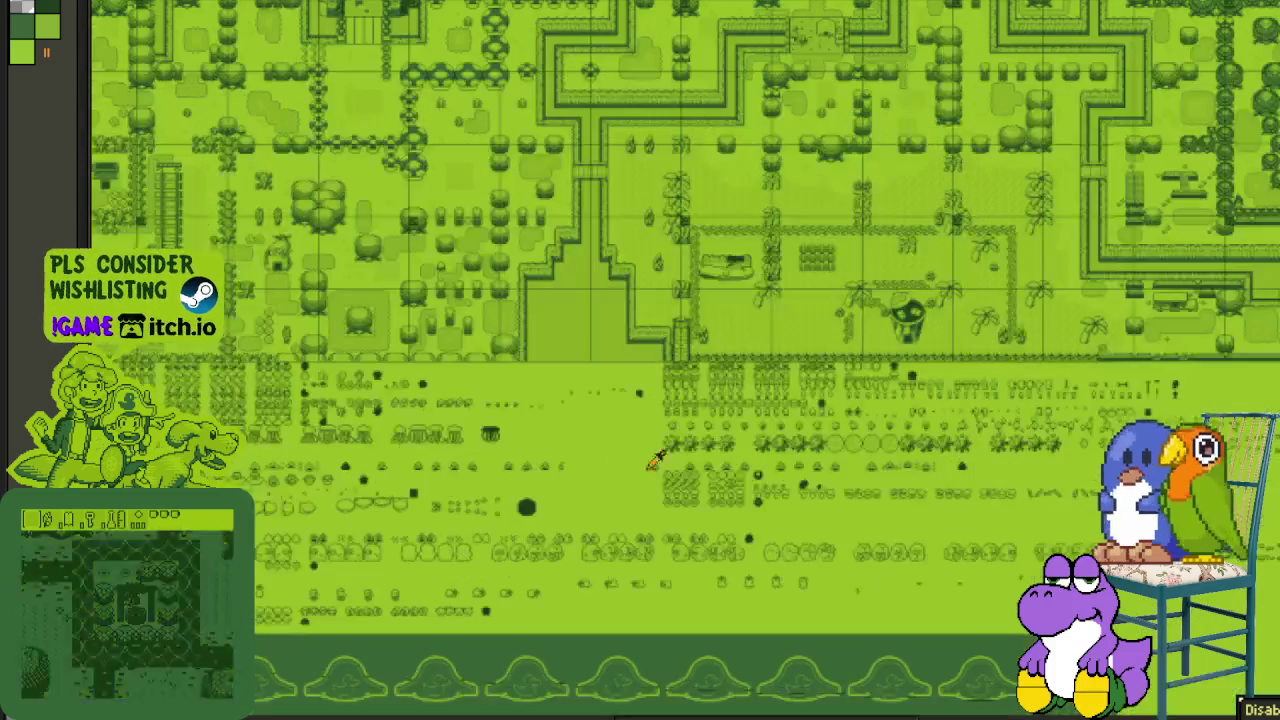
{"action": "scroll", "coordinate": [792, 483], "scroll_direction": "up", "scroll_amount": 1}
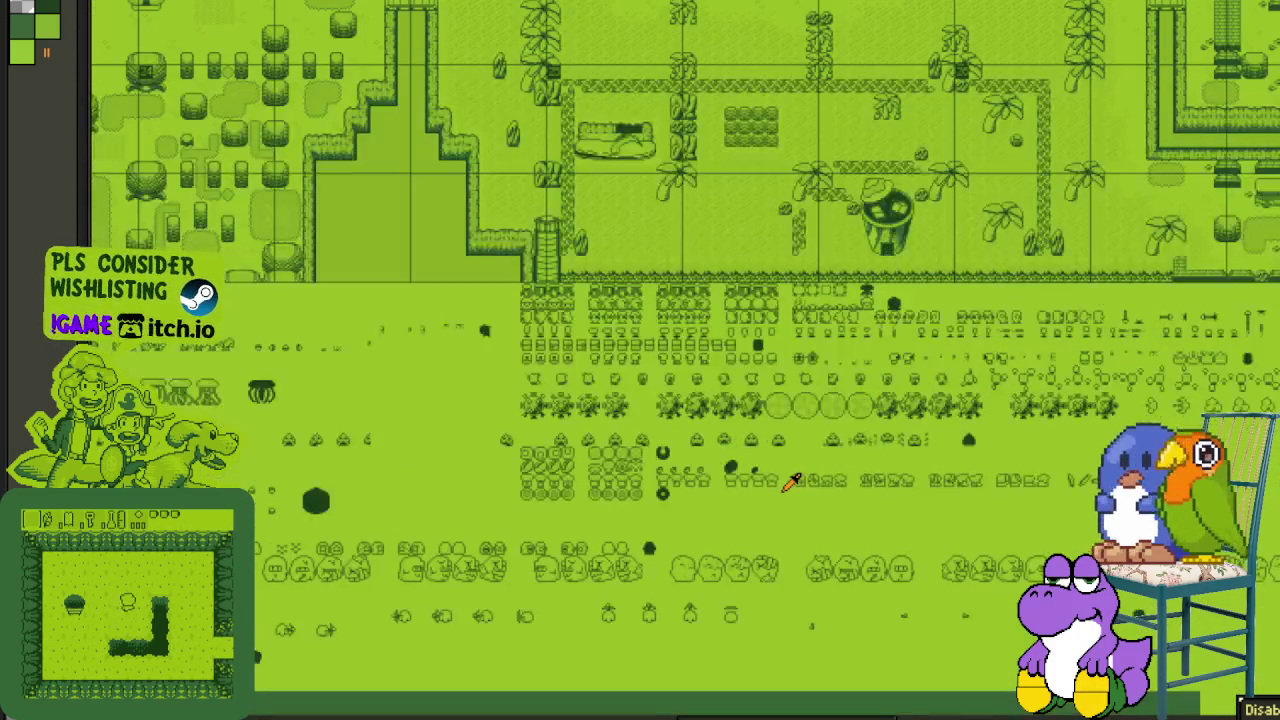
{"action": "left_click_drag", "start_coordinate": [1005, 449], "coordinate": [508, 428]}
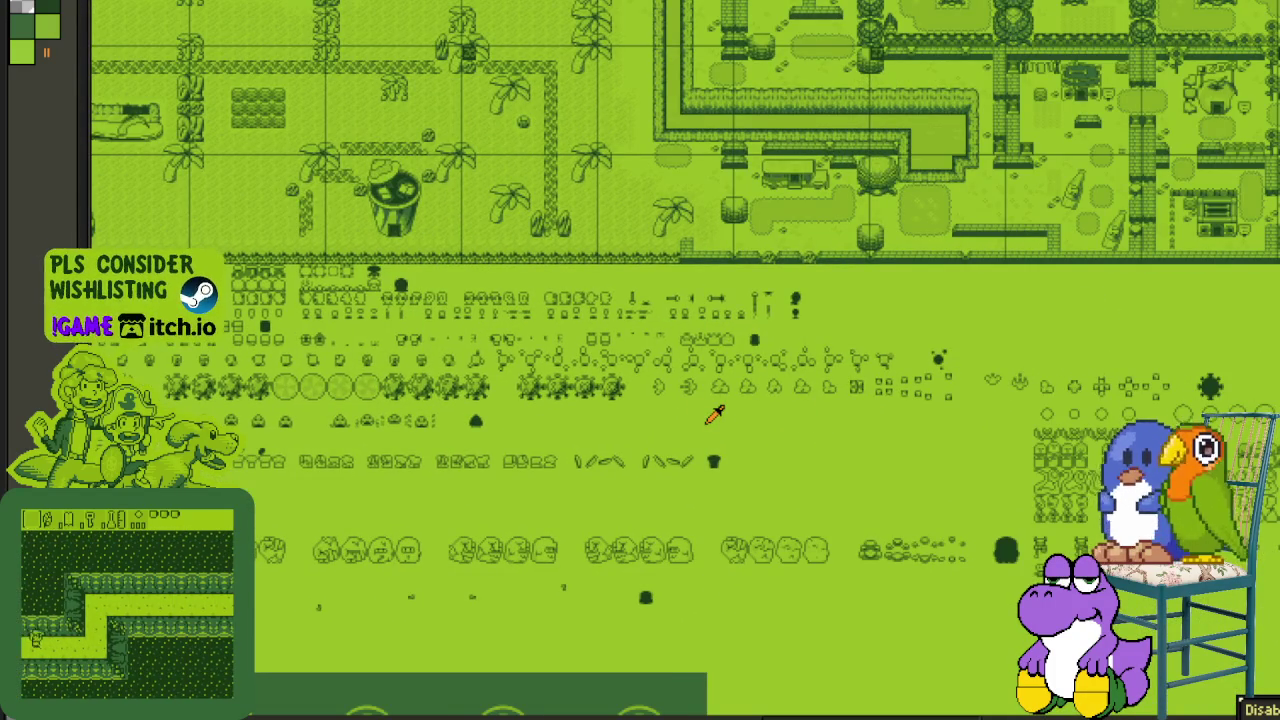
{"action": "scroll", "coordinate": [714, 410], "scroll_direction": "down", "scroll_amount": 1}
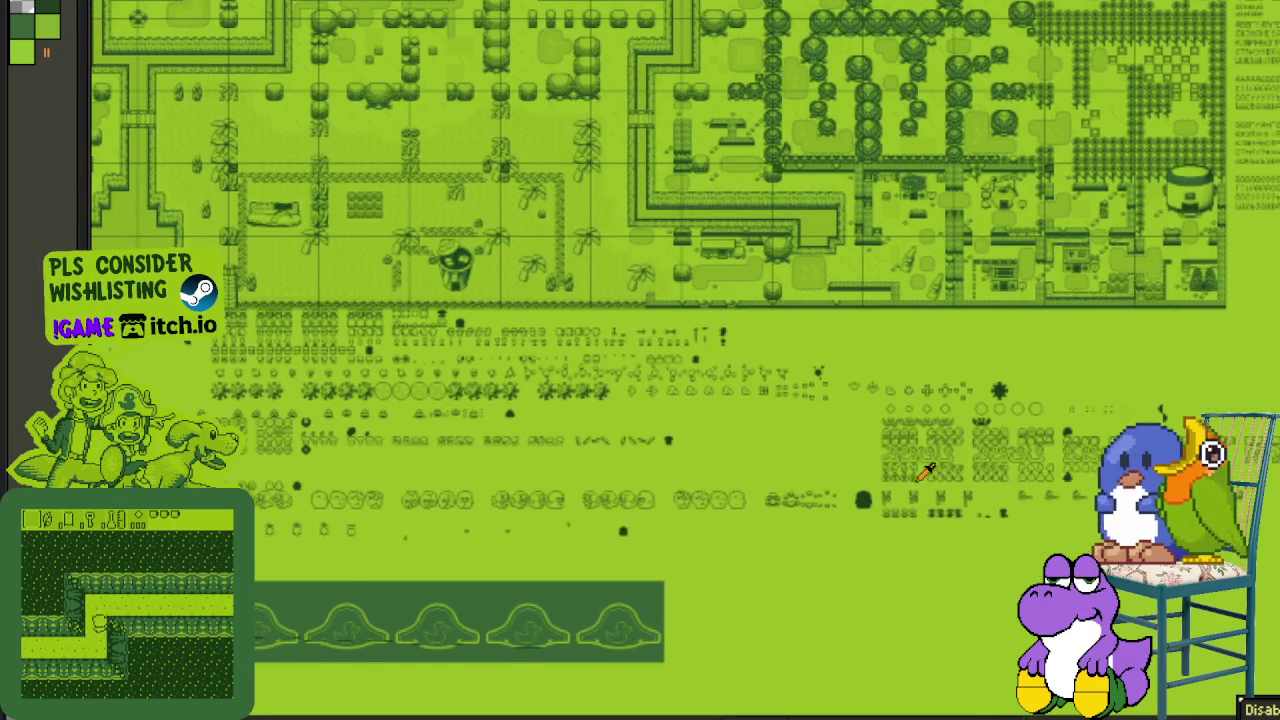
{"action": "left_click_drag", "start_coordinate": [752, 428], "coordinate": [918, 472]}
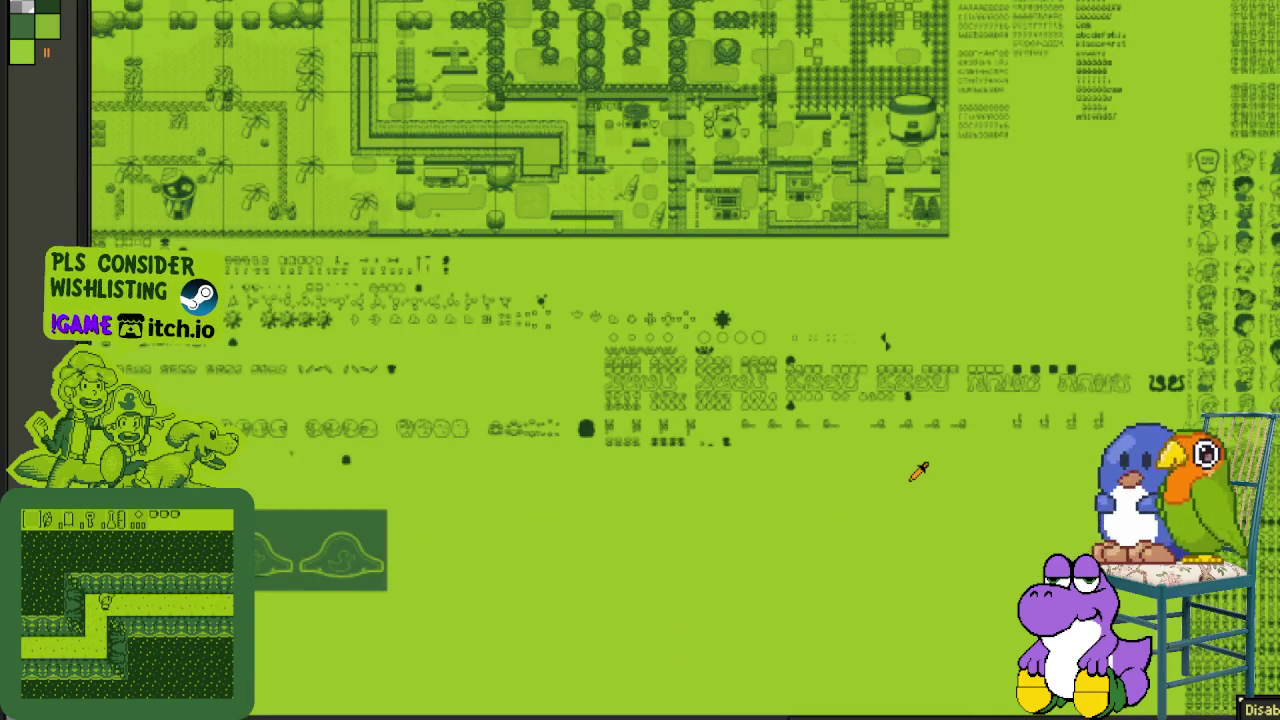
{"action": "scroll", "coordinate": [951, 329], "scroll_direction": "down", "scroll_amount": 3}
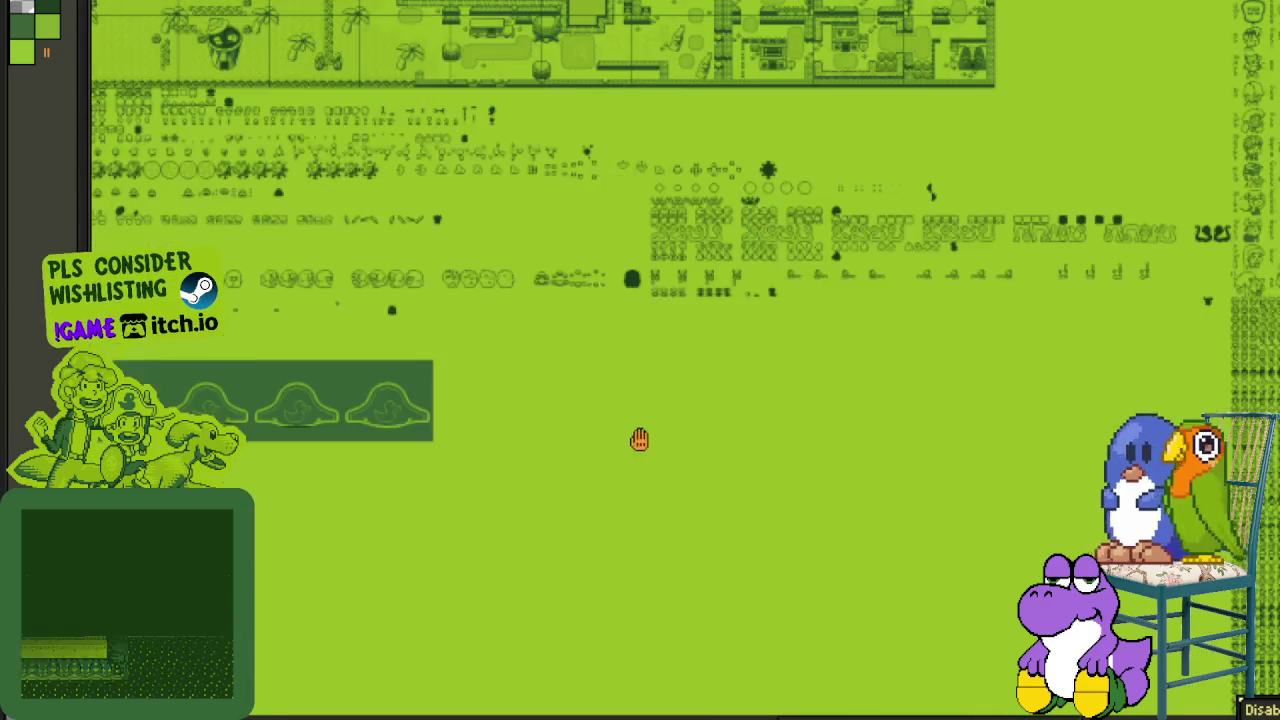
{"action": "left_click_drag", "start_coordinate": [620, 443], "coordinate": [682, 428]}
{"action": "scroll", "coordinate": [480, 409], "scroll_direction": "left", "scroll_amount": 1}
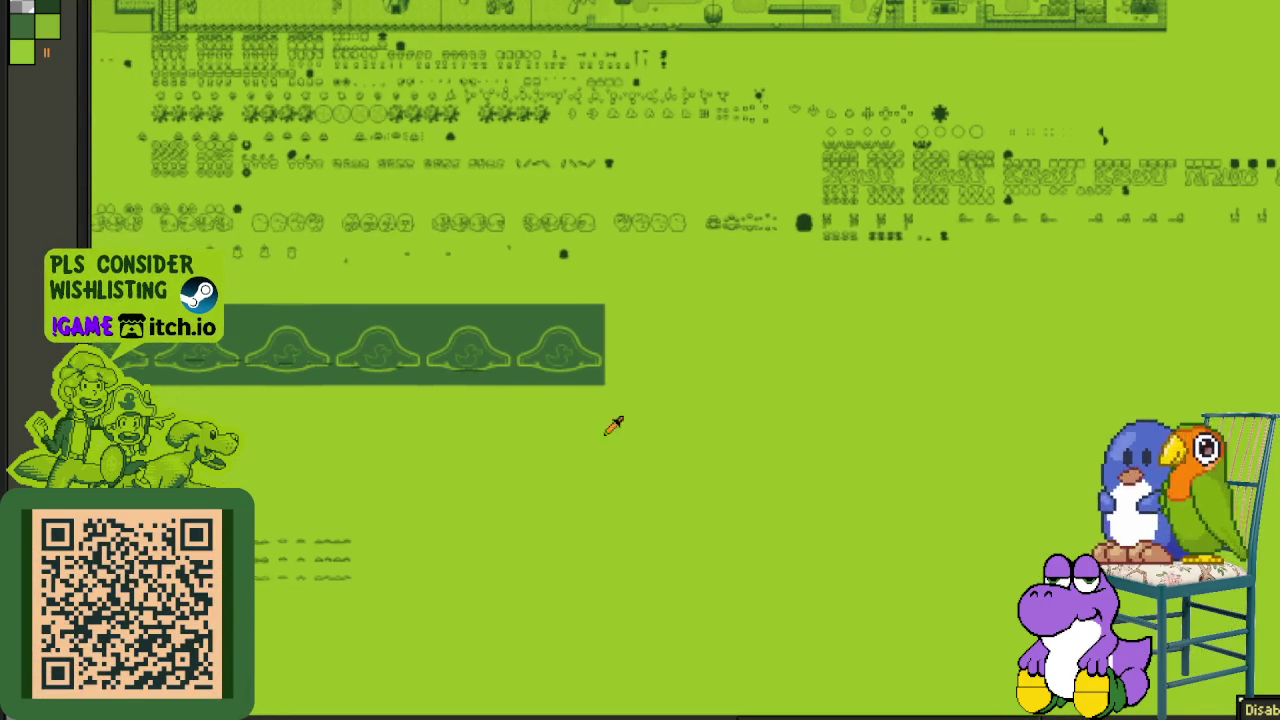
{"action": "scroll", "coordinate": [666, 422], "scroll_direction": "left", "scroll_amount": 3}
{"action": "scroll", "coordinate": [580, 415], "scroll_direction": "right", "scroll_amount": 3}
{"action": "scroll", "coordinate": [750, 426], "scroll_direction": "right", "scroll_amount": 3}
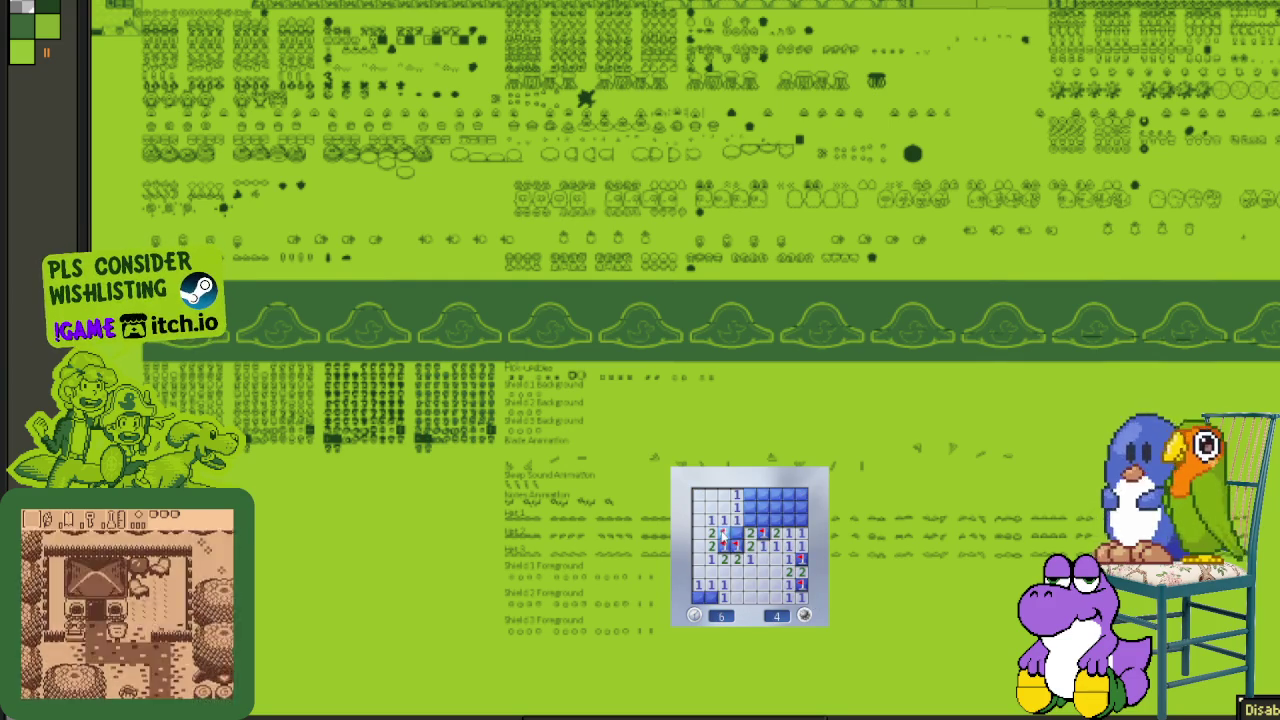
- Flag a suspected mine in the top row of the Minesweeper board
{"action": "right_click", "coordinate": [762, 493]}
- Flag the top-row and top-right mines and clear the bottom-left cells to finish the game
{"action": "right_click", "coordinate": [750, 493]}
{"action": "left_click", "coordinate": [775, 505]}
{"action": "right_click", "coordinate": [786, 520]}
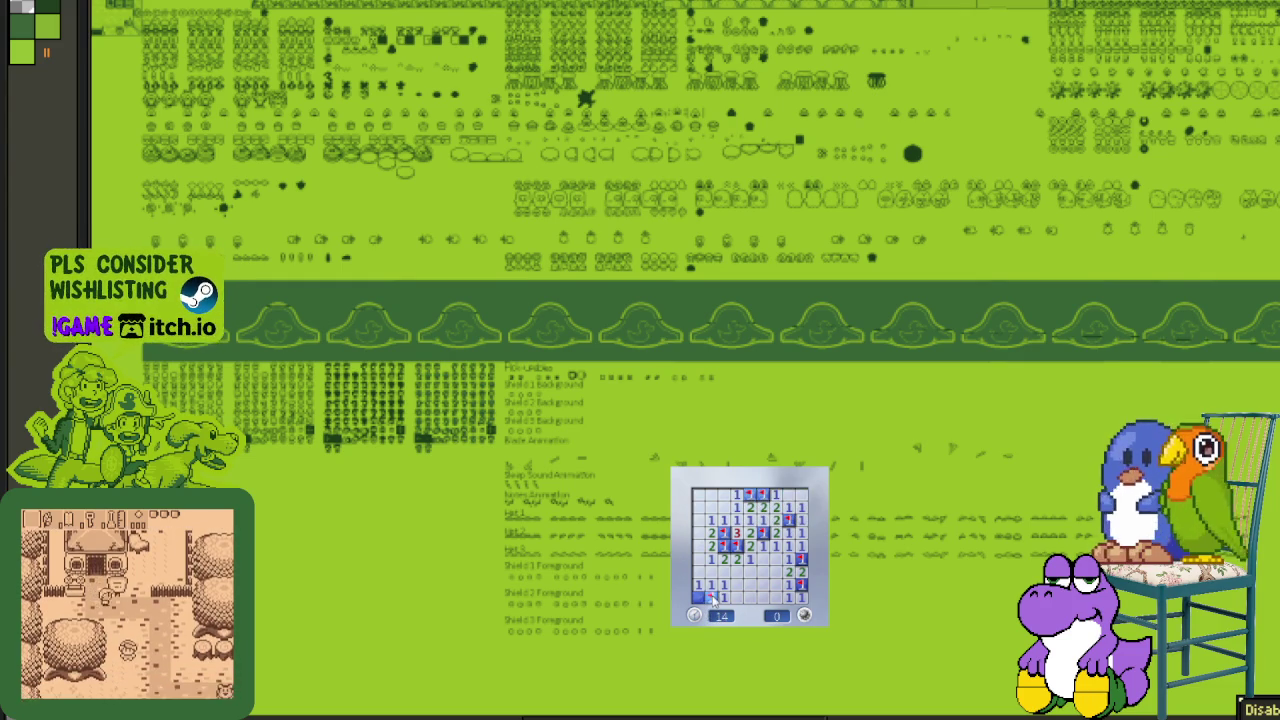
{"action": "left_click", "coordinate": [698, 597]}
{"action": "right_click", "coordinate": [712, 597]}
- Start a new game, flagging mines around and above the first opened area
{"action": "left_click", "coordinate": [766, 565]}
{"action": "right_click", "coordinate": [750, 558]}
{"action": "right_click", "coordinate": [774, 558]}
{"action": "right_click", "coordinate": [762, 545]}
{"action": "left_click", "coordinate": [762, 532]}
{"action": "left_click", "coordinate": [762, 520]}
{"action": "right_click", "coordinate": [788, 520]}
{"action": "right_click", "coordinate": [800, 520]}
{"action": "right_click", "coordinate": [737, 520]}
- Clear the top-left cells and flag the corner mines to finish that board
{"action": "left_click", "coordinate": [745, 496]}
{"action": "right_click", "coordinate": [775, 507]}
{"action": "left_click", "coordinate": [788, 496]}
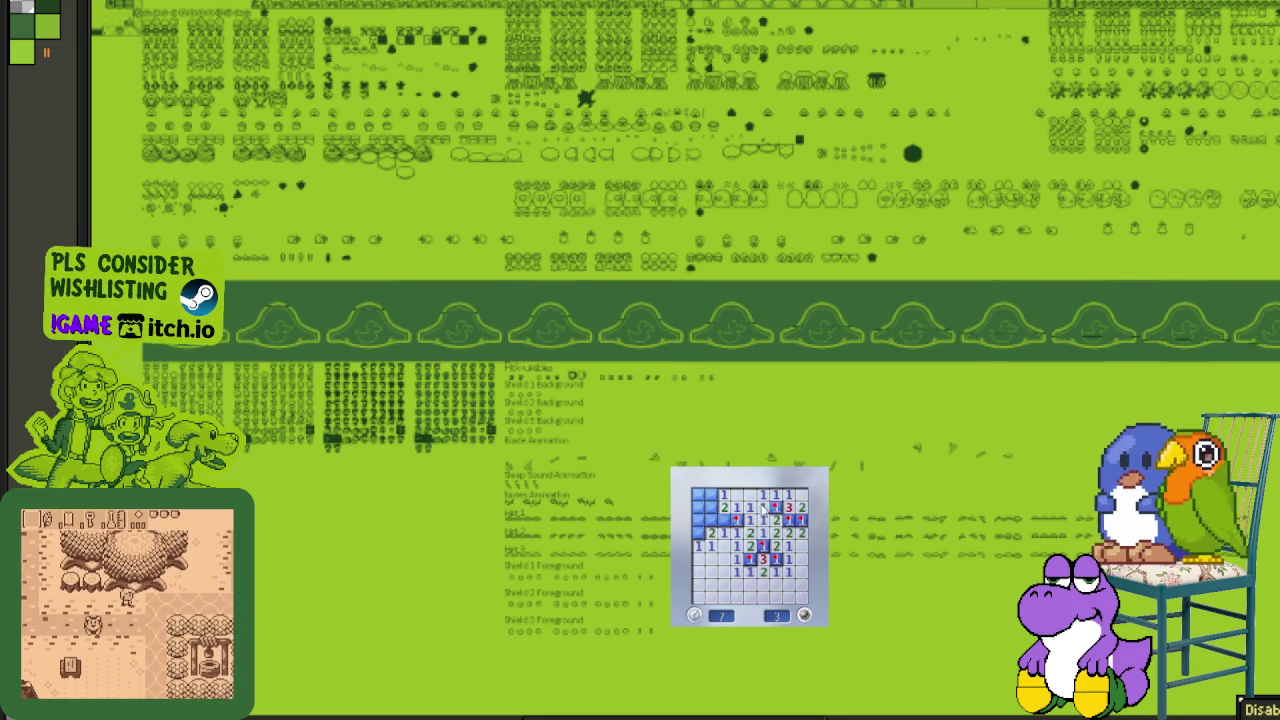
{"action": "left_click", "coordinate": [733, 520]}
{"action": "right_click", "coordinate": [710, 495]}
{"action": "left_click", "coordinate": [710, 507]}
{"action": "right_click", "coordinate": [698, 520]}
{"action": "right_click", "coordinate": [698, 532]}
{"action": "left_click", "coordinate": [698, 507]}
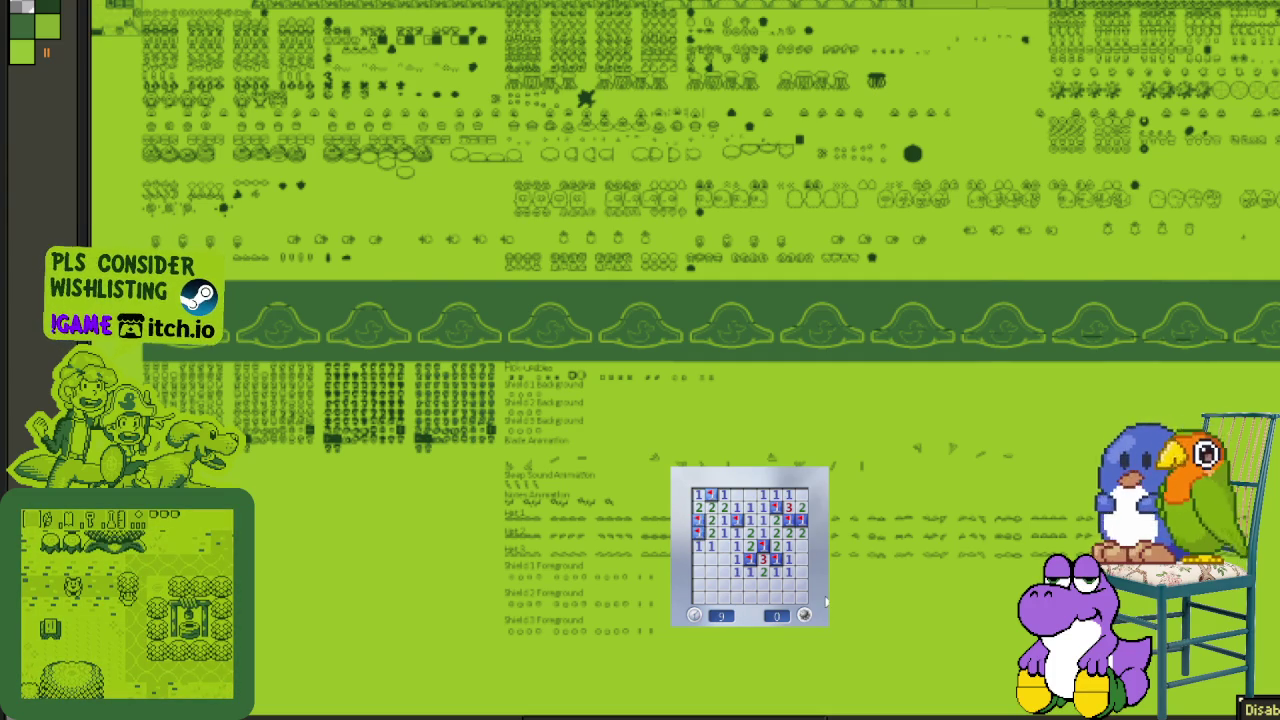
- Start a fresh game with F2, clearing cells and flagging mines in the upper rows and bottom left
{"action": "key", "text": "F2"}
{"action": "left_click", "coordinate": [765, 572]}
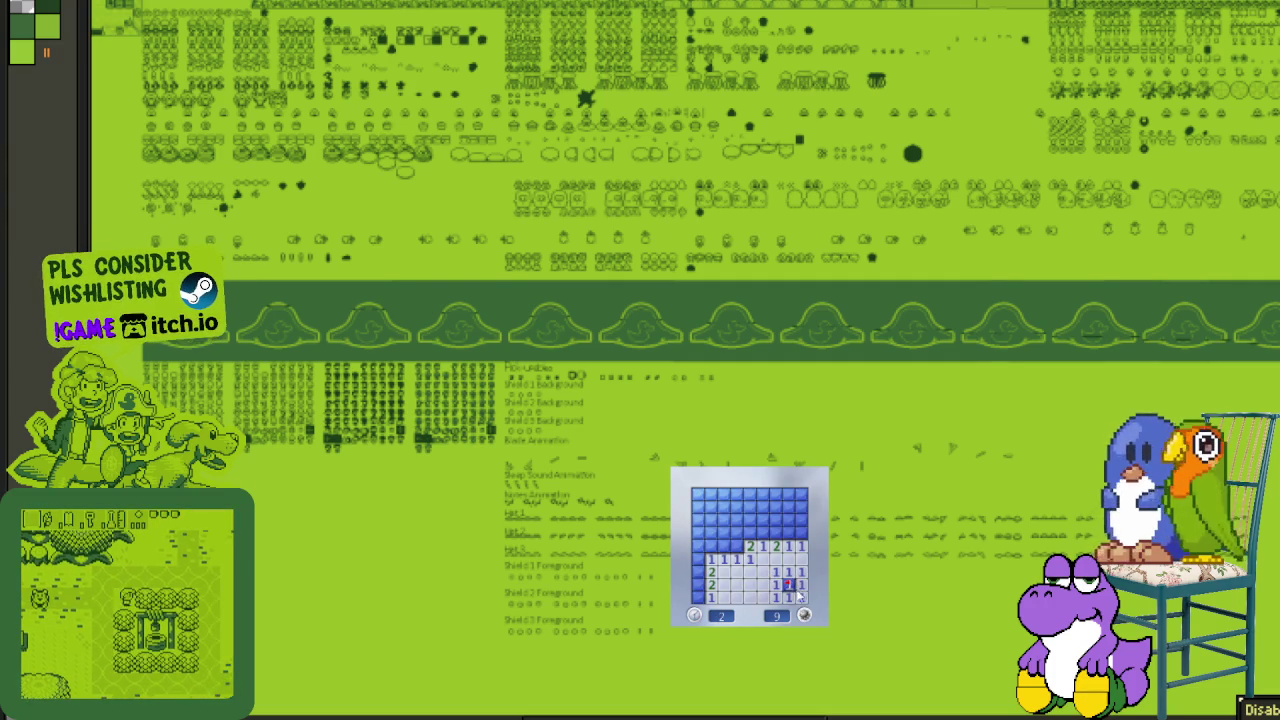
{"action": "right_click", "coordinate": [736, 547]}
{"action": "left_click", "coordinate": [737, 520]}
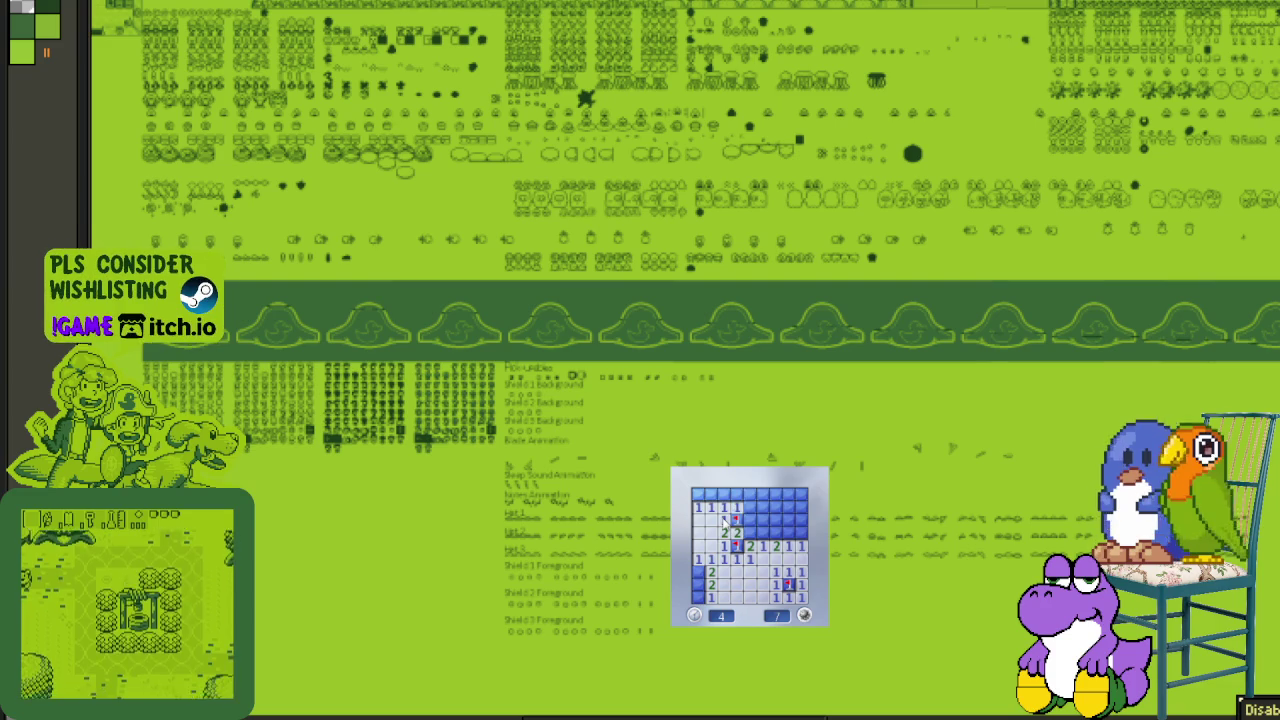
{"action": "left_click", "coordinate": [737, 512]}
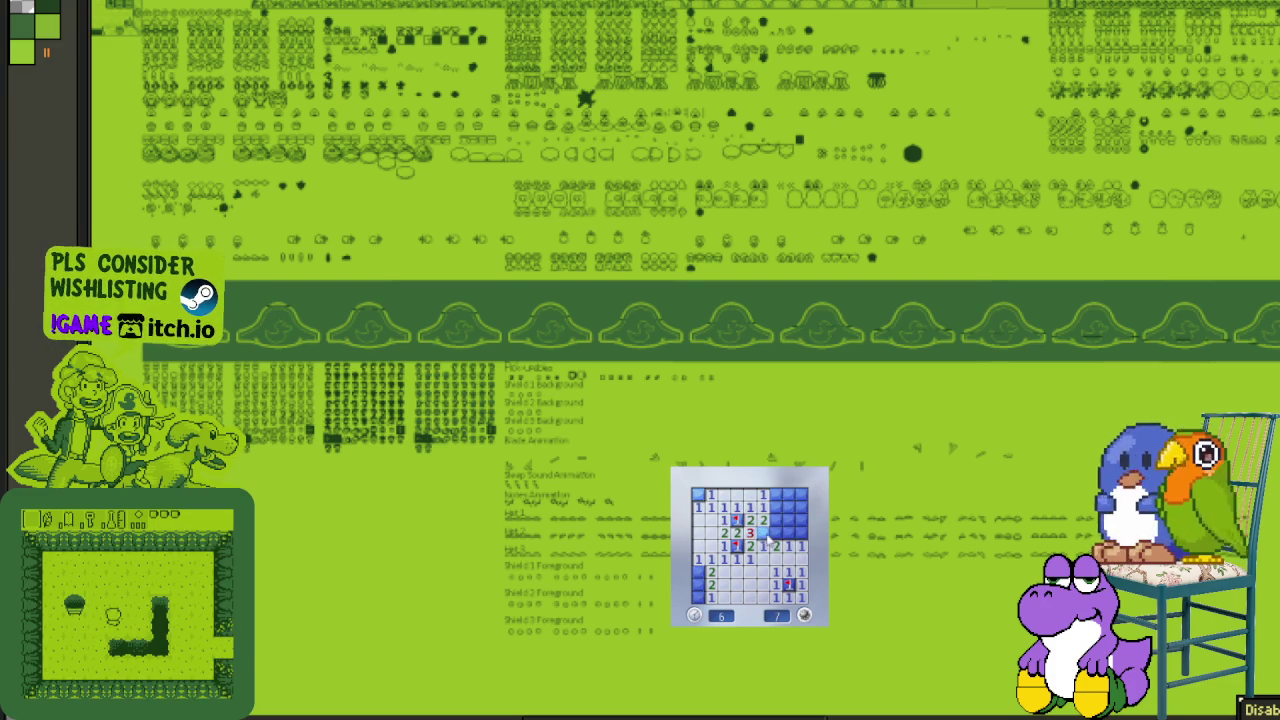
{"action": "right_click", "coordinate": [763, 532]}
{"action": "right_click", "coordinate": [788, 532]}
{"action": "left_click", "coordinate": [788, 520]}
{"action": "right_click", "coordinate": [775, 507]}
{"action": "right_click", "coordinate": [801, 507]}
{"action": "left_click", "coordinate": [788, 494]}
{"action": "right_click", "coordinate": [697, 572]}
{"action": "right_click", "coordinate": [697, 584]}
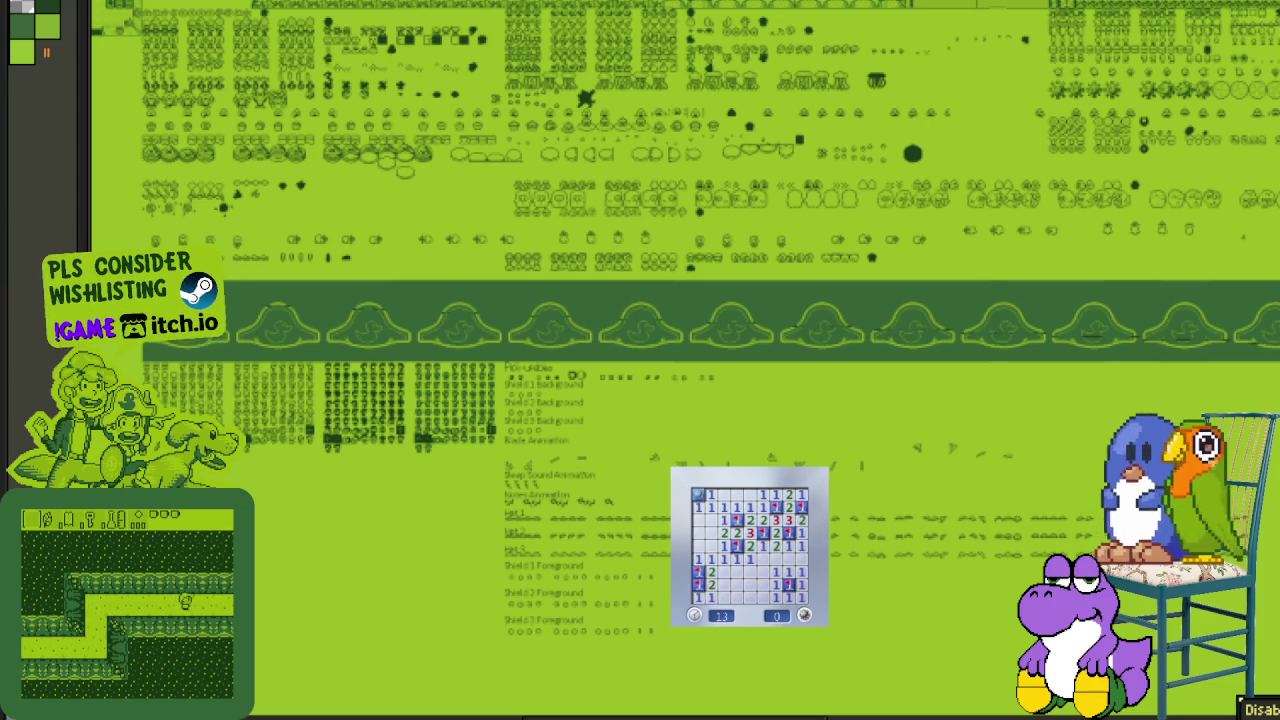
- Start another new game, flagging mines in the third and top rows around the opening
{"action": "left_click", "coordinate": [804, 615]}
{"action": "left_click", "coordinate": [751, 565]}
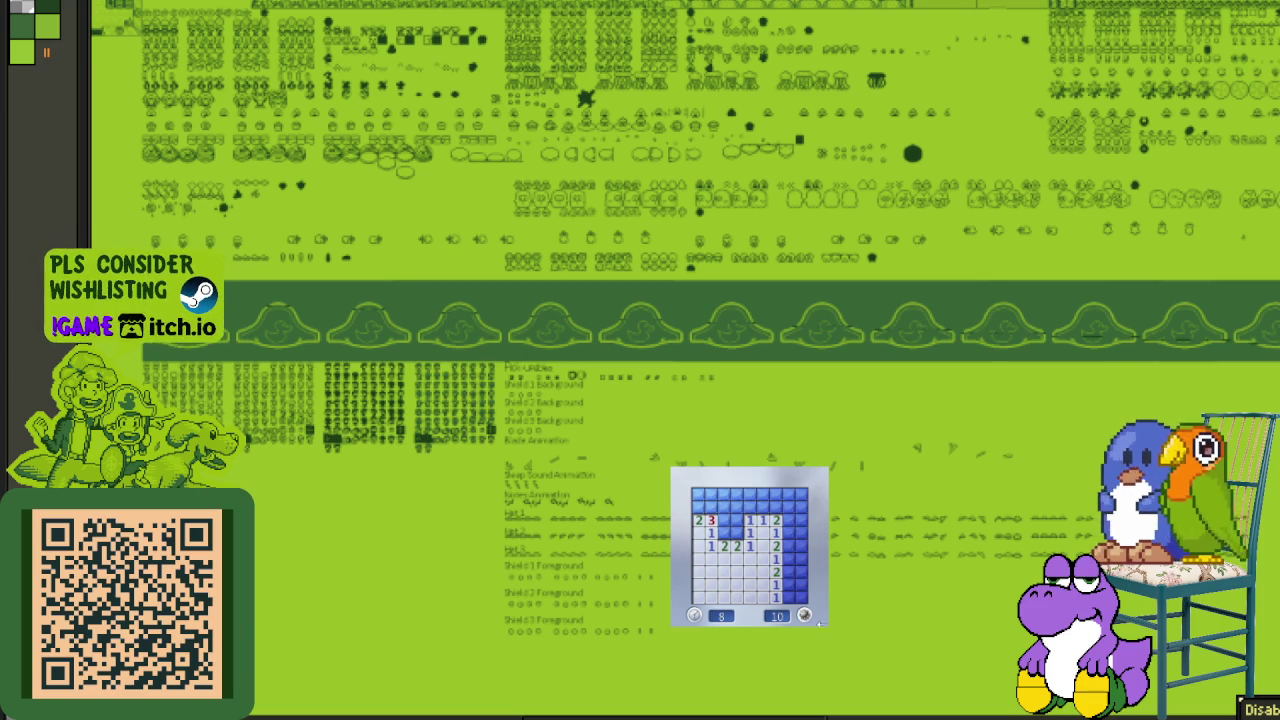
{"action": "right_click", "coordinate": [737, 533]}
{"action": "right_click", "coordinate": [726, 533]}
{"action": "left_click", "coordinate": [737, 520]}
{"action": "right_click", "coordinate": [698, 507]}
{"action": "right_click", "coordinate": [711, 507]}
{"action": "right_click", "coordinate": [775, 507]}
{"action": "middle_click", "coordinate": [762, 507]}
- Clear the right column and top-left cells, flagging the remaining mines, then begin a fresh game
{"action": "left_click", "coordinate": [787, 497]}
{"action": "left_click", "coordinate": [800, 520]}
{"action": "right_click", "coordinate": [787, 533]}
{"action": "right_click", "coordinate": [800, 533]}
{"action": "left_click", "coordinate": [787, 546]}
{"action": "right_click", "coordinate": [787, 559]}
{"action": "left_click", "coordinate": [800, 560]}
{"action": "left_click", "coordinate": [800, 572]}
{"action": "right_click", "coordinate": [788, 586]}
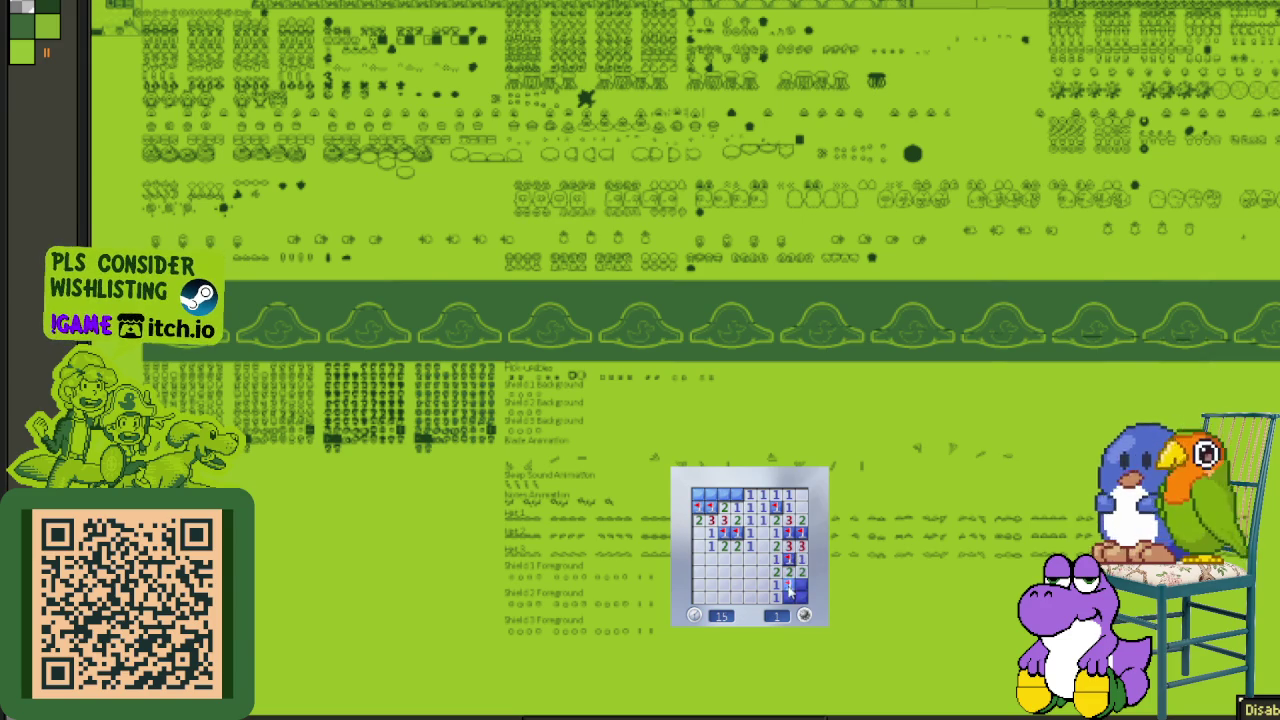
{"action": "right_click", "coordinate": [737, 494]}
{"action": "left_click", "coordinate": [724, 494]}
{"action": "left_click", "coordinate": [711, 494]}
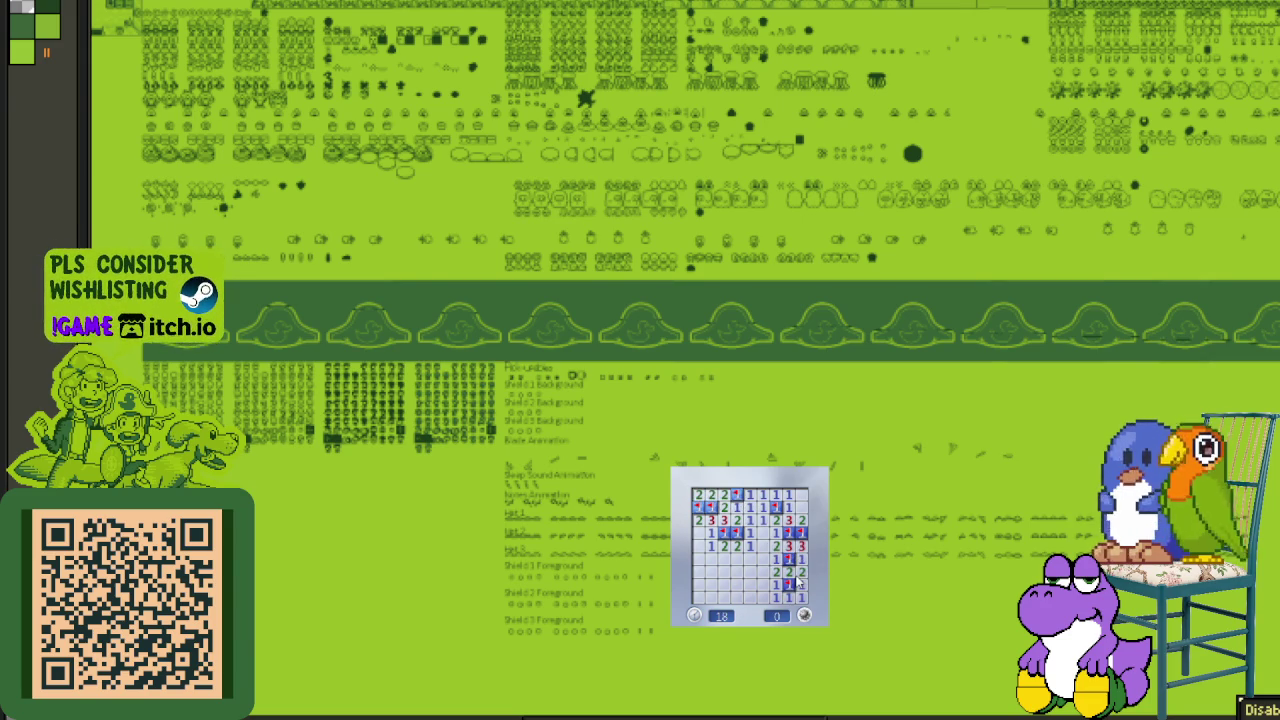
{"action": "left_click", "coordinate": [764, 562]}
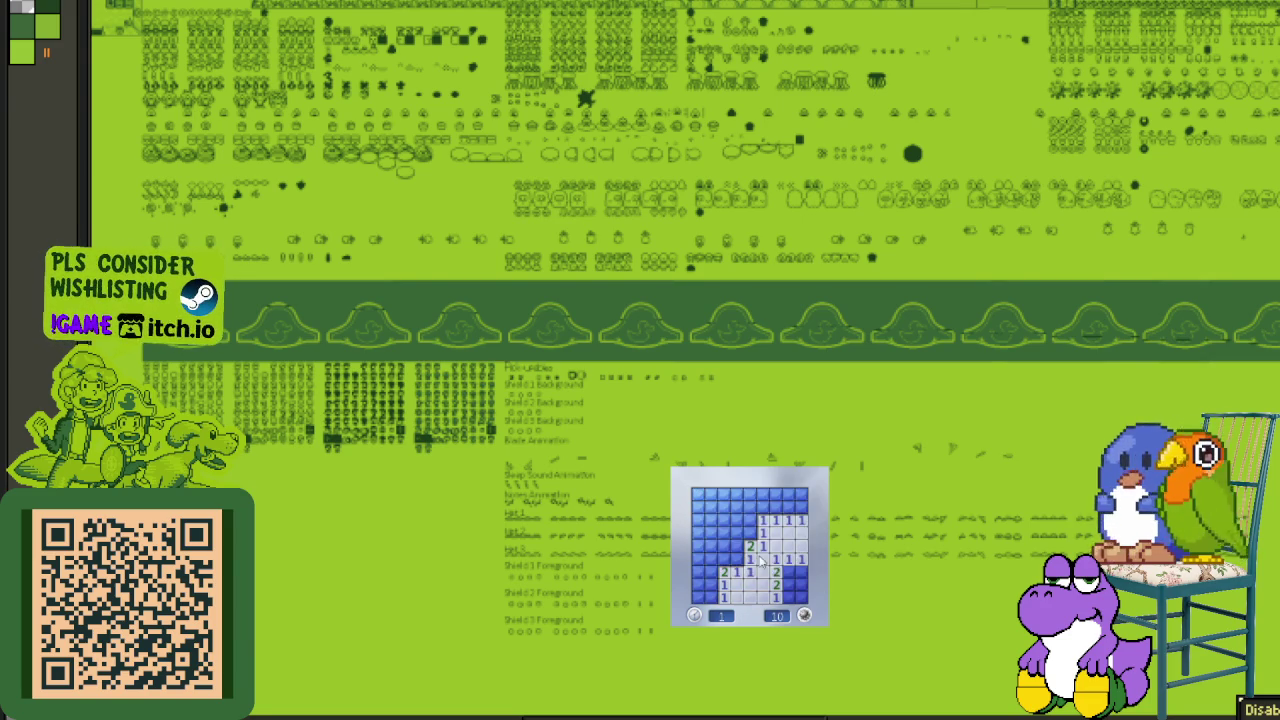
- On the current board, flag mines at the bottom and top-left and open the safe cells around them
{"action": "right_click", "coordinate": [788, 584]}
{"action": "left_click", "coordinate": [789, 597]}
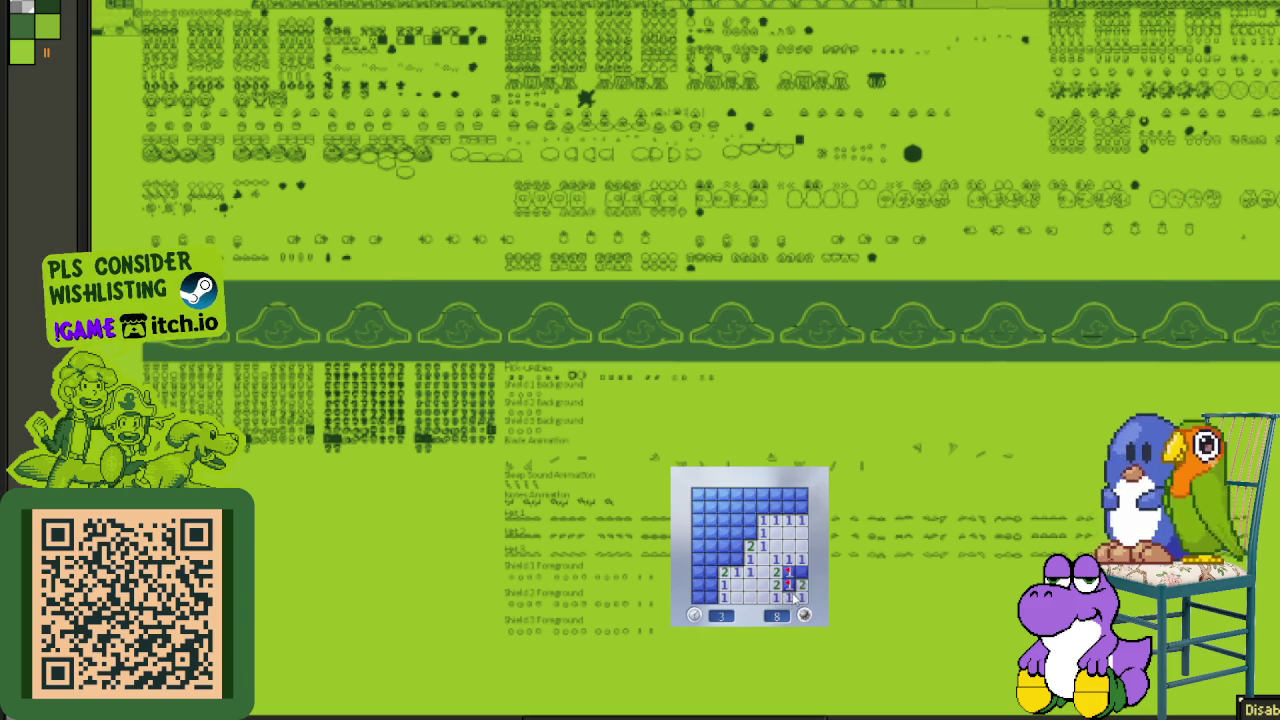
{"action": "right_click", "coordinate": [737, 558]}
{"action": "left_click", "coordinate": [724, 558]}
{"action": "left_click", "coordinate": [737, 546]}
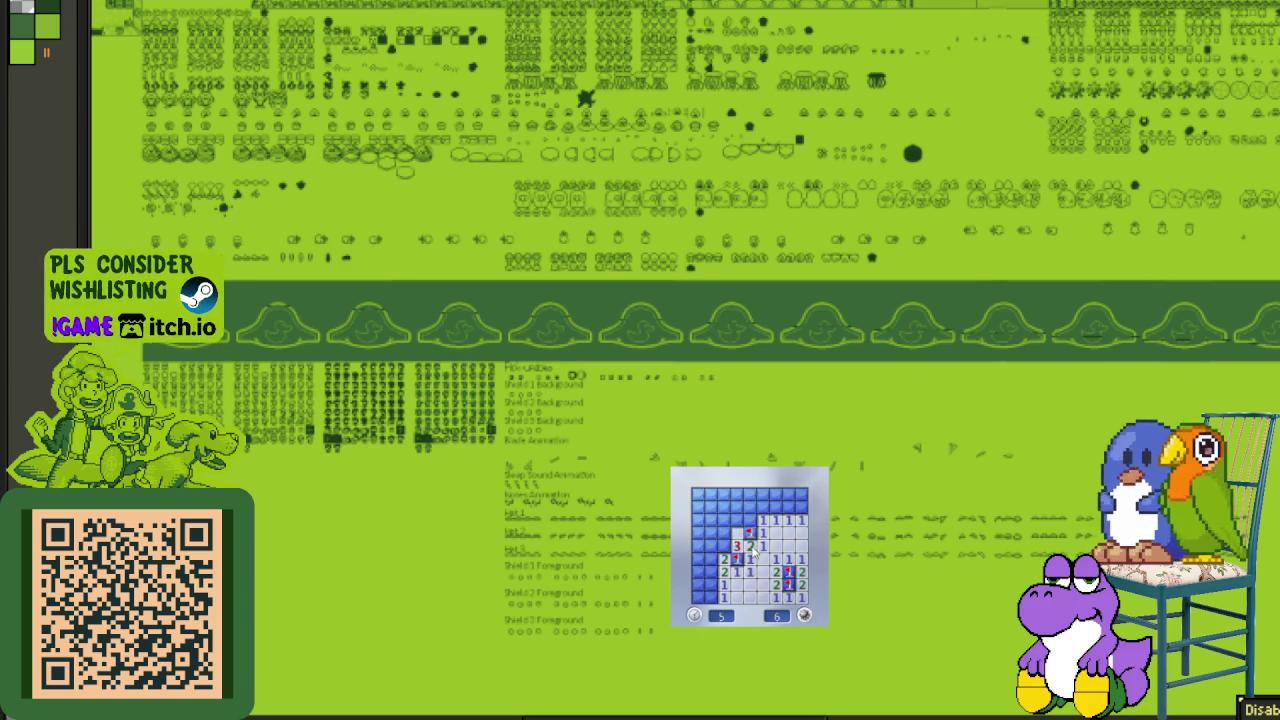
{"action": "left_click", "coordinate": [737, 533]}
{"action": "left_click", "coordinate": [761, 522]}
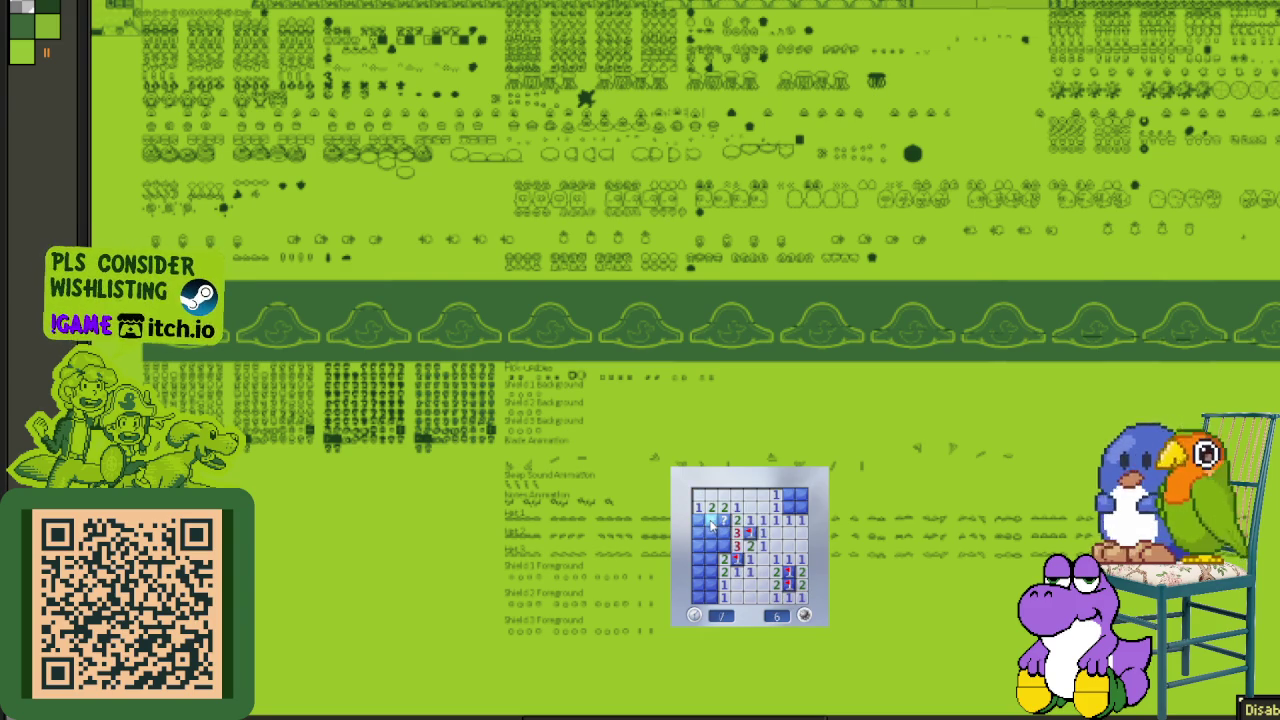
{"action": "right_click", "coordinate": [722, 520]}
{"action": "right_click", "coordinate": [711, 520]}
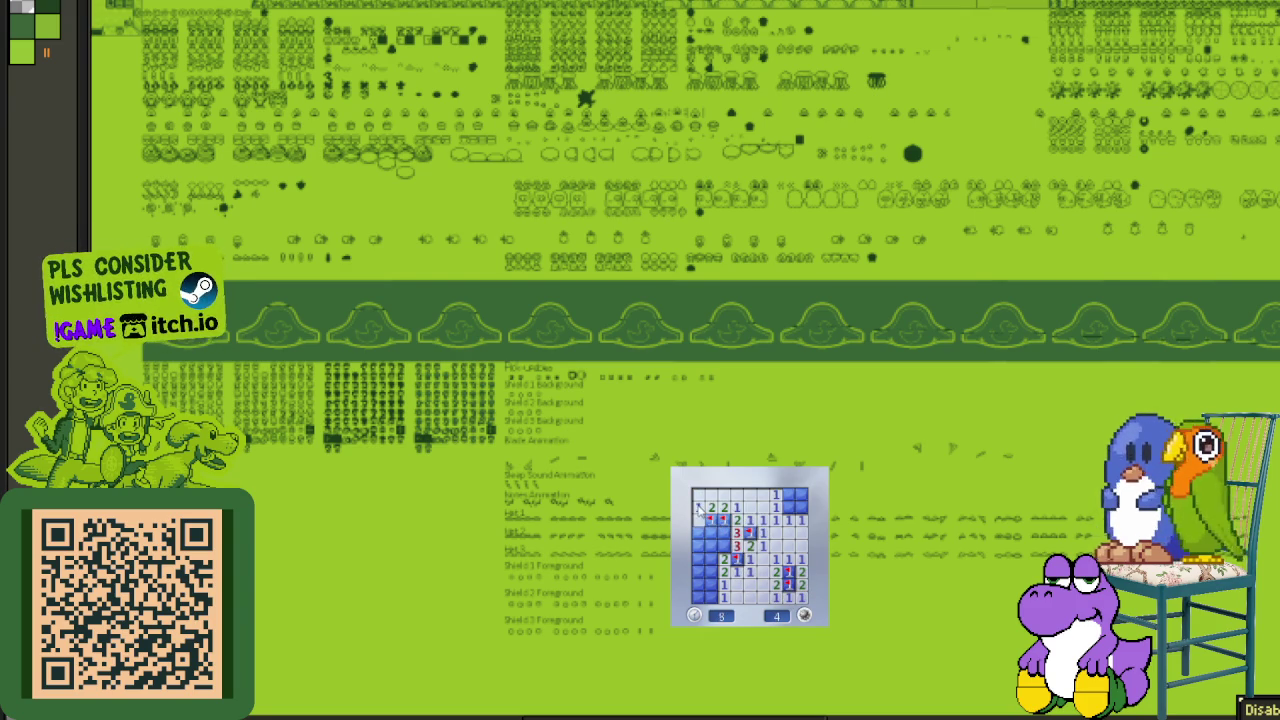
- Clear the left column and top-right corner to finish the first board
{"action": "left_click", "coordinate": [705, 533]}
{"action": "left_click", "coordinate": [705, 558]}
{"action": "right_click", "coordinate": [722, 545]}
{"action": "right_click", "coordinate": [700, 584]}
{"action": "right_click", "coordinate": [711, 584]}
{"action": "left_click", "coordinate": [711, 597]}
{"action": "right_click", "coordinate": [789, 507]}
{"action": "left_click", "coordinate": [801, 507]}
{"action": "left_click", "coordinate": [789, 494]}
{"action": "left_click", "coordinate": [801, 494]}
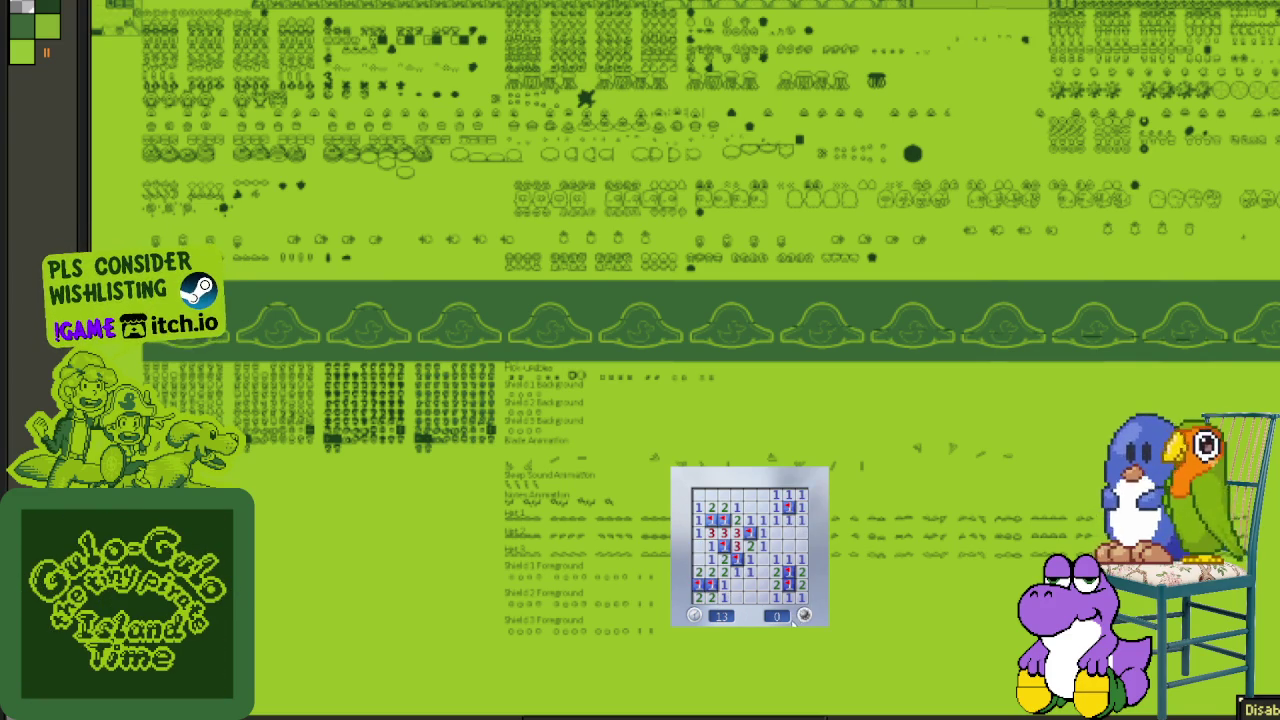
- Start a second board and flag mines around the opened area, left column and top row
{"action": "left_click", "coordinate": [803, 615]}
{"action": "left_click", "coordinate": [789, 597]}
{"action": "right_click", "coordinate": [762, 597]}
{"action": "right_click", "coordinate": [722, 570]}
{"action": "right_click", "coordinate": [775, 545]}
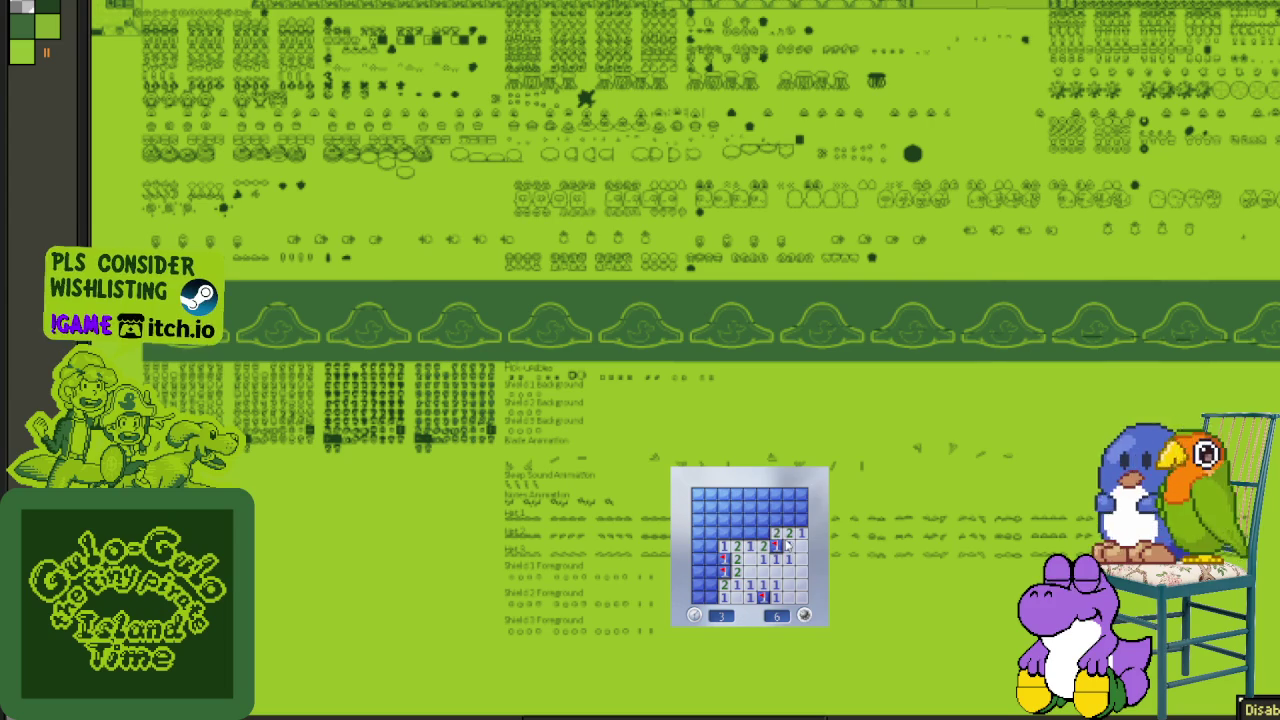
{"action": "left_click", "coordinate": [750, 534]}
{"action": "left_click", "coordinate": [763, 535]}
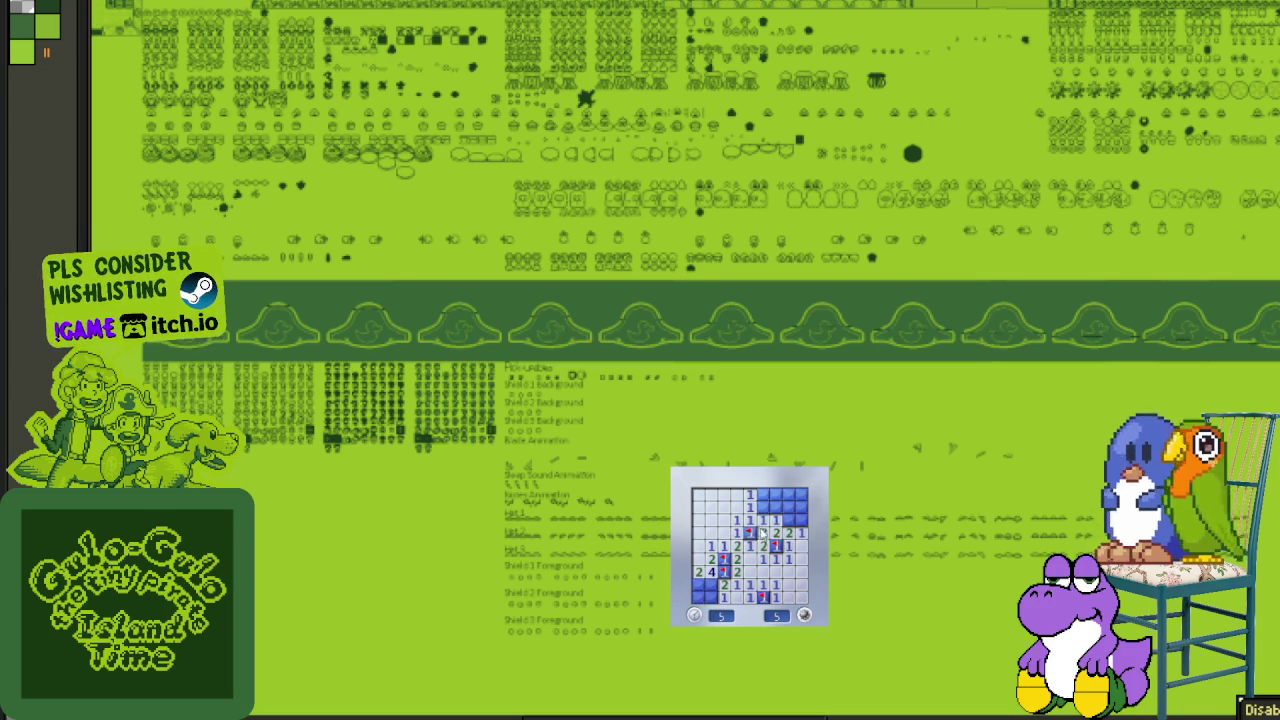
{"action": "right_click", "coordinate": [763, 494]}
{"action": "left_click", "coordinate": [776, 507]}
{"action": "right_click", "coordinate": [789, 519]}
{"action": "right_click", "coordinate": [710, 583]}
{"action": "right_click", "coordinate": [697, 583]}
- Start a third board, open the lower left, and flag suspected mines on both sides
{"action": "left_click", "coordinate": [712, 597]}
{"action": "left_click", "coordinate": [722, 594]}
{"action": "right_click", "coordinate": [722, 584]}
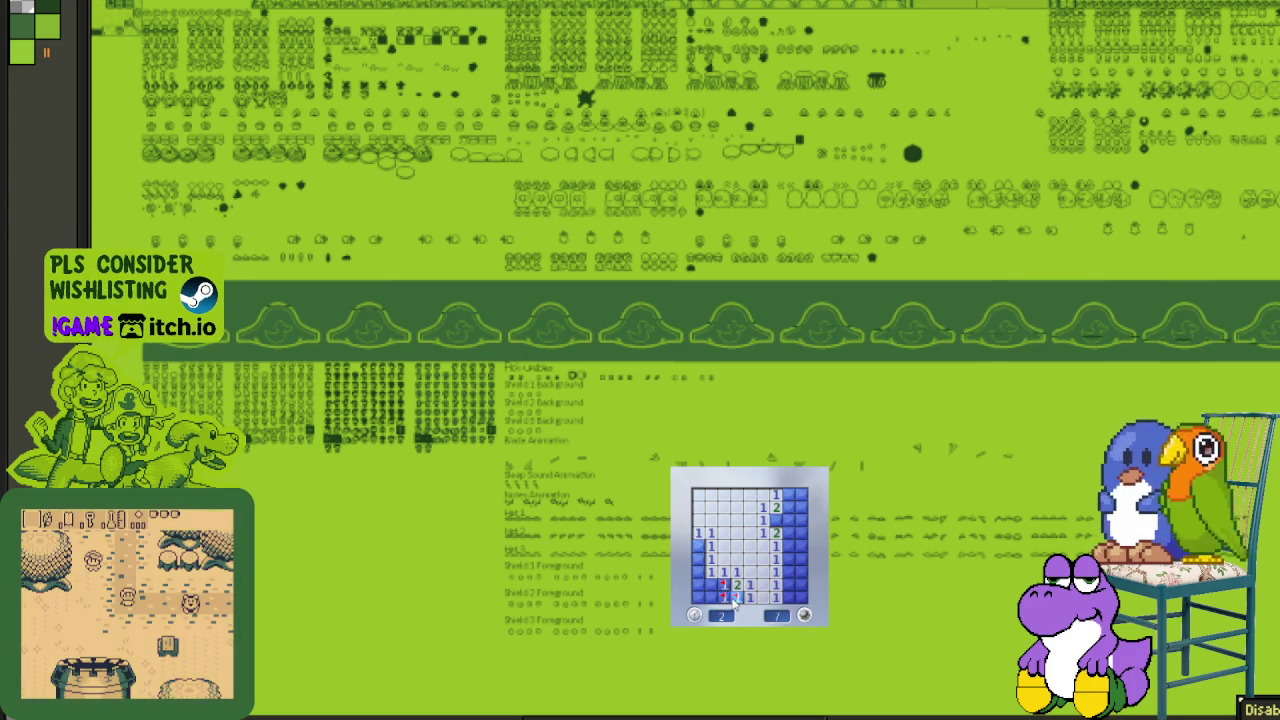
{"action": "left_click", "coordinate": [736, 597]}
{"action": "left_click", "coordinate": [725, 597]}
{"action": "right_click", "coordinate": [736, 597]}
{"action": "right_click", "coordinate": [698, 545]}
{"action": "right_click", "coordinate": [775, 520]}
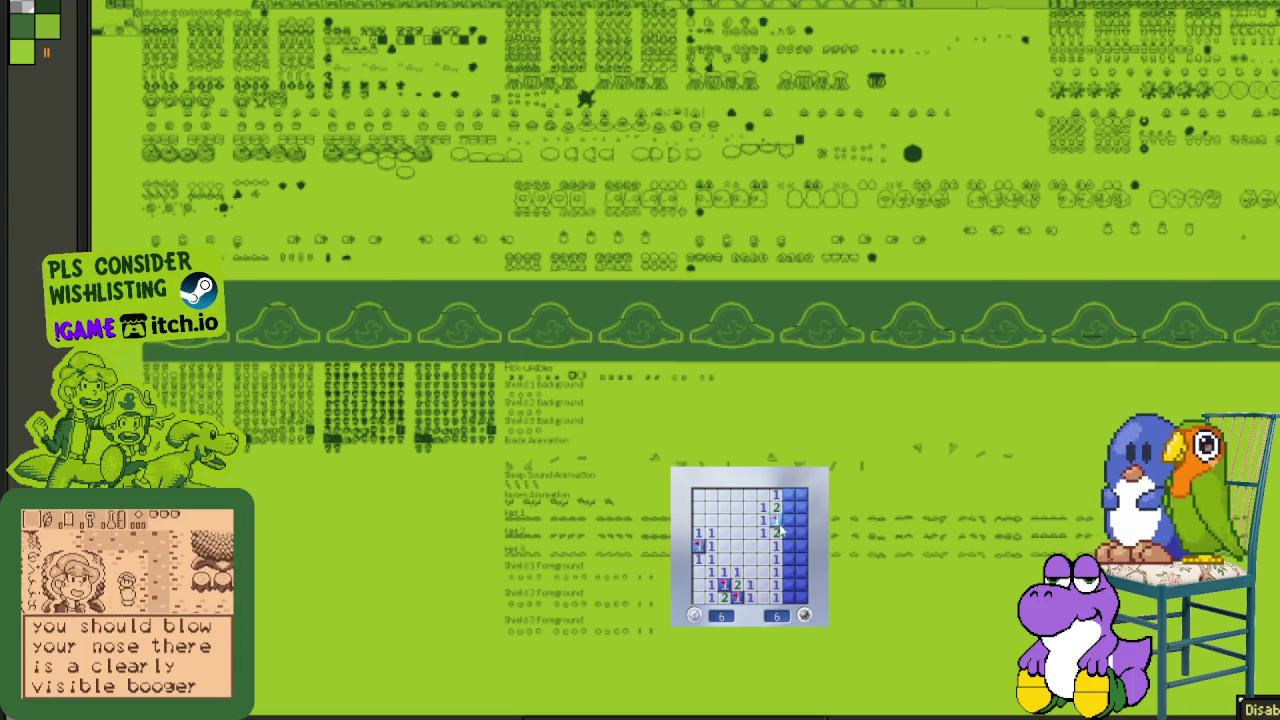
- Finish the third board by flagging the right-column mines and the final two at lower right
{"action": "left_click", "coordinate": [789, 520]}
{"action": "right_click", "coordinate": [789, 494]}
{"action": "right_click", "coordinate": [801, 494]}
{"action": "right_click", "coordinate": [789, 545]}
{"action": "right_click", "coordinate": [801, 545]}
{"action": "left_click", "coordinate": [789, 571]}
{"action": "right_click", "coordinate": [789, 583]}
{"action": "right_click", "coordinate": [801, 597]}
- Start a new board with F2 and flag the top-row mines near the centre
{"action": "key", "text": "F2"}
{"action": "left_click", "coordinate": [760, 560]}
{"action": "right_click", "coordinate": [762, 533]}
{"action": "left_click", "coordinate": [763, 520]}
{"action": "right_click", "coordinate": [736, 494]}
{"action": "right_click", "coordinate": [776, 494]}
{"action": "right_click", "coordinate": [775, 494]}
{"action": "left_click", "coordinate": [749, 494]}
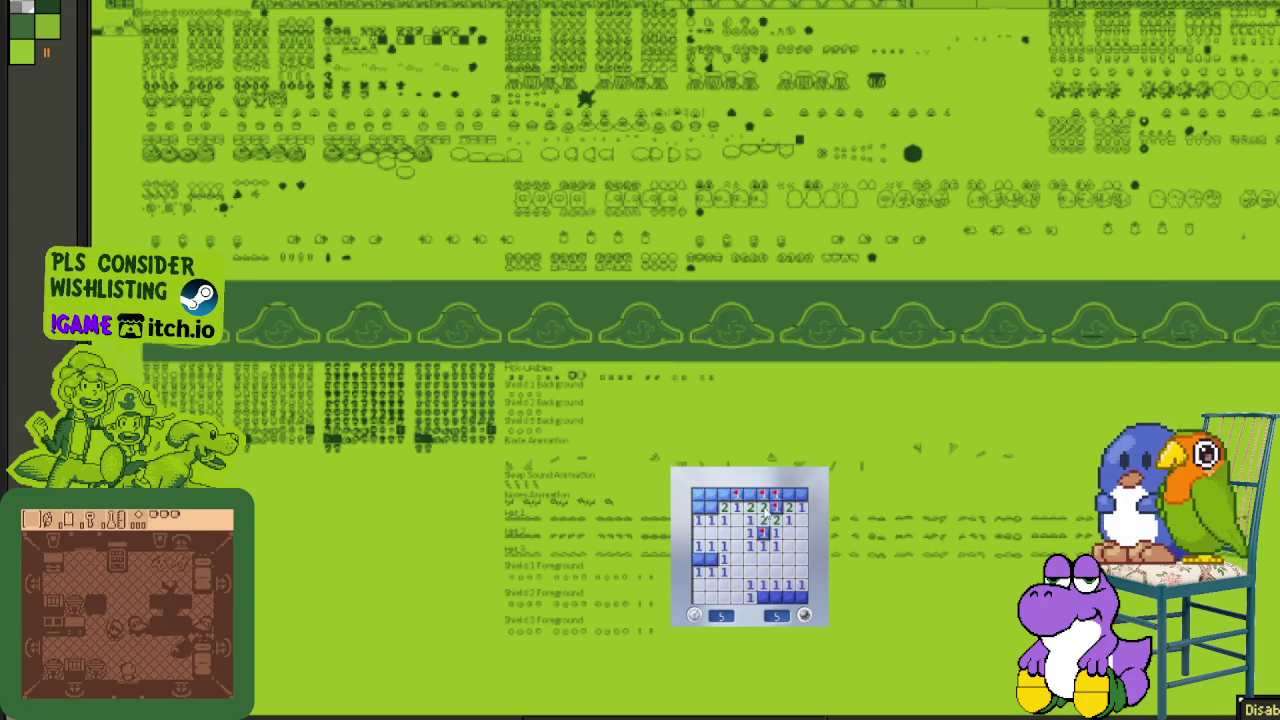
{"action": "right_click", "coordinate": [771, 508]}
- Finish that board by revealing the top row, flagging left-side mines and opening the last bottom cells
{"action": "left_click", "coordinate": [776, 494]}
{"action": "left_click", "coordinate": [801, 494]}
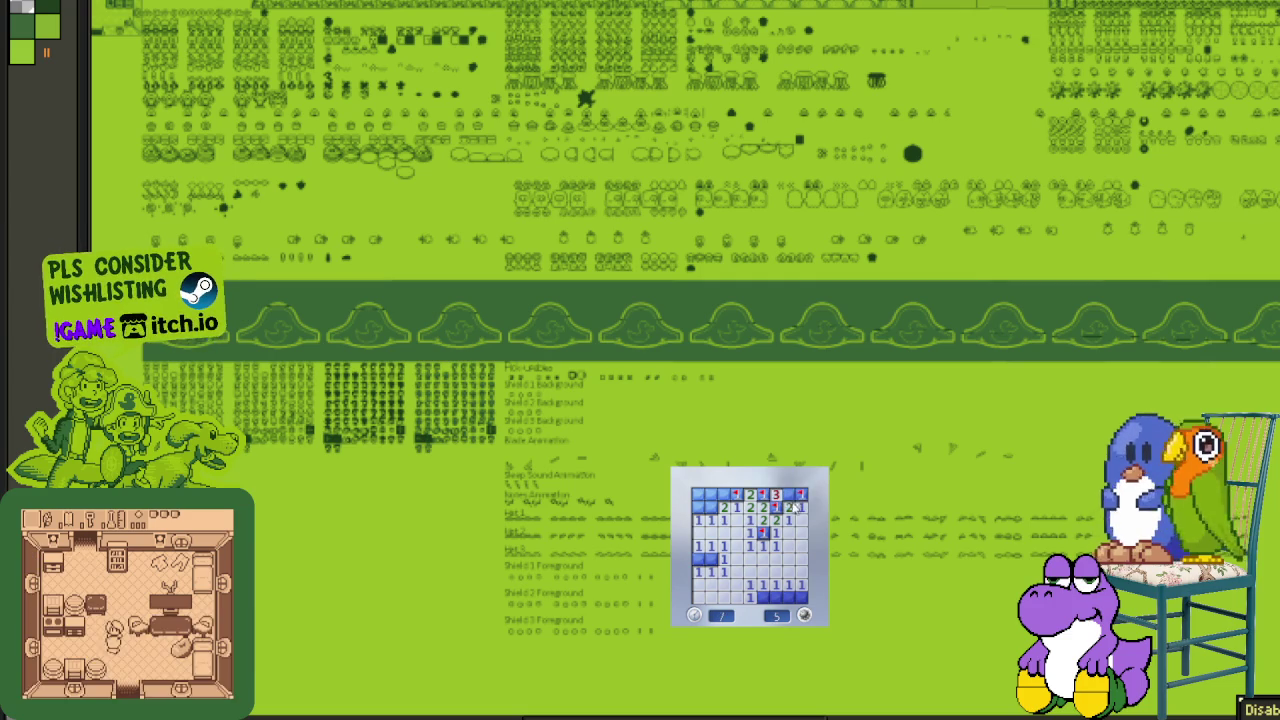
{"action": "right_click", "coordinate": [789, 494]}
{"action": "left_click", "coordinate": [722, 494]}
{"action": "left_click", "coordinate": [710, 494]}
{"action": "right_click", "coordinate": [711, 508]}
{"action": "right_click", "coordinate": [711, 558]}
{"action": "left_click", "coordinate": [774, 596]}
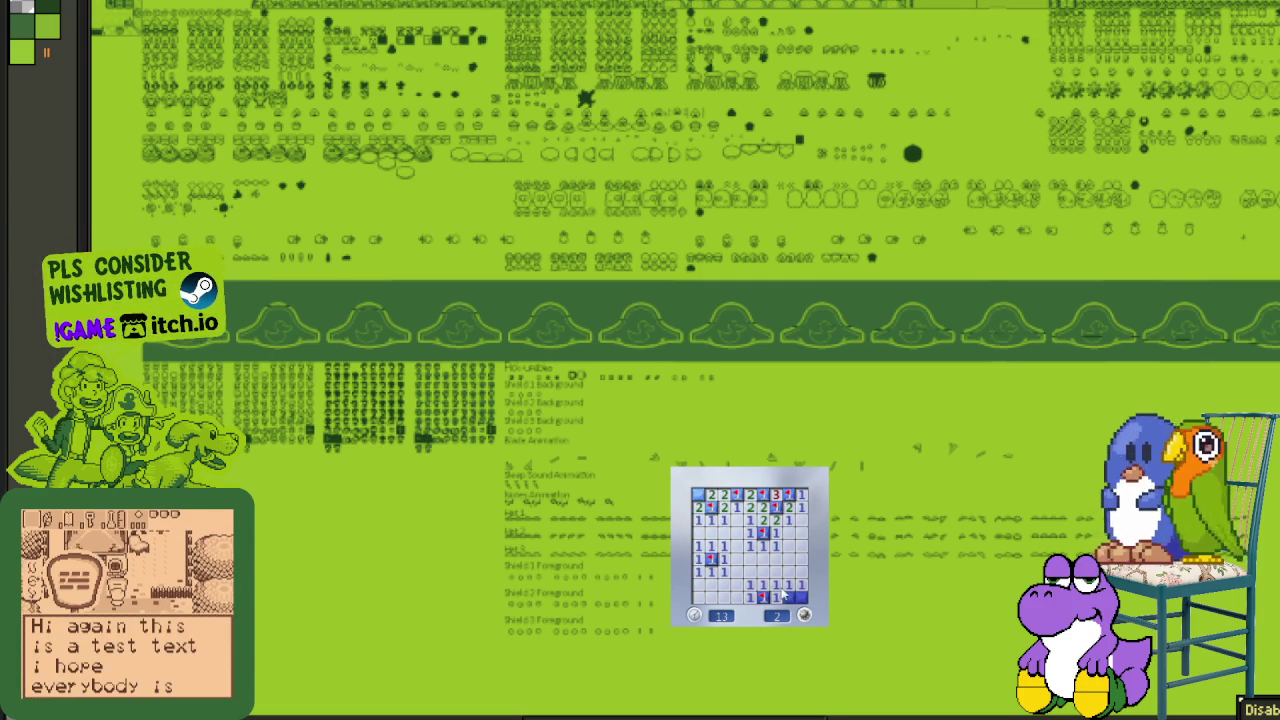
{"action": "left_click", "coordinate": [797, 597]}
- Begin another board, open a column of cells upward and flag the upper-left mines
{"action": "left_click", "coordinate": [785, 594]}
{"action": "left_click", "coordinate": [769, 551]}
{"action": "right_click", "coordinate": [785, 558]}
{"action": "left_click", "coordinate": [800, 562]}
{"action": "right_click", "coordinate": [762, 533]}
{"action": "right_click", "coordinate": [737, 533]}
- Clear the upper-left area and the bottom row to complete that board
{"action": "left_click", "coordinate": [725, 521]}
{"action": "left_click", "coordinate": [737, 500]}
{"action": "right_click", "coordinate": [749, 520]}
{"action": "left_click", "coordinate": [749, 508]}
{"action": "right_click", "coordinate": [749, 494]}
{"action": "right_click", "coordinate": [698, 520]}
{"action": "left_click", "coordinate": [711, 585]}
{"action": "left_click", "coordinate": [737, 596]}
- Play a short board: open the middle and flag two second-row mines
{"action": "left_click", "coordinate": [724, 567]}
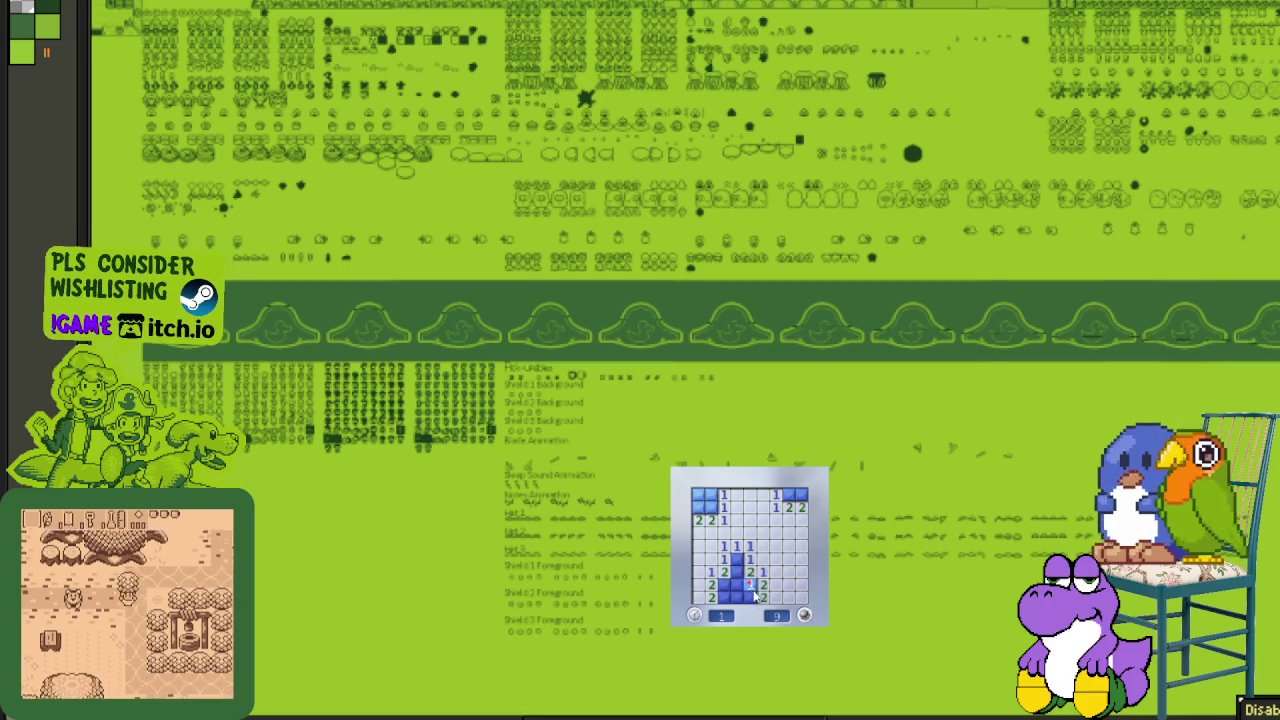
{"action": "left_click", "coordinate": [737, 572]}
{"action": "left_click", "coordinate": [737, 584]}
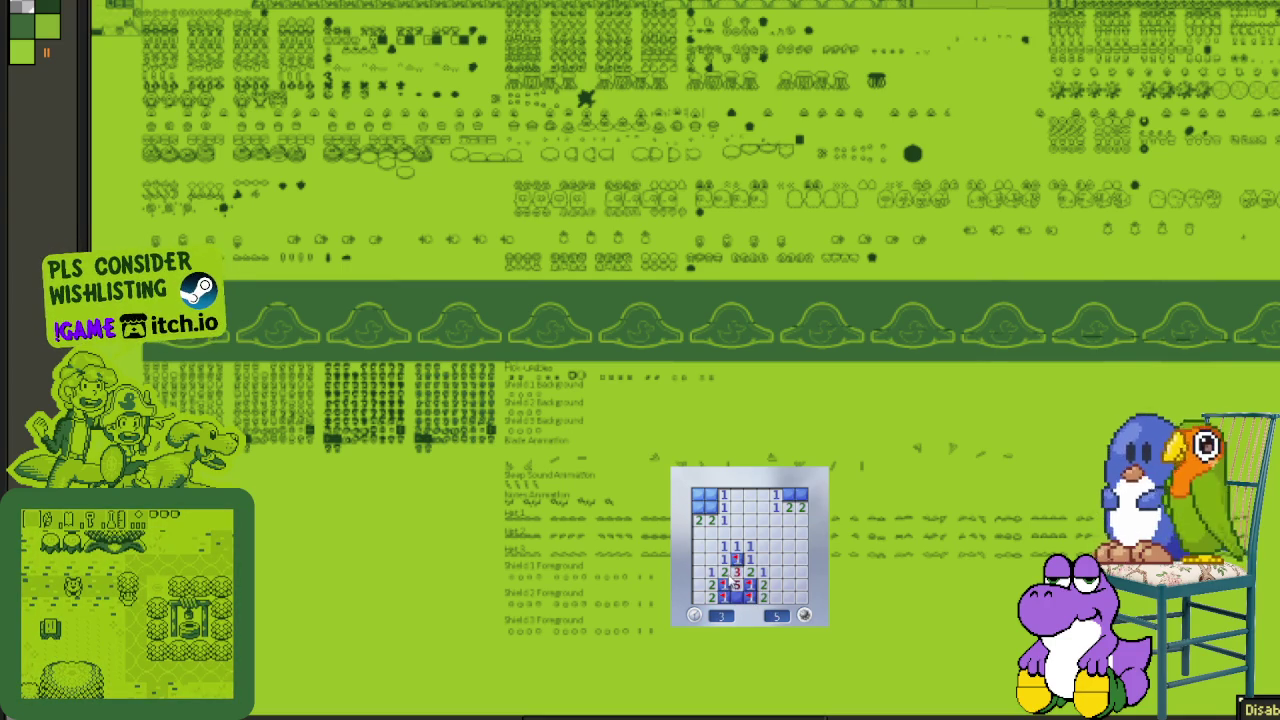
{"action": "right_click", "coordinate": [710, 507]}
{"action": "right_click", "coordinate": [698, 507]}
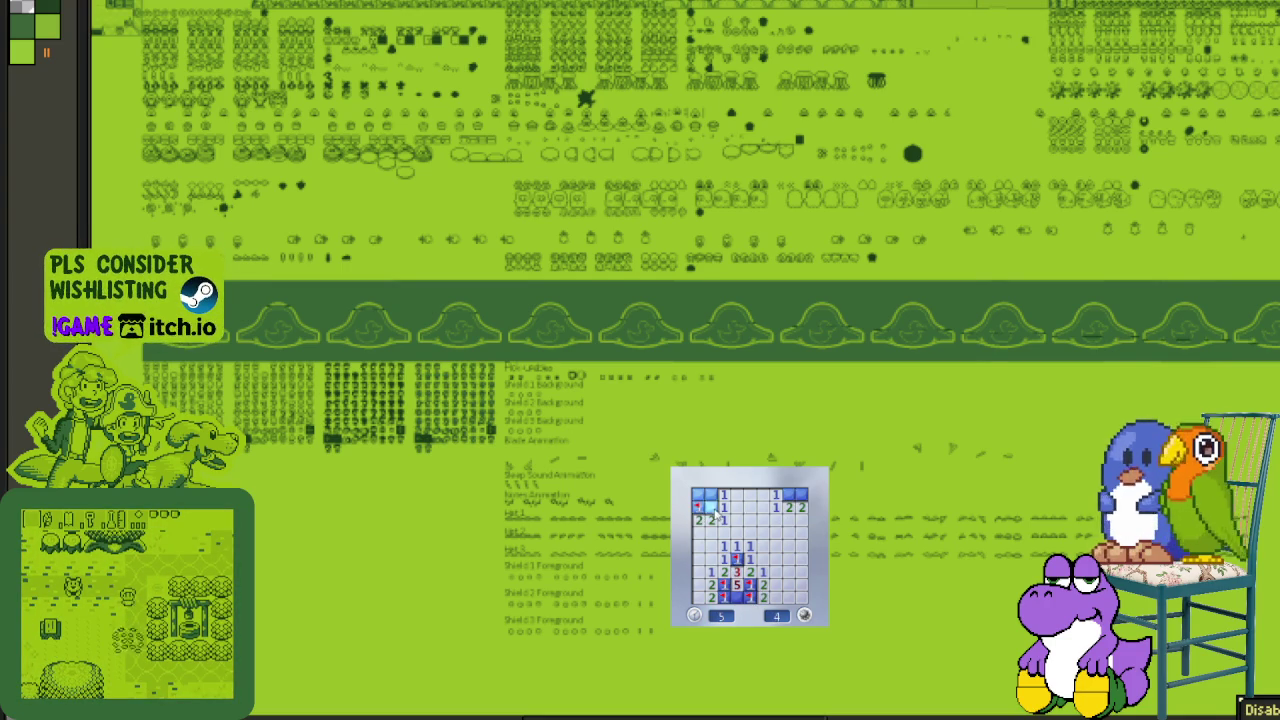
- Start another board, open a large area, and flag mines in the upper and right areas
{"action": "left_click", "coordinate": [780, 592]}
{"action": "left_click", "coordinate": [780, 592]}
{"action": "right_click", "coordinate": [737, 545]}
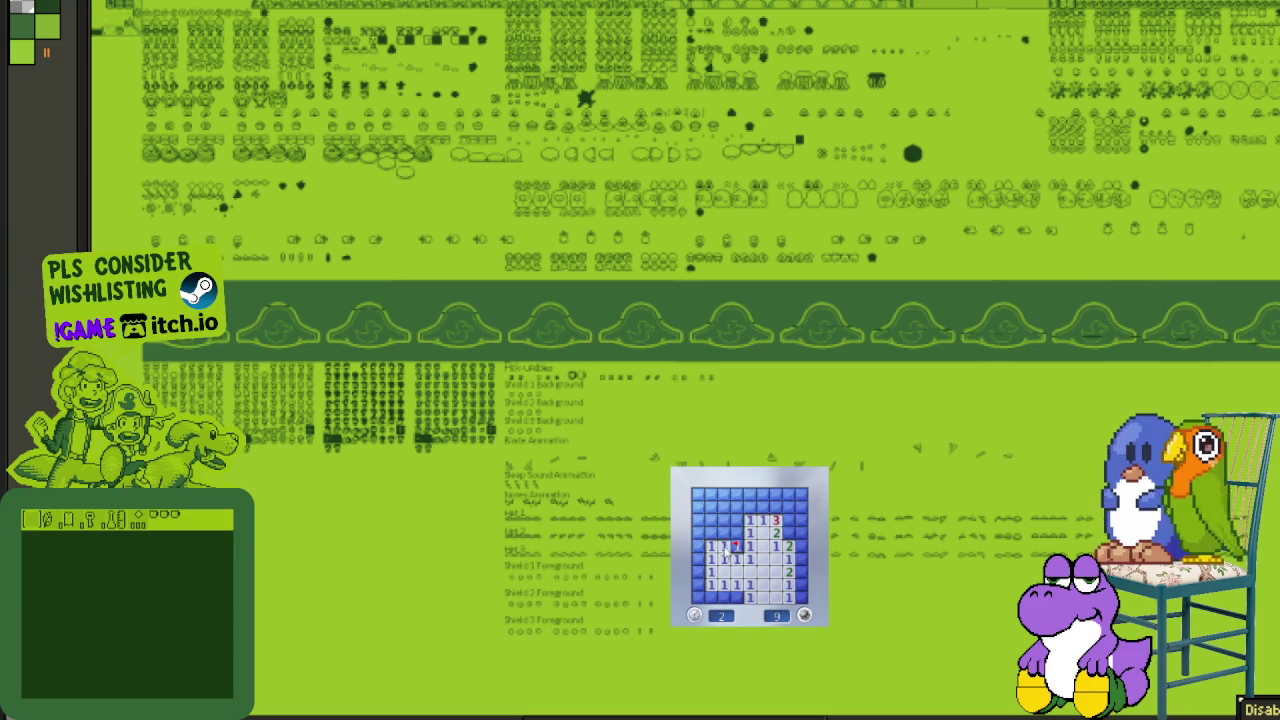
{"action": "left_click", "coordinate": [722, 500]}
{"action": "right_click", "coordinate": [762, 507]}
{"action": "right_click", "coordinate": [788, 520]}
{"action": "right_click", "coordinate": [788, 533]}
- Finish that board by clearing the right side and flagging the remaining bottom and left mines
{"action": "left_click", "coordinate": [776, 507]}
{"action": "left_click", "coordinate": [800, 546]}
{"action": "right_click", "coordinate": [801, 571]}
{"action": "right_click", "coordinate": [801, 584]}
{"action": "left_click", "coordinate": [788, 584]}
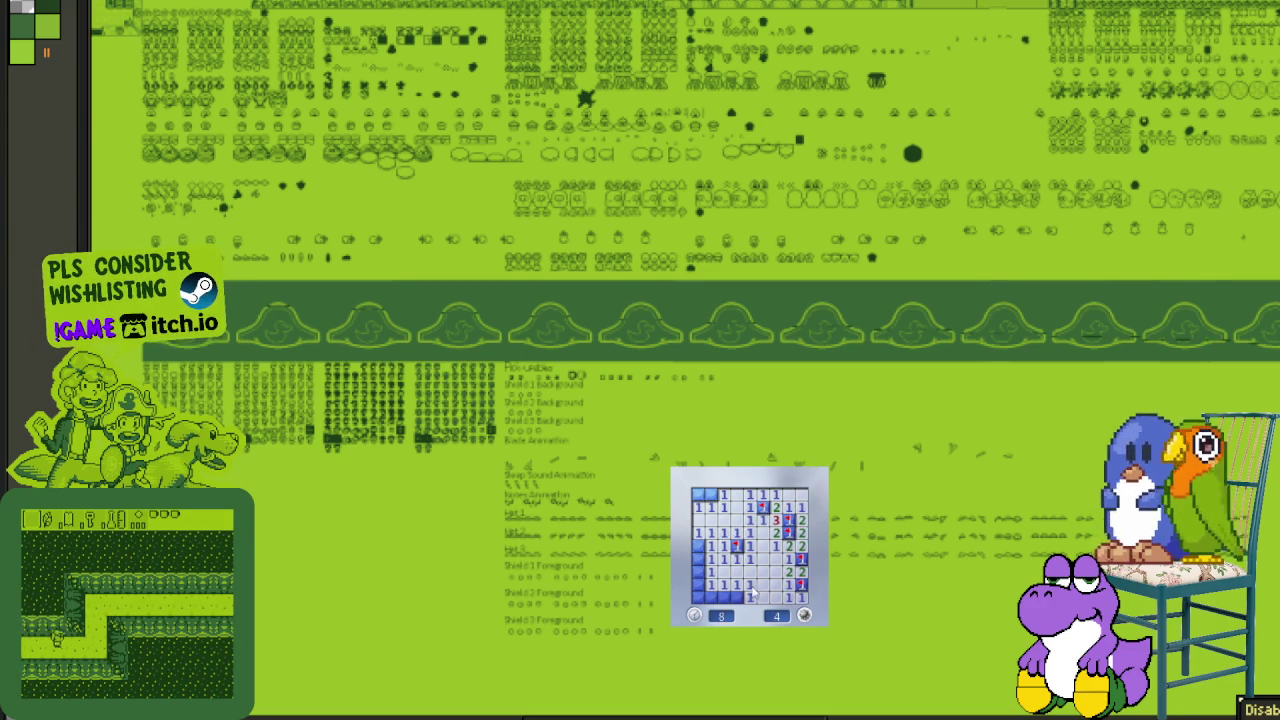
{"action": "right_click", "coordinate": [737, 597]}
{"action": "right_click", "coordinate": [698, 546]}
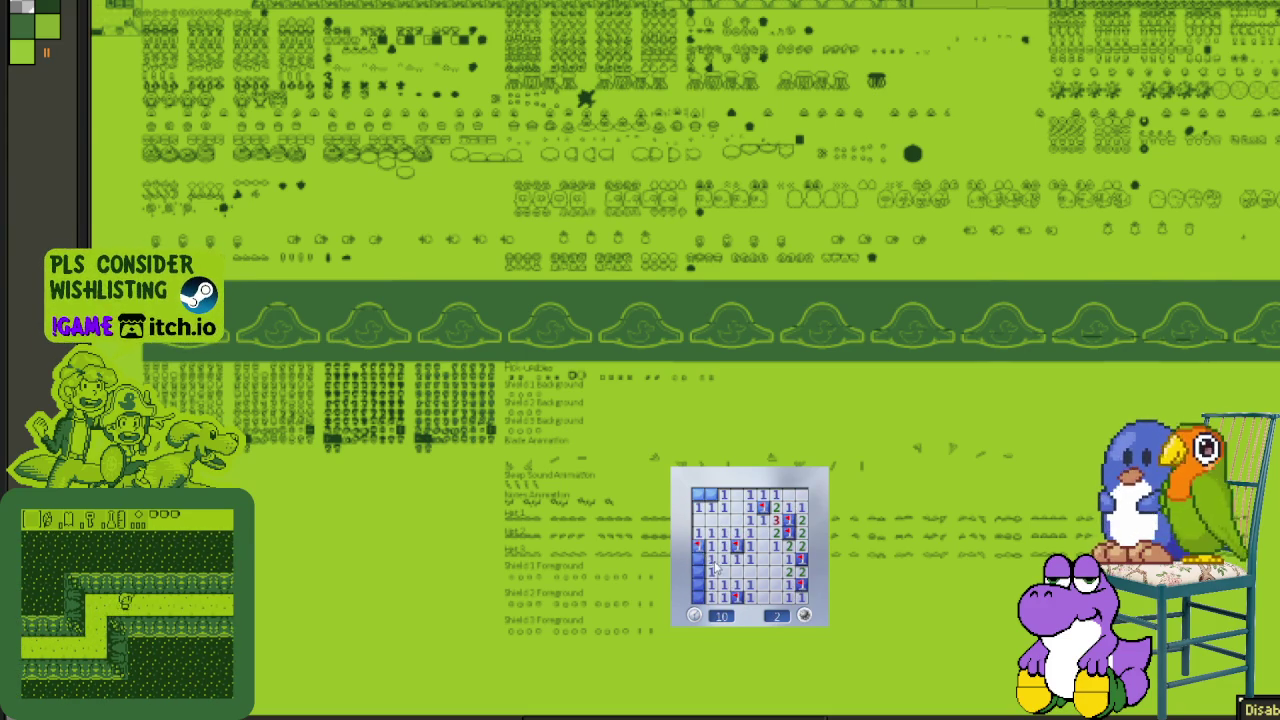
{"action": "right_click", "coordinate": [698, 584]}
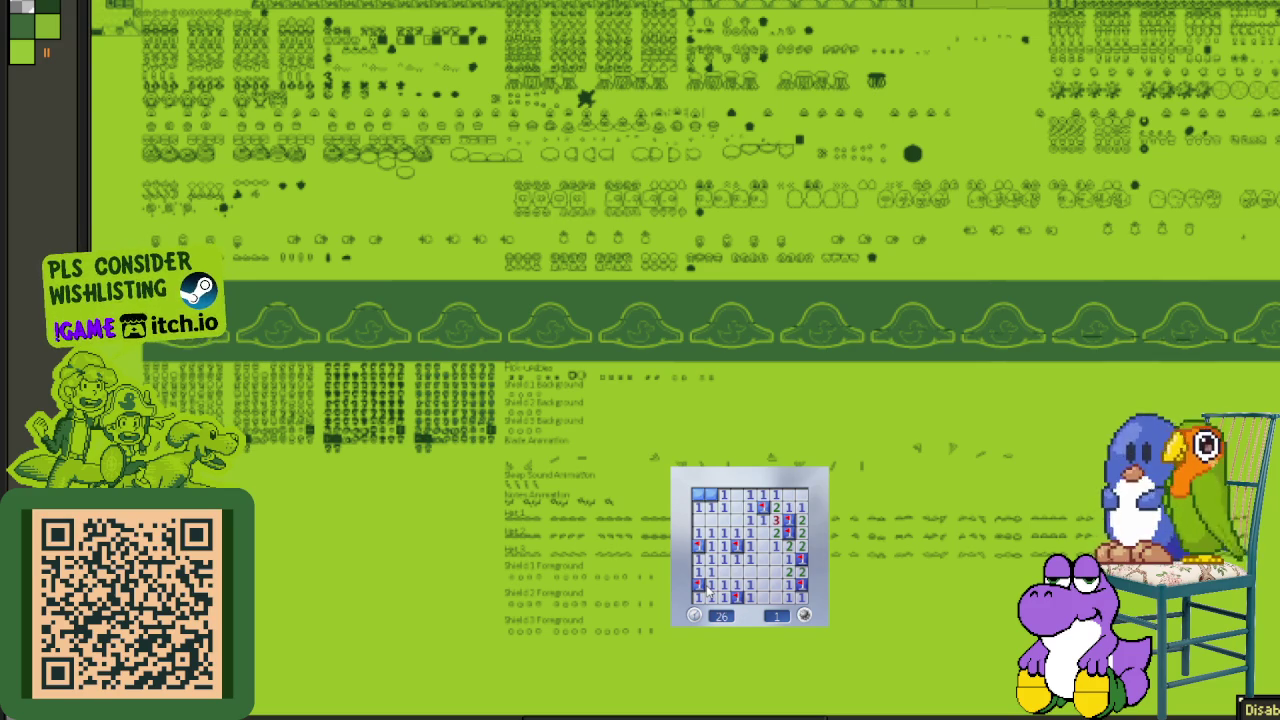
- Start a new board and clear the left column, flagging its two mines
{"action": "left_click", "coordinate": [706, 506]}
{"action": "left_click", "coordinate": [752, 570]}
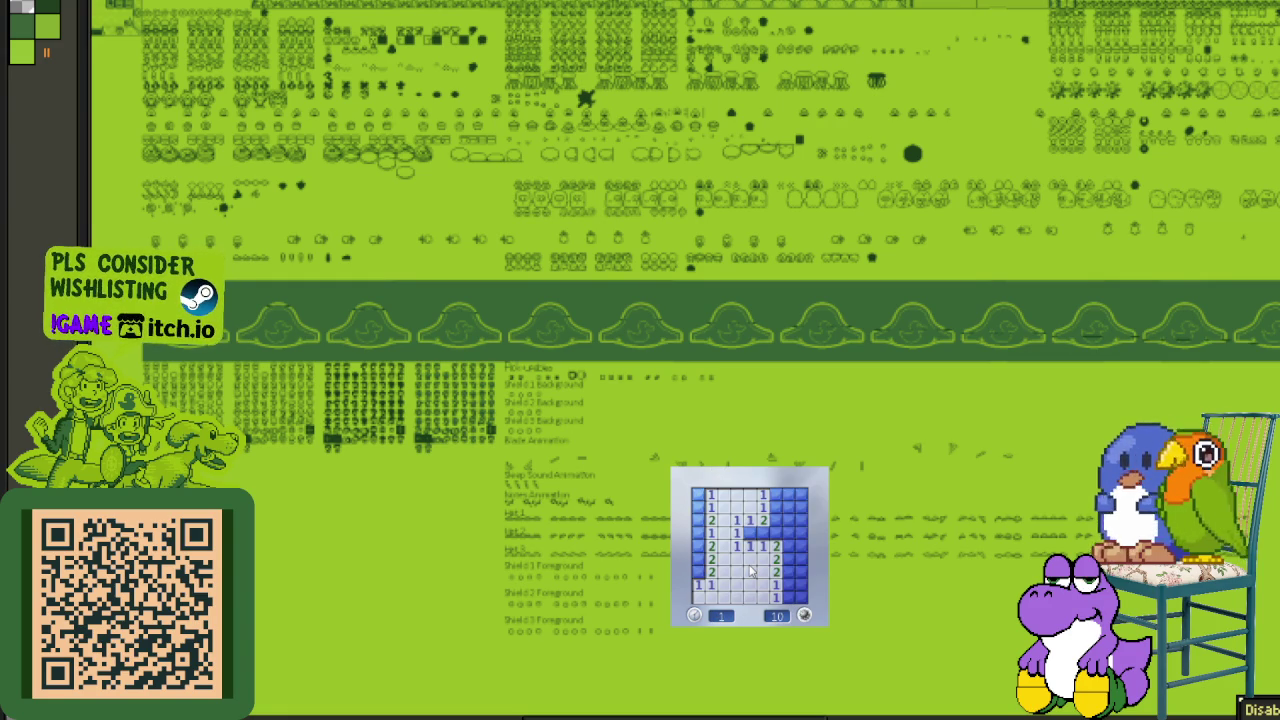
{"action": "left_click", "coordinate": [698, 559]}
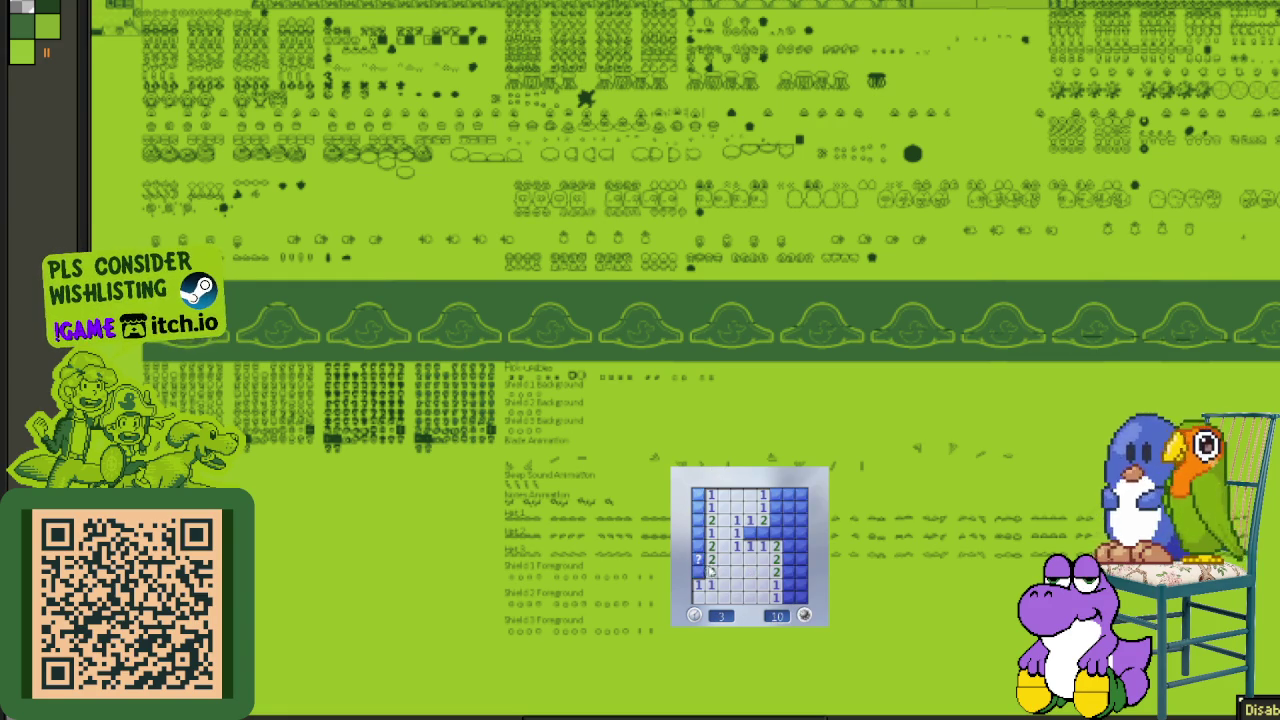
{"action": "right_click", "coordinate": [698, 570]}
{"action": "right_click", "coordinate": [698, 532]}
{"action": "left_click", "coordinate": [698, 494]}
{"action": "right_click", "coordinate": [748, 532]}
{"action": "left_click", "coordinate": [776, 520]}
- Complete the board by clearing the right columns and flagging the final mine
{"action": "right_click", "coordinate": [776, 507]}
{"action": "left_click", "coordinate": [800, 520]}
{"action": "left_click", "coordinate": [788, 494]}
{"action": "right_click", "coordinate": [788, 545]}
{"action": "right_click", "coordinate": [788, 557]}
{"action": "left_click", "coordinate": [788, 570]}
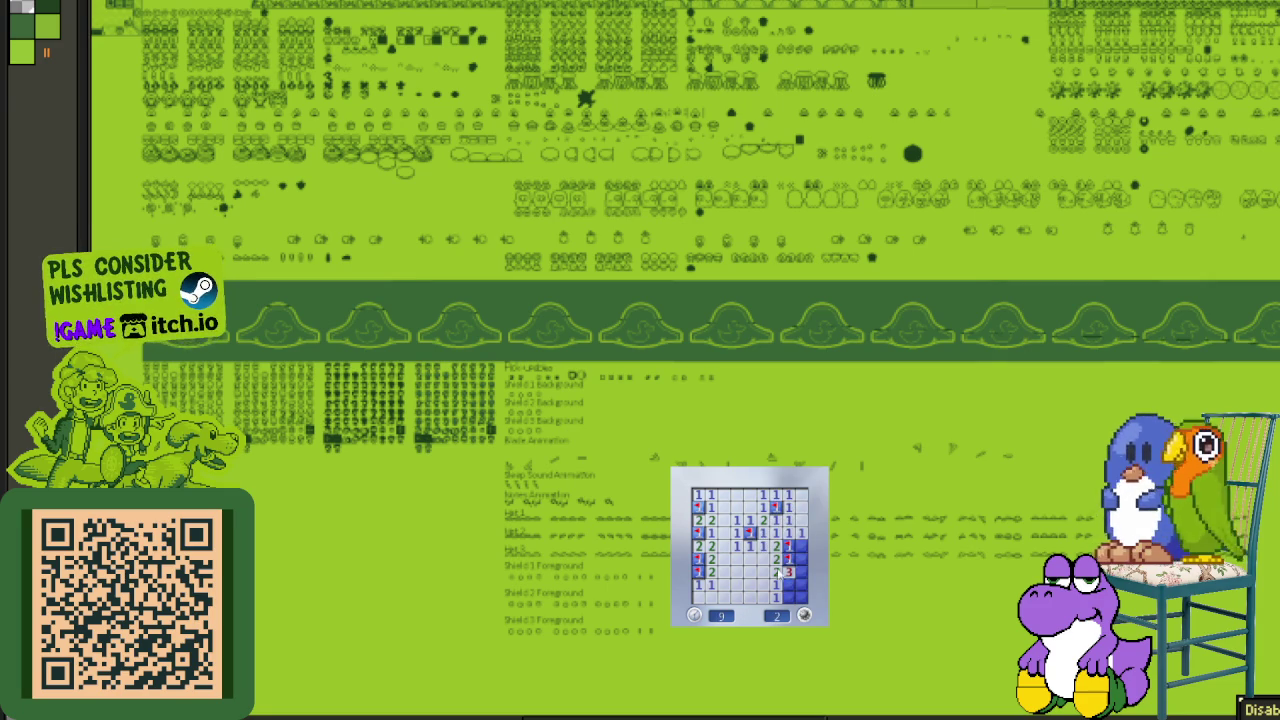
{"action": "left_click", "coordinate": [778, 590]}
{"action": "left_click", "coordinate": [800, 583]}
{"action": "right_click", "coordinate": [800, 557]}
{"action": "left_click", "coordinate": [800, 545]}
- Begin the next board, flag bottom-row and right-column mines, and remove a misplaced flag
{"action": "left_click", "coordinate": [801, 577]}
{"action": "left_click", "coordinate": [778, 584]}
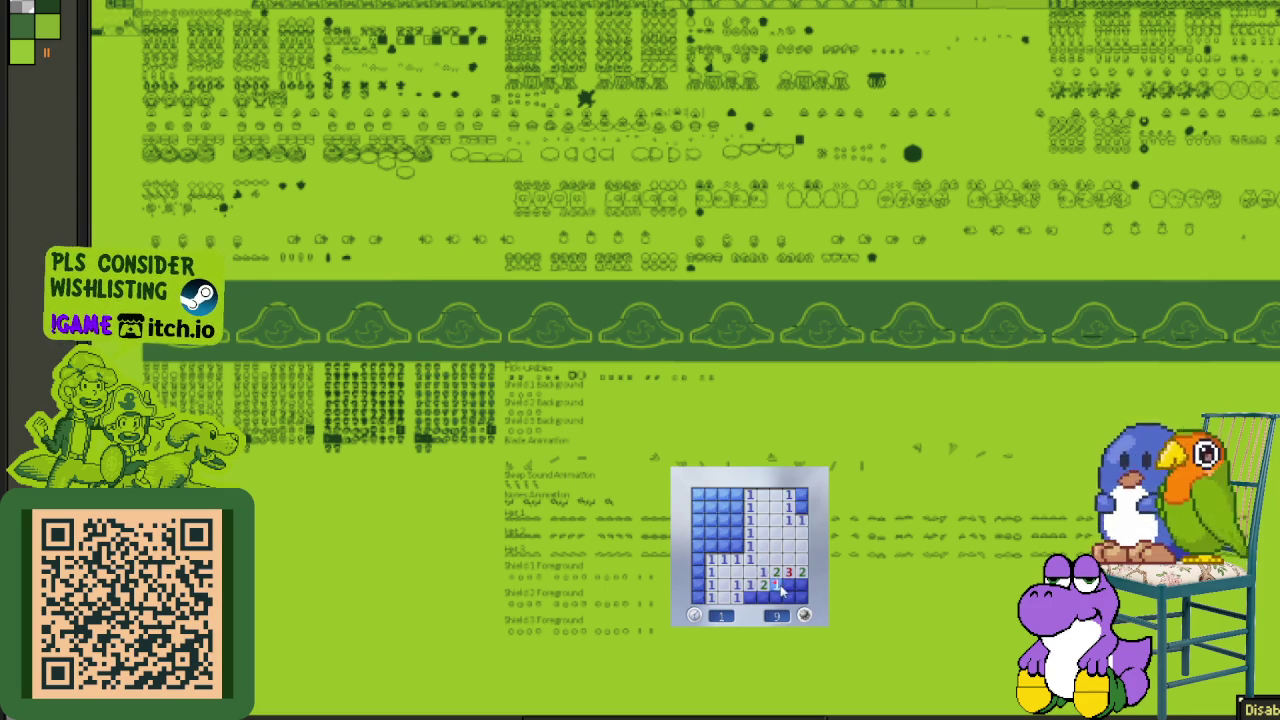
{"action": "right_click", "coordinate": [789, 583]}
{"action": "right_click", "coordinate": [800, 583]}
{"action": "right_click", "coordinate": [800, 507]}
{"action": "right_click", "coordinate": [749, 597]}
{"action": "left_click", "coordinate": [763, 597]}
{"action": "right_click", "coordinate": [768, 590]}
{"action": "right_click", "coordinate": [737, 546]}
- Open the top-left region and flag the remaining upper-left and left-column mines
{"action": "left_click", "coordinate": [737, 527]}
{"action": "left_click", "coordinate": [724, 533]}
{"action": "left_click", "coordinate": [711, 520]}
{"action": "right_click", "coordinate": [724, 507]}
{"action": "right_click", "coordinate": [737, 507]}
{"action": "left_click", "coordinate": [737, 494]}
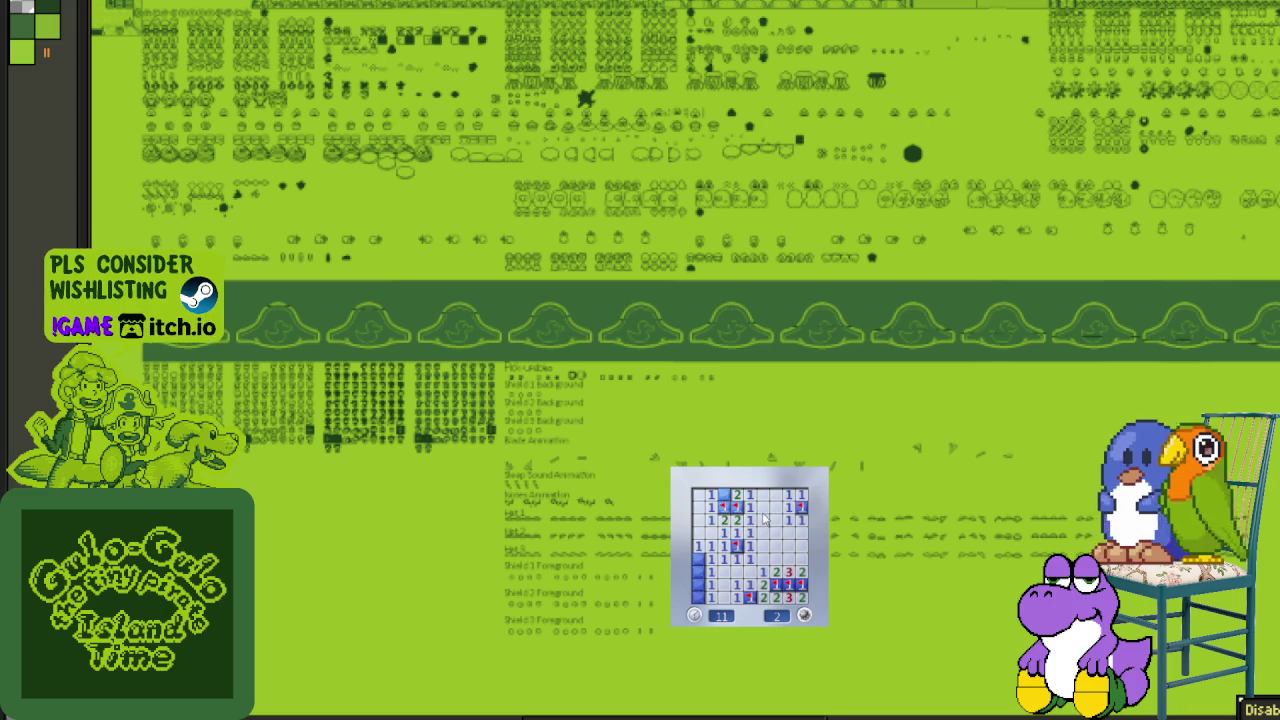
{"action": "left_click", "coordinate": [724, 494]}
{"action": "right_click", "coordinate": [698, 559]}
{"action": "right_click", "coordinate": [698, 597]}
- Flag the mines on one last board, then start a fresh fully covered game
{"action": "left_click", "coordinate": [738, 563]}
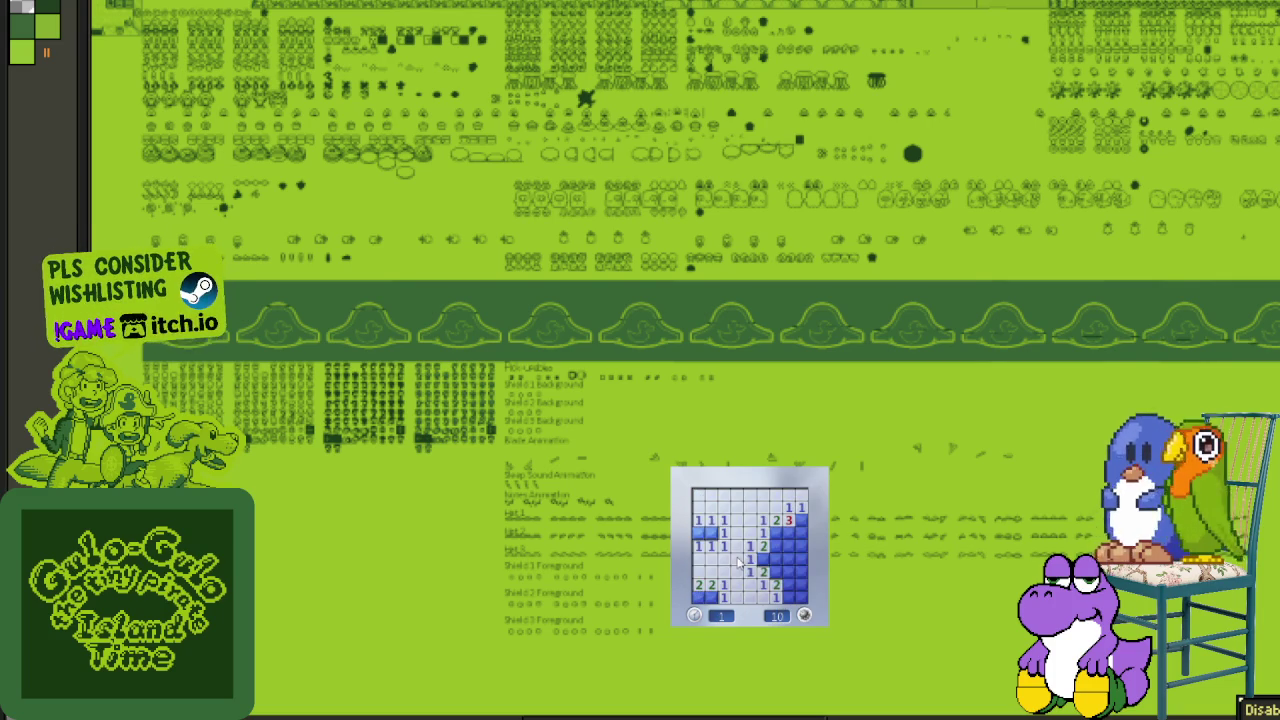
{"action": "right_click", "coordinate": [763, 559]}
{"action": "left_click", "coordinate": [763, 572]}
{"action": "right_click", "coordinate": [776, 572]}
{"action": "left_click", "coordinate": [789, 559]}
{"action": "right_click", "coordinate": [776, 533]}
{"action": "right_click", "coordinate": [789, 533]}
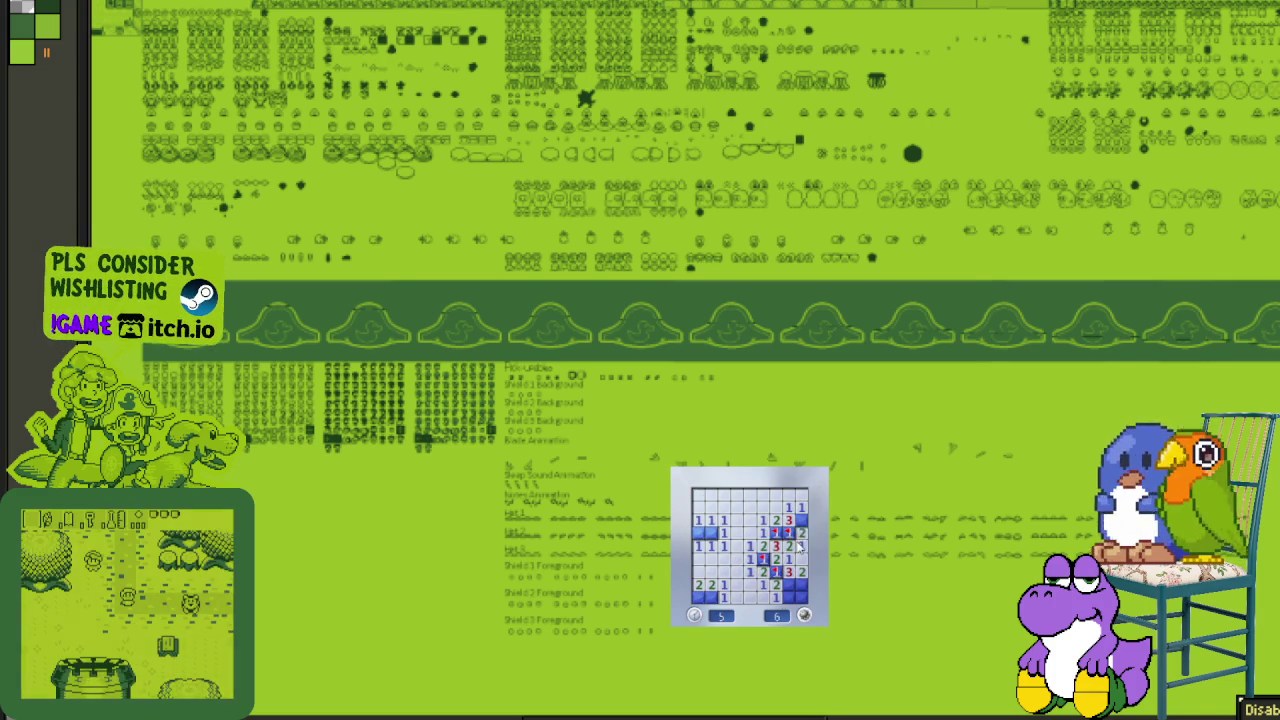
{"action": "right_click", "coordinate": [710, 533]}
{"action": "right_click", "coordinate": [789, 585]}
{"action": "right_click", "coordinate": [802, 585]}
{"action": "left_click", "coordinate": [802, 590]}
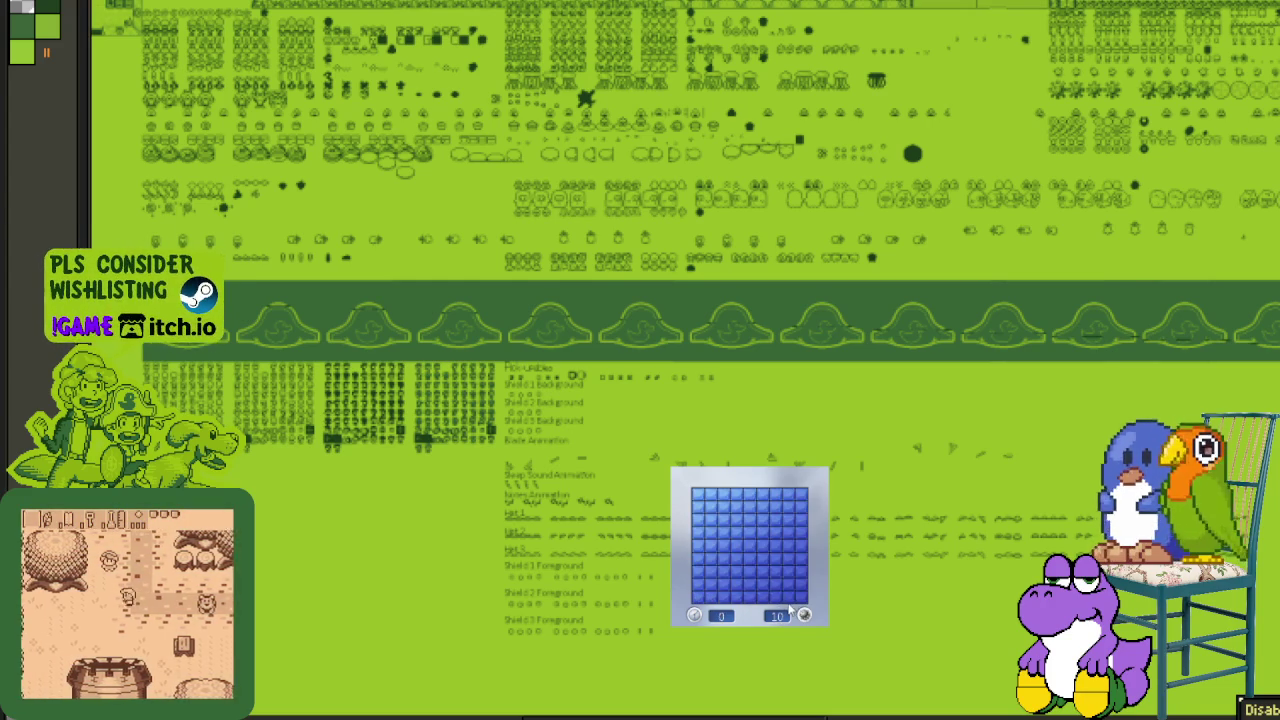
{"action": "left_click", "coordinate": [789, 585]}
{"action": "left_click", "coordinate": [723, 507]}
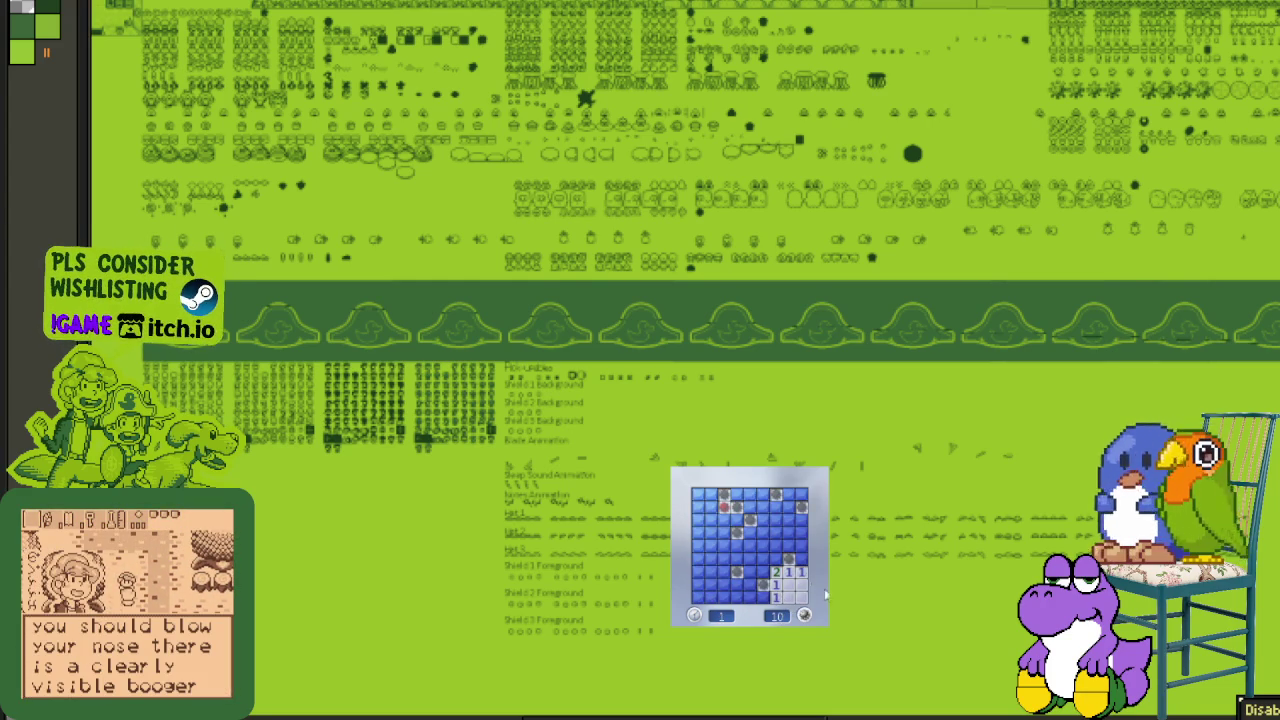
{"action": "left_click", "coordinate": [731, 540]}
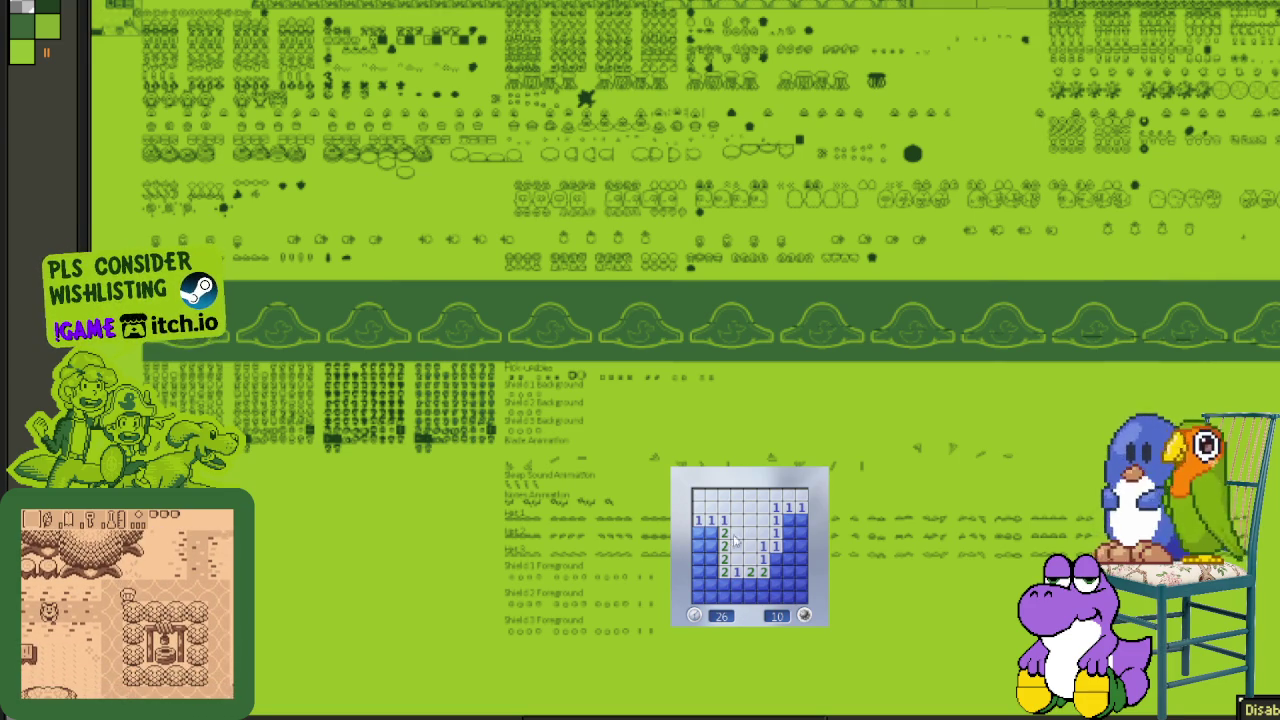
{"action": "right_click", "coordinate": [711, 533]}
{"action": "right_click", "coordinate": [711, 545]}
{"action": "left_click", "coordinate": [698, 545]}
{"action": "right_click", "coordinate": [711, 570]}
{"action": "left_click", "coordinate": [698, 558]}
{"action": "left_click", "coordinate": [698, 570]}
{"action": "right_click", "coordinate": [776, 558]}
{"action": "left_click", "coordinate": [789, 546]}
{"action": "left_click", "coordinate": [801, 558]}
{"action": "right_click", "coordinate": [789, 521]}
{"action": "left_click", "coordinate": [801, 521]}
{"action": "right_click", "coordinate": [801, 533]}
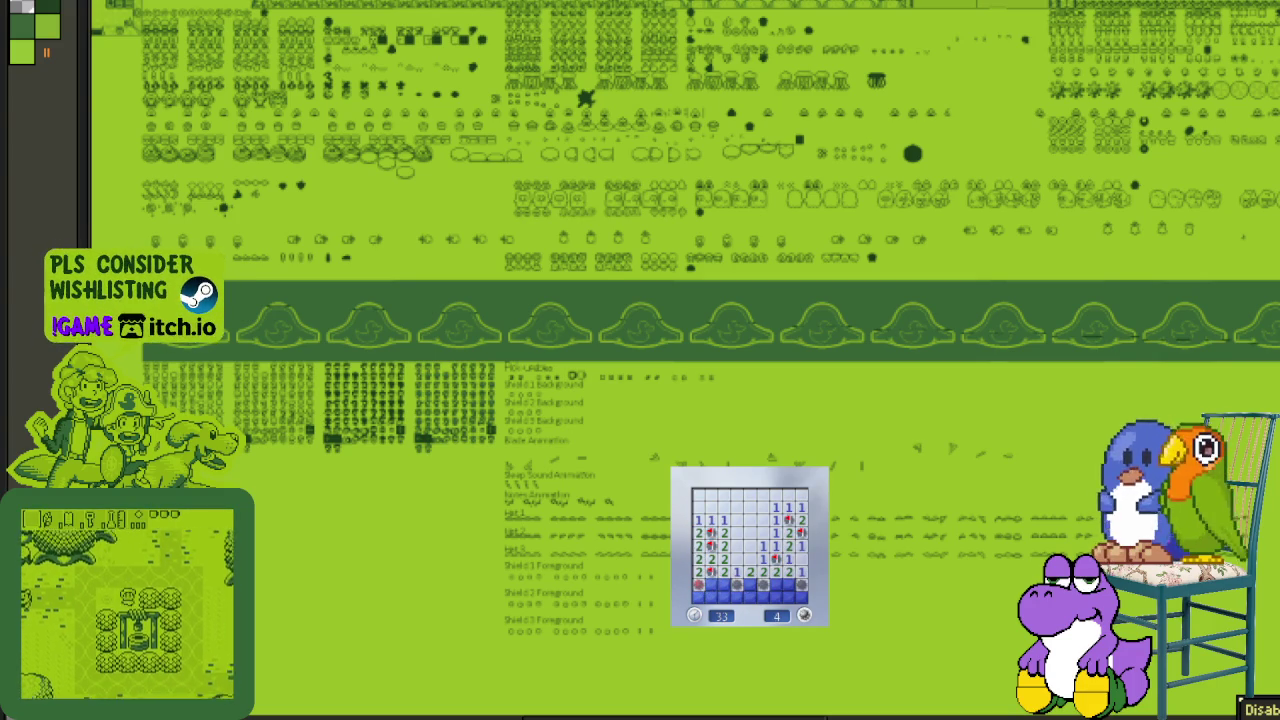
{"action": "left_click", "coordinate": [777, 573]}
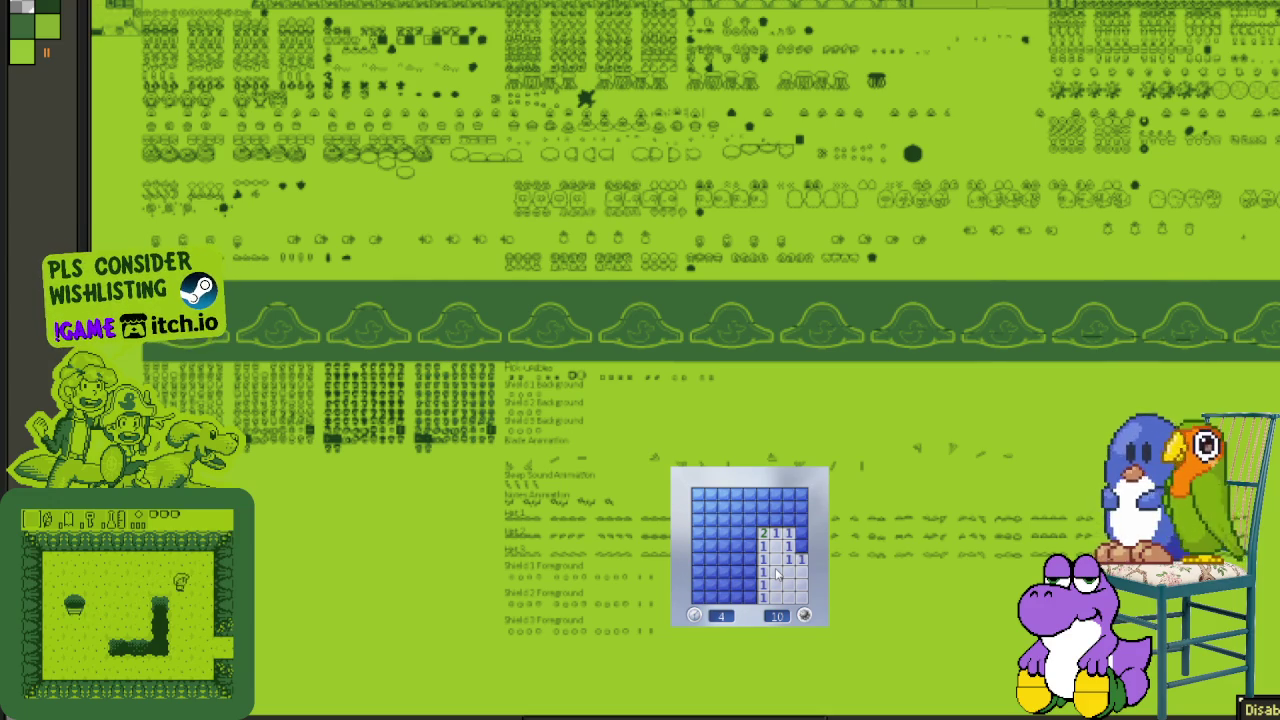
{"action": "right_click", "coordinate": [801, 545]}
{"action": "left_click", "coordinate": [790, 538]}
{"action": "left_click", "coordinate": [760, 597]}
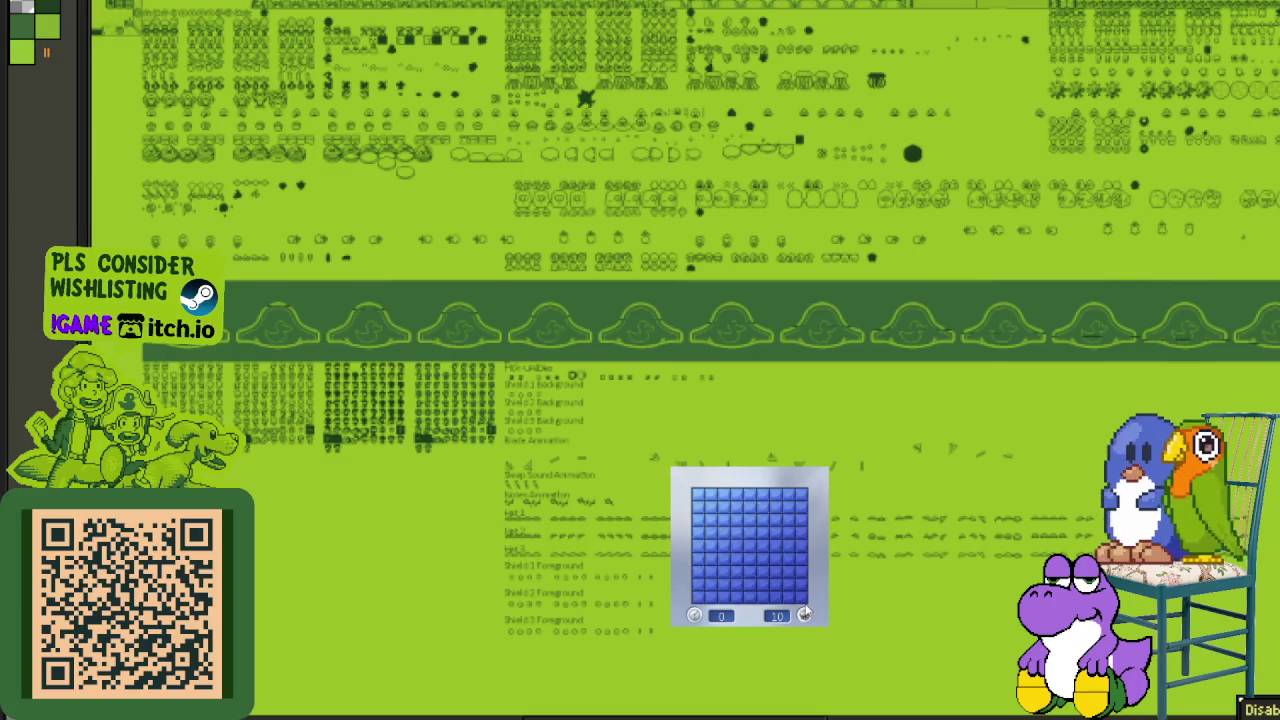
- Open an area, flag the top-row and right-column mines, and reveal the safe cells around them
{"action": "left_click", "coordinate": [760, 597]}
{"action": "right_click", "coordinate": [776, 557]}
{"action": "right_click", "coordinate": [735, 519]}
{"action": "right_click", "coordinate": [722, 519]}
{"action": "right_click", "coordinate": [709, 519]}
{"action": "right_click", "coordinate": [763, 519]}
{"action": "left_click", "coordinate": [750, 519]}
{"action": "left_click", "coordinate": [789, 519]}
{"action": "right_click", "coordinate": [789, 494]}
{"action": "right_click", "coordinate": [802, 519]}
{"action": "left_click", "coordinate": [802, 507]}
{"action": "left_click", "coordinate": [802, 494]}
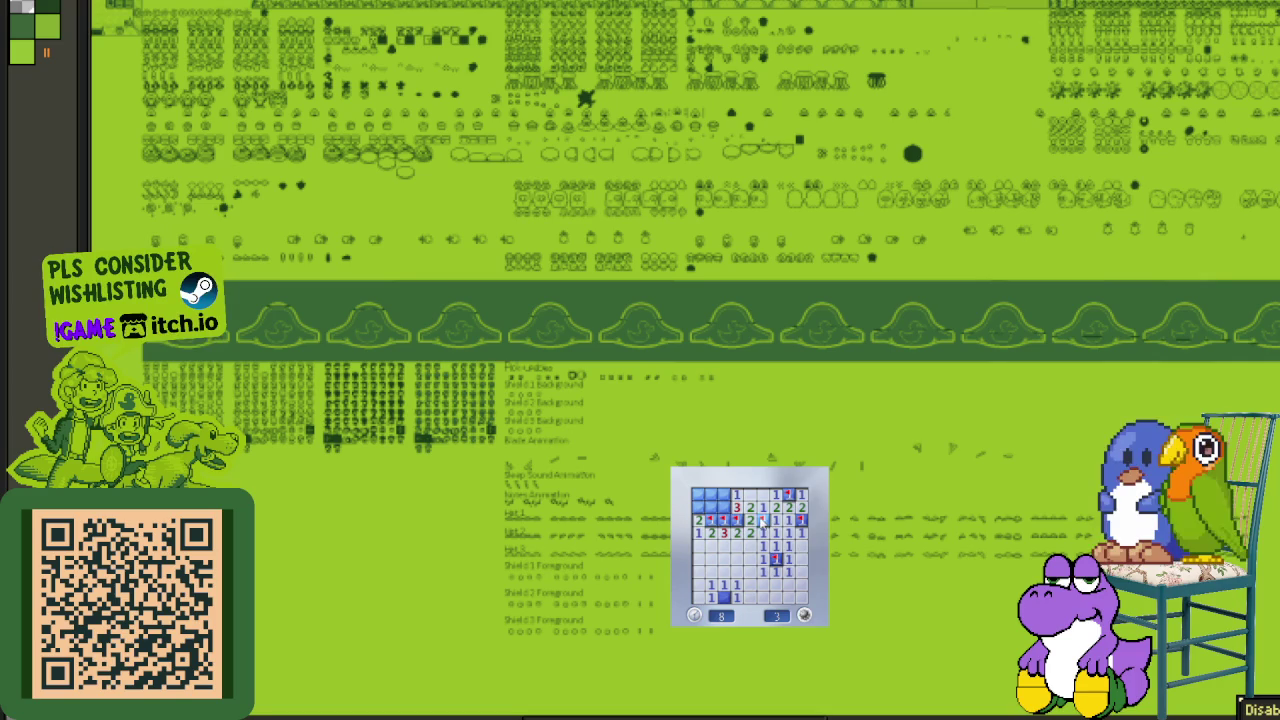
{"action": "left_click", "coordinate": [724, 494]}
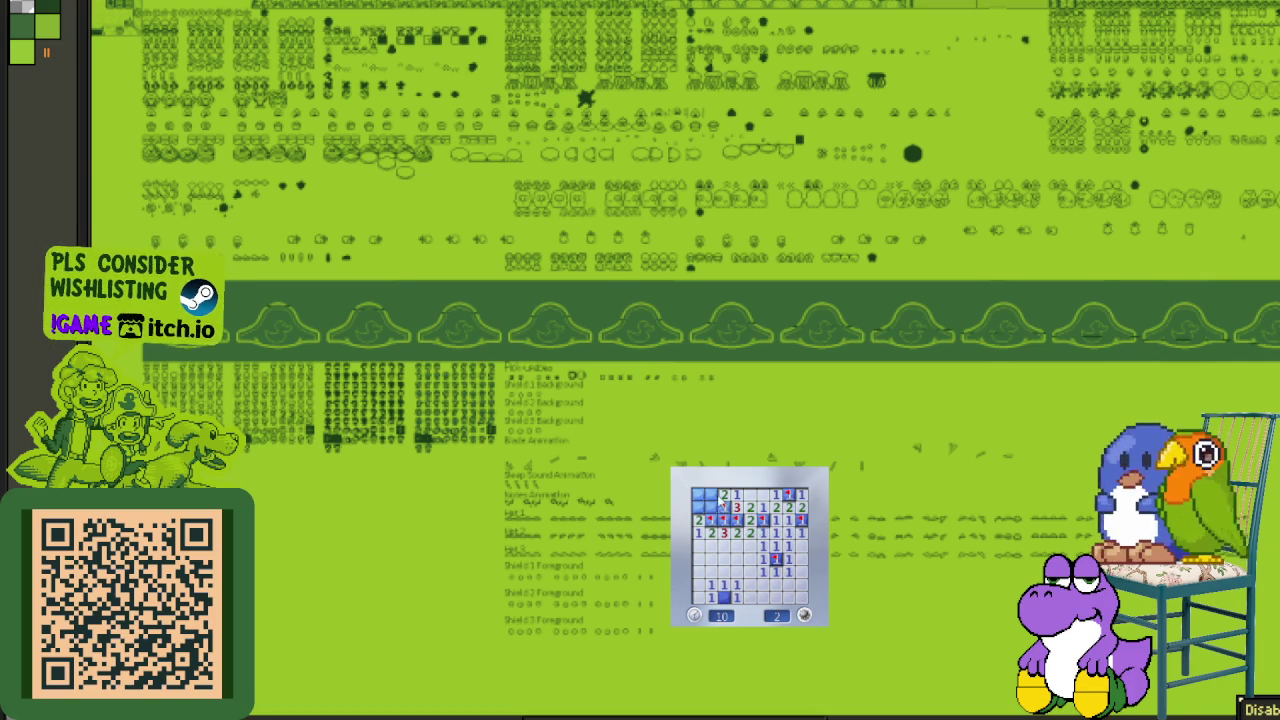
- Start a new game and clear it, flagging the bottom-row, top-row and lower-left mines
{"action": "left_click", "coordinate": [750, 575]}
{"action": "left_click", "coordinate": [748, 584]}
{"action": "right_click", "coordinate": [749, 596]}
{"action": "right_click", "coordinate": [736, 596]}
{"action": "right_click", "coordinate": [723, 596]}
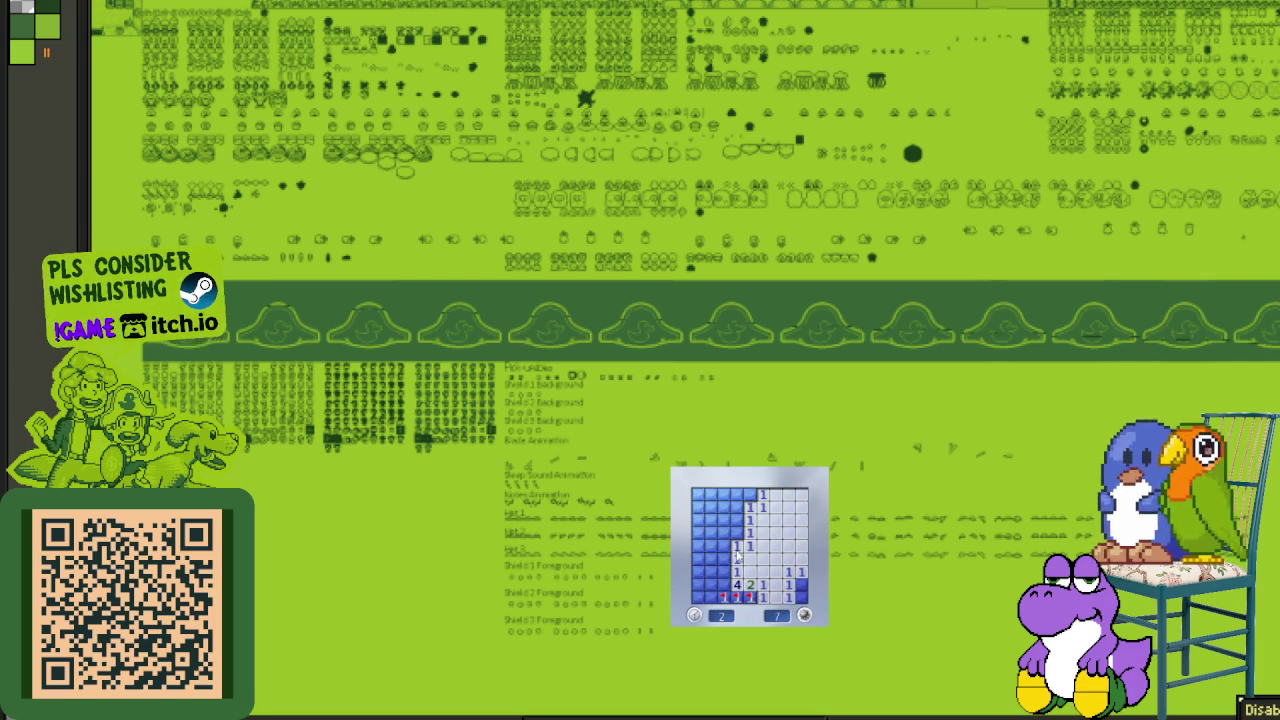
{"action": "left_click", "coordinate": [730, 545]}
{"action": "left_click", "coordinate": [738, 520]}
{"action": "right_click", "coordinate": [749, 495]}
{"action": "left_click", "coordinate": [737, 495]}
{"action": "right_click", "coordinate": [723, 571]}
{"action": "left_click", "coordinate": [723, 584]}
{"action": "left_click", "coordinate": [711, 571]}
{"action": "right_click", "coordinate": [698, 571]}
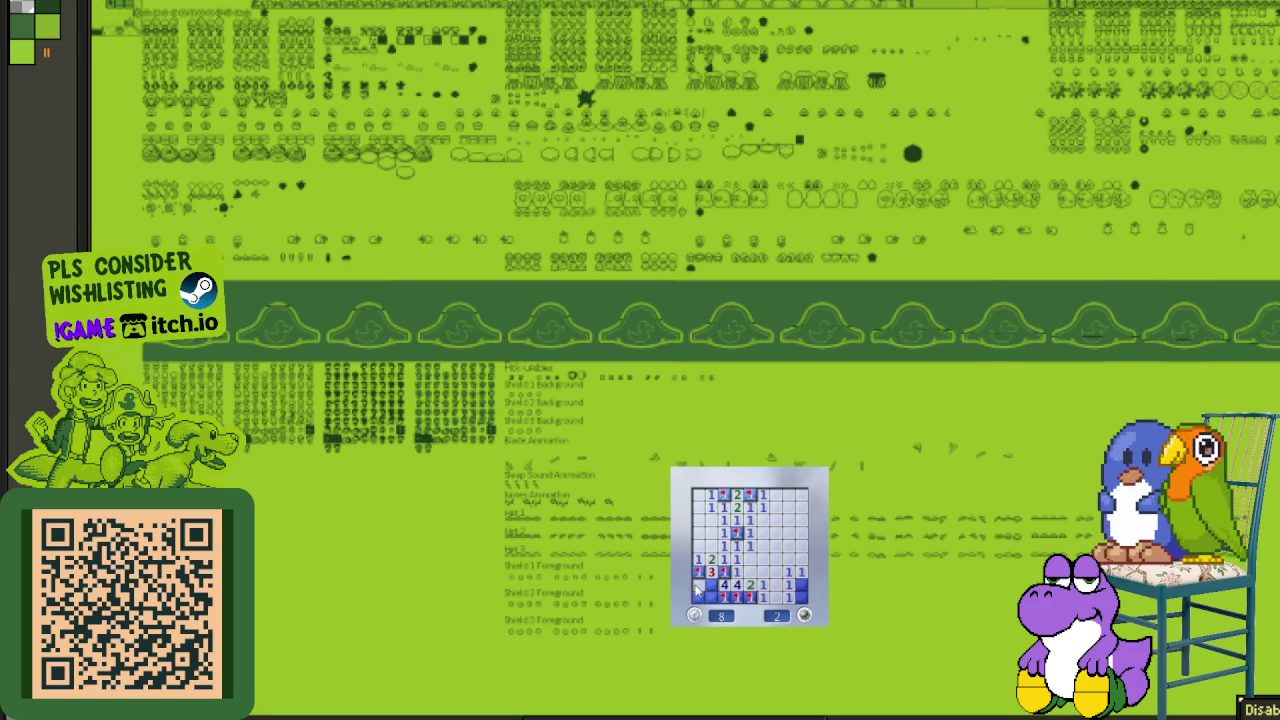
{"action": "right_click", "coordinate": [799, 585]}
- Start another game, flagging the right-column, top-row and lower-left mines and revealing safe cells
{"action": "left_click", "coordinate": [760, 578]}
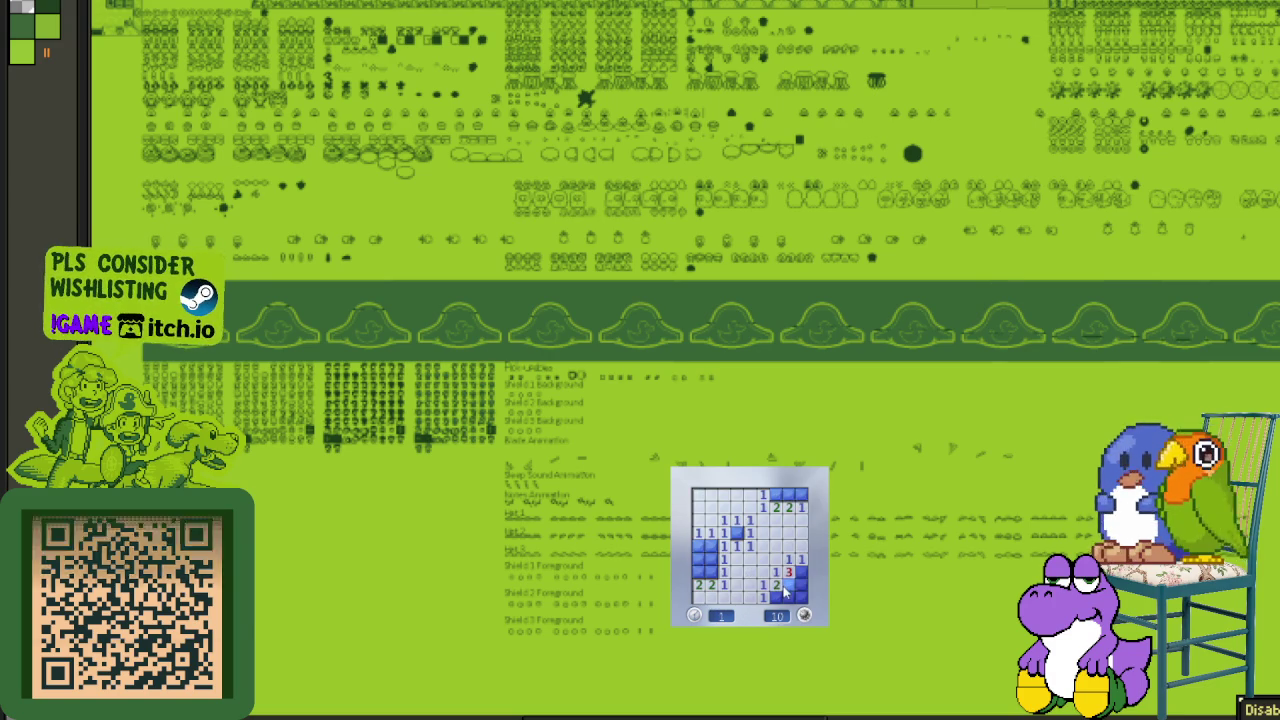
{"action": "right_click", "coordinate": [787, 584]}
{"action": "right_click", "coordinate": [800, 585]}
{"action": "right_click", "coordinate": [800, 572]}
{"action": "left_click", "coordinate": [788, 597]}
{"action": "right_click", "coordinate": [788, 494]}
{"action": "left_click", "coordinate": [800, 494]}
{"action": "left_click", "coordinate": [711, 558]}
{"action": "right_click", "coordinate": [698, 545]}
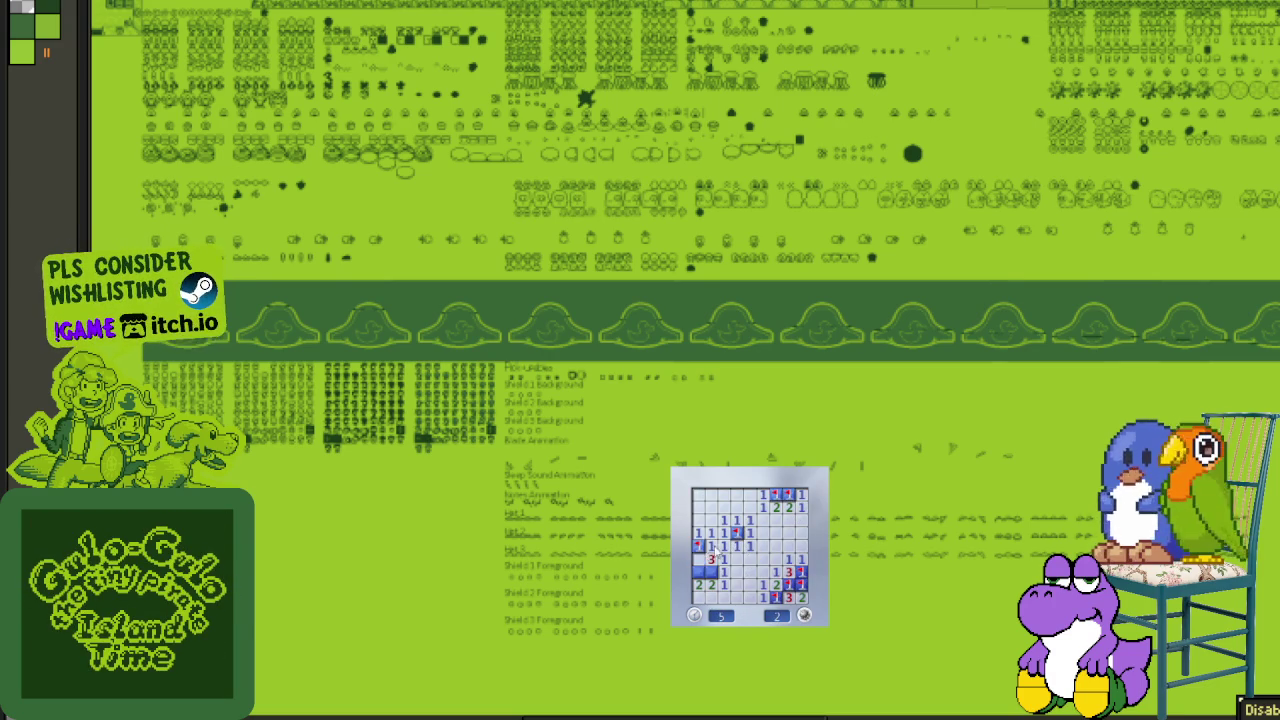
{"action": "left_click", "coordinate": [789, 596]}
- Start a new game and win it, flagging the final mine in the top-left corner
{"action": "left_click", "coordinate": [804, 614]}
{"action": "left_click", "coordinate": [779, 585]}
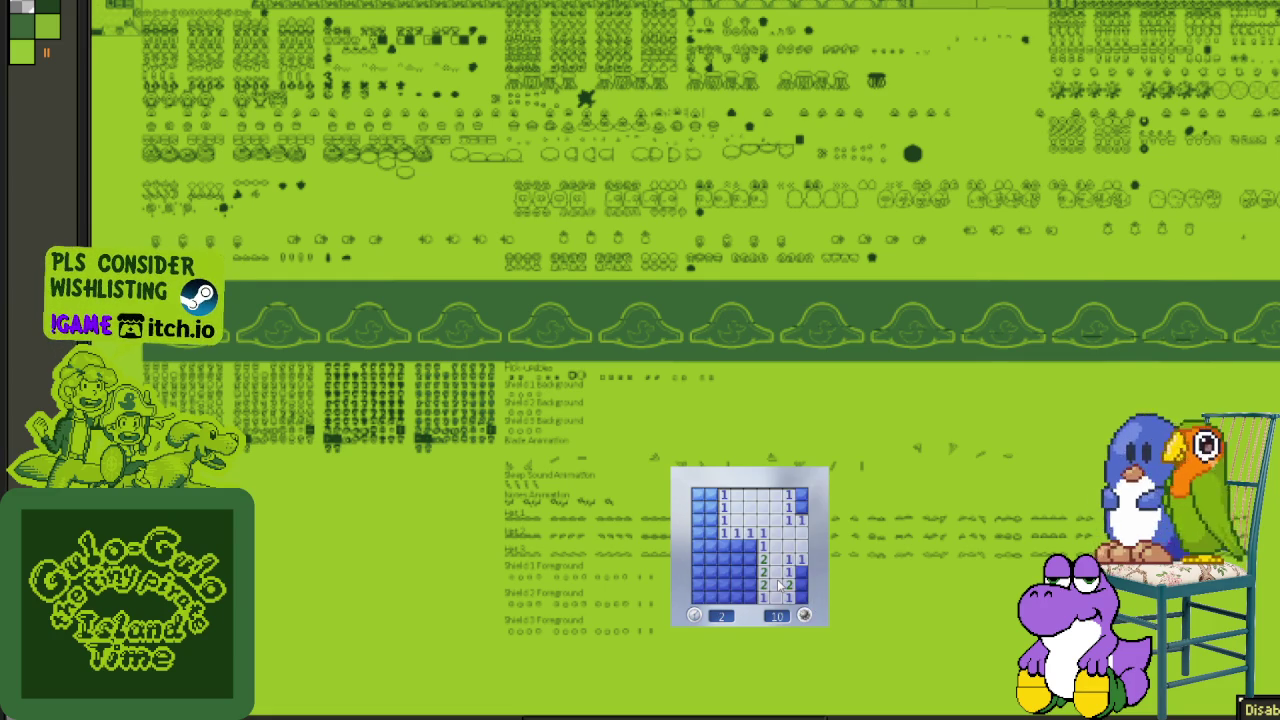
{"action": "right_click", "coordinate": [801, 571]}
{"action": "right_click", "coordinate": [801, 507]}
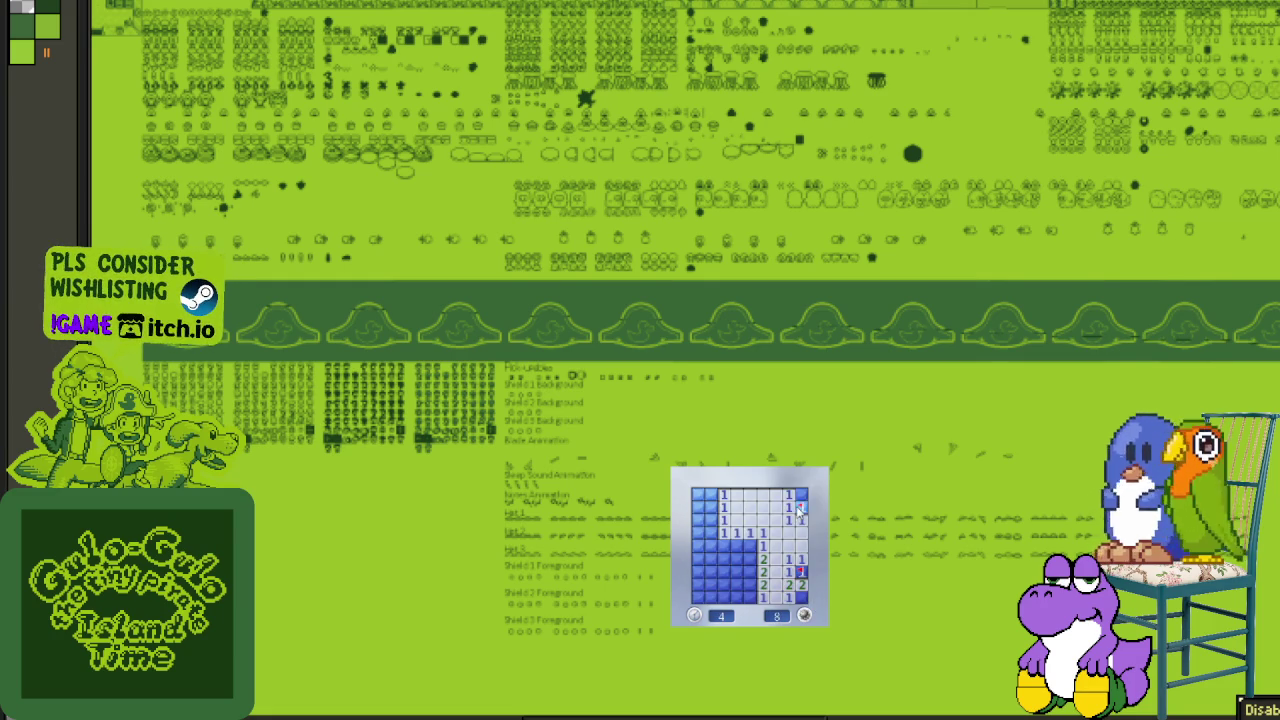
{"action": "left_click", "coordinate": [750, 558]}
{"action": "left_click", "coordinate": [737, 558]}
{"action": "right_click", "coordinate": [749, 578]}
{"action": "left_click", "coordinate": [740, 597]}
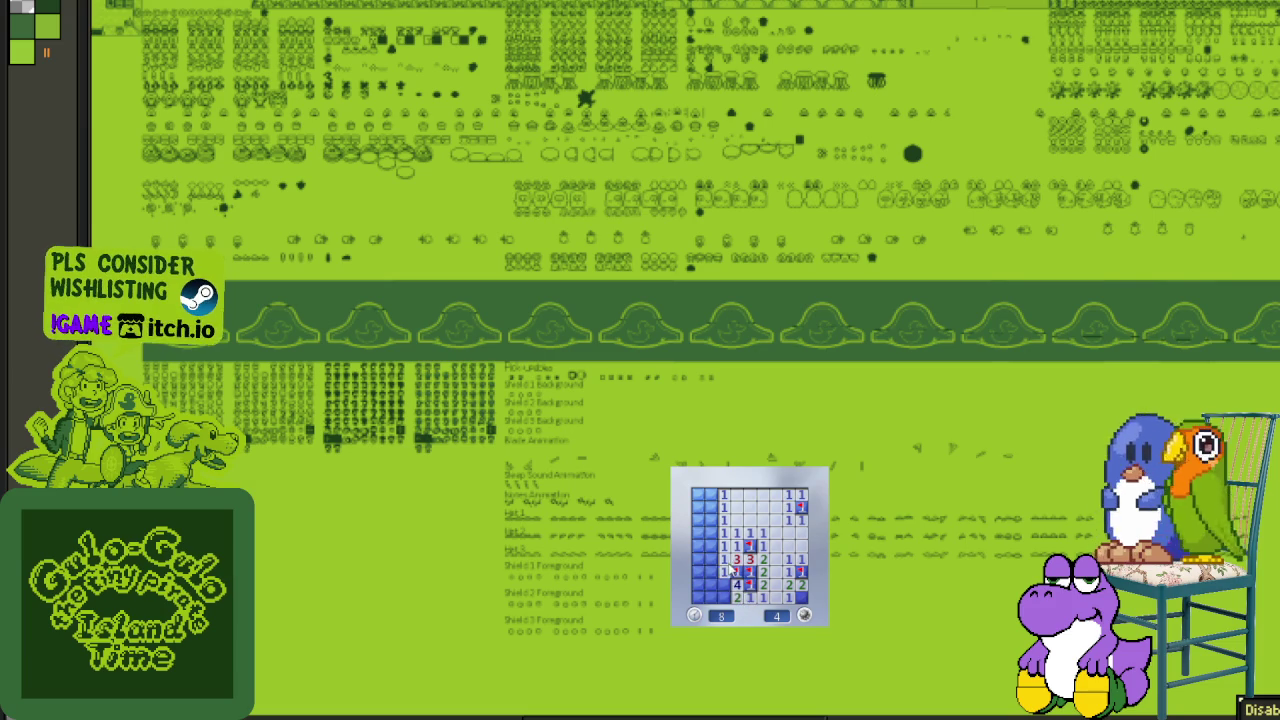
{"action": "left_click", "coordinate": [727, 596]}
{"action": "left_click", "coordinate": [712, 524]}
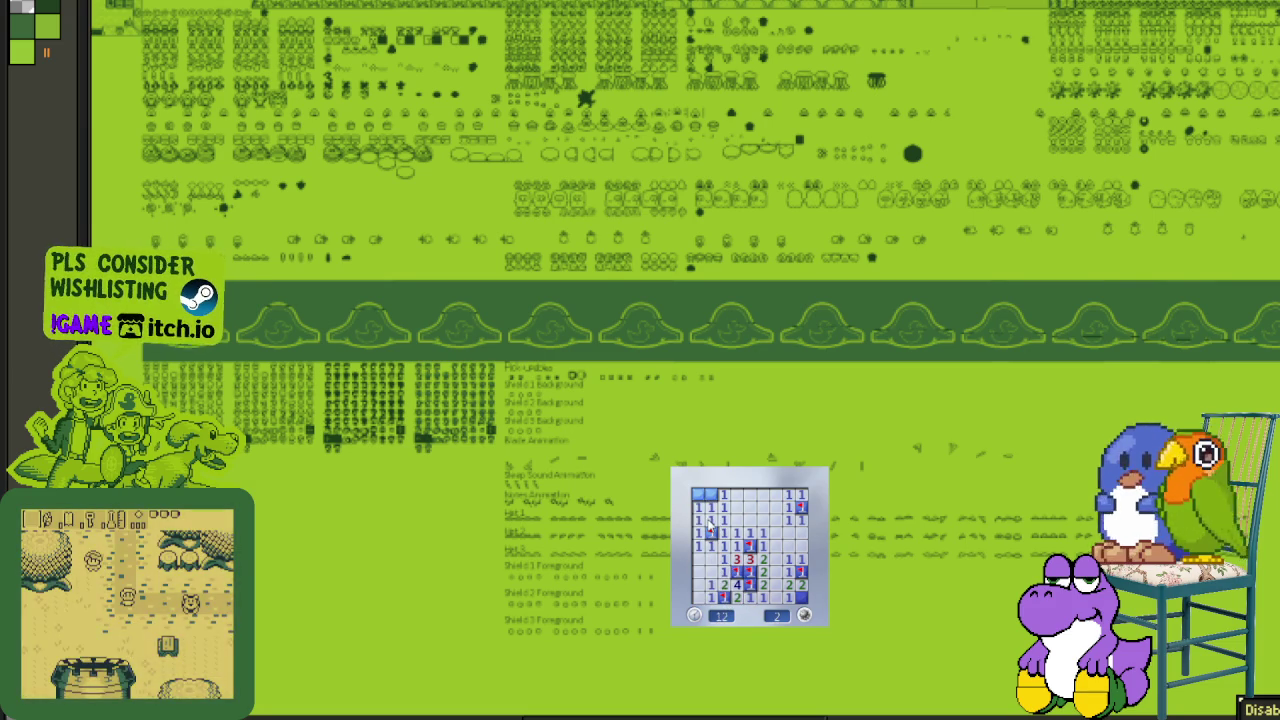
{"action": "left_click", "coordinate": [698, 494]}
{"action": "right_click", "coordinate": [711, 494]}
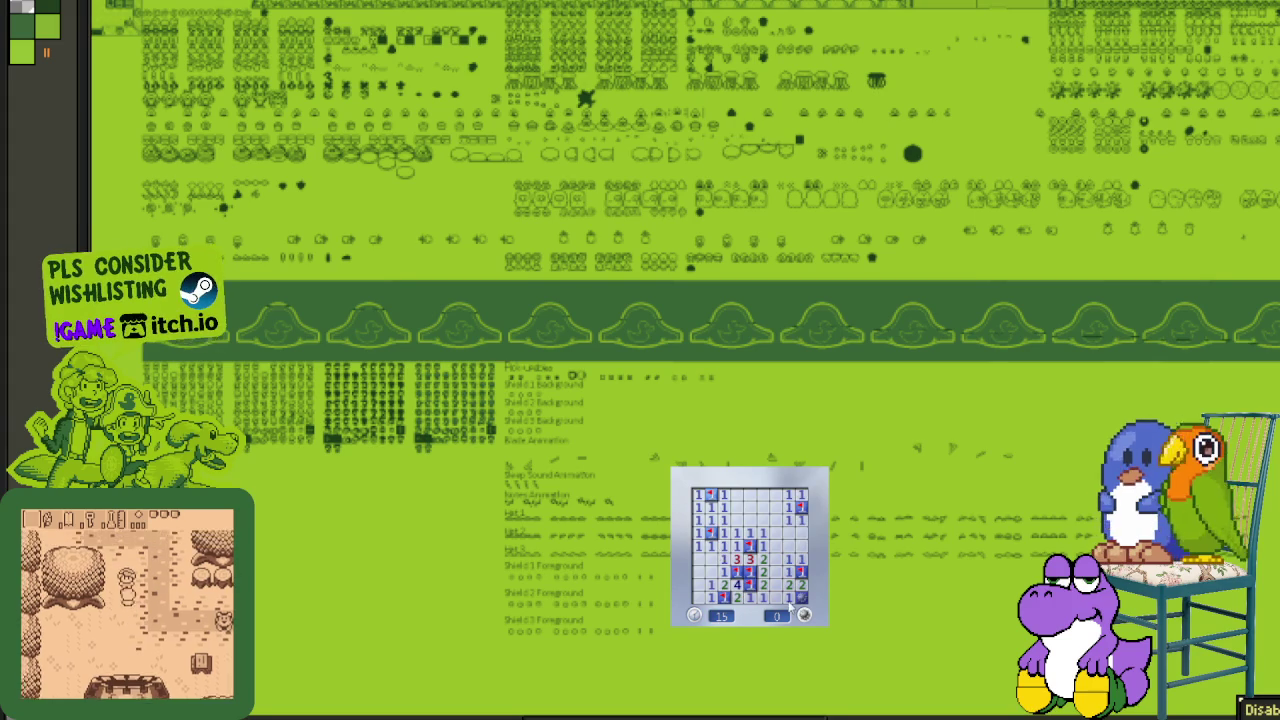
- Start a fresh game, opening a central patch and two top-left cells
{"action": "left_click", "coordinate": [786, 578]}
{"action": "left_click", "coordinate": [752, 584]}
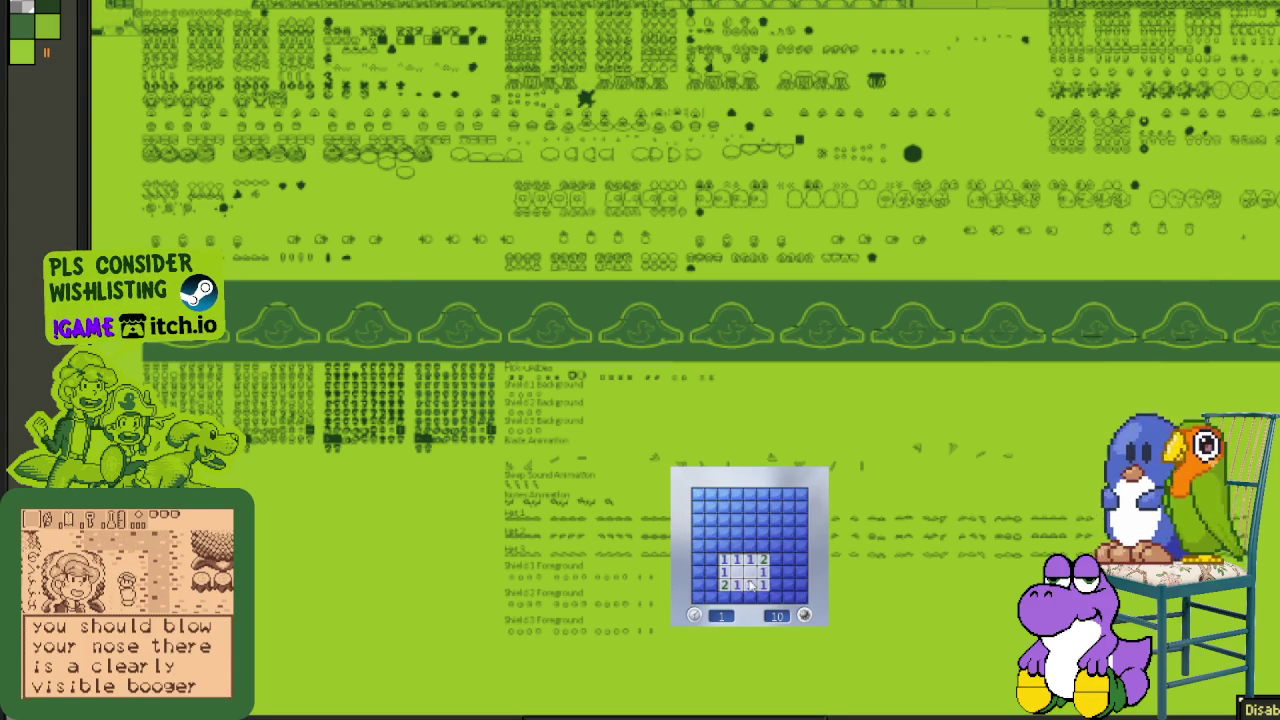
{"action": "left_click", "coordinate": [698, 494]}
{"action": "left_click", "coordinate": [710, 507]}
- Flag the top-left corner and left-edge mines and reveal the safe lower-left cells
{"action": "right_click", "coordinate": [698, 507]}
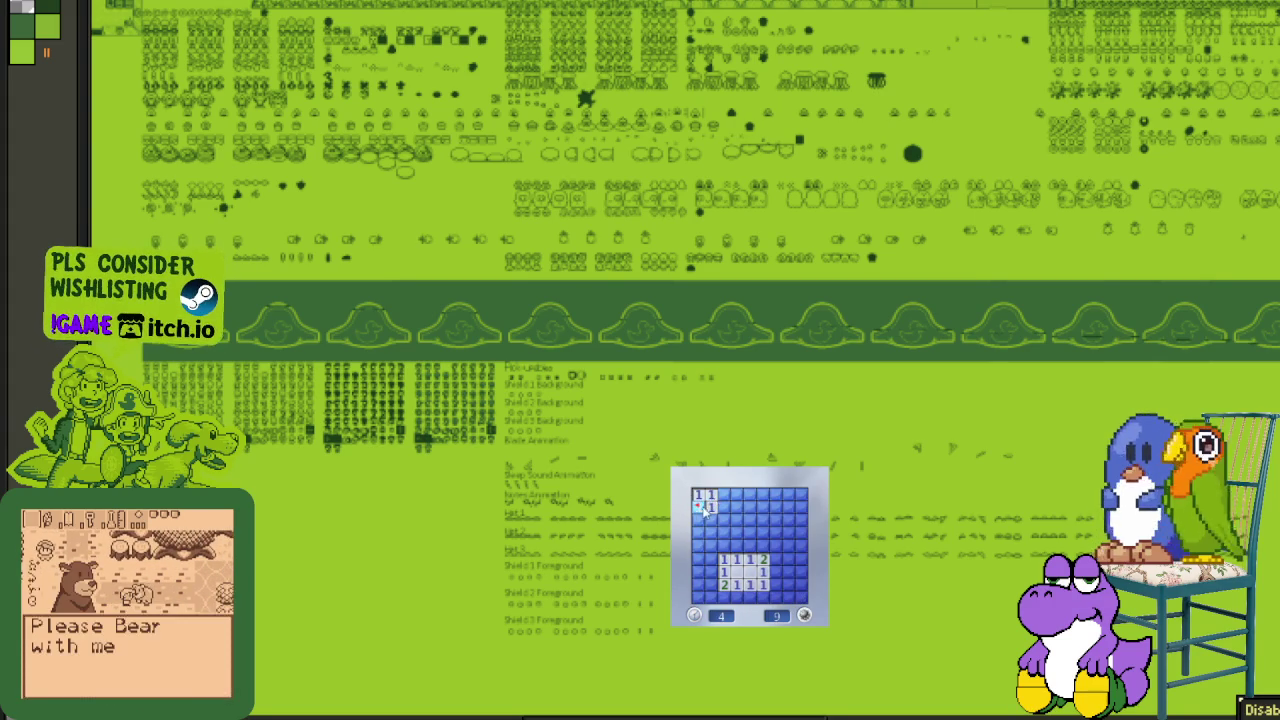
{"action": "left_click", "coordinate": [710, 520]}
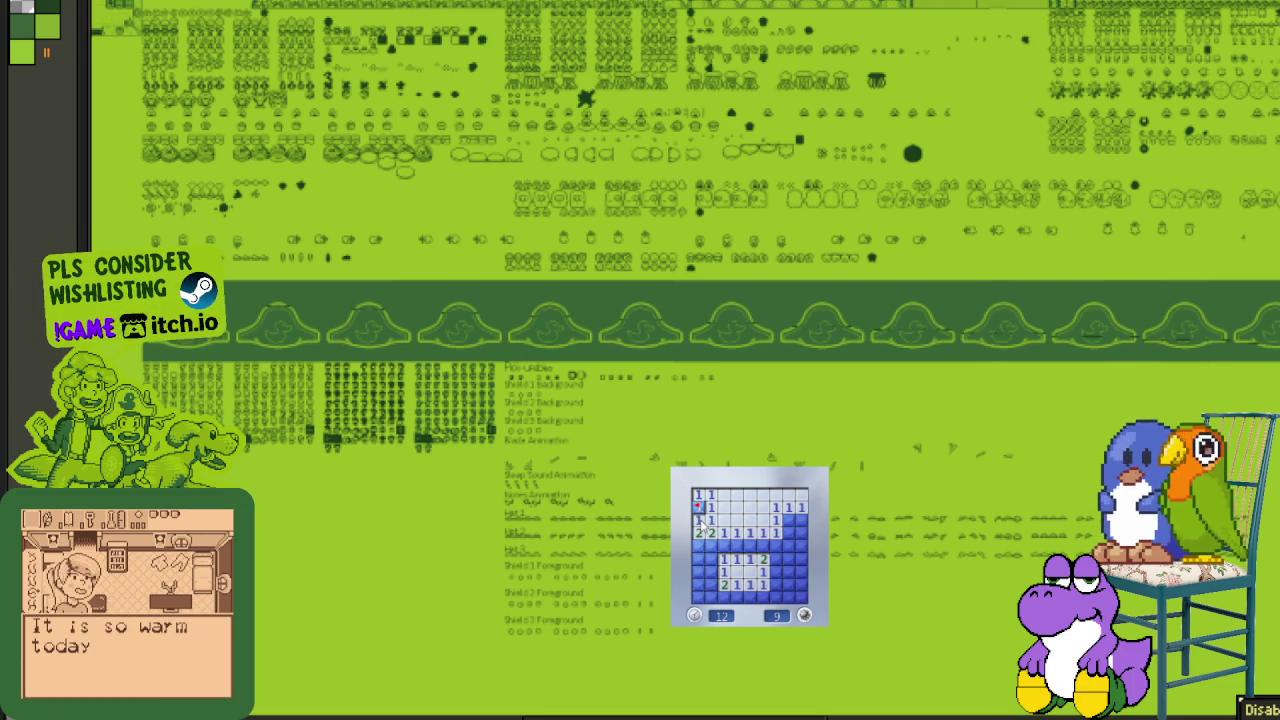
{"action": "right_click", "coordinate": [698, 545]}
{"action": "right_click", "coordinate": [709, 545]}
{"action": "left_click", "coordinate": [722, 545]}
{"action": "left_click", "coordinate": [712, 570]}
{"action": "left_click", "coordinate": [700, 566]}
{"action": "left_click", "coordinate": [711, 580]}
- Flag the middle, bottom-row and right-side mines and reveal the remaining cells to win
{"action": "right_click", "coordinate": [749, 545]}
{"action": "left_click", "coordinate": [770, 568]}
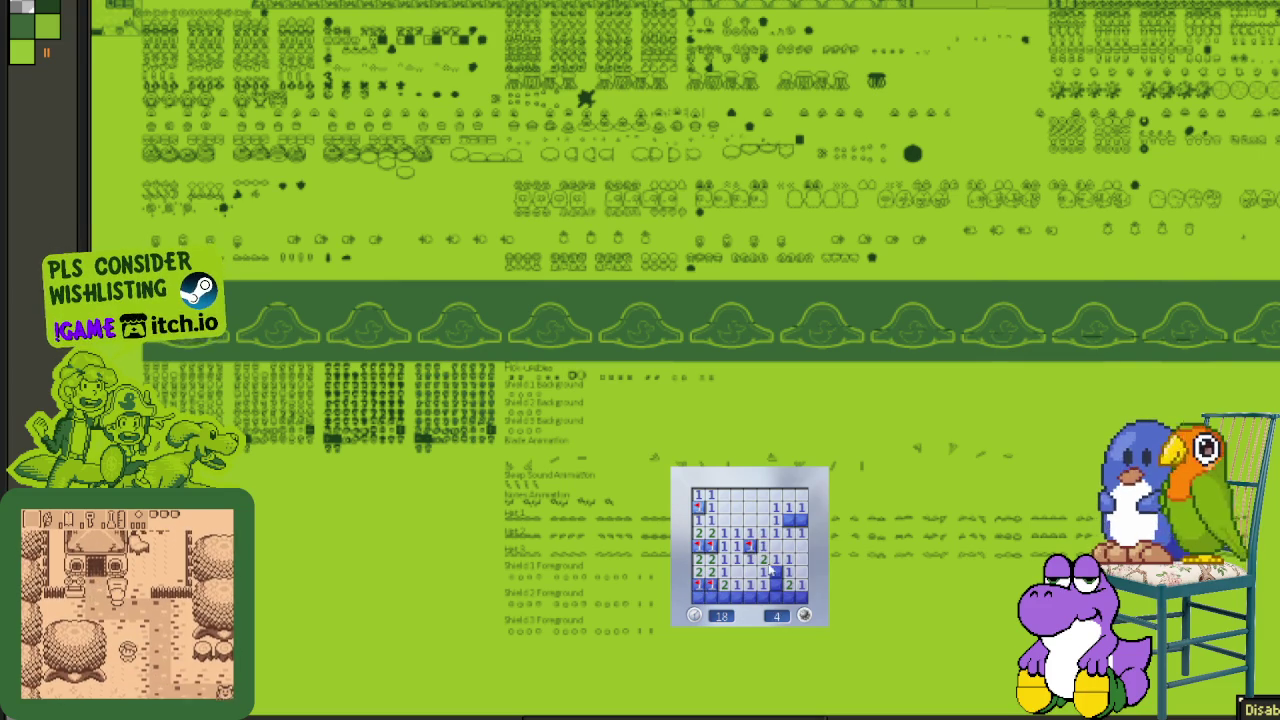
{"action": "left_click", "coordinate": [764, 586]}
{"action": "right_click", "coordinate": [790, 597]}
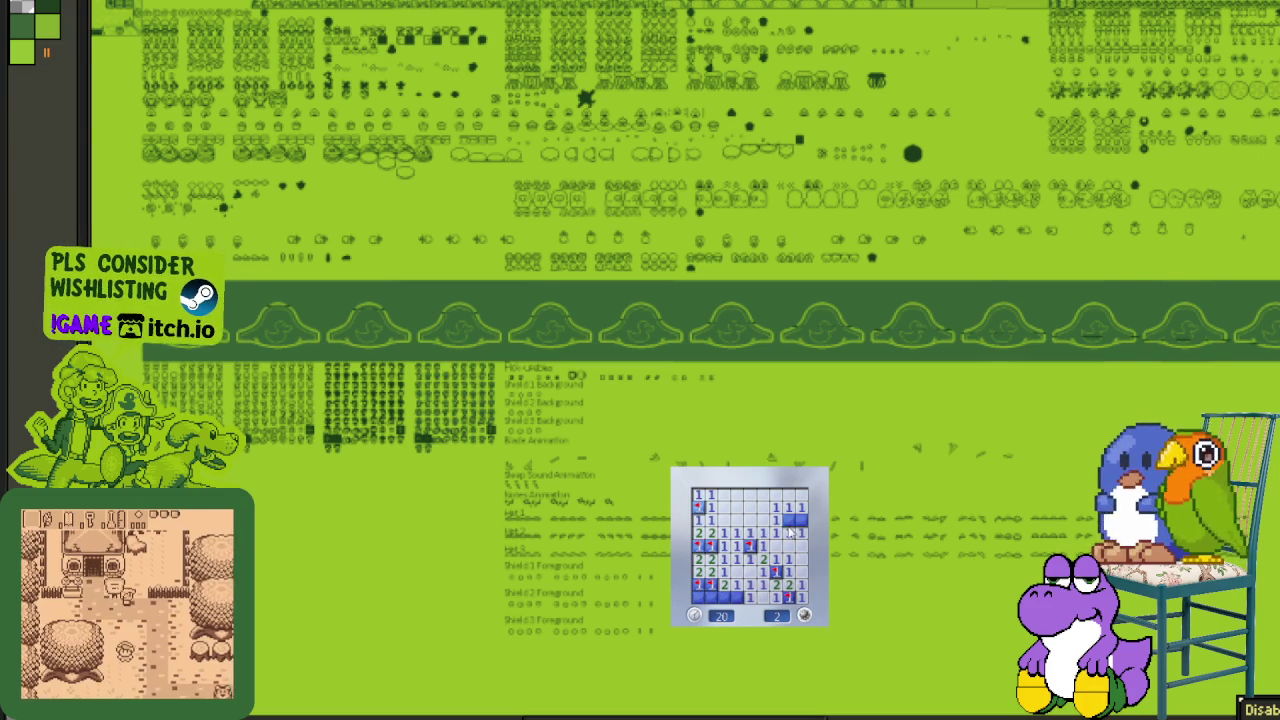
{"action": "right_click", "coordinate": [790, 521]}
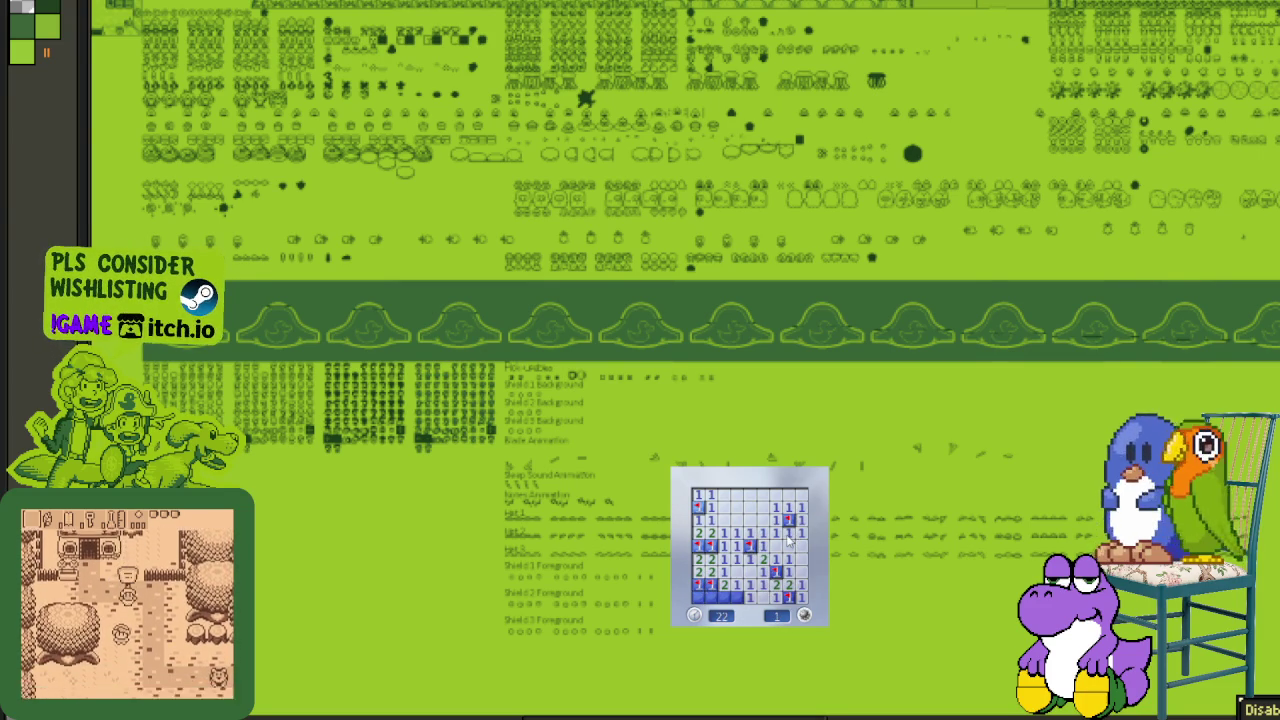
{"action": "right_click", "coordinate": [736, 597]}
{"action": "left_click", "coordinate": [711, 597]}
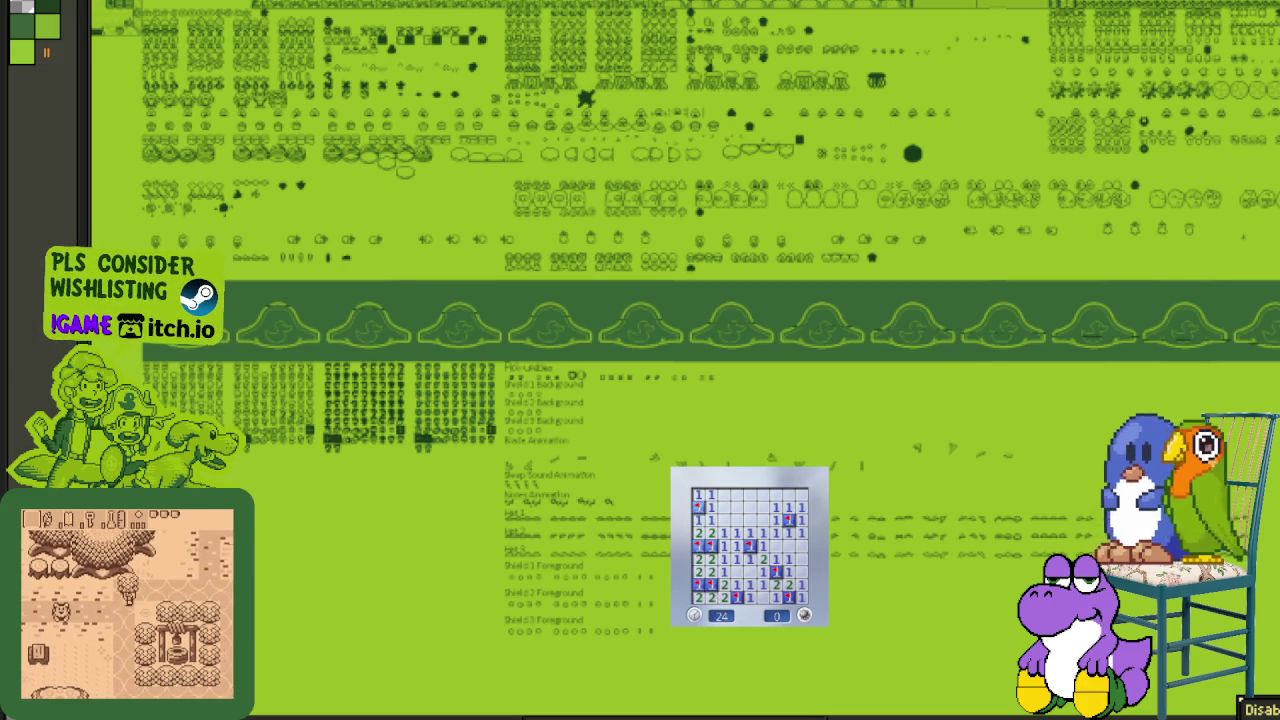
- Start a new game from the top-left, flagging mines beside the opening and near the centre
{"action": "left_click", "coordinate": [804, 615]}
{"action": "left_click", "coordinate": [703, 525]}
{"action": "right_click", "coordinate": [698, 571]}
{"action": "right_click", "coordinate": [723, 507]}
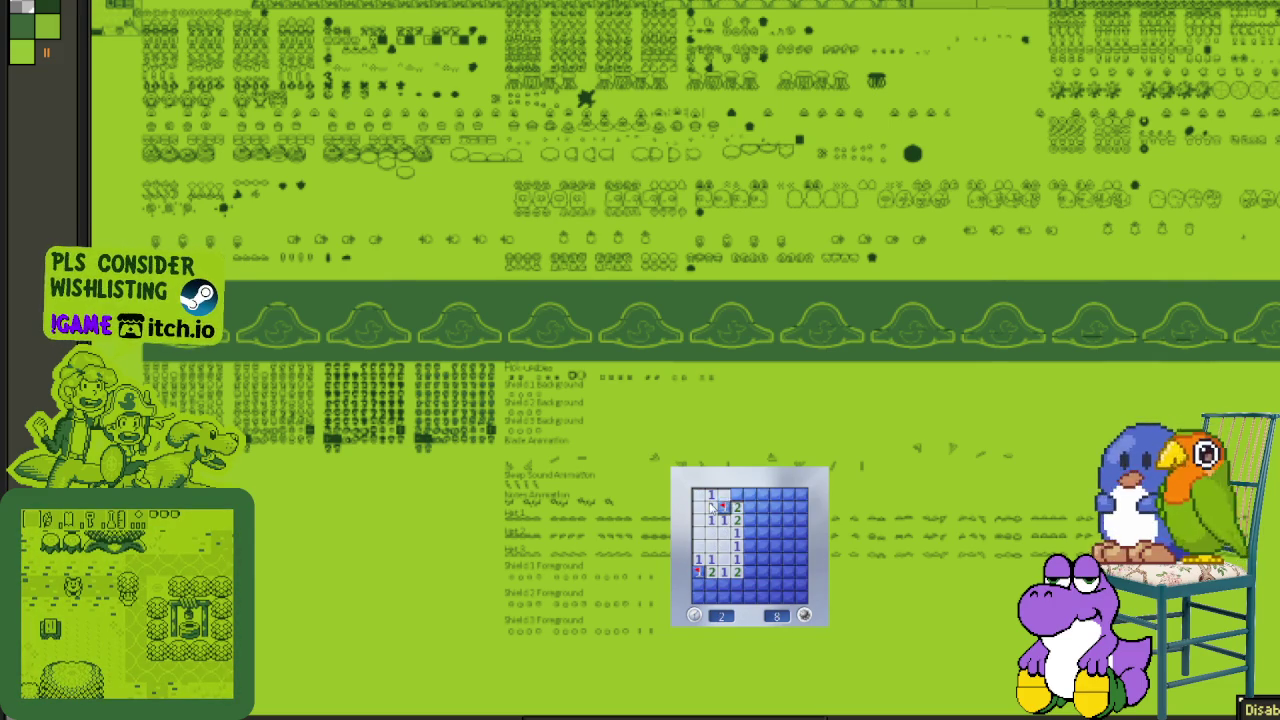
{"action": "left_click", "coordinate": [750, 494]}
{"action": "right_click", "coordinate": [750, 520]}
{"action": "left_click", "coordinate": [756, 537]}
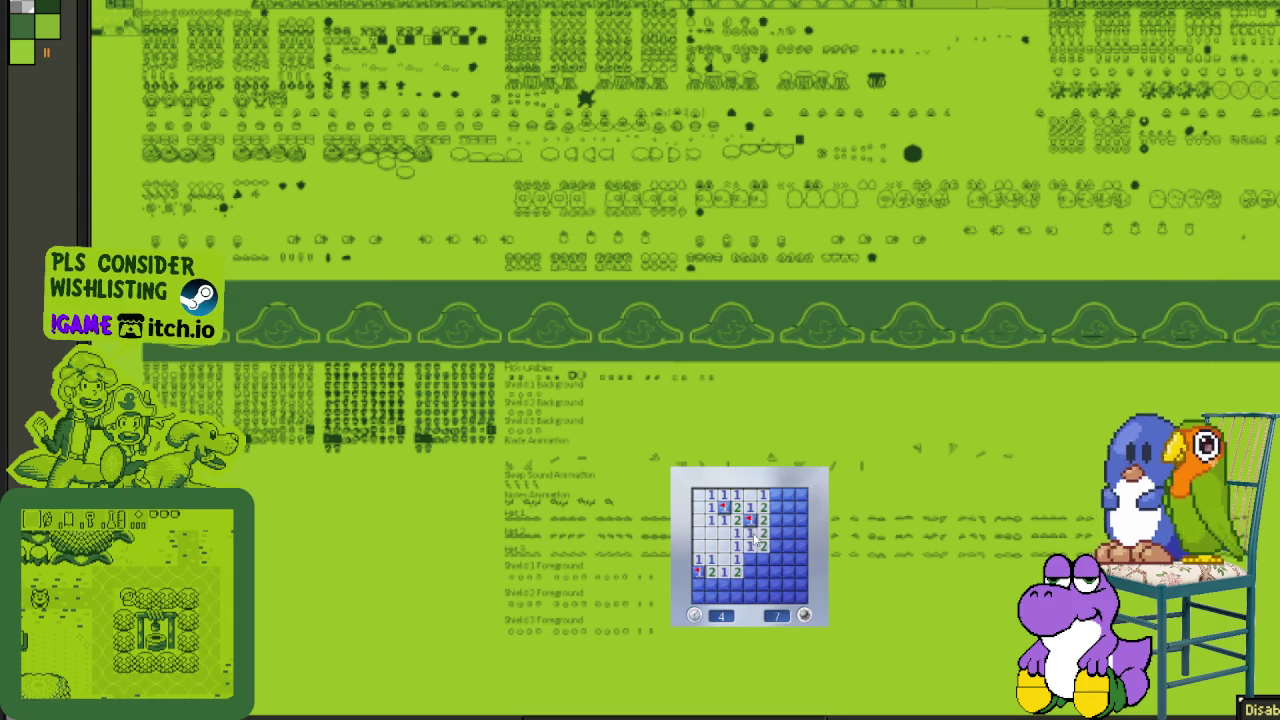
{"action": "right_click", "coordinate": [750, 558]}
{"action": "left_click", "coordinate": [763, 578]}
{"action": "left_click", "coordinate": [772, 574]}
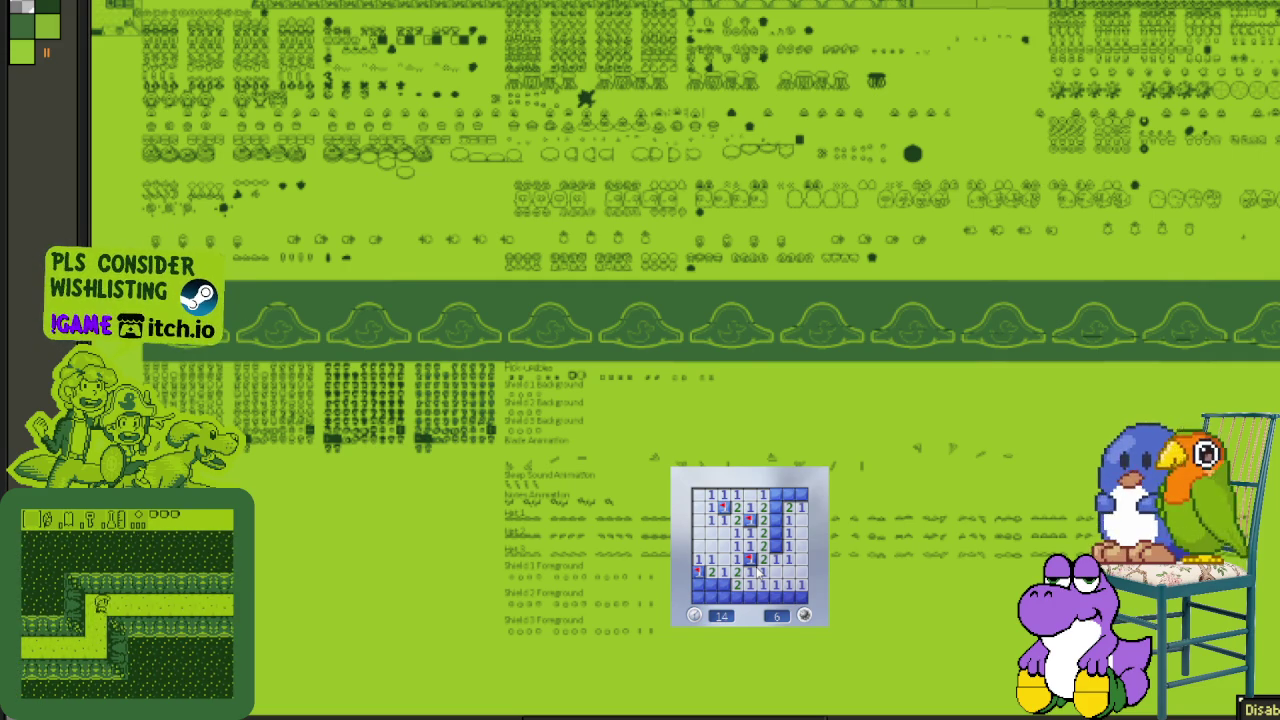
- Flag the top-right and bottom-row mines to win, then start a new game
{"action": "right_click", "coordinate": [776, 545]}
{"action": "left_click", "coordinate": [776, 494]}
{"action": "right_click", "coordinate": [788, 494]}
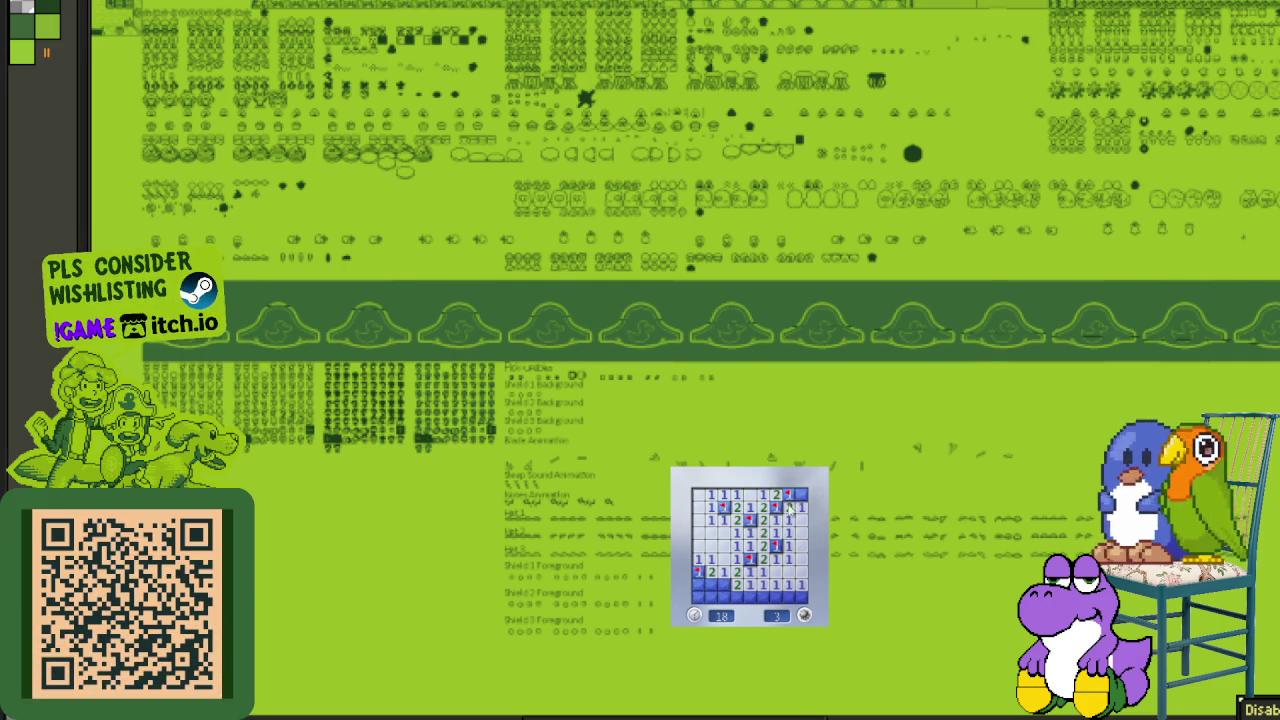
{"action": "right_click", "coordinate": [724, 585]}
{"action": "left_click", "coordinate": [710, 598]}
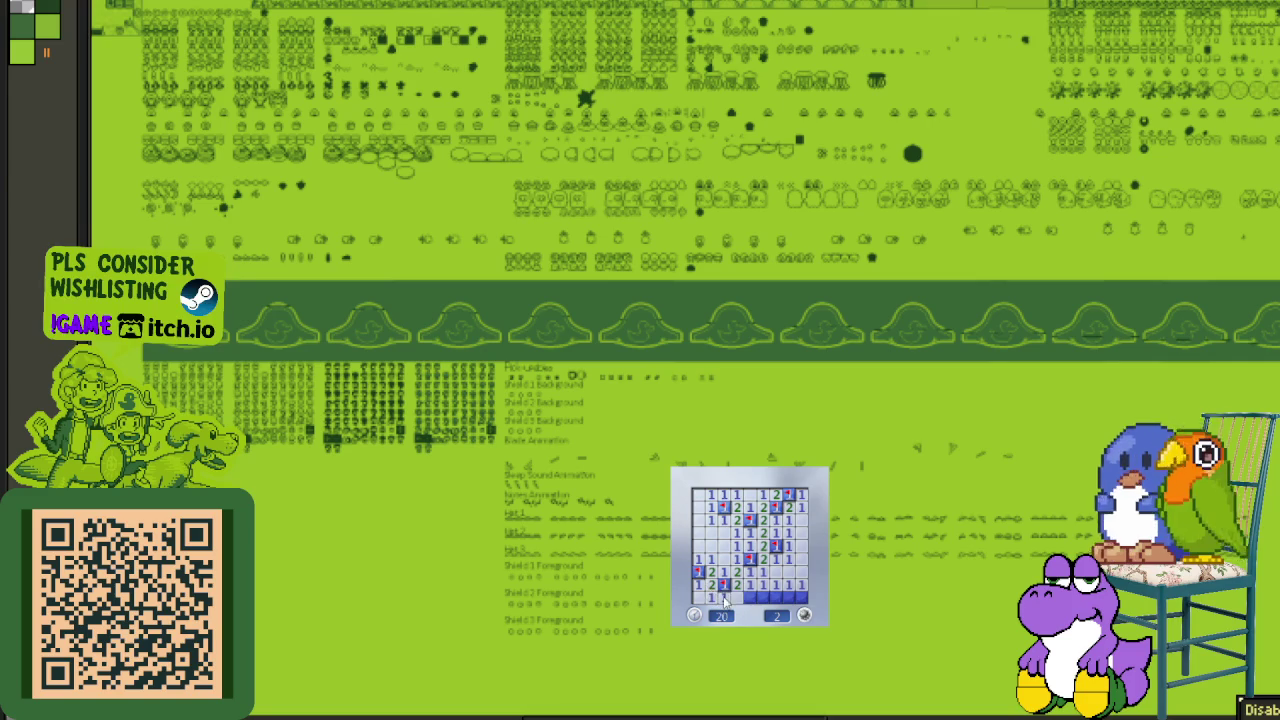
{"action": "right_click", "coordinate": [748, 597]}
{"action": "left_click", "coordinate": [767, 595]}
{"action": "left_click", "coordinate": [800, 597]}
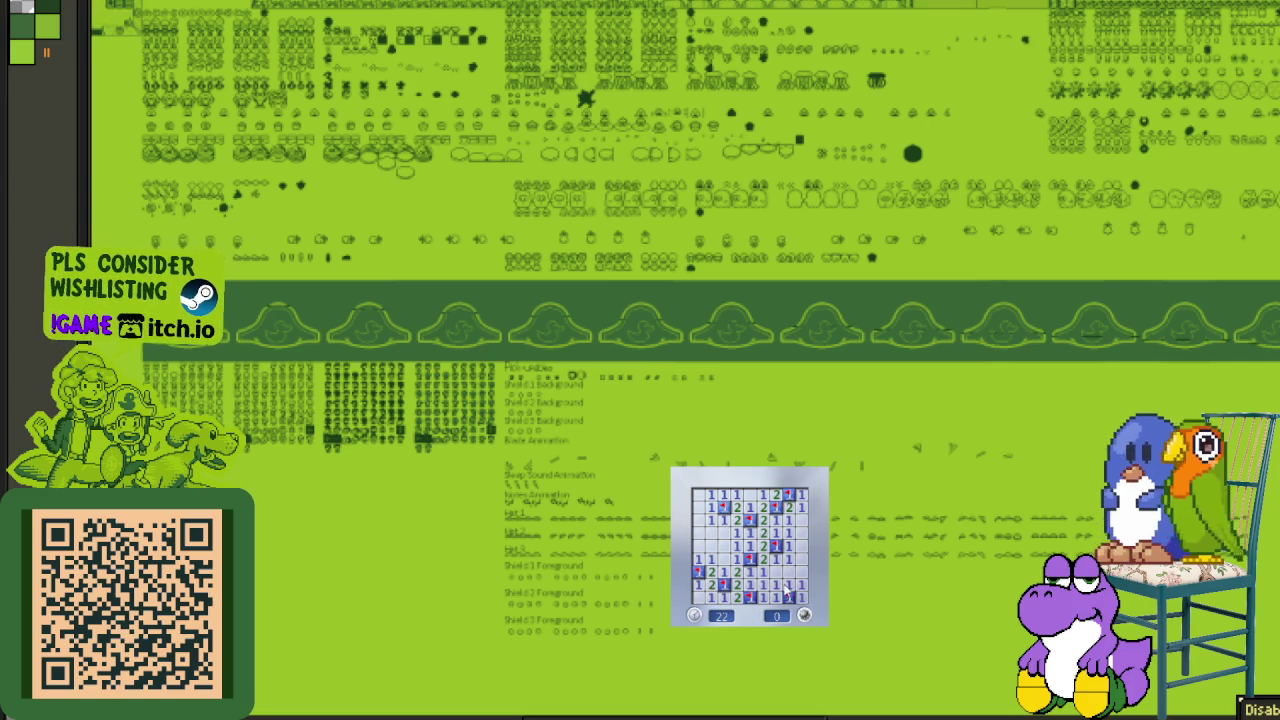
{"action": "left_click", "coordinate": [784, 592]}
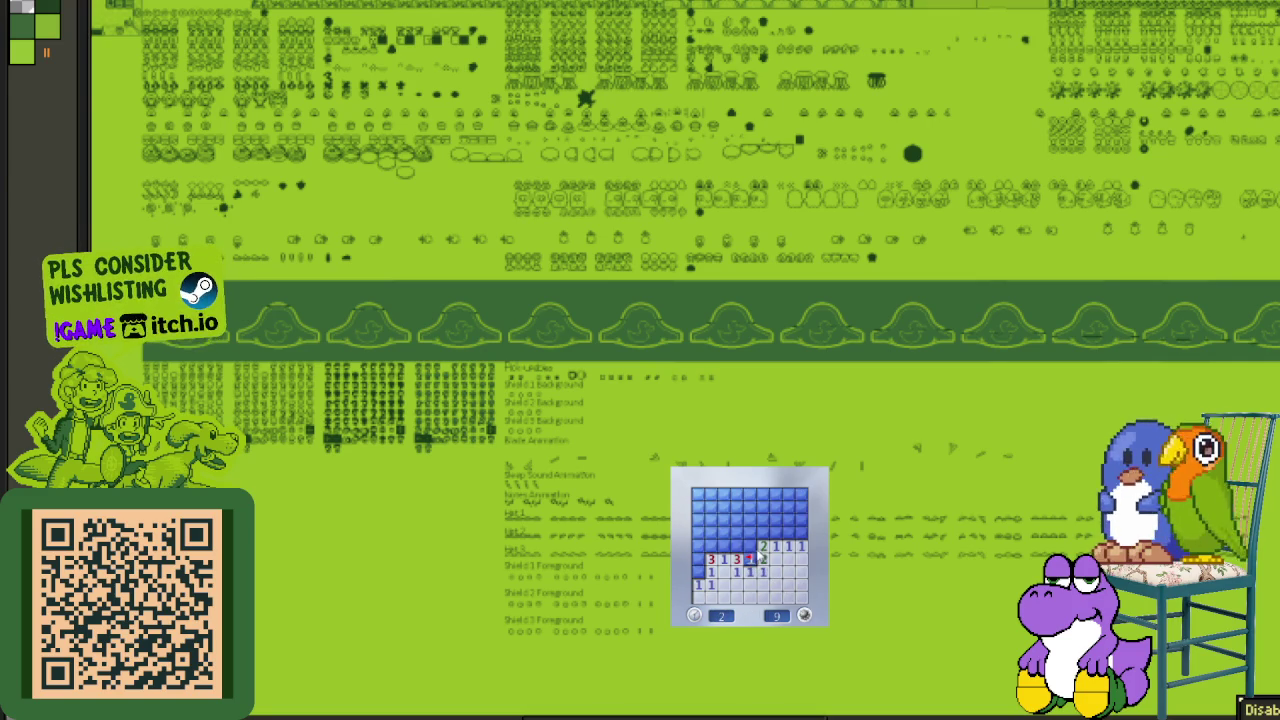
- Reveal the upper-right cells and flag the mines in the upper right and left column
{"action": "left_click", "coordinate": [775, 533]}
{"action": "left_click", "coordinate": [800, 522]}
{"action": "left_click", "coordinate": [788, 498]}
{"action": "right_click", "coordinate": [762, 507]}
{"action": "left_click", "coordinate": [748, 510]}
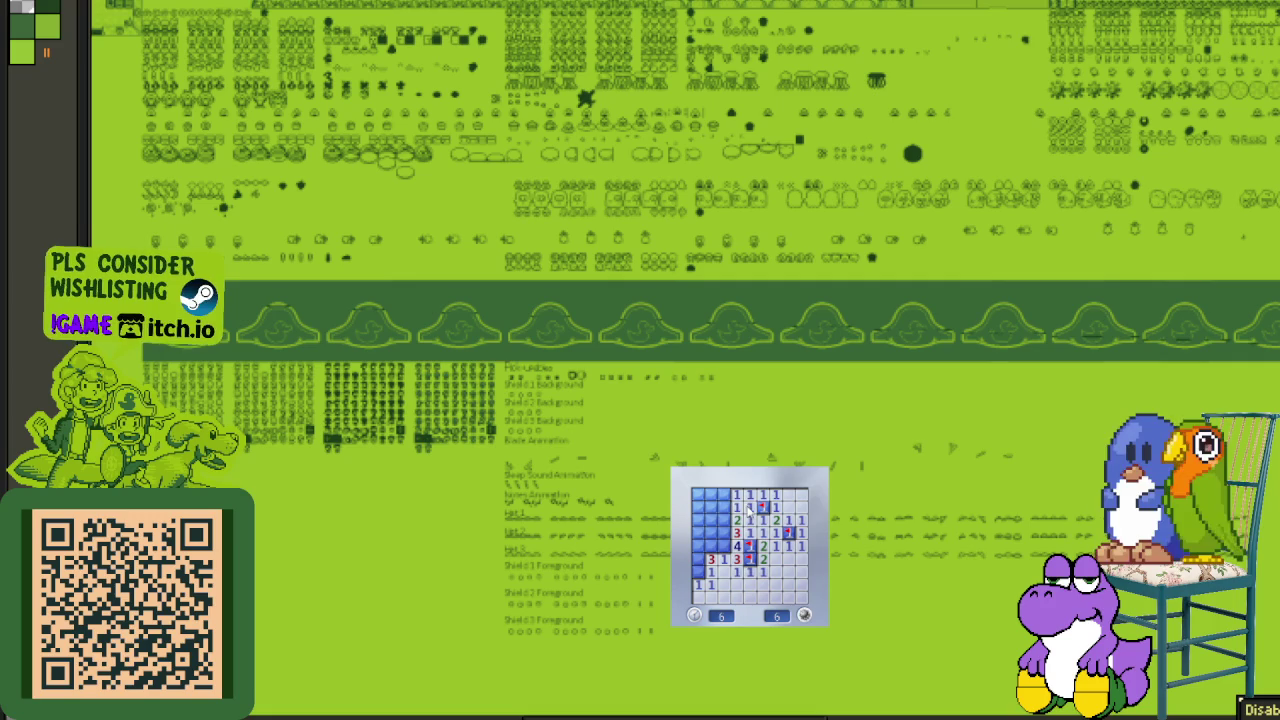
{"action": "right_click", "coordinate": [723, 545]}
{"action": "right_click", "coordinate": [723, 532]}
{"action": "left_click", "coordinate": [723, 520]}
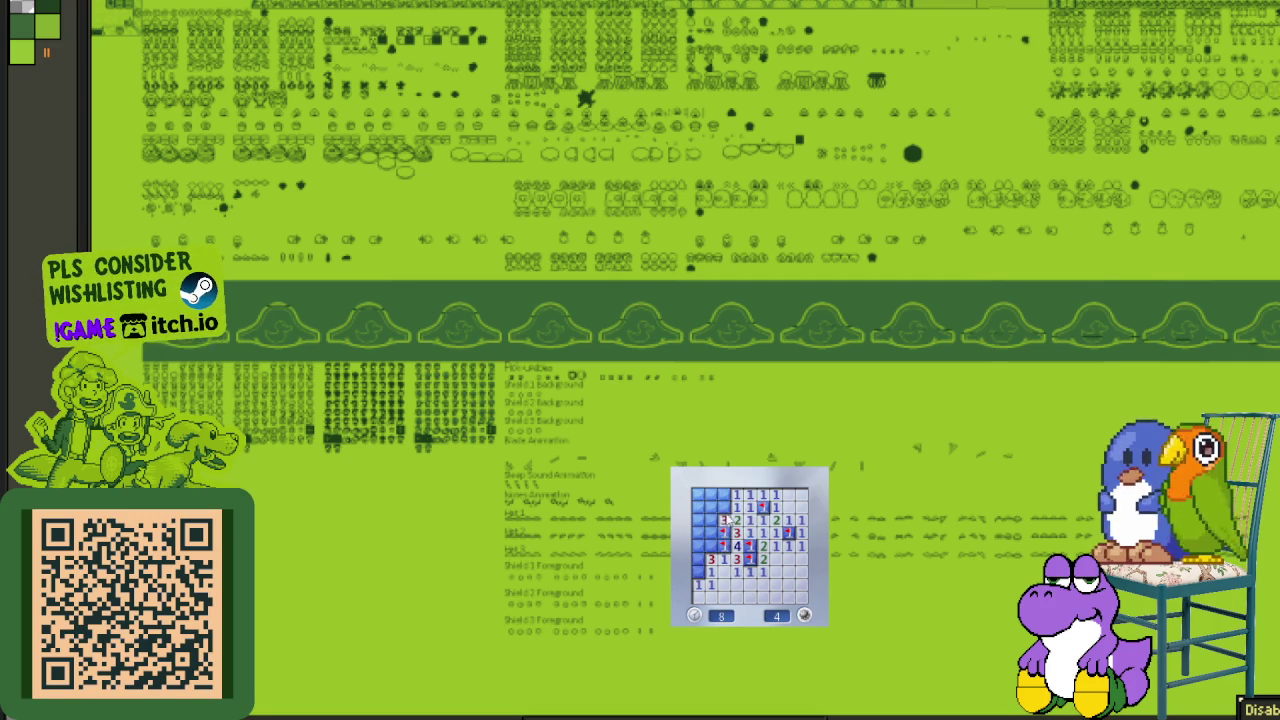
{"action": "right_click", "coordinate": [723, 507]}
{"action": "left_click", "coordinate": [710, 507]}
- Clear the left column, flagging its remaining mines to win the board
{"action": "left_click", "coordinate": [698, 507]}
{"action": "left_click", "coordinate": [710, 545]}
{"action": "right_click", "coordinate": [698, 571]}
{"action": "left_click", "coordinate": [698, 558]}
{"action": "right_click", "coordinate": [698, 545]}
{"action": "left_click", "coordinate": [698, 532]}
{"action": "left_click", "coordinate": [710, 532]}
{"action": "right_click", "coordinate": [710, 520]}
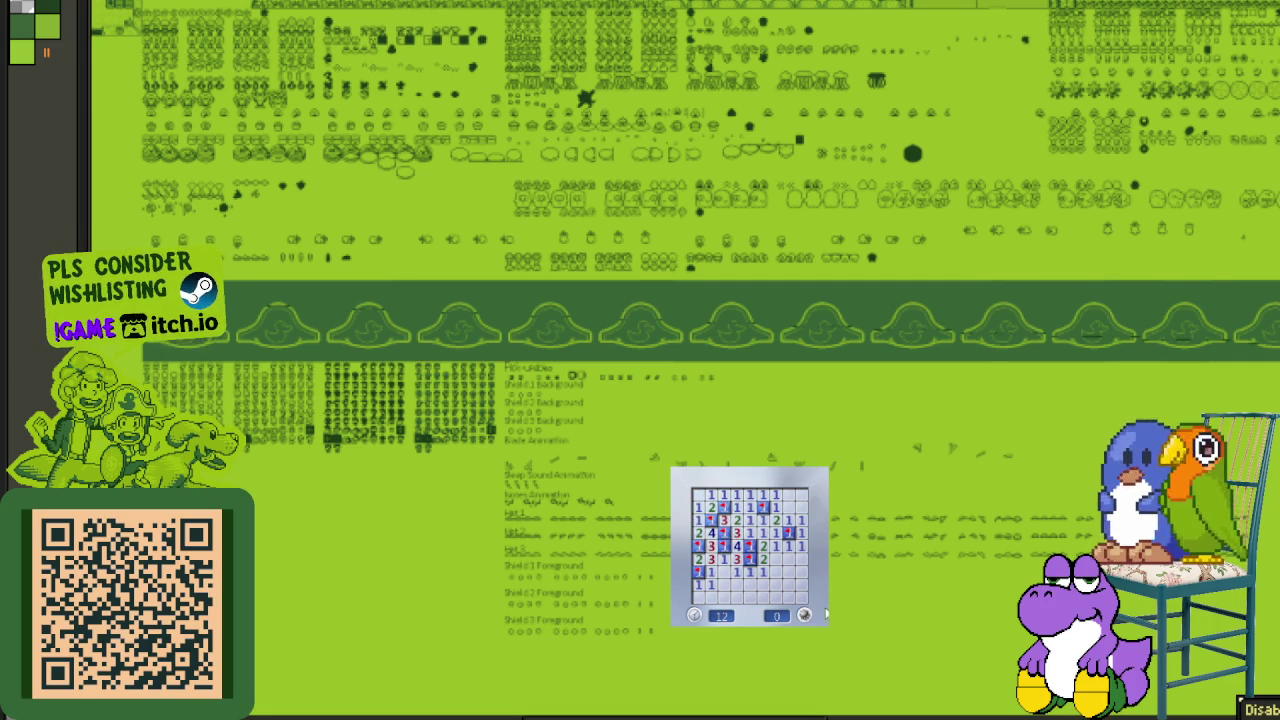
- Start a new game, flagging the right-side, lower-middle and bottom mines and opening the left area
{"action": "left_click", "coordinate": [775, 584]}
{"action": "right_click", "coordinate": [801, 558]}
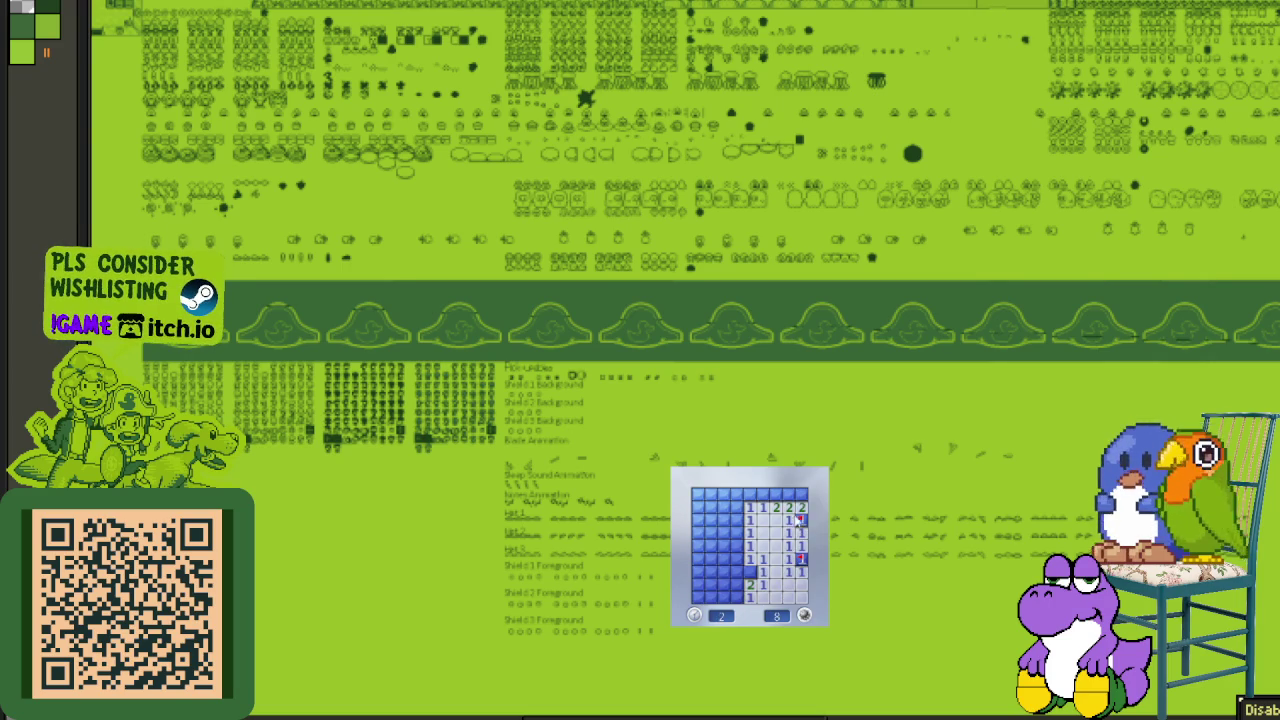
{"action": "right_click", "coordinate": [749, 571]}
{"action": "left_click", "coordinate": [737, 570]}
{"action": "right_click", "coordinate": [737, 584]}
{"action": "right_click", "coordinate": [731, 533]}
{"action": "left_click", "coordinate": [725, 520]}
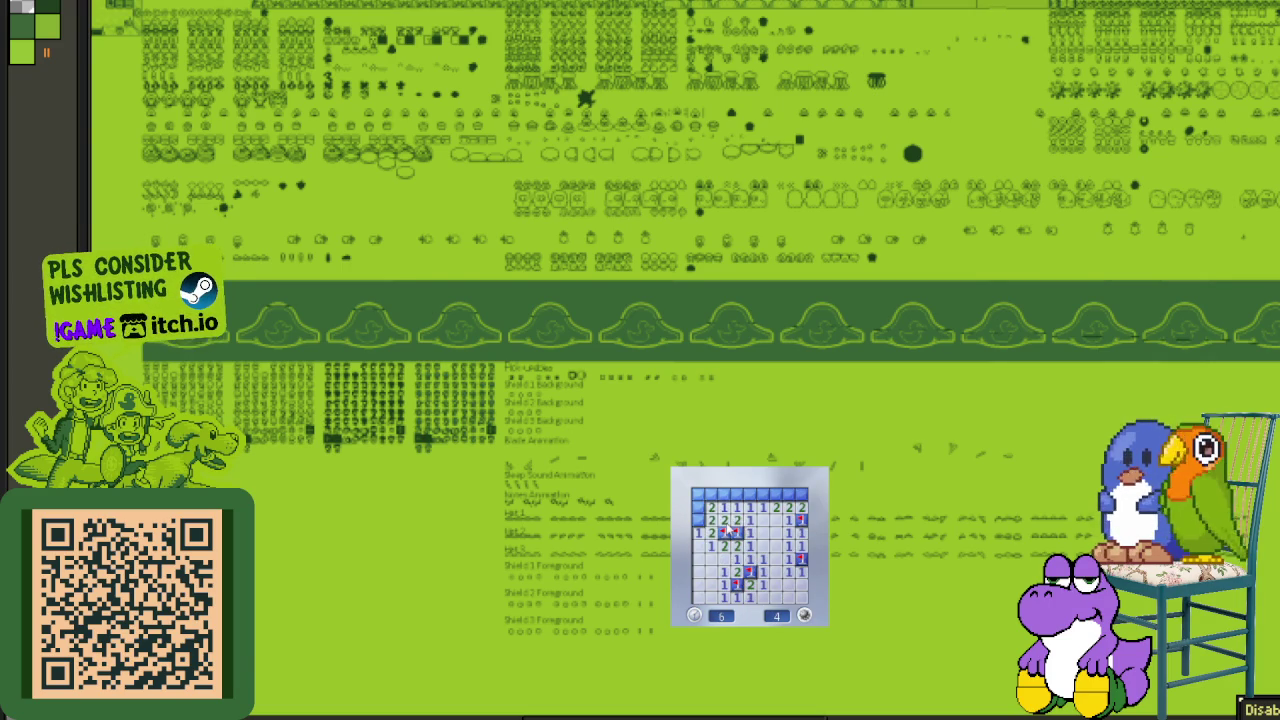
- Flag the top-left and top-row mines and reveal the top row to win
{"action": "right_click", "coordinate": [697, 520]}
{"action": "left_click", "coordinate": [711, 494]}
{"action": "right_click", "coordinate": [724, 494]}
{"action": "left_click", "coordinate": [737, 494]}
{"action": "left_click", "coordinate": [750, 494]}
{"action": "right_click", "coordinate": [763, 494]}
{"action": "left_click", "coordinate": [776, 494]}
{"action": "right_click", "coordinate": [789, 494]}
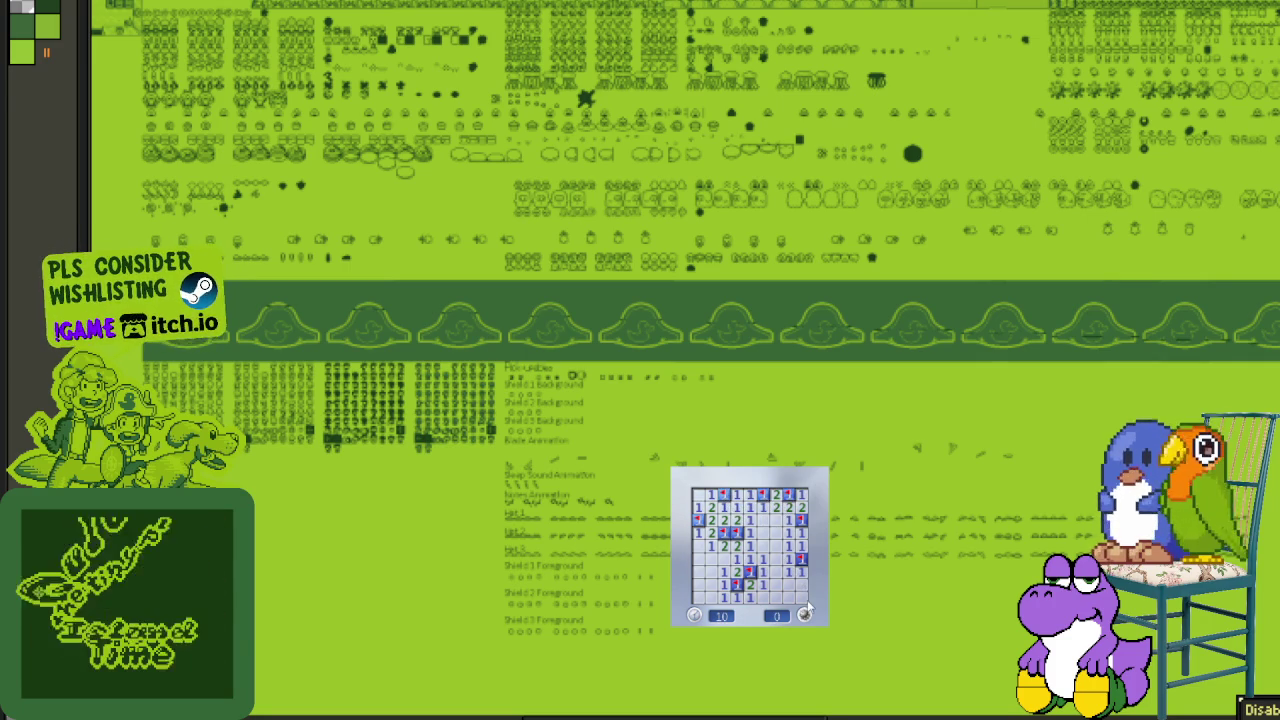
- Start another game, flagging the mines beside the 3 and 4 and revealing right-column cells
{"action": "left_click", "coordinate": [784, 540]}
{"action": "right_click", "coordinate": [787, 545]}
{"action": "right_click", "coordinate": [763, 541]}
{"action": "right_click", "coordinate": [788, 535]}
{"action": "left_click", "coordinate": [801, 547]}
{"action": "left_click", "coordinate": [801, 522]}
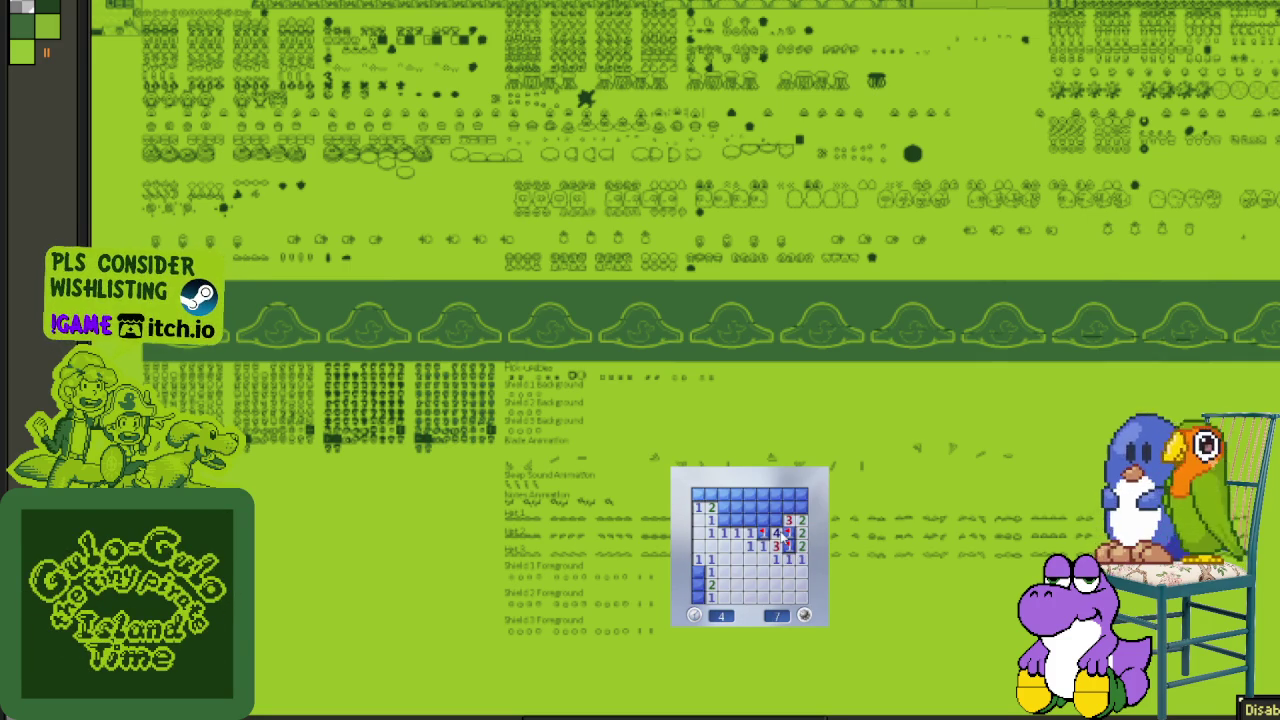
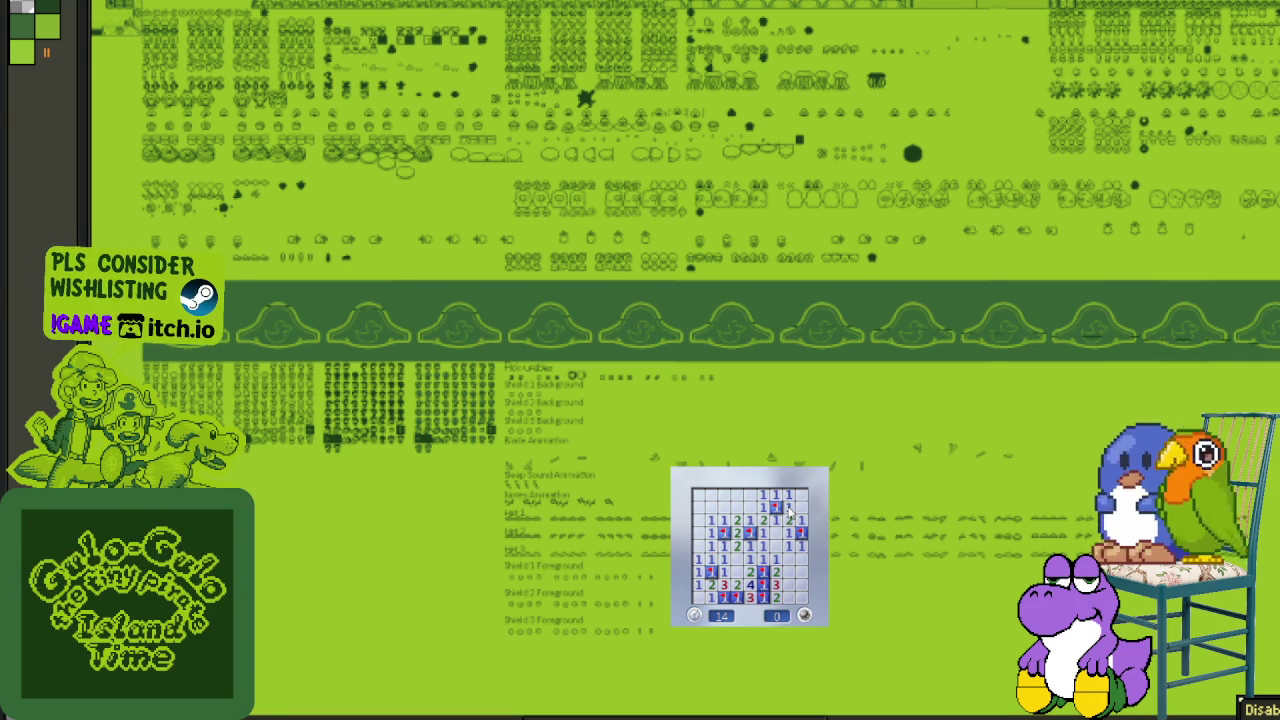
- Start a fresh game and clear the left side, flagging two mines there
{"action": "key", "text": "F2"}
{"action": "left_click", "coordinate": [779, 572]}
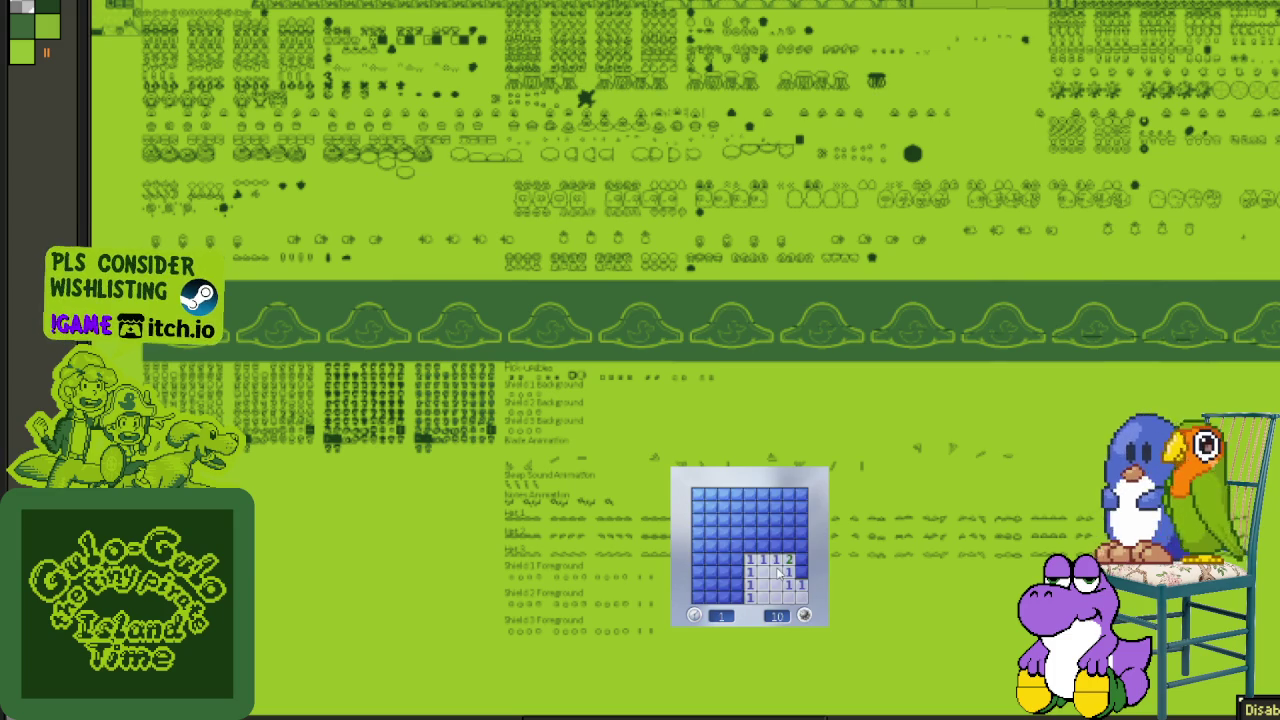
{"action": "left_click", "coordinate": [801, 559]}
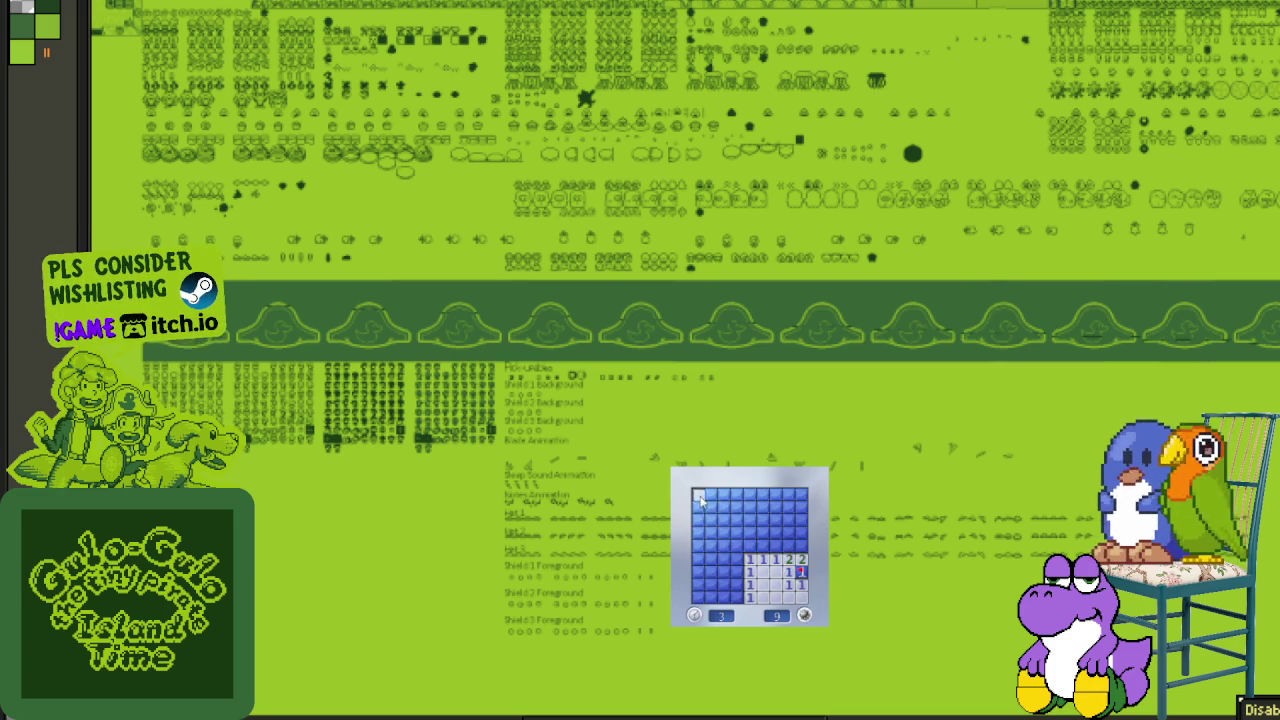
{"action": "left_click", "coordinate": [699, 500]}
{"action": "right_click", "coordinate": [721, 533]}
{"action": "left_click", "coordinate": [737, 533]}
{"action": "left_click", "coordinate": [724, 559]}
{"action": "right_click", "coordinate": [705, 559]}
{"action": "left_click", "coordinate": [737, 546]}
{"action": "left_click", "coordinate": [724, 572]}
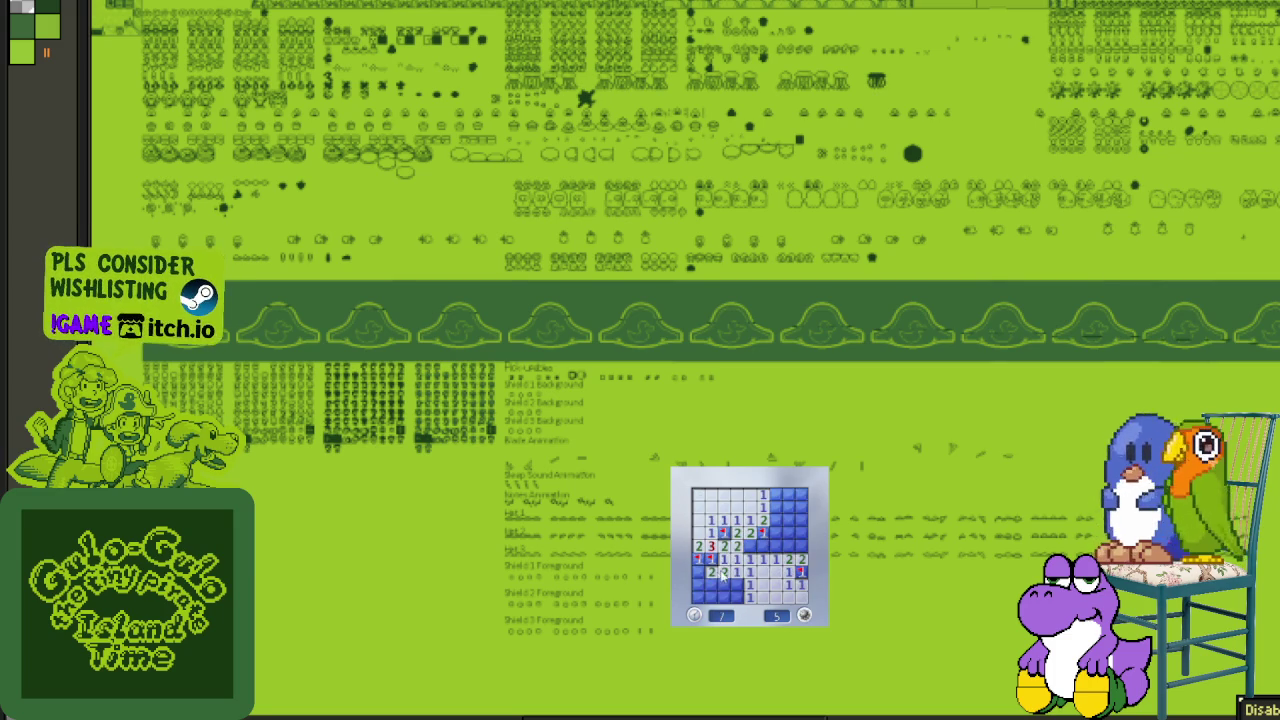
- Clear the lower-left, middle and top-right cells, flagging the last mines to win
{"action": "left_click", "coordinate": [711, 584]}
{"action": "left_click", "coordinate": [737, 592]}
{"action": "left_click", "coordinate": [756, 546]}
{"action": "left_click", "coordinate": [765, 556]}
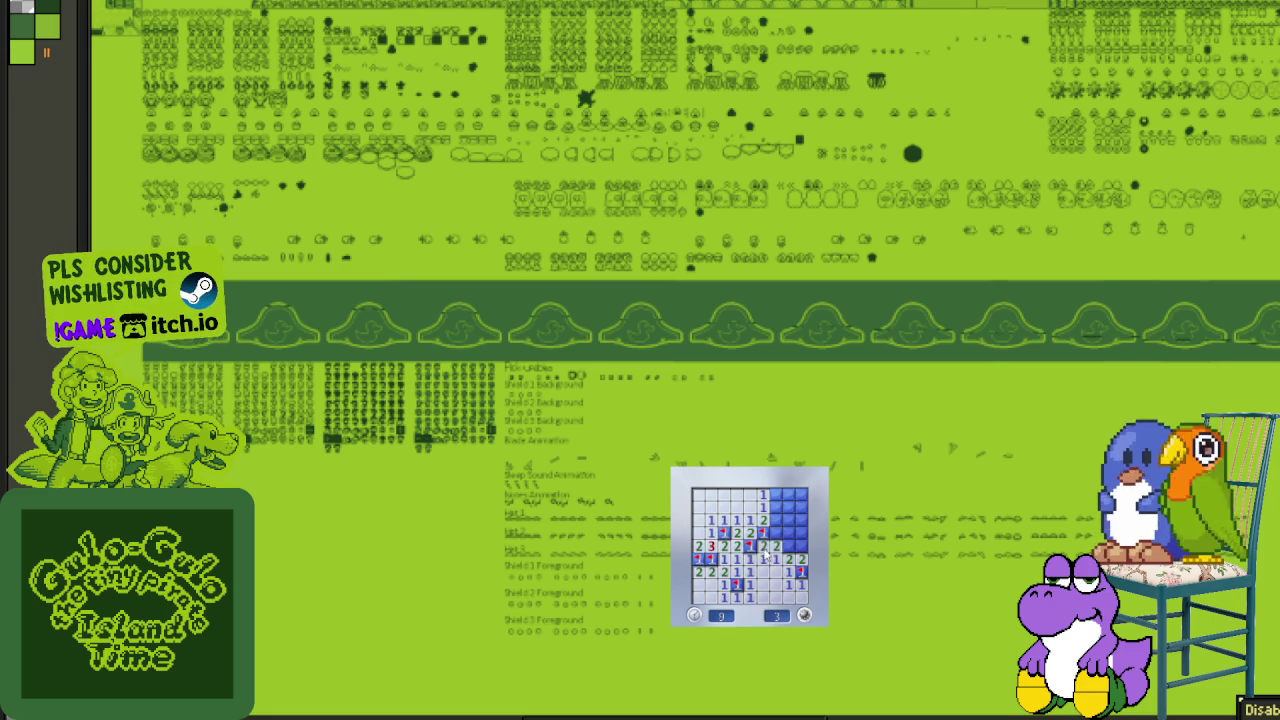
{"action": "right_click", "coordinate": [789, 546]}
{"action": "left_click", "coordinate": [802, 533]}
{"action": "left_click", "coordinate": [789, 520]}
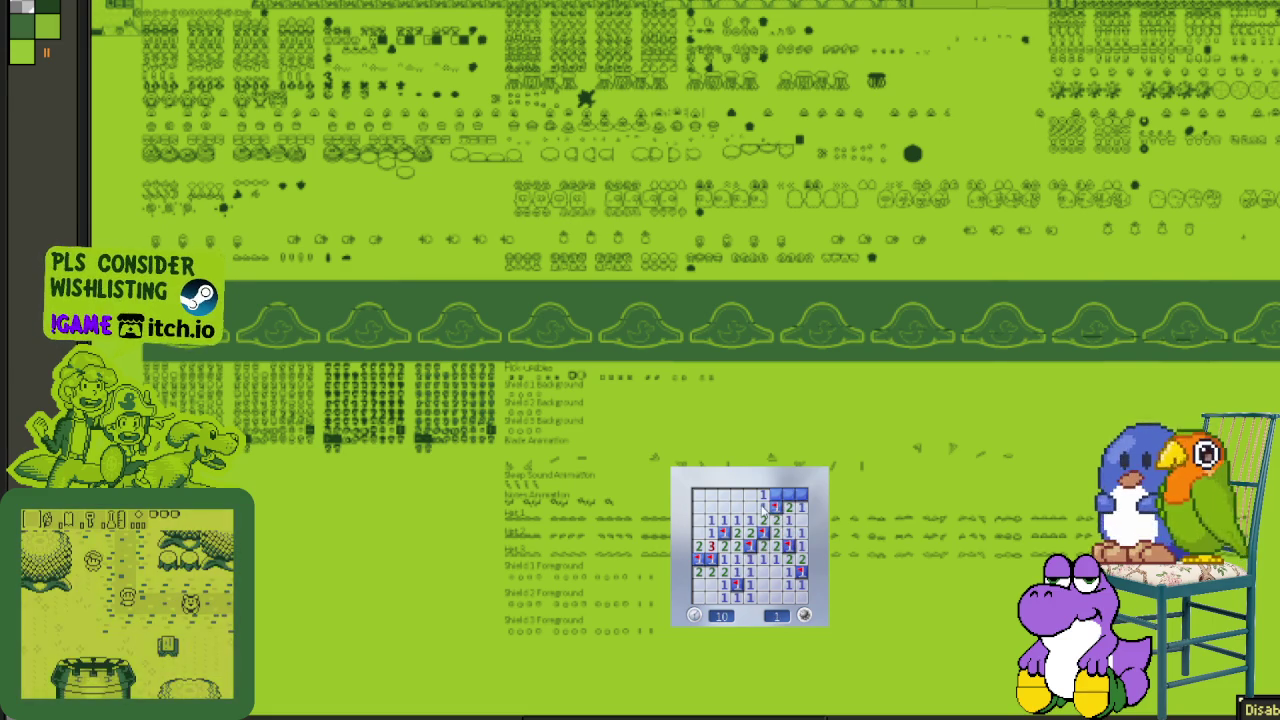
{"action": "left_click", "coordinate": [776, 494]}
{"action": "right_click", "coordinate": [789, 494]}
{"action": "left_click", "coordinate": [802, 494]}
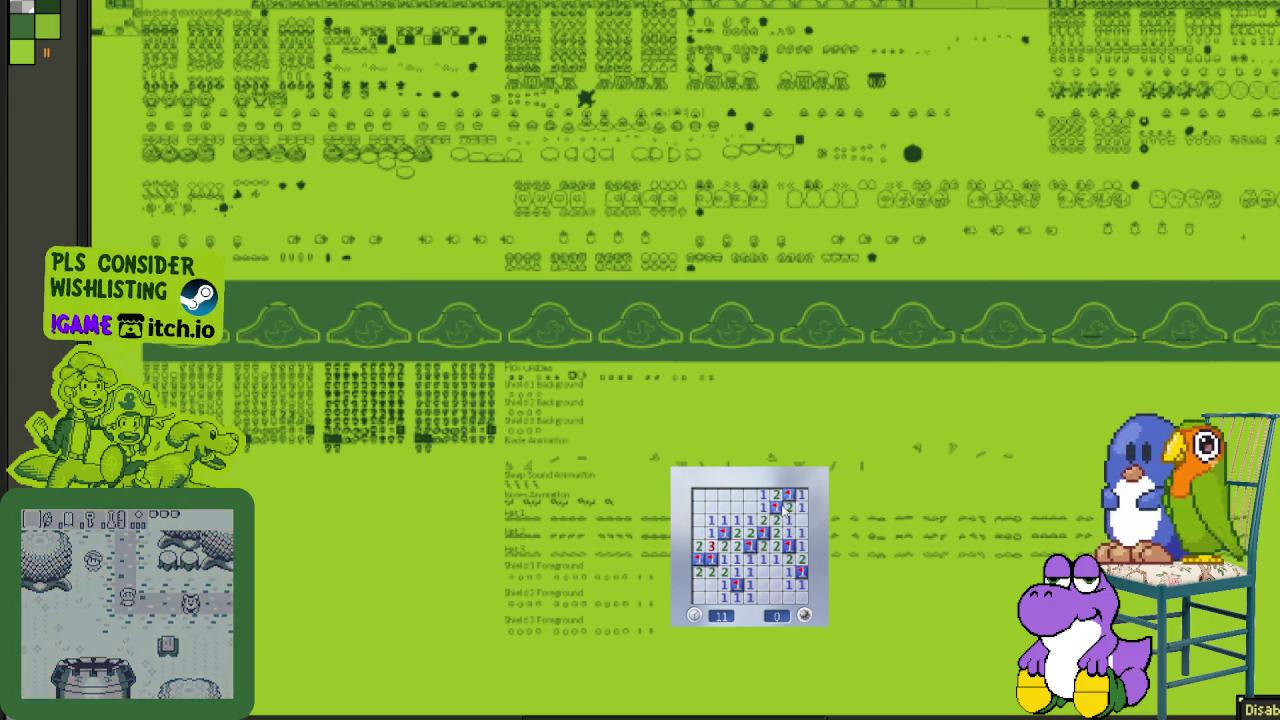
- Open a new board and flag the obvious mines on the right and left edges
{"action": "left_click", "coordinate": [776, 559]}
{"action": "right_click", "coordinate": [802, 585]}
{"action": "right_click", "coordinate": [802, 507]}
{"action": "right_click", "coordinate": [789, 519]}
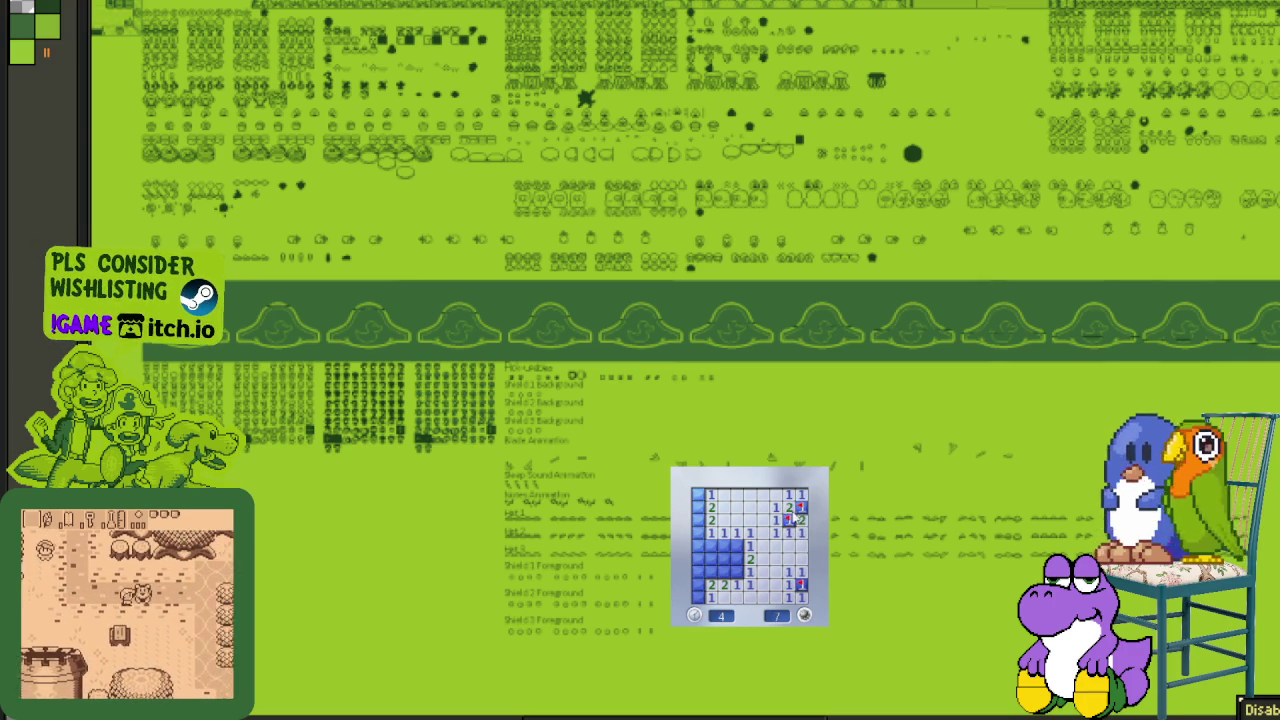
{"action": "right_click", "coordinate": [736, 545]}
{"action": "right_click", "coordinate": [736, 571]}
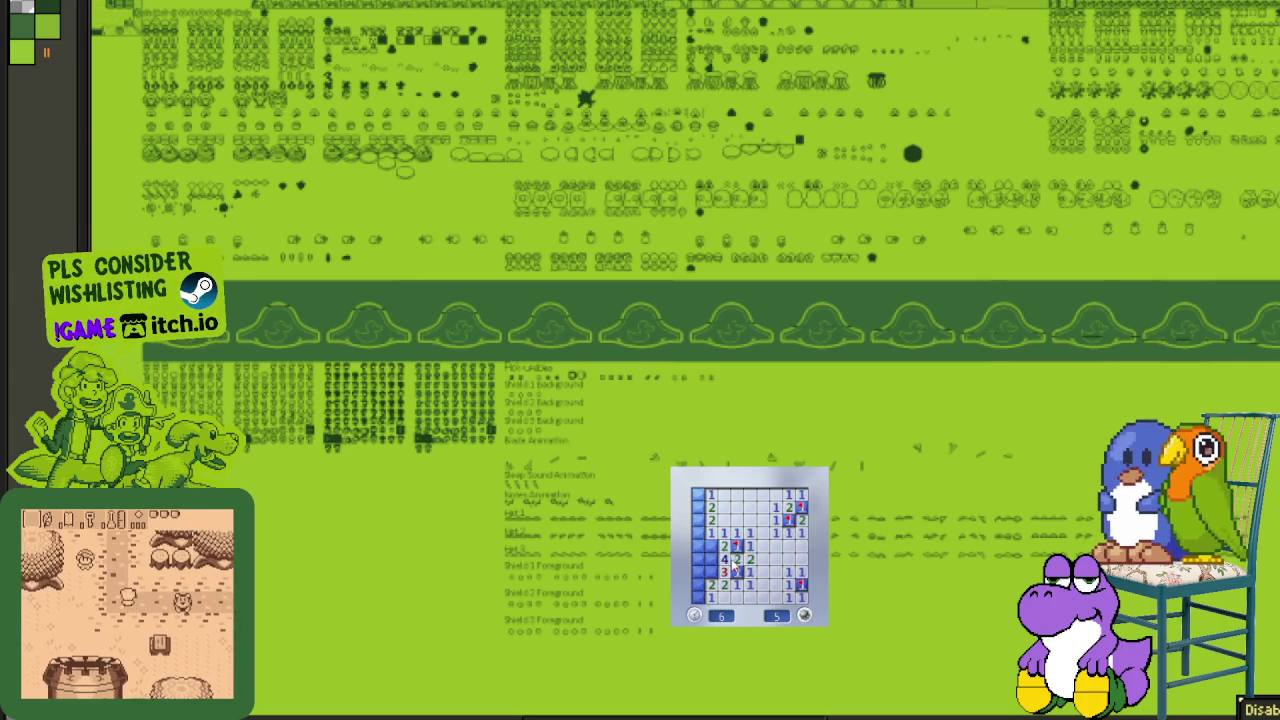
{"action": "right_click", "coordinate": [710, 571]}
- Uncover the left-side cells and flag the remaining left-column mines to win
{"action": "left_click", "coordinate": [723, 571]}
{"action": "right_click", "coordinate": [710, 558]}
{"action": "left_click", "coordinate": [698, 545]}
{"action": "right_click", "coordinate": [698, 597]}
{"action": "right_click", "coordinate": [698, 520]}
{"action": "right_click", "coordinate": [698, 507]}
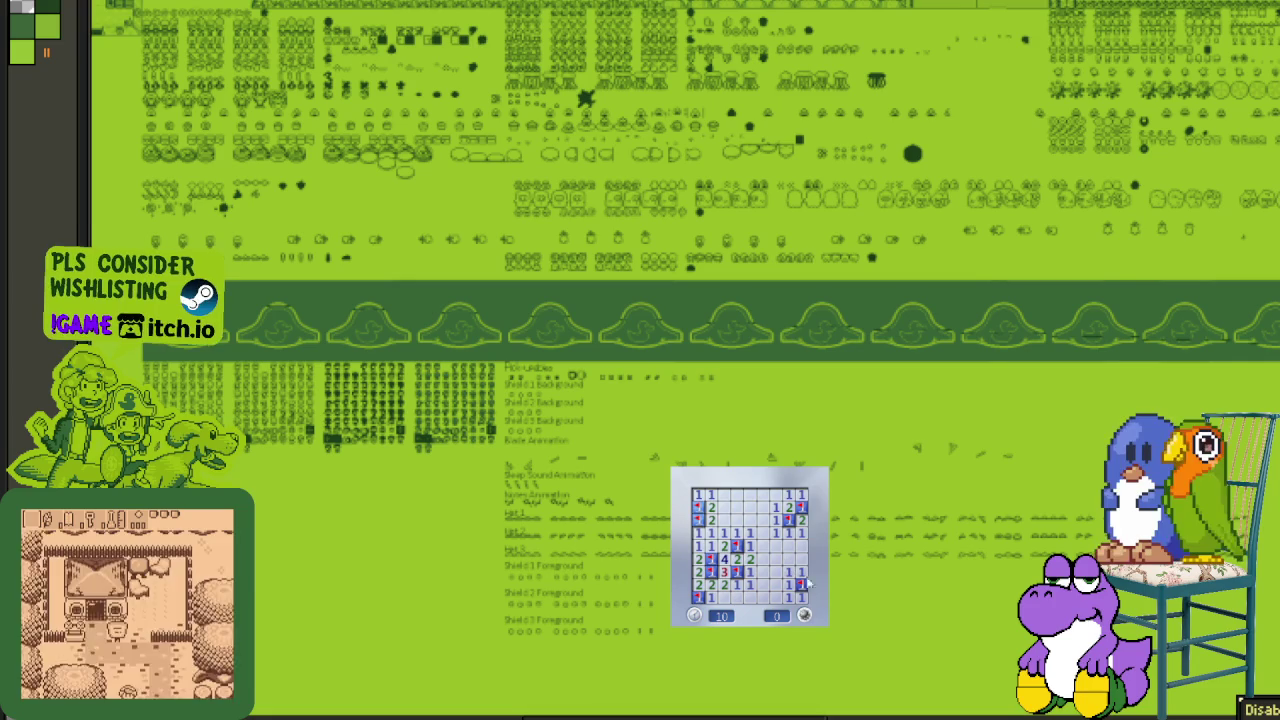
- Play another board, opening the upper-left and bottom row and flagging a top-right mine
{"action": "left_click", "coordinate": [804, 615]}
{"action": "left_click", "coordinate": [760, 550]}
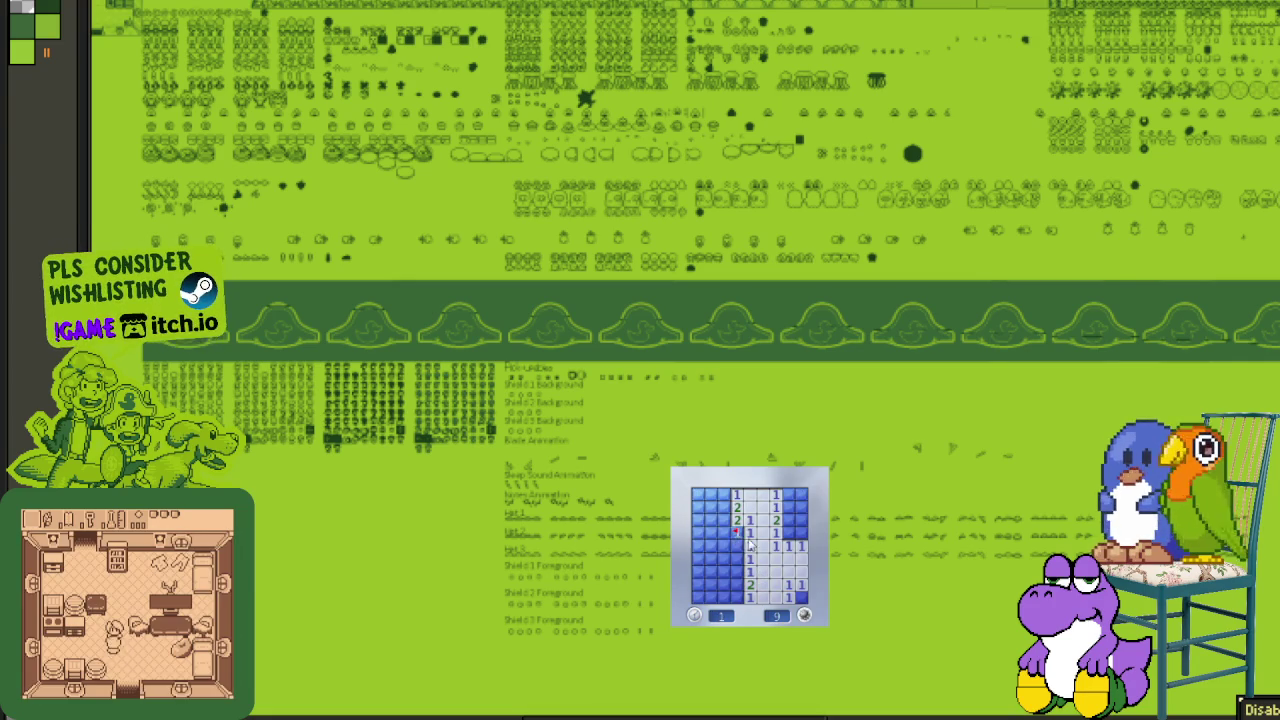
{"action": "left_click", "coordinate": [724, 507]}
{"action": "left_click", "coordinate": [711, 507]}
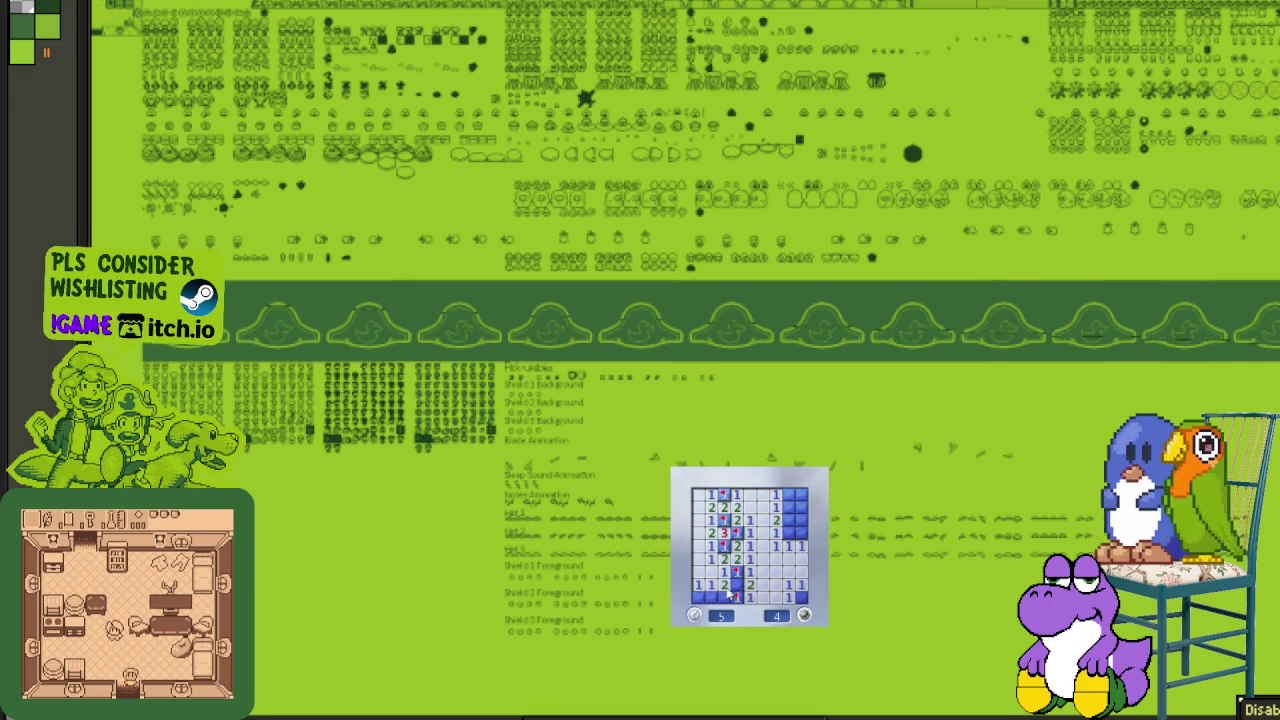
{"action": "left_click", "coordinate": [724, 597]}
{"action": "left_click", "coordinate": [802, 597]}
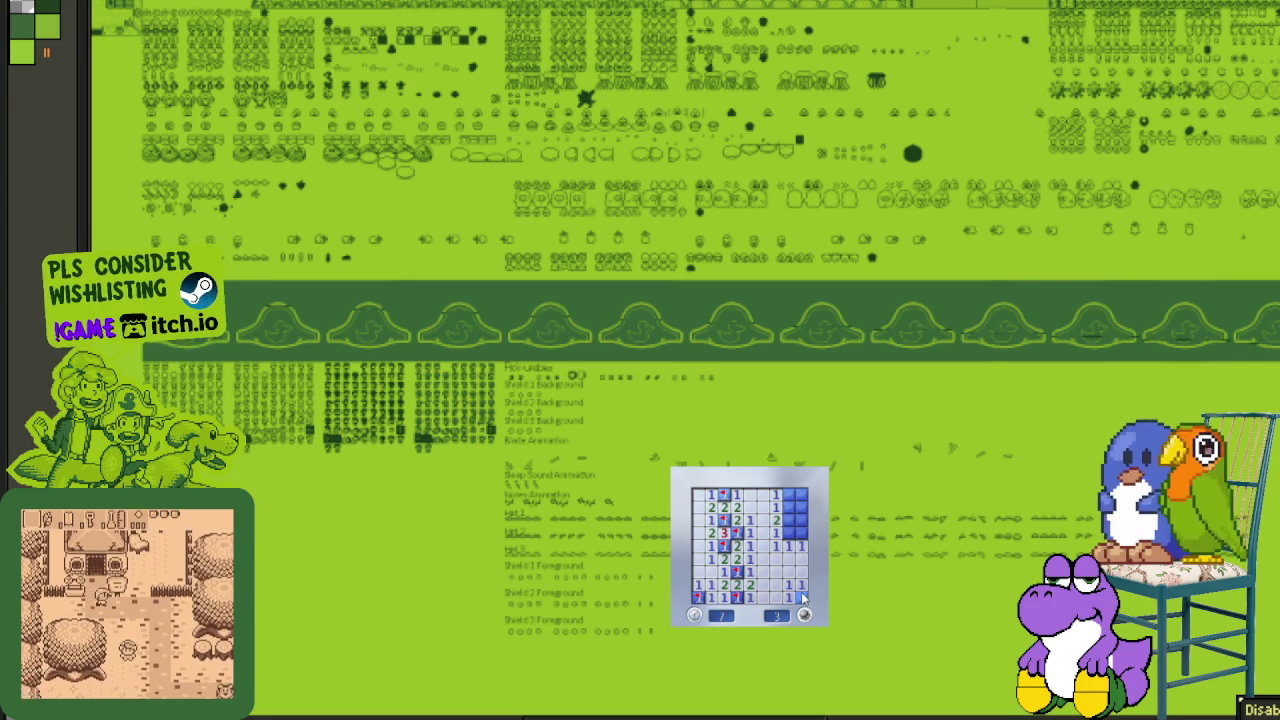
{"action": "right_click", "coordinate": [789, 508]}
{"action": "left_click", "coordinate": [790, 521]}
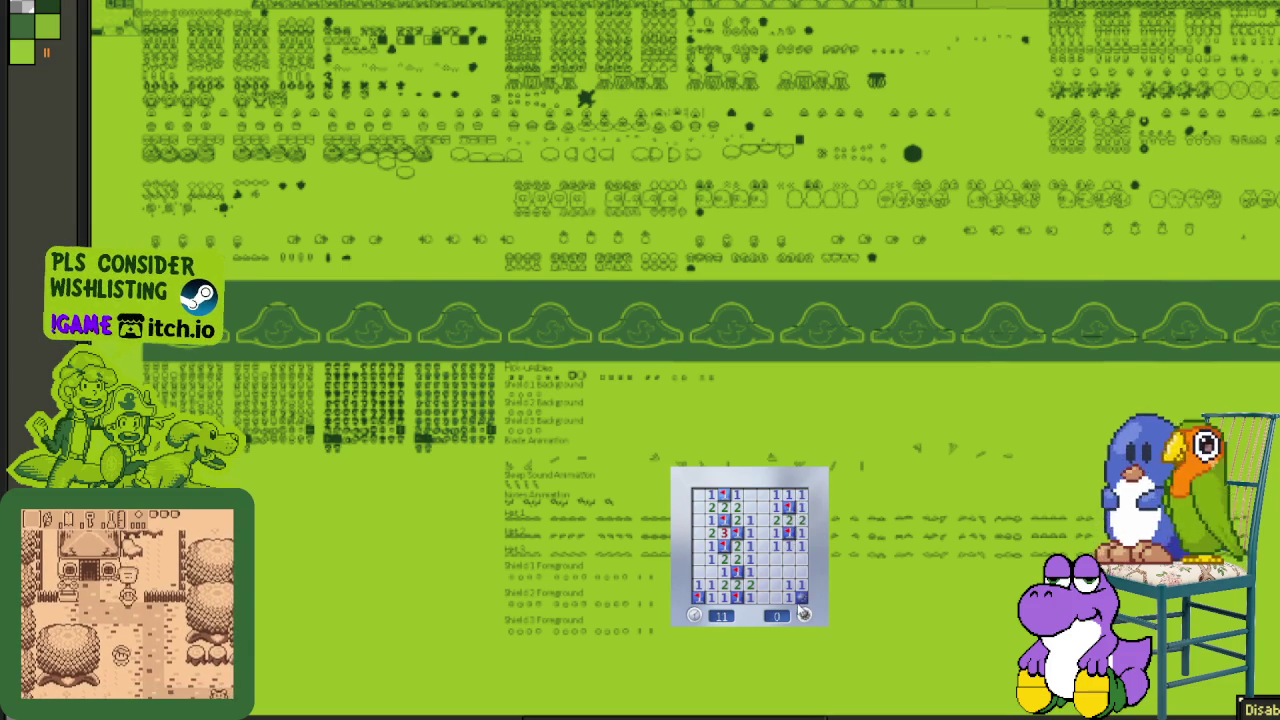
- Begin a new board, uncover the right column and top row, and flag three mines
{"action": "left_click", "coordinate": [745, 545]}
{"action": "left_click", "coordinate": [748, 567]}
{"action": "left_click", "coordinate": [757, 548]}
{"action": "left_click", "coordinate": [763, 522]}
{"action": "right_click", "coordinate": [763, 508]}
{"action": "right_click", "coordinate": [773, 510]}
{"action": "left_click", "coordinate": [776, 495]}
{"action": "left_click", "coordinate": [789, 495]}
{"action": "right_click", "coordinate": [775, 598]}
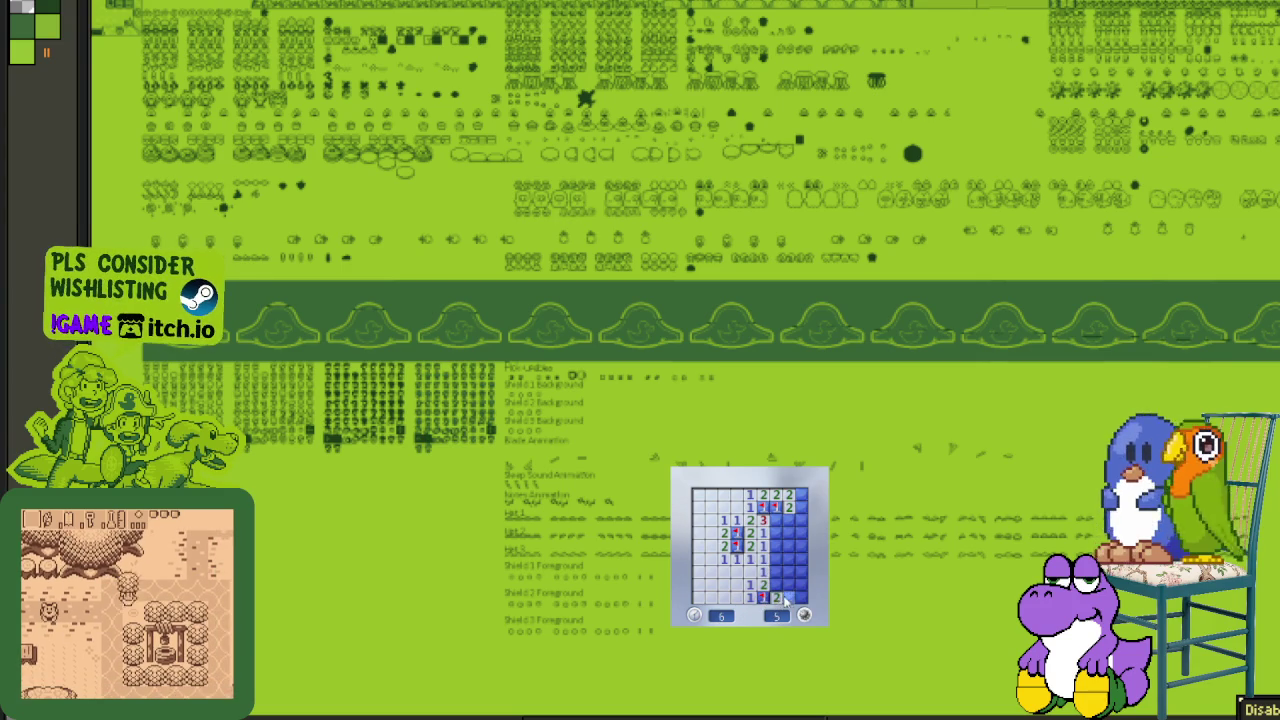
- After a guess hits a mine, restart and clear cells, flagging four mines
{"action": "left_click", "coordinate": [783, 585]}
{"action": "left_click", "coordinate": [786, 562]}
{"action": "left_click", "coordinate": [786, 560]}
{"action": "right_click", "coordinate": [762, 546]}
{"action": "right_click", "coordinate": [800, 584]}
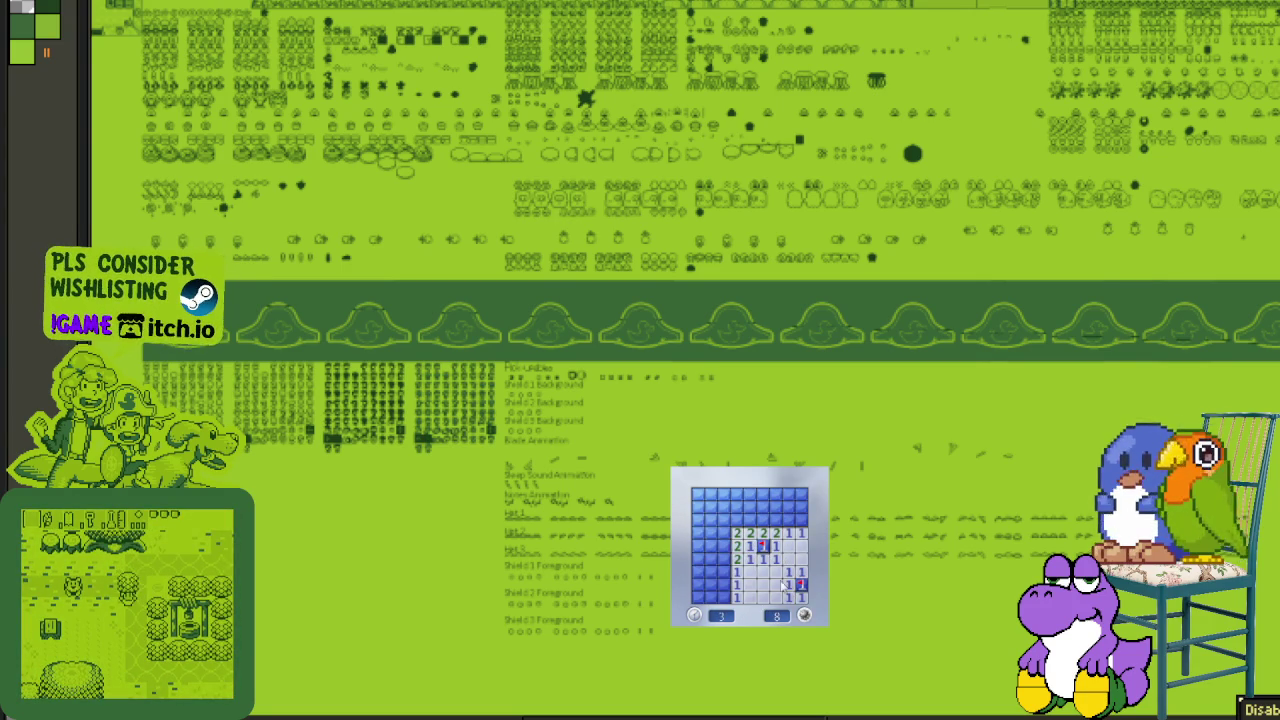
{"action": "left_click", "coordinate": [724, 534]}
{"action": "right_click", "coordinate": [722, 519]}
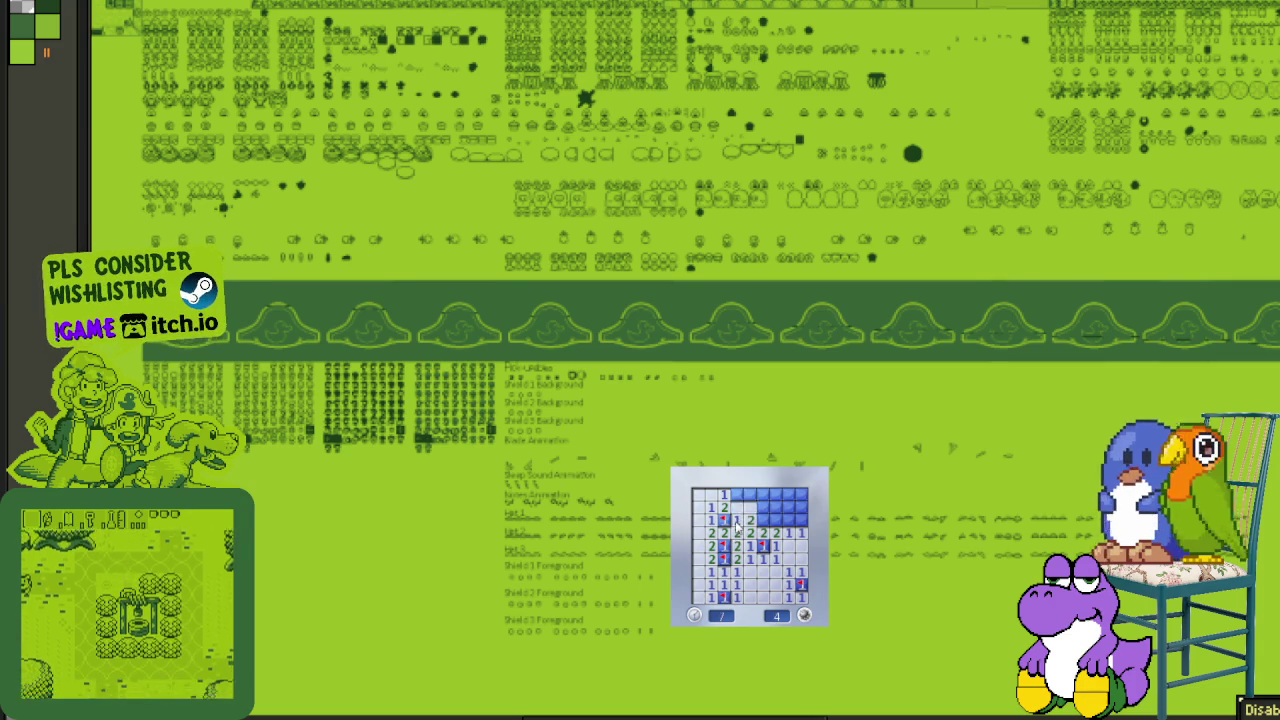
{"action": "left_click", "coordinate": [736, 507]}
{"action": "right_click", "coordinate": [736, 496]}
{"action": "left_click", "coordinate": [762, 512]}
{"action": "left_click", "coordinate": [776, 510]}
- Start another game and flag six mines across the middle and left-middle
{"action": "left_click", "coordinate": [790, 505]}
{"action": "left_click", "coordinate": [776, 537]}
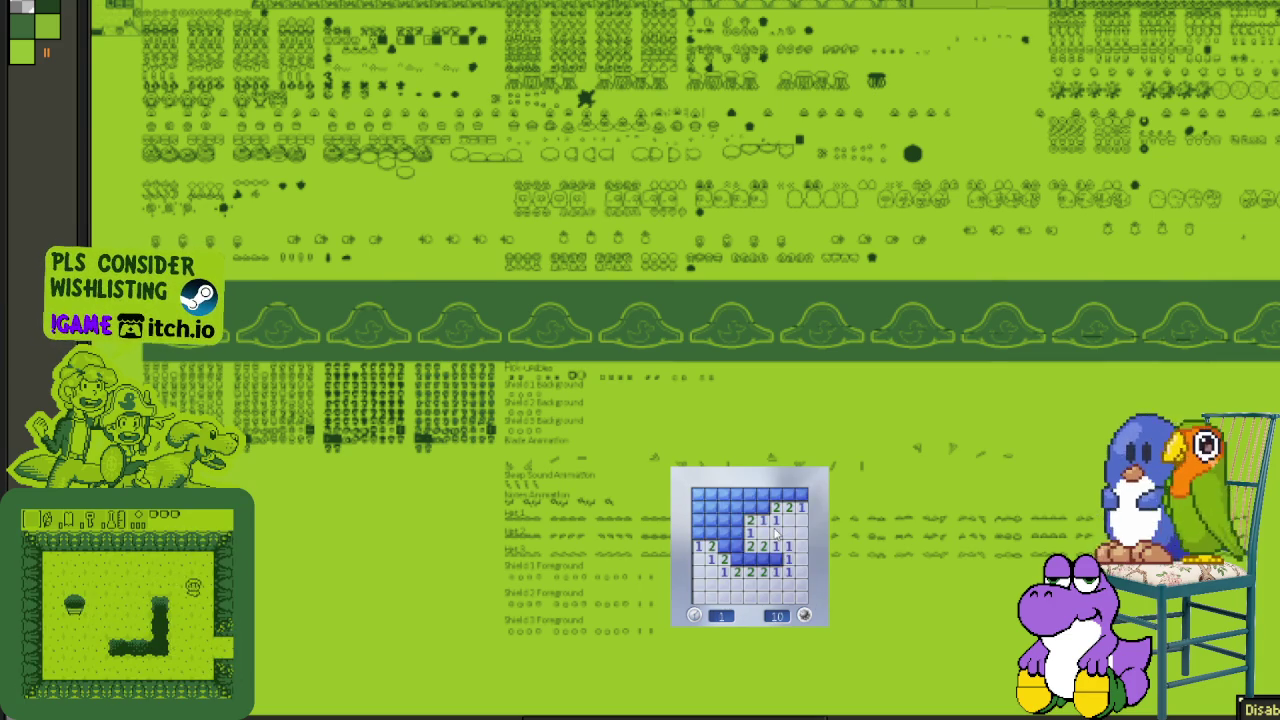
{"action": "right_click", "coordinate": [775, 557]}
{"action": "right_click", "coordinate": [750, 557]}
{"action": "right_click", "coordinate": [738, 557]}
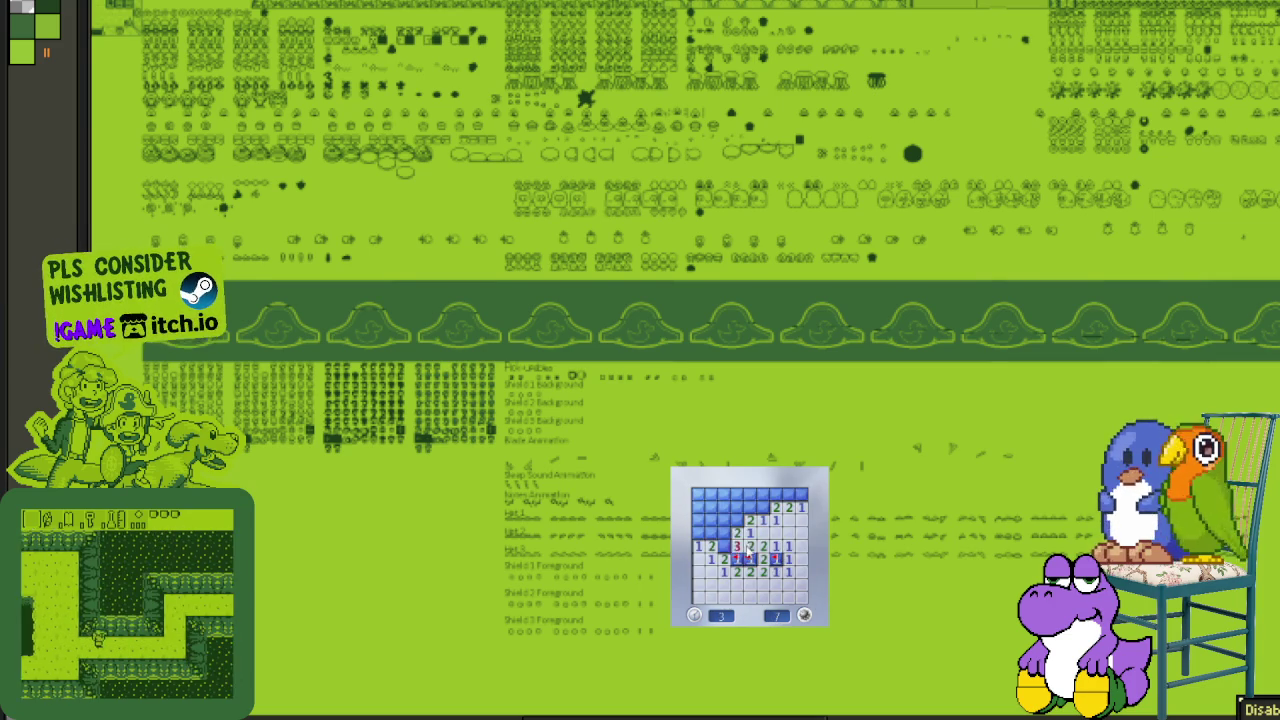
{"action": "right_click", "coordinate": [728, 548]}
{"action": "right_click", "coordinate": [736, 521]}
{"action": "right_click", "coordinate": [762, 512]}
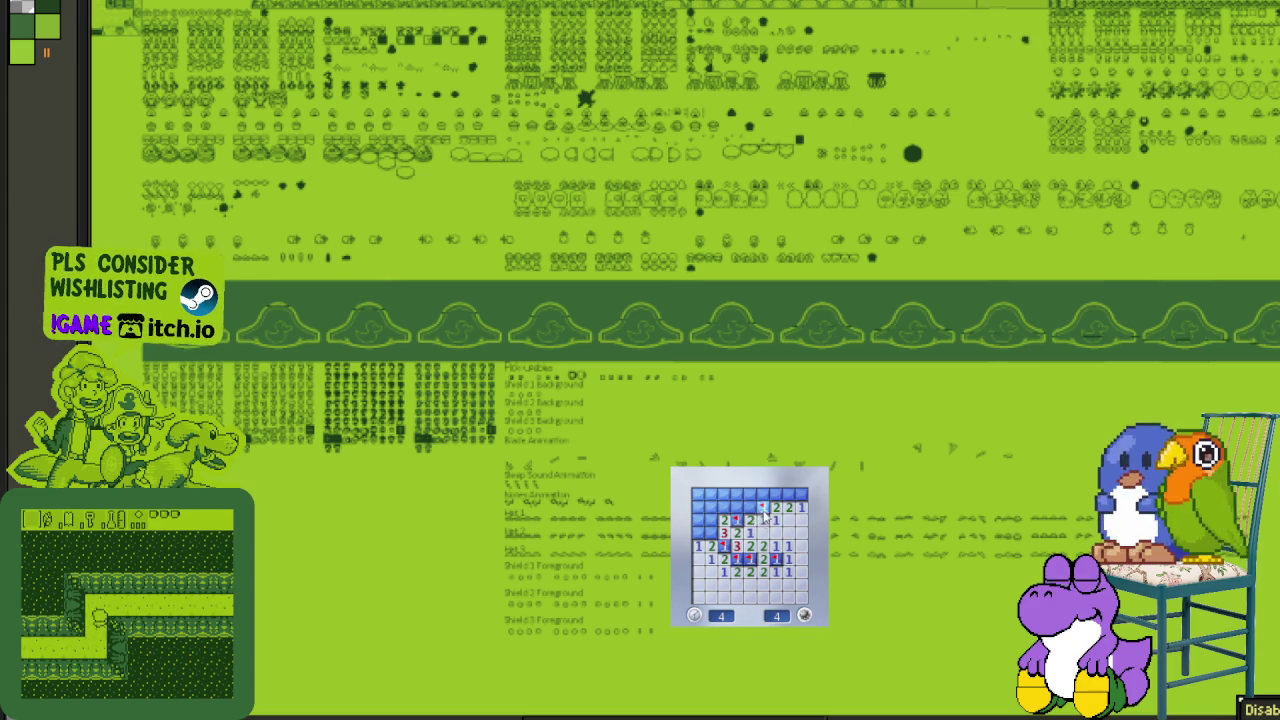
- Uncover the top rows and left column, flagging the last four mines to win
{"action": "left_click", "coordinate": [750, 507]}
{"action": "left_click", "coordinate": [737, 495]}
{"action": "right_click", "coordinate": [776, 493]}
{"action": "right_click", "coordinate": [801, 493]}
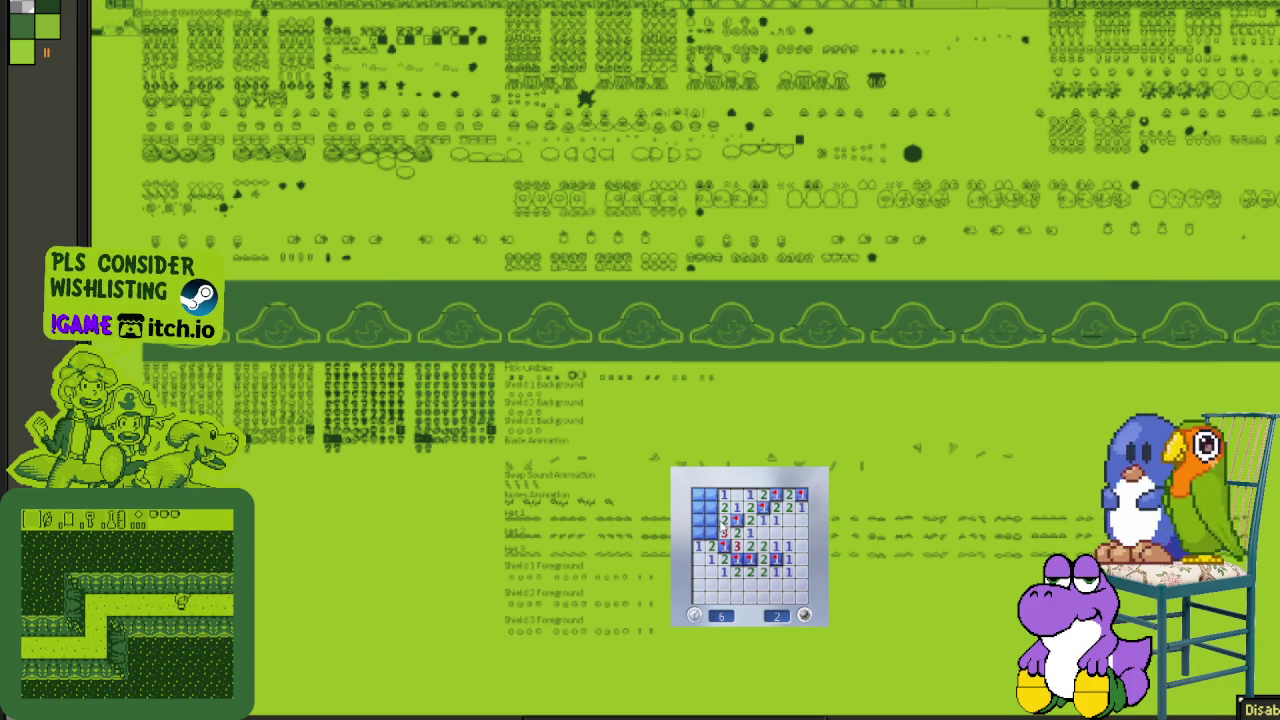
{"action": "right_click", "coordinate": [710, 532]}
{"action": "right_click", "coordinate": [710, 494]}
{"action": "left_click", "coordinate": [712, 520]}
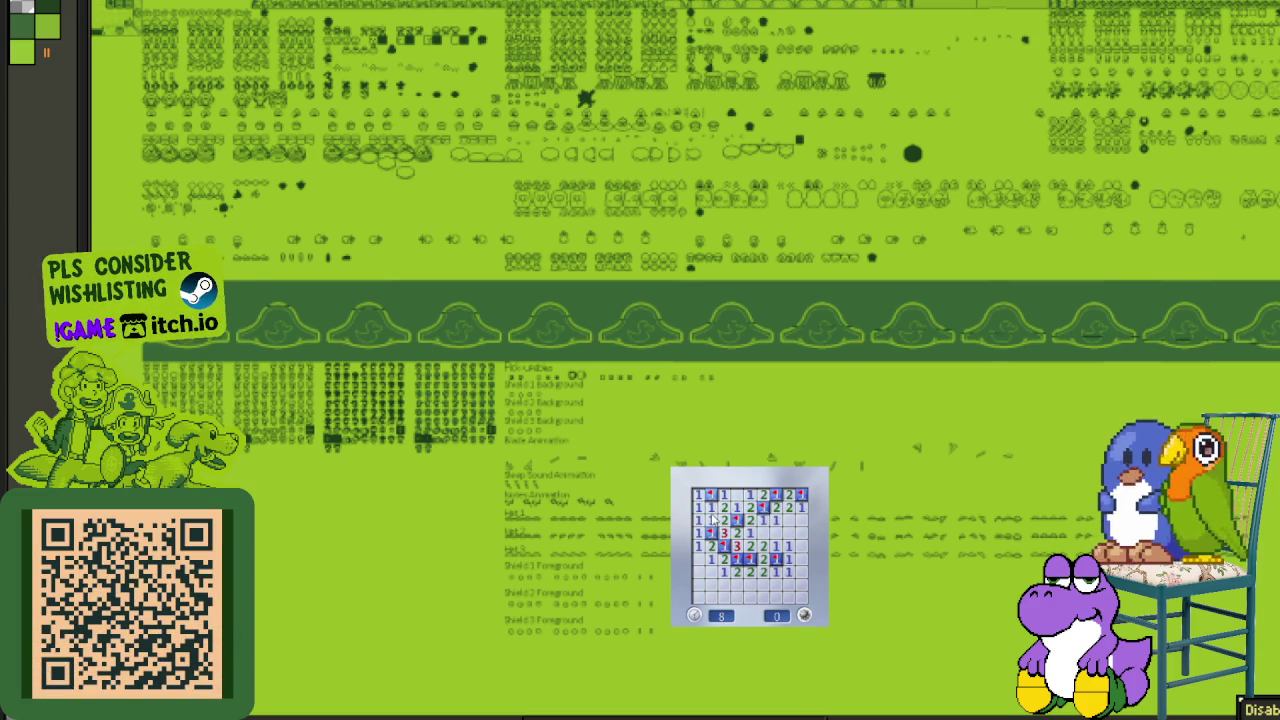
- Start a new game, open the right side and top, and flag three mines
{"action": "left_click", "coordinate": [803, 598]}
{"action": "left_click", "coordinate": [790, 577]}
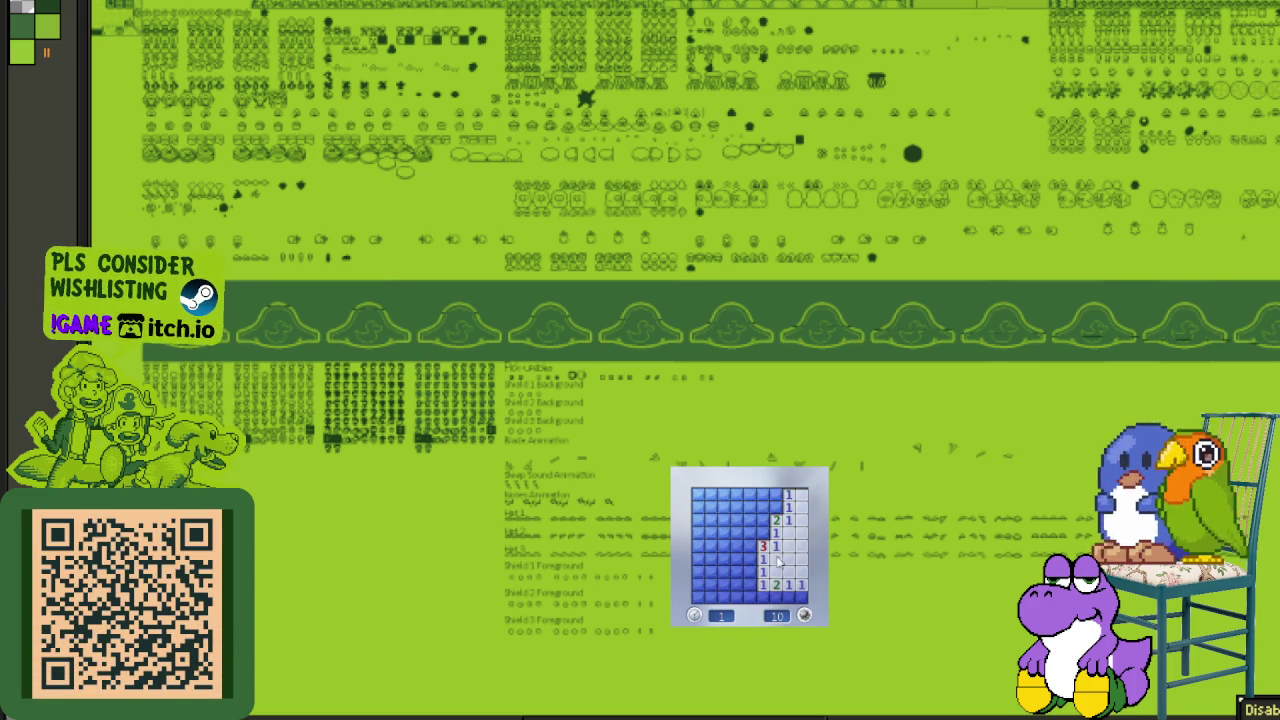
{"action": "right_click", "coordinate": [748, 532]}
{"action": "right_click", "coordinate": [761, 532]}
{"action": "left_click", "coordinate": [762, 520]}
{"action": "left_click", "coordinate": [775, 494]}
{"action": "right_click", "coordinate": [762, 494]}
{"action": "left_click", "coordinate": [749, 507]}
{"action": "left_click", "coordinate": [749, 520]}
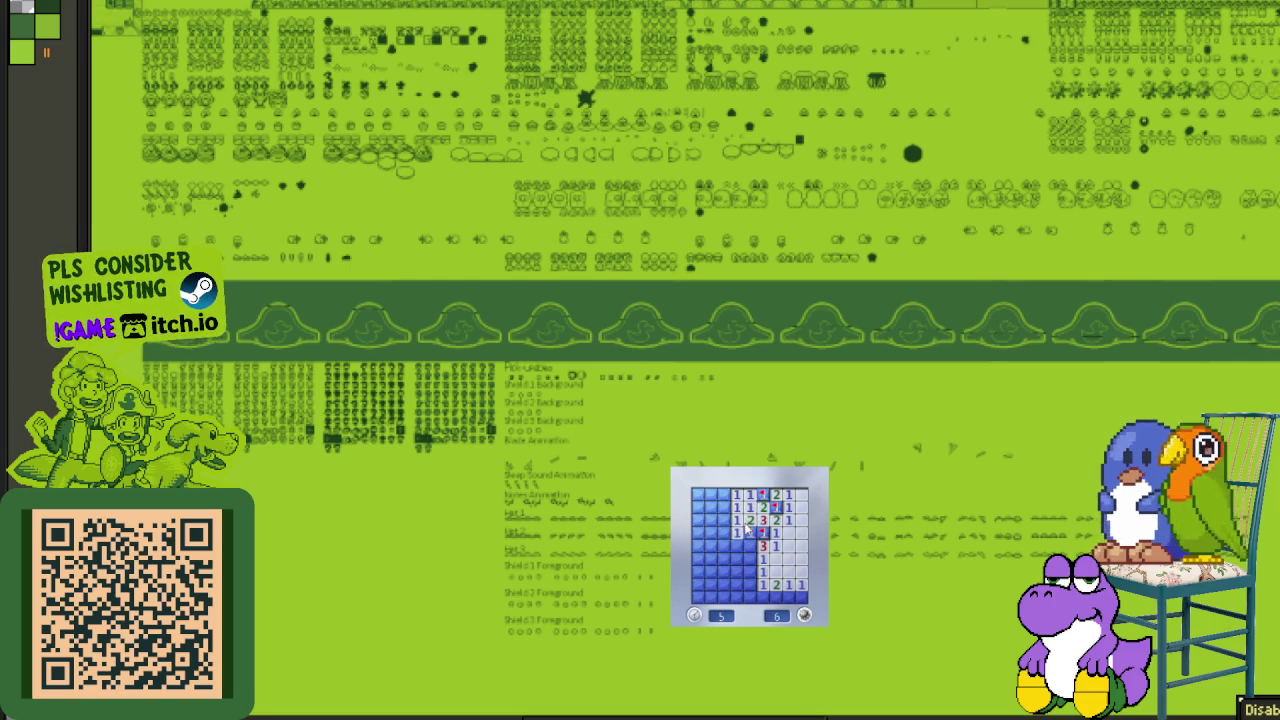
{"action": "left_click", "coordinate": [738, 533]}
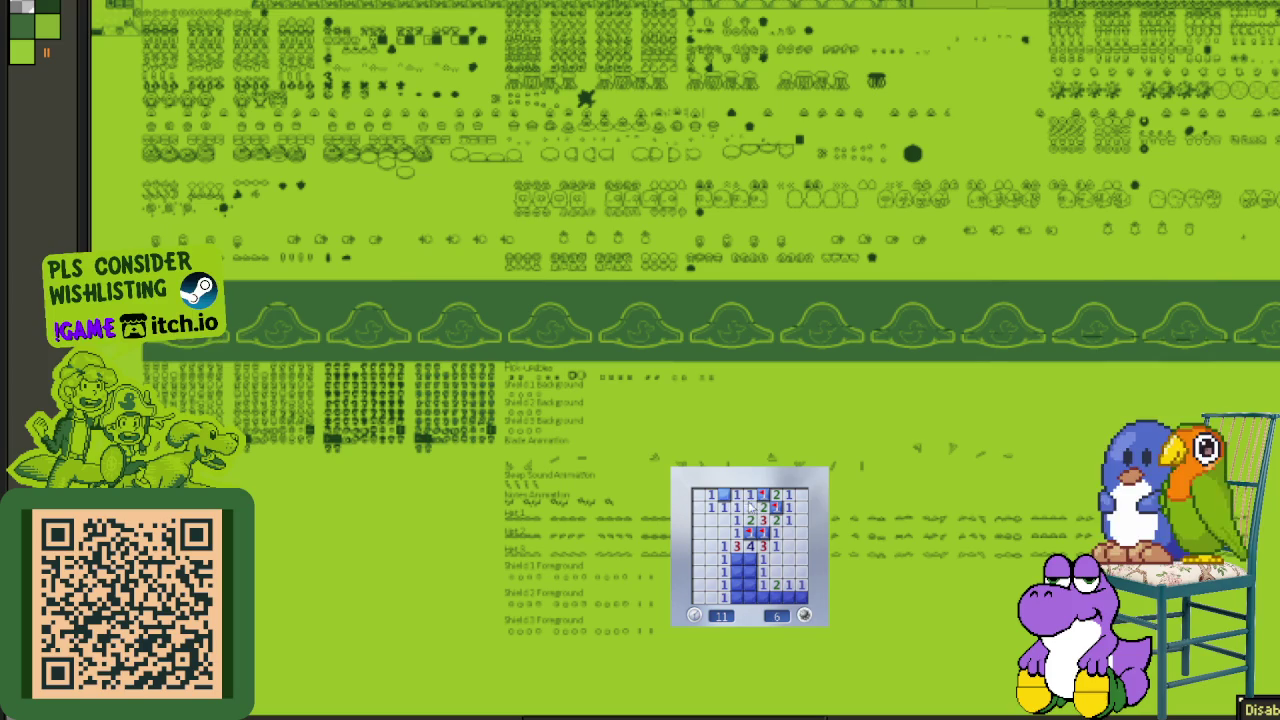
- Flag the top-left, left and bottom-row mines and clear the bottom to win
{"action": "right_click", "coordinate": [724, 496]}
{"action": "right_click", "coordinate": [737, 560]}
{"action": "left_click", "coordinate": [749, 578]}
{"action": "left_click", "coordinate": [750, 597]}
{"action": "right_click", "coordinate": [763, 597]}
{"action": "left_click", "coordinate": [776, 597]}
{"action": "right_click", "coordinate": [796, 598]}
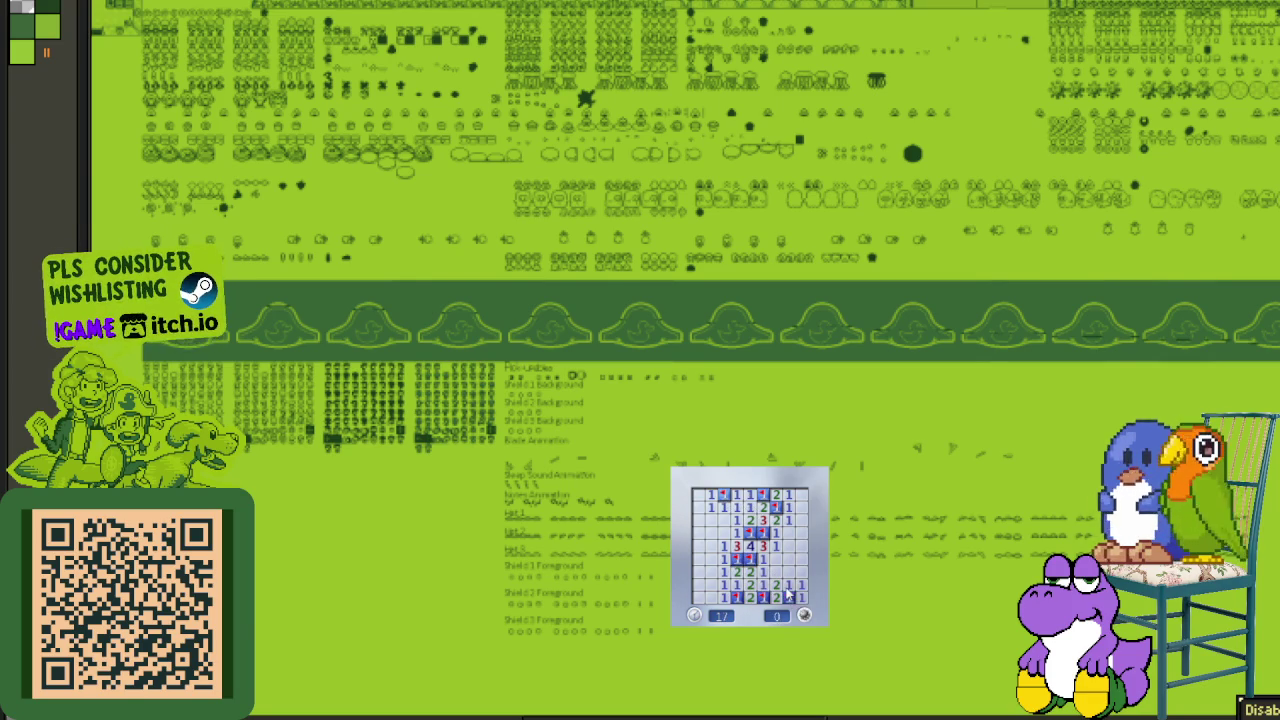
- Begin another board, uncover the top cells and flag two mines there
{"action": "left_click", "coordinate": [803, 614]}
{"action": "left_click", "coordinate": [770, 591]}
{"action": "right_click", "coordinate": [801, 520]}
{"action": "left_click", "coordinate": [789, 520]}
{"action": "left_click", "coordinate": [776, 507]}
{"action": "right_click", "coordinate": [763, 507]}
{"action": "left_click", "coordinate": [776, 493]}
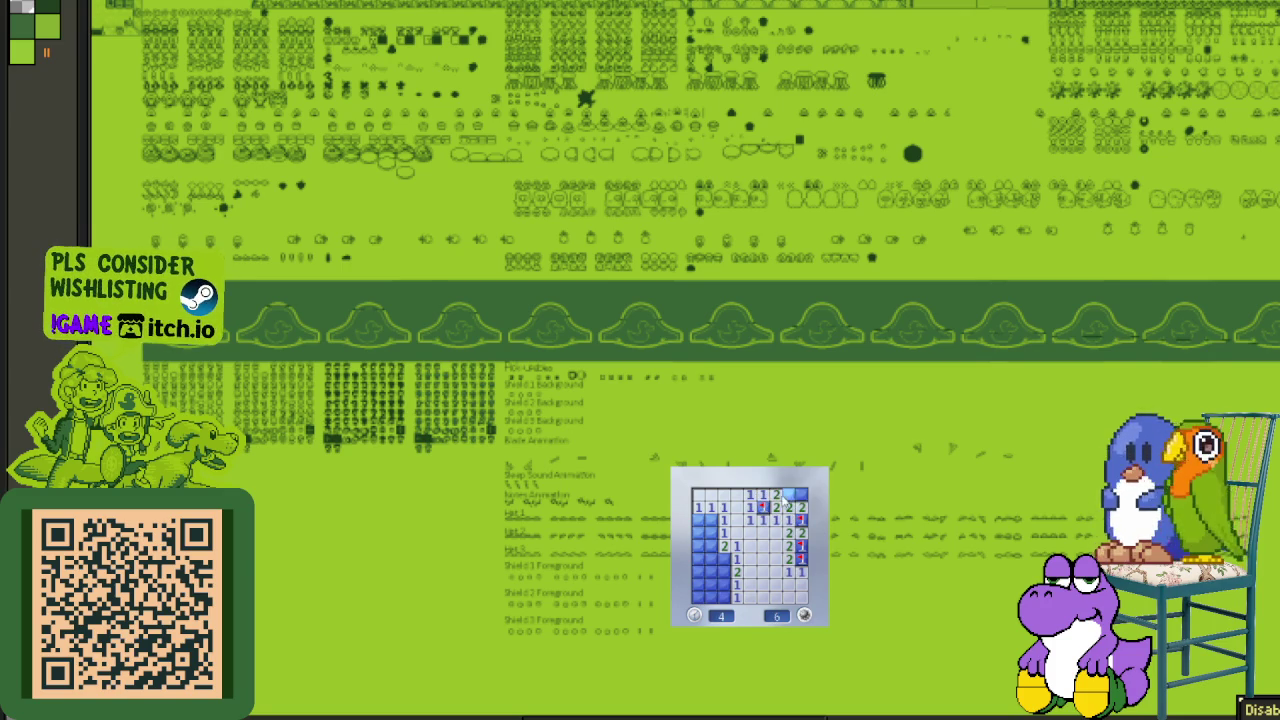
- Finish the current board by flagging the left-column mines and uncovering the last safe cells
{"action": "left_click", "coordinate": [711, 534]}
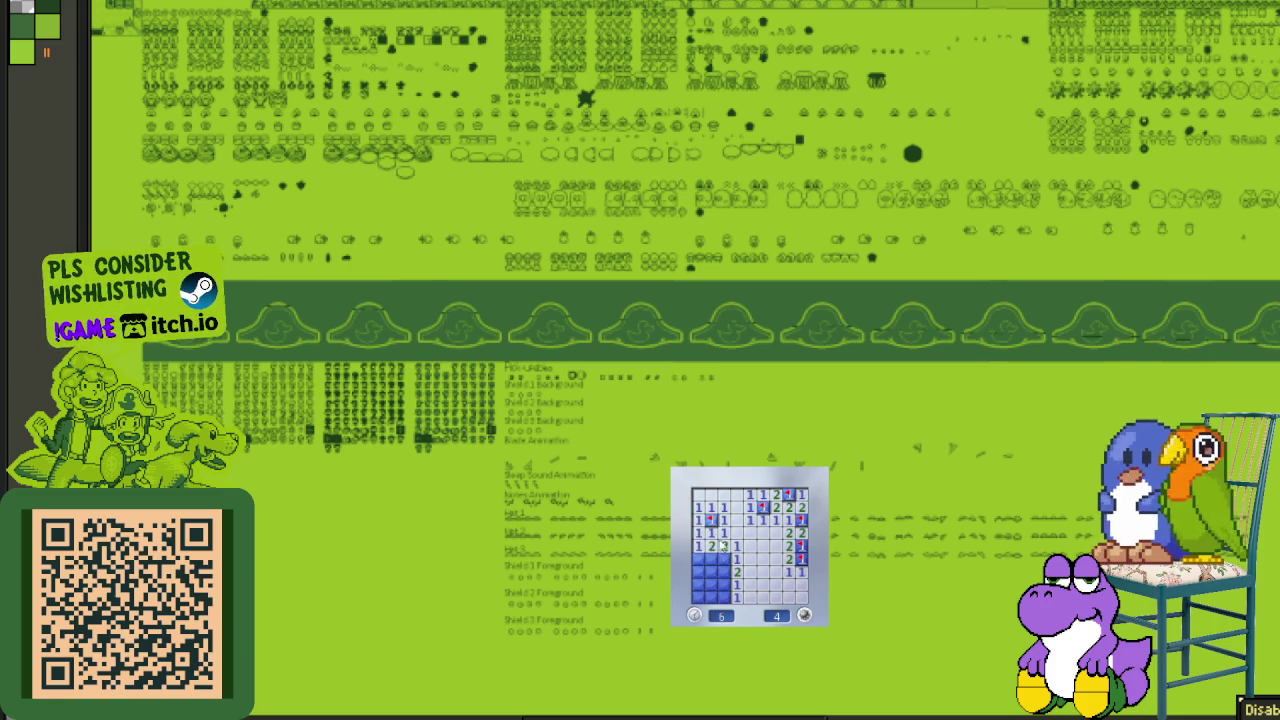
{"action": "right_click", "coordinate": [711, 559]}
{"action": "right_click", "coordinate": [724, 559]}
{"action": "left_click", "coordinate": [724, 572]}
{"action": "left_click", "coordinate": [724, 598]}
{"action": "left_click", "coordinate": [698, 585]}
{"action": "right_click", "coordinate": [711, 572]}
{"action": "left_click", "coordinate": [698, 559]}
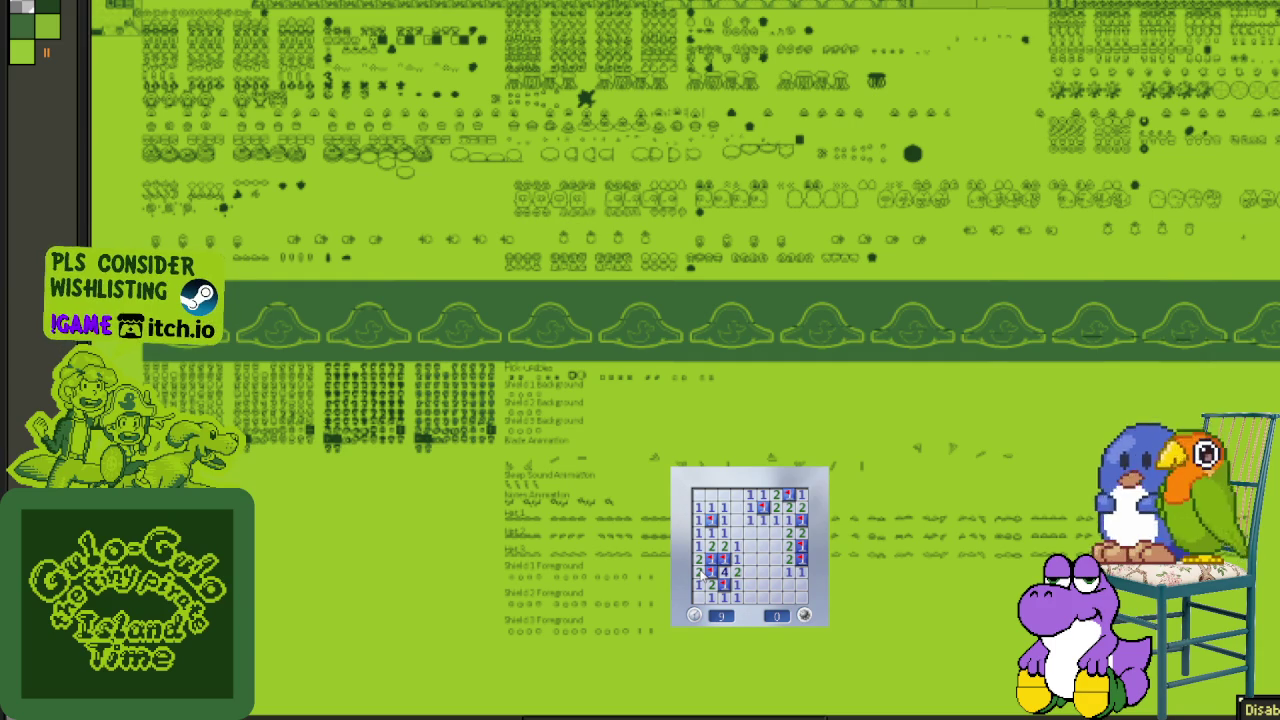
- Start a new board, open a region and flag the second-row mines
{"action": "left_click", "coordinate": [765, 547]}
{"action": "left_click", "coordinate": [785, 556]}
{"action": "right_click", "coordinate": [763, 507]}
{"action": "right_click", "coordinate": [776, 507]}
{"action": "left_click", "coordinate": [763, 495]}
{"action": "left_click", "coordinate": [776, 495]}
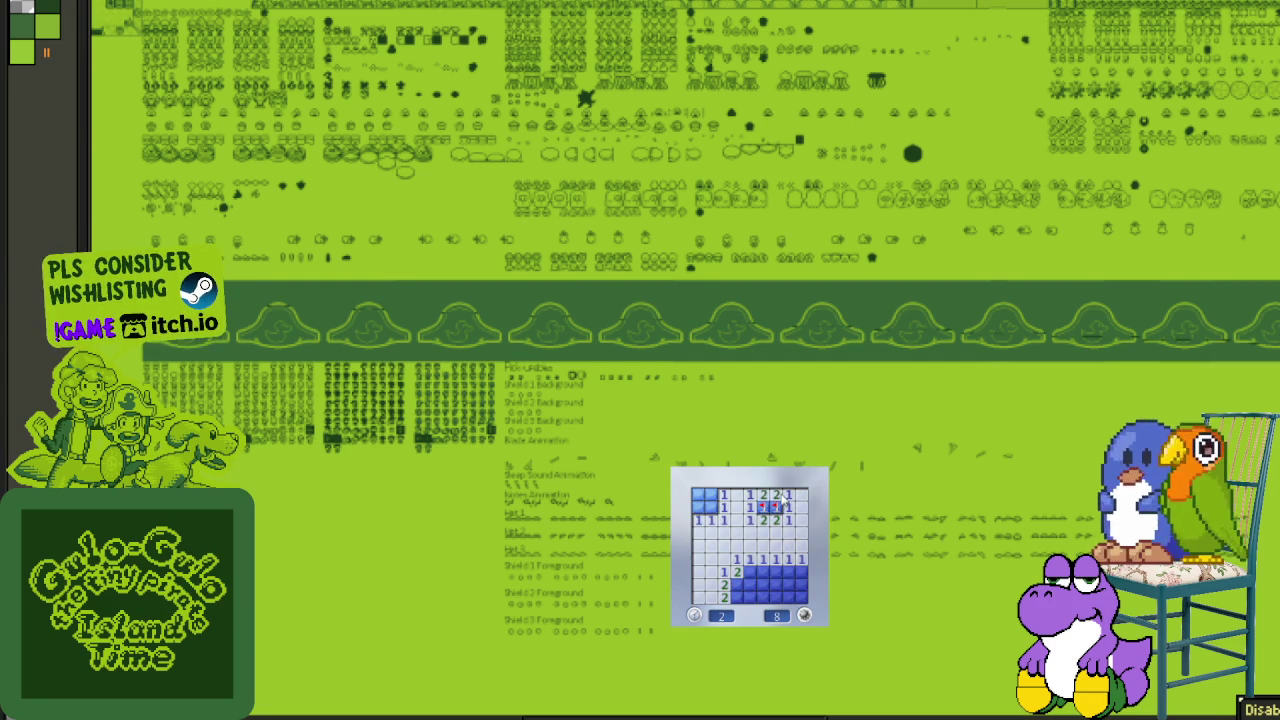
{"action": "right_click", "coordinate": [710, 507]}
{"action": "left_click", "coordinate": [697, 507]}
{"action": "right_click", "coordinate": [697, 495]}
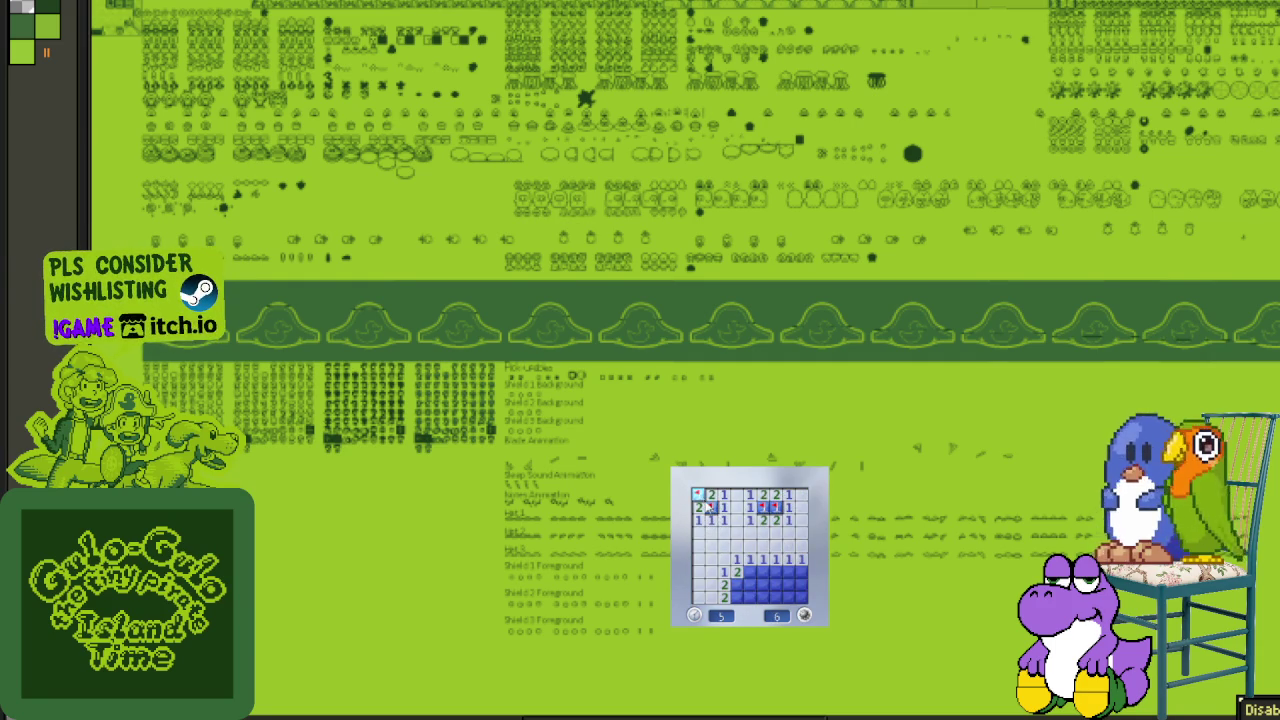
- Flag the lower and bottom-right mines and open the remaining safe cells to finish the board
{"action": "left_click", "coordinate": [736, 572]}
{"action": "right_click", "coordinate": [749, 572]}
{"action": "right_click", "coordinate": [736, 584]}
{"action": "left_click", "coordinate": [749, 584]}
{"action": "right_click", "coordinate": [775, 584]}
{"action": "left_click", "coordinate": [765, 596]}
{"action": "right_click", "coordinate": [788, 596]}
{"action": "right_click", "coordinate": [800, 572]}
{"action": "left_click", "coordinate": [788, 584]}
{"action": "left_click", "coordinate": [800, 596]}
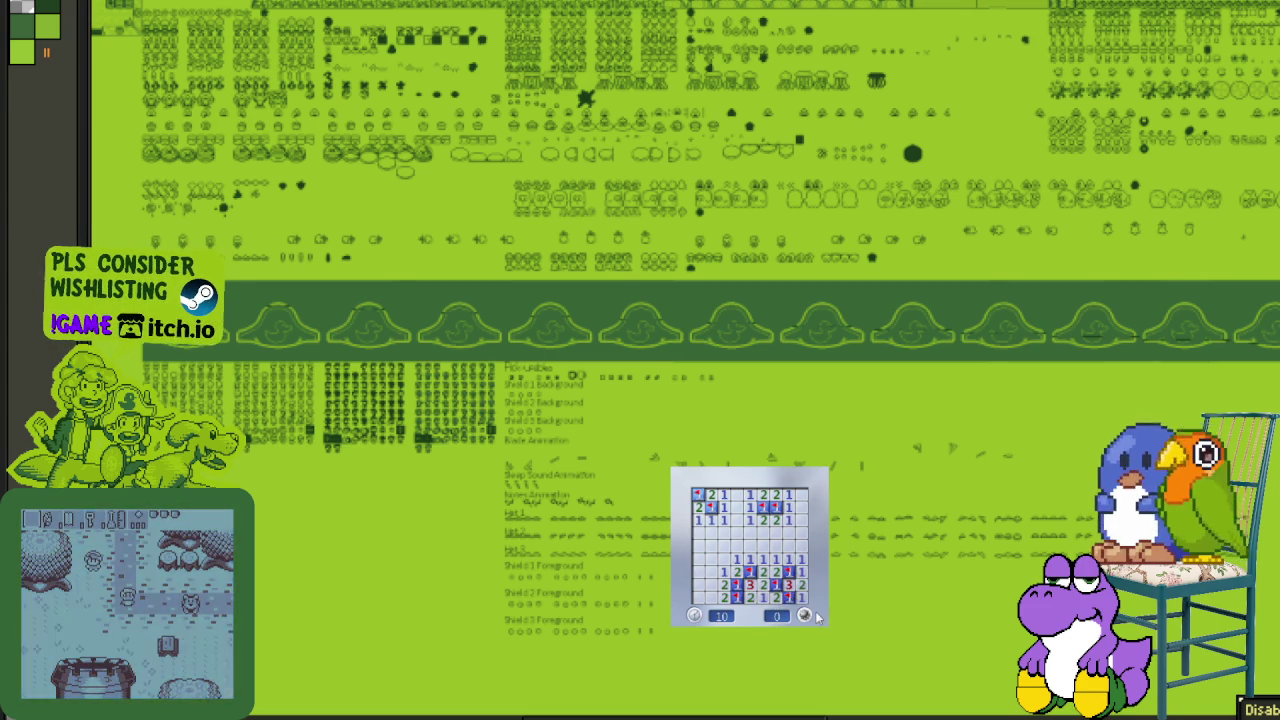
- Play another board, flagging mines on the right, lower row, bottom-left and top
{"action": "left_click", "coordinate": [806, 615]}
{"action": "left_click", "coordinate": [800, 520]}
{"action": "right_click", "coordinate": [800, 572]}
{"action": "right_click", "coordinate": [800, 584]}
{"action": "left_click", "coordinate": [749, 546]}
{"action": "right_click", "coordinate": [737, 546]}
{"action": "right_click", "coordinate": [711, 546]}
{"action": "left_click", "coordinate": [724, 546]}
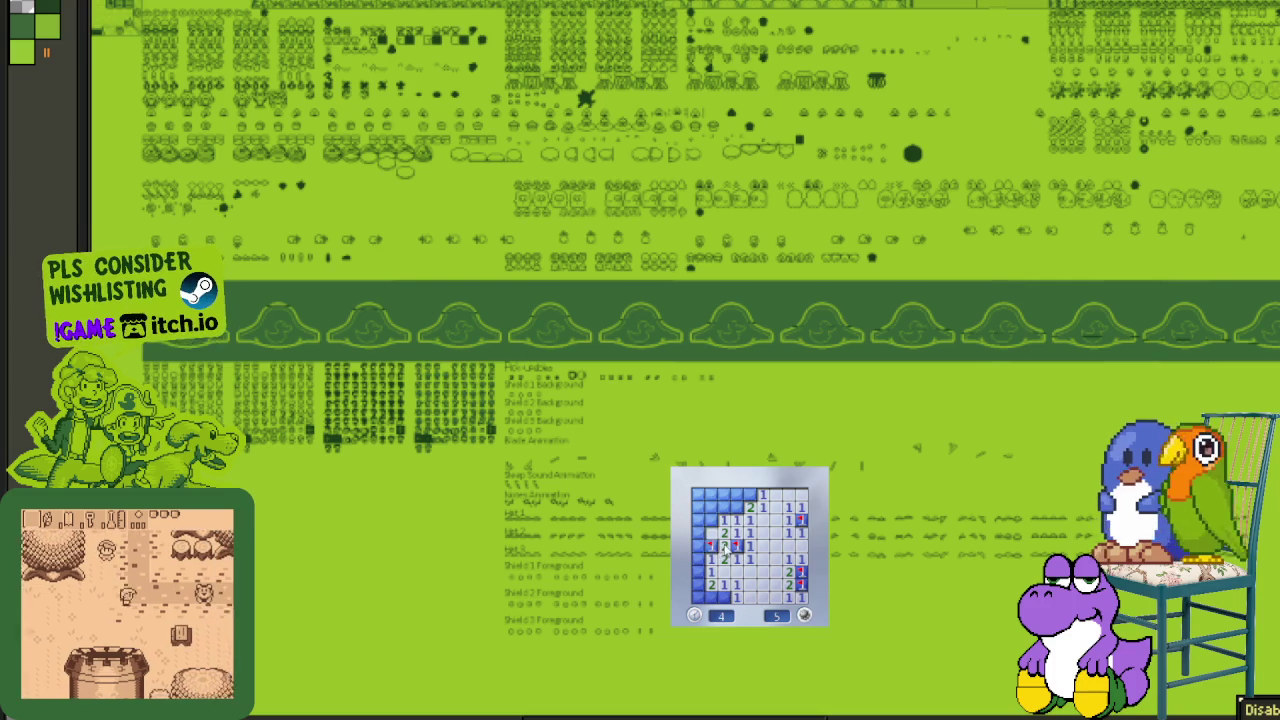
{"action": "left_click", "coordinate": [711, 520]}
{"action": "right_click", "coordinate": [698, 584]}
{"action": "left_click", "coordinate": [711, 596]}
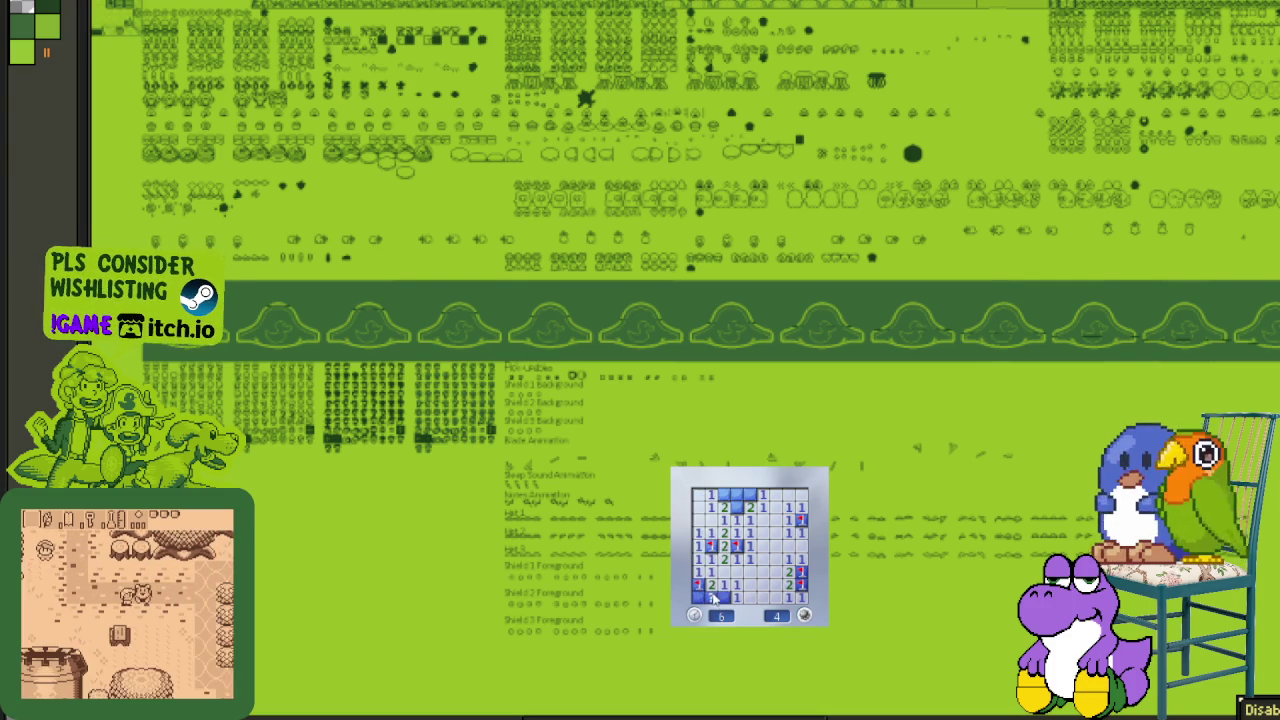
{"action": "right_click", "coordinate": [724, 596]}
{"action": "right_click", "coordinate": [737, 508]}
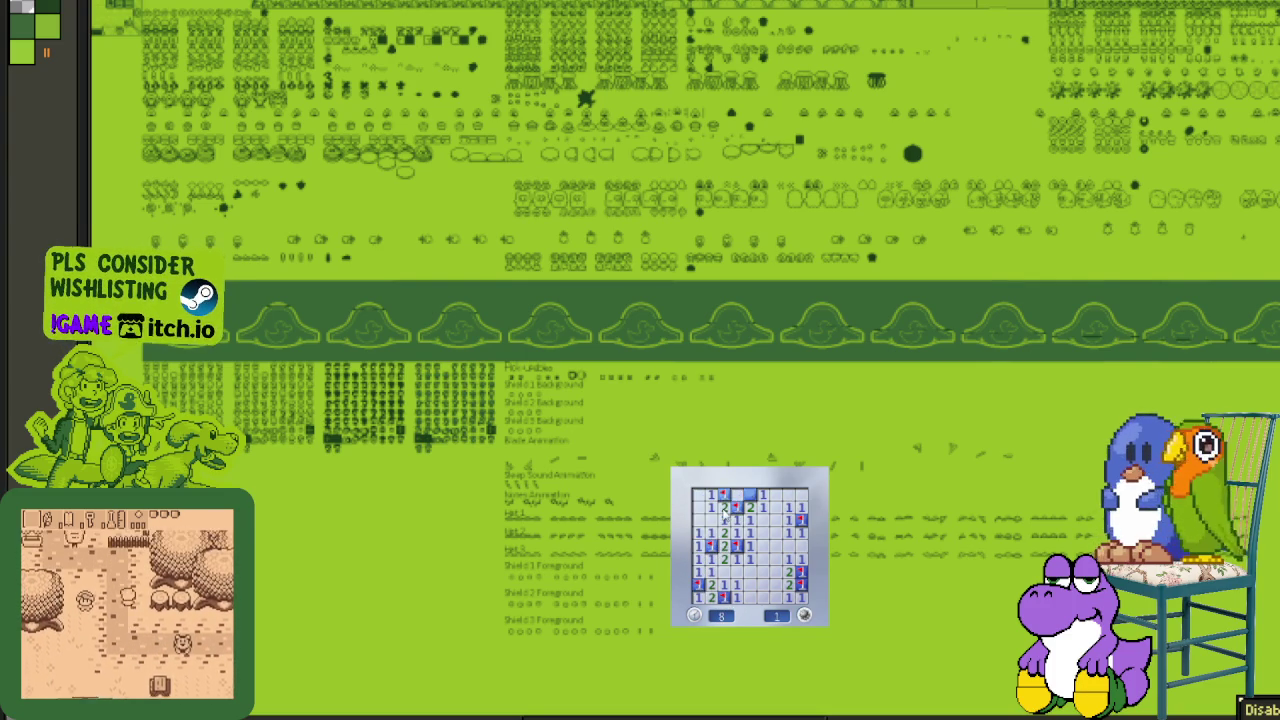
- Start the next board and clear its left and bottom-left area, flagging those mines
{"action": "left_click", "coordinate": [775, 572]}
{"action": "left_click", "coordinate": [775, 572]}
{"action": "right_click", "coordinate": [749, 559]}
{"action": "right_click", "coordinate": [737, 584]}
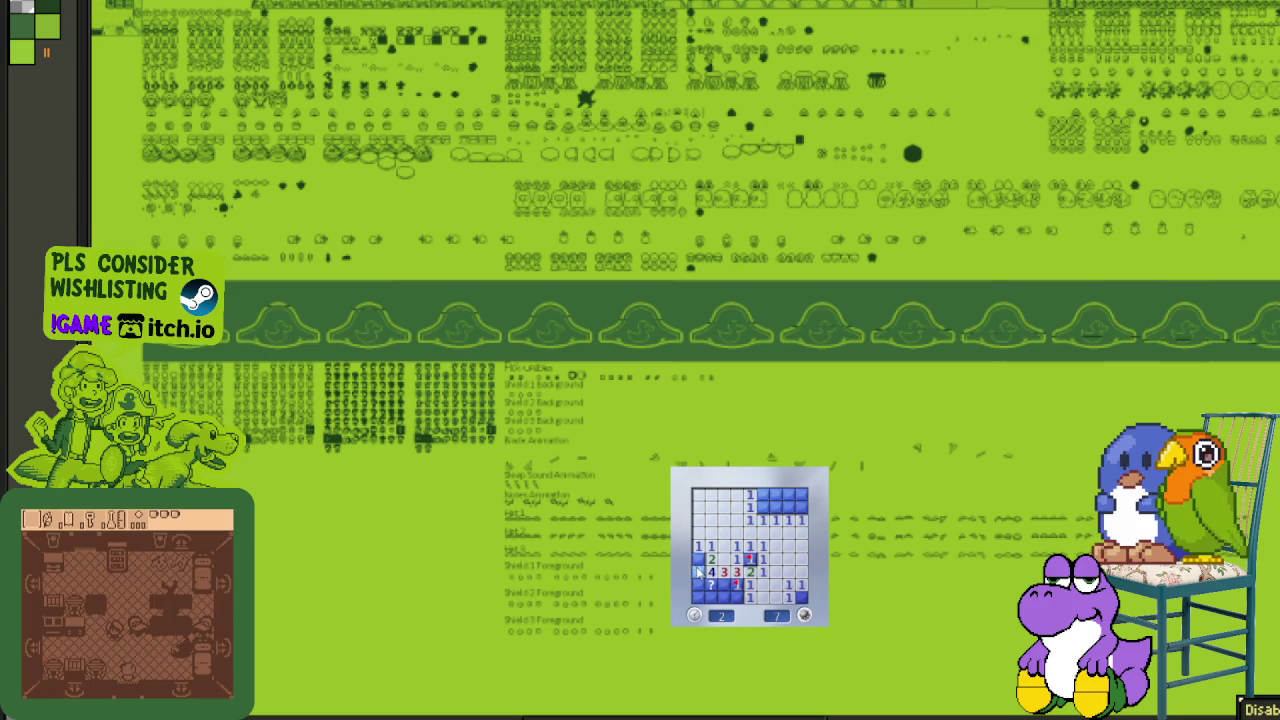
{"action": "right_click", "coordinate": [698, 558]}
{"action": "right_click", "coordinate": [711, 584]}
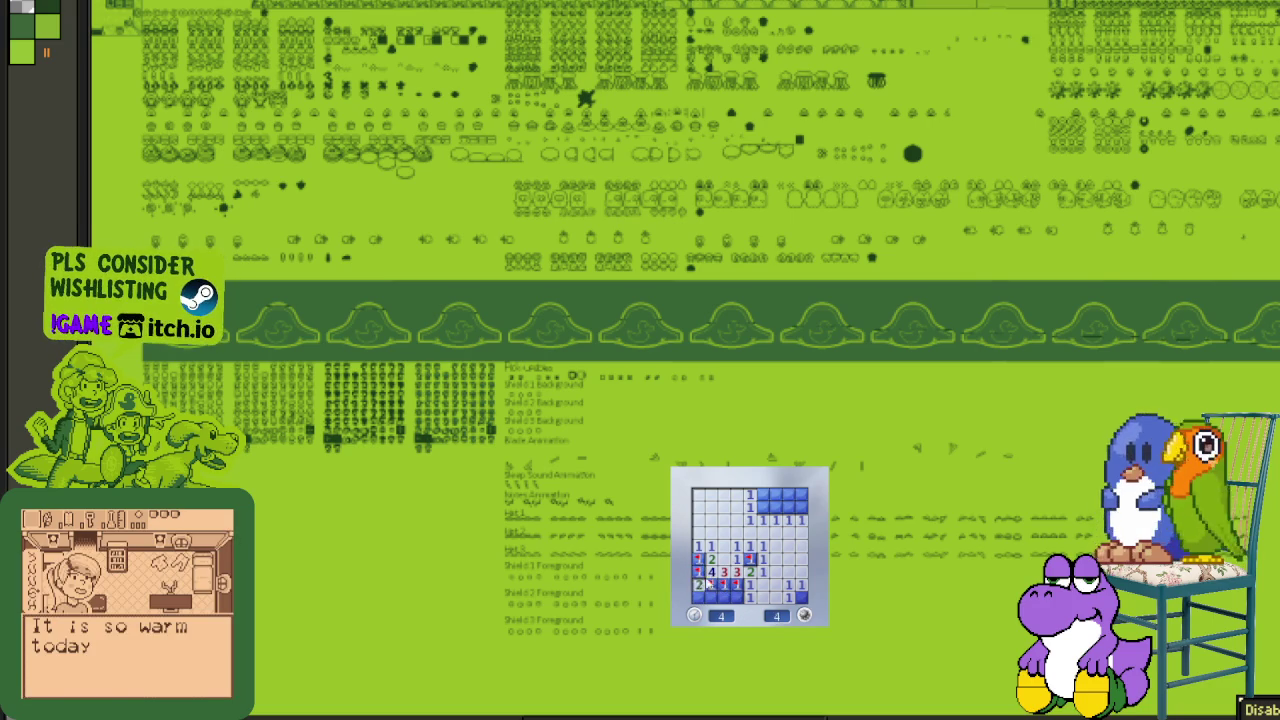
{"action": "left_click", "coordinate": [698, 597]}
{"action": "right_click", "coordinate": [724, 597]}
{"action": "left_click", "coordinate": [737, 597]}
- Flag the second-row mines, chord-open the upper right, and begin a fresh game
{"action": "right_click", "coordinate": [763, 507]}
{"action": "left_click", "coordinate": [776, 507]}
{"action": "middle_click", "coordinate": [776, 507]}
{"action": "right_click", "coordinate": [802, 507]}
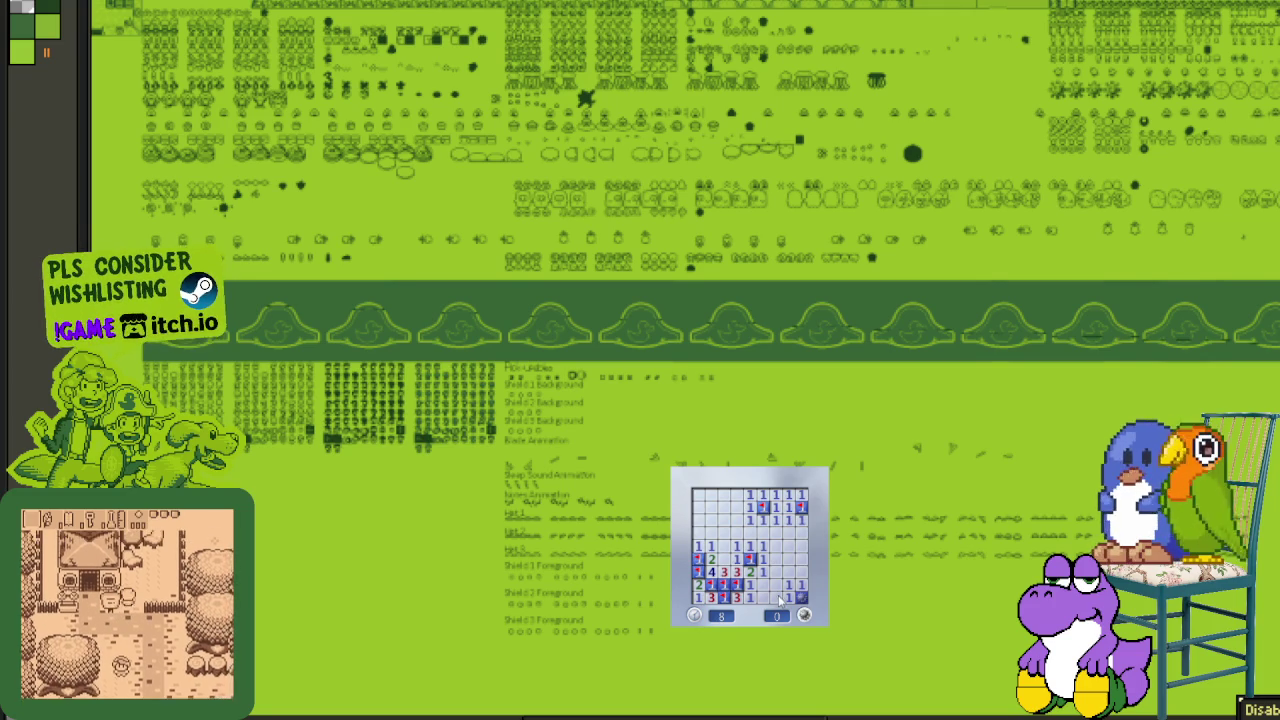
{"action": "left_click", "coordinate": [786, 563]}
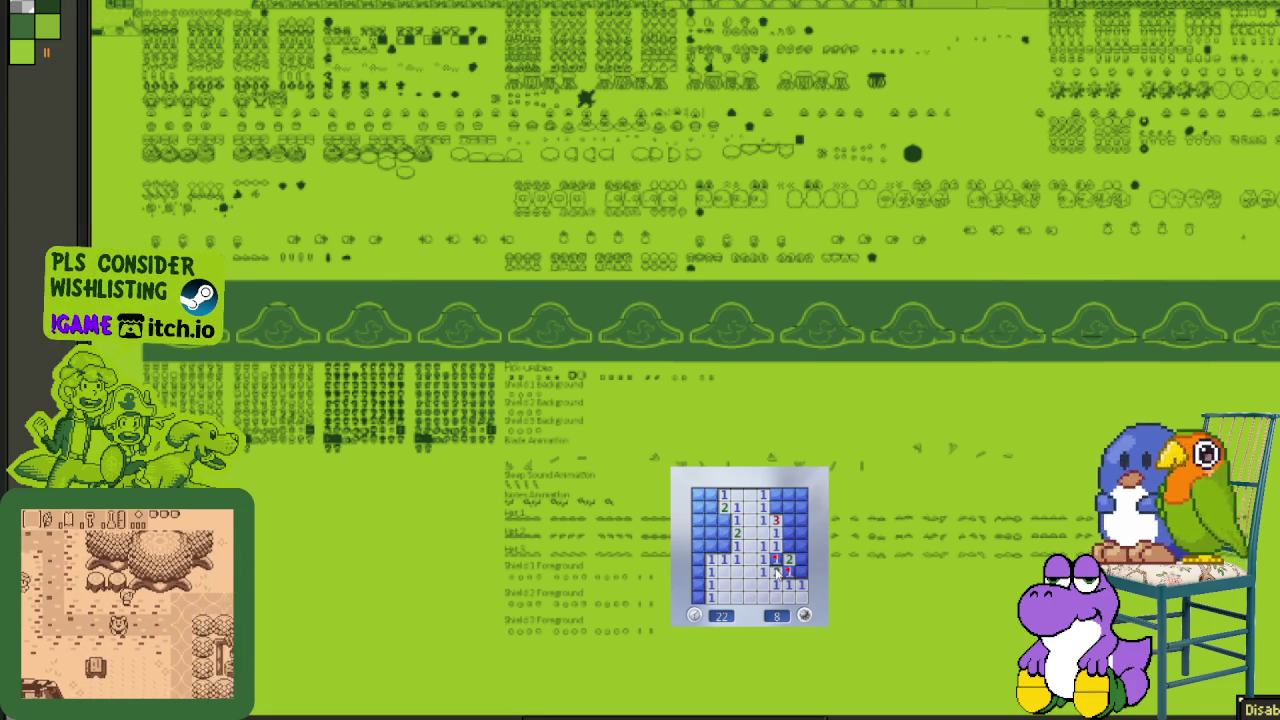
- Finish the current board by flagging mines on the right, left and top-left sides
{"action": "left_click", "coordinate": [789, 560]}
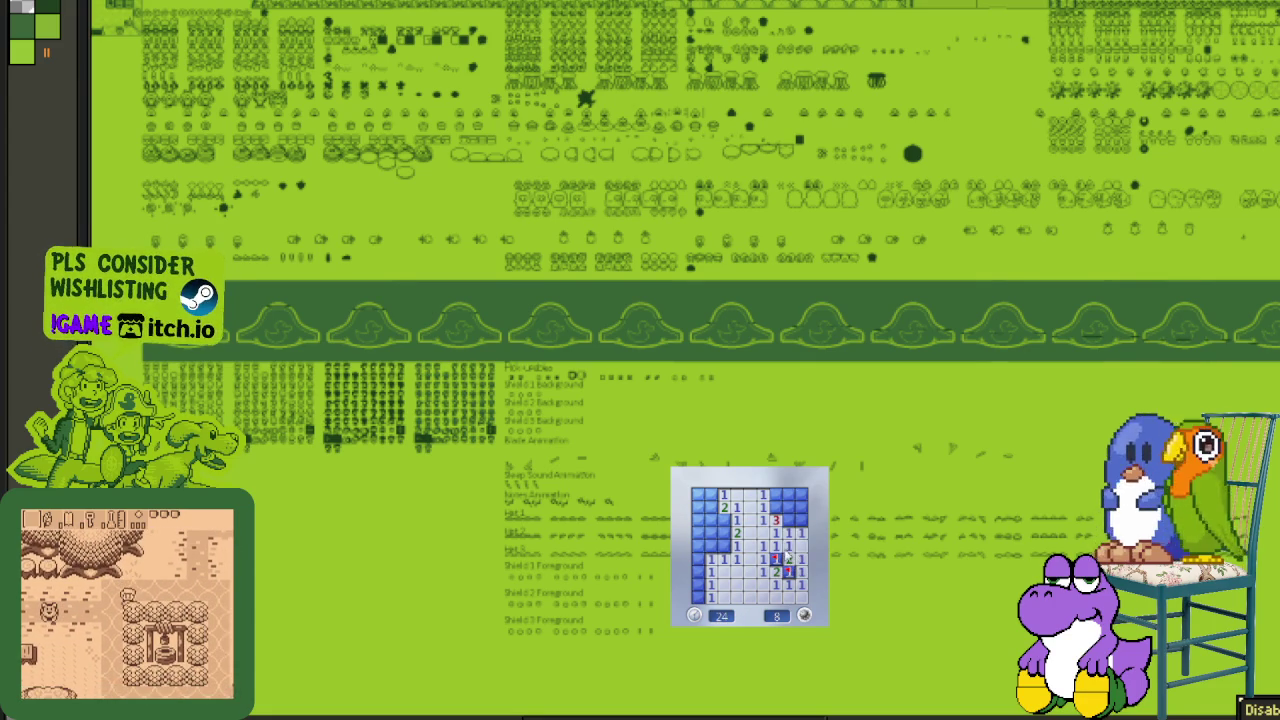
{"action": "right_click", "coordinate": [776, 507]}
{"action": "right_click", "coordinate": [788, 507]}
{"action": "left_click", "coordinate": [790, 495]}
{"action": "right_click", "coordinate": [723, 520]}
{"action": "right_click", "coordinate": [723, 545]}
{"action": "left_click", "coordinate": [710, 533]}
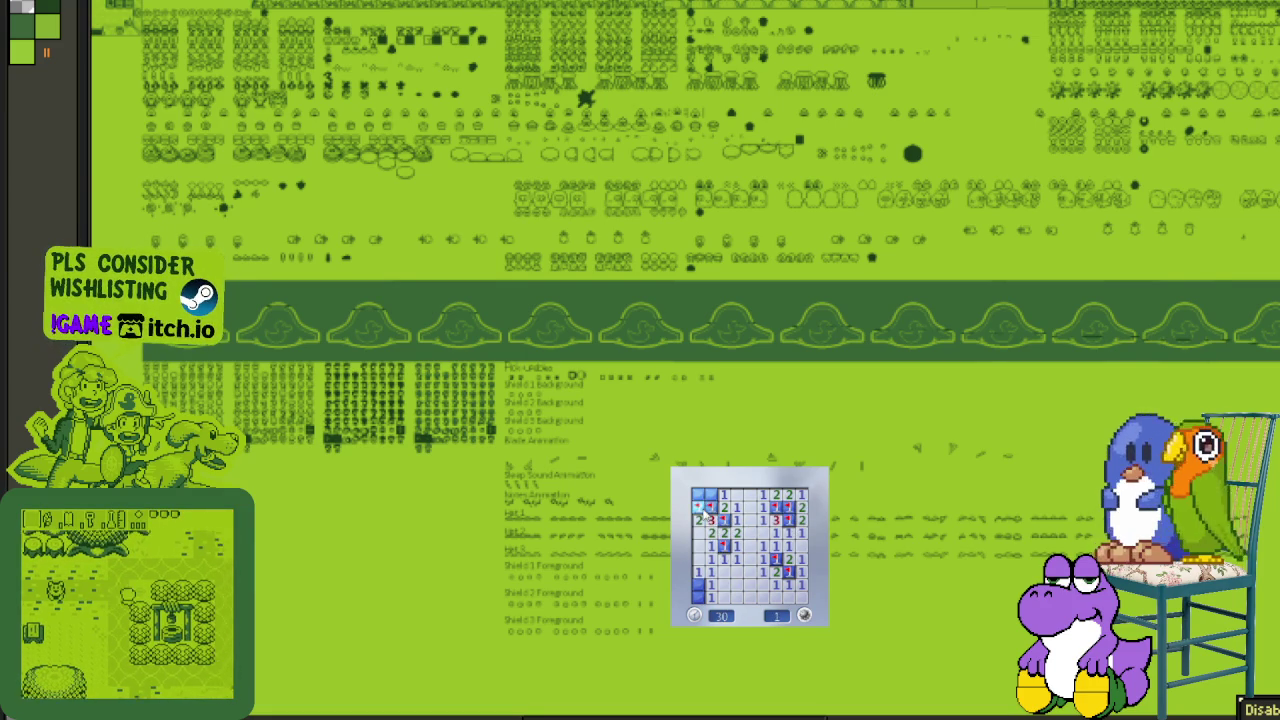
{"action": "right_click", "coordinate": [699, 507]}
{"action": "left_click", "coordinate": [711, 495]}
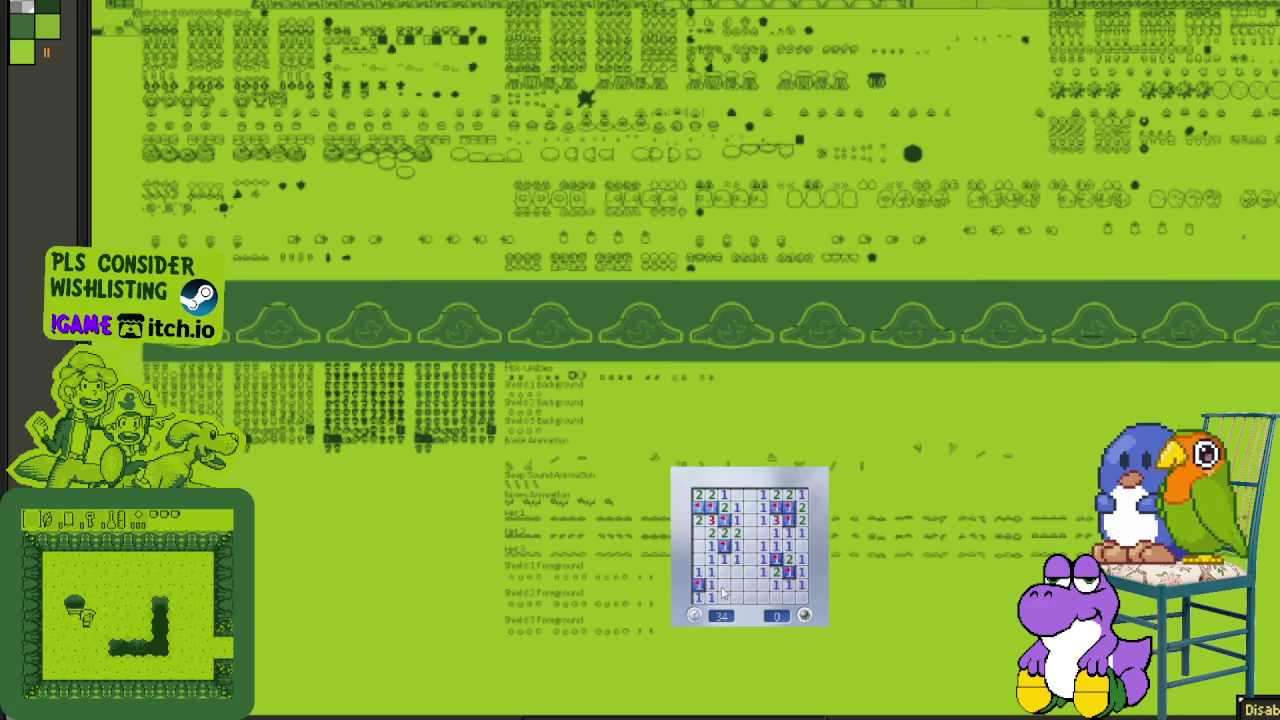
- Start a new game with F2 and flag the three mines in the left column
{"action": "key", "text": "F2"}
{"action": "left_click", "coordinate": [755, 588]}
{"action": "right_click", "coordinate": [723, 571]}
{"action": "right_click", "coordinate": [723, 545]}
{"action": "right_click", "coordinate": [723, 531]}
{"action": "right_click", "coordinate": [749, 545]}
{"action": "left_click", "coordinate": [736, 533]}
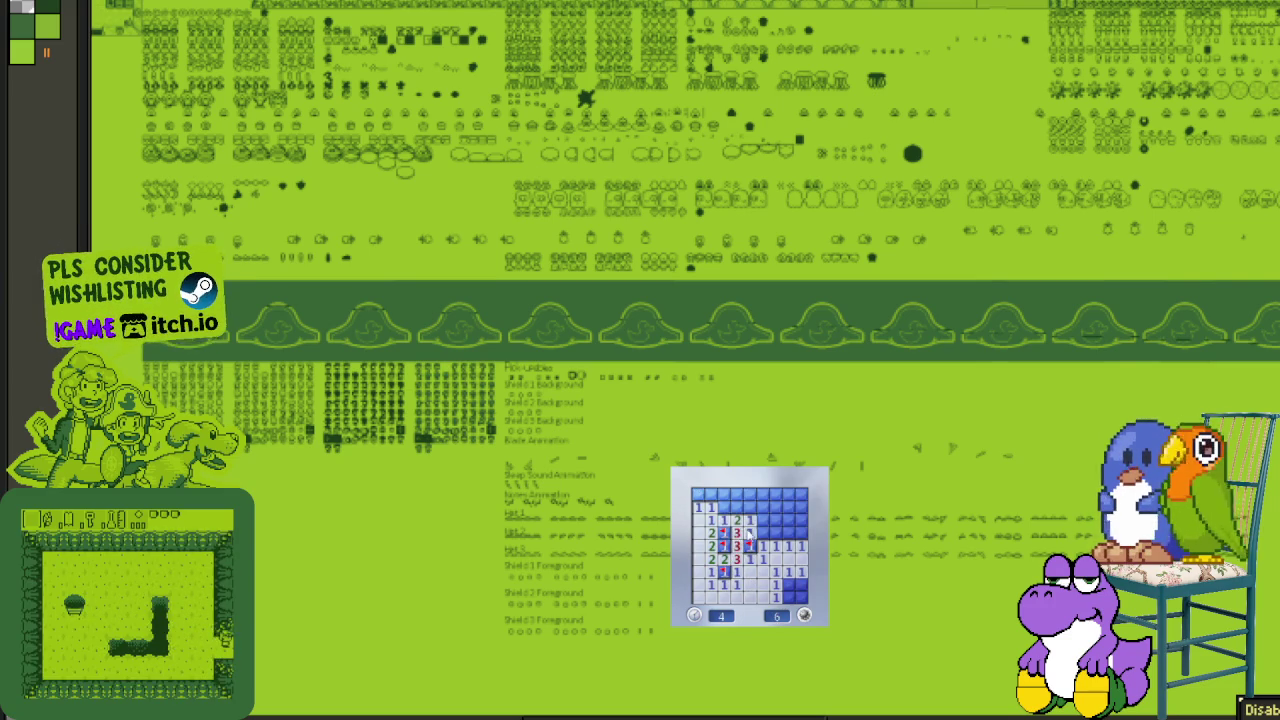
{"action": "left_click", "coordinate": [762, 520]}
- Clear the top row and right column, flagging the remaining mines to complete the board
{"action": "right_click", "coordinate": [749, 507]}
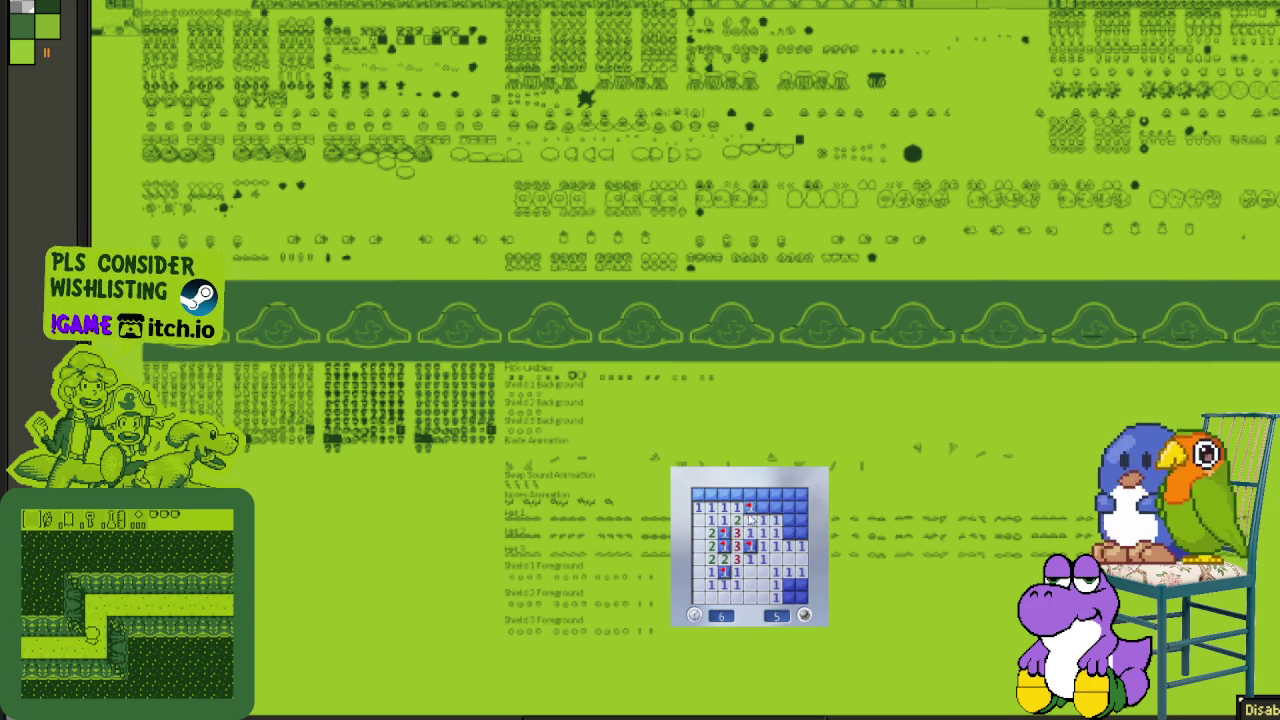
{"action": "left_click", "coordinate": [775, 494]}
{"action": "left_click", "coordinate": [736, 494]}
{"action": "right_click", "coordinate": [710, 494]}
{"action": "right_click", "coordinate": [788, 533]}
{"action": "left_click", "coordinate": [800, 520]}
{"action": "left_click", "coordinate": [800, 540]}
{"action": "right_click", "coordinate": [788, 584]}
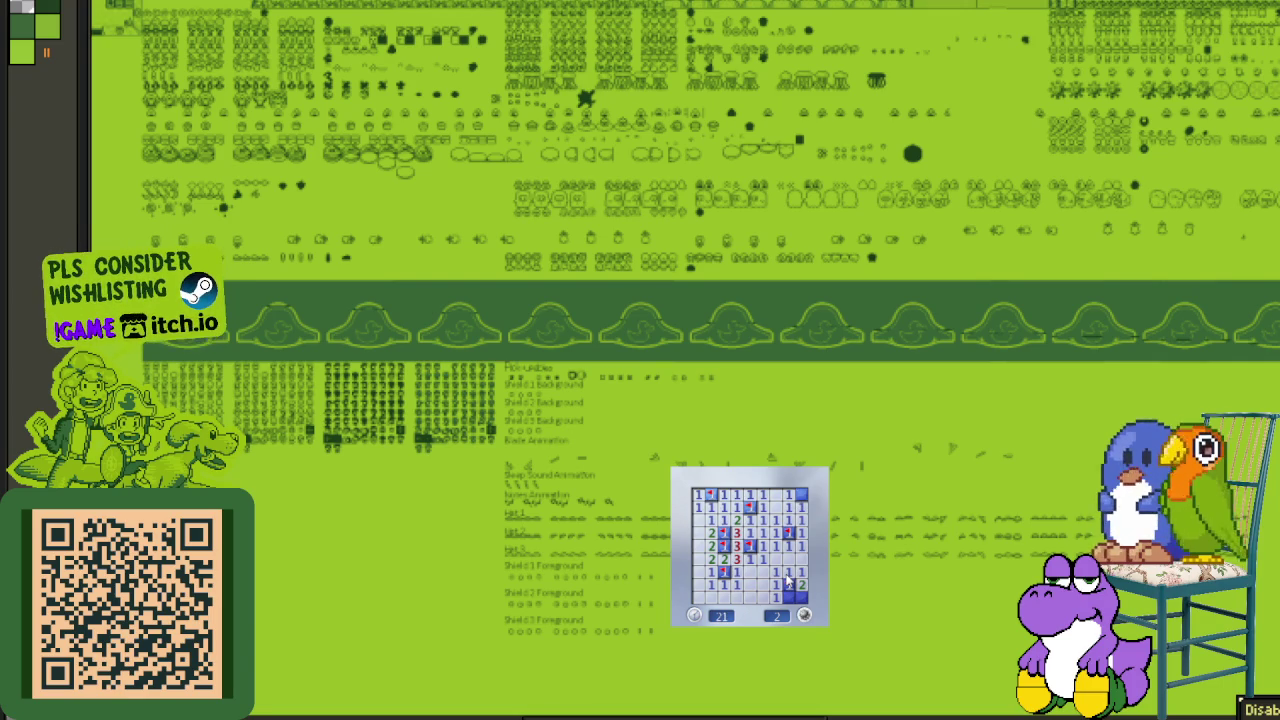
{"action": "right_click", "coordinate": [786, 582]}
- Start another board and clear the bottom rows, flagging the mines near the bottom
{"action": "left_click", "coordinate": [786, 596]}
{"action": "left_click", "coordinate": [760, 580]}
{"action": "right_click", "coordinate": [724, 584]}
{"action": "right_click", "coordinate": [736, 584]}
{"action": "left_click", "coordinate": [722, 586]}
{"action": "left_click", "coordinate": [724, 597]}
{"action": "right_click", "coordinate": [710, 597]}
{"action": "left_click", "coordinate": [698, 584]}
- Flag the left and top-left mines and the last one in the top row
{"action": "right_click", "coordinate": [698, 559]}
{"action": "right_click", "coordinate": [710, 545]}
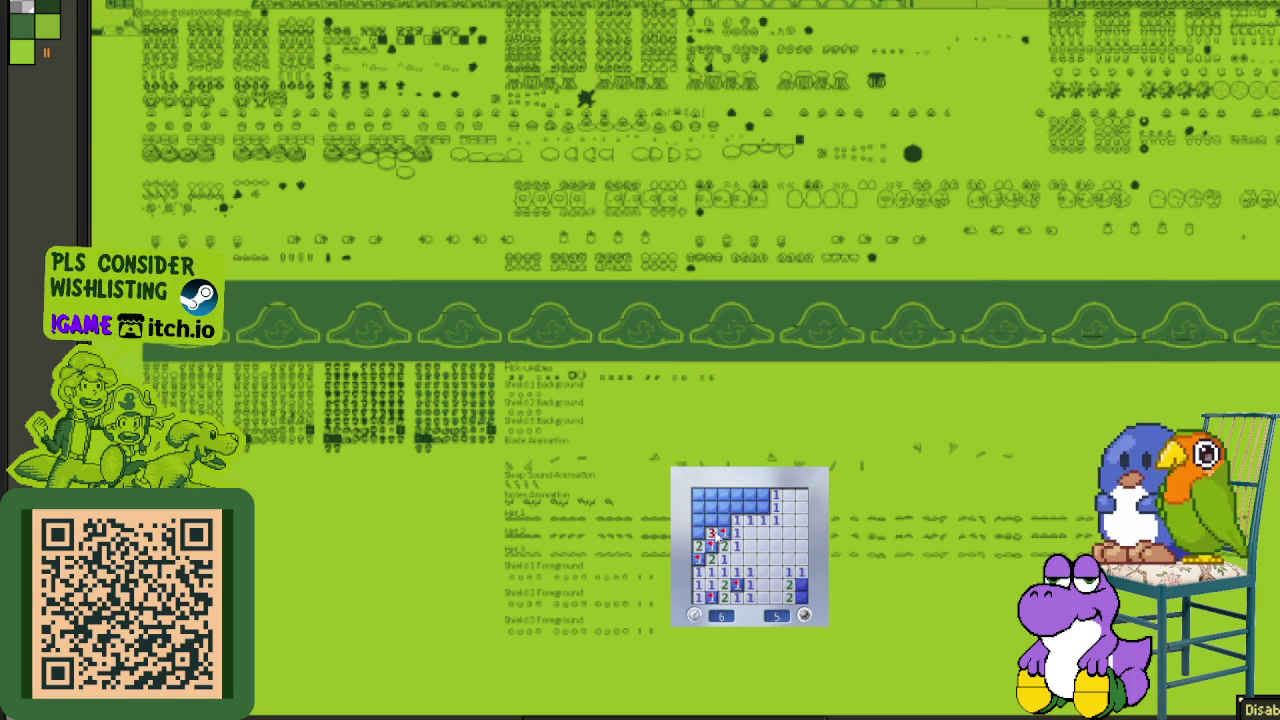
{"action": "left_click", "coordinate": [736, 507]}
{"action": "right_click", "coordinate": [710, 520]}
{"action": "left_click", "coordinate": [698, 520]}
{"action": "right_click", "coordinate": [697, 494]}
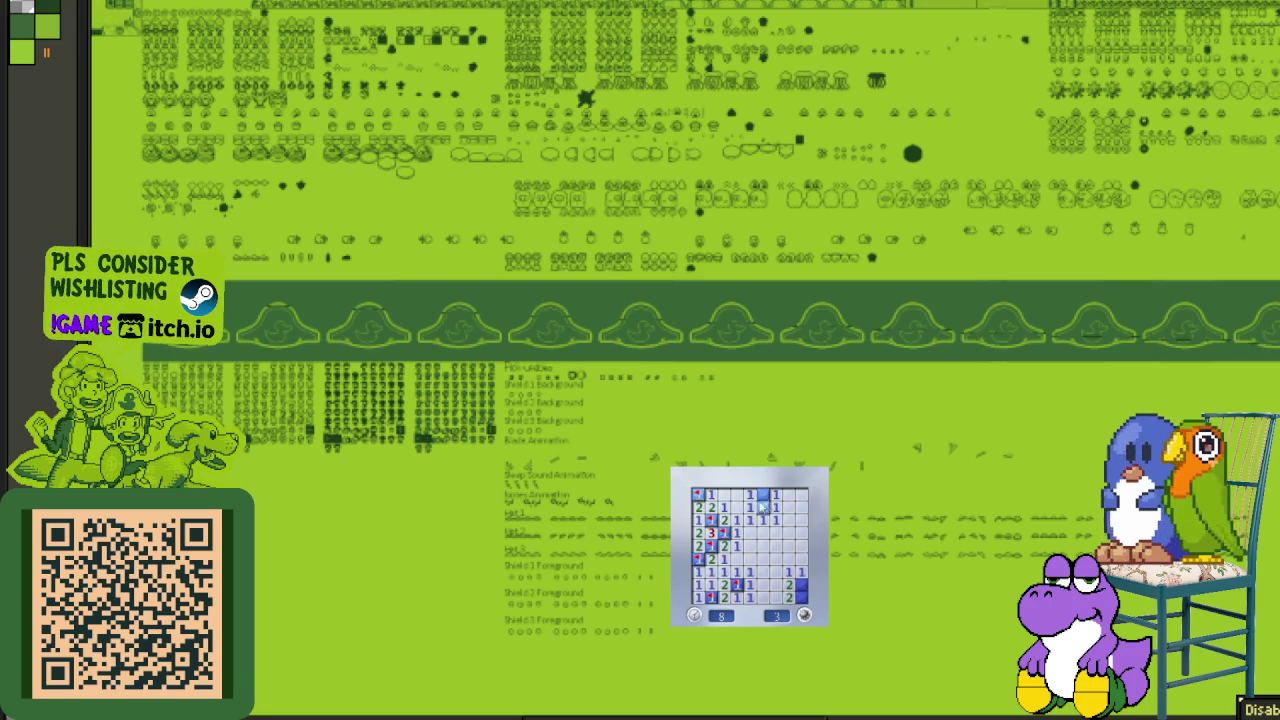
{"action": "left_click", "coordinate": [762, 494]}
{"action": "right_click", "coordinate": [762, 507]}
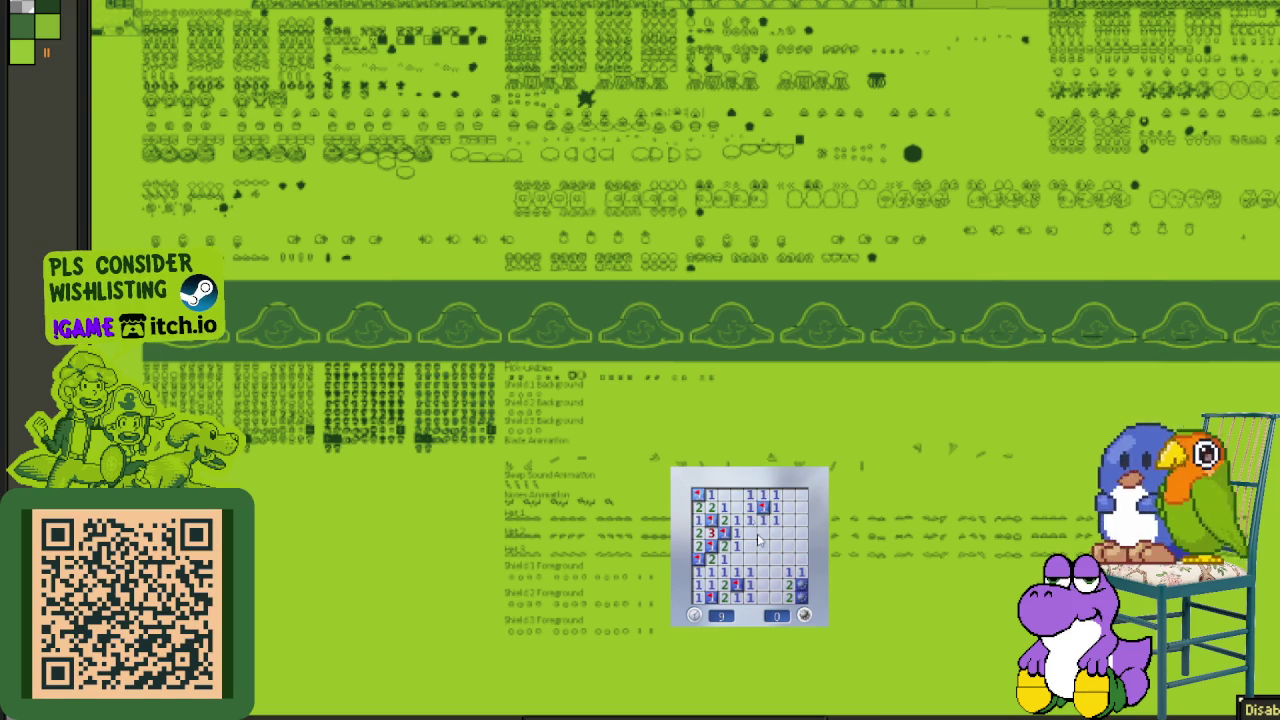
- Start a new board, open a large area and flag the mines near the top
{"action": "left_click", "coordinate": [805, 616]}
{"action": "left_click", "coordinate": [758, 595]}
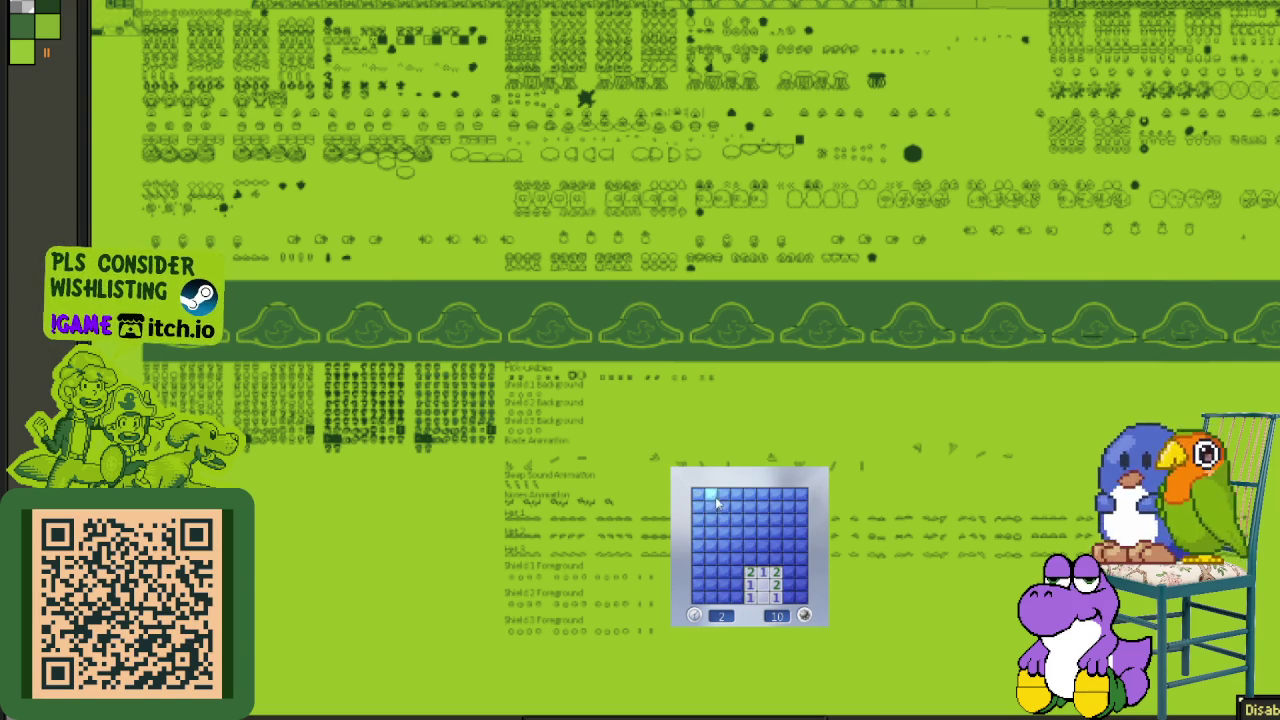
{"action": "left_click", "coordinate": [721, 540]}
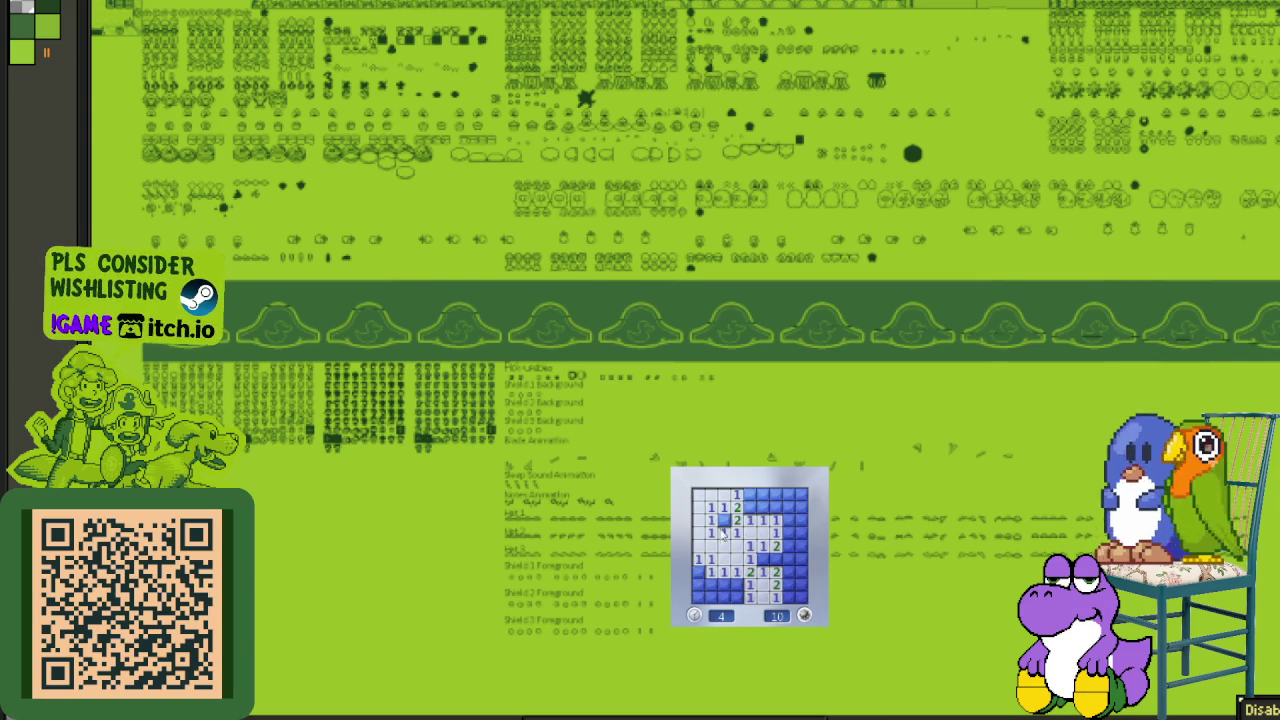
{"action": "right_click", "coordinate": [749, 507]}
{"action": "left_click", "coordinate": [763, 507]}
{"action": "right_click", "coordinate": [762, 559]}
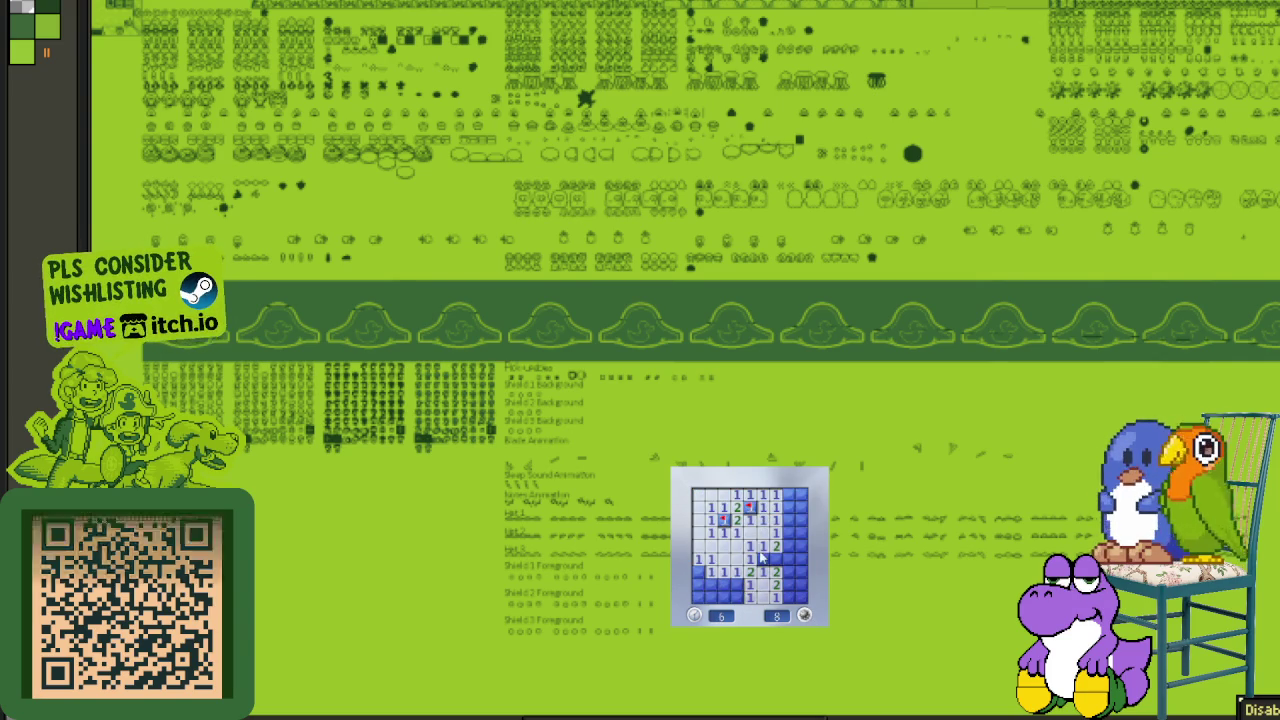
{"action": "left_click", "coordinate": [774, 558]}
- Clear the bottom-left and right areas, flagging the last mines to finish the board
{"action": "right_click", "coordinate": [736, 583]}
{"action": "left_click", "coordinate": [721, 597]}
{"action": "right_click", "coordinate": [788, 571]}
{"action": "right_click", "coordinate": [788, 597]}
{"action": "left_click", "coordinate": [788, 558]}
{"action": "left_click", "coordinate": [788, 584]}
{"action": "double_click", "coordinate": [788, 584]}
{"action": "left_click", "coordinate": [802, 546]}
{"action": "right_click", "coordinate": [788, 507]}
{"action": "left_click", "coordinate": [801, 507]}
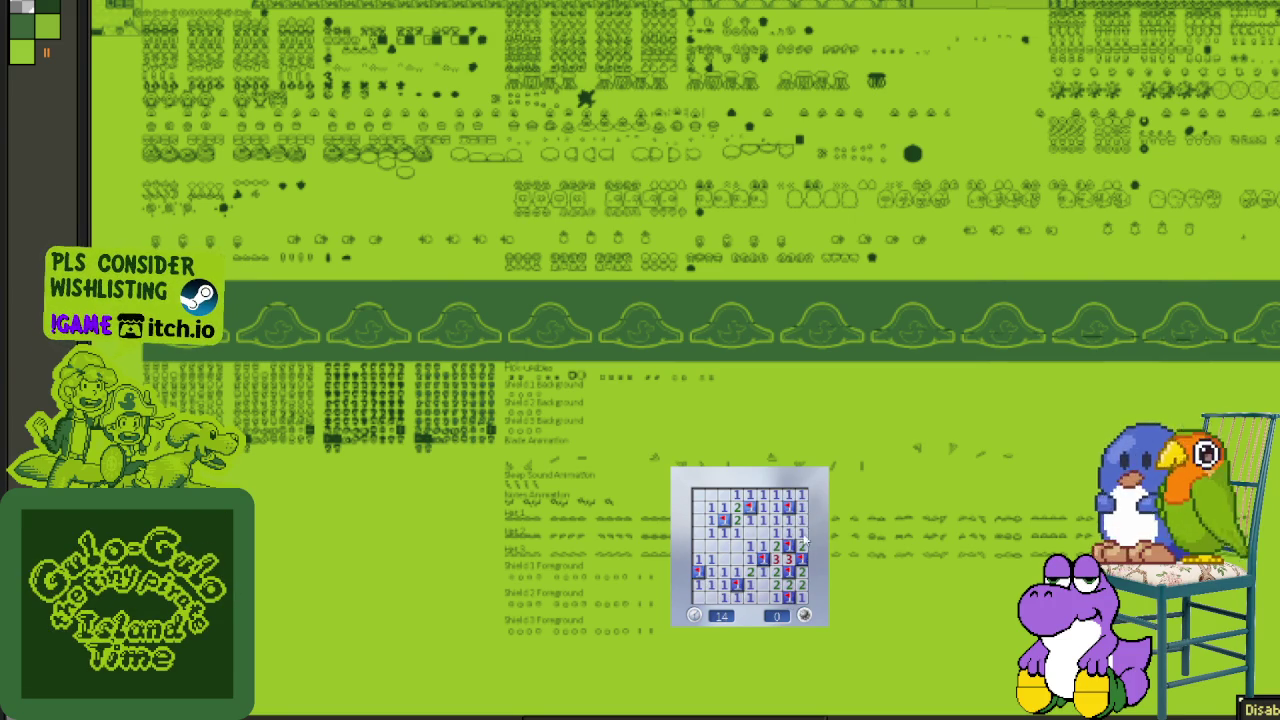
- Start another game and clear the lower rows, flagging the left and bottom mines
{"action": "left_click", "coordinate": [804, 615]}
{"action": "left_click", "coordinate": [745, 525]}
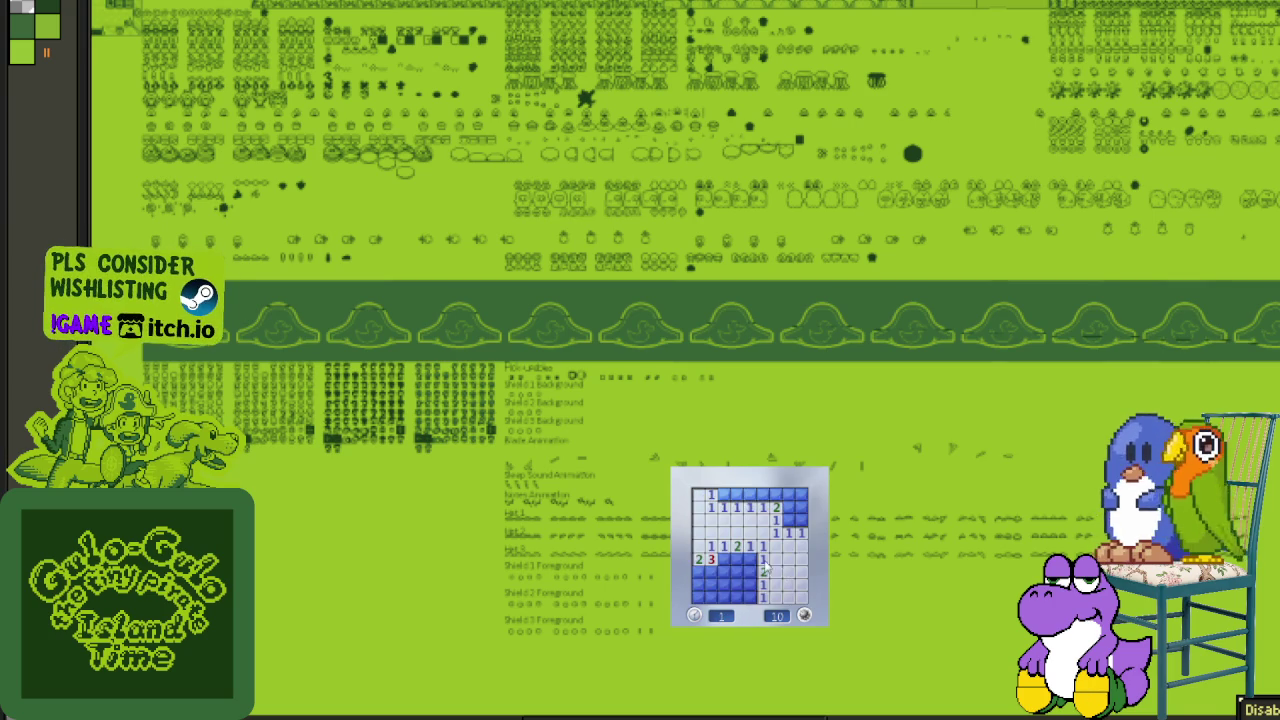
{"action": "left_click", "coordinate": [749, 571]}
{"action": "right_click", "coordinate": [724, 558]}
{"action": "left_click", "coordinate": [737, 571]}
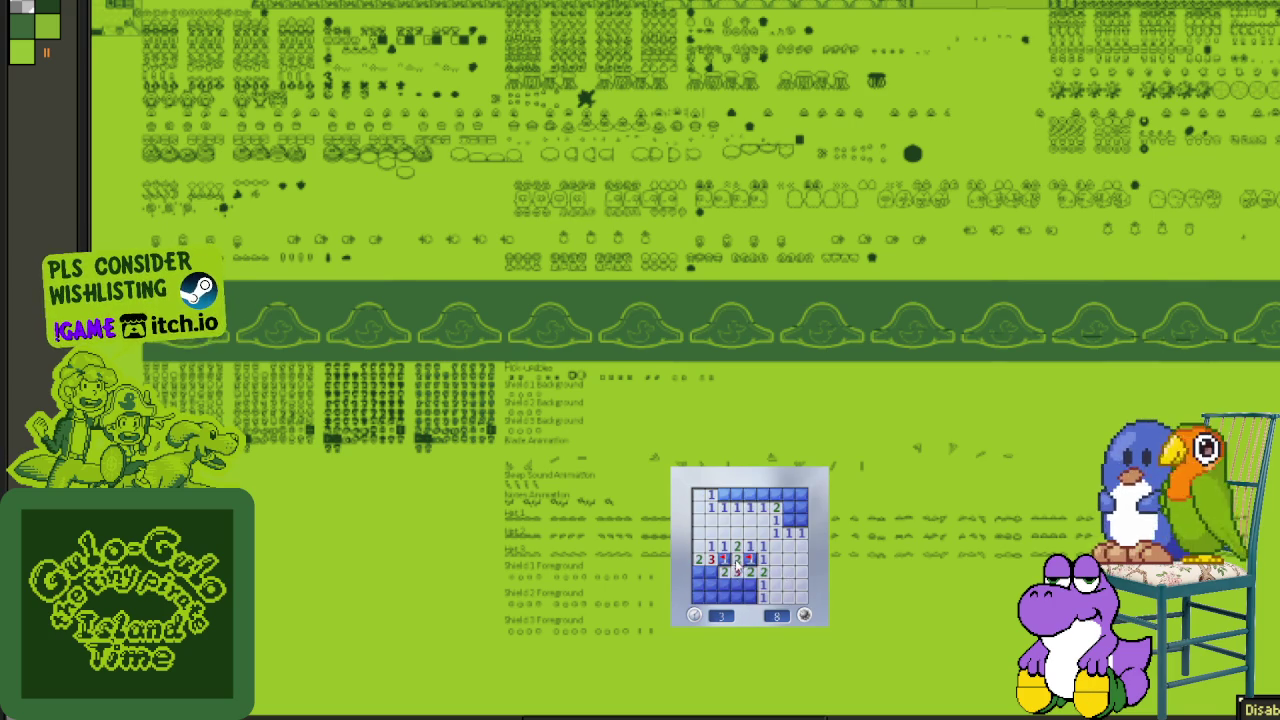
{"action": "left_click", "coordinate": [745, 582]}
{"action": "right_click", "coordinate": [724, 597]}
{"action": "left_click", "coordinate": [711, 571]}
{"action": "left_click", "coordinate": [711, 584]}
- Flag the right, top and final left-column mines to complete the board
{"action": "right_click", "coordinate": [789, 520]}
{"action": "left_click", "coordinate": [795, 496]}
{"action": "right_click", "coordinate": [762, 494]}
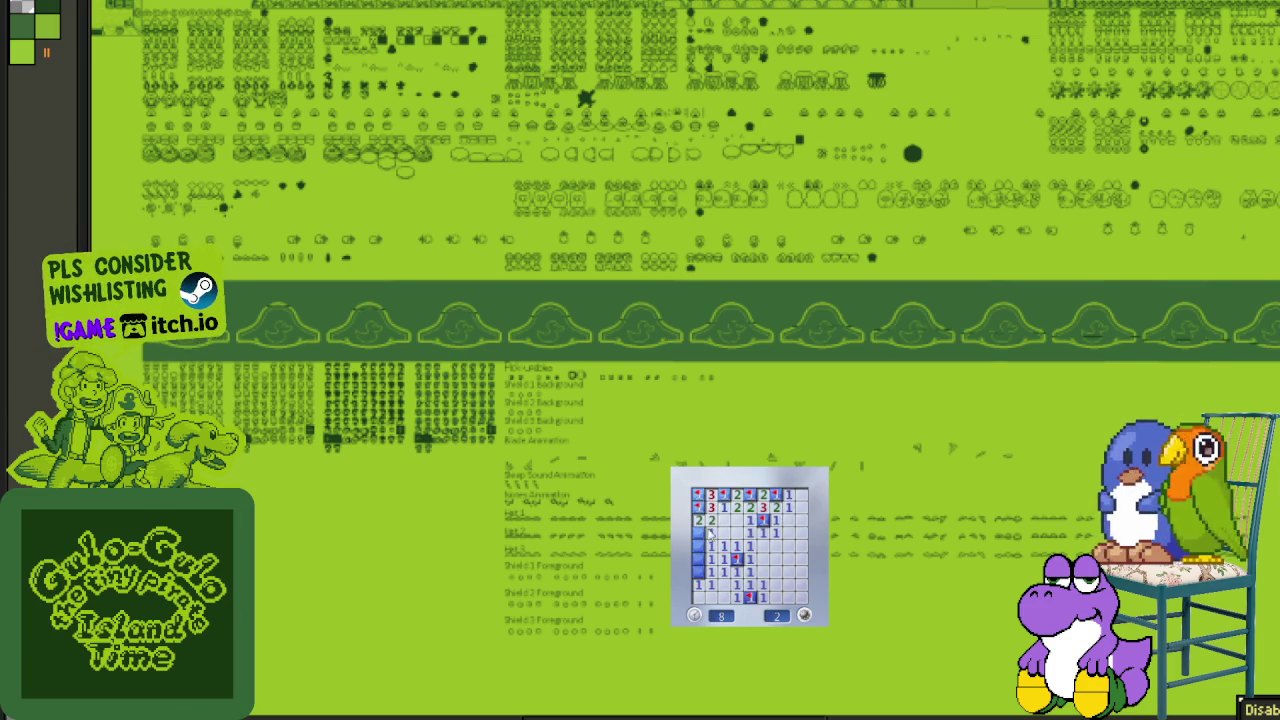
{"action": "left_click", "coordinate": [697, 540]}
{"action": "right_click", "coordinate": [699, 571]}
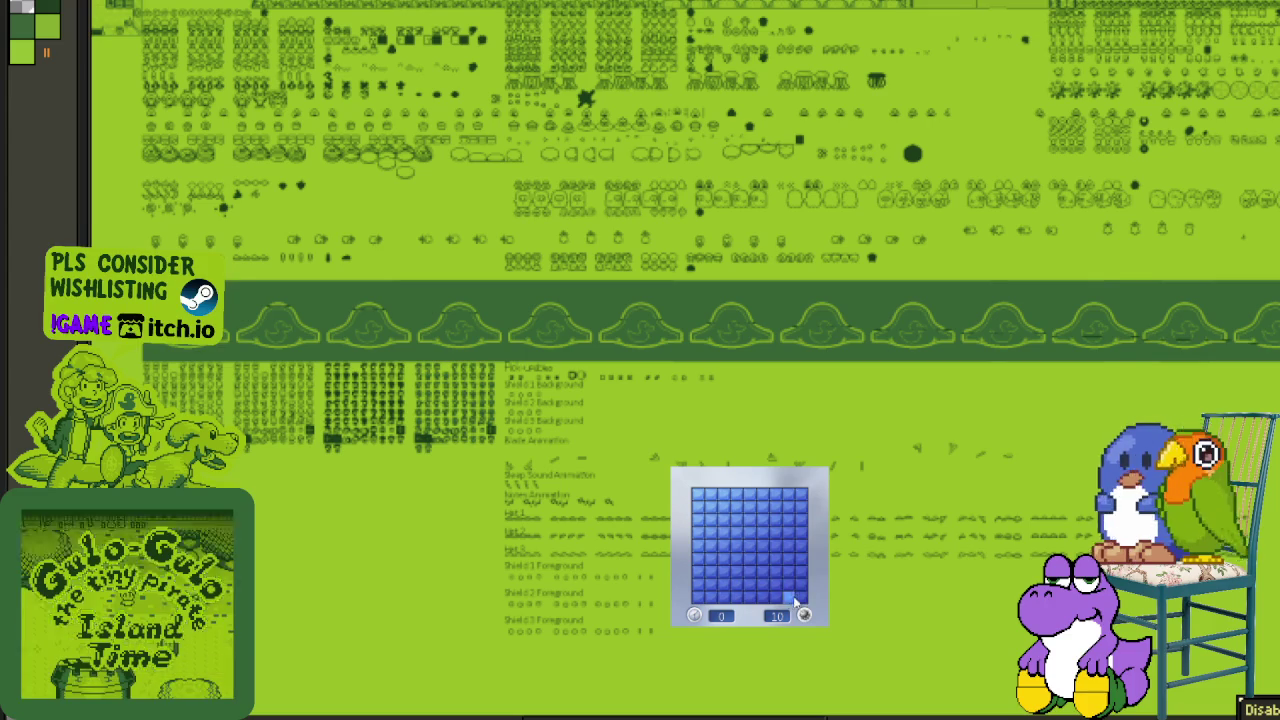
- Start a new board, flag mines on the right and top, and open adjacent safe cells
{"action": "left_click", "coordinate": [795, 595]}
{"action": "right_click", "coordinate": [762, 596]}
{"action": "right_click", "coordinate": [800, 546]}
{"action": "left_click", "coordinate": [790, 505]}
{"action": "right_click", "coordinate": [775, 520]}
{"action": "left_click", "coordinate": [762, 520]}
{"action": "right_click", "coordinate": [749, 507]}
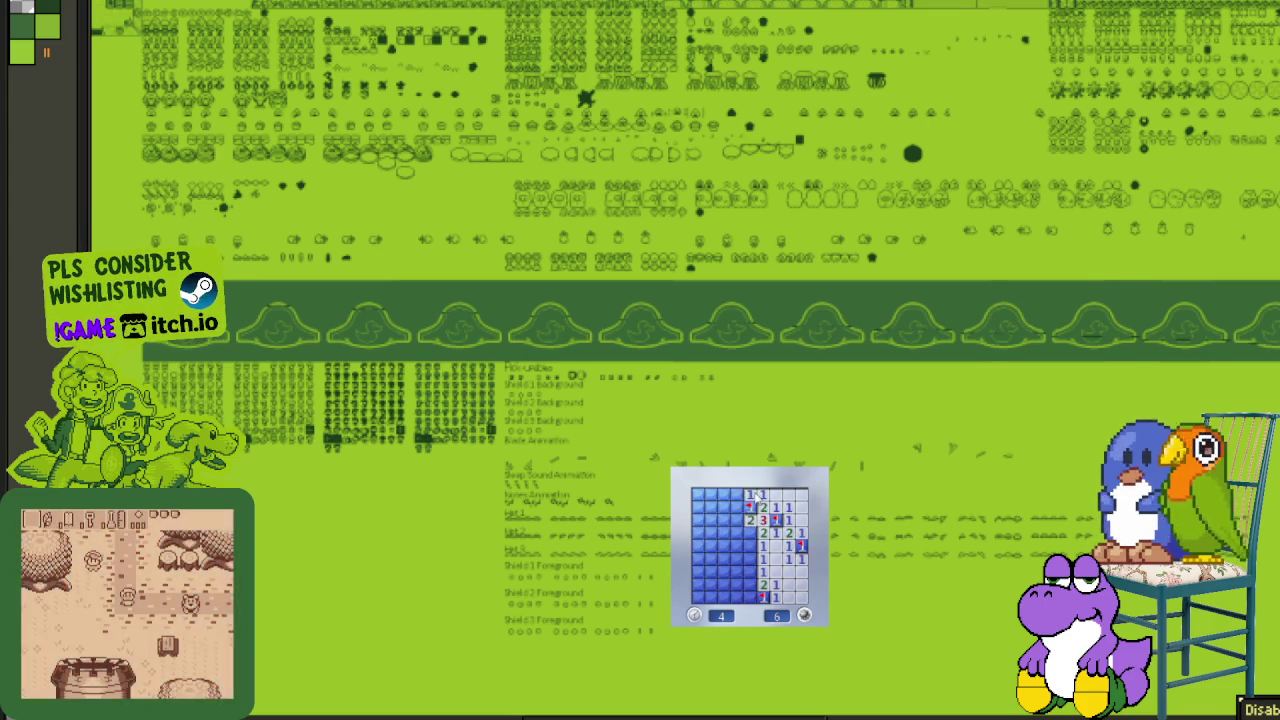
{"action": "left_click", "coordinate": [724, 507]}
{"action": "right_click", "coordinate": [749, 533]}
{"action": "left_click", "coordinate": [749, 548]}
- Flag the lower-left and left-column mines and open the remaining left-column cells
{"action": "right_click", "coordinate": [724, 558]}
{"action": "right_click", "coordinate": [749, 571]}
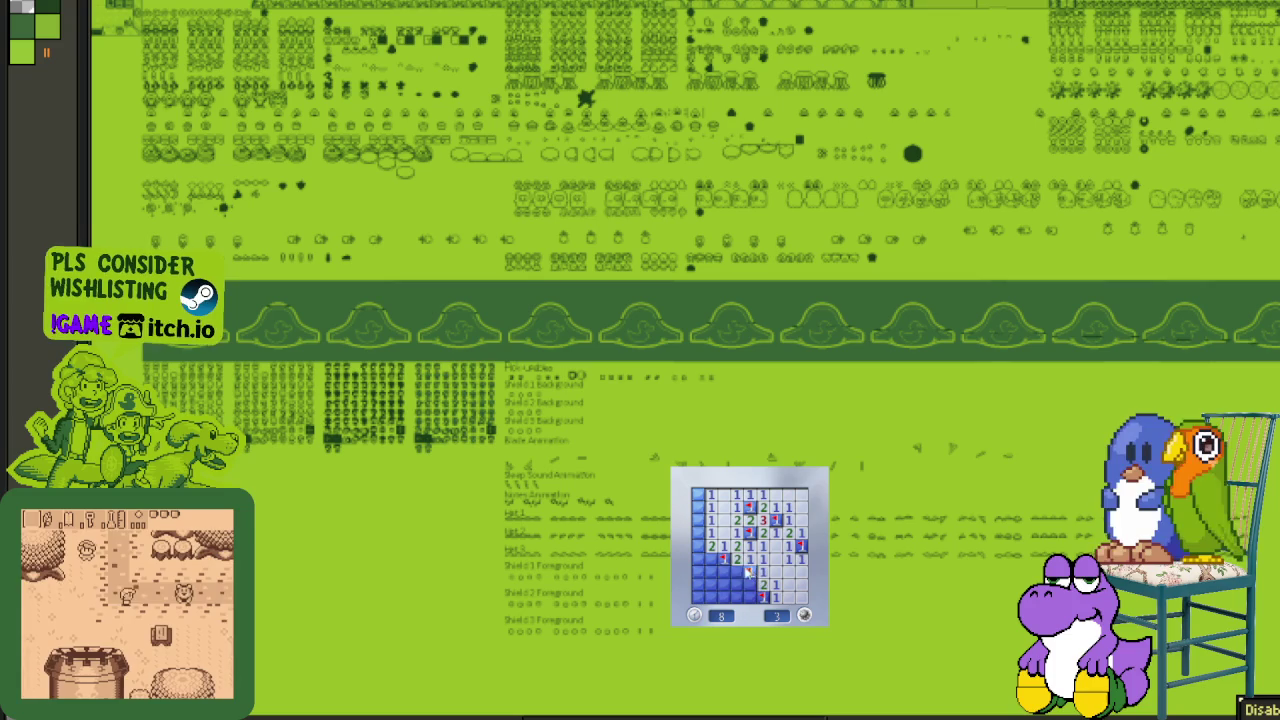
{"action": "left_click", "coordinate": [736, 584]}
{"action": "right_click", "coordinate": [710, 571]}
{"action": "left_click", "coordinate": [697, 571]}
{"action": "left_click", "coordinate": [697, 558]}
{"action": "right_click", "coordinate": [697, 545]}
{"action": "left_click", "coordinate": [697, 533]}
{"action": "left_click", "coordinate": [697, 520]}
{"action": "right_click", "coordinate": [698, 507]}
- Start another board, open a large first area, and flag mines until the counter reads 0
{"action": "left_click", "coordinate": [772, 555]}
{"action": "left_click", "coordinate": [757, 553]}
{"action": "right_click", "coordinate": [749, 571]}
{"action": "left_click", "coordinate": [750, 584]}
{"action": "right_click", "coordinate": [762, 597]}
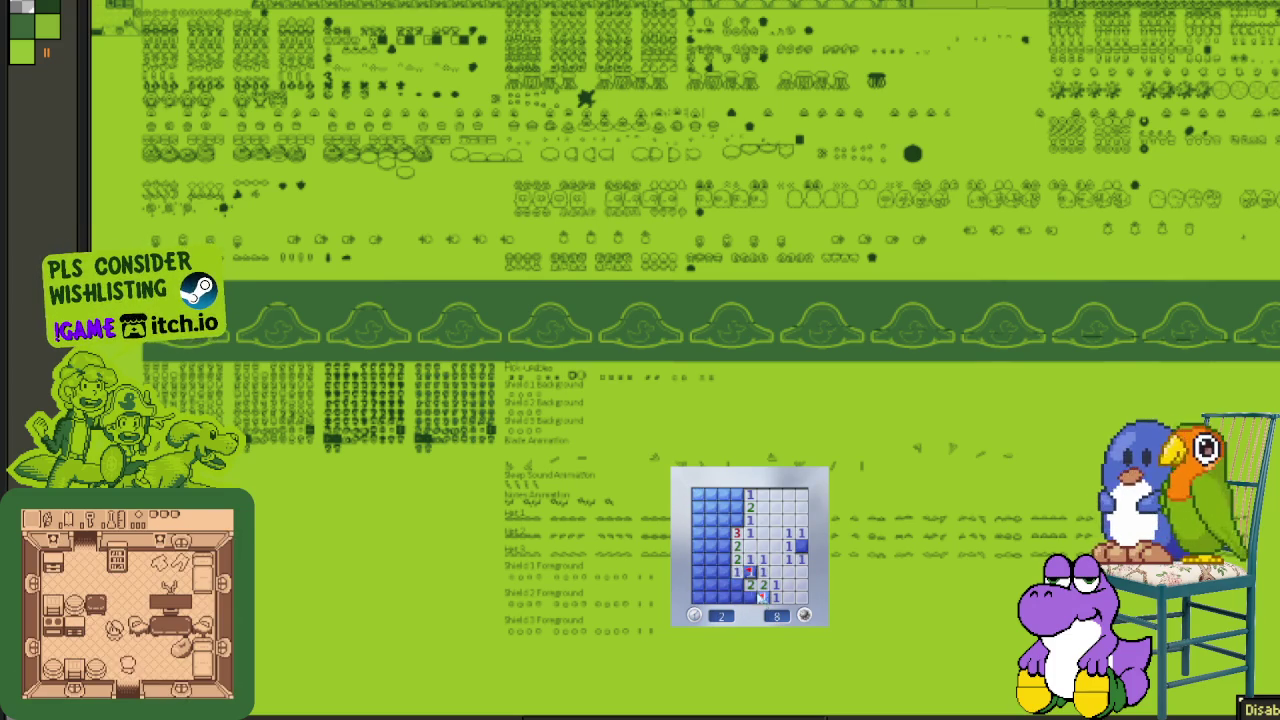
{"action": "left_click", "coordinate": [749, 597]}
{"action": "left_click", "coordinate": [724, 584]}
{"action": "left_click", "coordinate": [724, 571]}
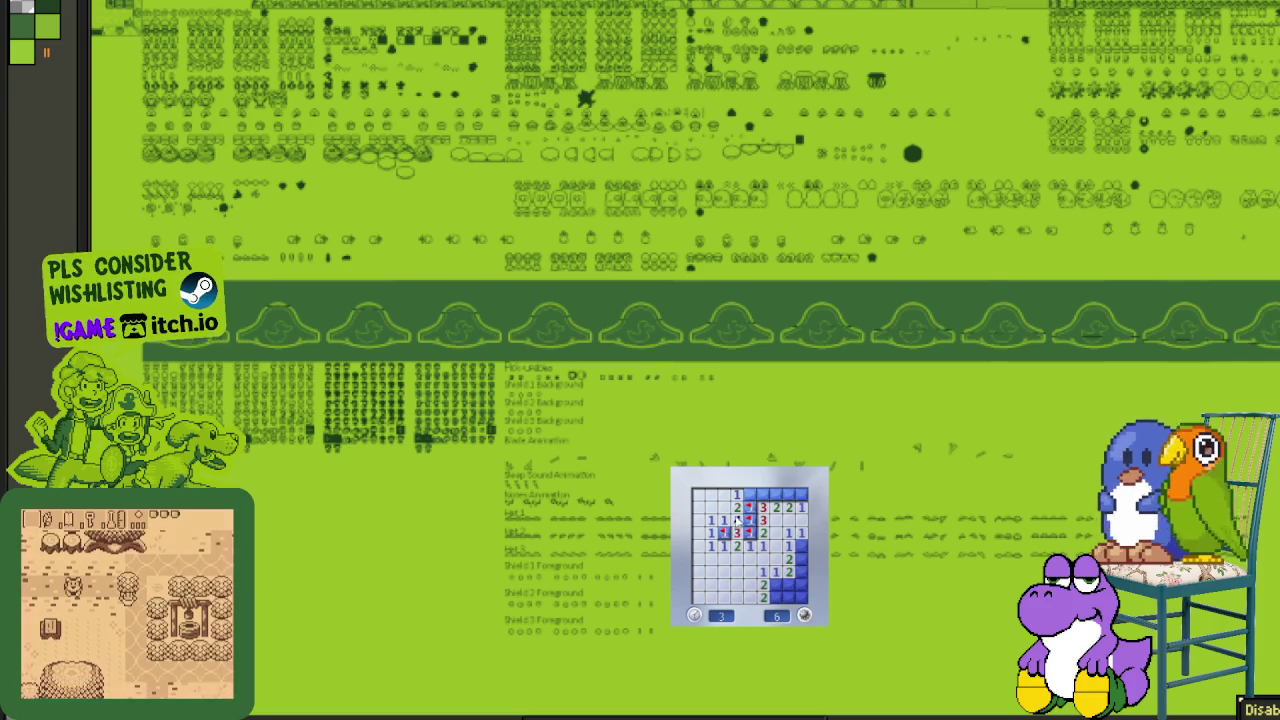
{"action": "right_click", "coordinate": [801, 545]}
{"action": "right_click", "coordinate": [777, 584]}
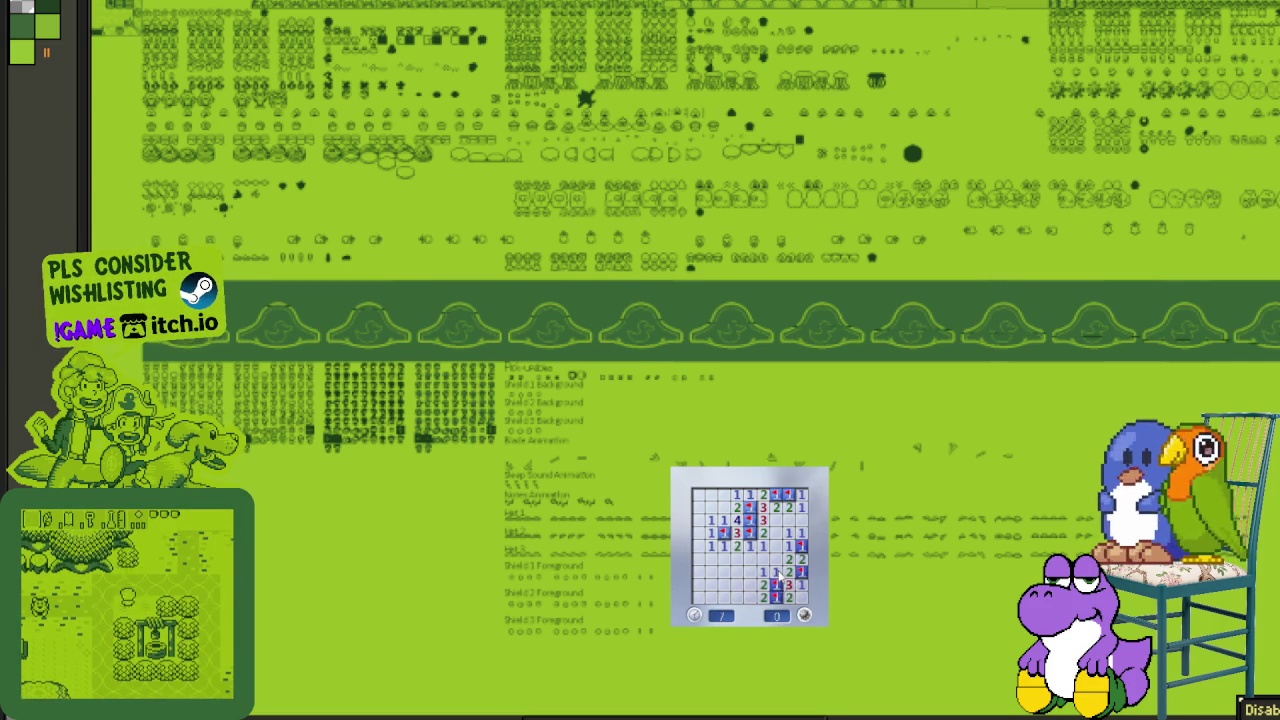
- Start a new board and flag four right-edge mines plus four near the bottom and left
{"action": "left_click", "coordinate": [780, 534]}
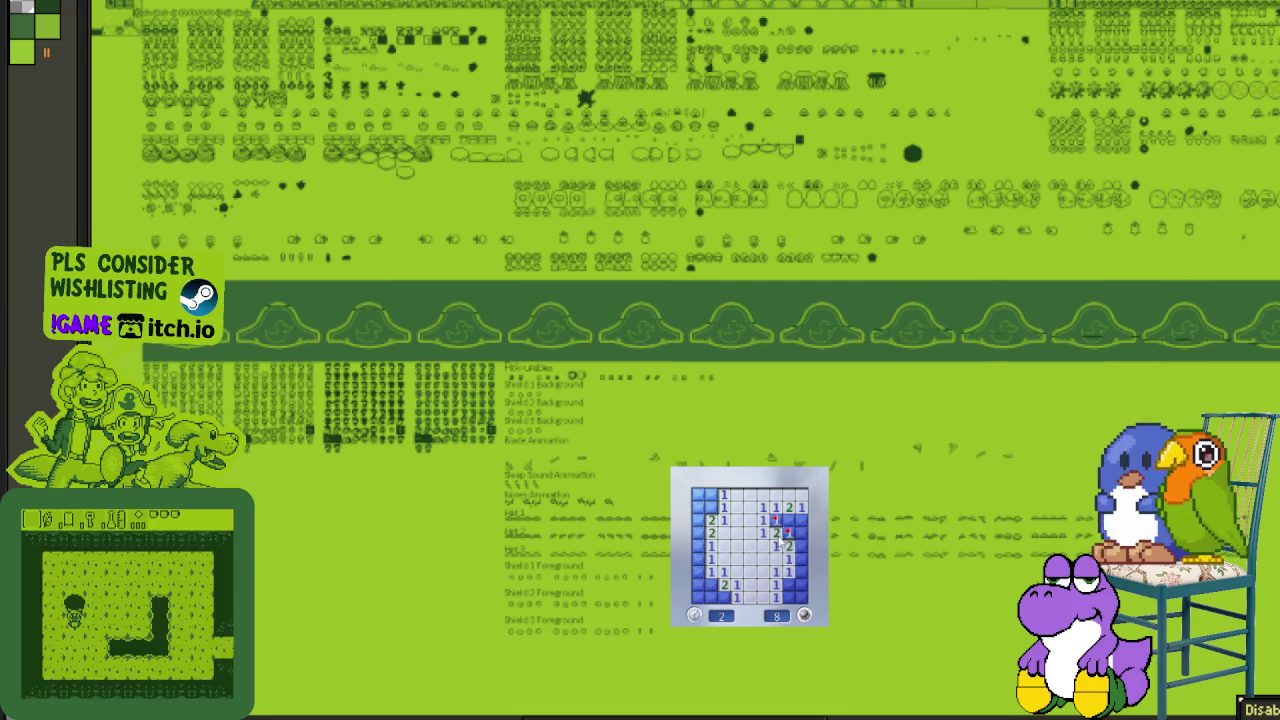
{"action": "right_click", "coordinate": [789, 521]}
{"action": "right_click", "coordinate": [801, 521]}
{"action": "right_click", "coordinate": [801, 533]}
{"action": "right_click", "coordinate": [801, 547]}
{"action": "right_click", "coordinate": [789, 584]}
{"action": "right_click", "coordinate": [724, 597]}
{"action": "right_click", "coordinate": [711, 584]}
{"action": "right_click", "coordinate": [698, 547]}
- Flag the two top-left mines and open the remaining top-left cells
{"action": "left_click", "coordinate": [699, 533]}
{"action": "right_click", "coordinate": [711, 507]}
{"action": "right_click", "coordinate": [698, 520]}
{"action": "left_click", "coordinate": [698, 494]}
{"action": "left_click", "coordinate": [698, 507]}
- Start a fresh board, open the left areas, and flag two right-side mines while clearing the right columns
{"action": "left_click", "coordinate": [789, 592]}
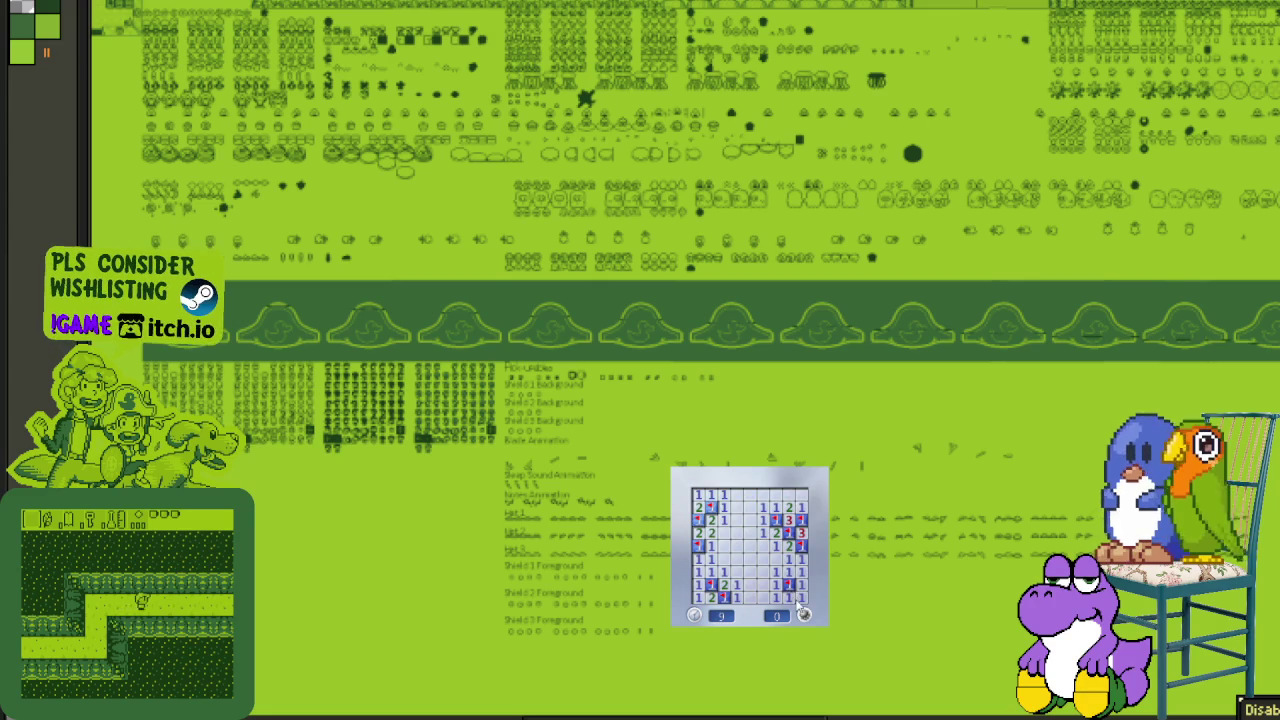
{"action": "left_click", "coordinate": [762, 572]}
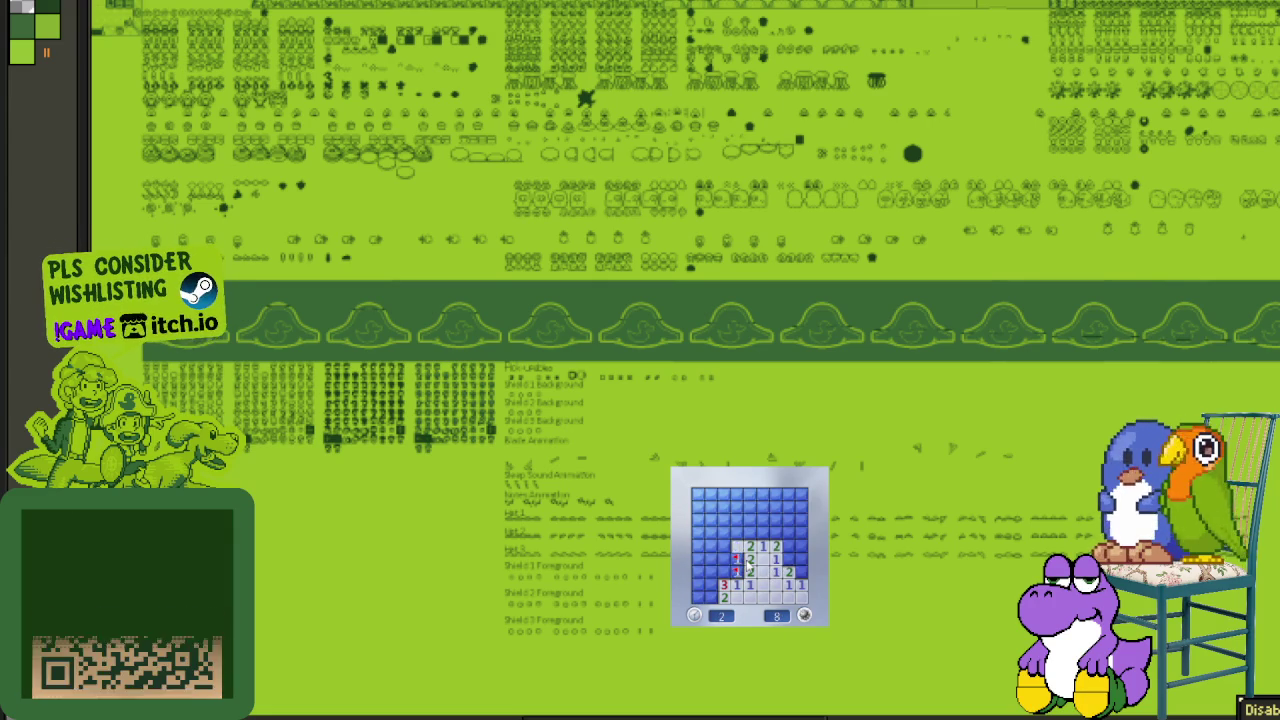
{"action": "left_click", "coordinate": [726, 553]}
{"action": "left_click", "coordinate": [710, 546]}
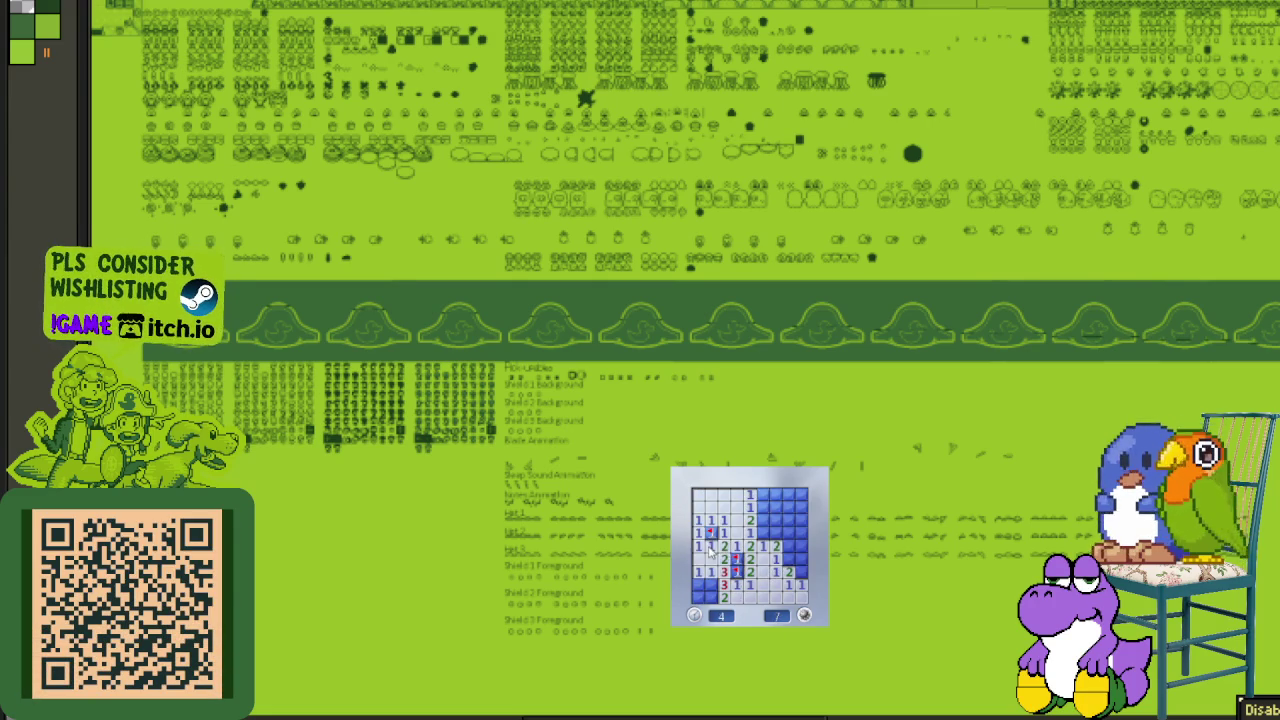
{"action": "left_click", "coordinate": [700, 597]}
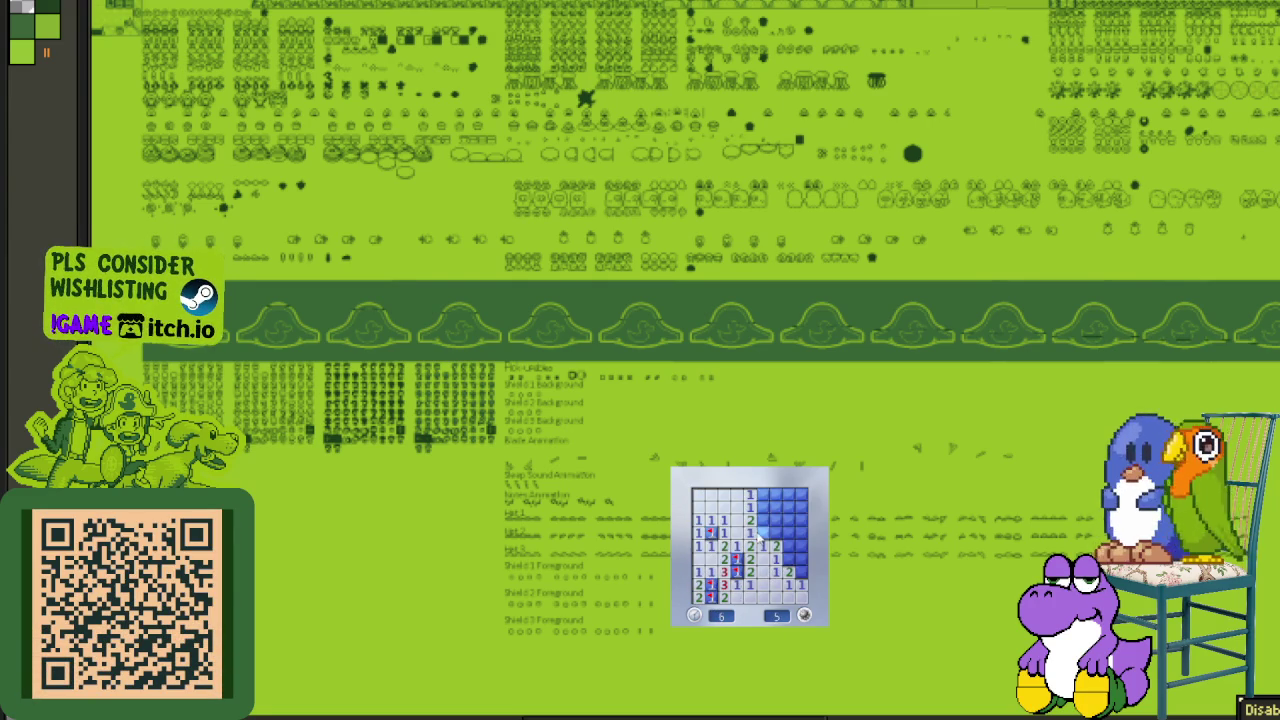
{"action": "right_click", "coordinate": [763, 508]}
{"action": "left_click", "coordinate": [775, 497]}
{"action": "left_click", "coordinate": [795, 512]}
{"action": "right_click", "coordinate": [776, 522]}
{"action": "left_click", "coordinate": [790, 556]}
- Flag all ten mines on another board at 10 seconds, then open a fresh board's first area
{"action": "left_click", "coordinate": [762, 568]}
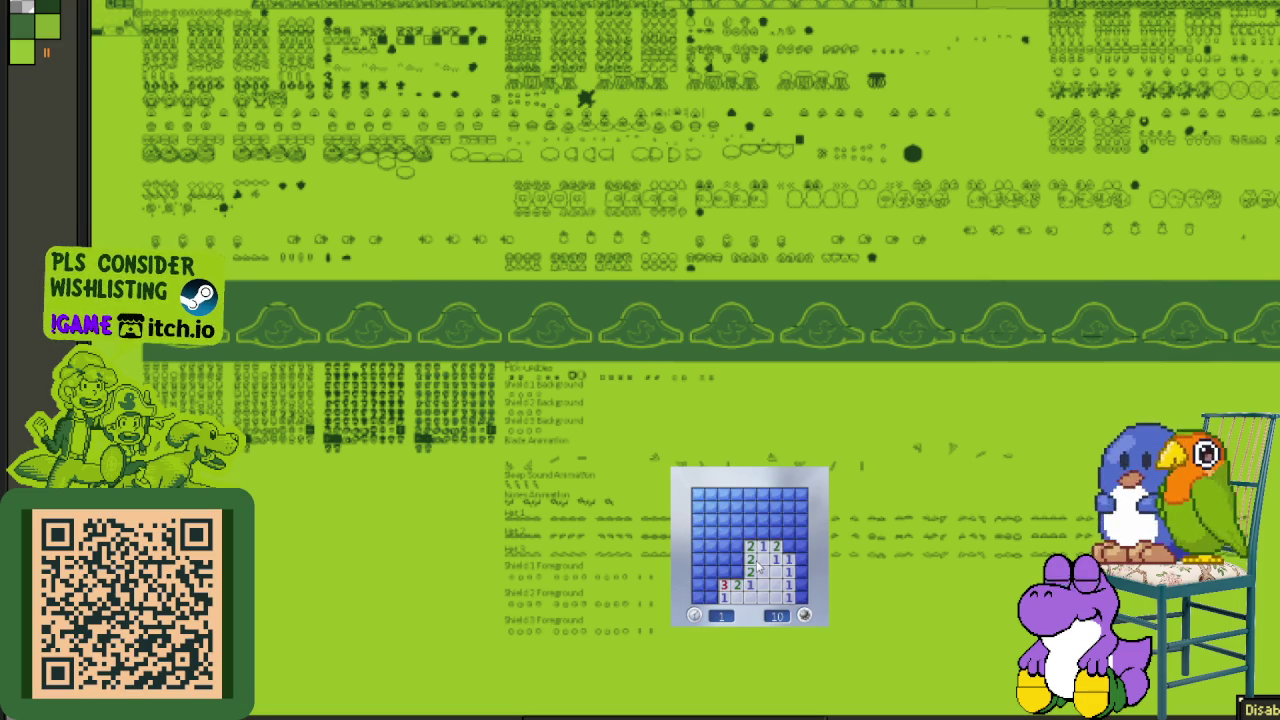
{"action": "right_click", "coordinate": [735, 566]}
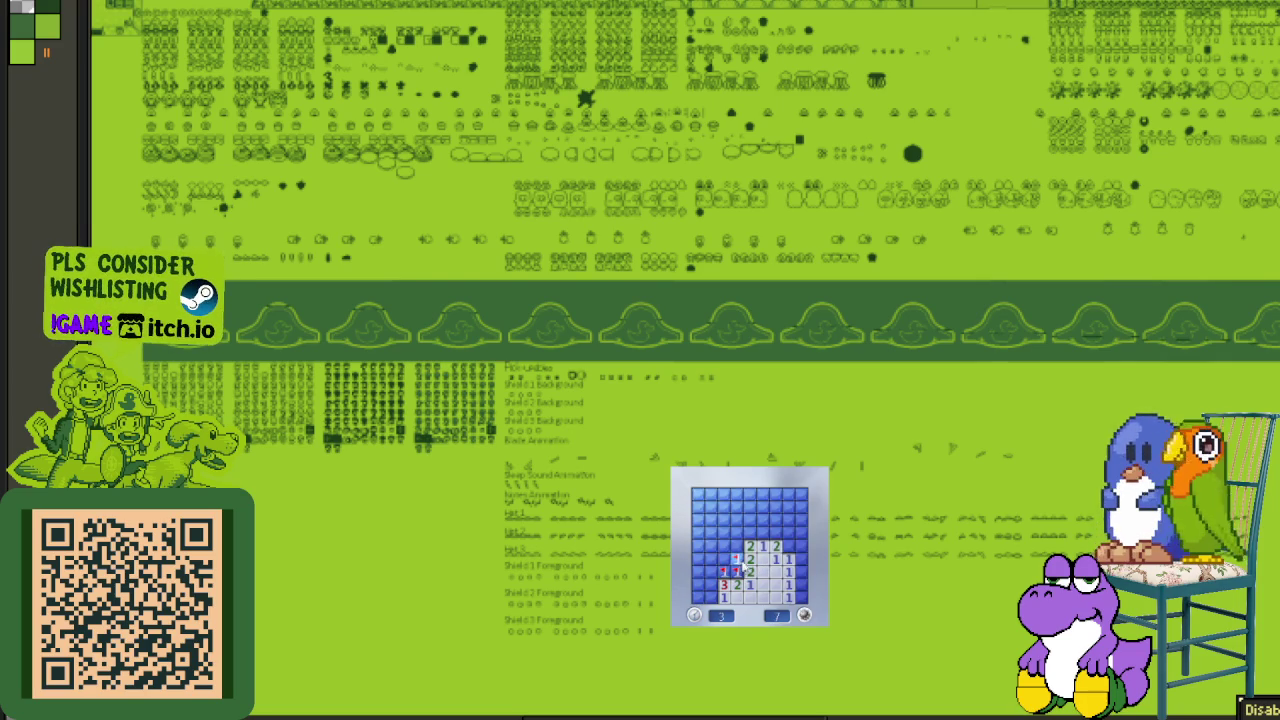
{"action": "left_click", "coordinate": [733, 557]}
{"action": "right_click", "coordinate": [763, 535]}
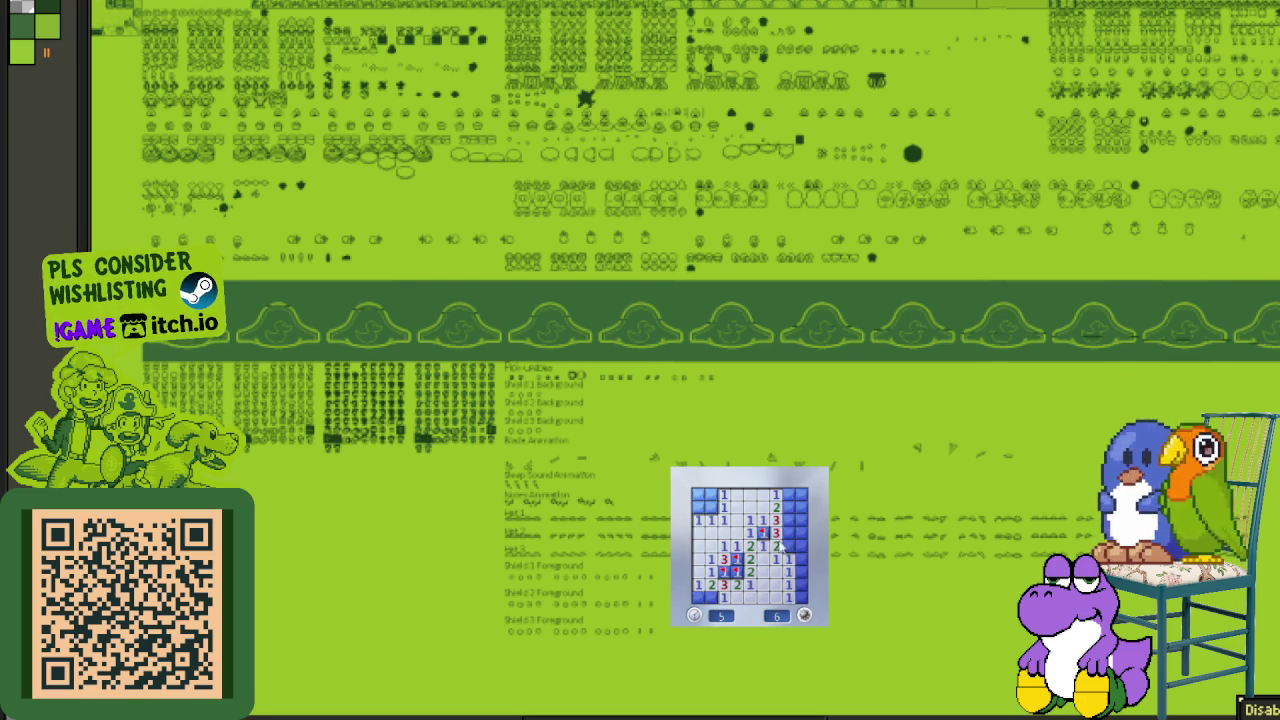
{"action": "right_click", "coordinate": [788, 507]}
{"action": "right_click", "coordinate": [788, 520]}
{"action": "left_click", "coordinate": [790, 540]}
{"action": "left_click", "coordinate": [800, 506]}
{"action": "right_click", "coordinate": [801, 583]}
{"action": "right_click", "coordinate": [711, 596]}
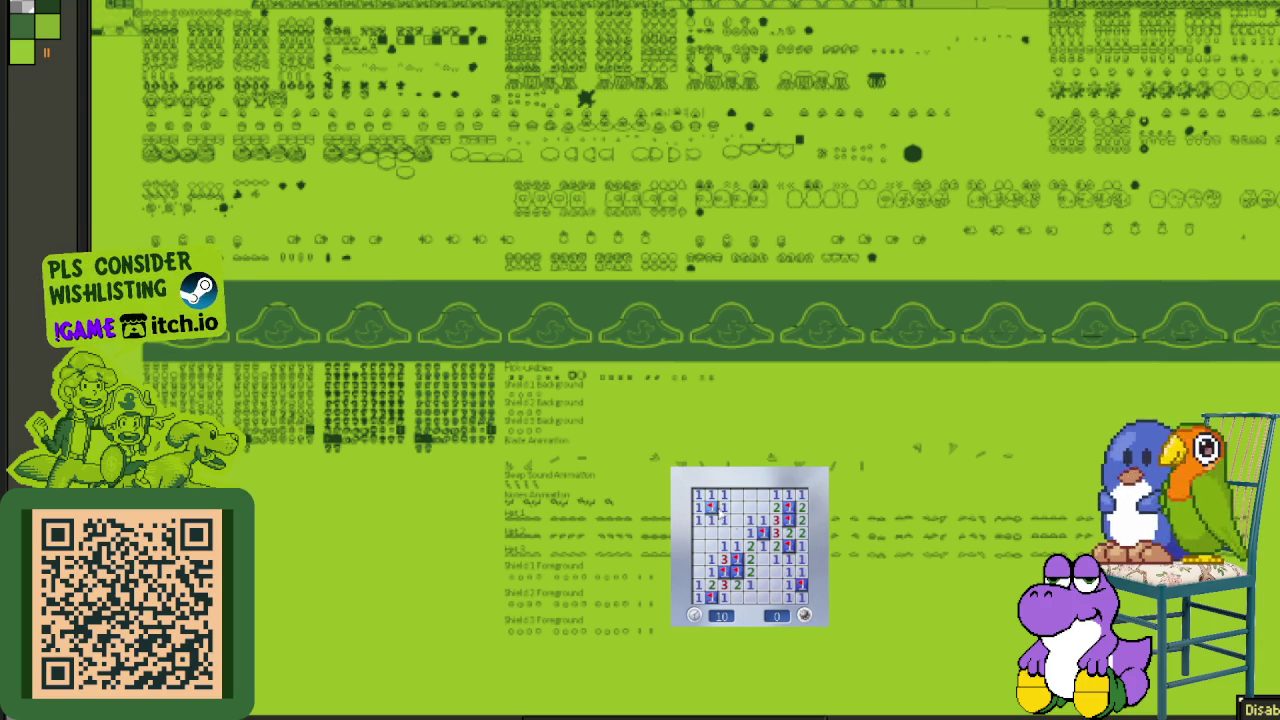
{"action": "left_click", "coordinate": [805, 614]}
{"action": "left_click", "coordinate": [740, 557]}
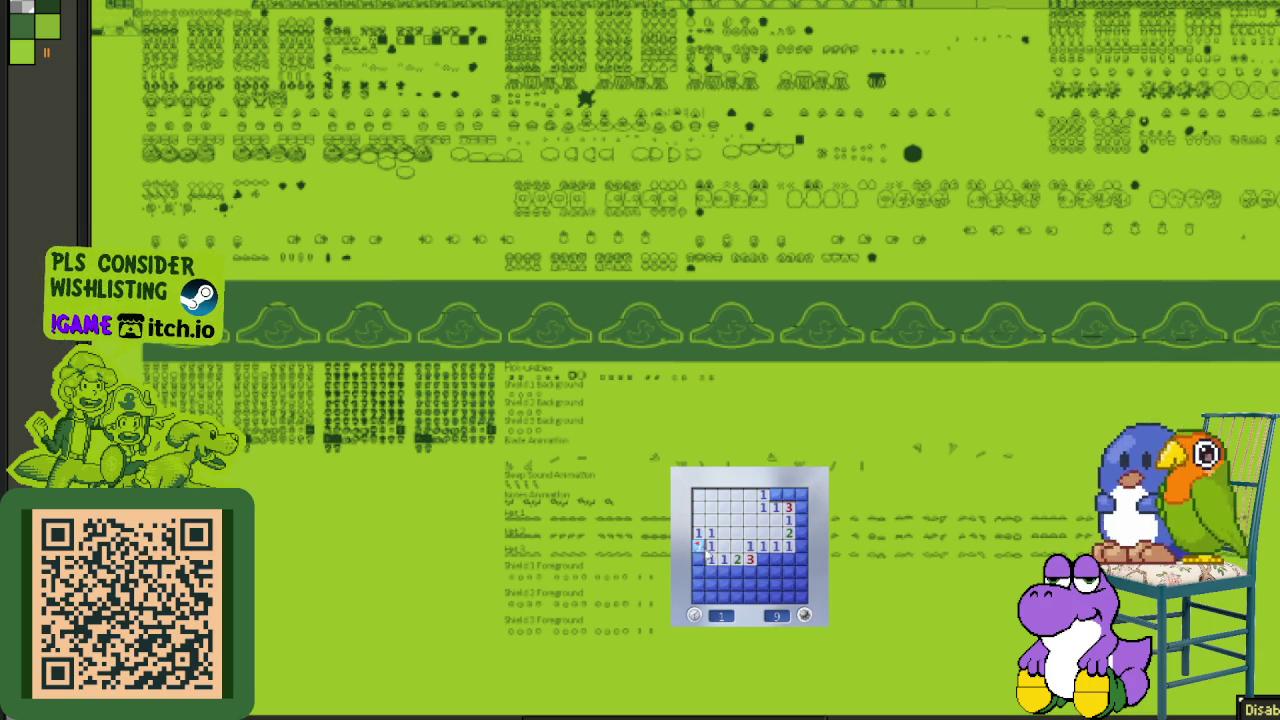
- Finish the current board, flagging the left-edge, right-edge and top-right corner mines
{"action": "right_click", "coordinate": [699, 545]}
{"action": "left_click", "coordinate": [740, 571]}
{"action": "left_click", "coordinate": [777, 558]}
{"action": "left_click", "coordinate": [776, 571]}
{"action": "right_click", "coordinate": [801, 546]}
{"action": "left_click", "coordinate": [801, 571]}
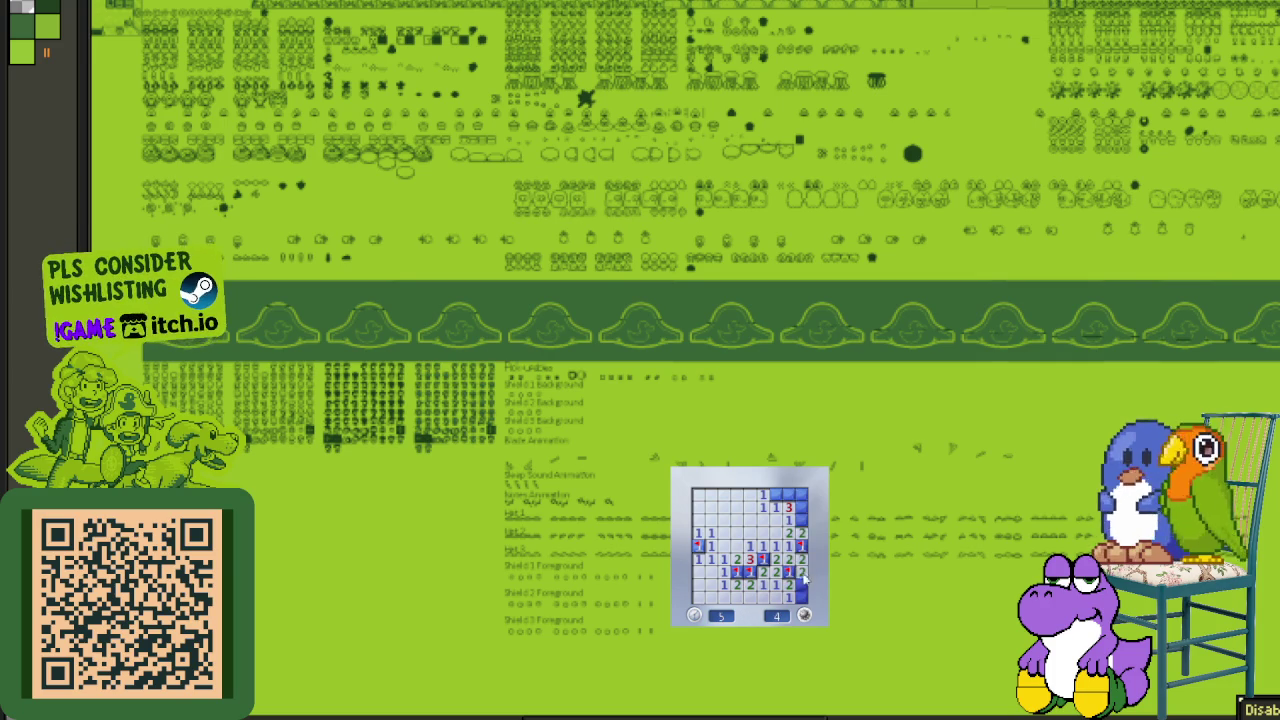
{"action": "left_click", "coordinate": [801, 508]}
{"action": "right_click", "coordinate": [801, 495]}
- Start a new game and clear the top-left and middle areas, flagging nearby mines
{"action": "left_click", "coordinate": [803, 597]}
{"action": "left_click", "coordinate": [727, 536]}
{"action": "right_click", "coordinate": [750, 532]}
{"action": "left_click", "coordinate": [750, 558]}
{"action": "right_click", "coordinate": [775, 520]}
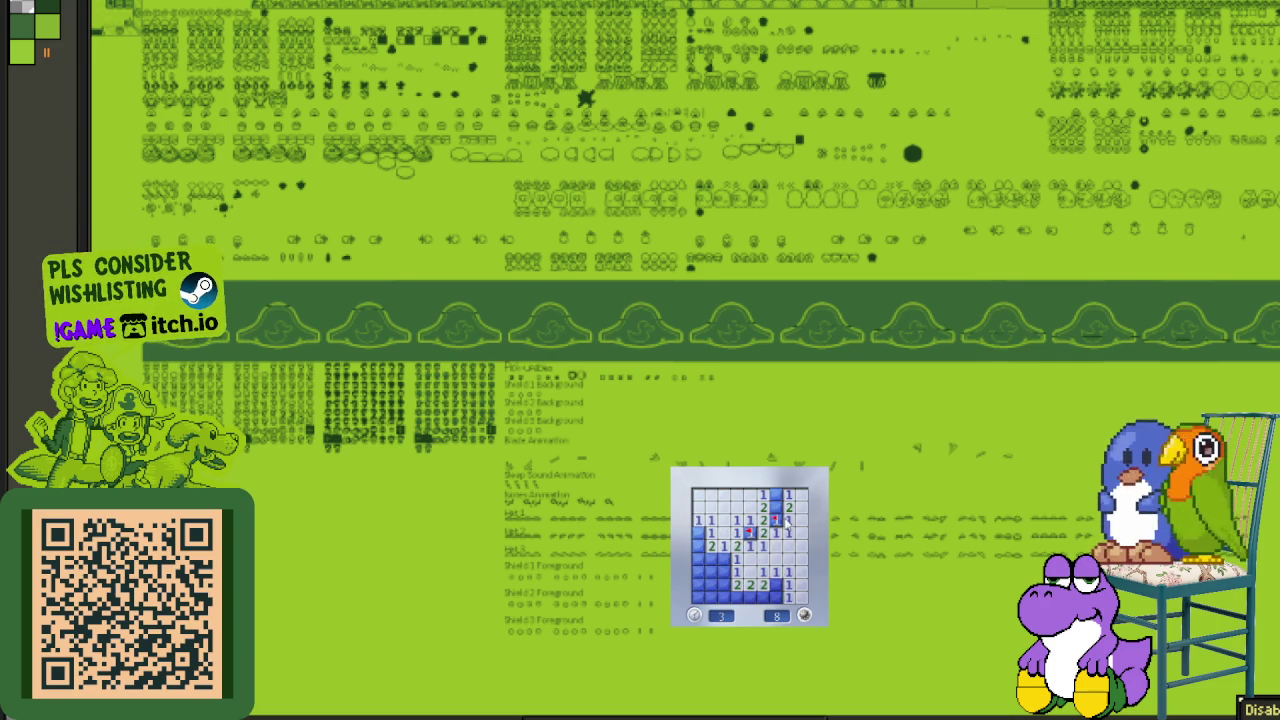
{"action": "right_click", "coordinate": [775, 494]}
{"action": "right_click", "coordinate": [724, 558]}
{"action": "left_click", "coordinate": [724, 571]}
{"action": "left_click", "coordinate": [710, 558]}
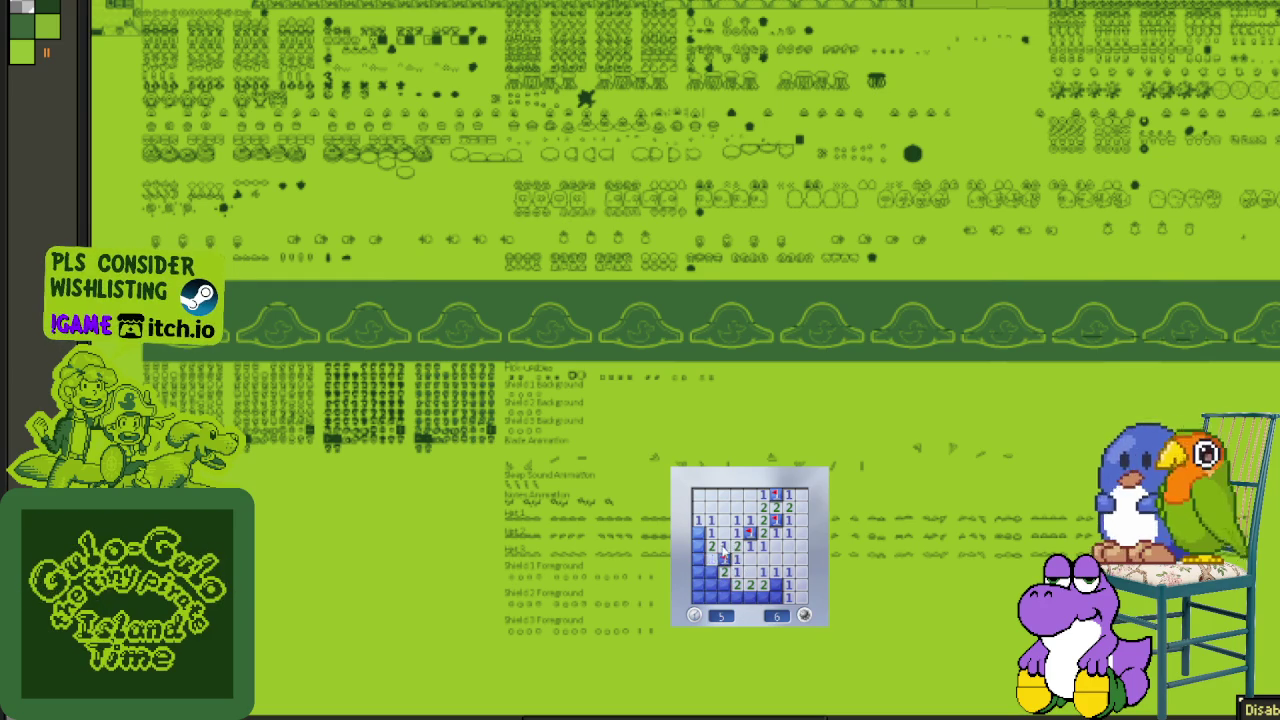
{"action": "left_click", "coordinate": [698, 558]}
{"action": "right_click", "coordinate": [698, 533]}
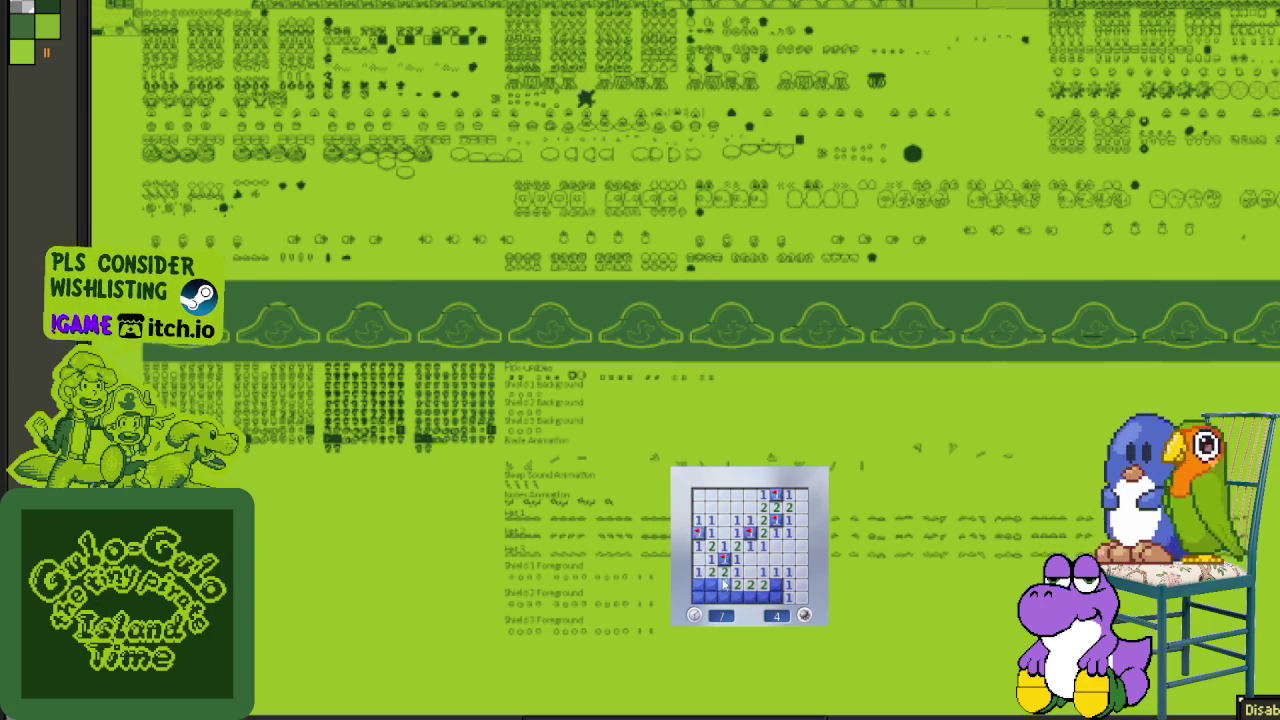
{"action": "right_click", "coordinate": [711, 584]}
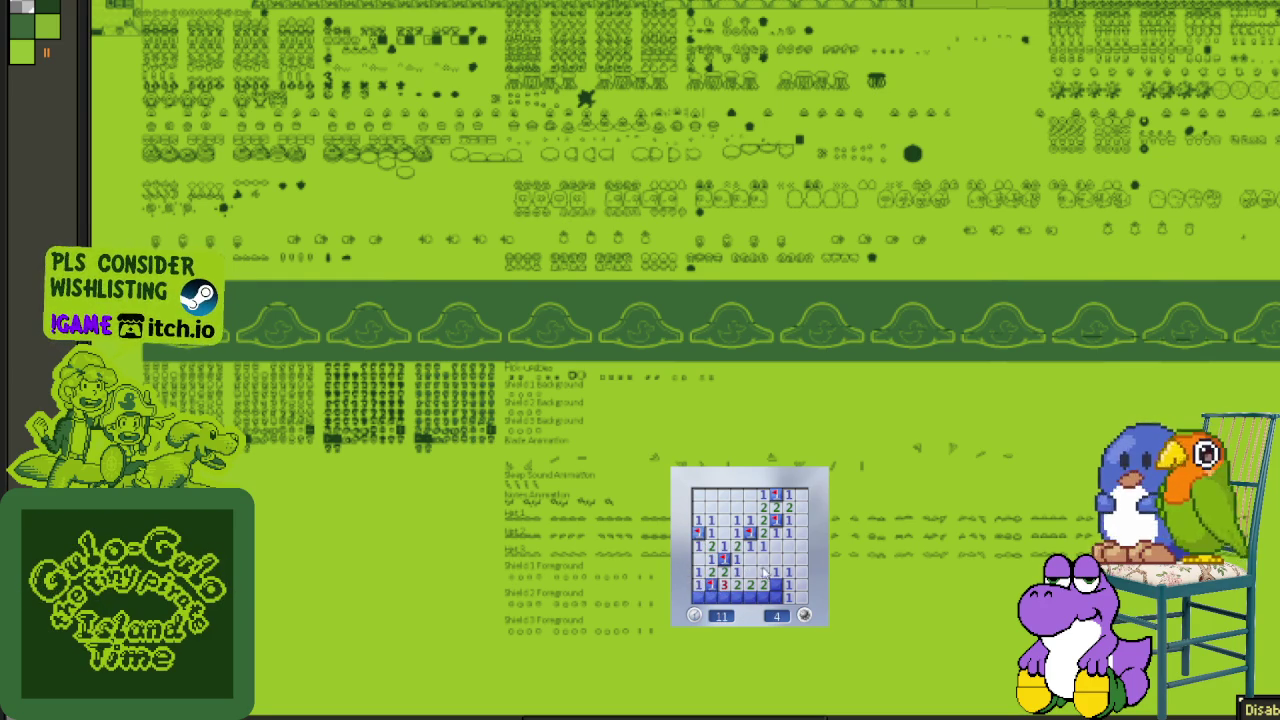
- Clear that board's bottom row, flagging its two mines
{"action": "left_click", "coordinate": [776, 597]}
{"action": "left_click", "coordinate": [763, 597]}
{"action": "left_click", "coordinate": [750, 597]}
{"action": "right_click", "coordinate": [737, 597]}
{"action": "right_click", "coordinate": [724, 597]}
{"action": "left_click", "coordinate": [711, 597]}
{"action": "left_click", "coordinate": [698, 597]}
- Start a fresh game and open the left, upper-middle and top-right cells, flagging their mines
{"action": "left_click", "coordinate": [759, 587]}
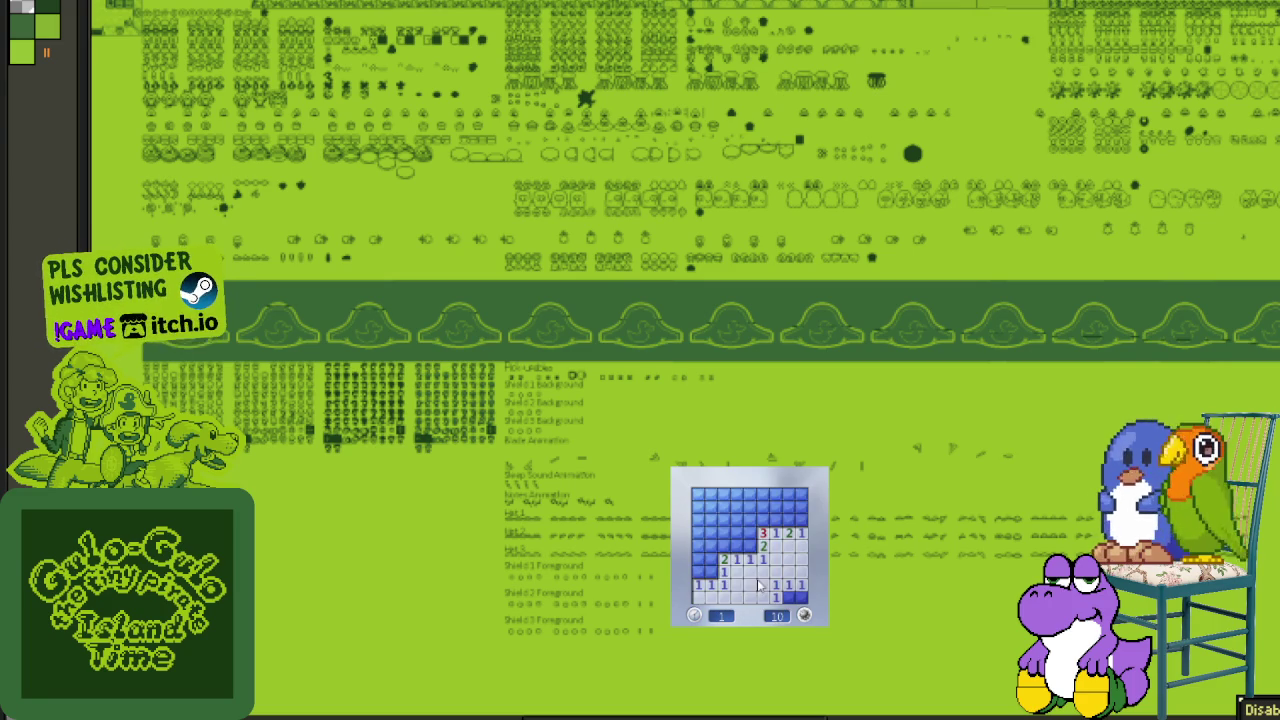
{"action": "right_click", "coordinate": [711, 572]}
{"action": "left_click", "coordinate": [698, 571]}
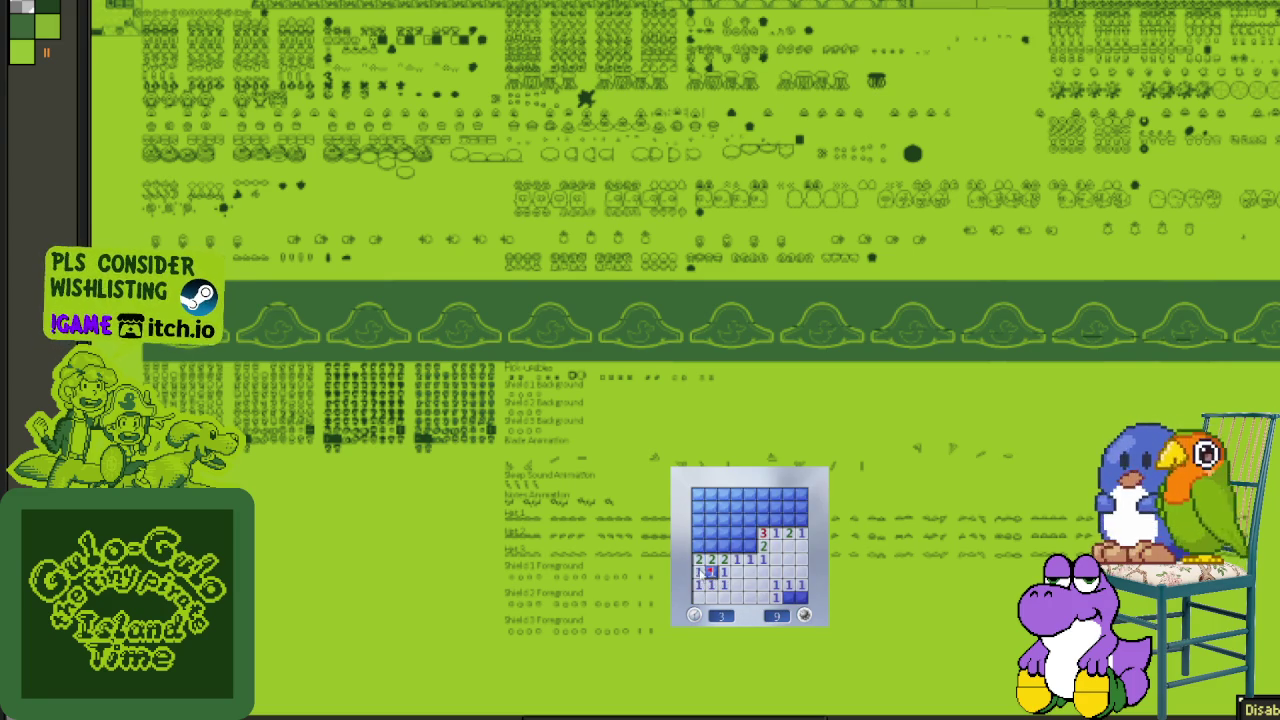
{"action": "left_click", "coordinate": [737, 545]}
{"action": "right_click", "coordinate": [750, 545]}
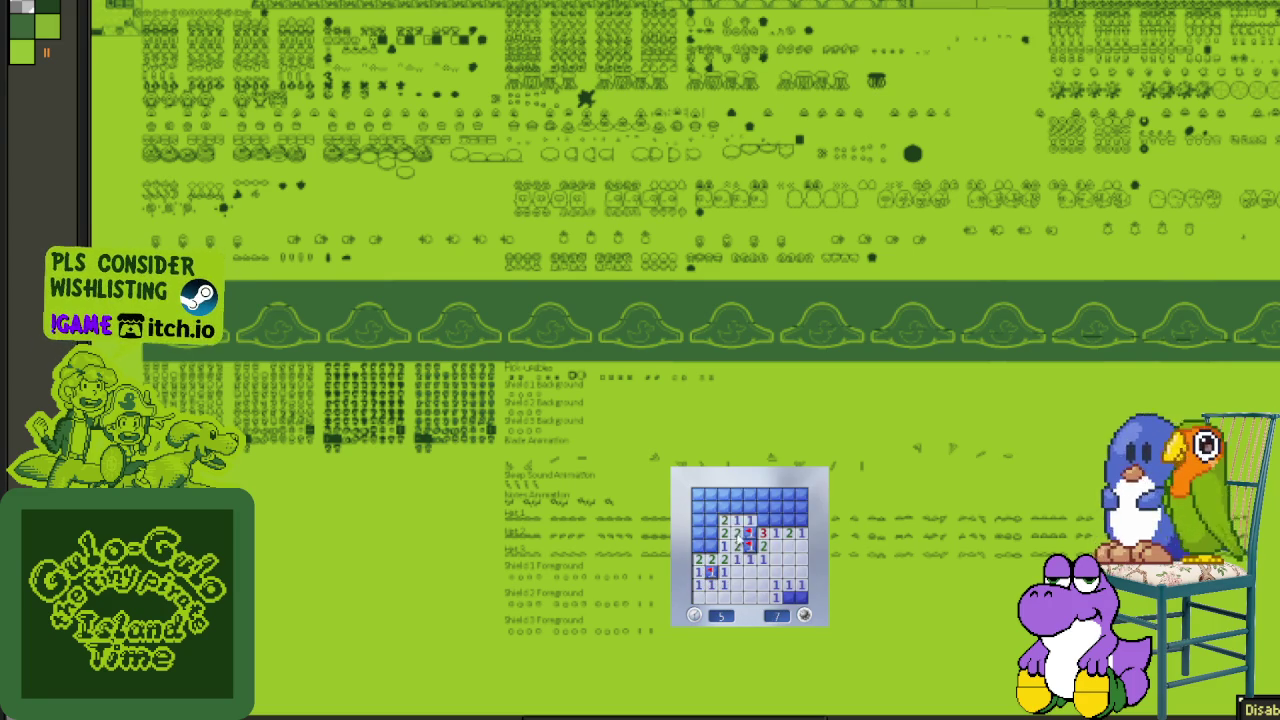
{"action": "left_click", "coordinate": [750, 507]}
{"action": "right_click", "coordinate": [775, 520]}
{"action": "left_click", "coordinate": [775, 507]}
{"action": "right_click", "coordinate": [775, 495]}
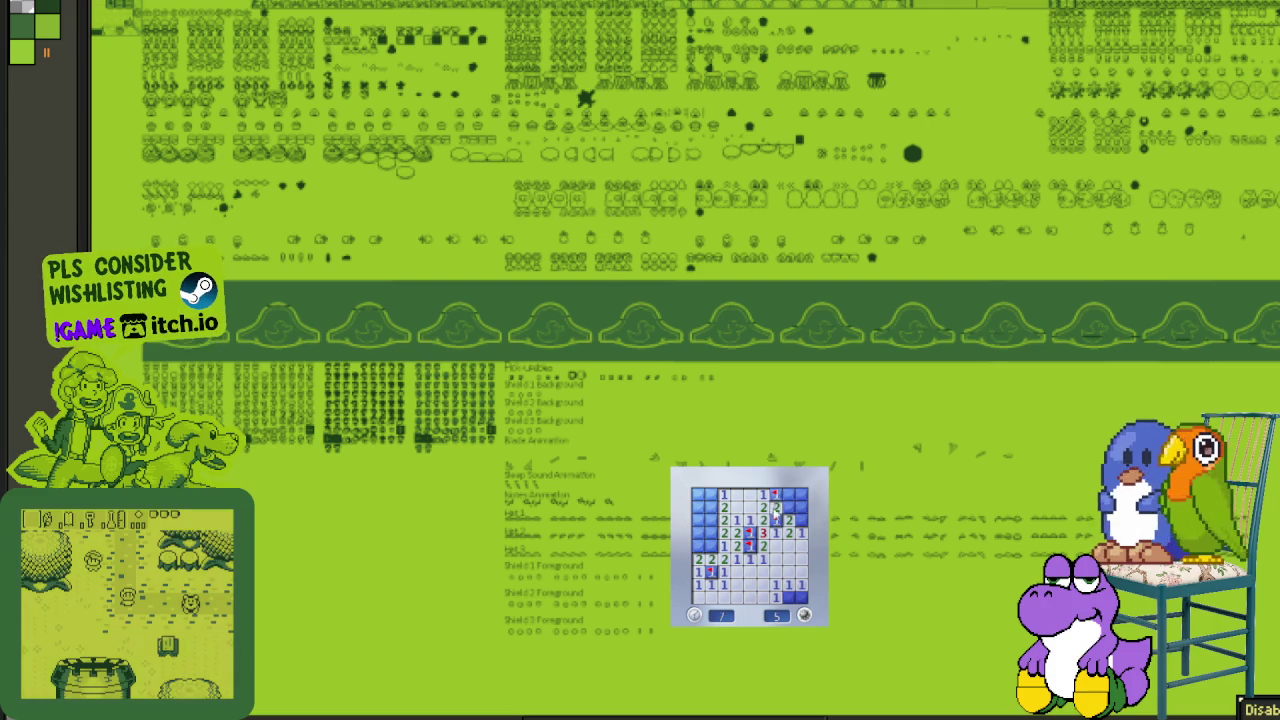
{"action": "left_click", "coordinate": [788, 507]}
{"action": "left_click", "coordinate": [800, 520]}
{"action": "left_click", "coordinate": [800, 507]}
- Flag the bottom-right and left-column mines and open the remaining top-left cells
{"action": "right_click", "coordinate": [788, 597]}
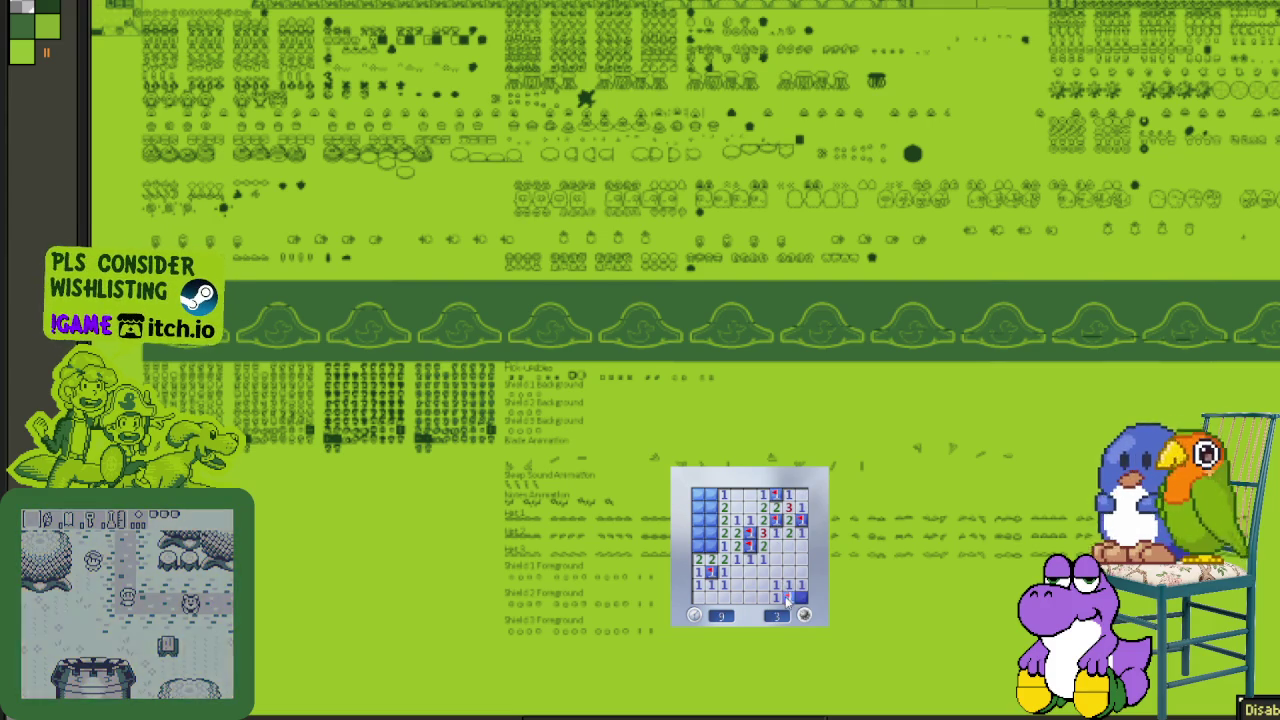
{"action": "right_click", "coordinate": [698, 545]}
{"action": "left_click", "coordinate": [710, 532]}
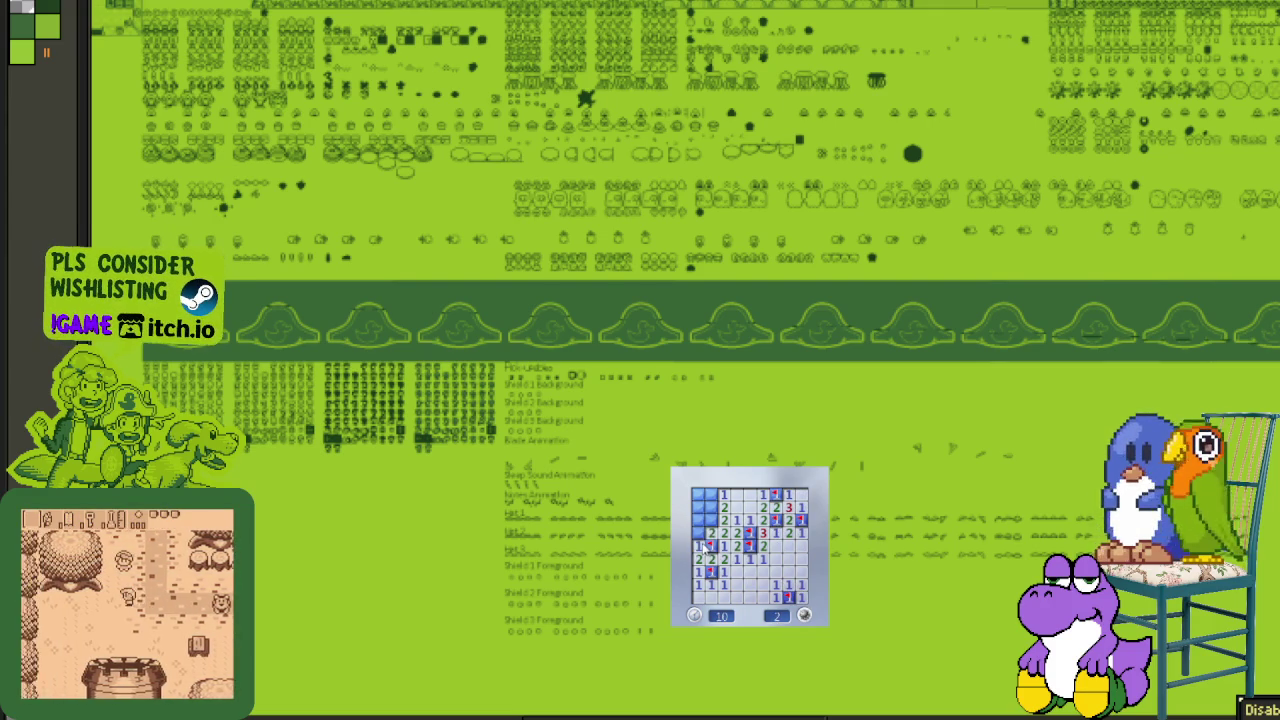
{"action": "right_click", "coordinate": [710, 520]}
{"action": "right_click", "coordinate": [710, 507]}
{"action": "left_click", "coordinate": [710, 495]}
{"action": "left_click", "coordinate": [698, 495]}
{"action": "left_click", "coordinate": [698, 507]}
{"action": "left_click", "coordinate": [698, 520]}
- Begin another game, opening the top-left area and flagging the lower-left column mines
{"action": "left_click", "coordinate": [785, 592]}
{"action": "left_click", "coordinate": [737, 531]}
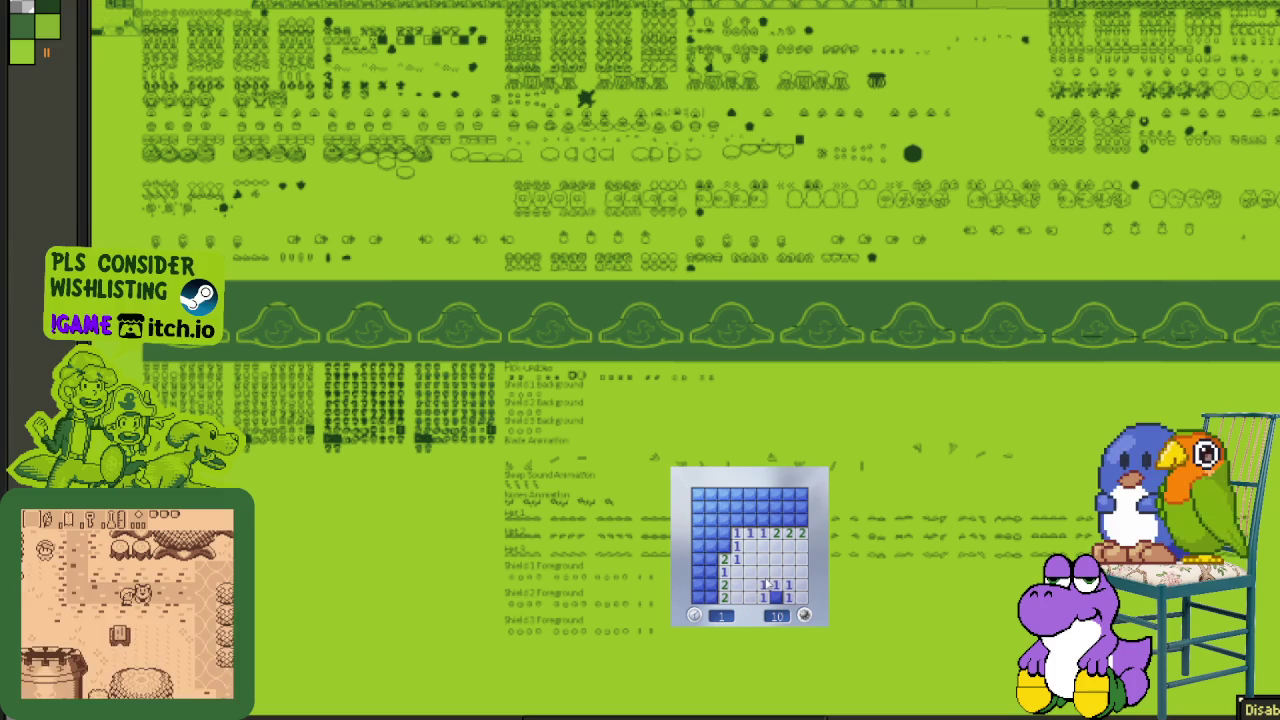
{"action": "right_click", "coordinate": [723, 545]}
{"action": "left_click", "coordinate": [737, 507]}
{"action": "right_click", "coordinate": [710, 545]}
{"action": "left_click", "coordinate": [710, 560]}
{"action": "right_click", "coordinate": [710, 584]}
{"action": "right_click", "coordinate": [710, 597]}
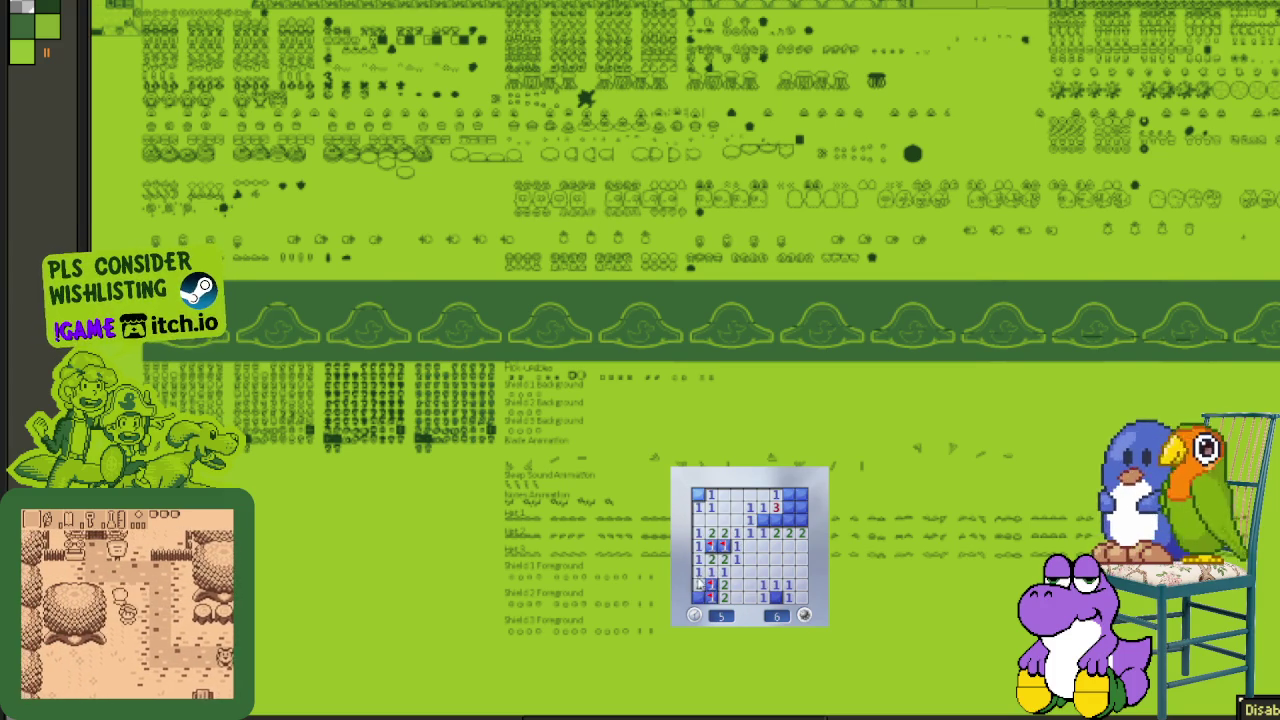
- Flag the middle and top-right mines and open the remaining top-right cells
{"action": "right_click", "coordinate": [762, 520]}
{"action": "left_click", "coordinate": [776, 520]}
{"action": "right_click", "coordinate": [800, 520]}
{"action": "left_click", "coordinate": [788, 507]}
{"action": "right_click", "coordinate": [788, 493]}
{"action": "left_click", "coordinate": [800, 493]}
{"action": "left_click", "coordinate": [800, 507]}
- Start a new game and open the left-column and upper-left cells around flagged mines
{"action": "left_click", "coordinate": [806, 615]}
{"action": "left_click", "coordinate": [795, 596]}
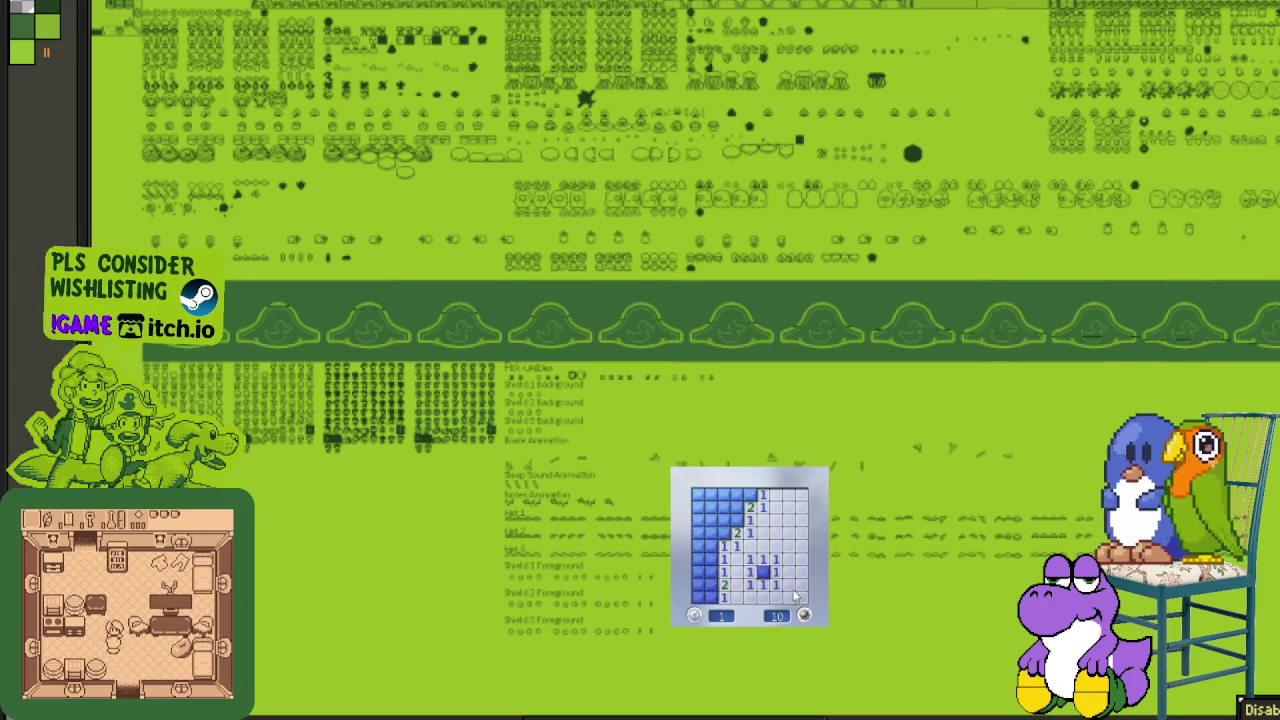
{"action": "right_click", "coordinate": [762, 571]}
{"action": "left_click", "coordinate": [711, 584]}
{"action": "right_click", "coordinate": [711, 571]}
{"action": "left_click", "coordinate": [711, 558]}
{"action": "left_click", "coordinate": [711, 545]}
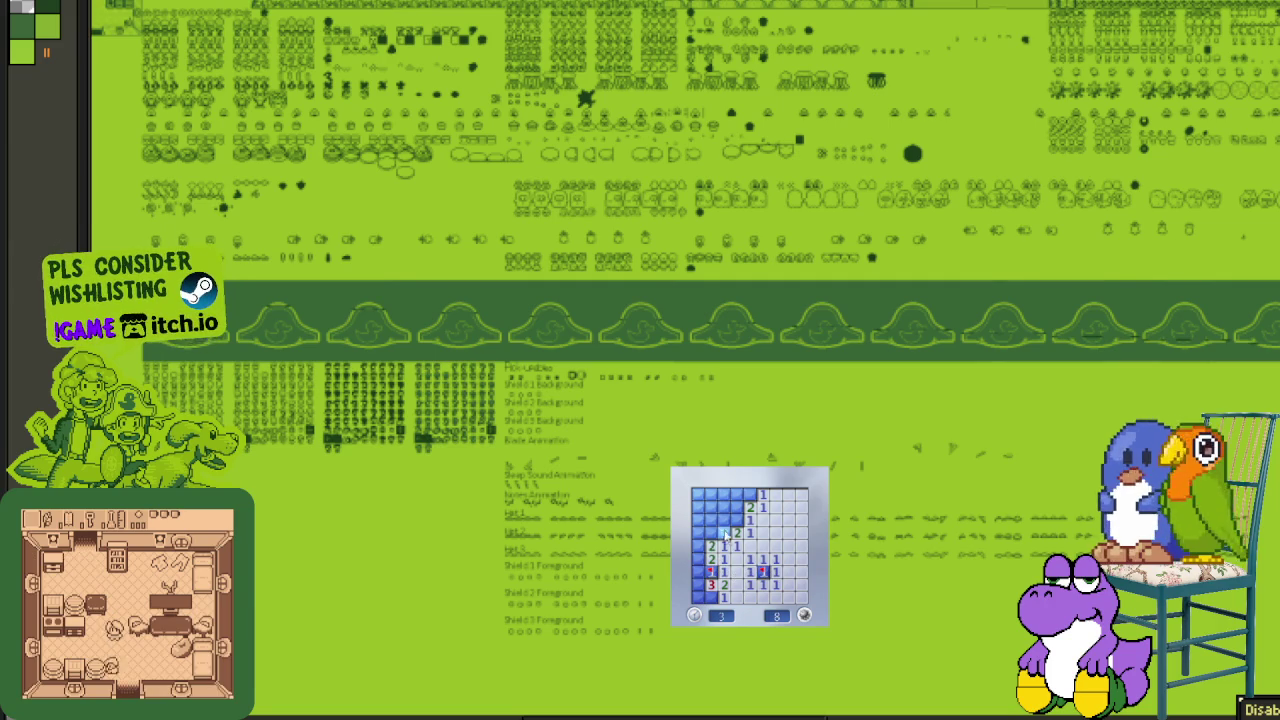
{"action": "right_click", "coordinate": [737, 520]}
{"action": "left_click", "coordinate": [724, 507]}
{"action": "left_click", "coordinate": [711, 520]}
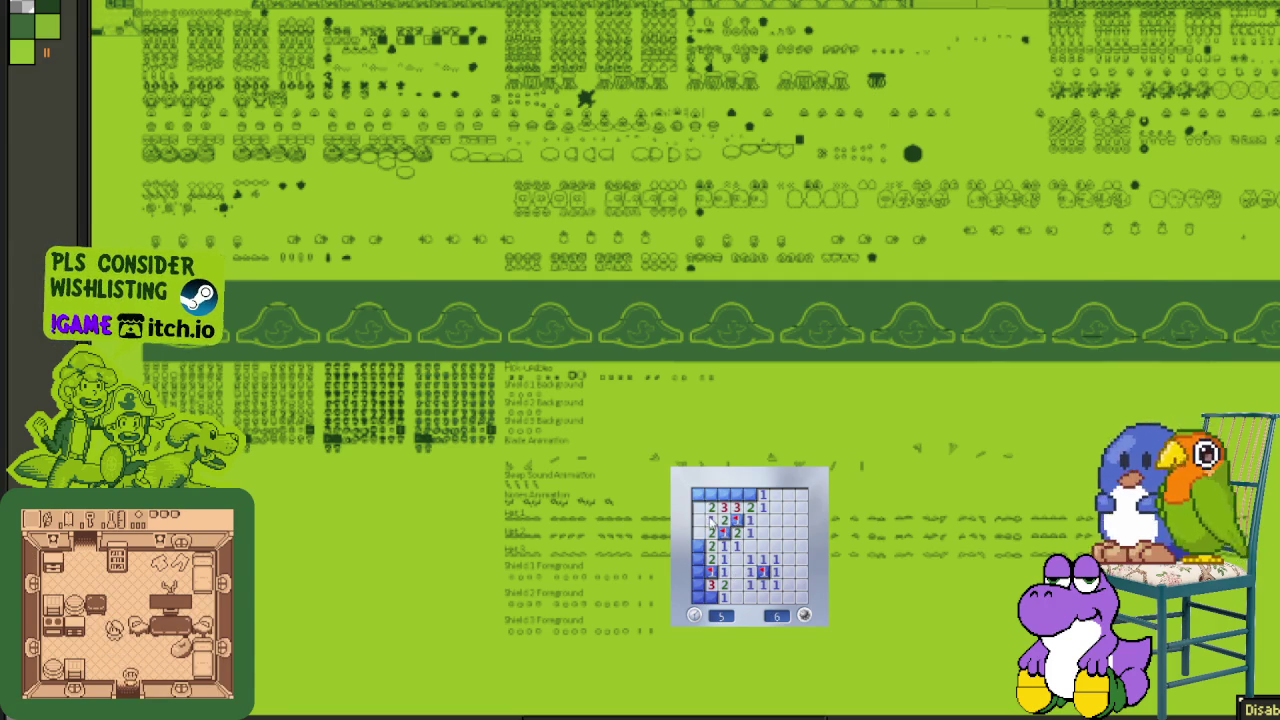
- Work the top row and left column, flagging the last bottom-left mines
{"action": "right_click", "coordinate": [724, 494]}
{"action": "left_click", "coordinate": [737, 494]}
{"action": "right_click", "coordinate": [711, 494]}
{"action": "left_click", "coordinate": [698, 494]}
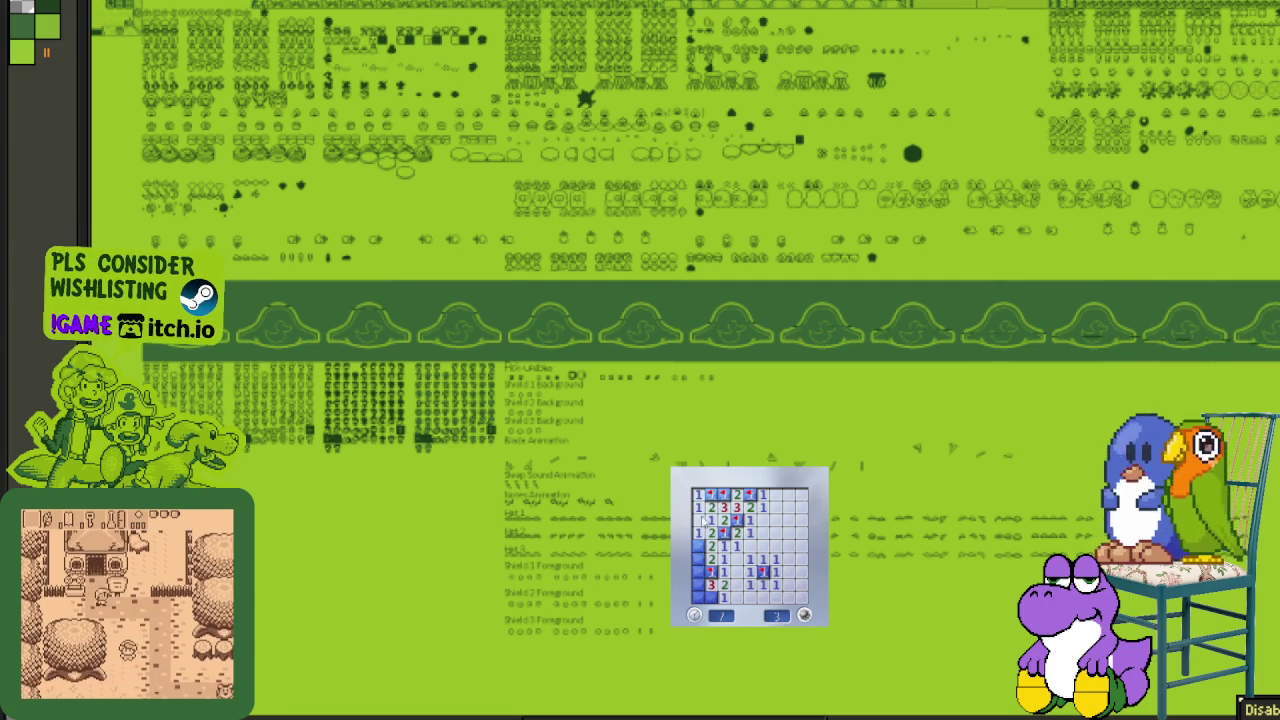
{"action": "right_click", "coordinate": [698, 545]}
{"action": "left_click", "coordinate": [698, 558]}
{"action": "left_click", "coordinate": [698, 584]}
{"action": "right_click", "coordinate": [698, 597]}
{"action": "right_click", "coordinate": [711, 597]}
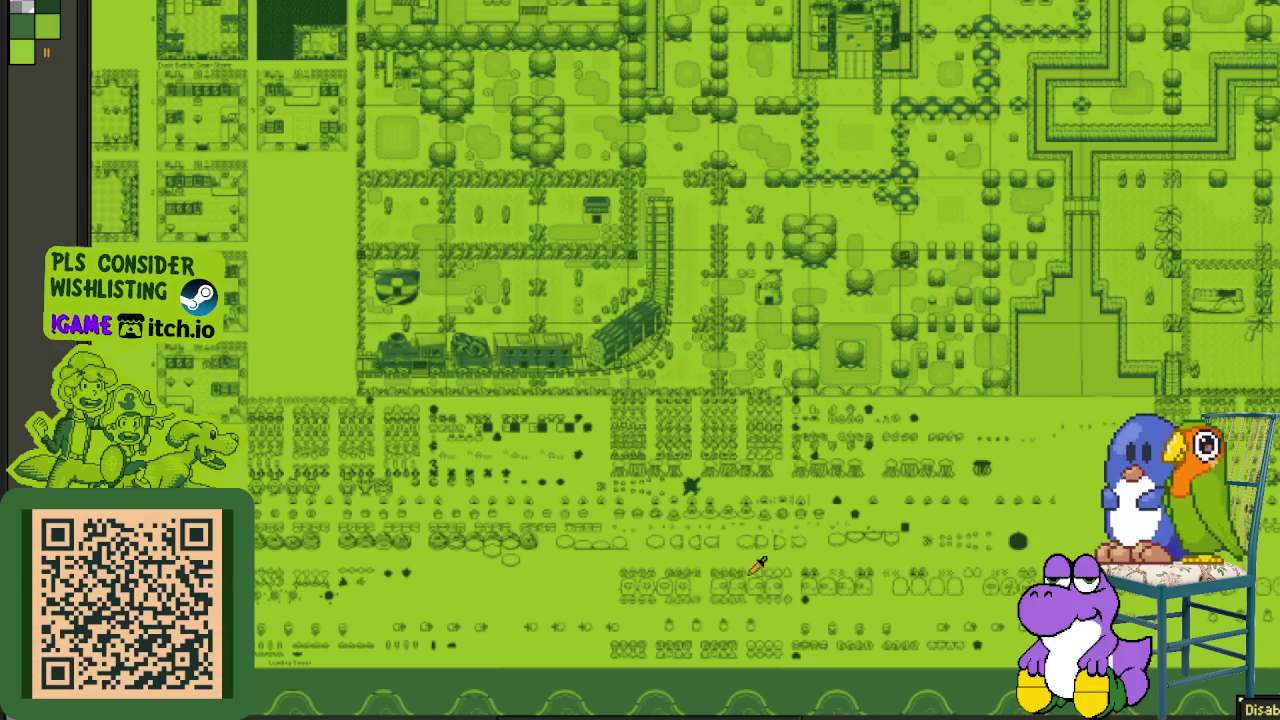
- Pan and zoom the tile sheet to the duck banners and the Pick-upables and Shield sprite rows
{"action": "left_click_drag", "start_coordinate": [866, 573], "coordinate": [597, 540]}
{"action": "mouse_move", "coordinate": [857, 494]}
{"action": "left_mouse_down"}
{"action": "mouse_move", "coordinate": [731, 517]}
{"action": "mouse_move", "coordinate": [615, 510]}
{"action": "mouse_move", "coordinate": [628, 502]}
{"action": "left_mouse_up"}
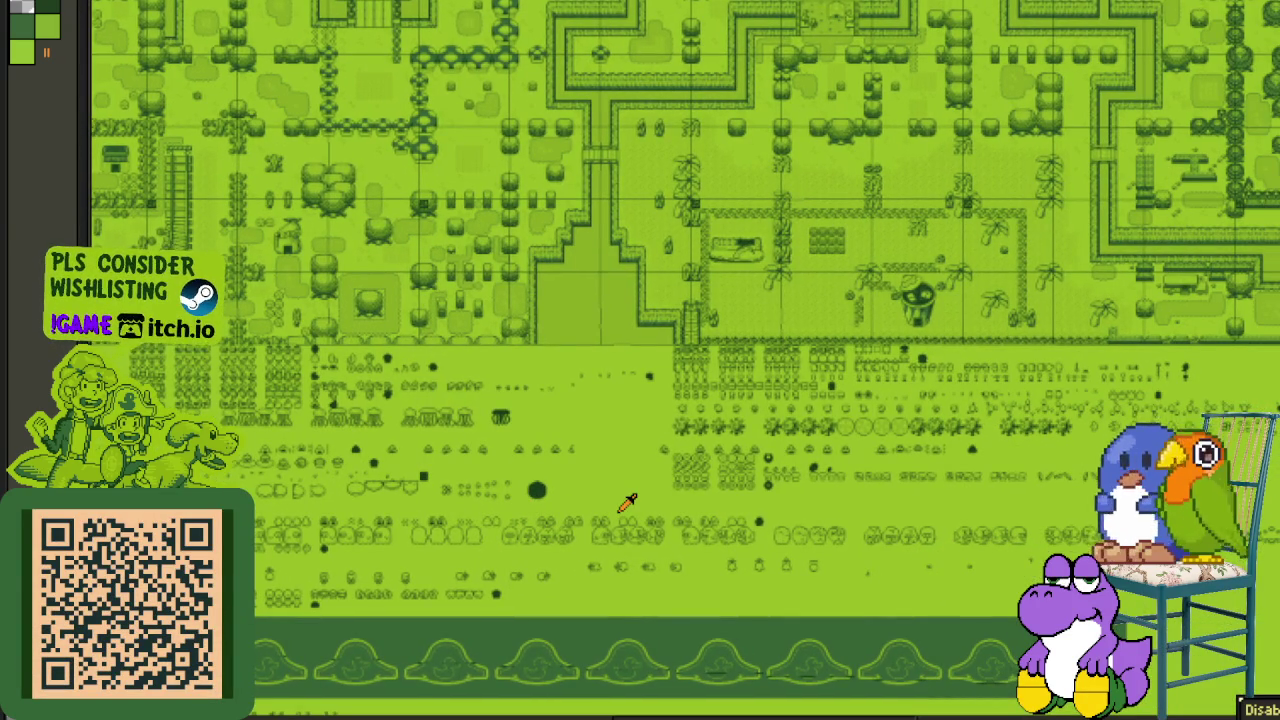
{"action": "left_click_drag", "start_coordinate": [871, 489], "coordinate": [557, 457]}
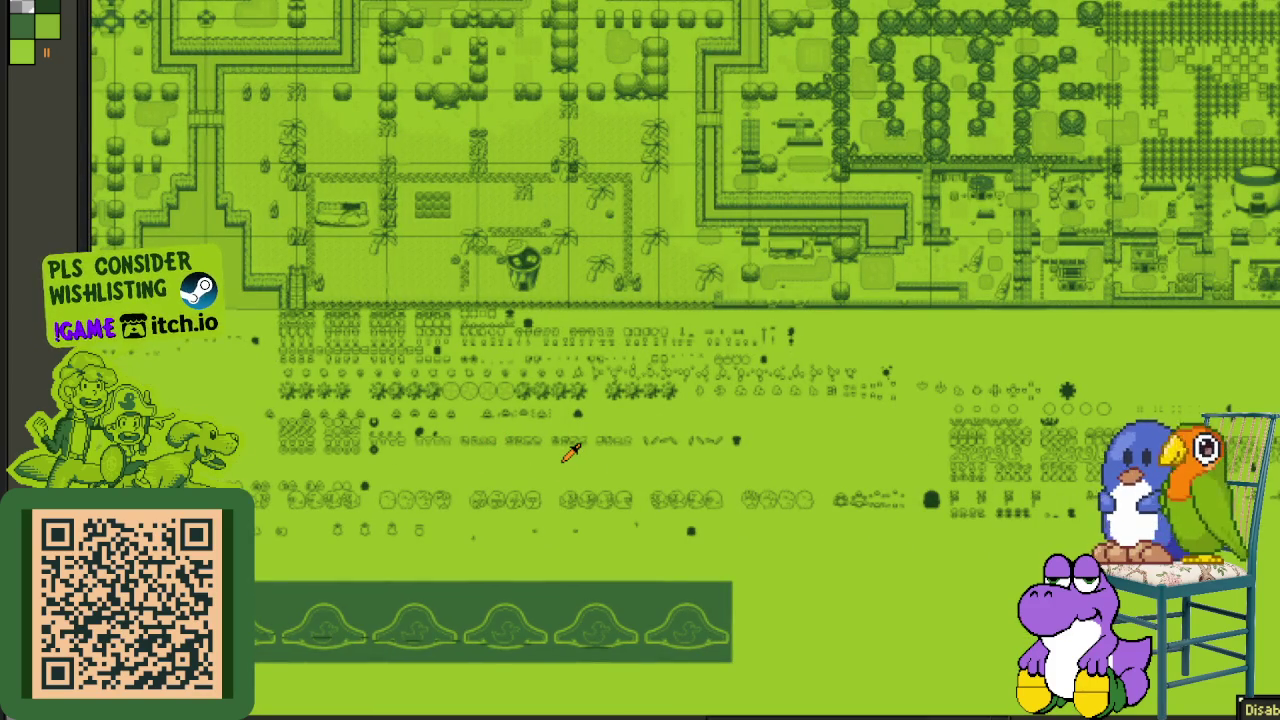
{"action": "left_click_drag", "start_coordinate": [909, 471], "coordinate": [537, 466]}
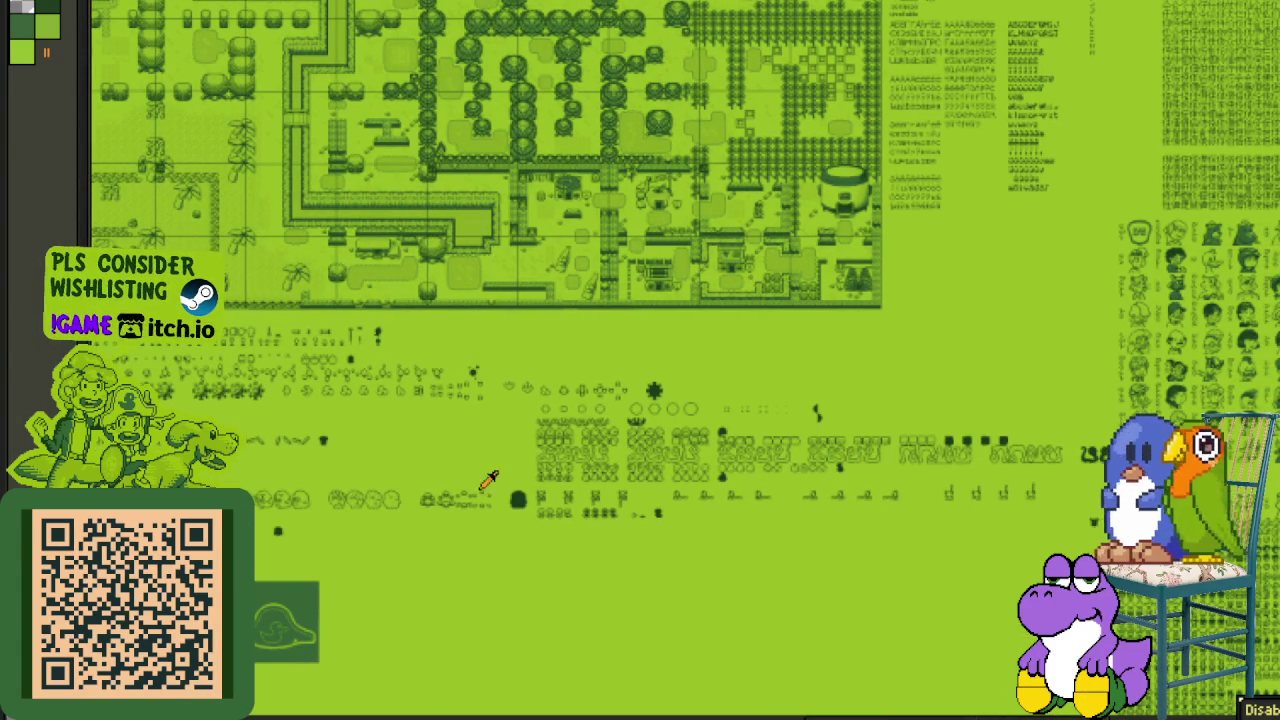
{"action": "scroll", "coordinate": [846, 443], "scroll_direction": "down", "scroll_amount": 3}
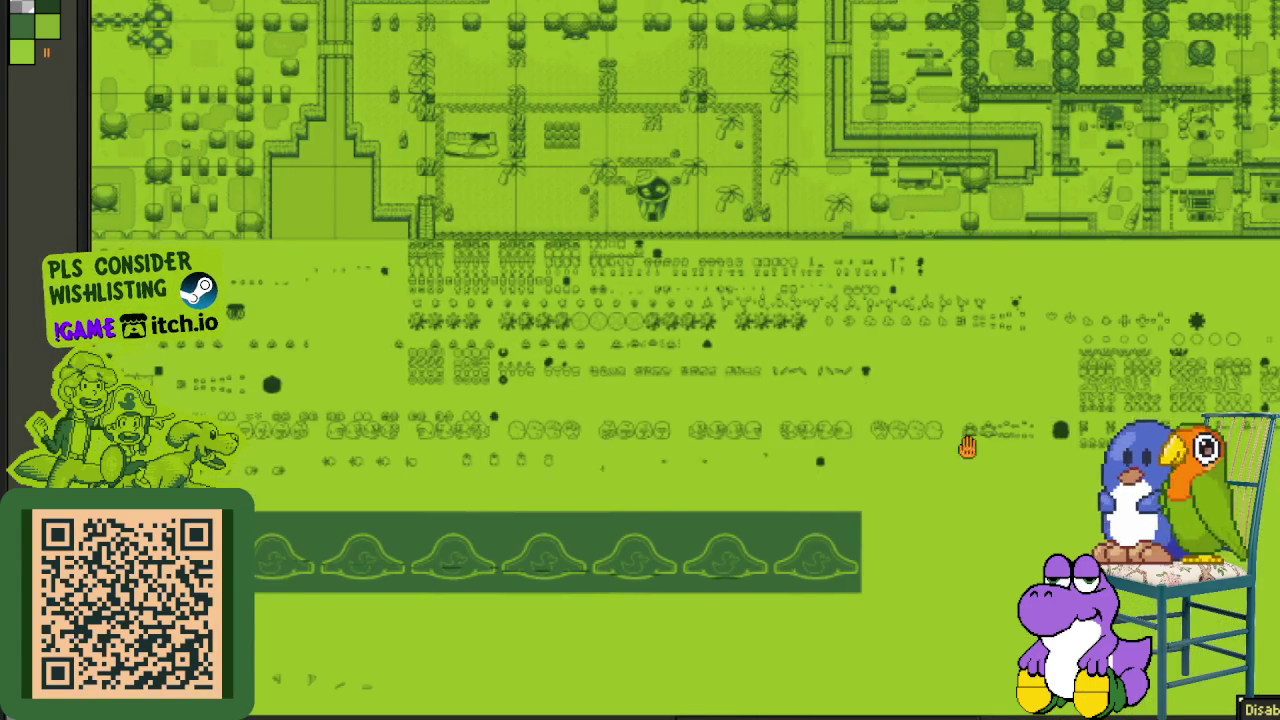
{"action": "scroll", "coordinate": [934, 449], "scroll_direction": "down", "scroll_amount": 2}
{"action": "scroll", "coordinate": [545, 490], "scroll_direction": "left", "scroll_amount": 3}
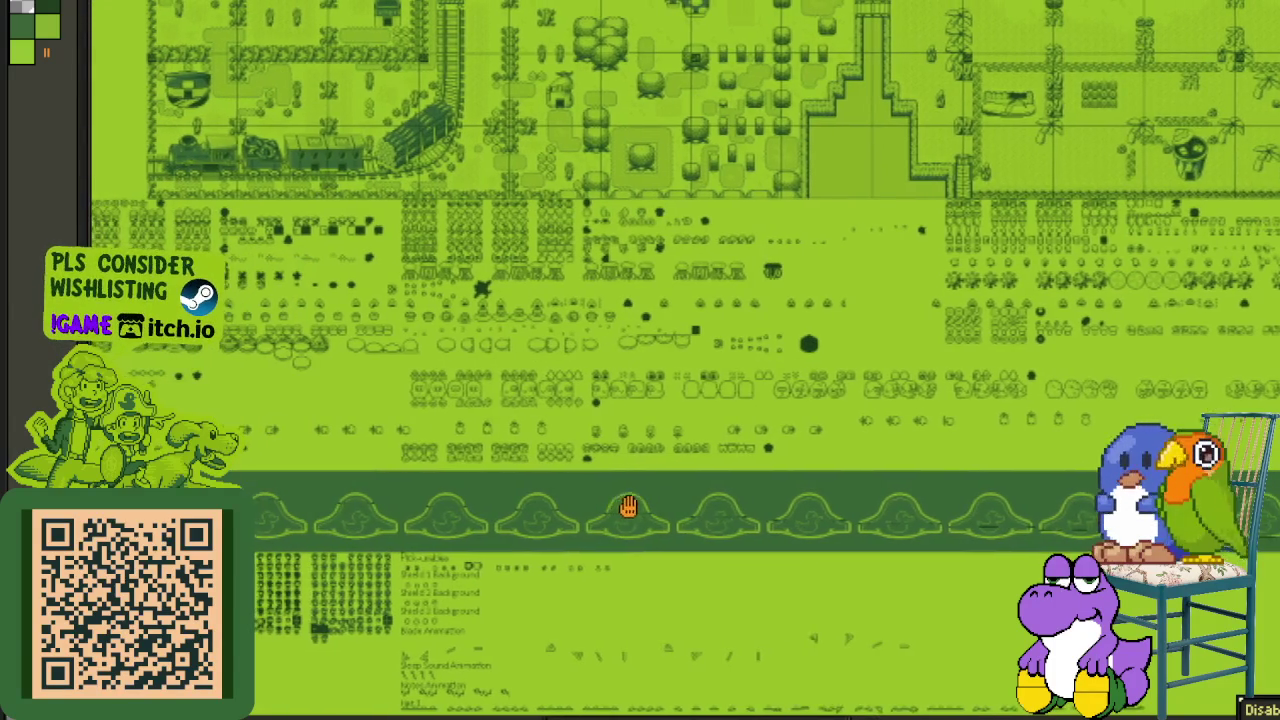
{"action": "scroll", "coordinate": [733, 485], "scroll_direction": "left", "scroll_amount": 5}
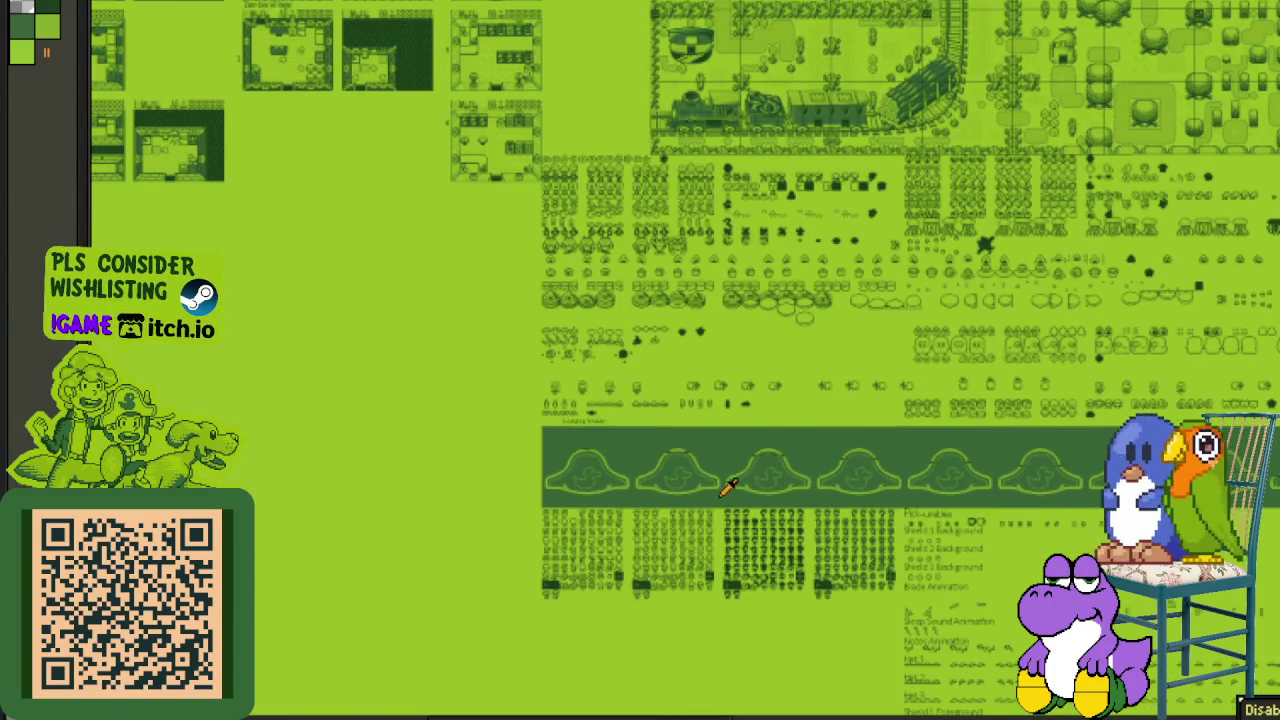
{"action": "scroll", "coordinate": [938, 622], "scroll_direction": "up", "scroll_amount": 3}
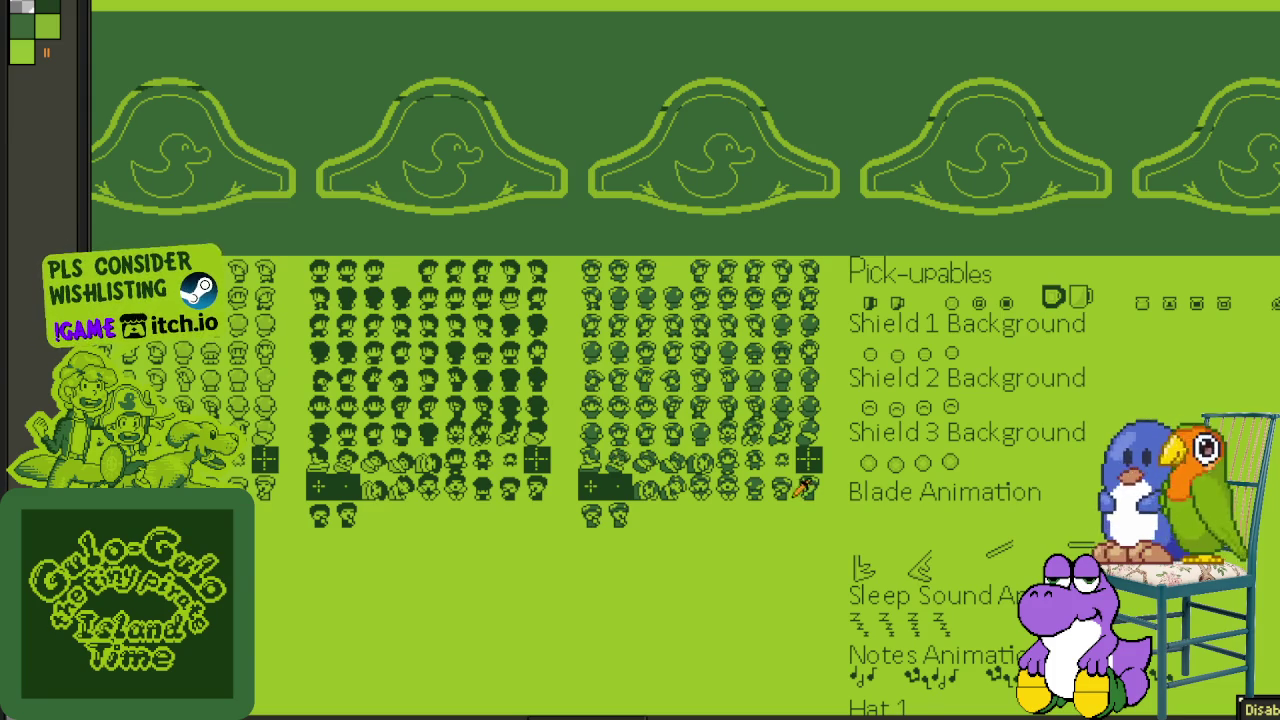
{"action": "scroll", "coordinate": [730, 520], "scroll_direction": "up", "scroll_amount": 3}
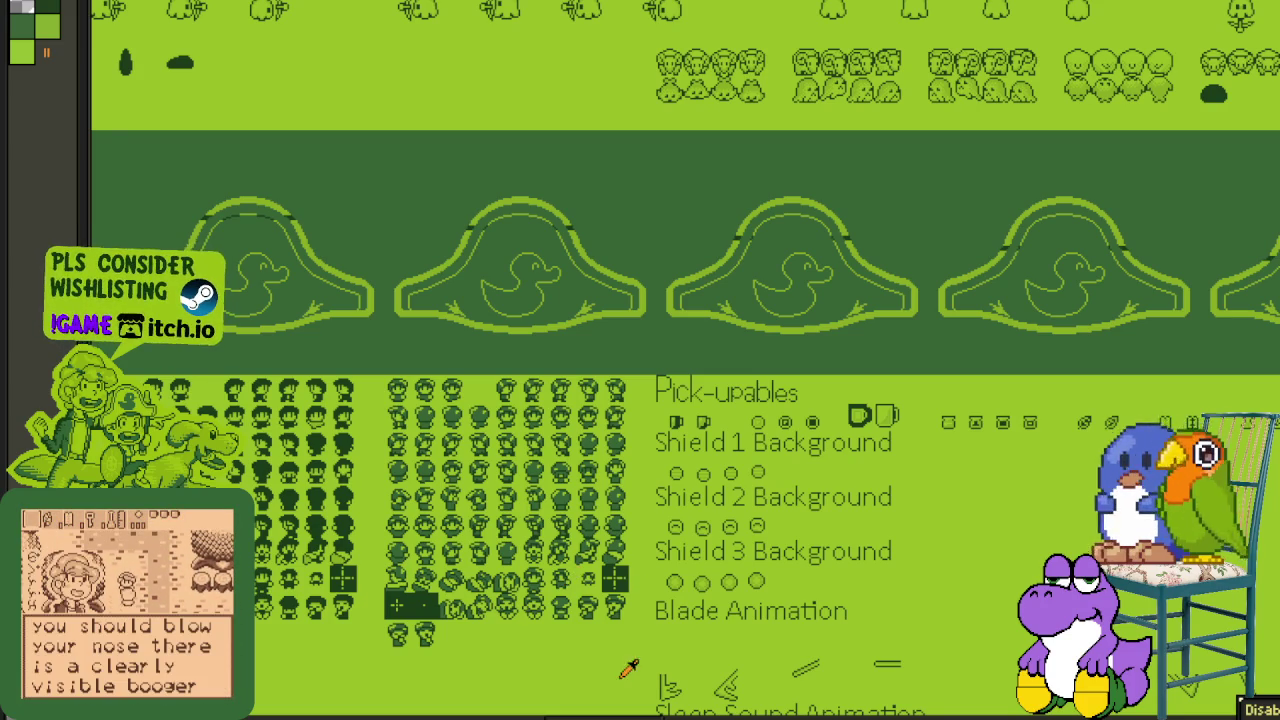
{"action": "scroll", "coordinate": [614, 457], "scroll_direction": "up", "scroll_amount": 2}
- Zoom the sprite sheet in and out to a wider overview
{"action": "scroll", "coordinate": [857, 510], "scroll_direction": "down", "scroll_amount": 2}
{"action": "scroll", "coordinate": [700, 480], "scroll_direction": "down", "scroll_amount": 1}
{"action": "scroll", "coordinate": [551, 465], "scroll_direction": "down", "scroll_amount": 1}
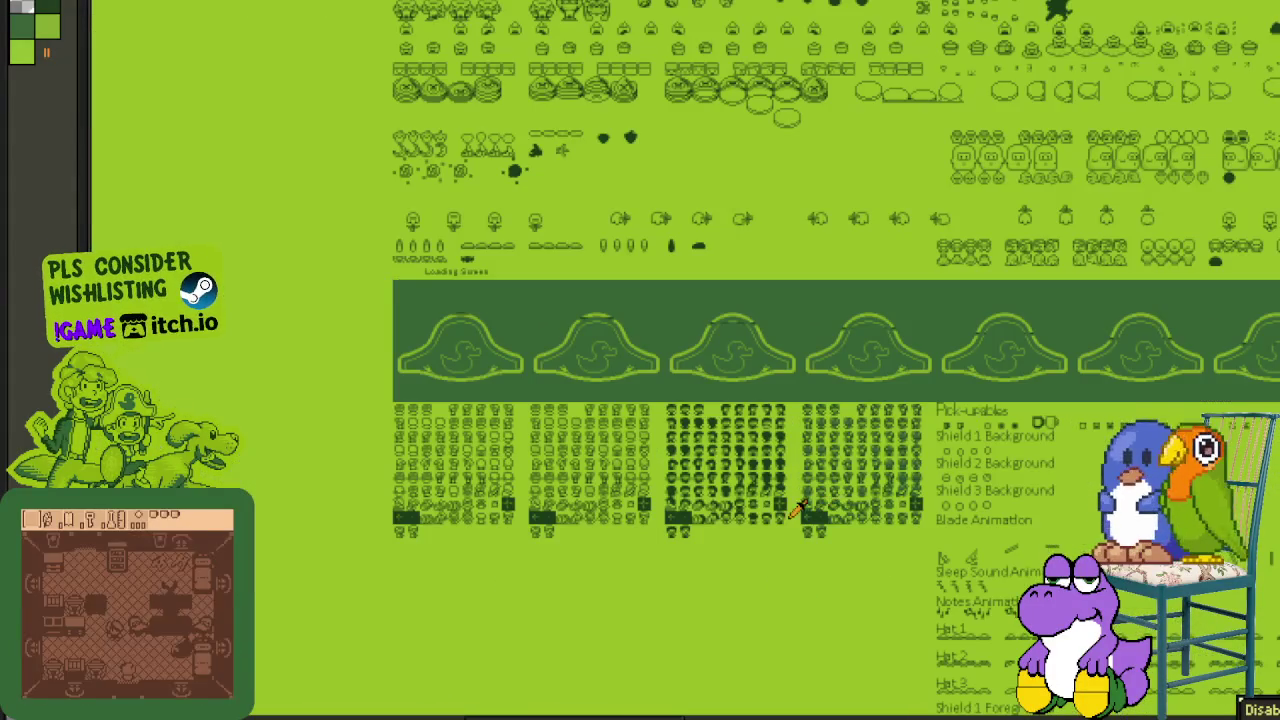
{"action": "scroll", "coordinate": [598, 426], "scroll_direction": "down", "scroll_amount": 1}
{"action": "scroll", "coordinate": [890, 502], "scroll_direction": "up", "scroll_amount": 1}
{"action": "scroll", "coordinate": [890, 502], "scroll_direction": "up", "scroll_amount": 1}
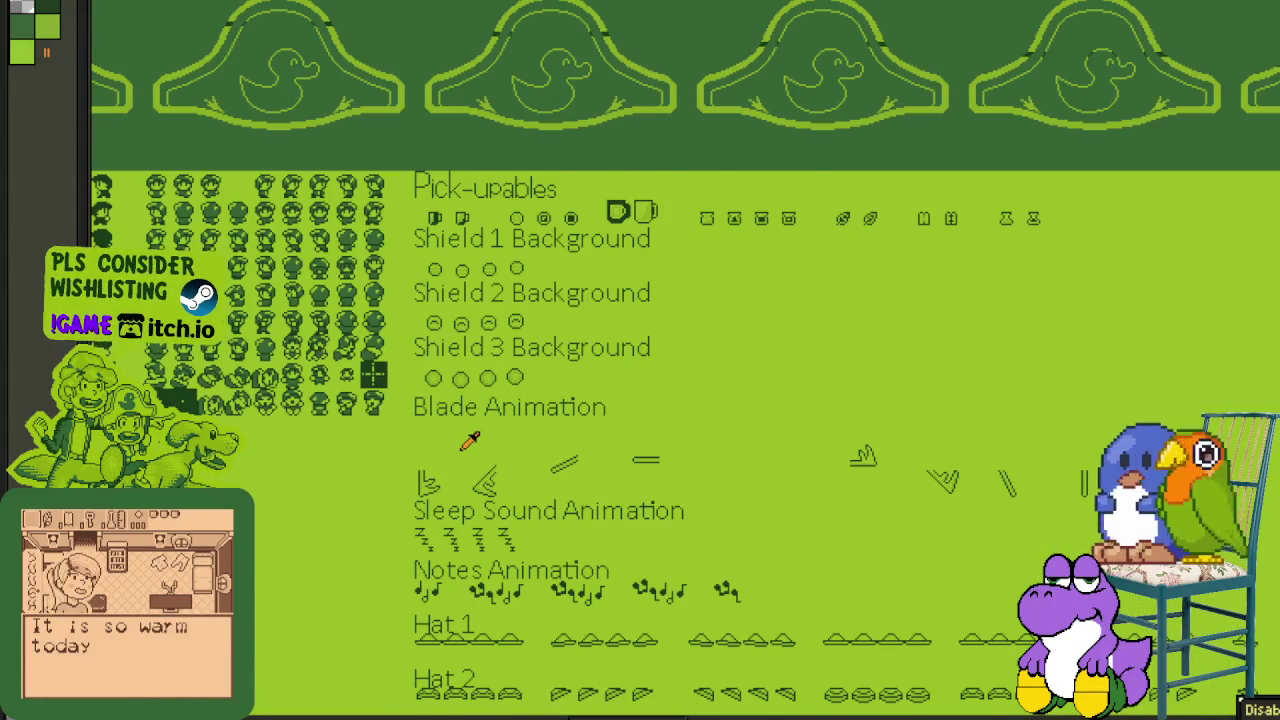
{"action": "scroll", "coordinate": [485, 440], "scroll_direction": "up", "scroll_amount": 1}
{"action": "scroll", "coordinate": [655, 470], "scroll_direction": "down", "scroll_amount": 1}
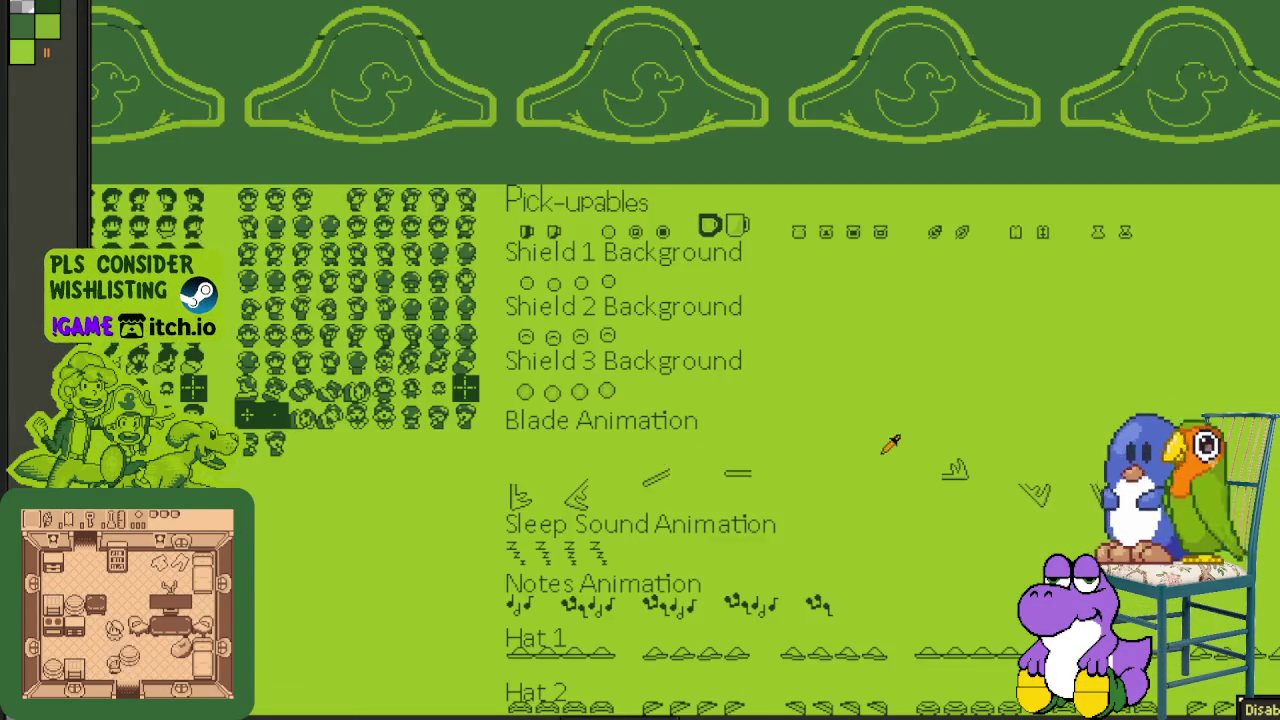
{"action": "scroll", "coordinate": [480, 471], "scroll_direction": "up", "scroll_amount": 1}
{"action": "scroll", "coordinate": [488, 478], "scroll_direction": "up", "scroll_amount": 1}
{"action": "scroll", "coordinate": [851, 478], "scroll_direction": "down", "scroll_amount": 1}
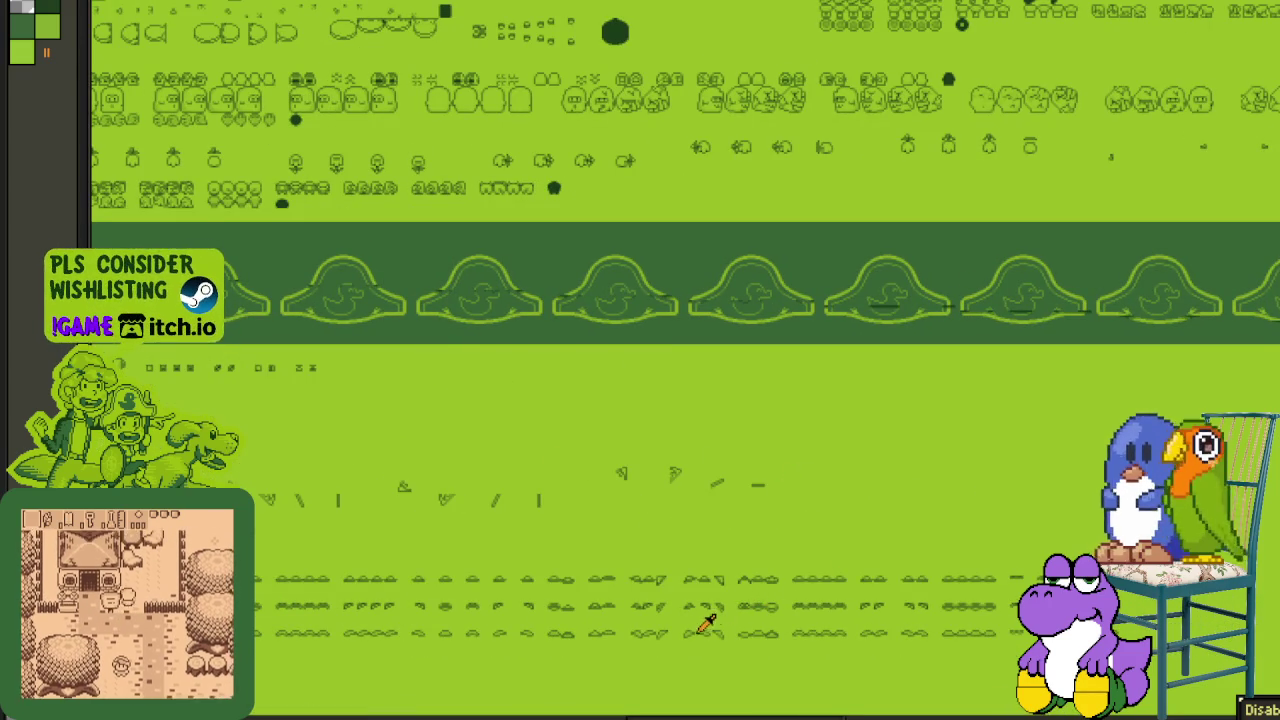
{"action": "scroll", "coordinate": [829, 614], "scroll_direction": "up", "scroll_amount": 3}
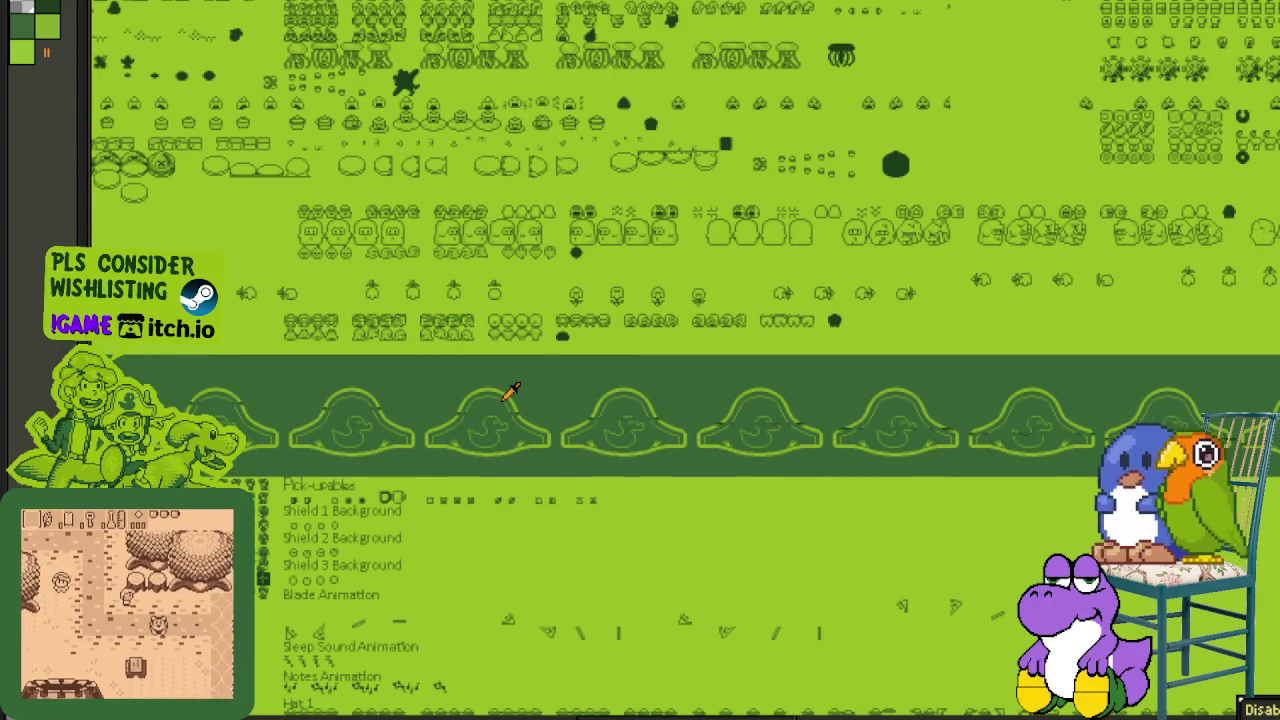
{"action": "scroll", "coordinate": [551, 380], "scroll_direction": "up", "scroll_amount": 3}
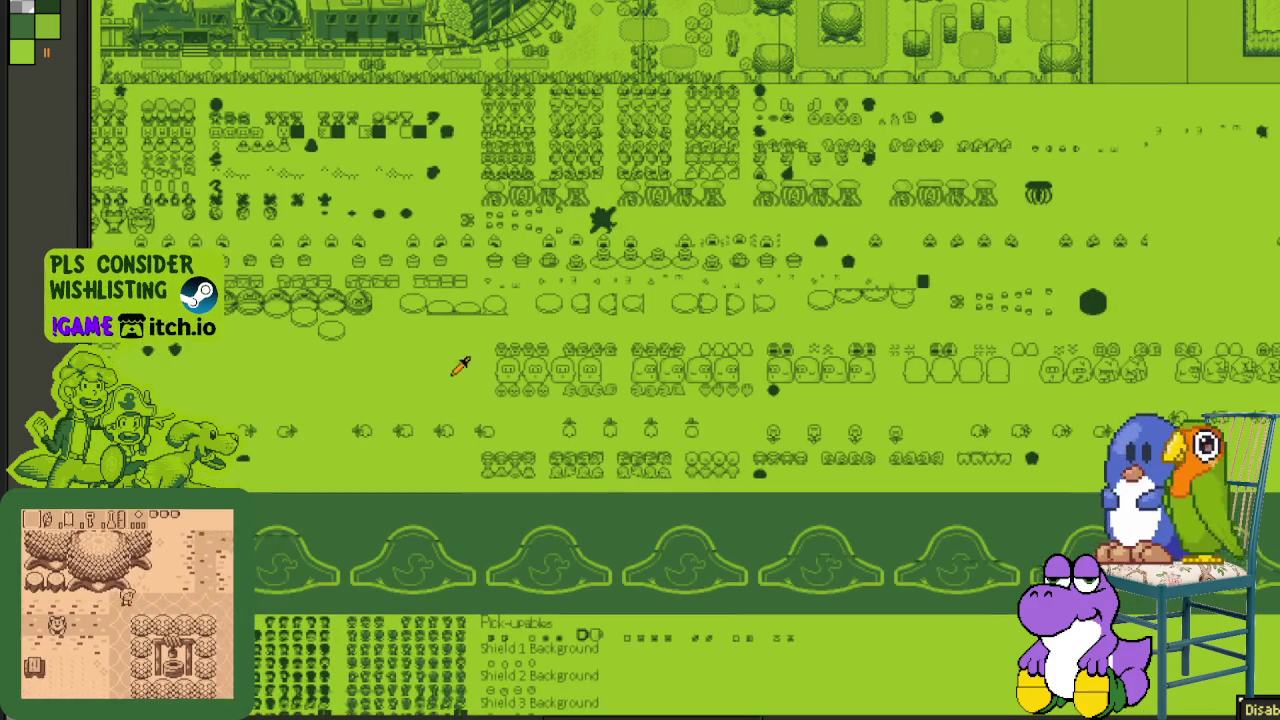
{"action": "scroll", "coordinate": [460, 366], "scroll_direction": "up", "scroll_amount": 3}
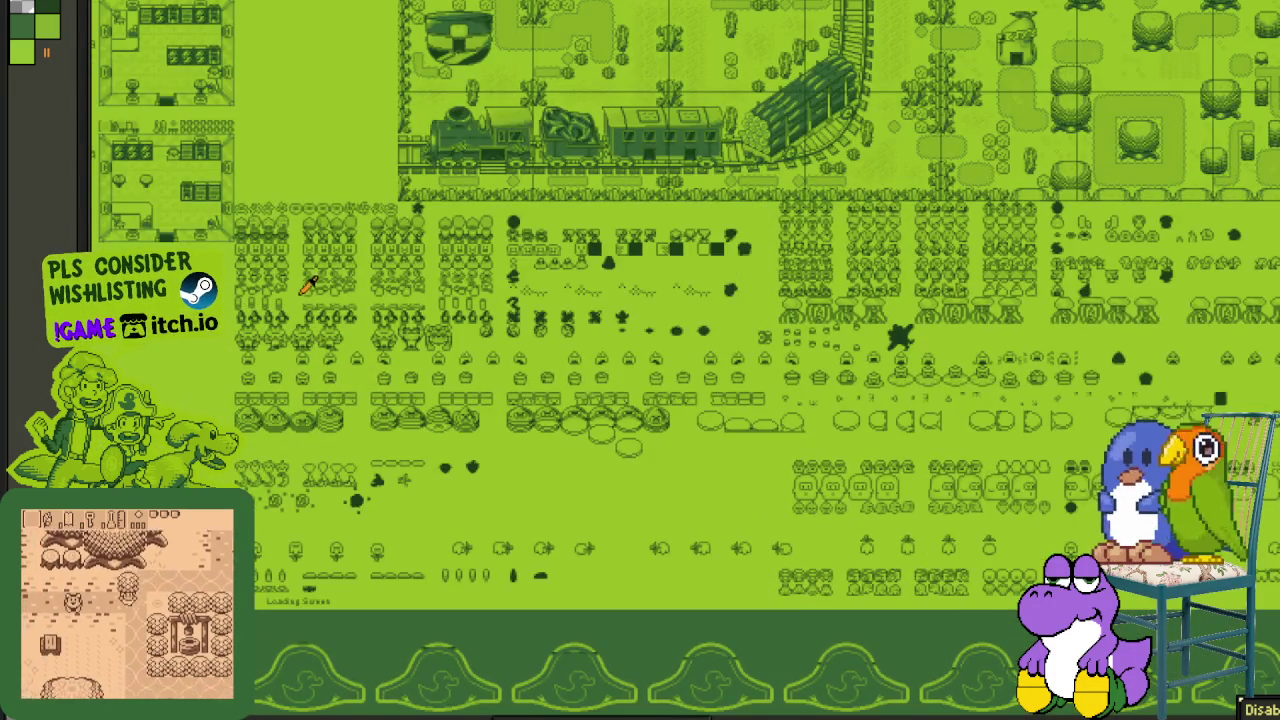
{"action": "scroll", "coordinate": [310, 285], "scroll_direction": "up", "scroll_amount": 2}
{"action": "scroll", "coordinate": [357, 294], "scroll_direction": "up", "scroll_amount": 1}
{"action": "scroll", "coordinate": [528, 477], "scroll_direction": "up", "scroll_amount": 2}
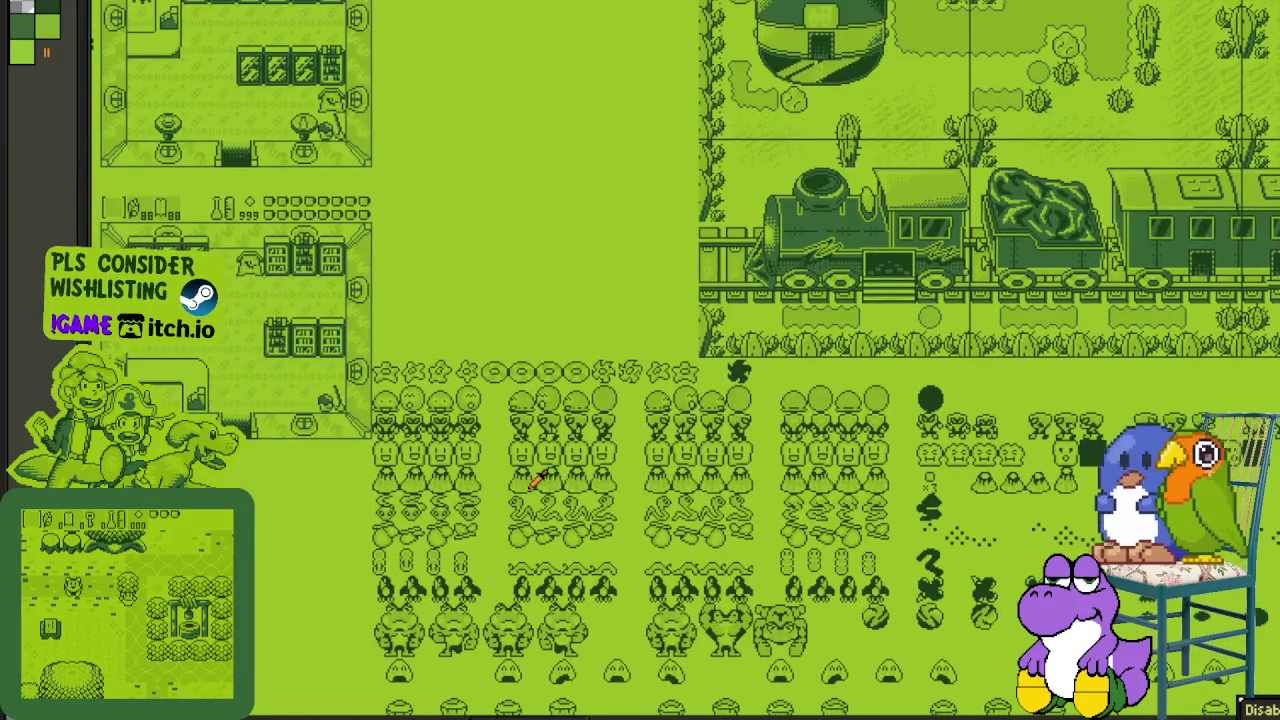
{"action": "scroll", "coordinate": [857, 466], "scroll_direction": "down", "scroll_amount": 3}
{"action": "scroll", "coordinate": [703, 457], "scroll_direction": "up", "scroll_amount": 1}
{"action": "scroll", "coordinate": [747, 484], "scroll_direction": "up", "scroll_amount": 1}
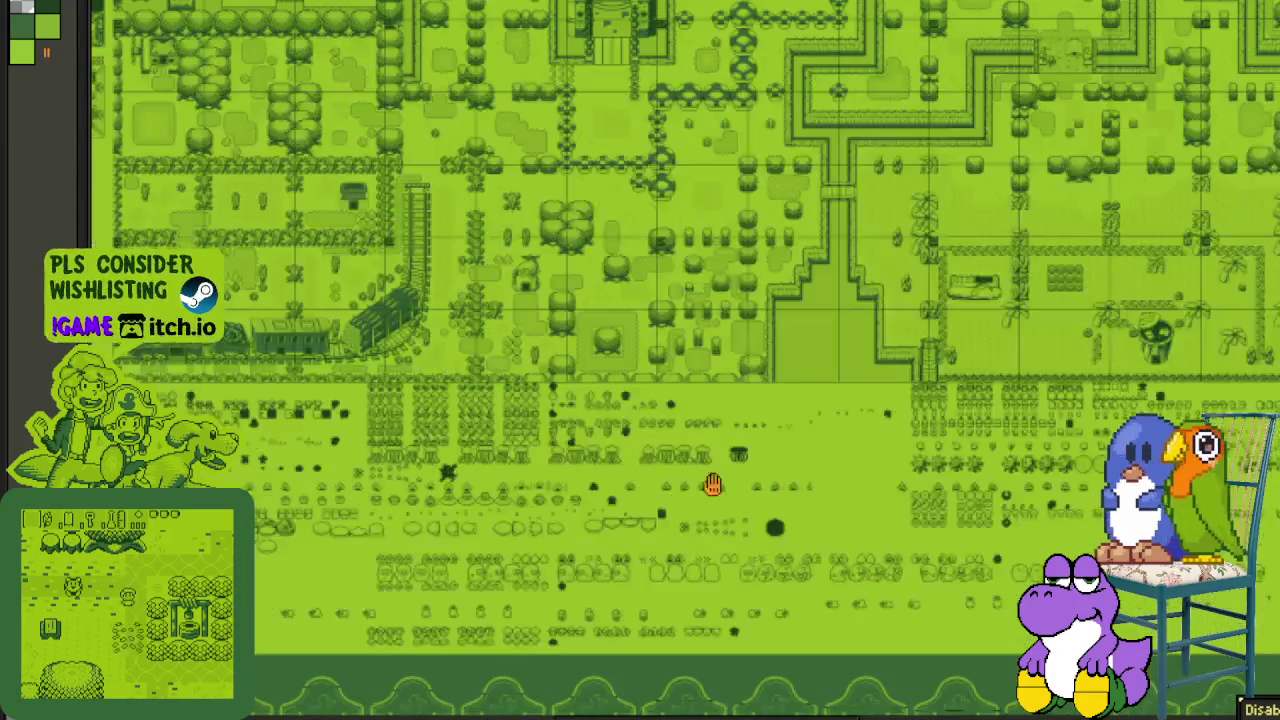
- Pan across to the train illustration and the character sprite rows beneath it
{"action": "left_click_drag", "start_coordinate": [747, 484], "coordinate": [586, 486]}
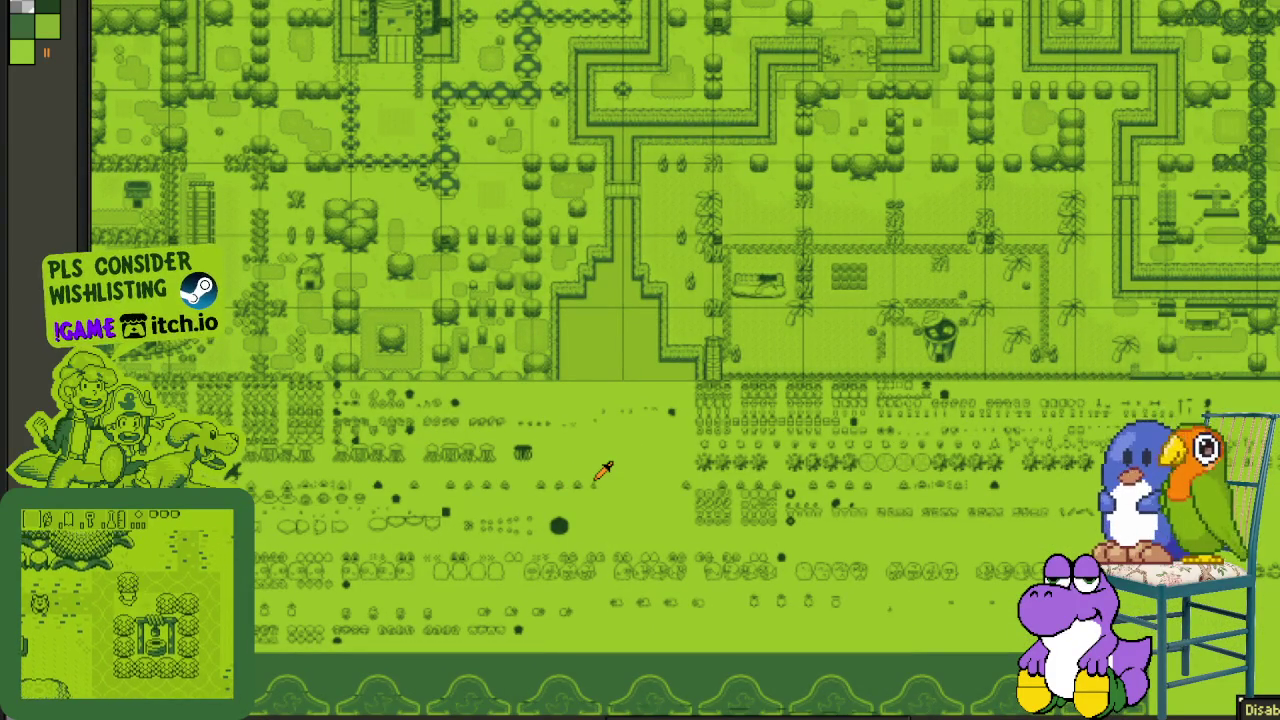
{"action": "scroll", "coordinate": [640, 455], "scroll_direction": "up", "scroll_amount": 3}
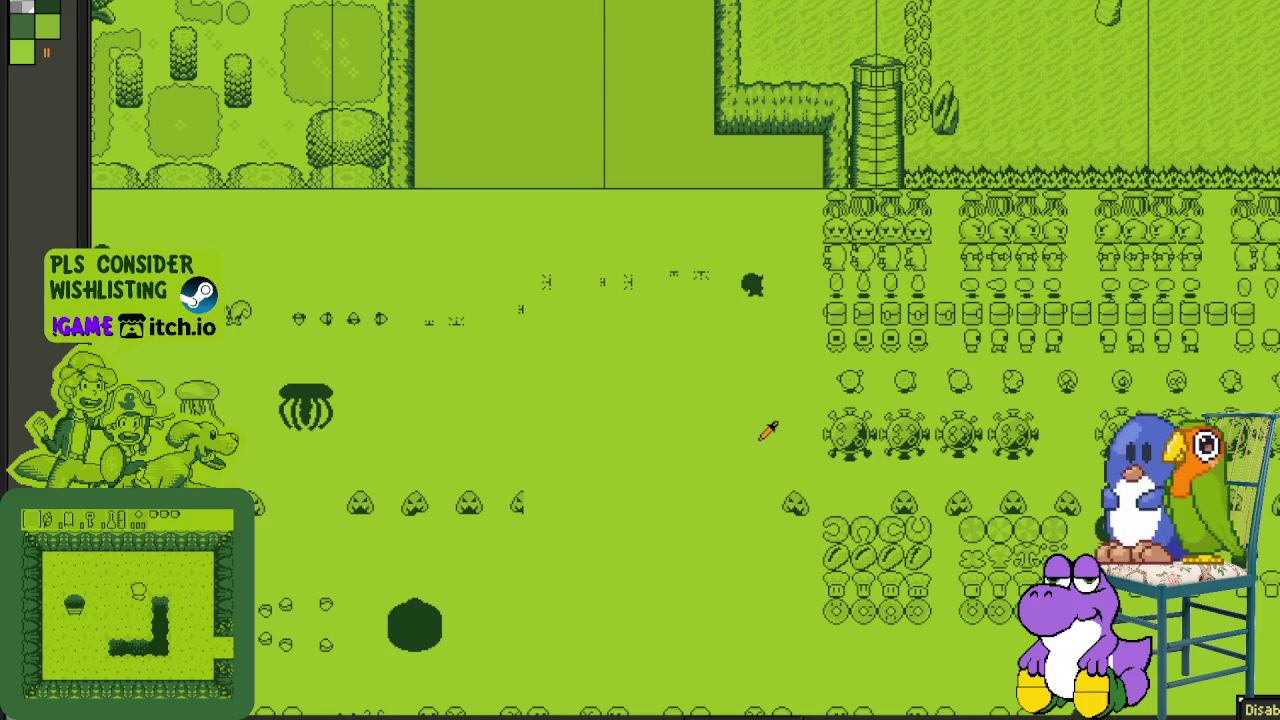
{"action": "scroll", "coordinate": [565, 500], "scroll_direction": "down", "scroll_amount": 5}
{"action": "scroll", "coordinate": [571, 491], "scroll_direction": "down", "scroll_amount": 5}
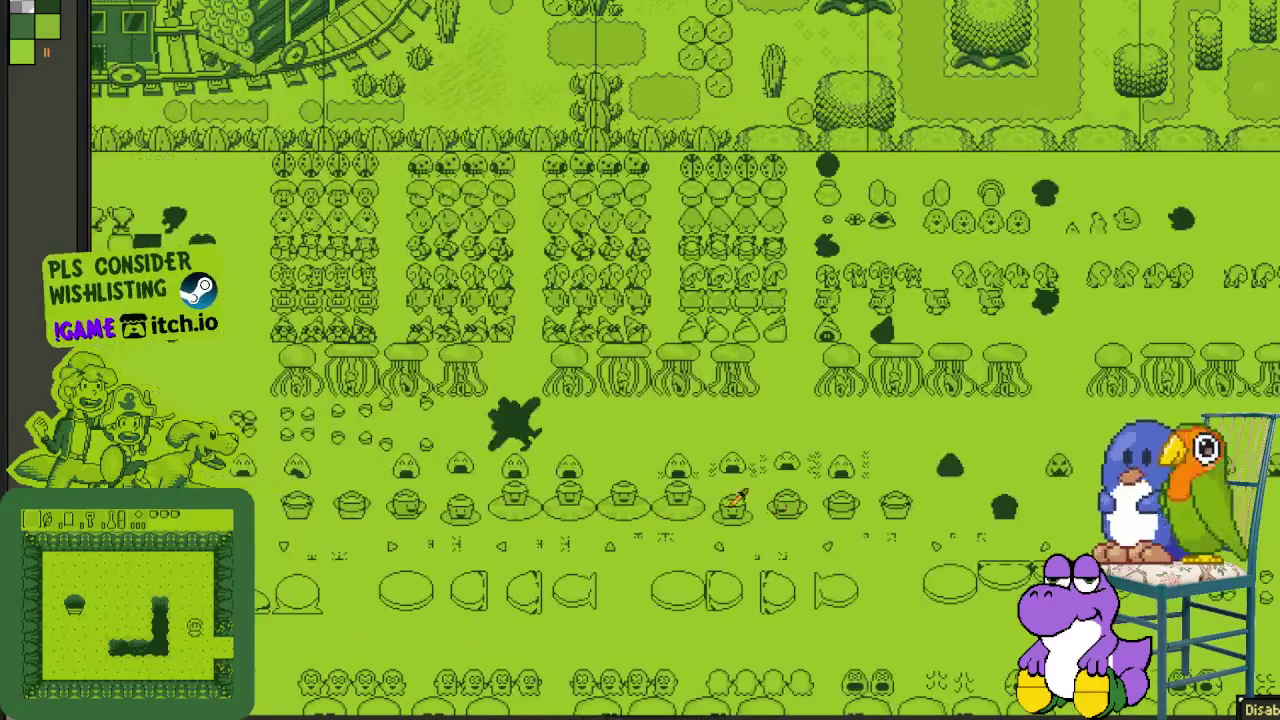
{"action": "left_click_drag", "start_coordinate": [363, 491], "coordinate": [517, 505]}
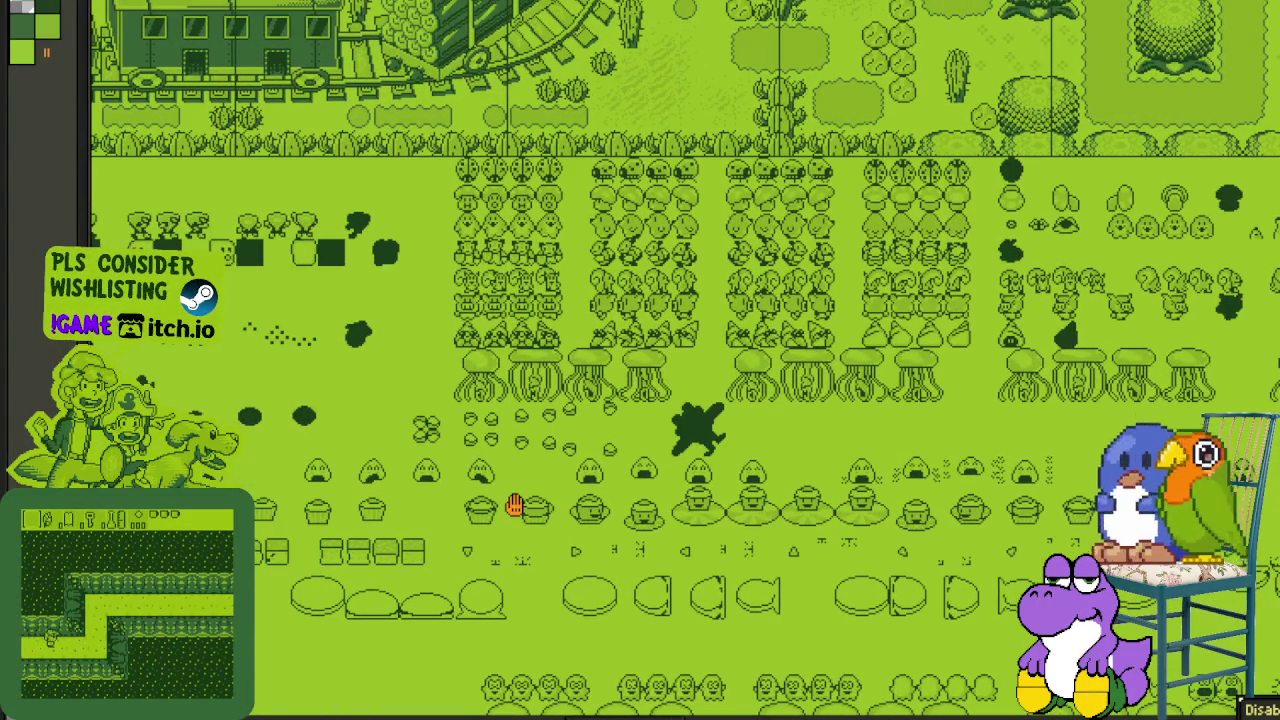
{"action": "left_click_drag", "start_coordinate": [391, 409], "coordinate": [653, 470]}
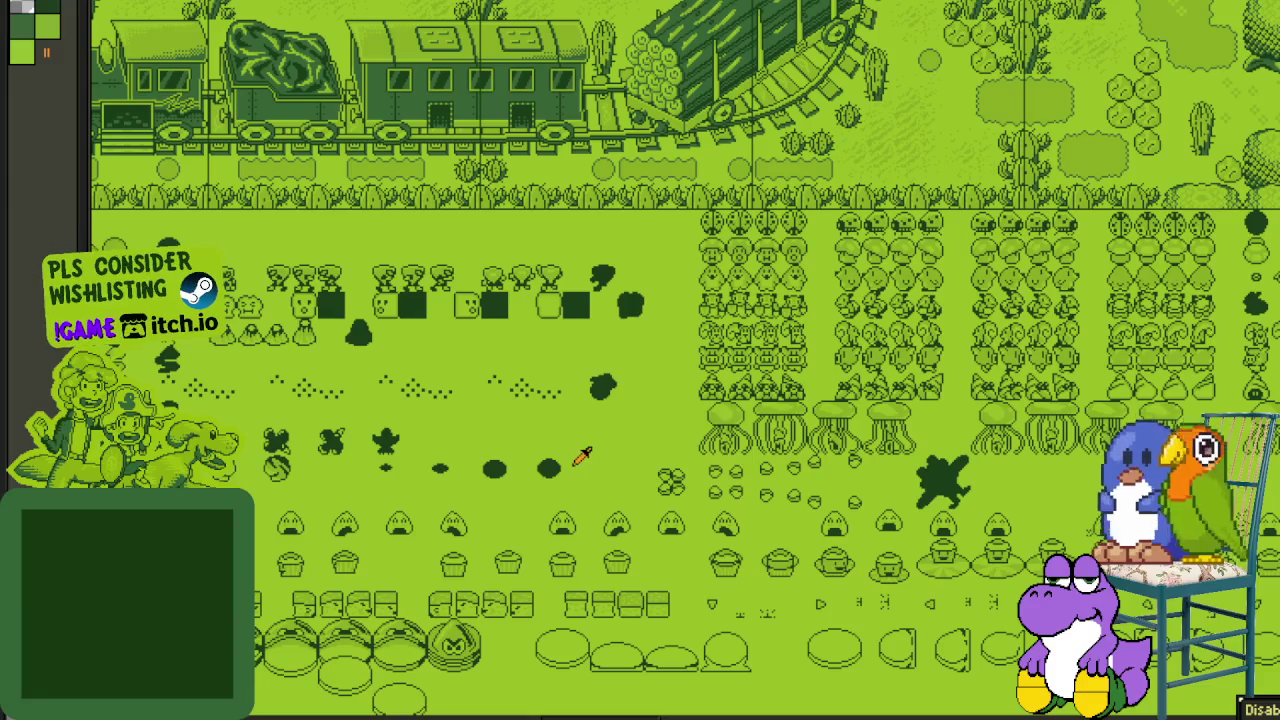
{"action": "scroll", "coordinate": [565, 432], "scroll_direction": "left", "scroll_amount": 3}
{"action": "scroll", "coordinate": [471, 466], "scroll_direction": "left", "scroll_amount": 3}
{"action": "scroll", "coordinate": [420, 462], "scroll_direction": "left", "scroll_amount": 5}
{"action": "scroll", "coordinate": [355, 457], "scroll_direction": "left", "scroll_amount": 5}
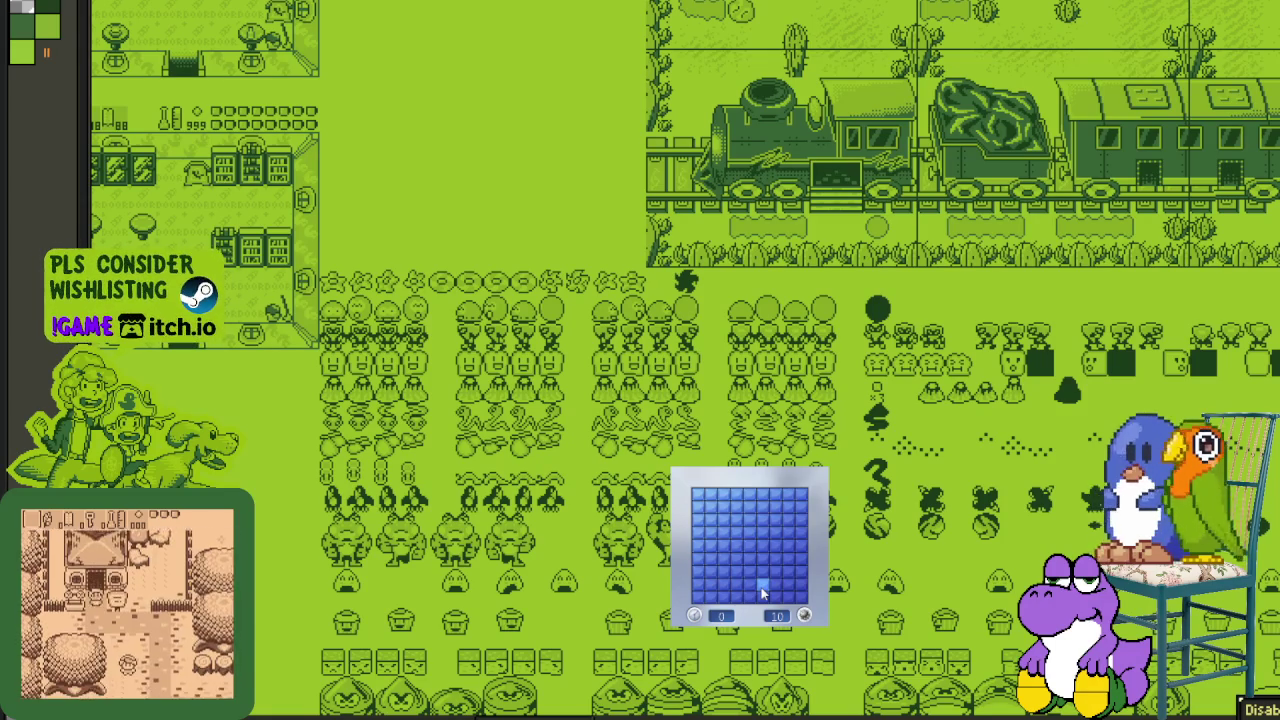
- Press the Z shortcut over the canvas showing the train and sprite rows
{"action": "key", "text": "z"}
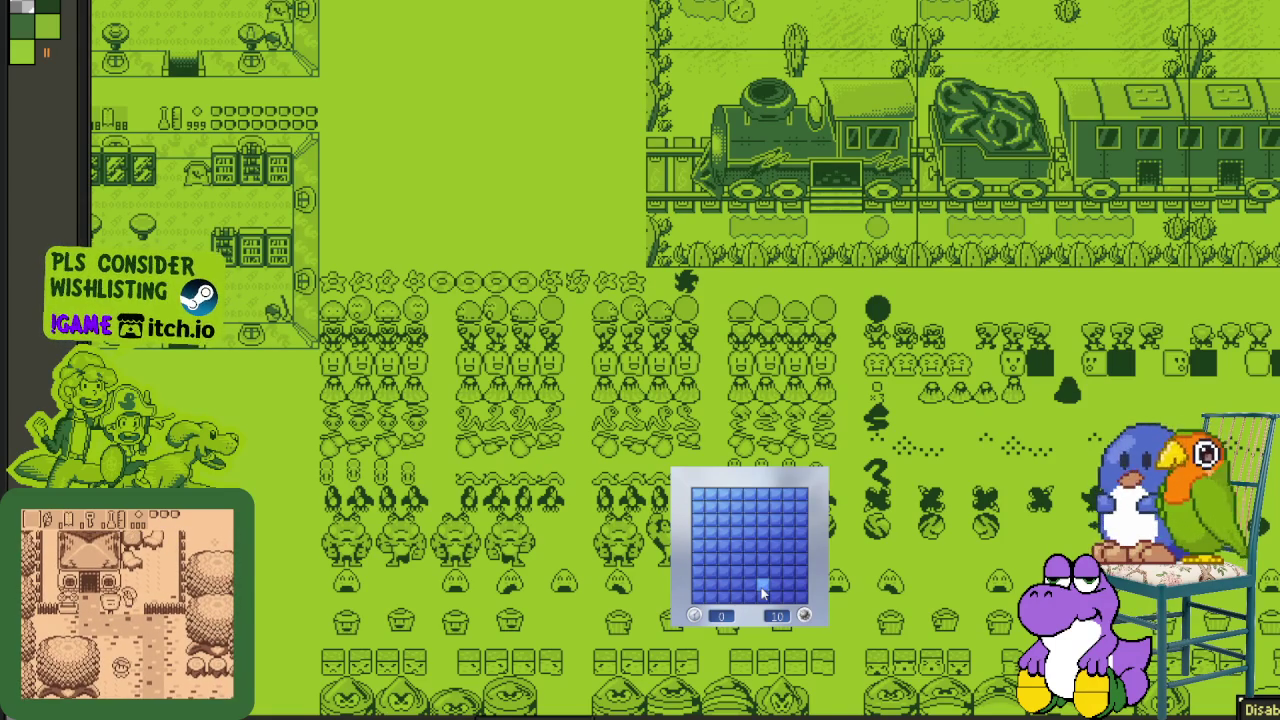
{"action": "key", "text": "Down"}
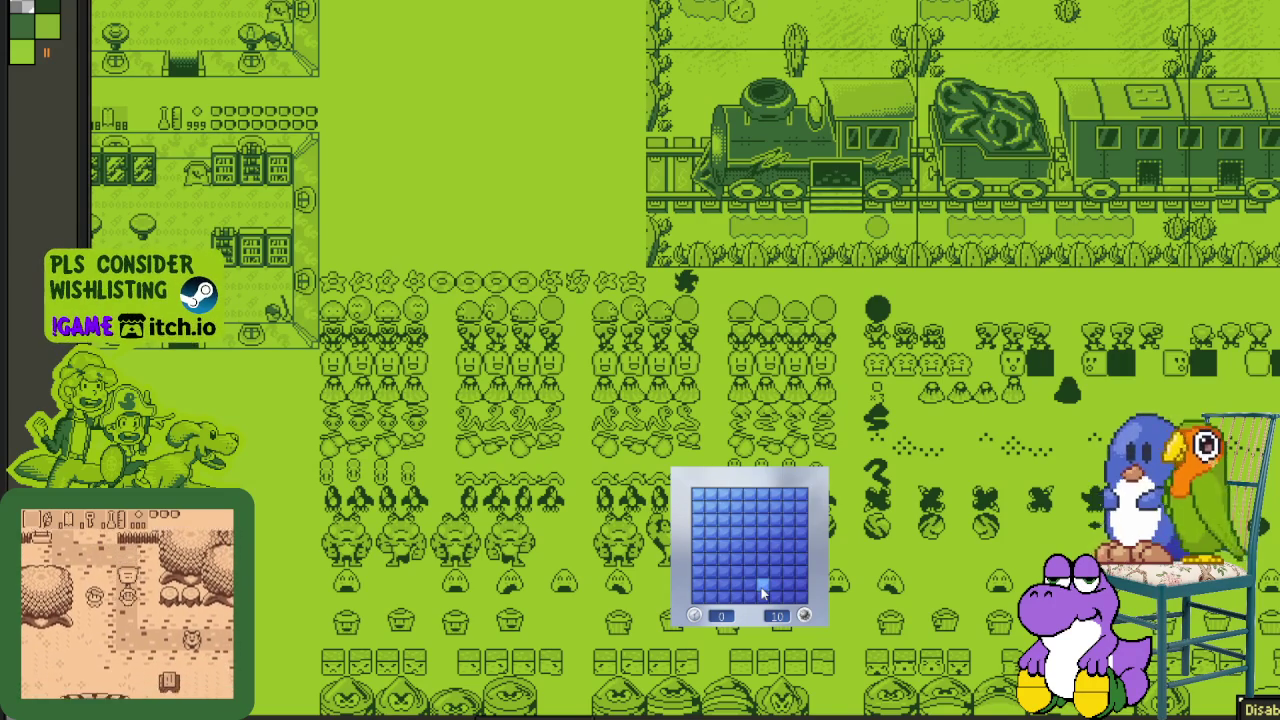
{"action": "key", "text": "Right"}
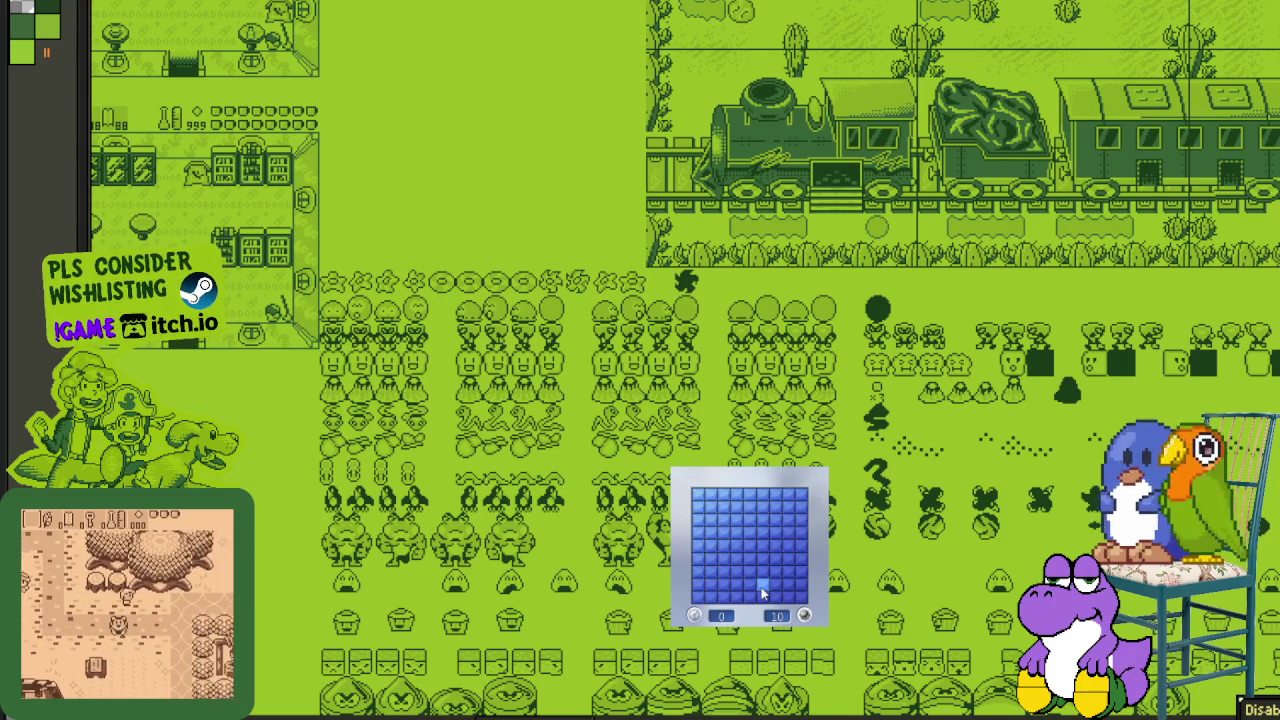
{"action": "key", "text": "Right"}
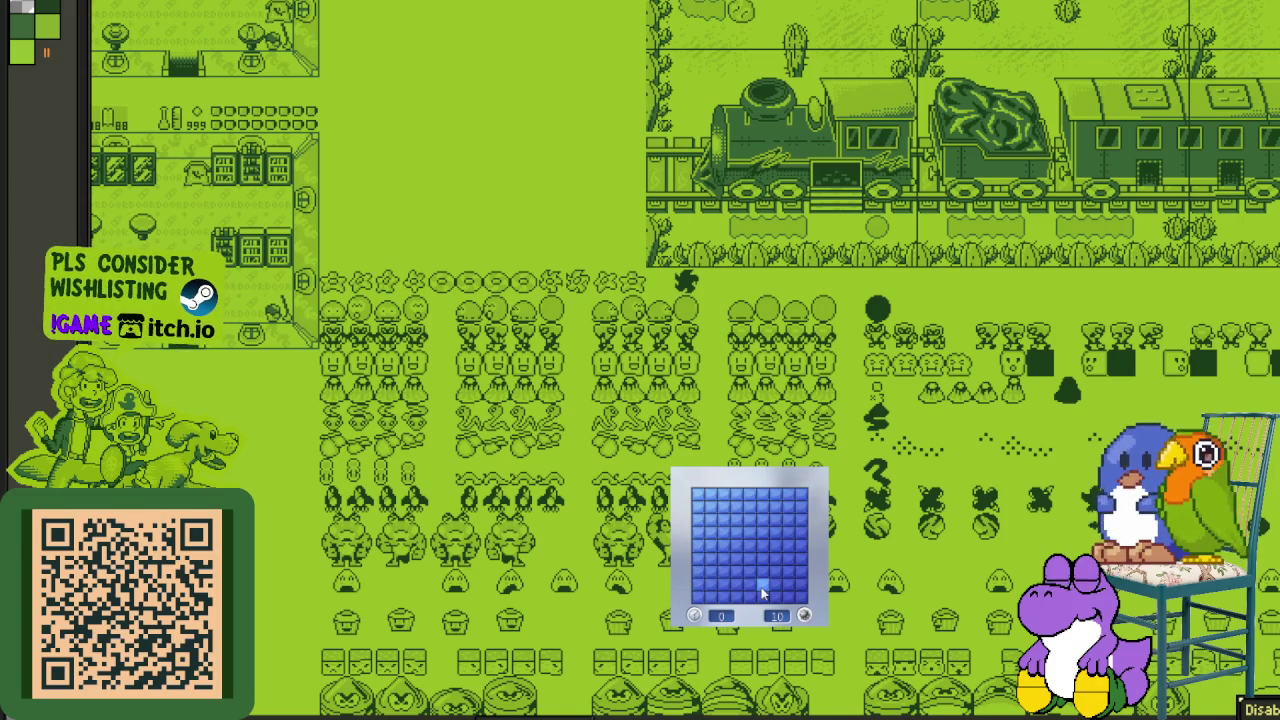
{"action": "left_click", "coordinate": [703, 532]}
- Flag the lower-left mines and the mine above the 4, revealing the safe cells beside them
{"action": "right_click", "coordinate": [723, 520]}
{"action": "left_click", "coordinate": [716, 540]}
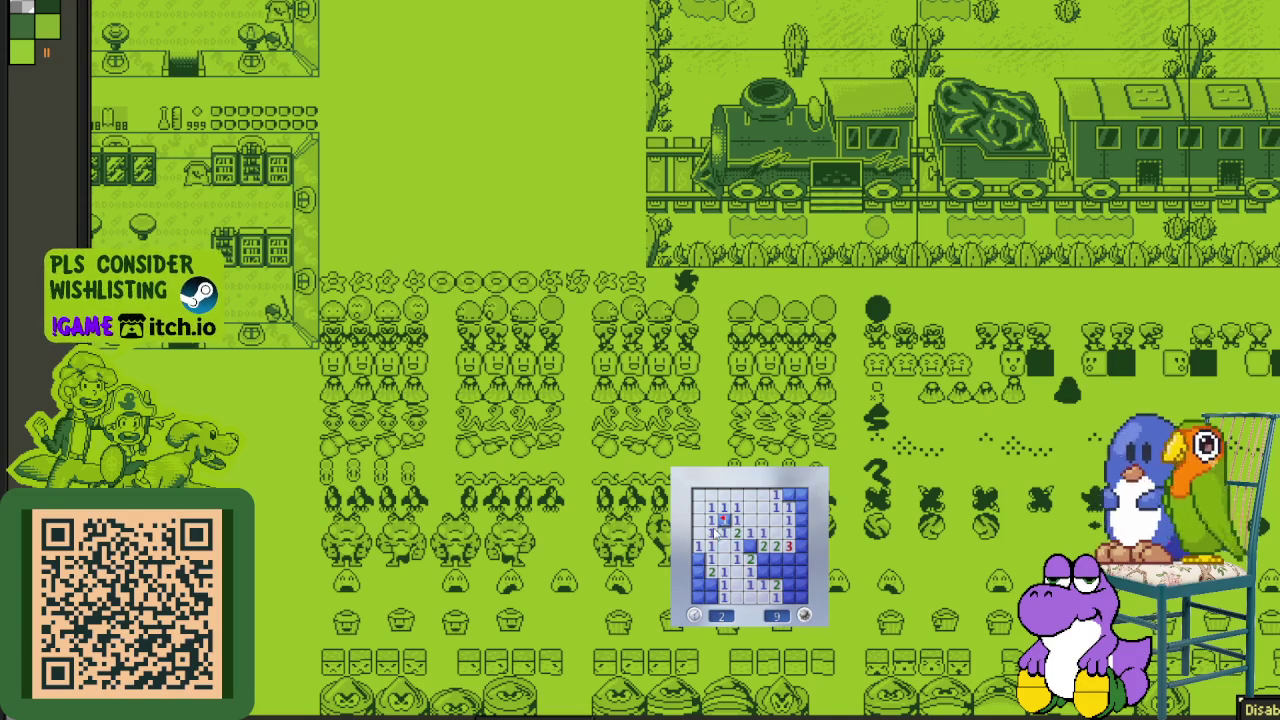
{"action": "right_click", "coordinate": [748, 546]}
{"action": "right_click", "coordinate": [760, 572]}
{"action": "left_click", "coordinate": [776, 572]}
{"action": "right_click", "coordinate": [776, 559]}
{"action": "right_click", "coordinate": [788, 585]}
{"action": "left_click", "coordinate": [788, 572]}
- Clear the right columns and flag the lower-left corner mines until the counter reaches 0
{"action": "left_click", "coordinate": [801, 598]}
{"action": "left_click", "coordinate": [801, 559]}
{"action": "right_click", "coordinate": [801, 533]}
{"action": "left_click", "coordinate": [794, 510]}
{"action": "right_click", "coordinate": [788, 495]}
{"action": "left_click", "coordinate": [713, 585]}
{"action": "right_click", "coordinate": [700, 559]}
{"action": "left_click", "coordinate": [700, 585]}
{"action": "right_click", "coordinate": [710, 586]}
- Start a new game, then flag mines in the bottom rows and near the top right
{"action": "left_click", "coordinate": [756, 566]}
{"action": "left_click", "coordinate": [760, 594]}
{"action": "right_click", "coordinate": [748, 583]}
{"action": "right_click", "coordinate": [774, 583]}
{"action": "left_click", "coordinate": [762, 510]}
{"action": "right_click", "coordinate": [748, 507]}
{"action": "left_click", "coordinate": [775, 495]}
{"action": "right_click", "coordinate": [788, 507]}
{"action": "right_click", "coordinate": [801, 507]}
- Reveal the right column and flag its mine and the bottom-left mines to reach 0
{"action": "left_click", "coordinate": [801, 507]}
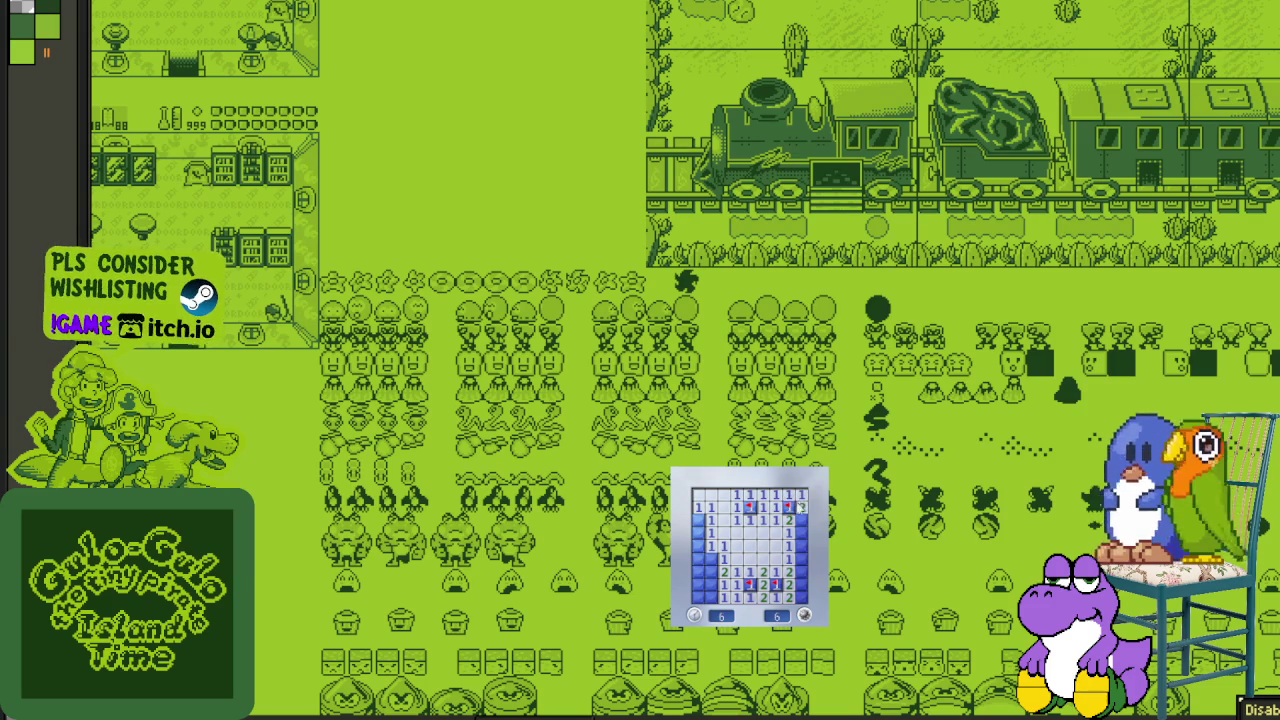
{"action": "left_click", "coordinate": [801, 520]}
{"action": "left_click", "coordinate": [801, 533]}
{"action": "right_click", "coordinate": [801, 558]}
{"action": "left_click", "coordinate": [801, 571]}
{"action": "left_click", "coordinate": [801, 584]}
{"action": "right_click", "coordinate": [698, 571]}
{"action": "right_click", "coordinate": [710, 584]}
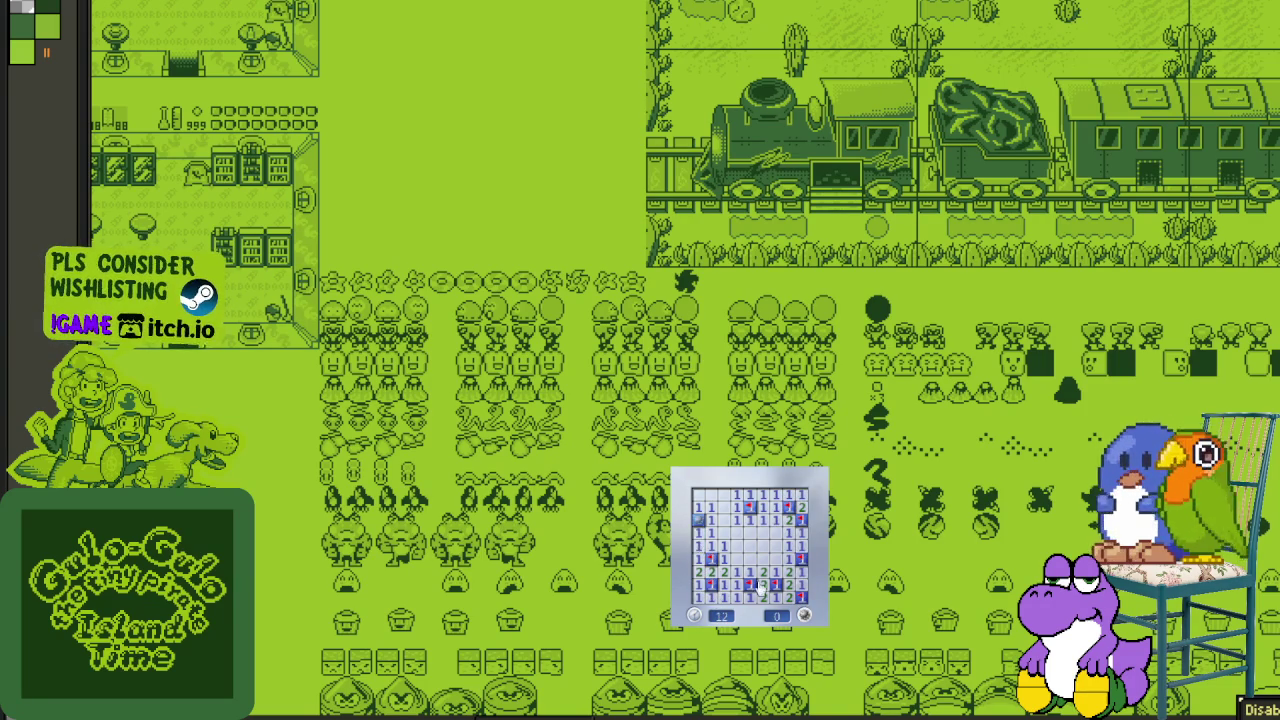
- Play another board, flagging the left-column, bottom-left and middle-column mines
{"action": "left_click", "coordinate": [742, 563]}
{"action": "left_click", "coordinate": [742, 563]}
{"action": "right_click", "coordinate": [698, 546]}
{"action": "right_click", "coordinate": [698, 559]}
{"action": "right_click", "coordinate": [698, 572]}
{"action": "right_click", "coordinate": [711, 585]}
{"action": "left_click", "coordinate": [724, 585]}
{"action": "left_click", "coordinate": [711, 592]}
{"action": "right_click", "coordinate": [724, 585]}
{"action": "right_click", "coordinate": [763, 533]}
{"action": "right_click", "coordinate": [763, 546]}
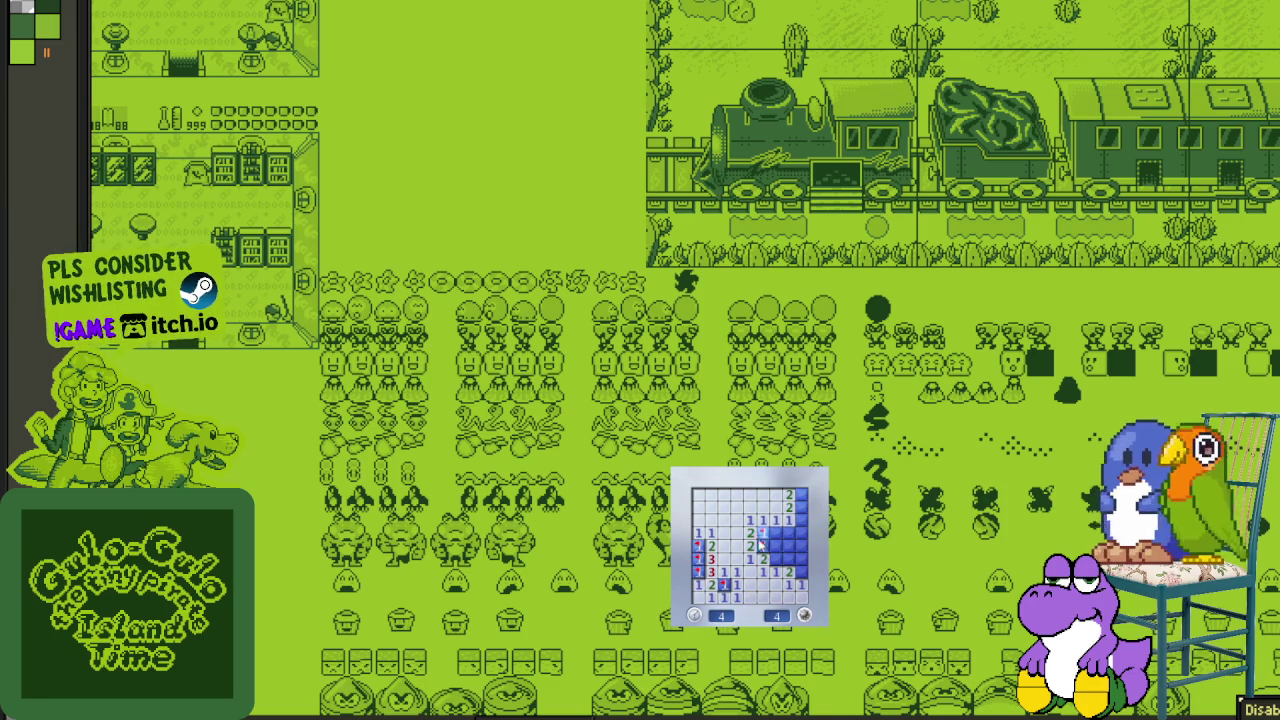
- Start a fresh board and open its first area, leaving 7 mines to find
{"action": "left_click", "coordinate": [782, 560]}
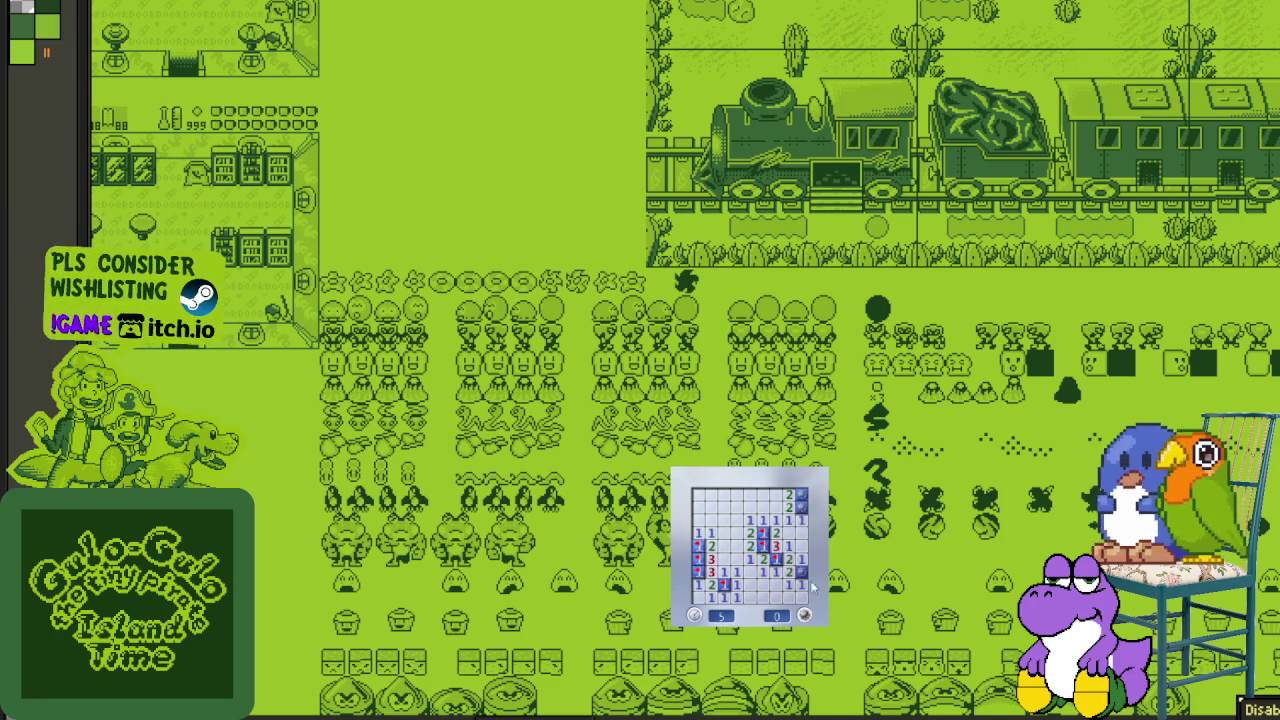
{"action": "left_click", "coordinate": [780, 597]}
{"action": "left_click", "coordinate": [780, 597]}
- Flag the mines around the opened area and near the top right, revealing the blank upper-left area
{"action": "right_click", "coordinate": [789, 559]}
{"action": "left_click", "coordinate": [802, 565]}
{"action": "left_click", "coordinate": [803, 530]}
{"action": "right_click", "coordinate": [776, 535]}
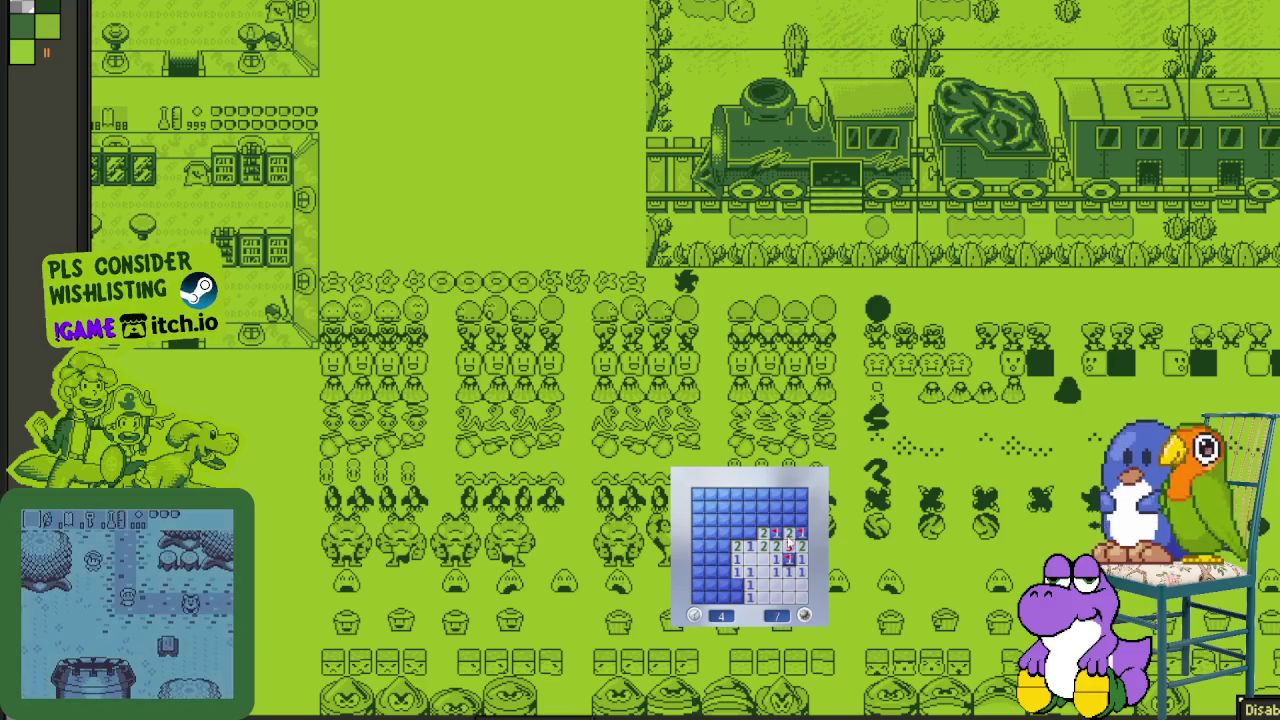
{"action": "right_click", "coordinate": [789, 533]}
{"action": "left_click", "coordinate": [762, 507]}
{"action": "right_click", "coordinate": [749, 533]}
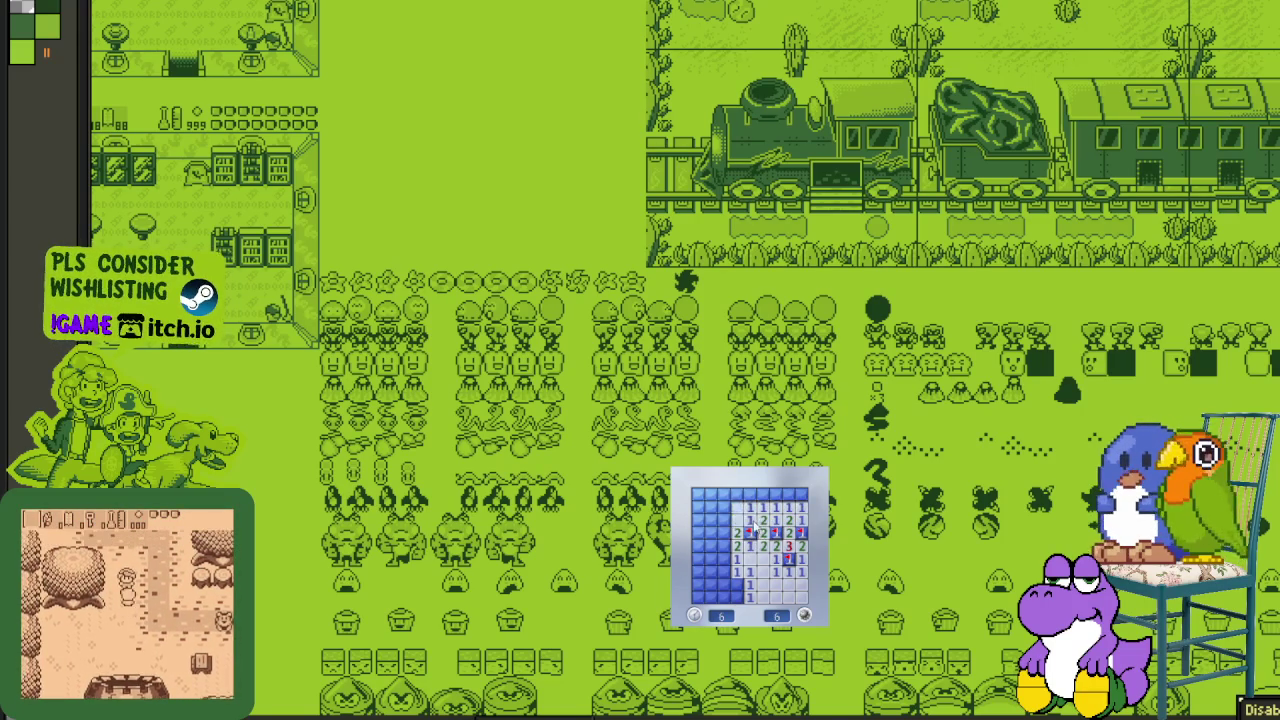
- Flag the top-row and lower-left mines, bringing the 7-mine counter to 0 at 8 seconds
{"action": "right_click", "coordinate": [762, 494]}
{"action": "left_click", "coordinate": [776, 494]}
{"action": "left_click", "coordinate": [789, 494]}
{"action": "right_click", "coordinate": [802, 494]}
{"action": "right_click", "coordinate": [722, 533]}
{"action": "left_click", "coordinate": [712, 546]}
{"action": "right_click", "coordinate": [711, 559]}
{"action": "right_click", "coordinate": [700, 572]}
- Start a new game, open the centre and flag every mine beside it and along the top edge
{"action": "left_click", "coordinate": [719, 596]}
{"action": "left_click", "coordinate": [778, 585]}
{"action": "left_click", "coordinate": [778, 585]}
{"action": "right_click", "coordinate": [748, 546]}
{"action": "right_click", "coordinate": [722, 533]}
{"action": "right_click", "coordinate": [748, 533]}
{"action": "right_click", "coordinate": [748, 494]}
{"action": "left_click", "coordinate": [760, 494]}
{"action": "left_click", "coordinate": [772, 494]}
{"action": "right_click", "coordinate": [784, 494]}
{"action": "right_click", "coordinate": [796, 494]}
{"action": "right_click", "coordinate": [800, 507]}
- Start another board and flag mines at the bottom left, right edge and upper middle
{"action": "left_click", "coordinate": [791, 581]}
{"action": "left_click", "coordinate": [740, 598]}
{"action": "right_click", "coordinate": [710, 597]}
{"action": "right_click", "coordinate": [801, 583]}
{"action": "right_click", "coordinate": [775, 520]}
{"action": "right_click", "coordinate": [762, 520]}
- Clear the upper-left region and flag the remaining upper-left and left-column mines
{"action": "left_click", "coordinate": [758, 530]}
{"action": "right_click", "coordinate": [746, 506]}
{"action": "right_click", "coordinate": [722, 518]}
{"action": "left_click", "coordinate": [722, 506]}
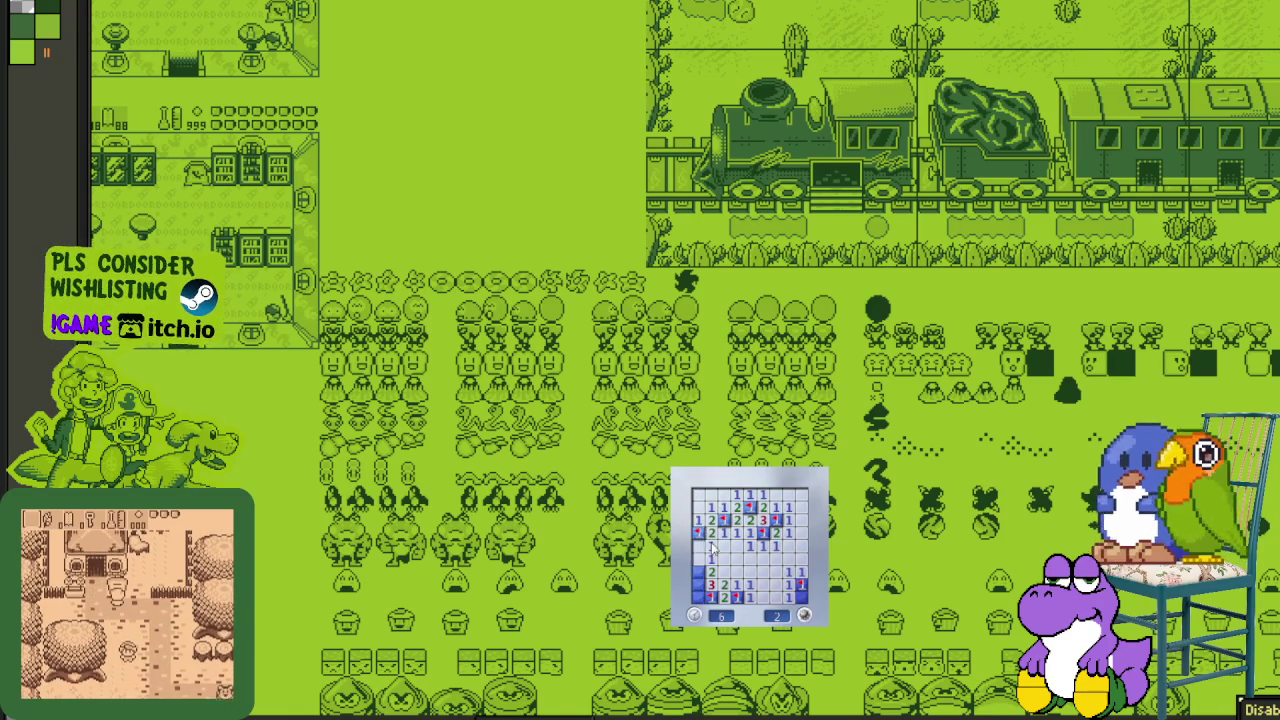
{"action": "right_click", "coordinate": [698, 556]}
{"action": "right_click", "coordinate": [698, 569]}
{"action": "right_click", "coordinate": [698, 582]}
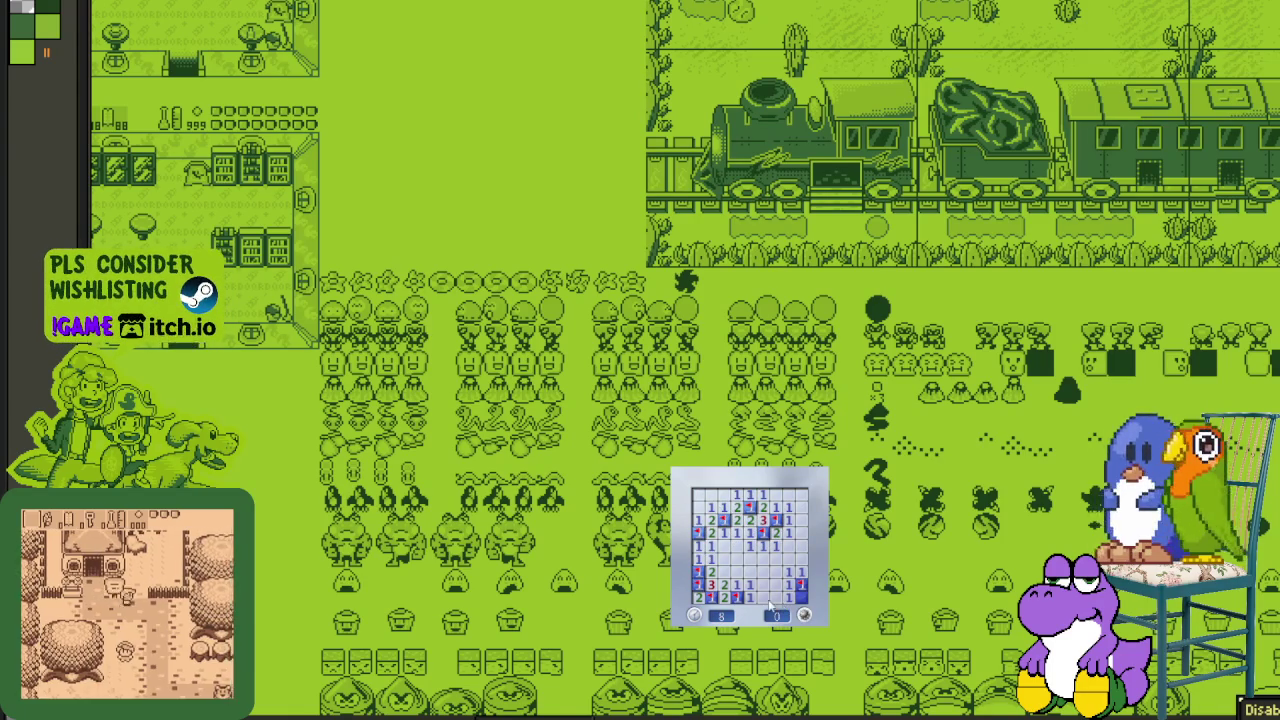
- Play a new round, flagging the mines down the left column until none remain
{"action": "left_click", "coordinate": [754, 580]}
{"action": "right_click", "coordinate": [710, 558]}
{"action": "right_click", "coordinate": [801, 557]}
{"action": "right_click", "coordinate": [710, 584]}
{"action": "right_click", "coordinate": [710, 571]}
{"action": "left_click", "coordinate": [698, 584]}
{"action": "right_click", "coordinate": [710, 584]}
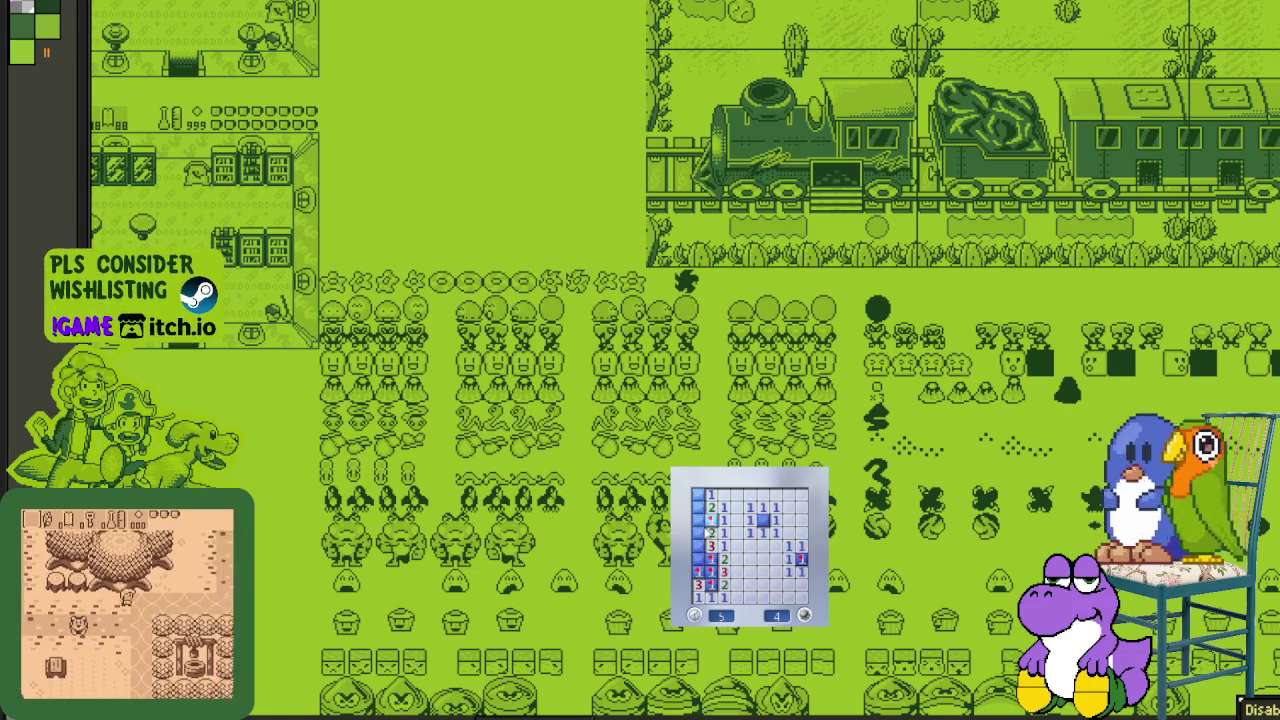
{"action": "right_click", "coordinate": [697, 560]}
{"action": "right_click", "coordinate": [711, 520]}
{"action": "right_click", "coordinate": [697, 533]}
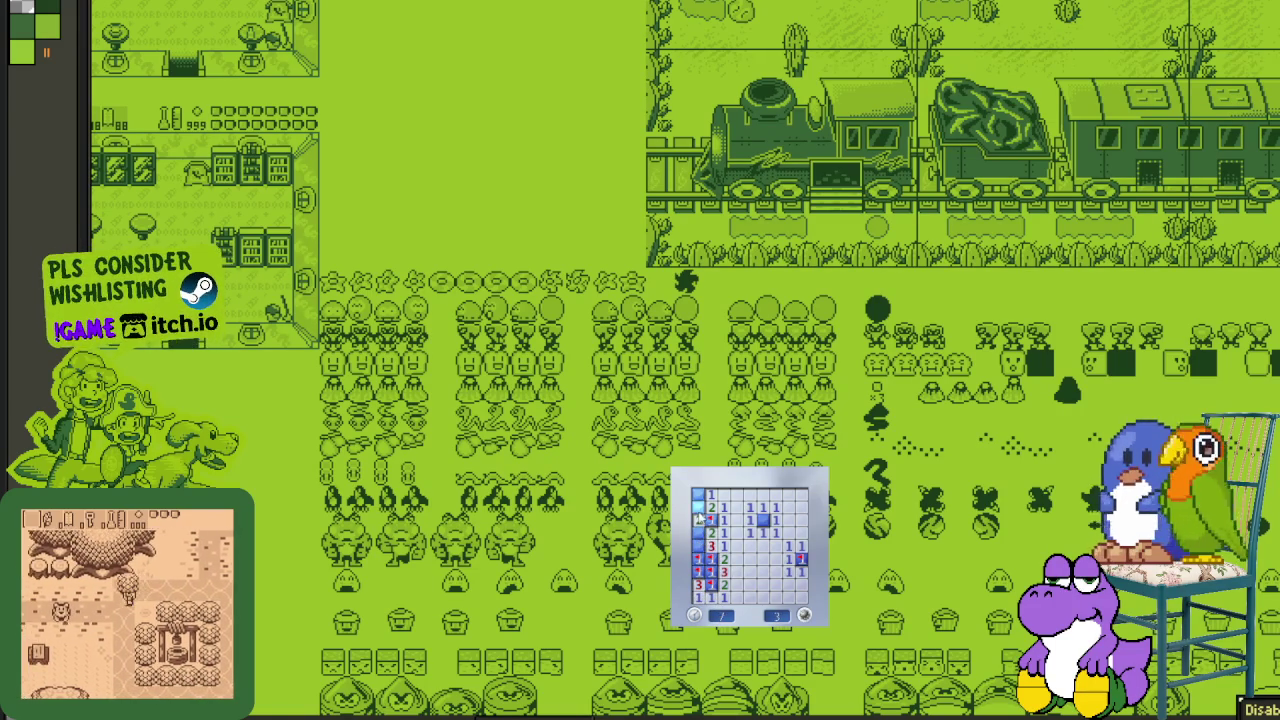
{"action": "right_click", "coordinate": [697, 494]}
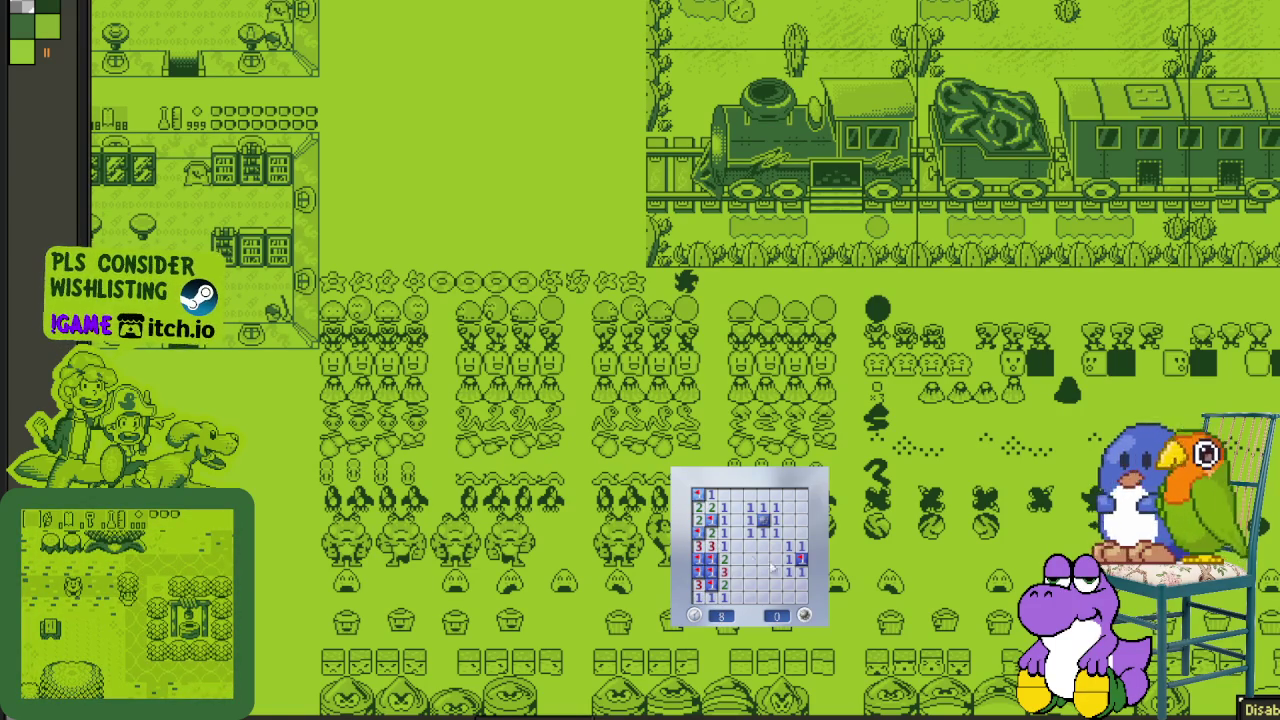
- Start a new game and flag the four top-left mines, opening the safe cells there
{"action": "left_click", "coordinate": [740, 572]}
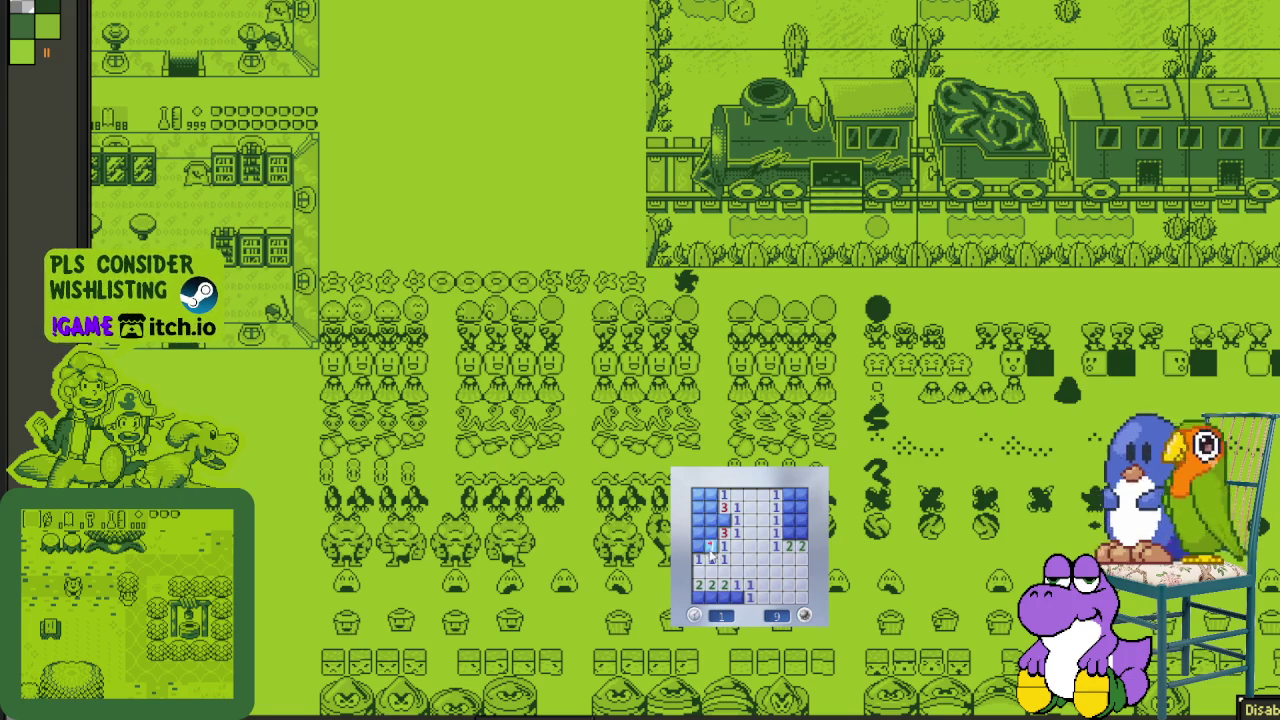
{"action": "right_click", "coordinate": [711, 520]}
{"action": "right_click", "coordinate": [697, 533]}
{"action": "right_click", "coordinate": [697, 546]}
{"action": "right_click", "coordinate": [711, 546]}
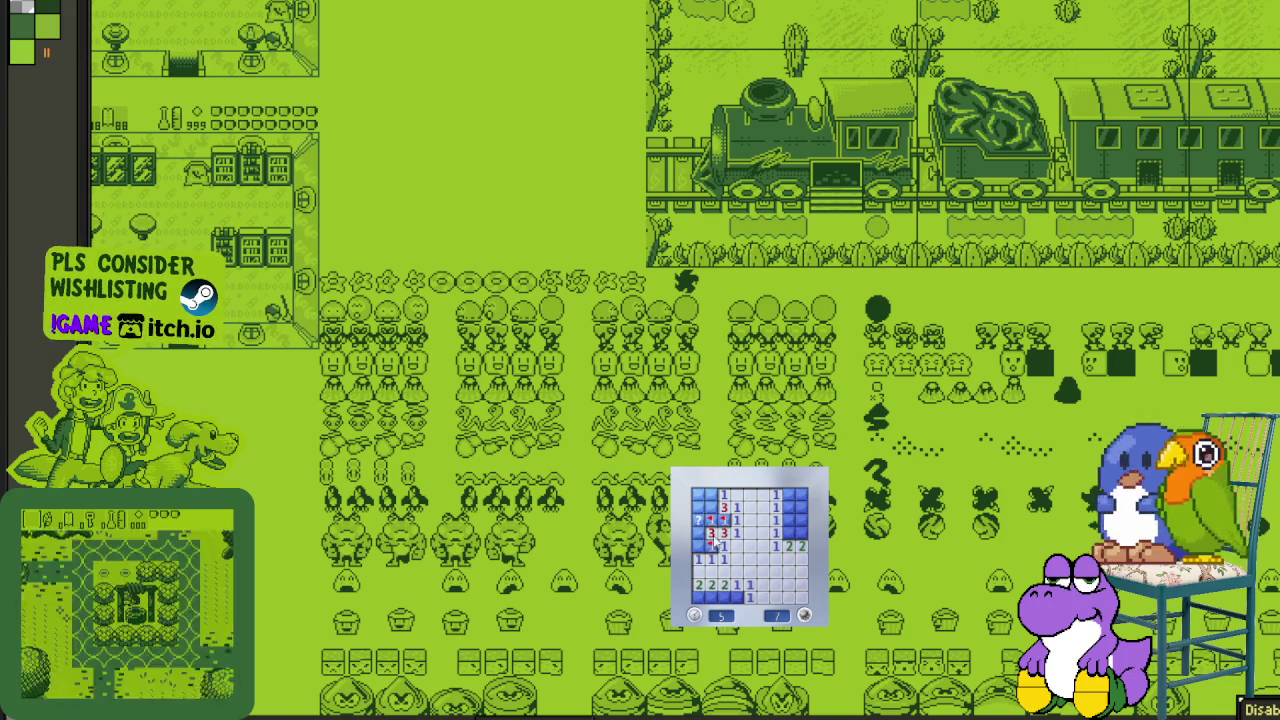
{"action": "left_click", "coordinate": [697, 512]}
{"action": "left_click", "coordinate": [697, 494]}
- Flag the right-column, top-right and bottom-row mines, then start a fresh 10-mine board
{"action": "right_click", "coordinate": [790, 533]}
{"action": "right_click", "coordinate": [801, 533]}
{"action": "left_click", "coordinate": [776, 519]}
{"action": "left_click", "coordinate": [801, 520]}
{"action": "right_click", "coordinate": [789, 494]}
{"action": "left_click", "coordinate": [737, 597]}
{"action": "right_click", "coordinate": [724, 597]}
{"action": "left_click", "coordinate": [711, 597]}
{"action": "right_click", "coordinate": [697, 597]}
{"action": "left_click", "coordinate": [790, 600]}
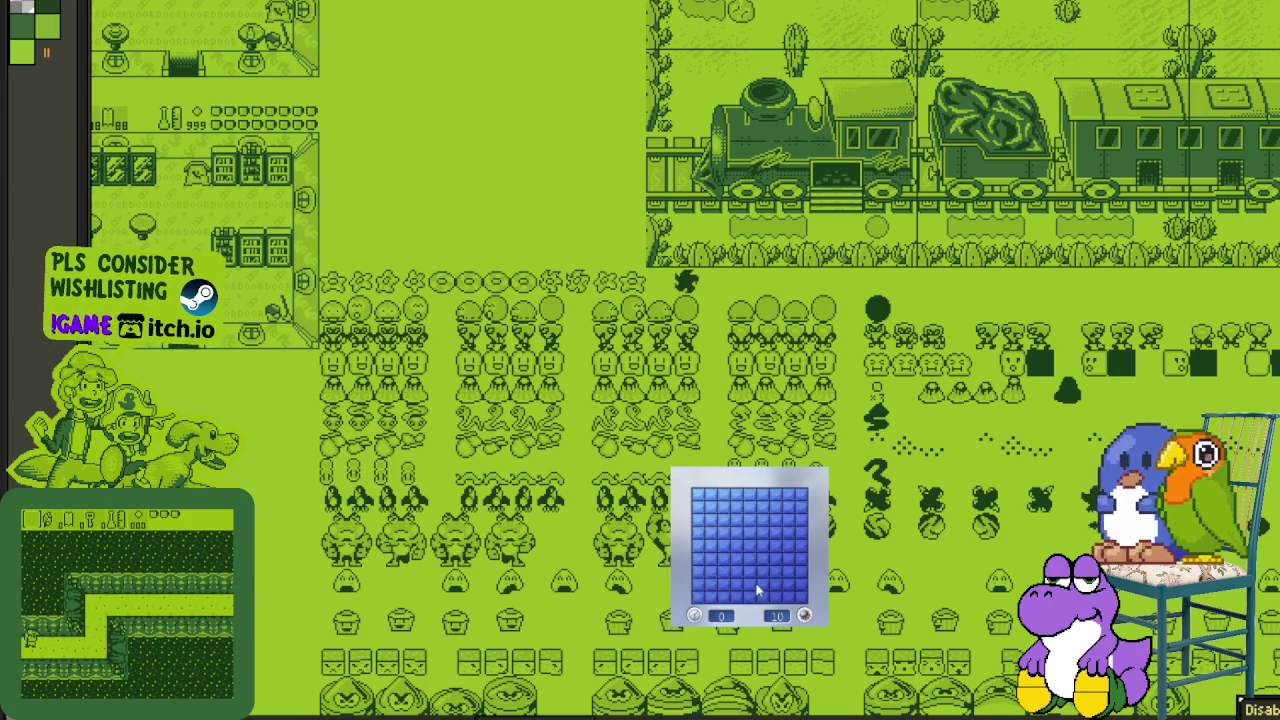
- Open the new board and flag mines around the lower-left corner and left column
{"action": "left_click", "coordinate": [726, 543]}
{"action": "right_click", "coordinate": [724, 584]}
{"action": "left_click", "coordinate": [711, 584]}
{"action": "left_click", "coordinate": [737, 597]}
{"action": "right_click", "coordinate": [711, 597]}
{"action": "left_click", "coordinate": [698, 571]}
{"action": "left_click", "coordinate": [698, 584]}
{"action": "right_click", "coordinate": [698, 597]}
- Flag another left-column mine and clear the cells along the top rows
{"action": "right_click", "coordinate": [711, 520]}
{"action": "left_click", "coordinate": [698, 507]}
{"action": "left_click", "coordinate": [711, 507]}
{"action": "left_click", "coordinate": [737, 507]}
{"action": "left_click", "coordinate": [724, 507]}
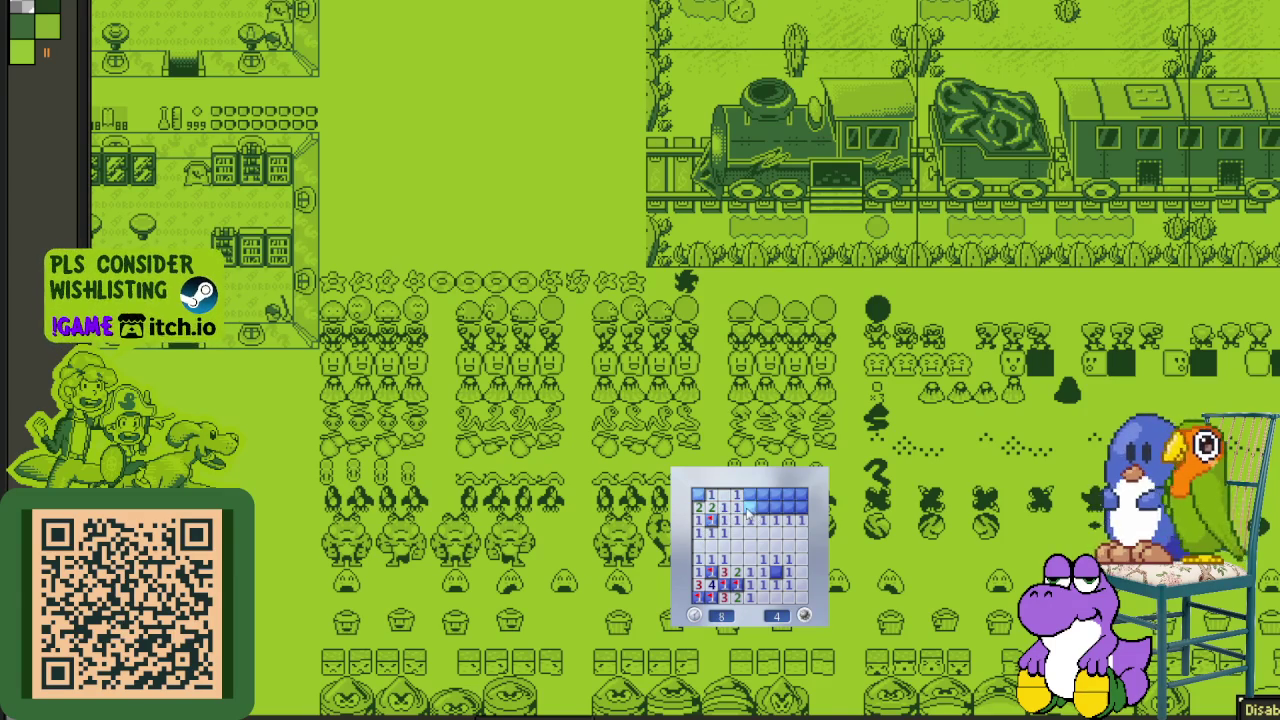
{"action": "left_click", "coordinate": [770, 507]}
{"action": "left_click", "coordinate": [763, 494]}
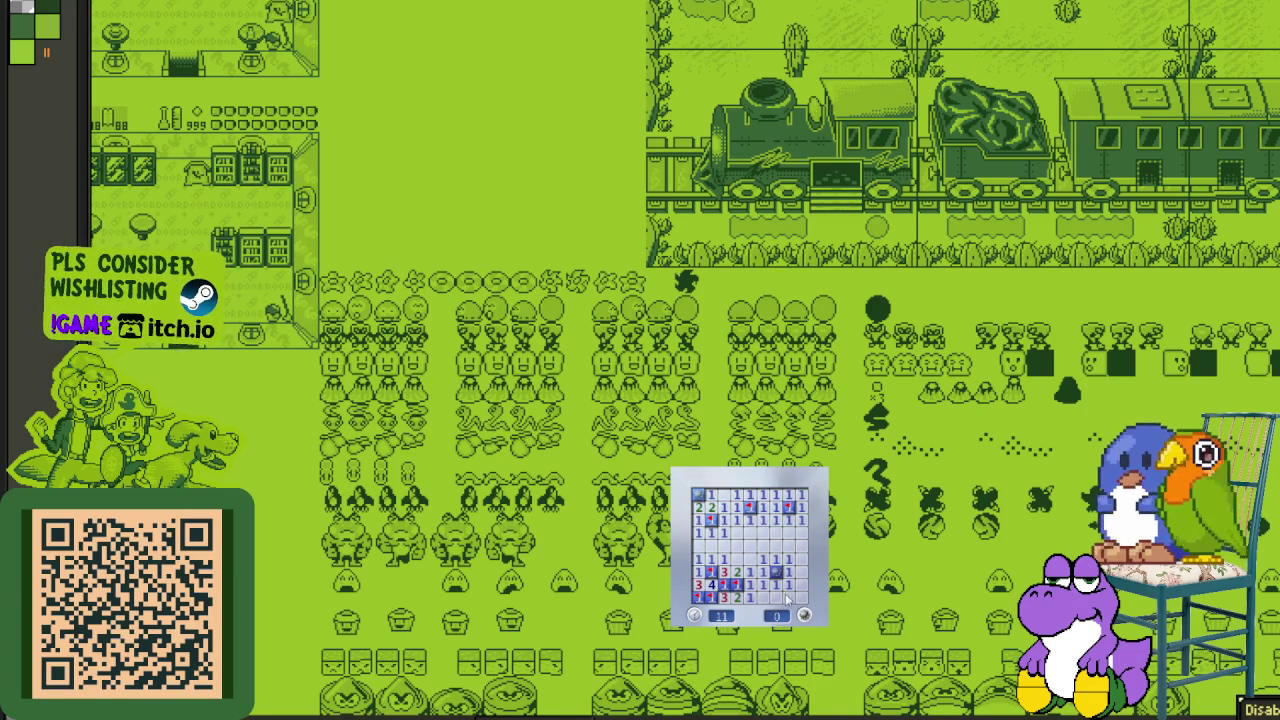
- Restart with a fresh board and clear the left side, flagging two suspected mines
{"action": "left_click", "coordinate": [766, 576]}
{"action": "left_click", "coordinate": [776, 588]}
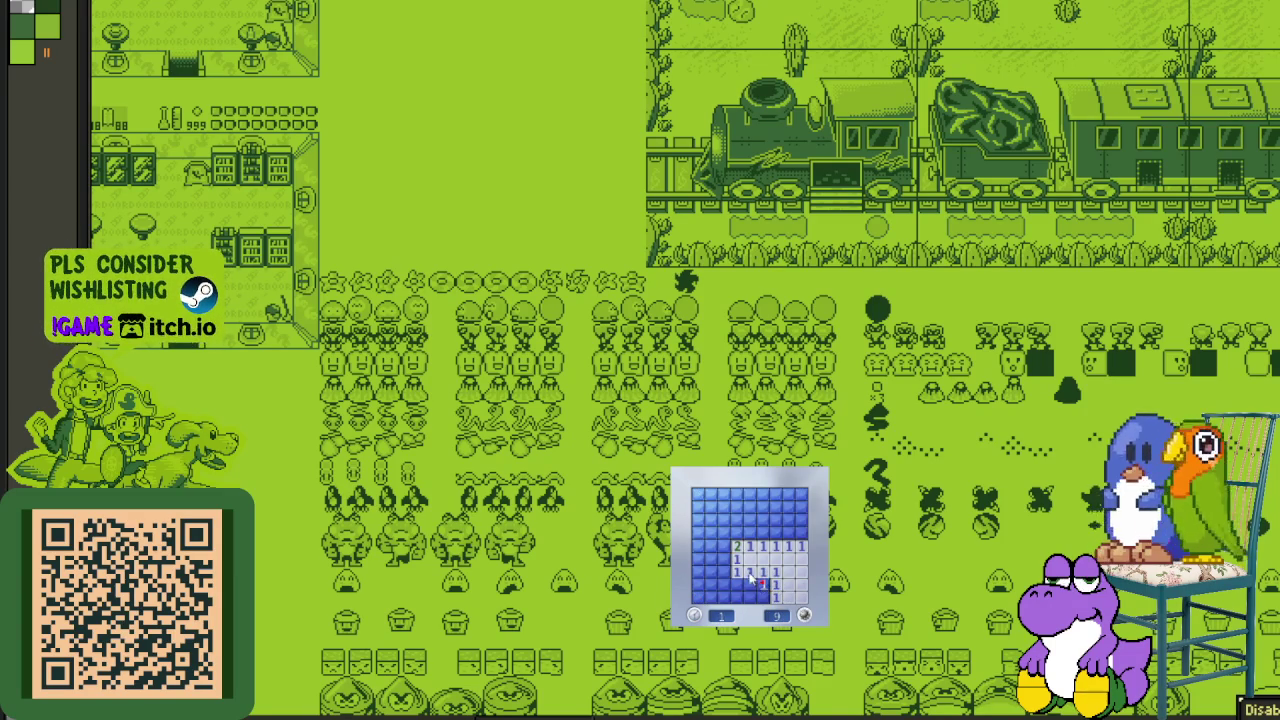
{"action": "left_click", "coordinate": [750, 584]}
{"action": "right_click", "coordinate": [724, 557]}
{"action": "left_click", "coordinate": [726, 546]}
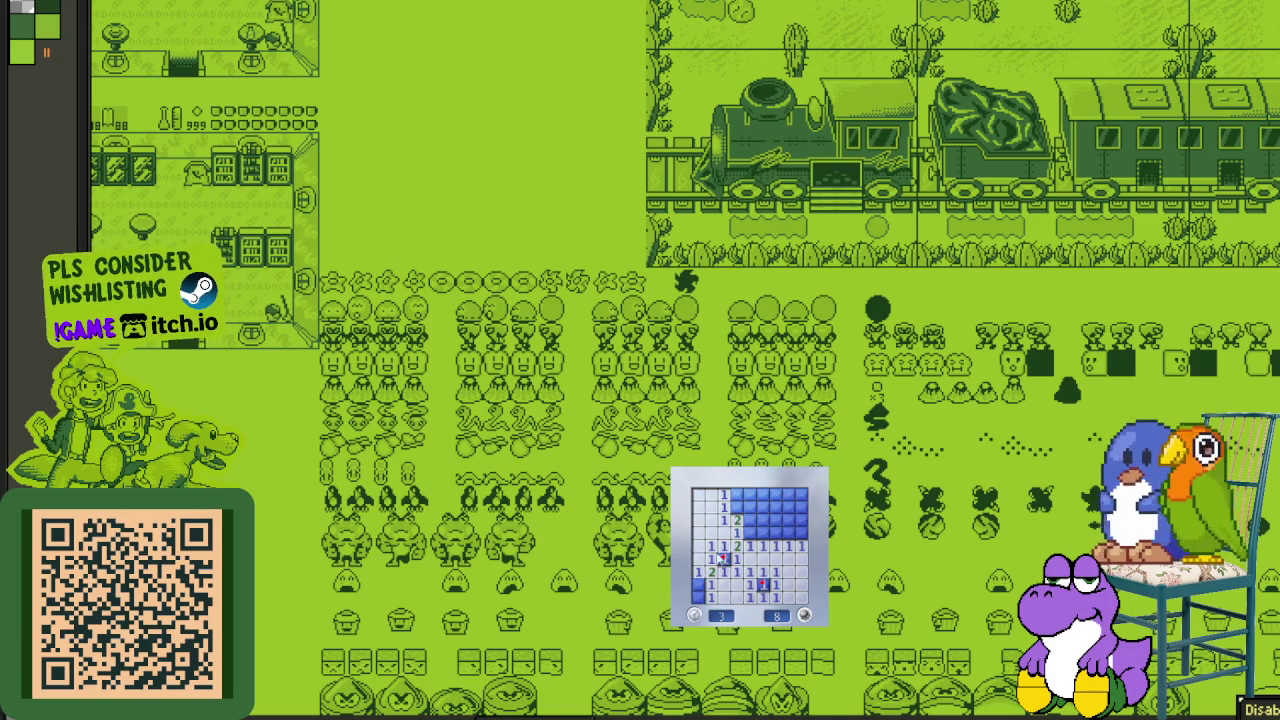
{"action": "right_click", "coordinate": [748, 533]}
{"action": "left_click", "coordinate": [750, 520]}
- Flag more mines and chord-open around numbers to clear the upper area
{"action": "right_click", "coordinate": [788, 532]}
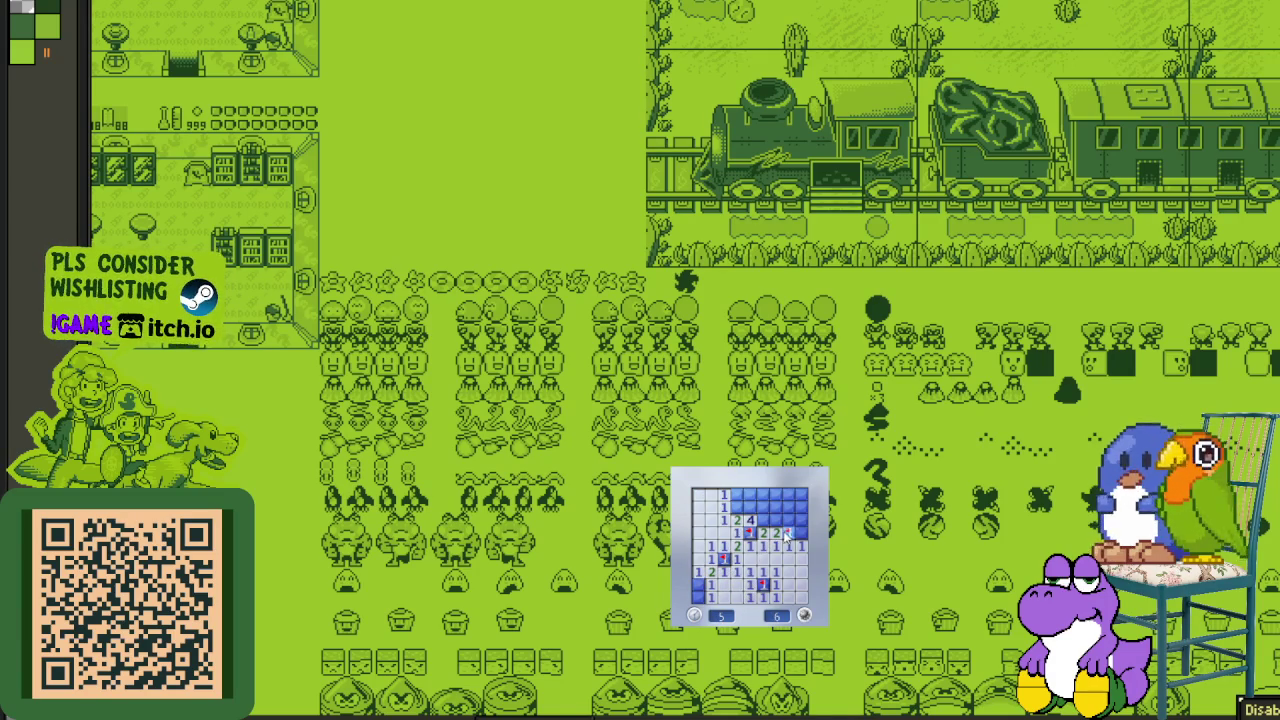
{"action": "middle_click", "coordinate": [802, 533]}
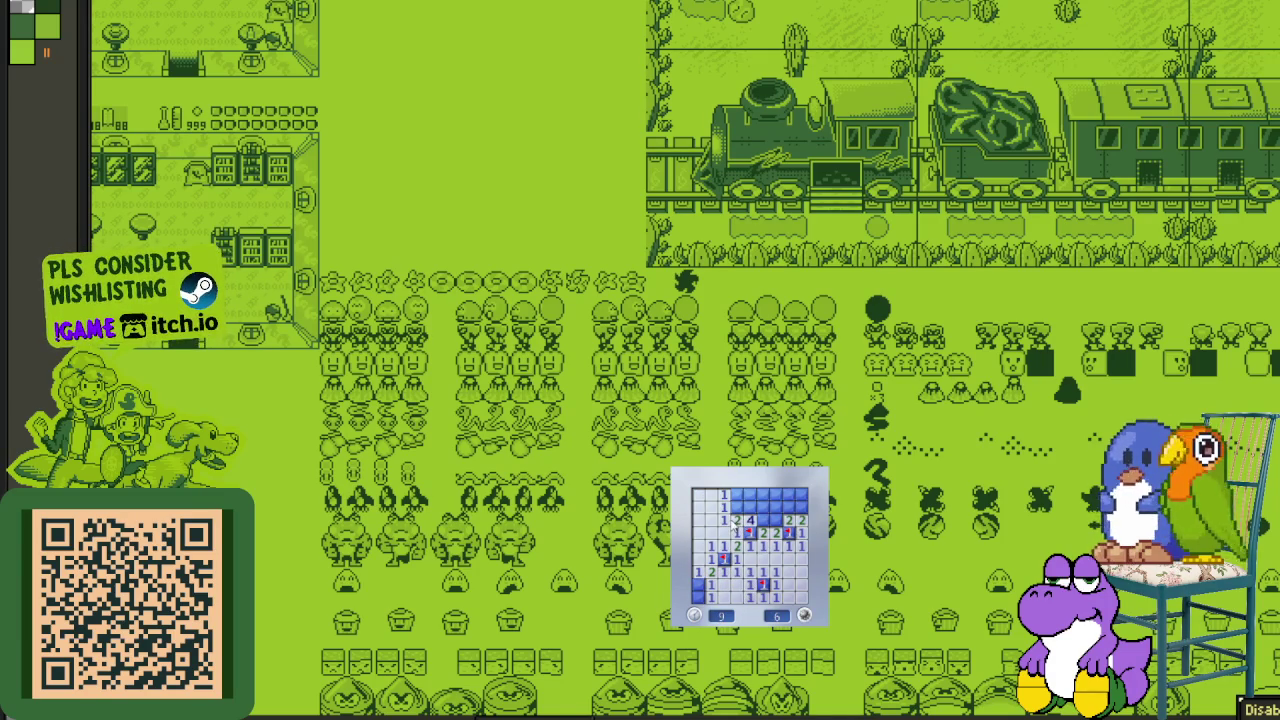
{"action": "left_click", "coordinate": [750, 508]}
{"action": "right_click", "coordinate": [736, 508]}
{"action": "left_click", "coordinate": [736, 495]}
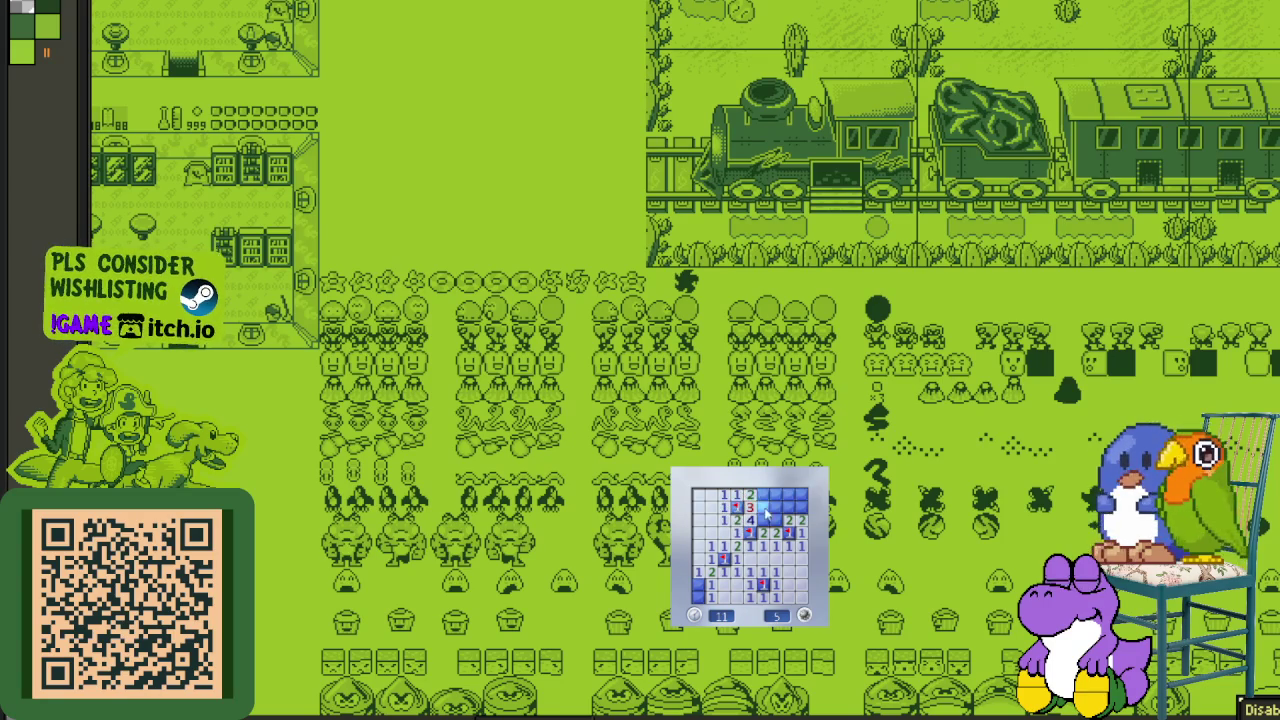
{"action": "middle_click", "coordinate": [764, 502]}
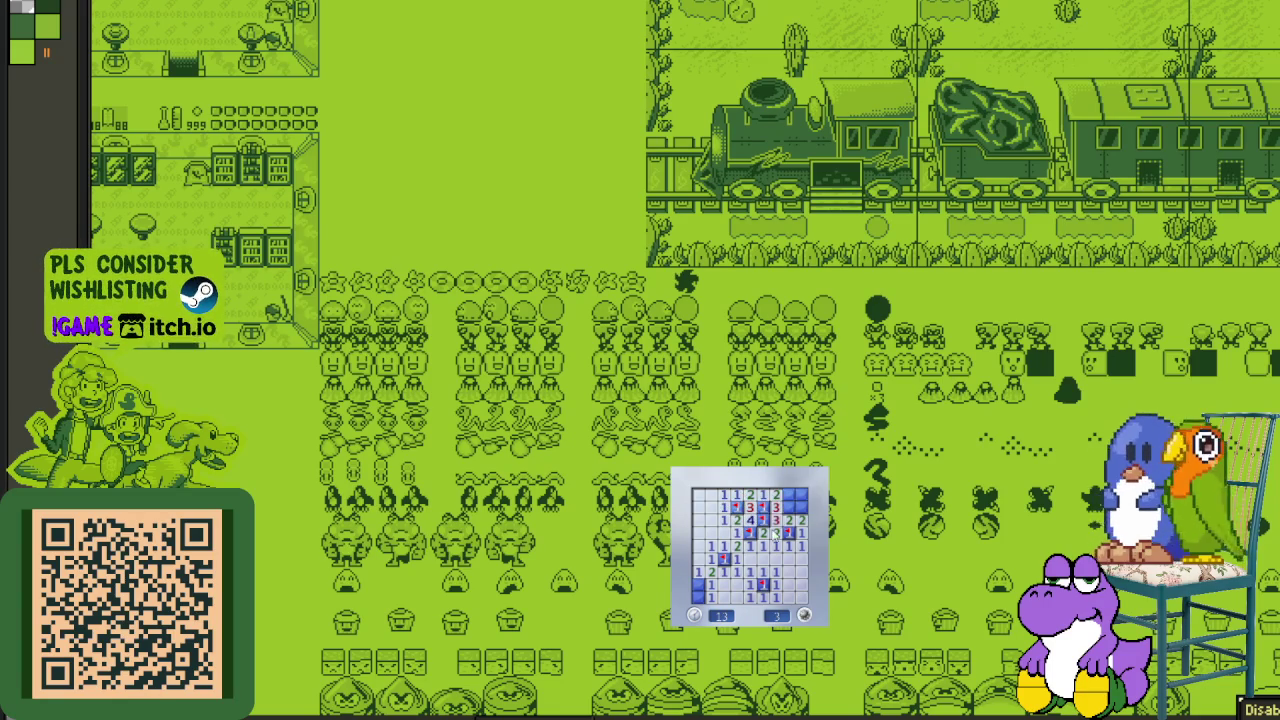
- Flag the last three mines to win the round
{"action": "right_click", "coordinate": [788, 516]}
{"action": "right_click", "coordinate": [801, 508]}
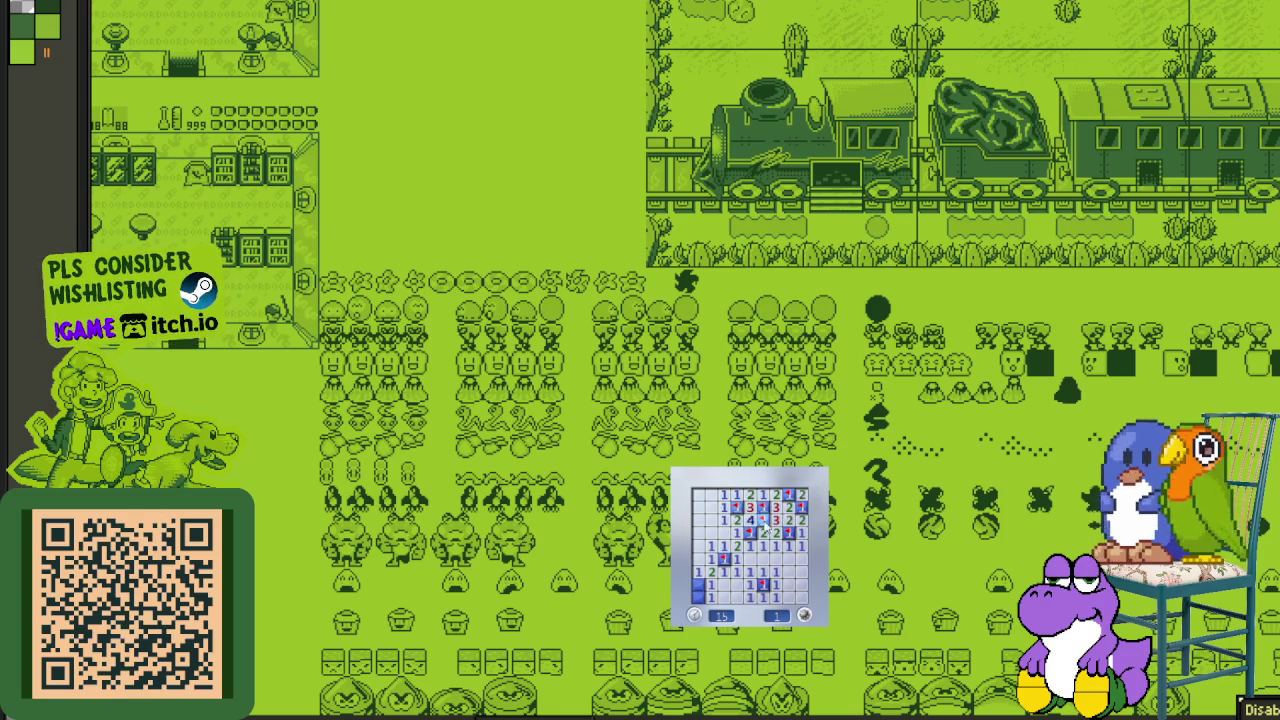
{"action": "right_click", "coordinate": [698, 584]}
- Start a new game and clear the upper-left, flagging three suspected mines
{"action": "left_click", "coordinate": [804, 615]}
{"action": "left_click", "coordinate": [745, 580]}
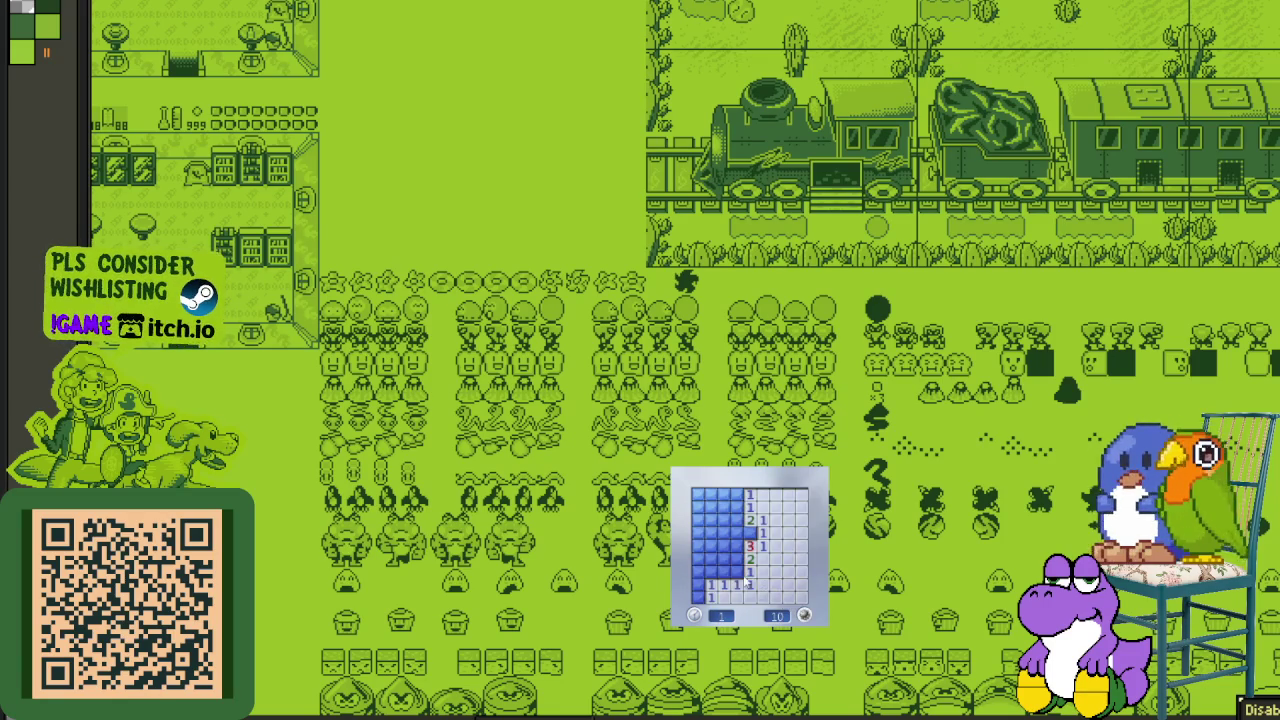
{"action": "right_click", "coordinate": [737, 545]}
{"action": "right_click", "coordinate": [737, 532]}
{"action": "left_click", "coordinate": [724, 557]}
{"action": "right_click", "coordinate": [724, 572]}
{"action": "left_click", "coordinate": [724, 546]}
{"action": "left_click", "coordinate": [724, 520]}
- Flag the remaining left-column and top mines to finish that board
{"action": "right_click", "coordinate": [737, 494]}
{"action": "right_click", "coordinate": [711, 494]}
{"action": "right_click", "coordinate": [698, 494]}
{"action": "left_click", "coordinate": [698, 507]}
{"action": "right_click", "coordinate": [698, 520]}
{"action": "right_click", "coordinate": [698, 585]}
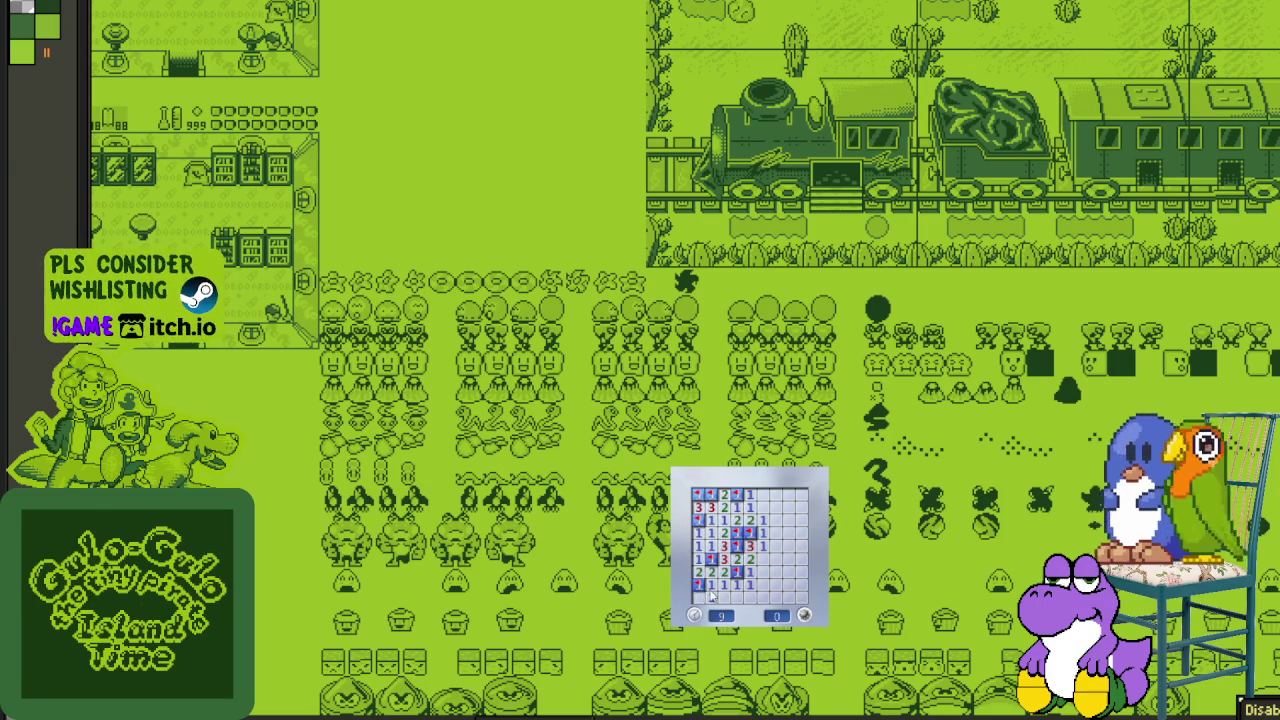
- Start another game with F2 and clear the upper right, flagging four mines
{"action": "key", "text": "F2"}
{"action": "left_click", "coordinate": [760, 580]}
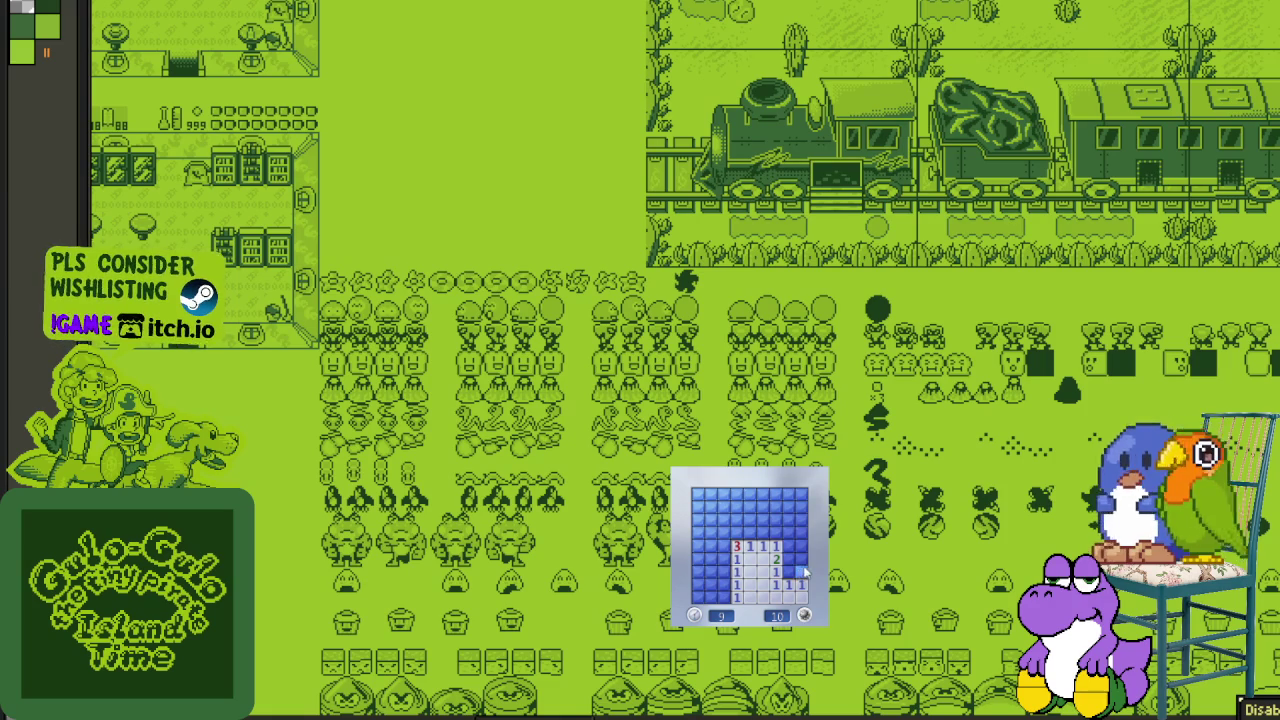
{"action": "right_click", "coordinate": [800, 572]}
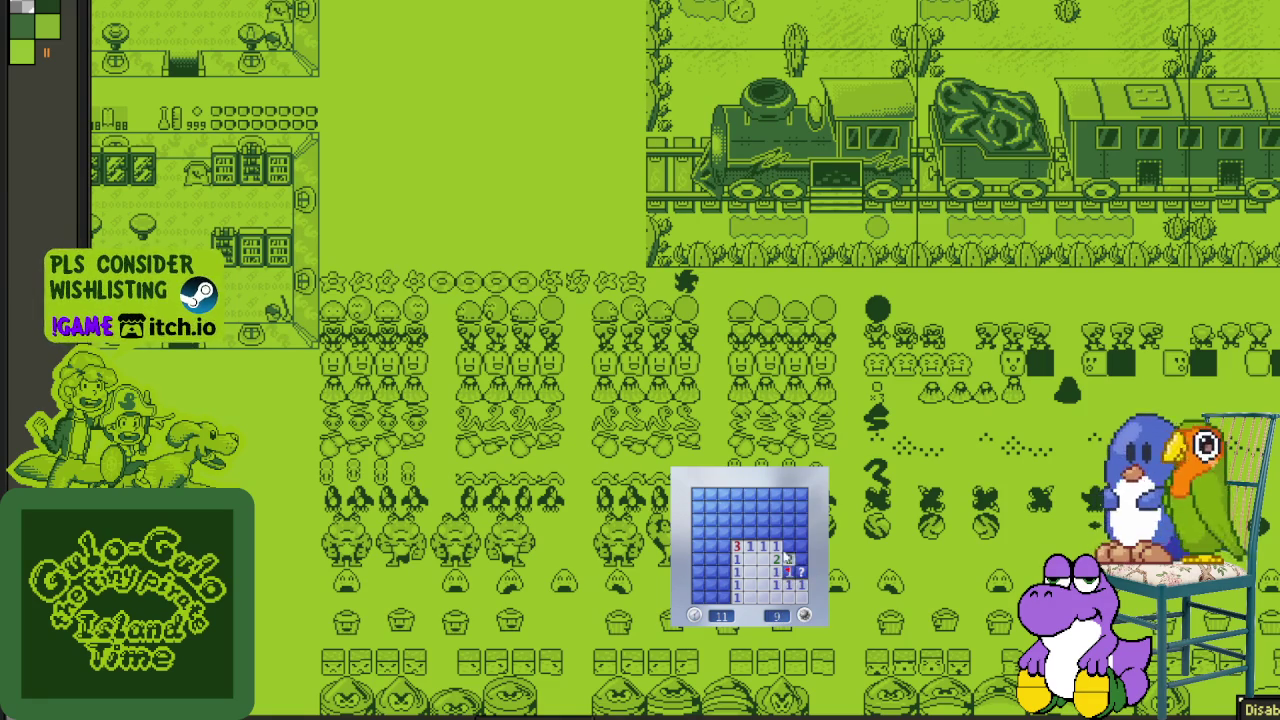
{"action": "right_click", "coordinate": [789, 545]}
{"action": "left_click", "coordinate": [797, 525]}
{"action": "right_click", "coordinate": [750, 533]}
{"action": "right_click", "coordinate": [749, 520]}
{"action": "left_click", "coordinate": [737, 532]}
- Clear the upper-left and lower-left cells, flagging the last mines to win
{"action": "left_click", "coordinate": [742, 500]}
{"action": "right_click", "coordinate": [737, 507]}
{"action": "left_click", "coordinate": [712, 525]}
{"action": "right_click", "coordinate": [724, 520]}
{"action": "right_click", "coordinate": [724, 533]}
{"action": "right_click", "coordinate": [698, 585]}
{"action": "left_click", "coordinate": [711, 572]}
{"action": "right_click", "coordinate": [711, 585]}
{"action": "right_click", "coordinate": [723, 597]}
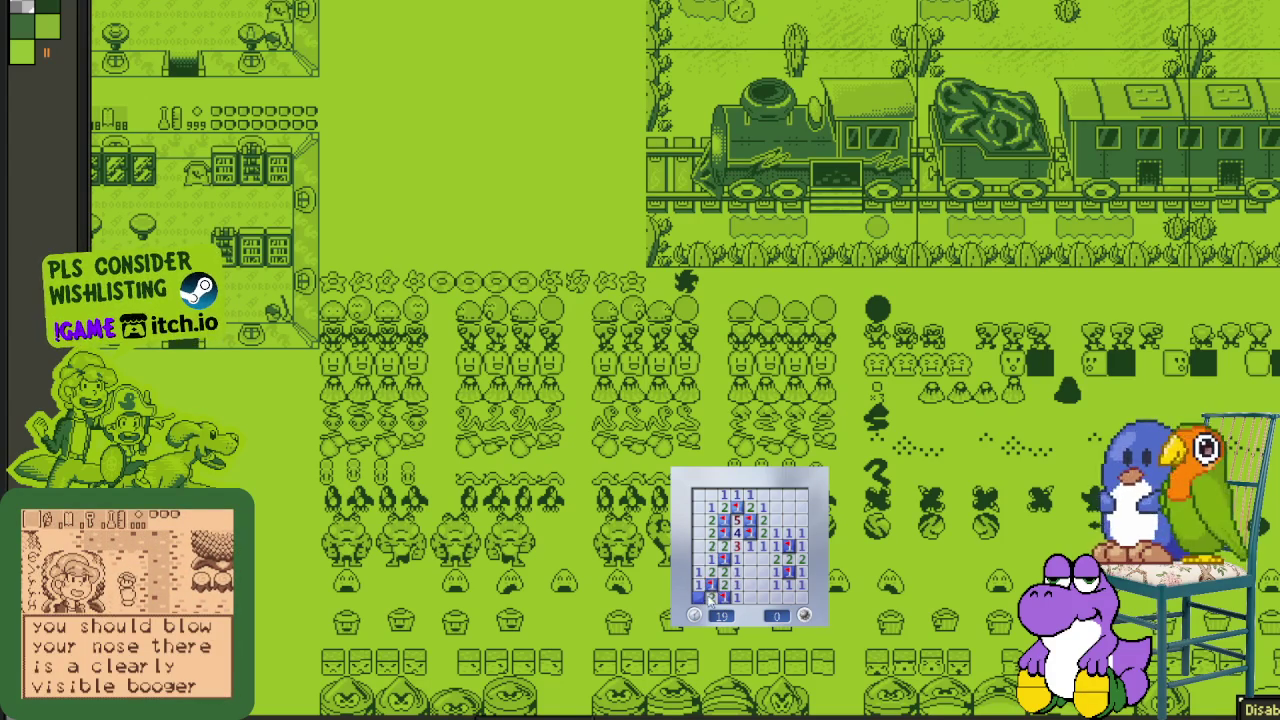
- Start a new board, flag mines, clear the upper right and left, and remove a misplaced flag
{"action": "left_click", "coordinate": [773, 600]}
{"action": "right_click", "coordinate": [775, 571]}
{"action": "right_click", "coordinate": [788, 533]}
{"action": "right_click", "coordinate": [761, 520]}
{"action": "left_click", "coordinate": [774, 520]}
{"action": "left_click", "coordinate": [786, 507]}
{"action": "right_click", "coordinate": [737, 520]}
{"action": "right_click", "coordinate": [737, 533]}
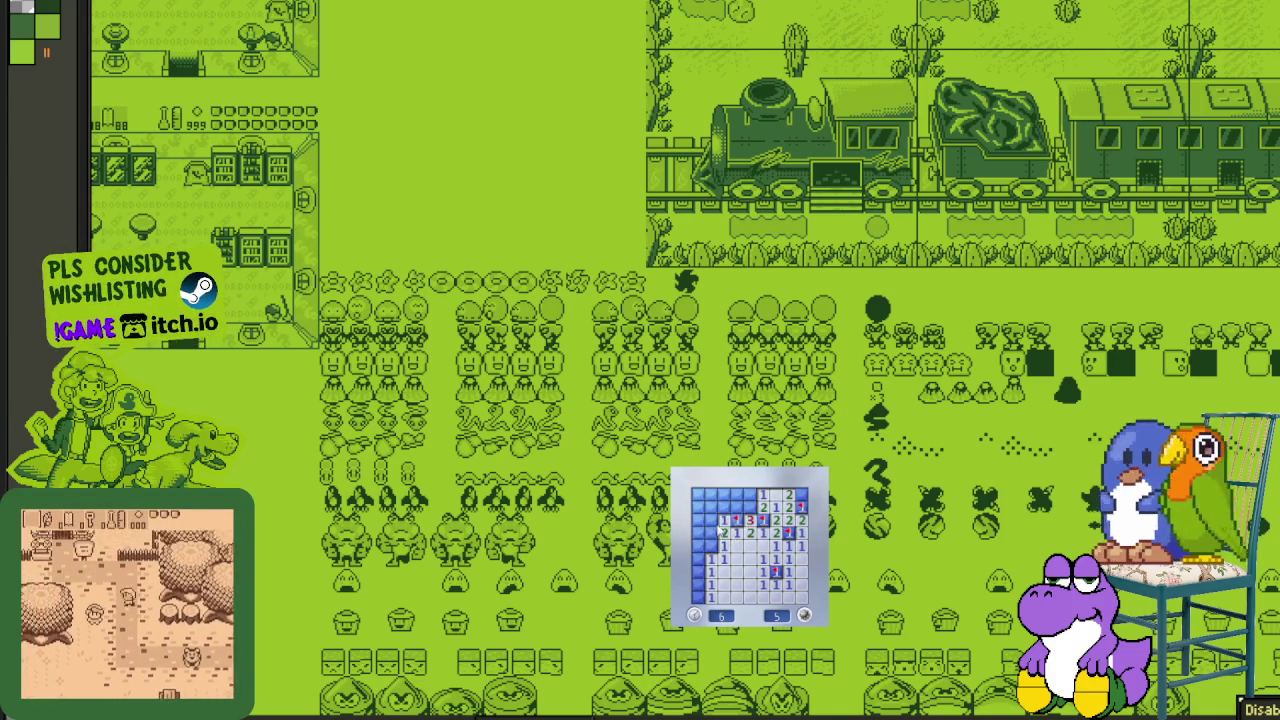
{"action": "left_click", "coordinate": [724, 508]}
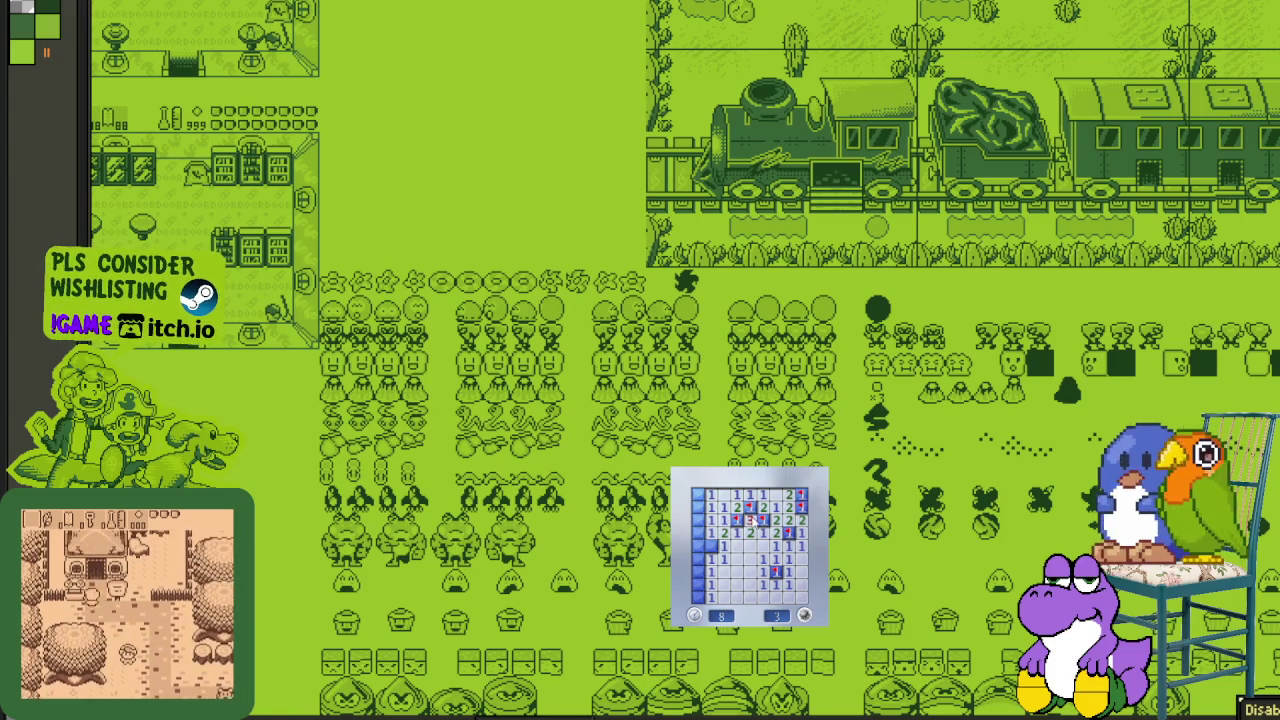
{"action": "right_click", "coordinate": [711, 545]}
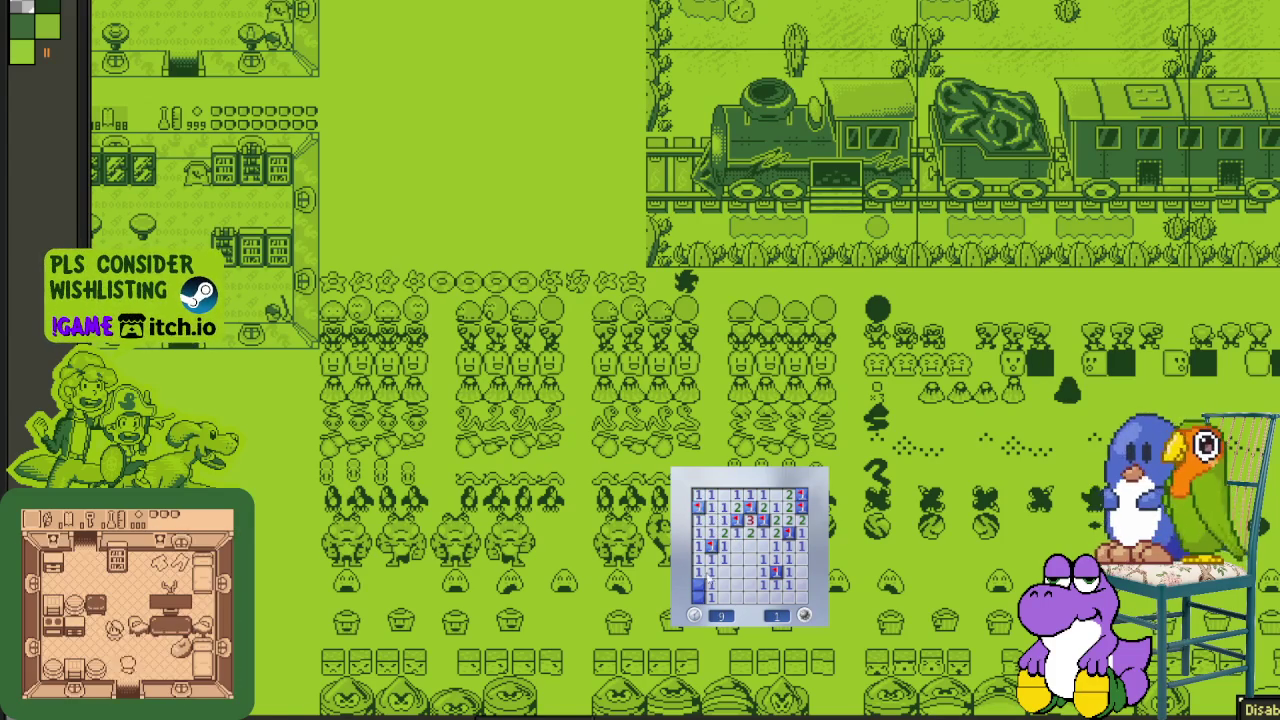
- Restart with a new board, flag a bottom-left mine and open the left column
{"action": "left_click", "coordinate": [733, 590]}
{"action": "right_click", "coordinate": [722, 584]}
{"action": "left_click", "coordinate": [703, 588]}
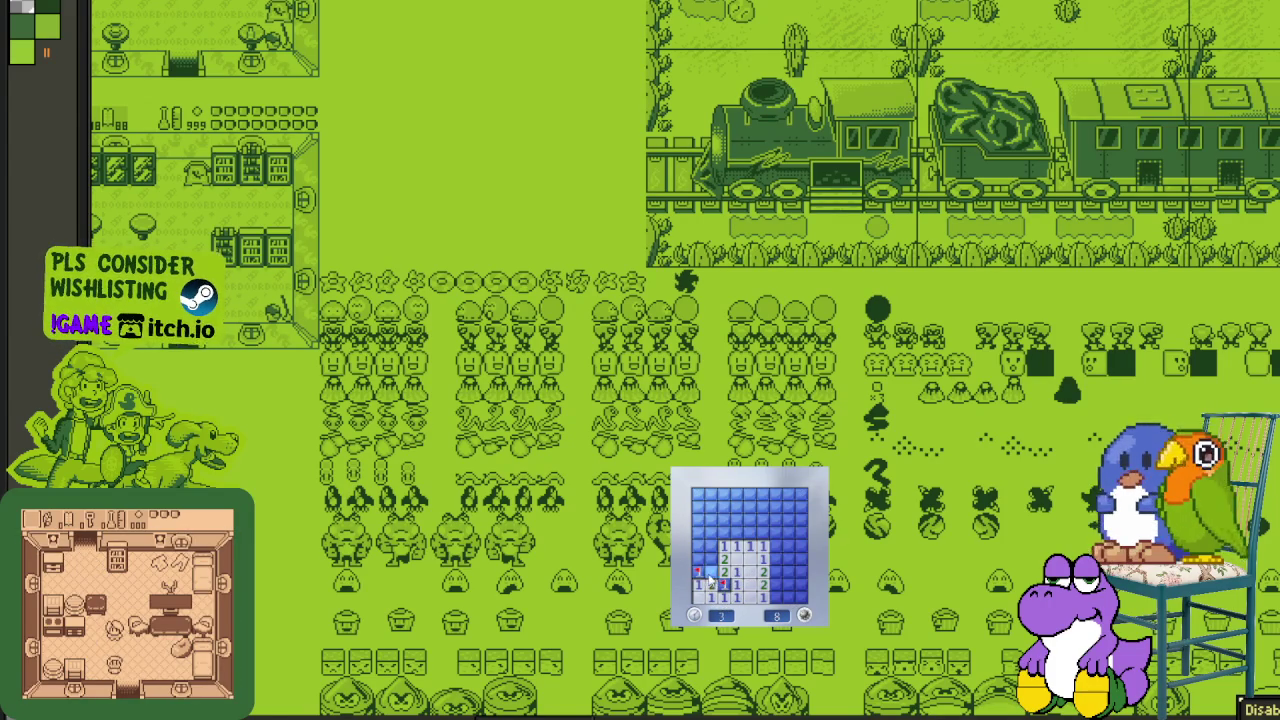
- Clear the left column, upper area and right side, flagging two mines to win
{"action": "left_click", "coordinate": [708, 560]}
{"action": "left_click", "coordinate": [700, 535]}
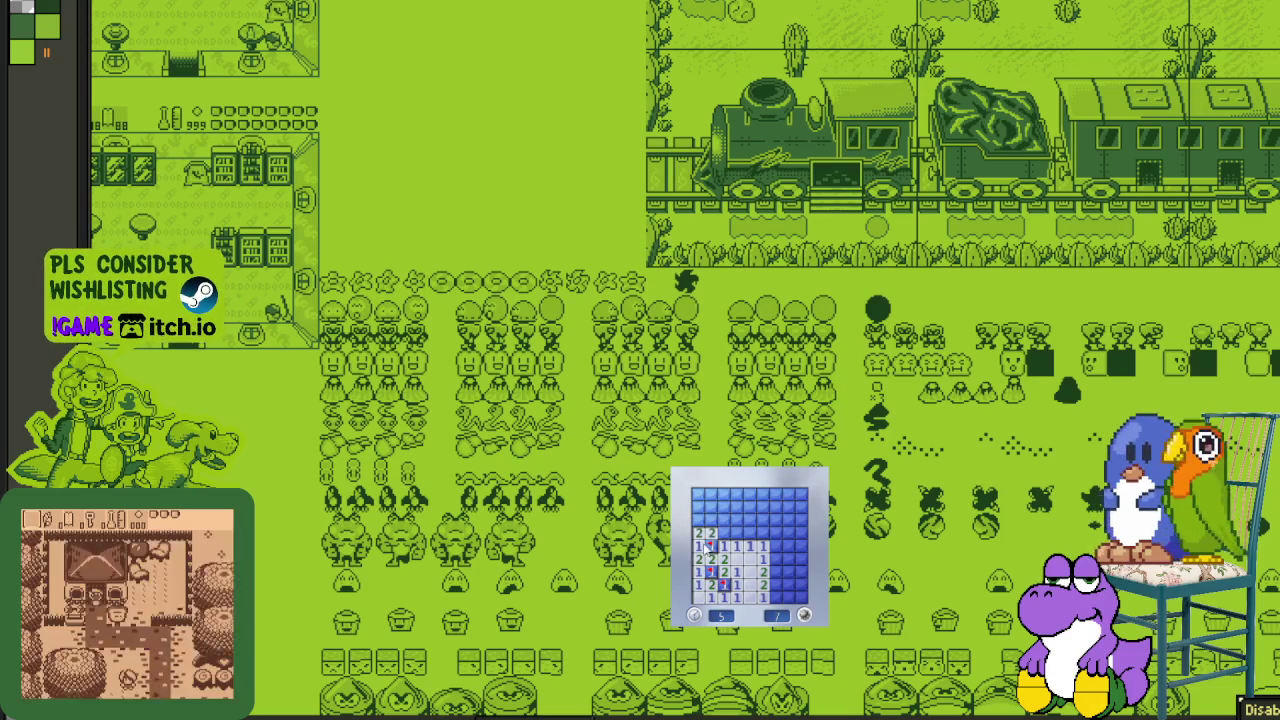
{"action": "left_click", "coordinate": [745, 540]}
{"action": "left_click", "coordinate": [770, 545]}
{"action": "left_click", "coordinate": [760, 530]}
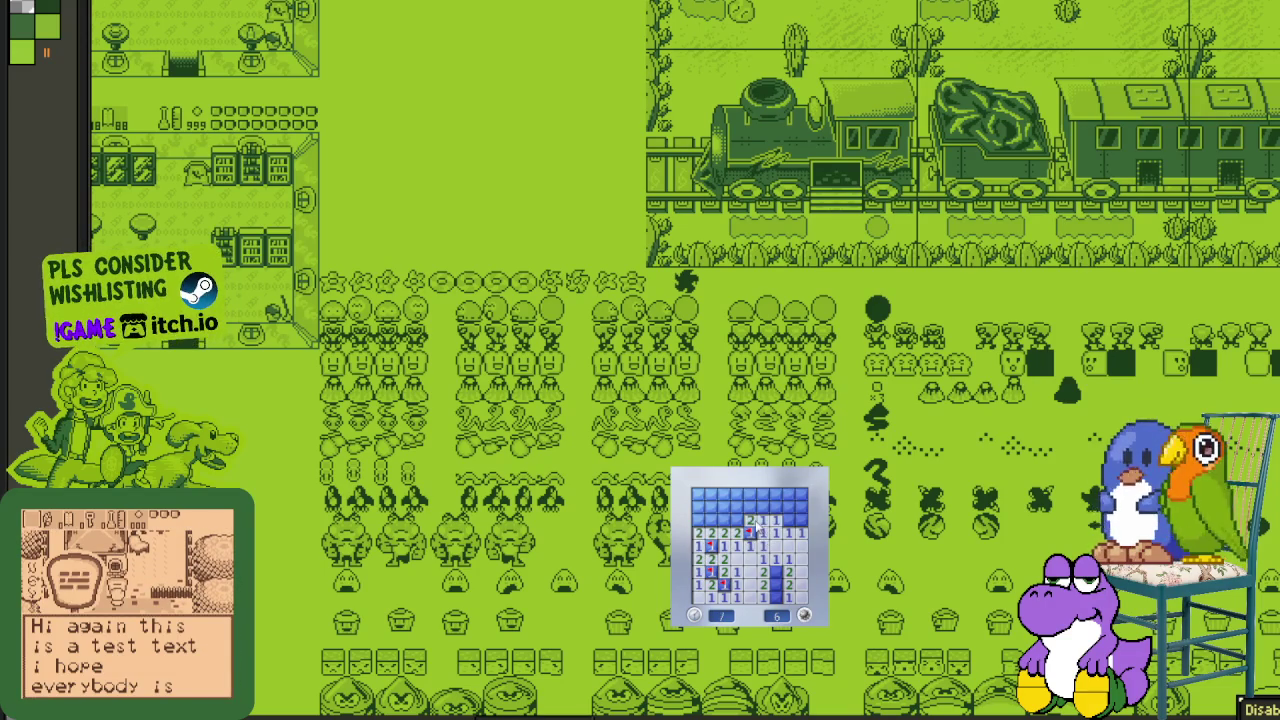
{"action": "left_click", "coordinate": [765, 508]}
{"action": "right_click", "coordinate": [790, 520]}
{"action": "left_click", "coordinate": [801, 520]}
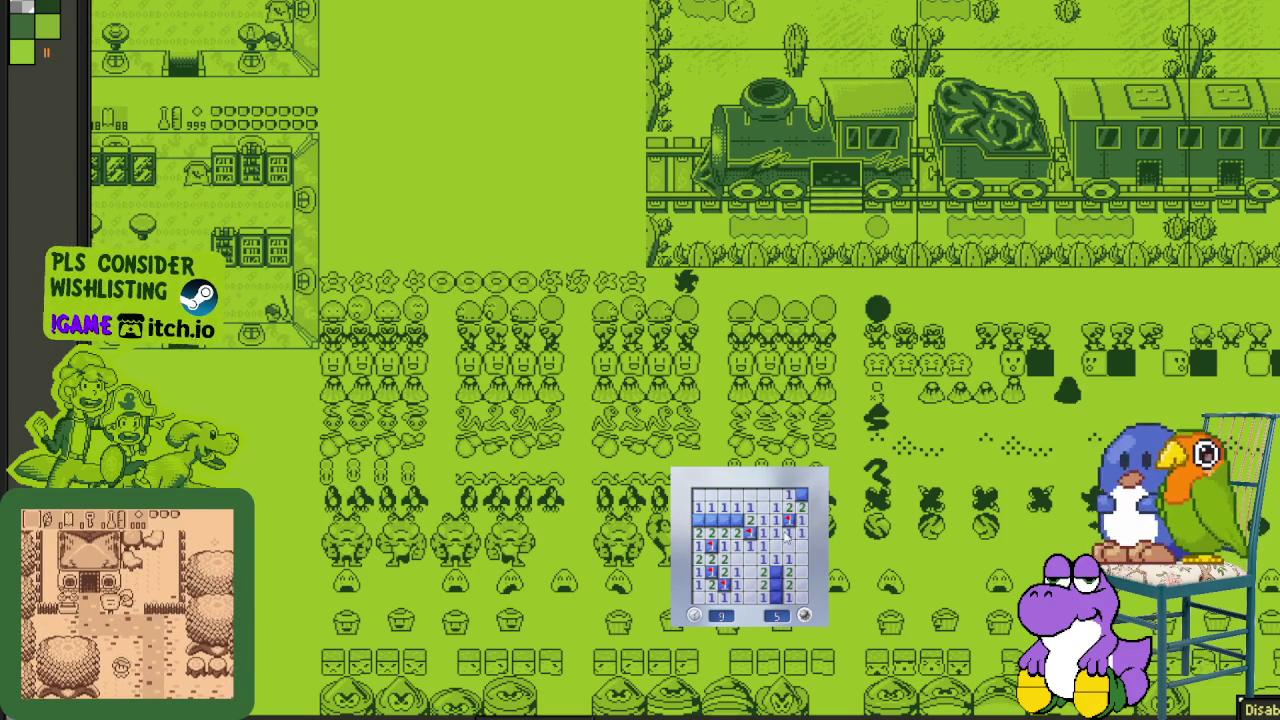
{"action": "right_click", "coordinate": [737, 520]}
{"action": "left_click", "coordinate": [723, 520]}
{"action": "left_click", "coordinate": [710, 520]}
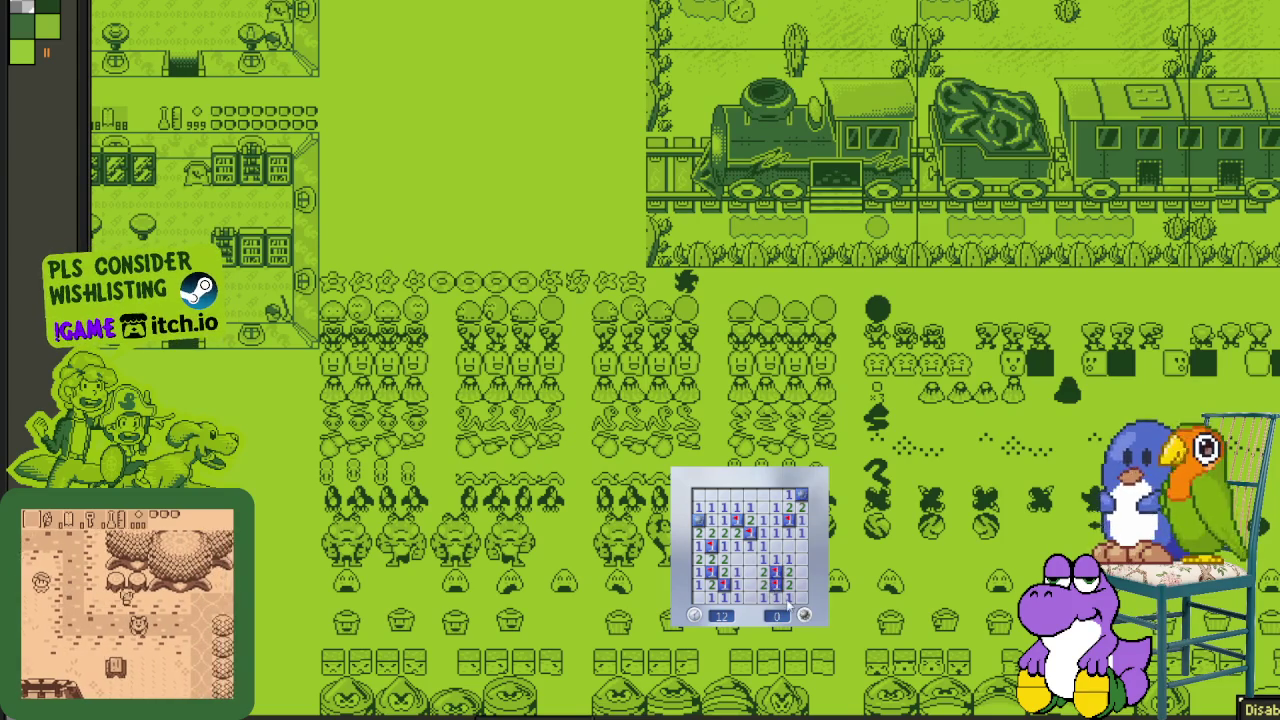
- Start a new game and flag mines in the upper right, left side and bottom right
{"action": "left_click", "coordinate": [739, 580]}
{"action": "right_click", "coordinate": [775, 507]}
{"action": "right_click", "coordinate": [768, 532]}
{"action": "right_click", "coordinate": [801, 520]}
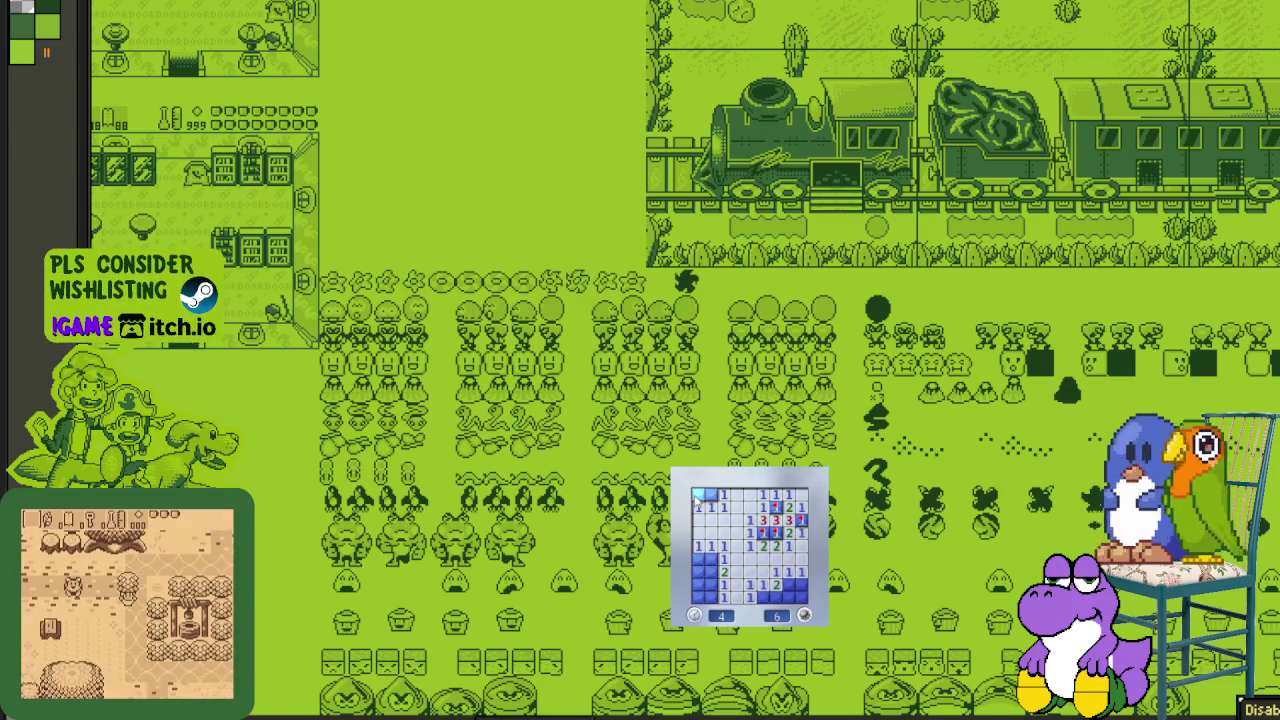
{"action": "right_click", "coordinate": [709, 494]}
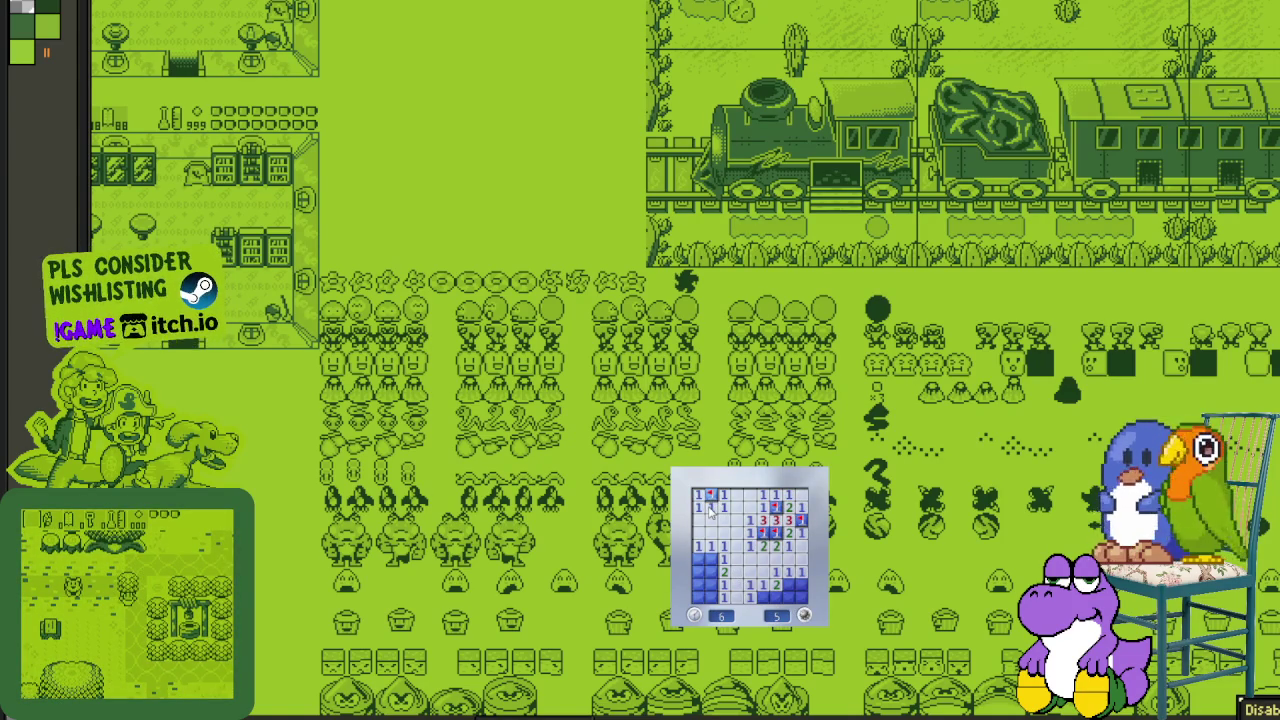
{"action": "right_click", "coordinate": [709, 558]}
{"action": "left_click", "coordinate": [721, 571]}
{"action": "right_click", "coordinate": [709, 583]}
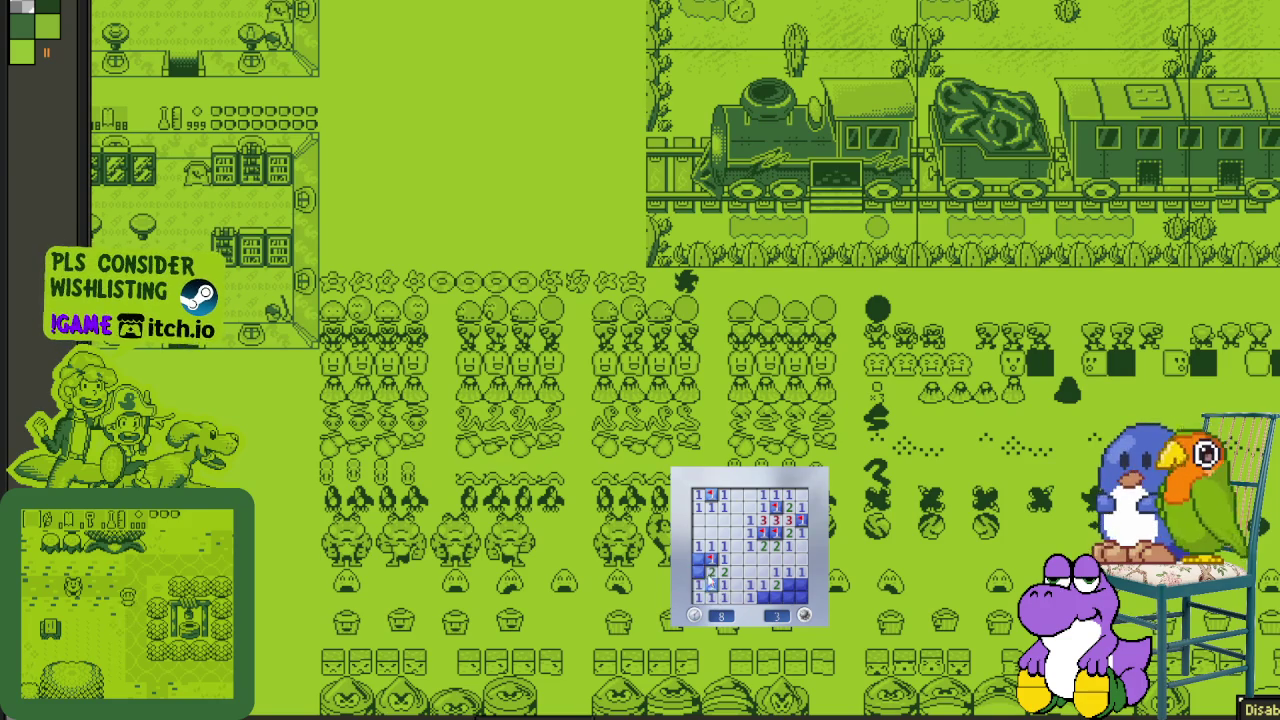
{"action": "right_click", "coordinate": [788, 583]}
{"action": "left_click", "coordinate": [776, 596]}
{"action": "right_click", "coordinate": [800, 583]}
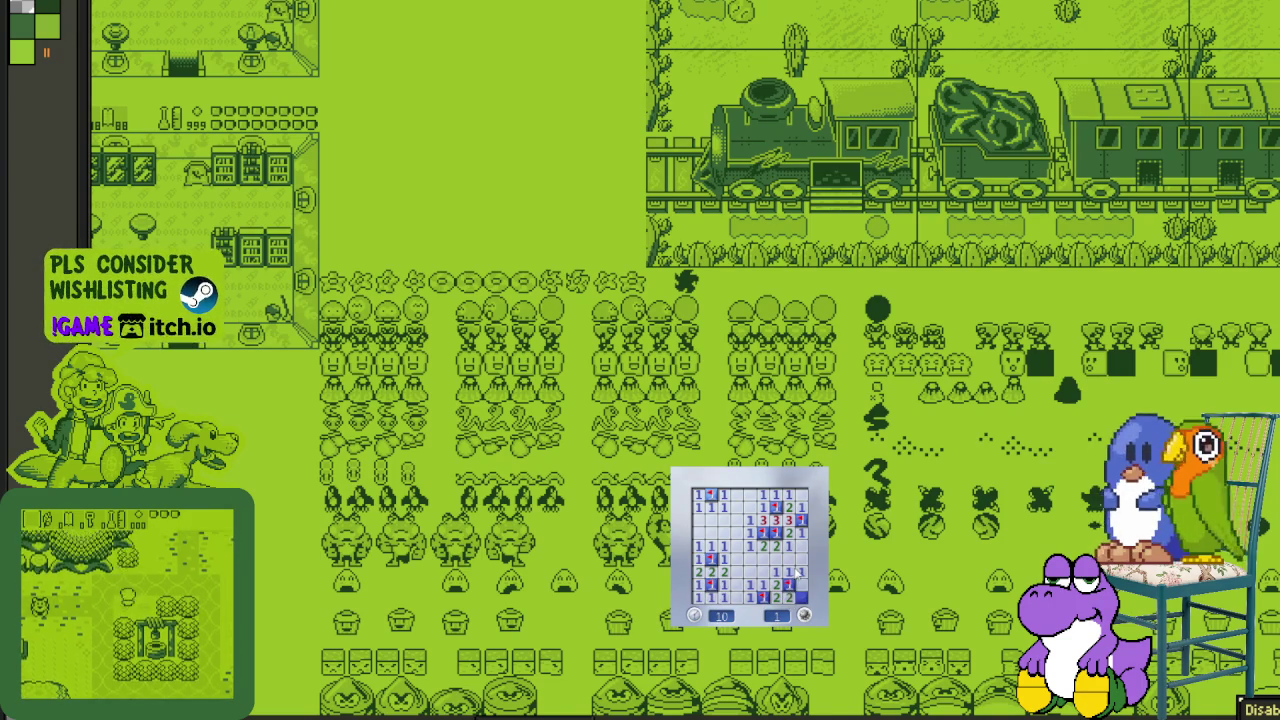
- Start another board, flag edge and upper-left mines, and clear the remaining cells
{"action": "left_click", "coordinate": [766, 598]}
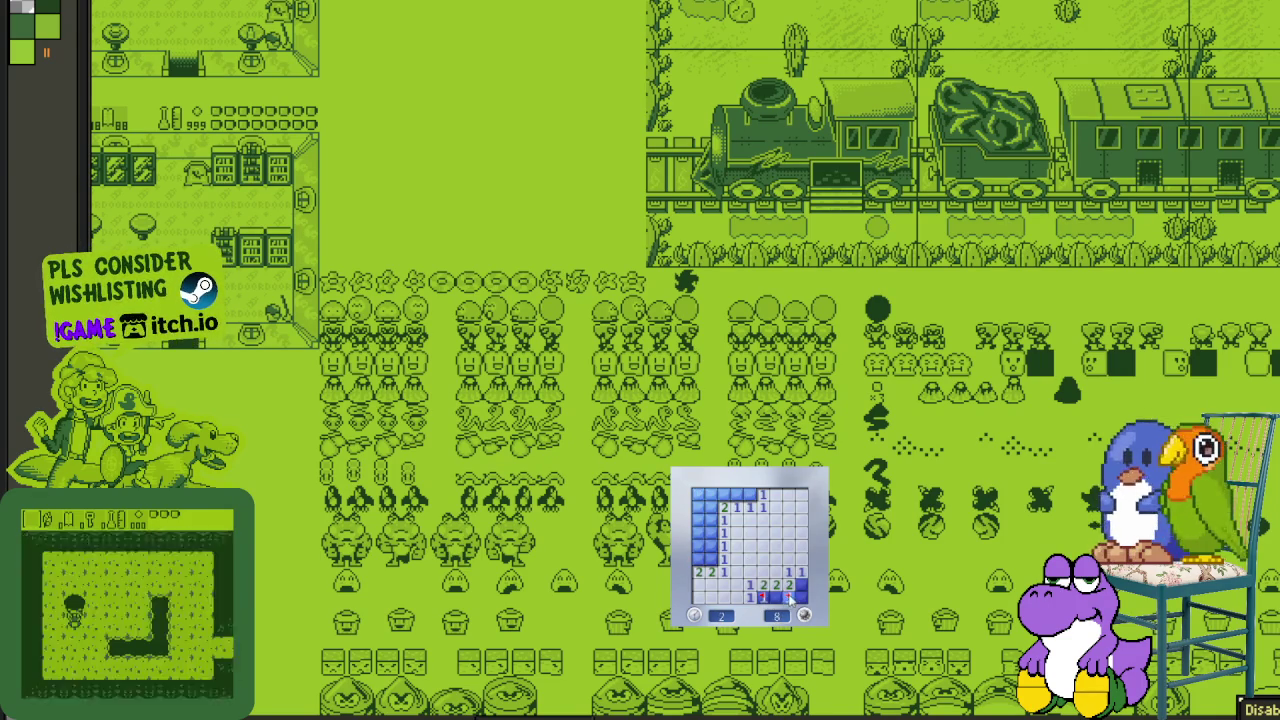
{"action": "right_click", "coordinate": [786, 597]}
{"action": "right_click", "coordinate": [800, 583]}
{"action": "right_click", "coordinate": [709, 558]}
{"action": "left_click", "coordinate": [721, 546]}
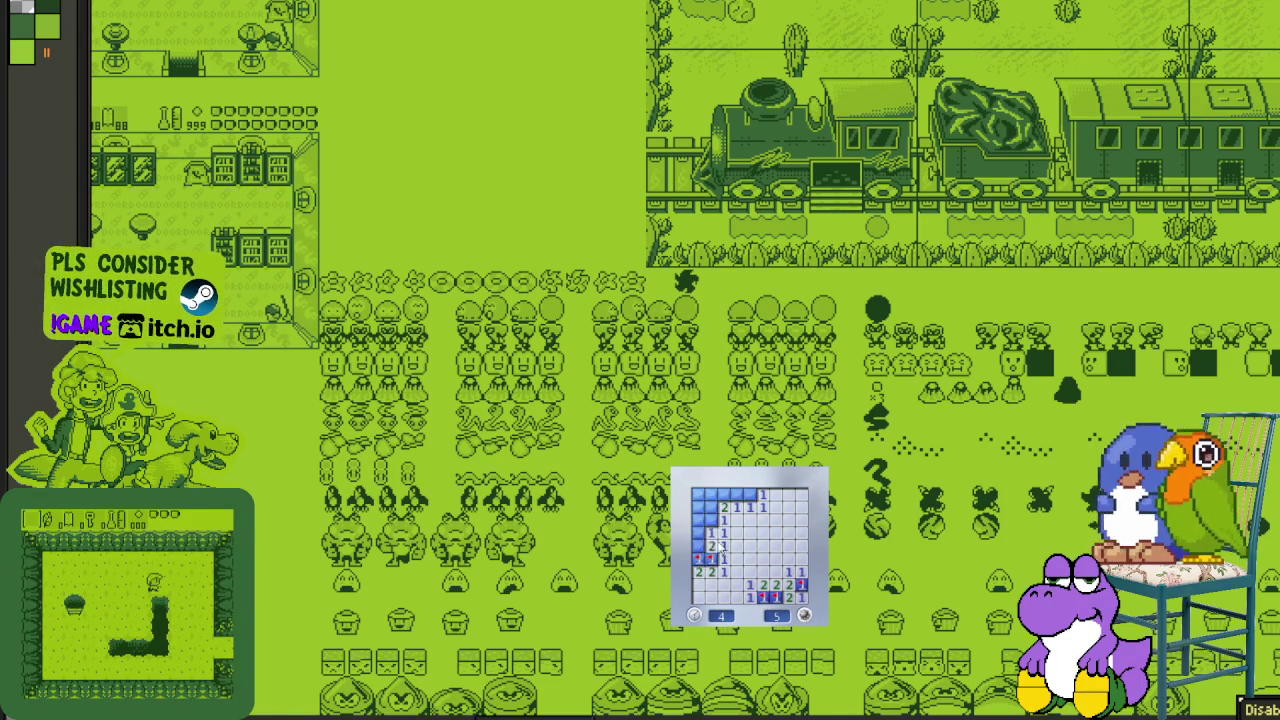
{"action": "right_click", "coordinate": [710, 520]}
{"action": "right_click", "coordinate": [698, 507]}
{"action": "left_click", "coordinate": [710, 507]}
{"action": "right_click", "coordinate": [748, 494]}
{"action": "left_click", "coordinate": [724, 494]}
{"action": "left_click", "coordinate": [788, 598]}
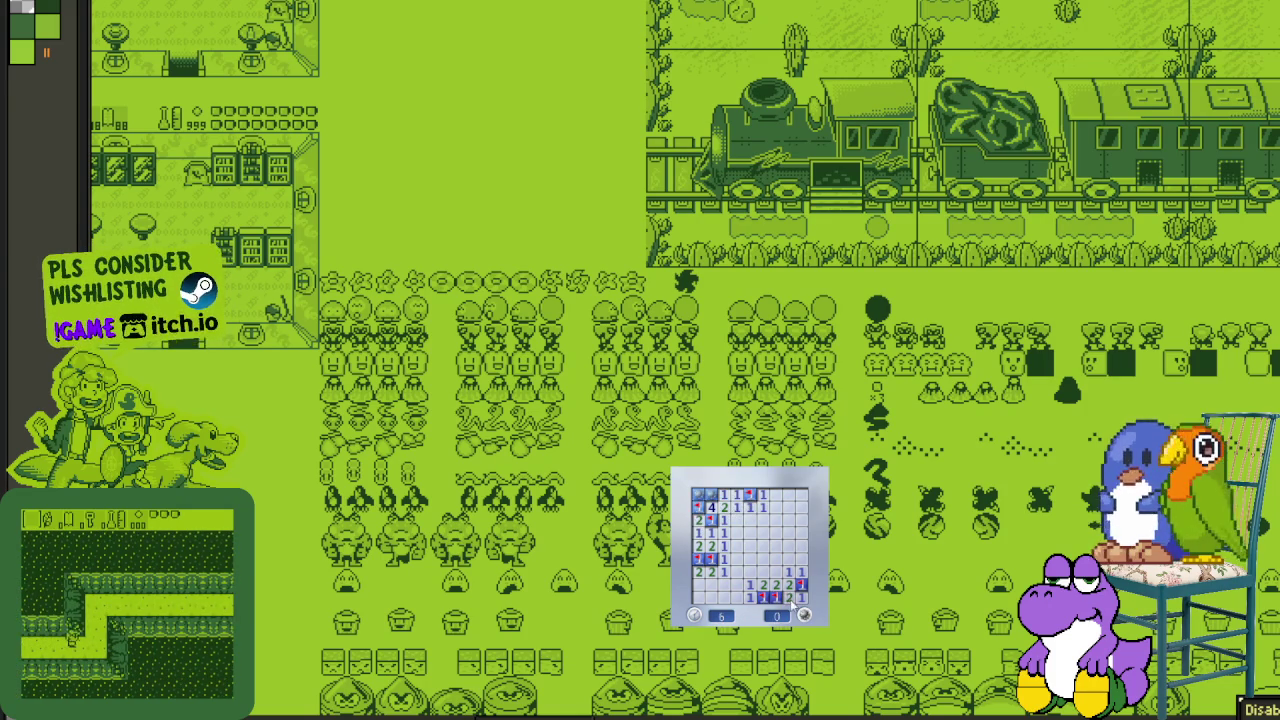
- Start a fresh board and clear the lower middle, flagging mines beside the 2s
{"action": "left_click", "coordinate": [804, 614]}
{"action": "left_click", "coordinate": [714, 534]}
{"action": "right_click", "coordinate": [750, 560]}
{"action": "left_click", "coordinate": [752, 588]}
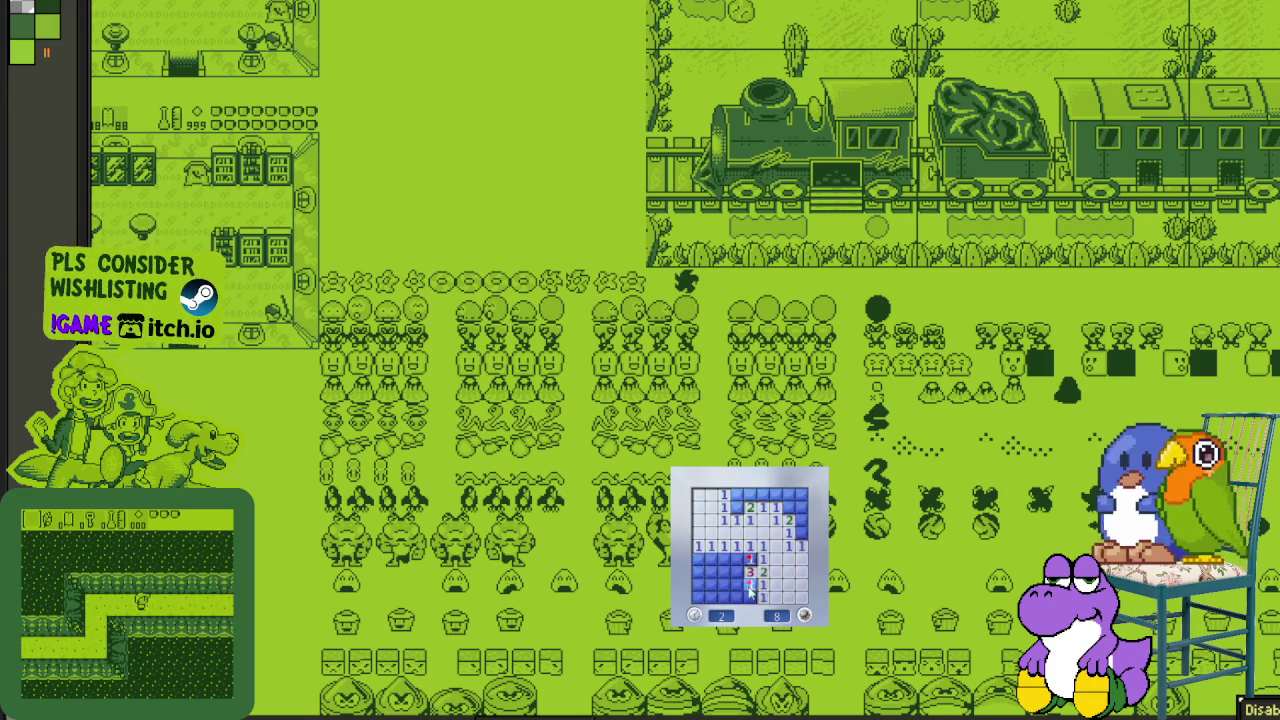
{"action": "left_click", "coordinate": [724, 584]}
{"action": "left_click", "coordinate": [724, 572]}
{"action": "right_click", "coordinate": [737, 584]}
{"action": "right_click", "coordinate": [737, 572]}
{"action": "left_click", "coordinate": [737, 560]}
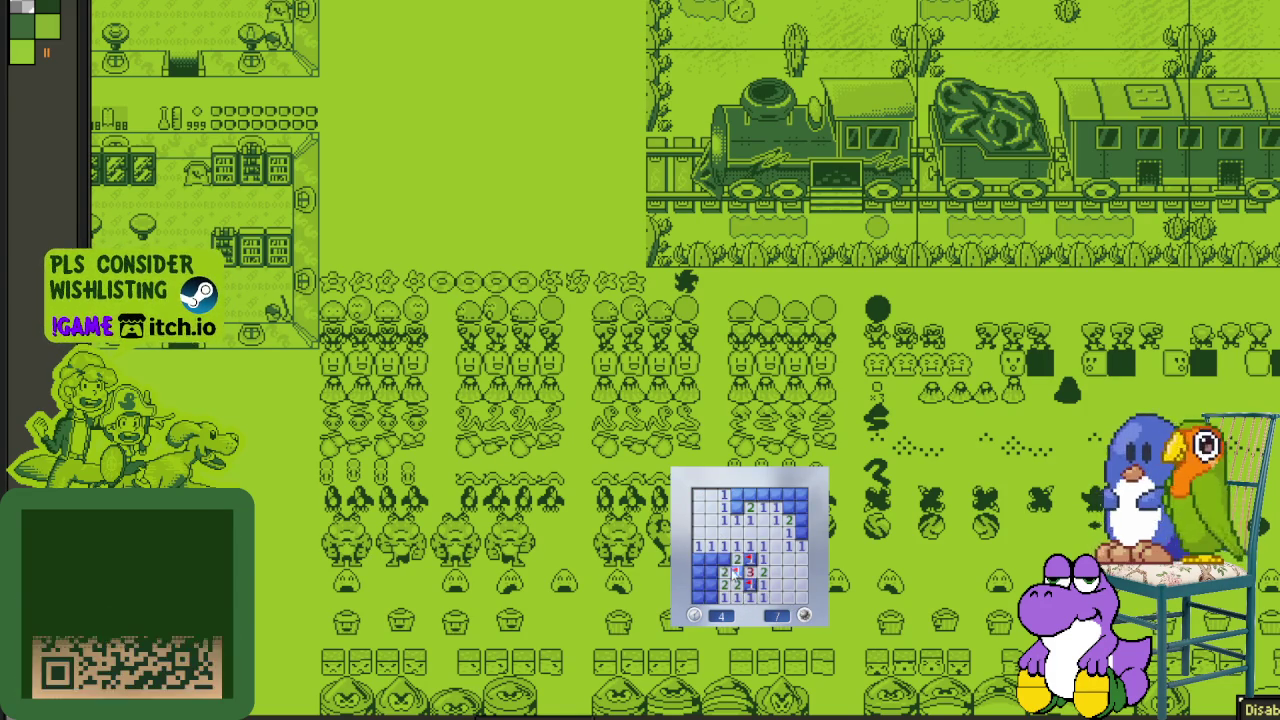
{"action": "right_click", "coordinate": [710, 560]}
{"action": "left_click", "coordinate": [724, 560]}
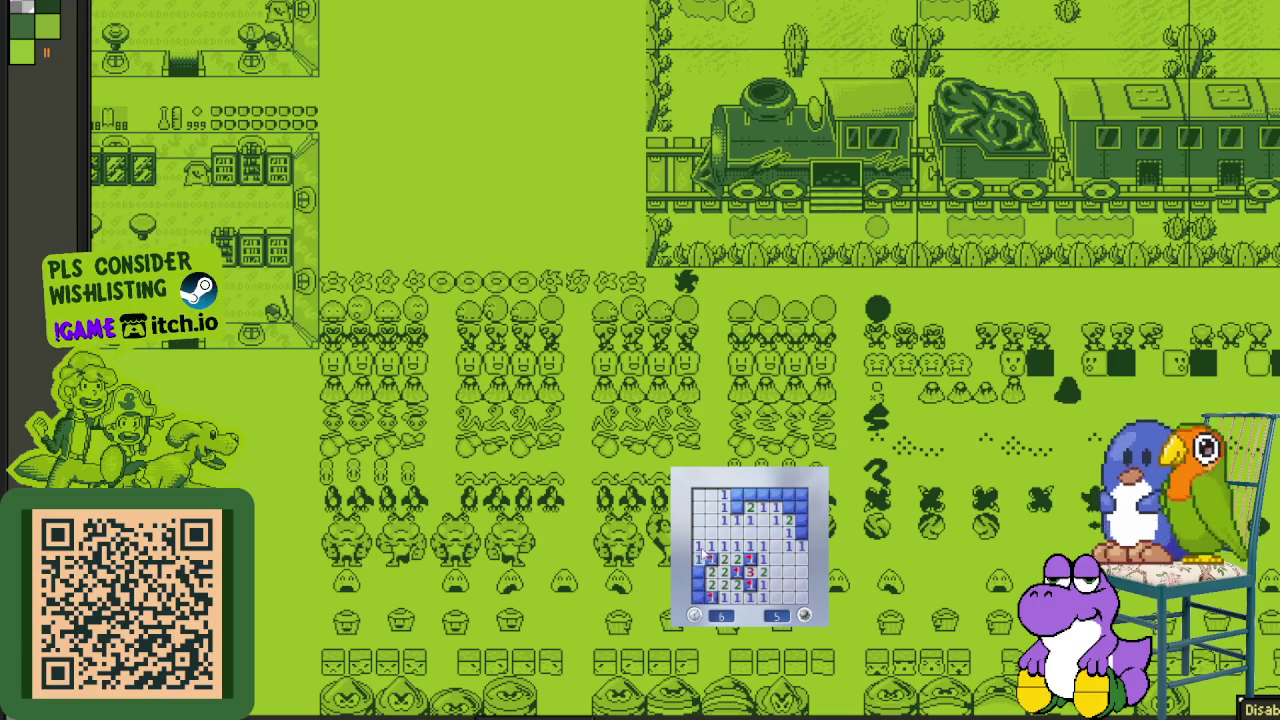
{"action": "right_click", "coordinate": [711, 596]}
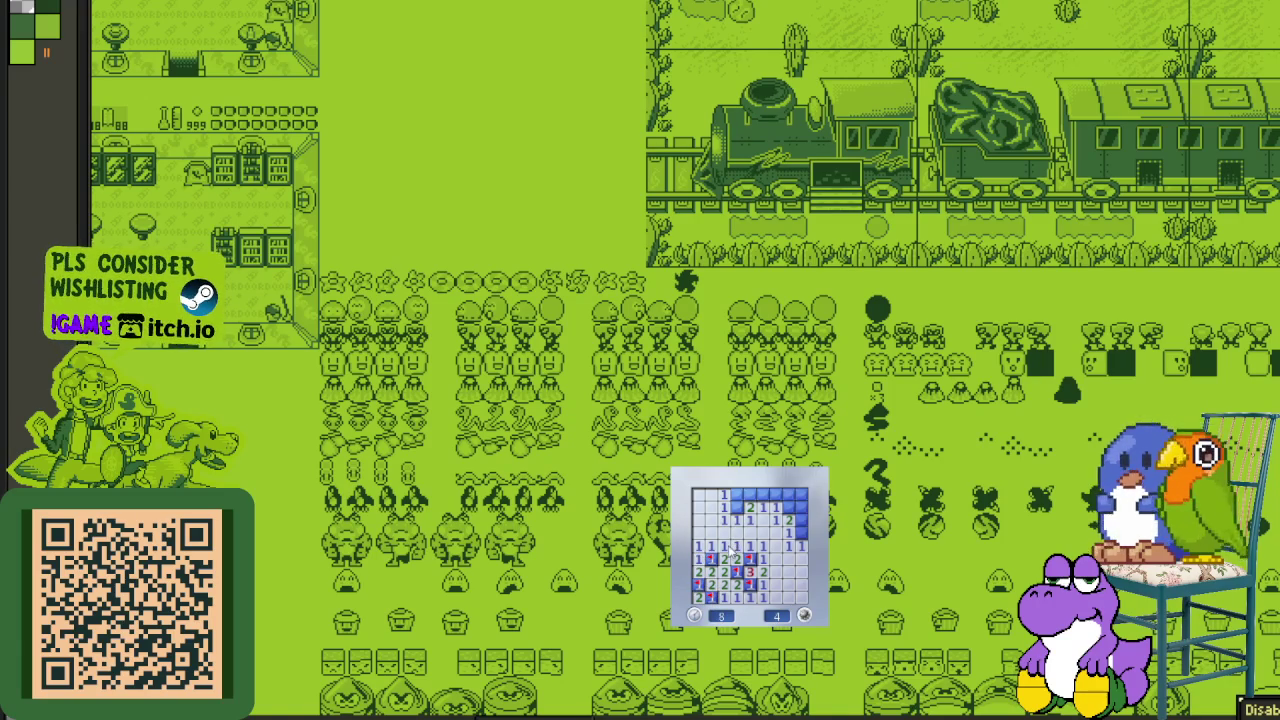
- Flag the top-row mines, clear the top rows, and start a new untouched board
{"action": "right_click", "coordinate": [737, 507]}
{"action": "left_click", "coordinate": [737, 494]}
{"action": "right_click", "coordinate": [750, 494]}
{"action": "left_click", "coordinate": [763, 494]}
{"action": "right_click", "coordinate": [789, 507]}
{"action": "left_click", "coordinate": [789, 494]}
{"action": "right_click", "coordinate": [800, 507]}
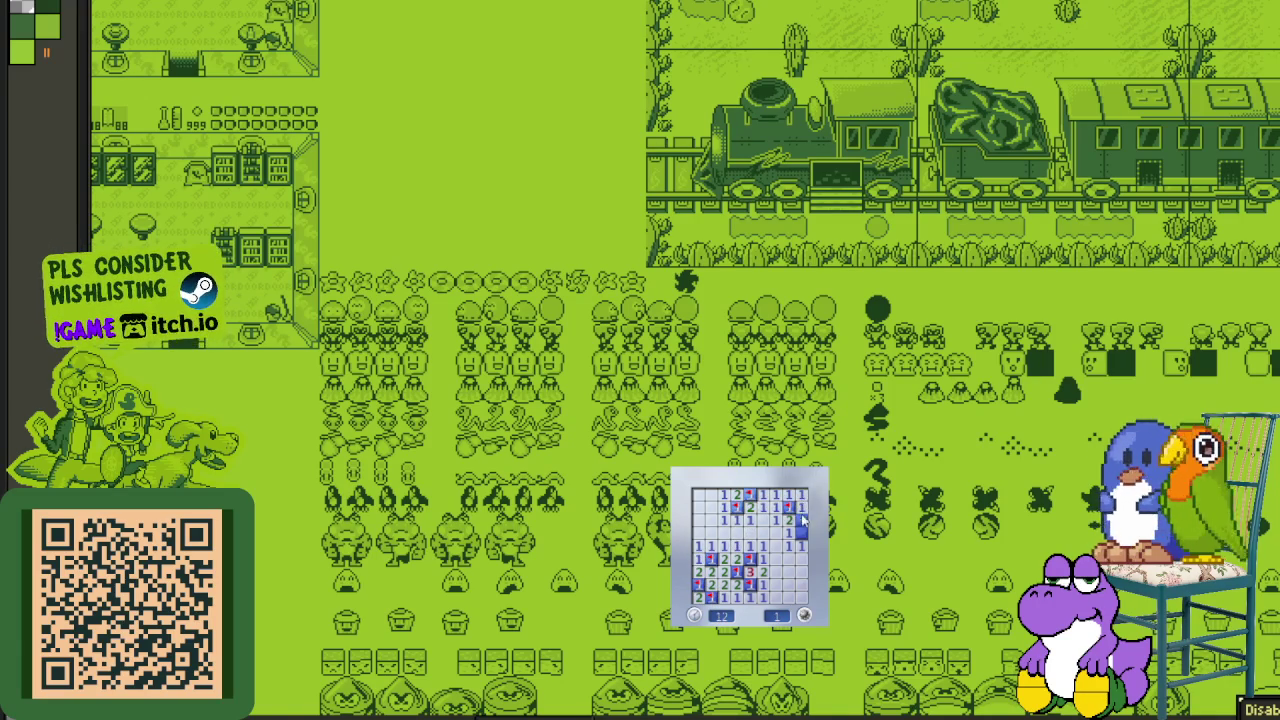
{"action": "left_click", "coordinate": [806, 613]}
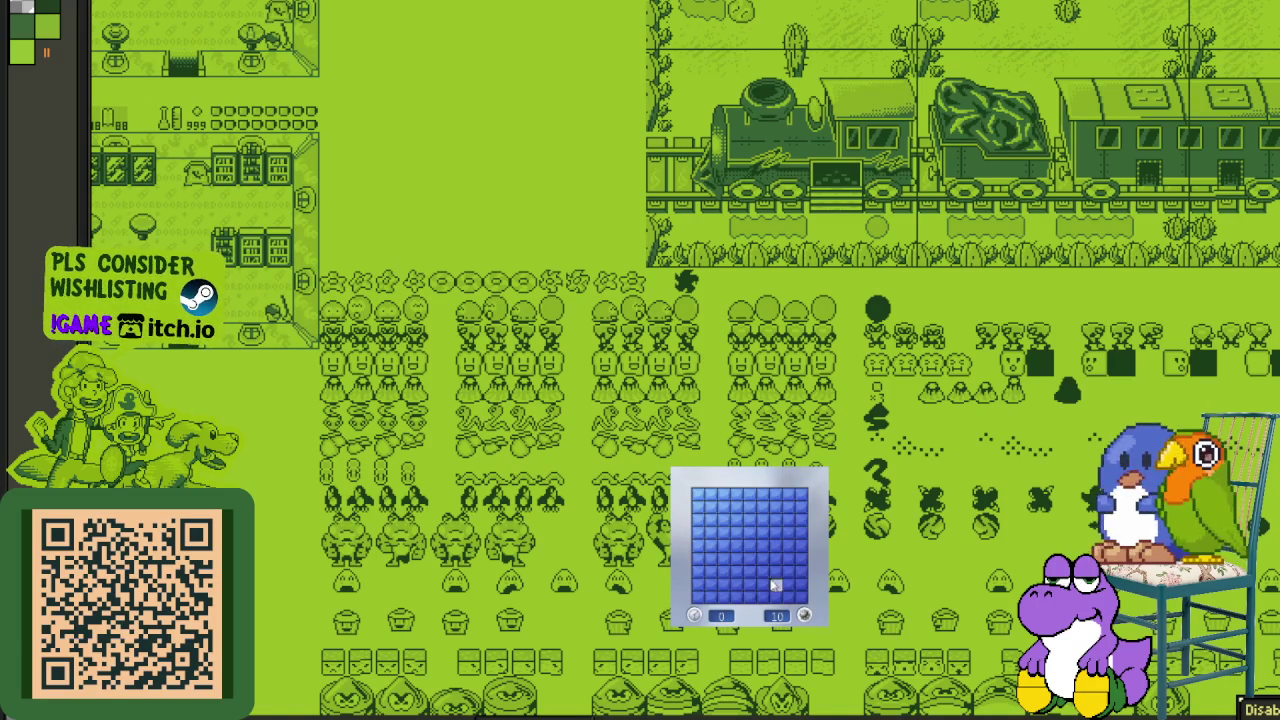
- Clear the current board by flagging the mines around the 3s and revealing the safe numbers
{"action": "left_click", "coordinate": [767, 586]}
{"action": "left_click", "coordinate": [750, 562]}
{"action": "right_click", "coordinate": [712, 571]}
{"action": "left_click", "coordinate": [716, 559]}
{"action": "right_click", "coordinate": [724, 546]}
{"action": "right_click", "coordinate": [711, 534]}
{"action": "left_click", "coordinate": [724, 533]}
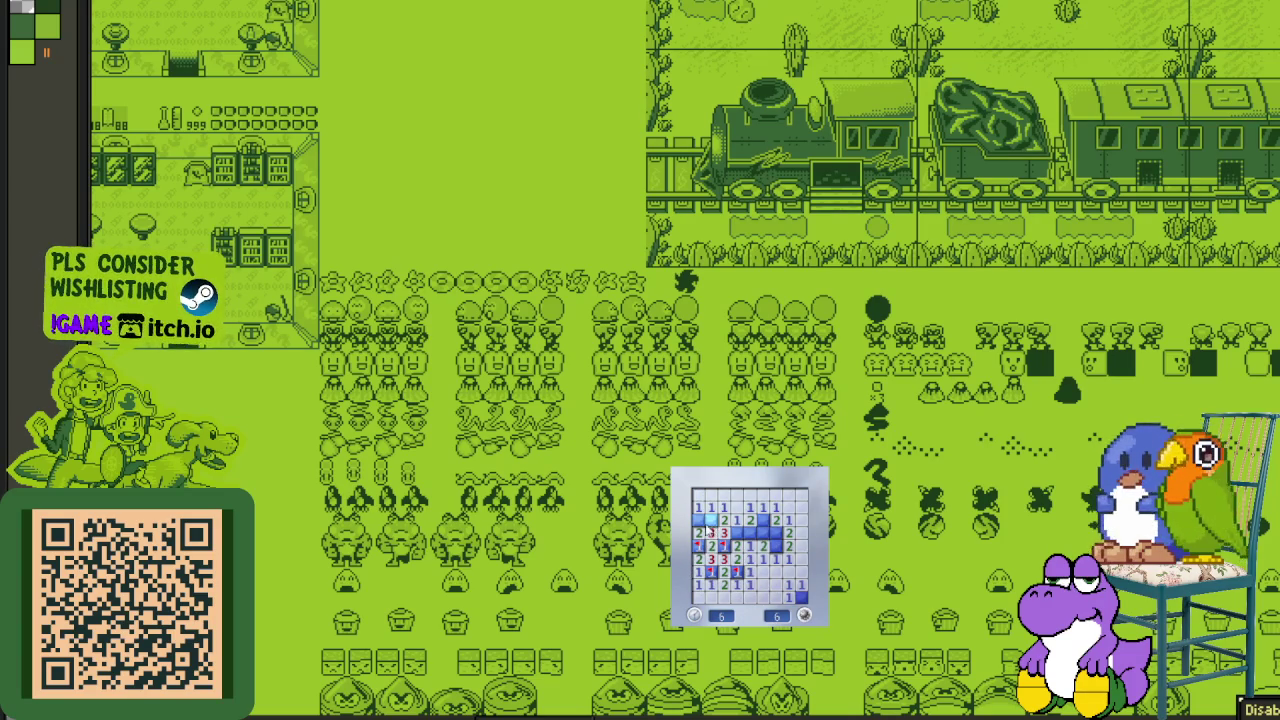
{"action": "right_click", "coordinate": [763, 521]}
{"action": "left_click", "coordinate": [763, 535]}
- Start another board, open a large area and flag four mines on the right and middle
{"action": "left_click", "coordinate": [804, 615]}
{"action": "left_click", "coordinate": [780, 578]}
{"action": "right_click", "coordinate": [787, 520]}
{"action": "right_click", "coordinate": [801, 534]}
{"action": "right_click", "coordinate": [801, 520]}
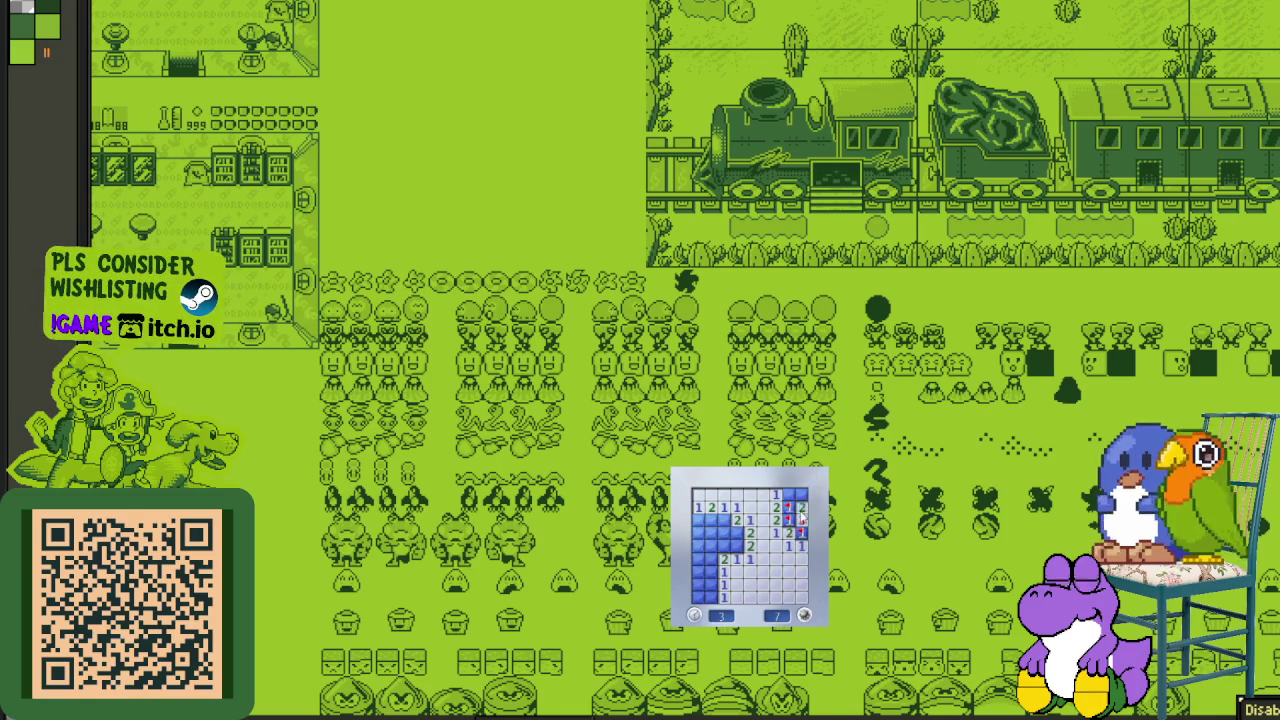
{"action": "right_click", "coordinate": [737, 533]}
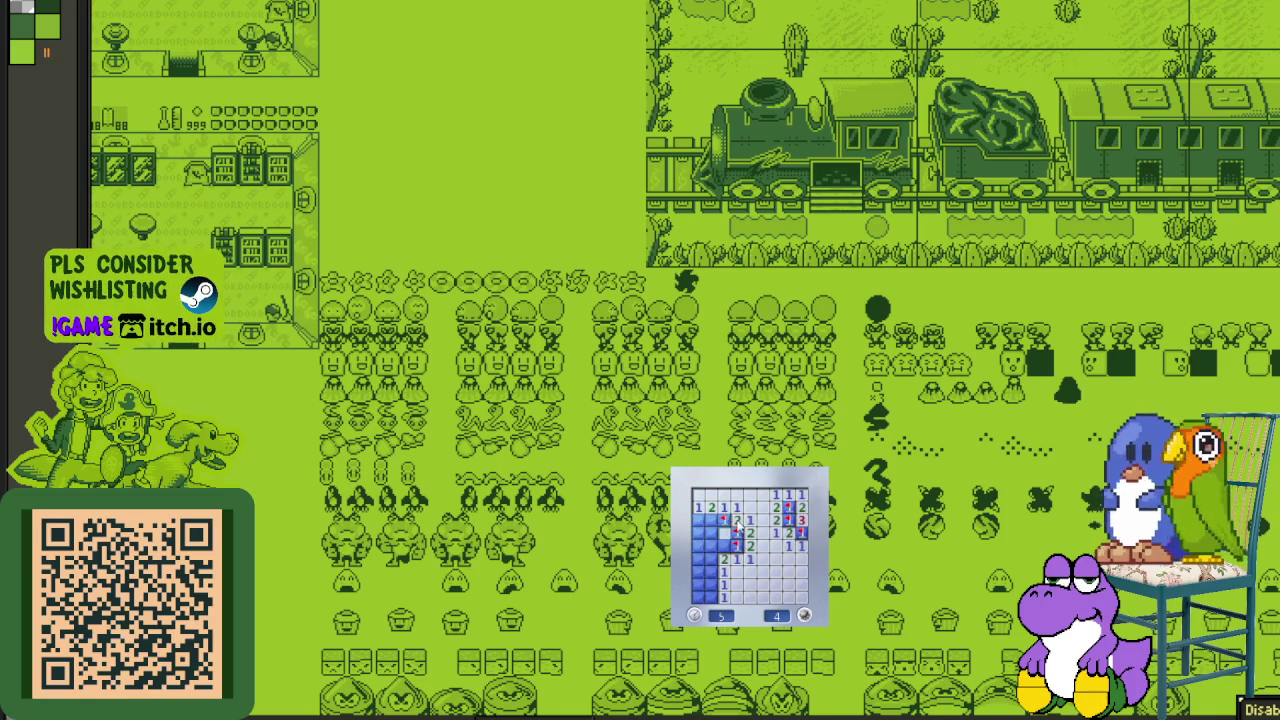
- Flag the last three left-side mines to win, then open a new board's first area
{"action": "right_click", "coordinate": [698, 519]}
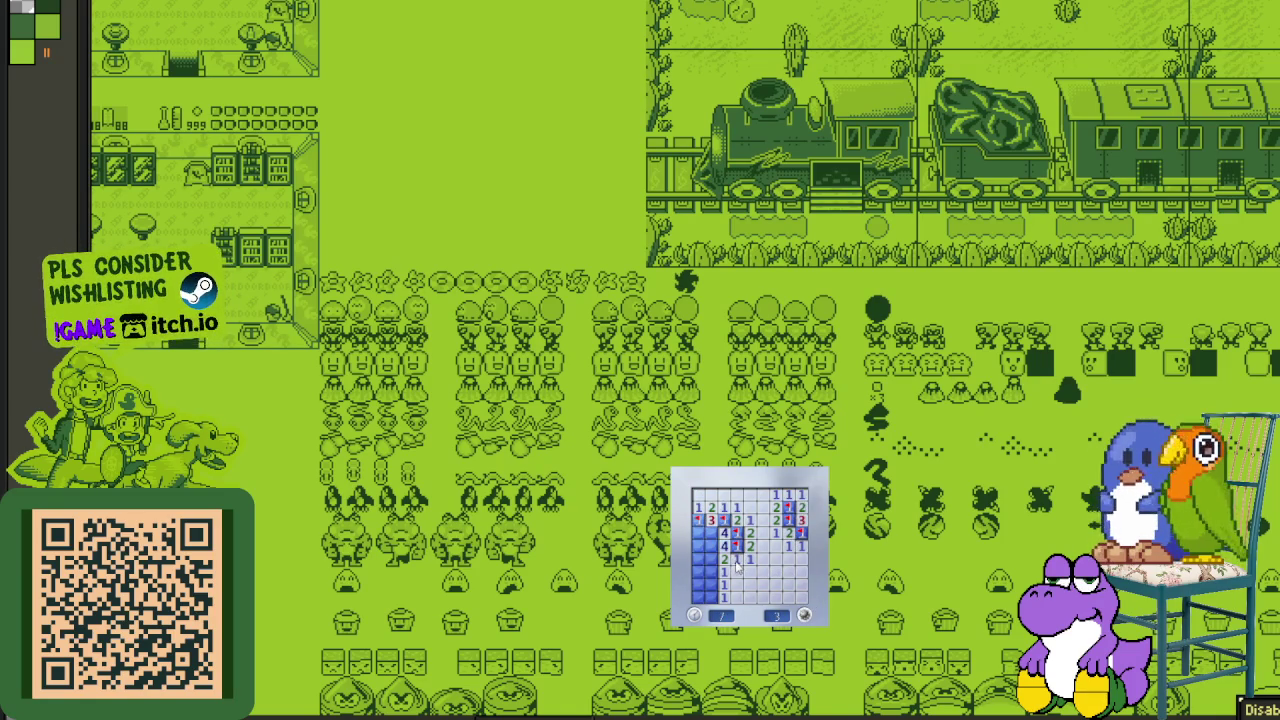
{"action": "right_click", "coordinate": [711, 559]}
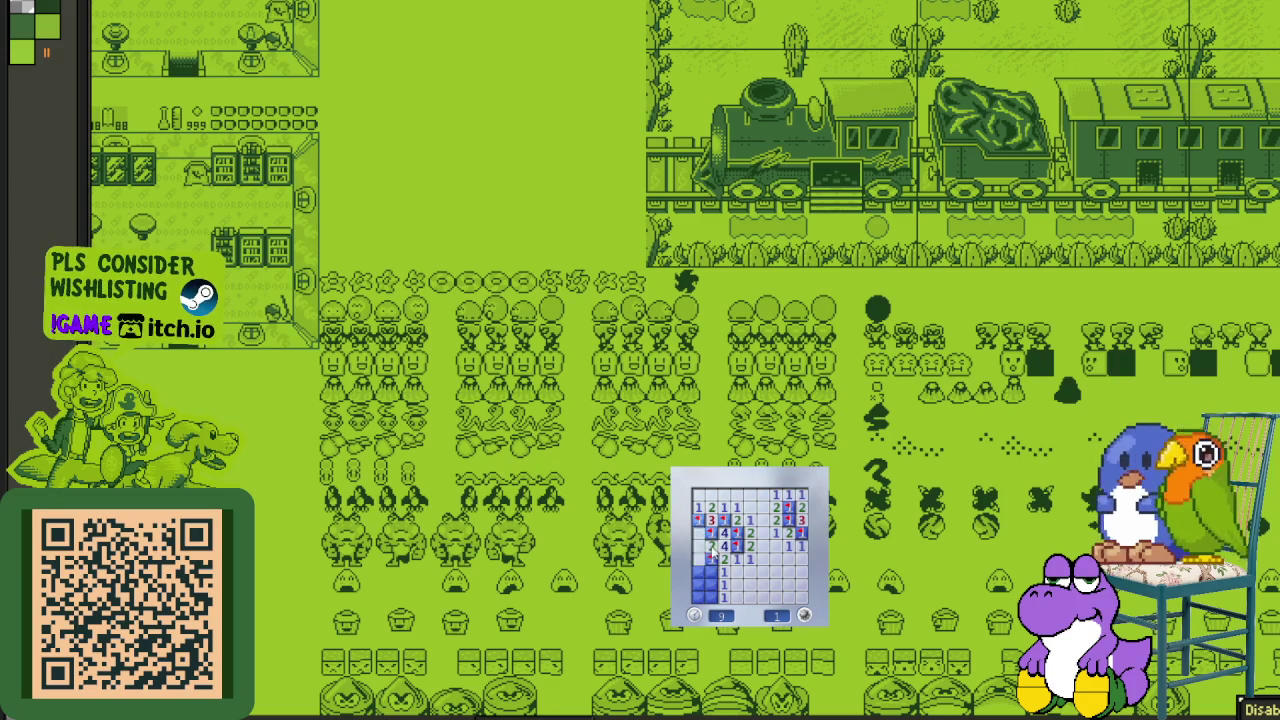
{"action": "right_click", "coordinate": [711, 596]}
{"action": "left_click", "coordinate": [716, 588]}
{"action": "left_click", "coordinate": [770, 575]}
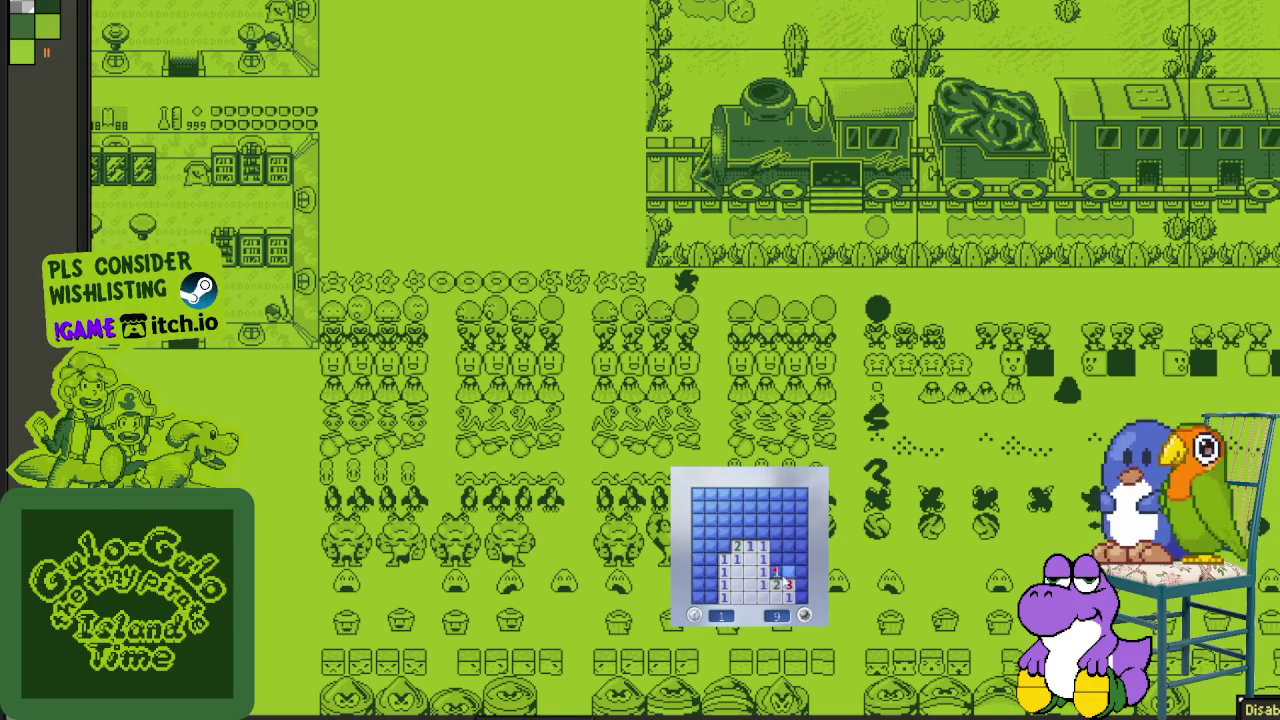
- Flag two middle mines and reveal the last bottom-left cell to win the board
{"action": "left_click", "coordinate": [785, 564]}
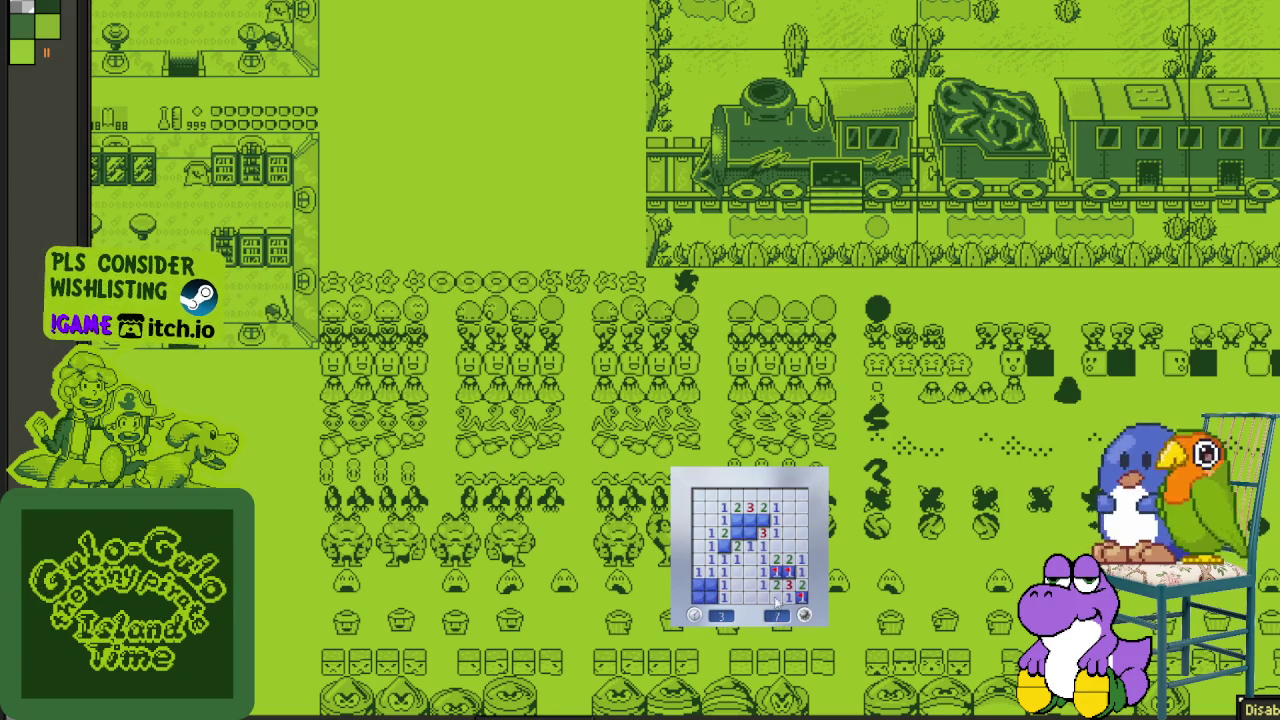
{"action": "right_click", "coordinate": [724, 546]}
{"action": "right_click", "coordinate": [749, 534]}
{"action": "left_click", "coordinate": [703, 592]}
- Start a fresh board, open an area and flag four mines on the left side
{"action": "left_click", "coordinate": [805, 613]}
{"action": "left_click", "coordinate": [738, 550]}
{"action": "right_click", "coordinate": [736, 584]}
{"action": "right_click", "coordinate": [700, 584]}
{"action": "right_click", "coordinate": [722, 520]}
{"action": "right_click", "coordinate": [722, 507]}
{"action": "left_click", "coordinate": [737, 508]}
- Open the right column and flag its four mines to win the board
{"action": "left_click", "coordinate": [776, 547]}
{"action": "right_click", "coordinate": [801, 520]}
{"action": "right_click", "coordinate": [789, 547]}
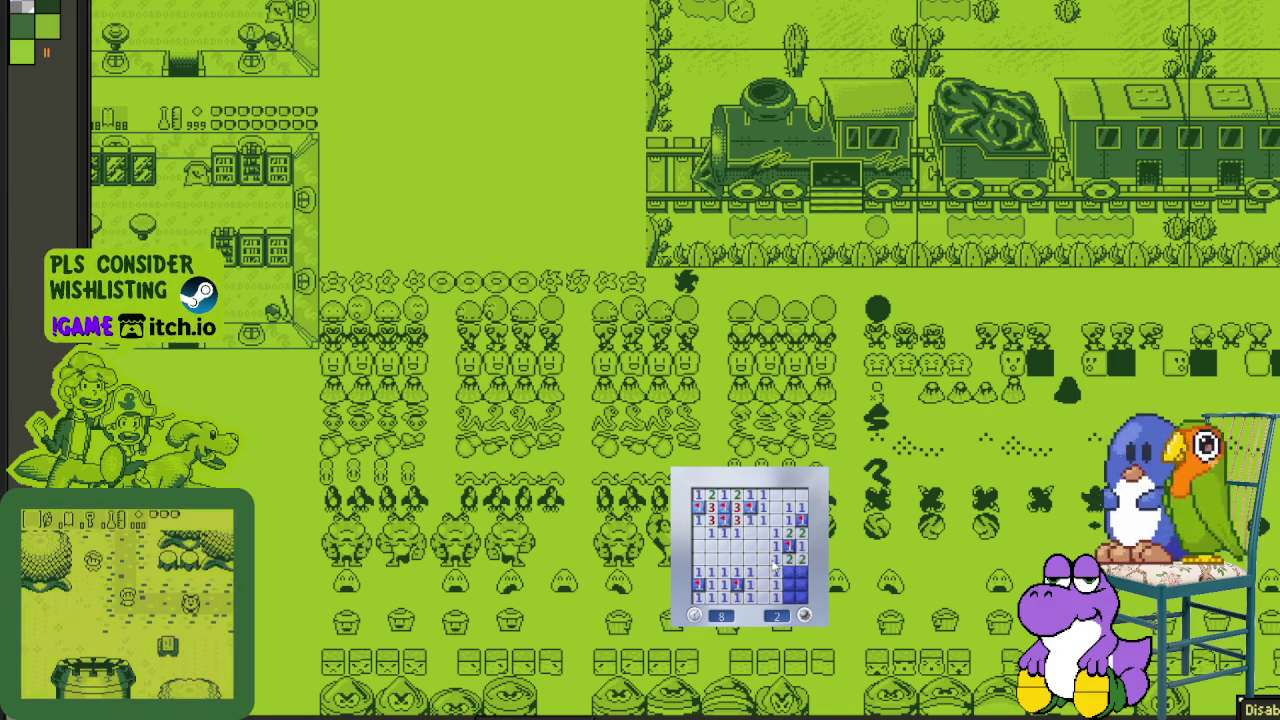
{"action": "right_click", "coordinate": [801, 572]}
{"action": "right_click", "coordinate": [790, 584]}
- Start a new board, open safe areas and flag mines on the right and top rows
{"action": "left_click", "coordinate": [797, 597]}
{"action": "left_click", "coordinate": [804, 615]}
{"action": "left_click", "coordinate": [781, 588]}
{"action": "right_click", "coordinate": [790, 558]}
{"action": "left_click", "coordinate": [790, 520]}
{"action": "right_click", "coordinate": [801, 531]}
{"action": "right_click", "coordinate": [763, 507]}
{"action": "left_click", "coordinate": [743, 505]}
- Flag the upper-left mine and the four lower-left mines to finish the board
{"action": "right_click", "coordinate": [723, 520]}
{"action": "left_click", "coordinate": [725, 534]}
{"action": "right_click", "coordinate": [737, 558]}
{"action": "right_click", "coordinate": [724, 558]}
{"action": "right_click", "coordinate": [724, 571]}
{"action": "right_click", "coordinate": [711, 571]}
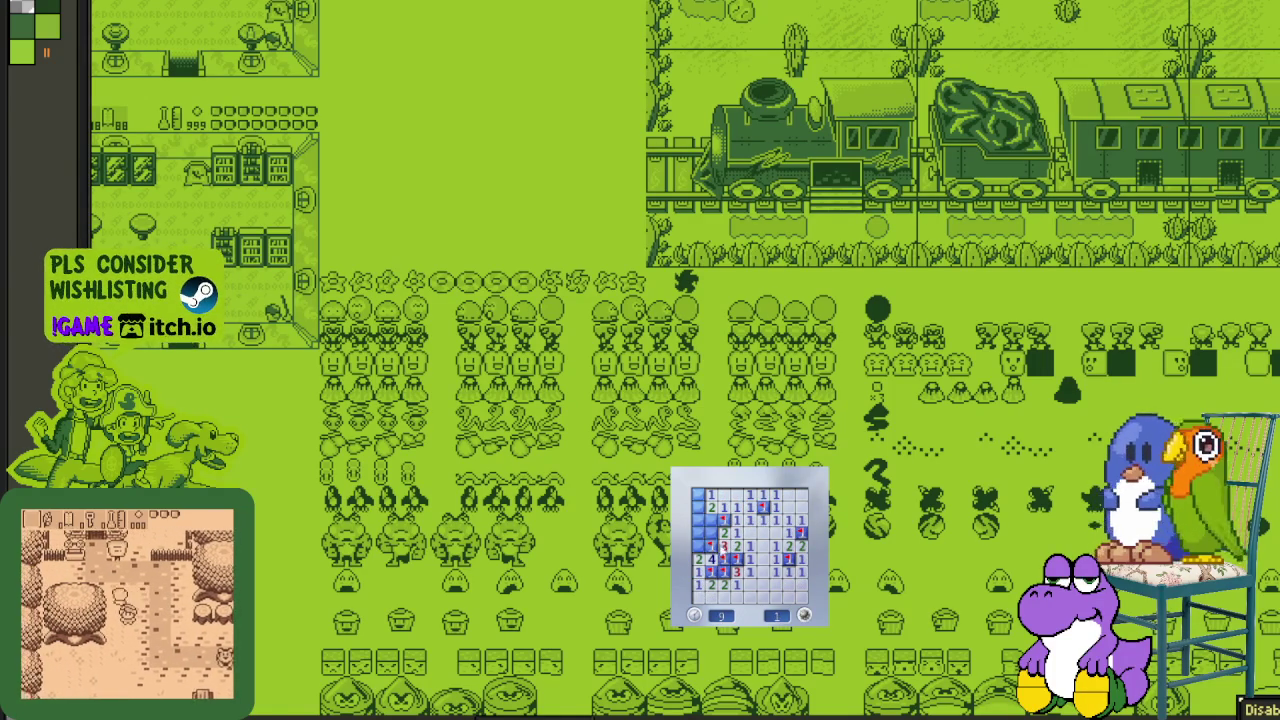
- Start a fresh board, flag two mines and open safe cells across the middle
{"action": "left_click", "coordinate": [713, 523]}
{"action": "left_click", "coordinate": [722, 533]}
{"action": "right_click", "coordinate": [737, 520]}
{"action": "right_click", "coordinate": [750, 571]}
{"action": "left_click", "coordinate": [763, 559]}
{"action": "left_click", "coordinate": [776, 559]}
{"action": "left_click", "coordinate": [789, 546]}
{"action": "left_click", "coordinate": [750, 538]}
{"action": "left_click", "coordinate": [763, 525]}
- Flag the top-right and right-column mines and resolve the last bottom-left cell to win
{"action": "right_click", "coordinate": [750, 493]}
{"action": "left_click", "coordinate": [763, 493]}
{"action": "right_click", "coordinate": [776, 507]}
{"action": "left_click", "coordinate": [789, 507]}
{"action": "left_click", "coordinate": [802, 507]}
{"action": "right_click", "coordinate": [802, 520]}
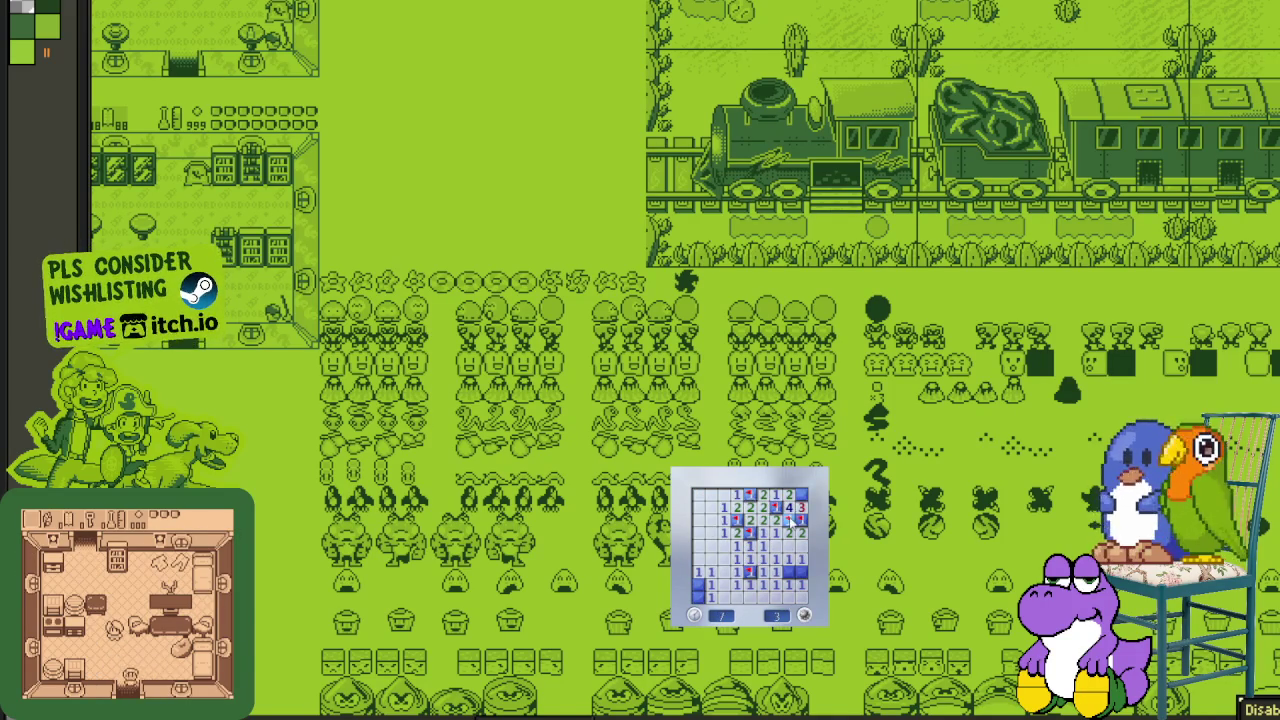
{"action": "right_click", "coordinate": [802, 493]}
{"action": "right_click", "coordinate": [789, 525]}
{"action": "right_click", "coordinate": [789, 571]}
{"action": "left_click", "coordinate": [698, 585]}
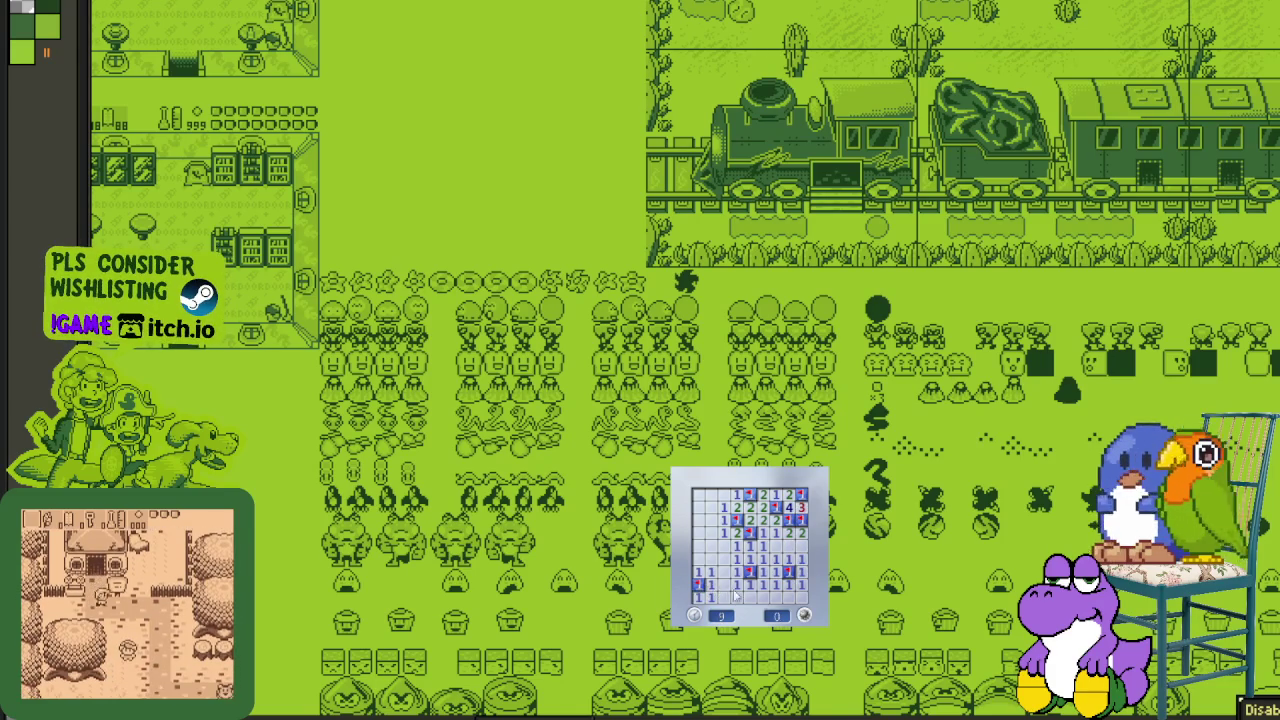
- Open a new board and flag mines in the bottom left, right side and top row
{"action": "left_click", "coordinate": [735, 583]}
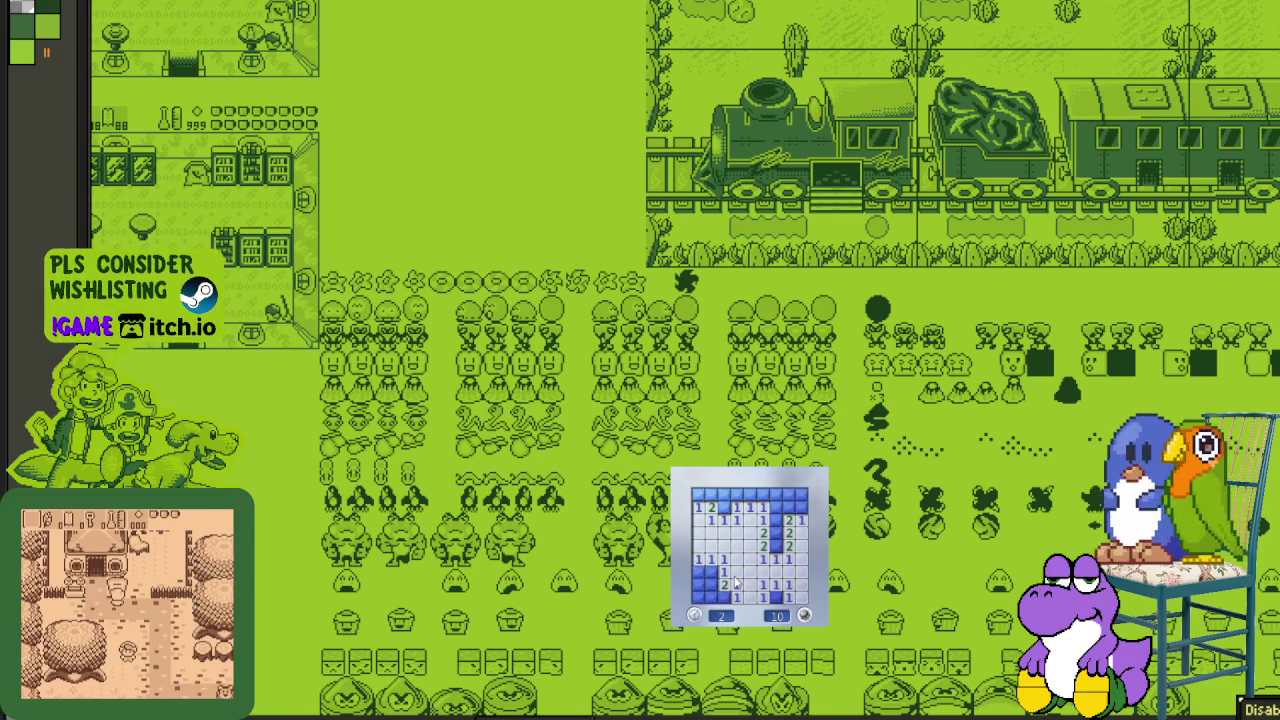
{"action": "right_click", "coordinate": [722, 596]}
{"action": "left_click", "coordinate": [710, 584]}
{"action": "right_click", "coordinate": [710, 571]}
{"action": "right_click", "coordinate": [776, 546]}
{"action": "right_click", "coordinate": [776, 533]}
{"action": "left_click", "coordinate": [776, 508]}
{"action": "right_click", "coordinate": [788, 508]}
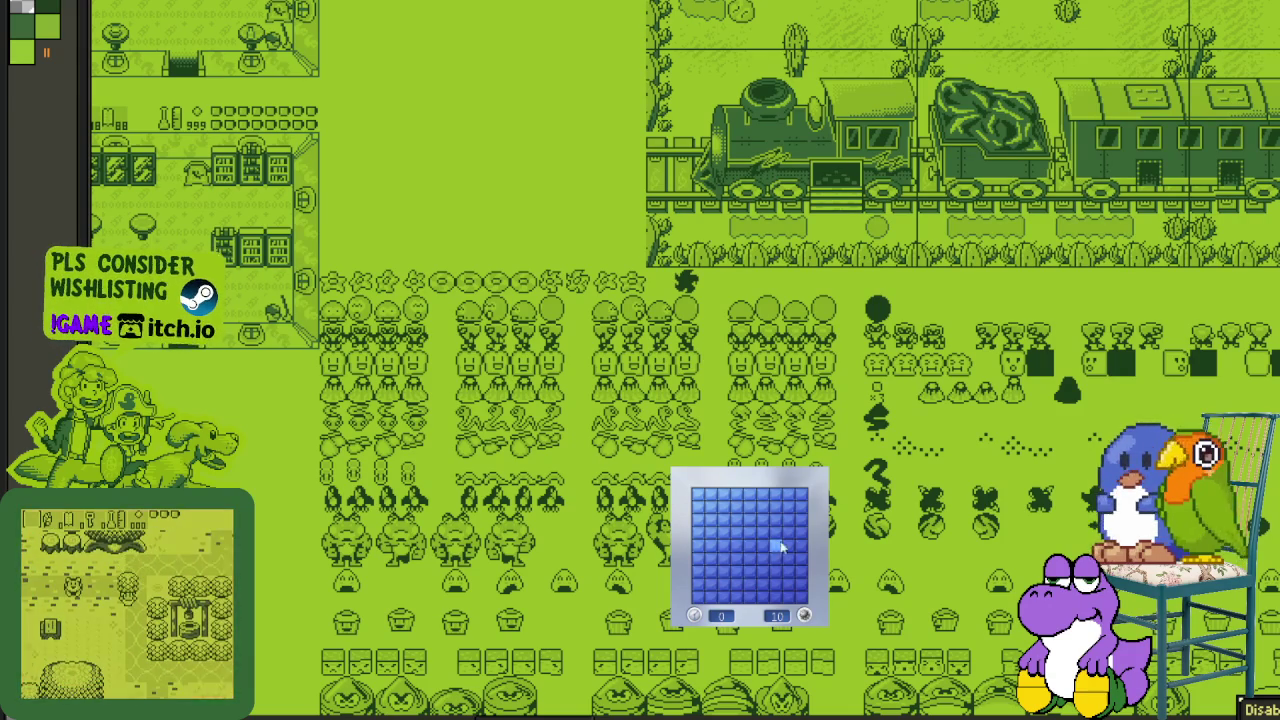
- Open a large first area on the fresh board and flag a bottom-left mine
{"action": "left_click", "coordinate": [773, 565]}
{"action": "right_click", "coordinate": [722, 571]}
- Flag the remaining bottom-left, top-left and right-column mines, then open the last safe cell
{"action": "right_click", "coordinate": [722, 584]}
{"action": "left_click", "coordinate": [736, 597]}
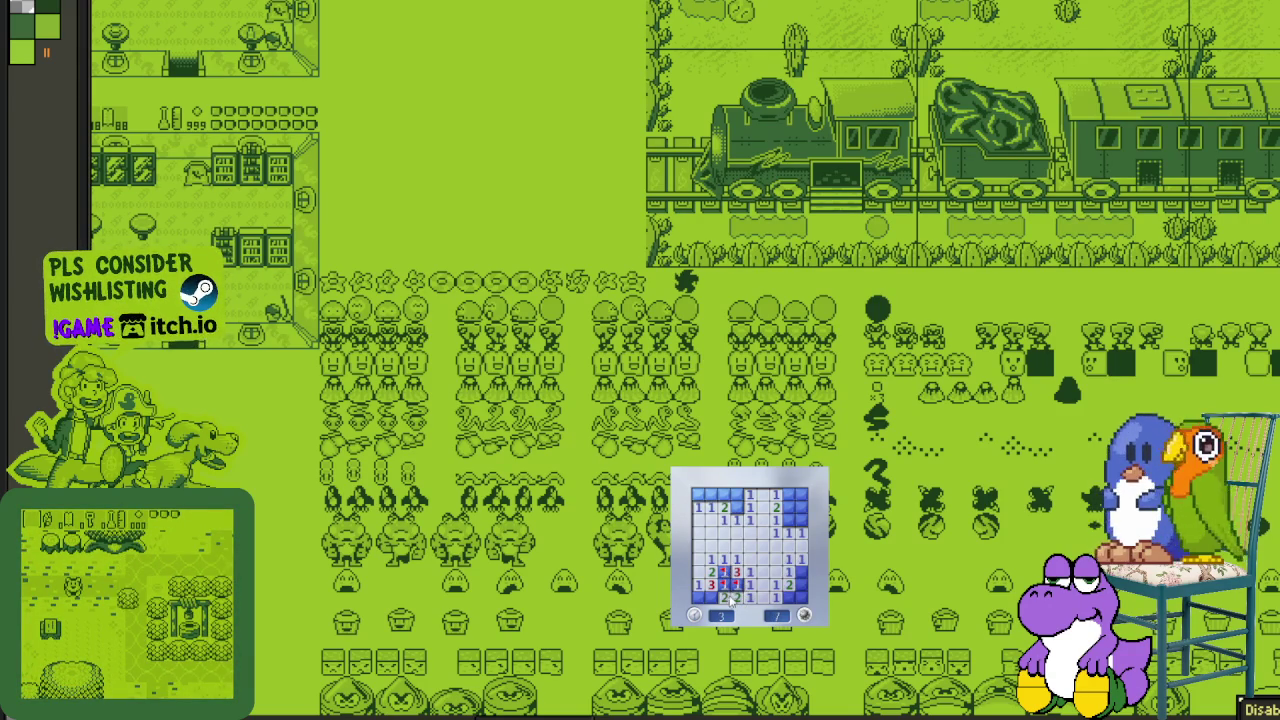
{"action": "right_click", "coordinate": [736, 507]}
{"action": "left_click", "coordinate": [736, 494]}
{"action": "right_click", "coordinate": [709, 494]}
{"action": "right_click", "coordinate": [790, 494]}
{"action": "right_click", "coordinate": [790, 520]}
{"action": "left_click", "coordinate": [790, 507]}
{"action": "right_click", "coordinate": [797, 571]}
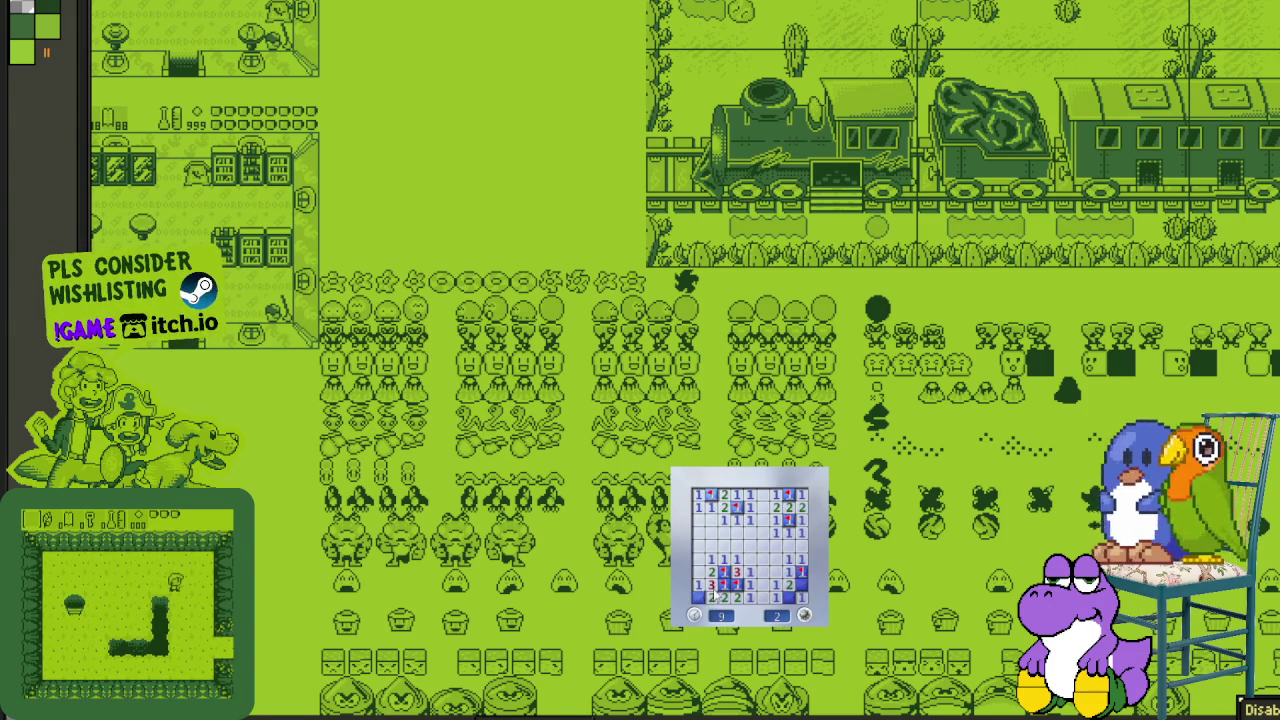
{"action": "left_click", "coordinate": [800, 594]}
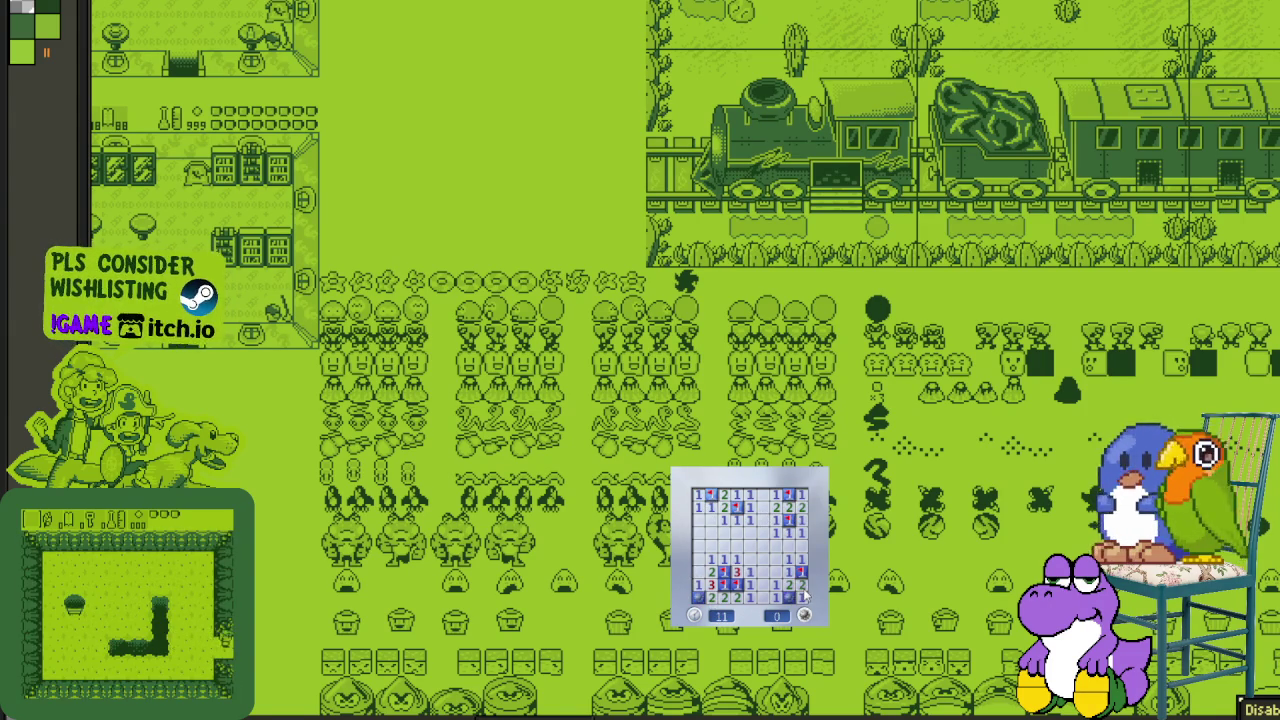